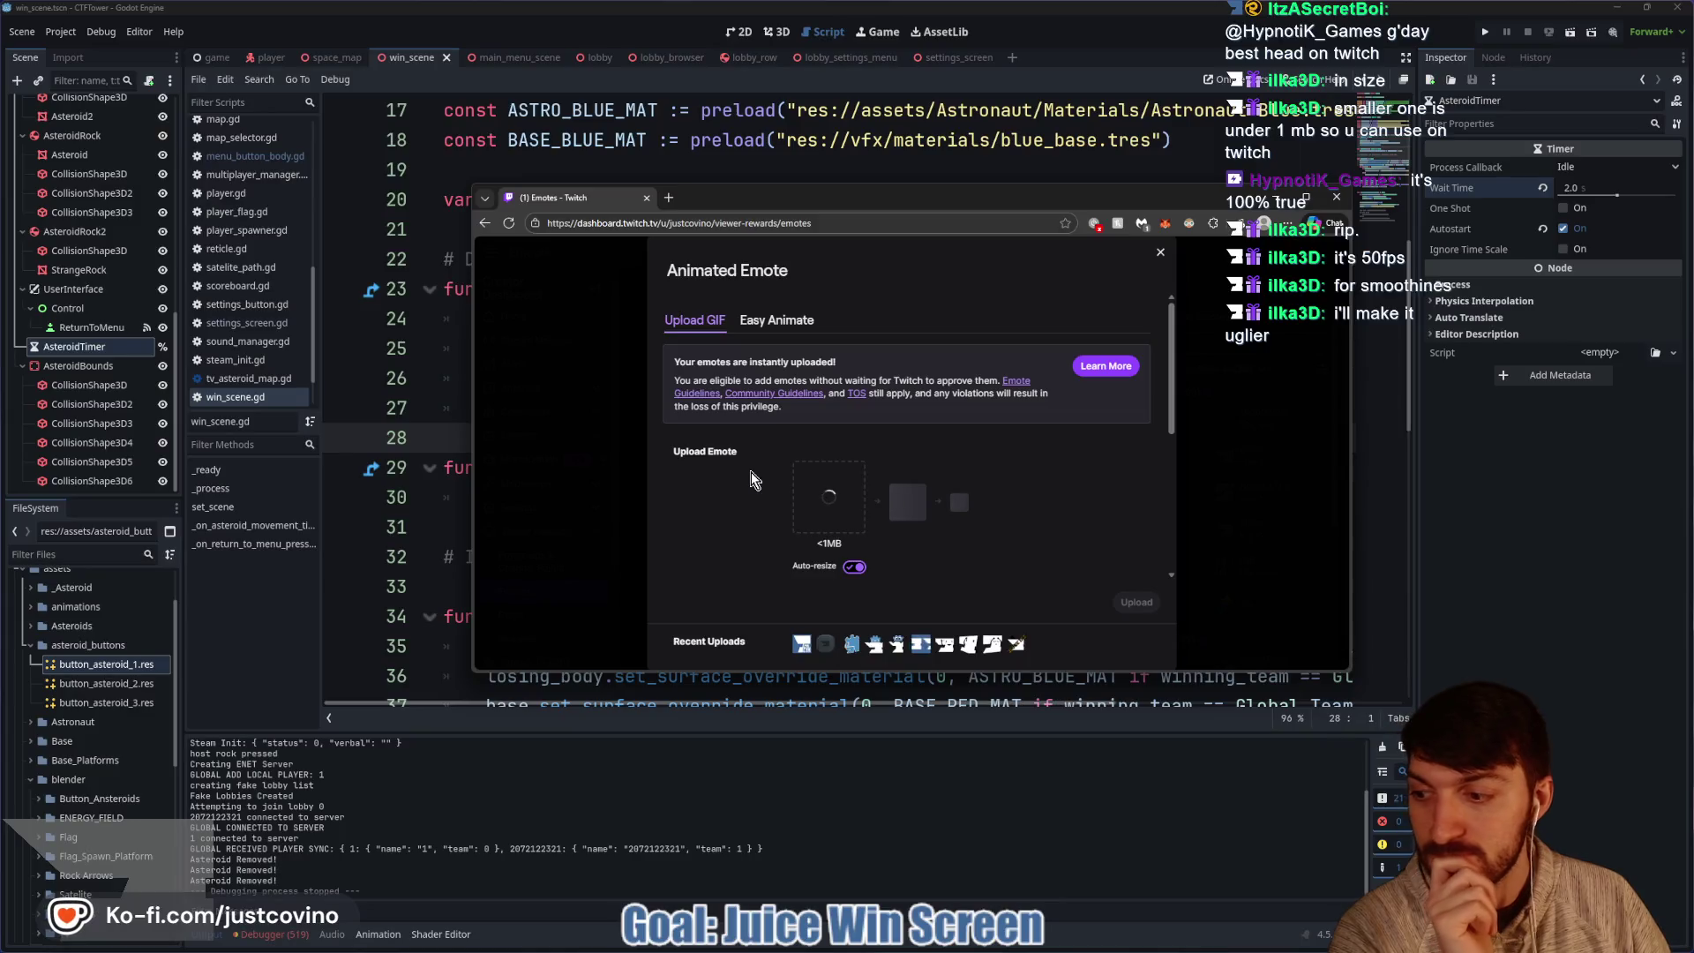
Close the Twitch emote dialog and window, then add a blank line after _ready() in win_scene.gd.
click(1160, 253)
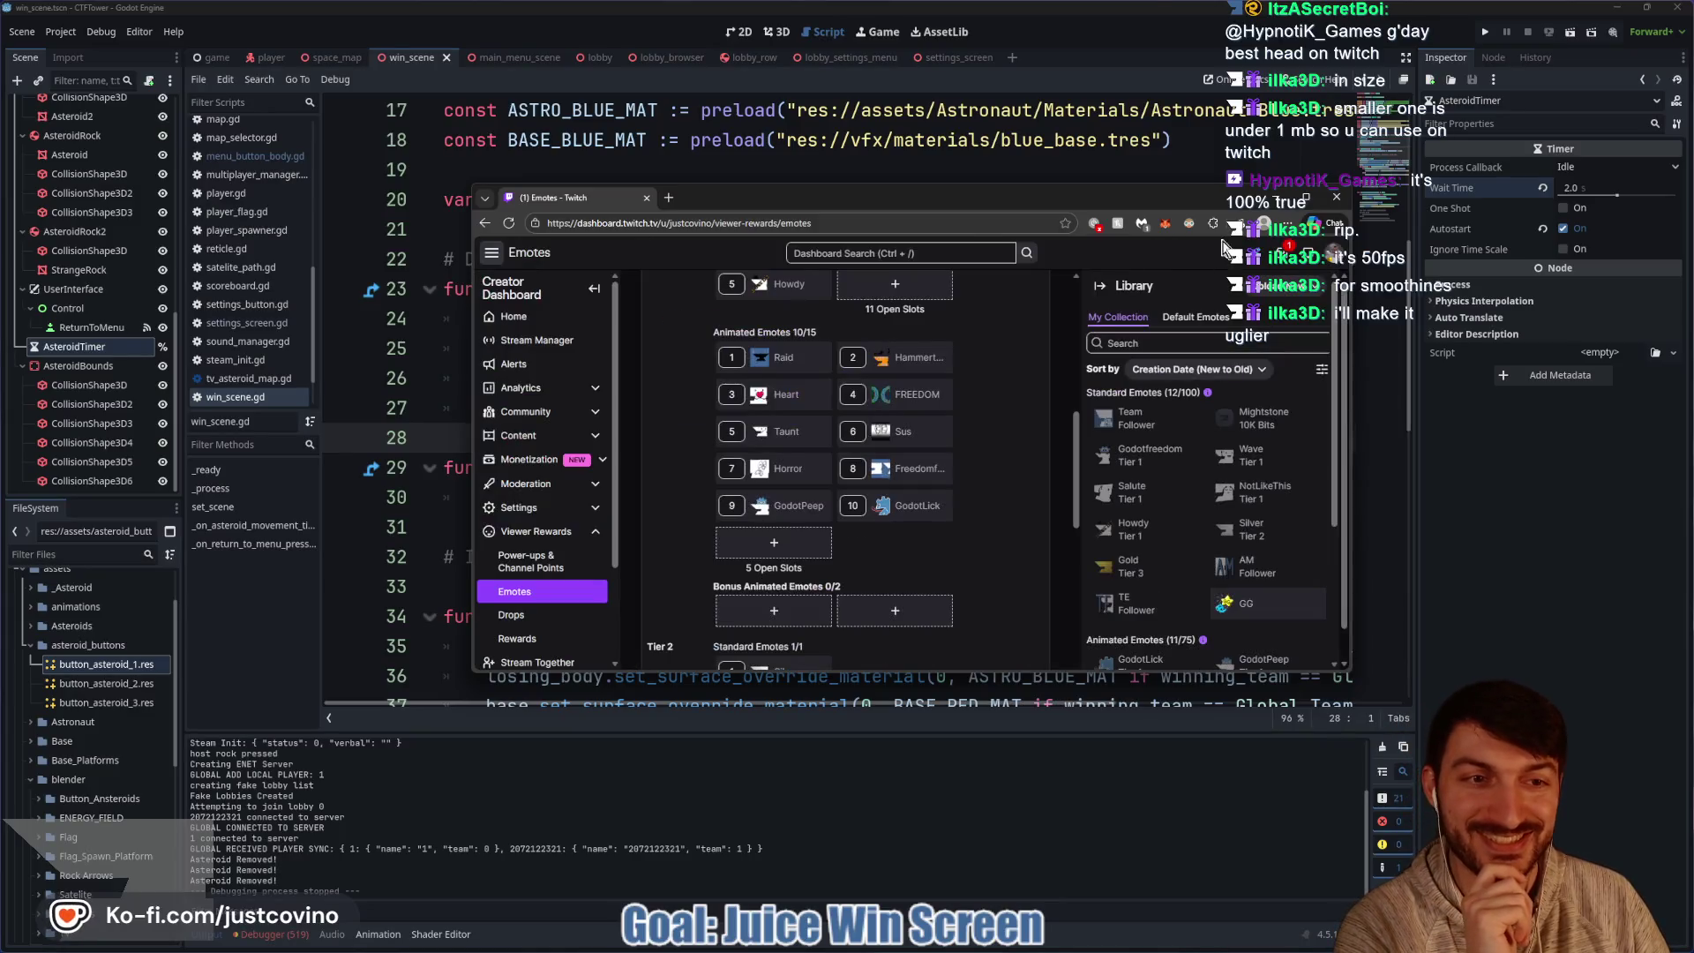
click(910, 417)
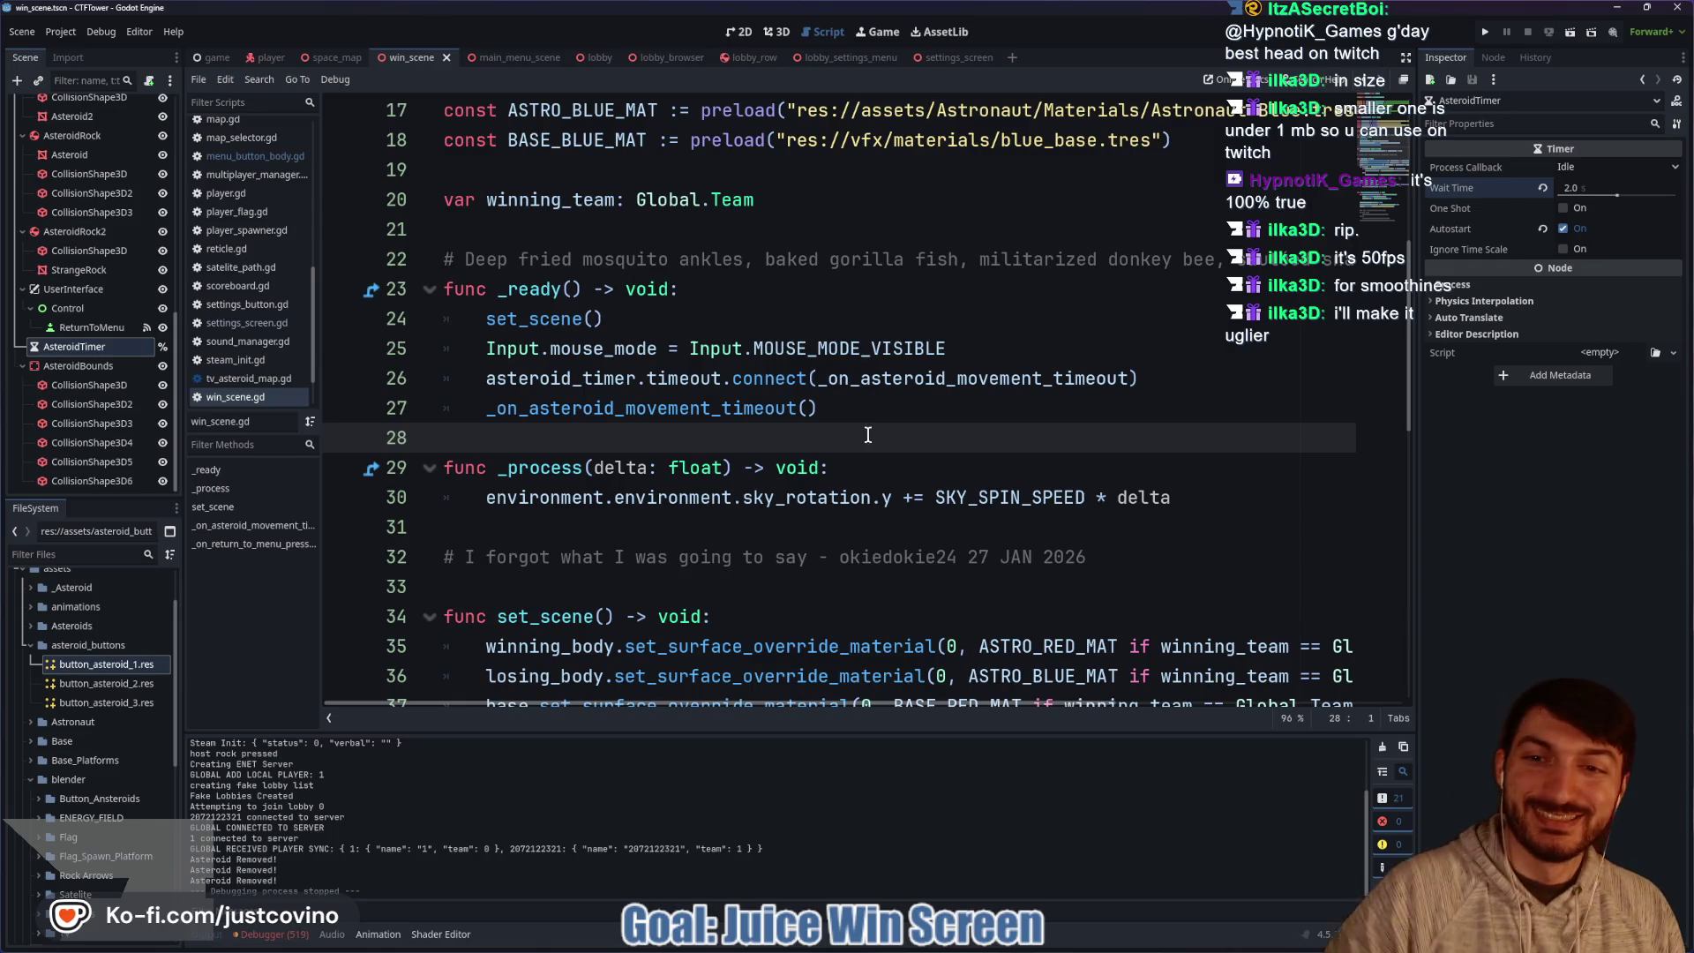
key(Return)
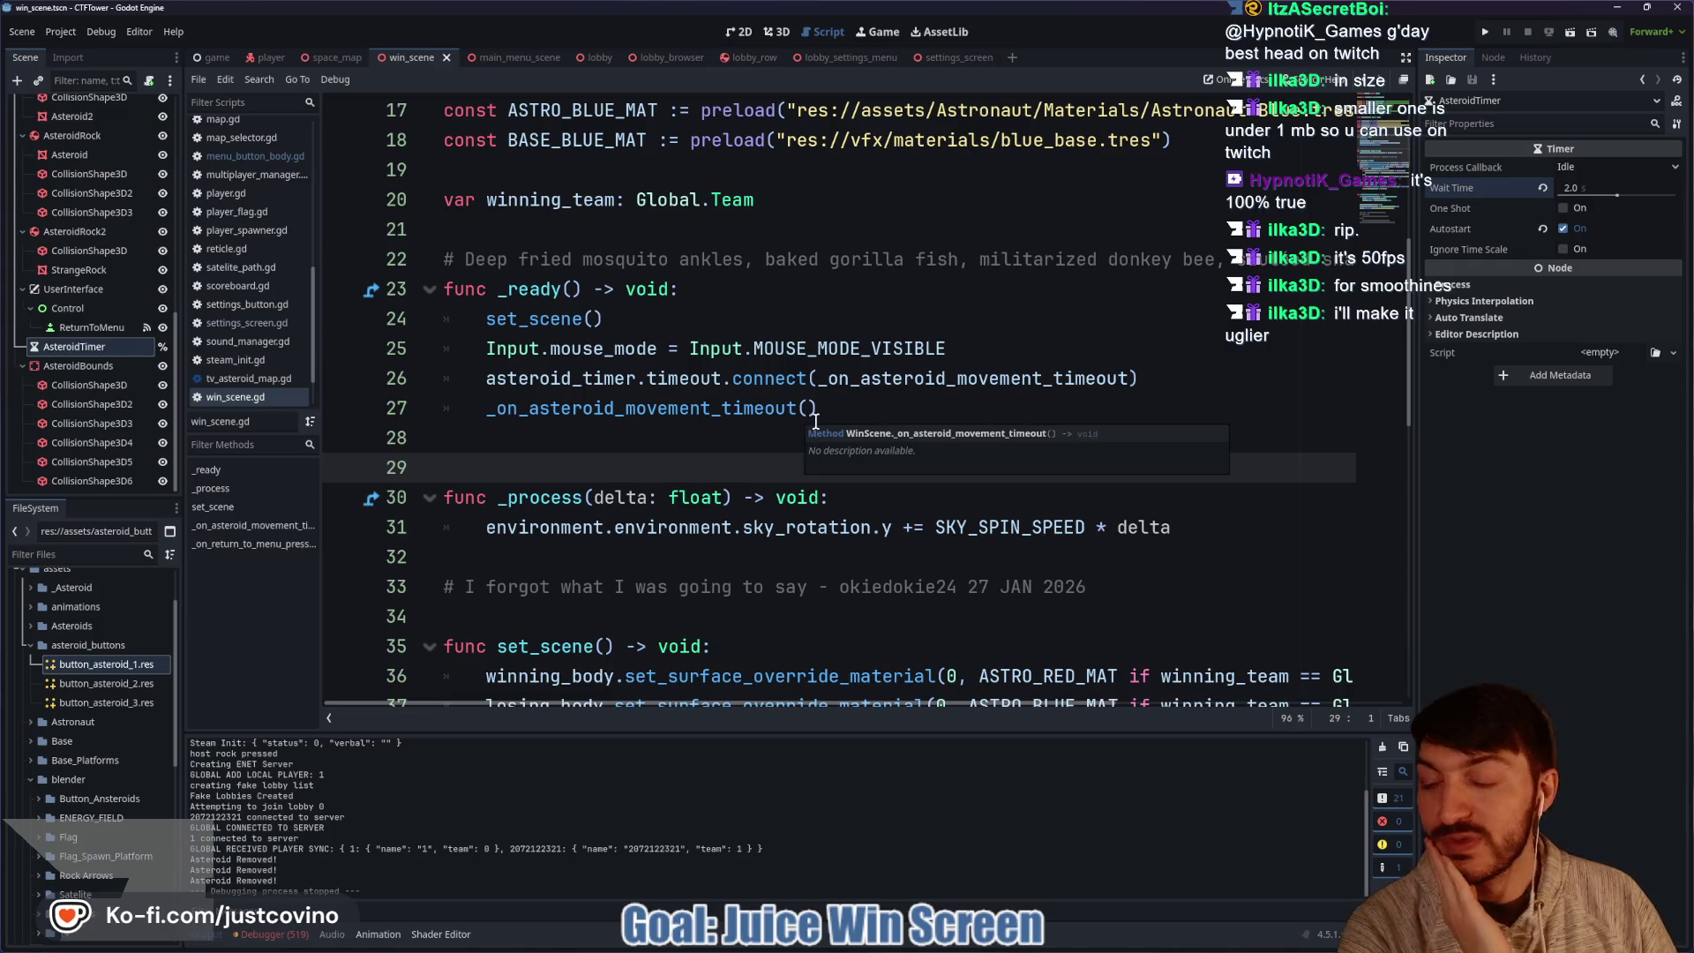
Inspect the win scene's asteroids in the 3D view.
click(780, 32)
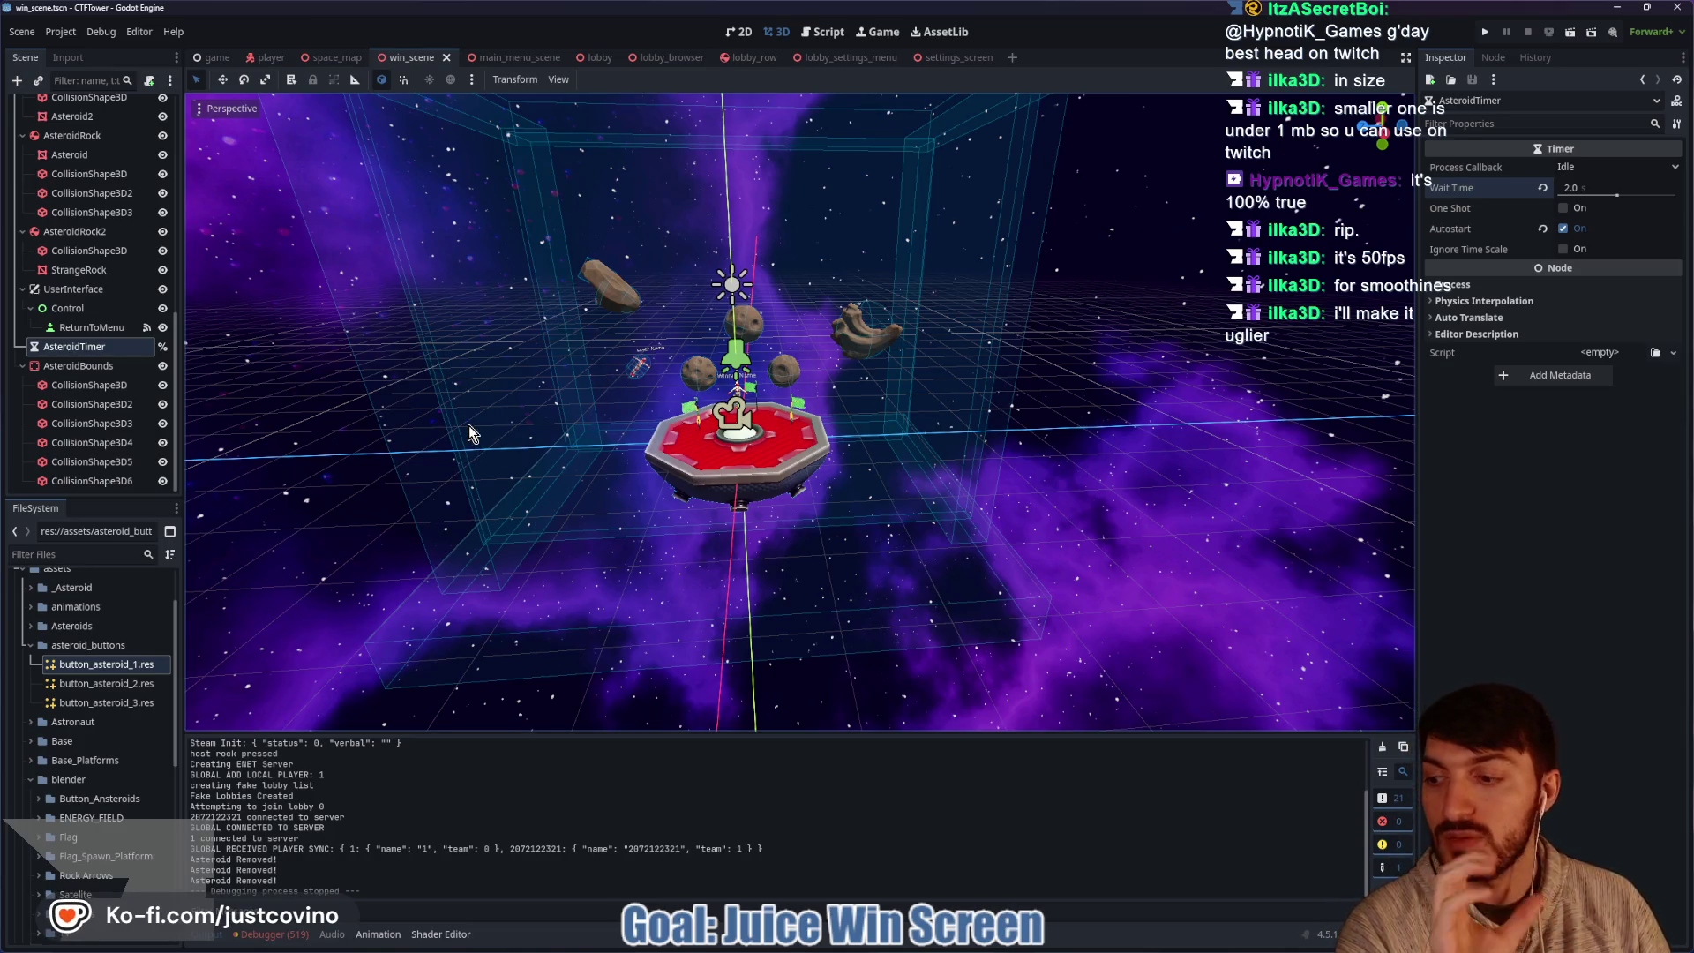
scroll(99, 331, up, 4)
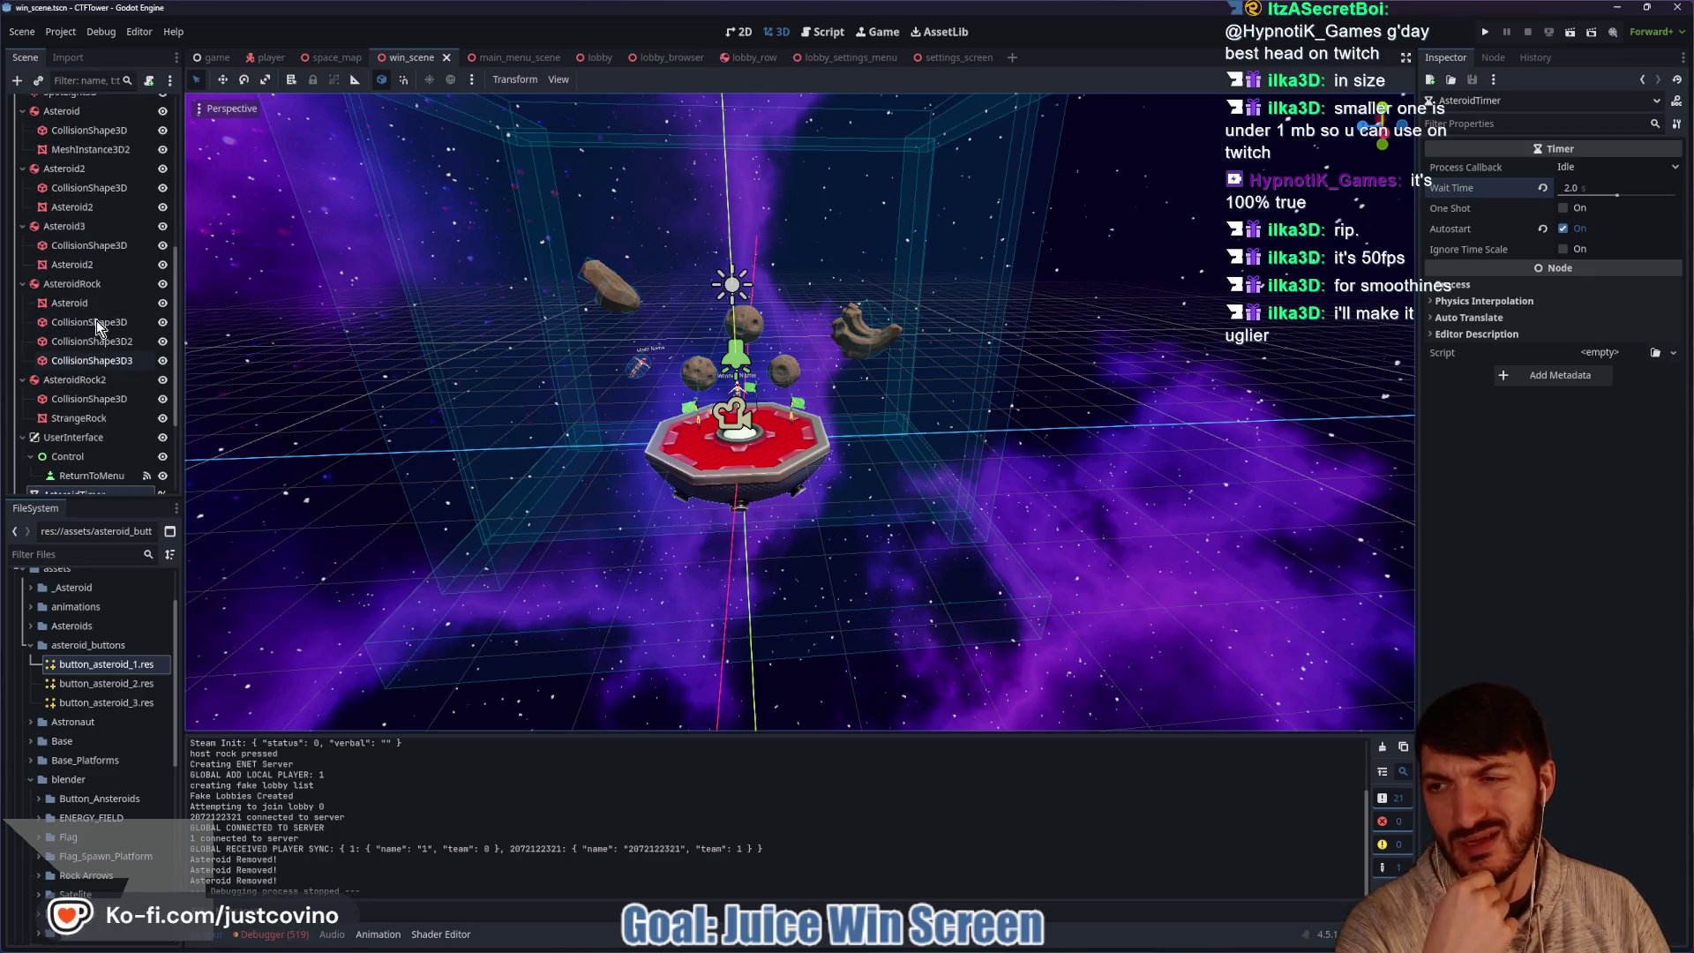
scroll(97, 328, up, 9)
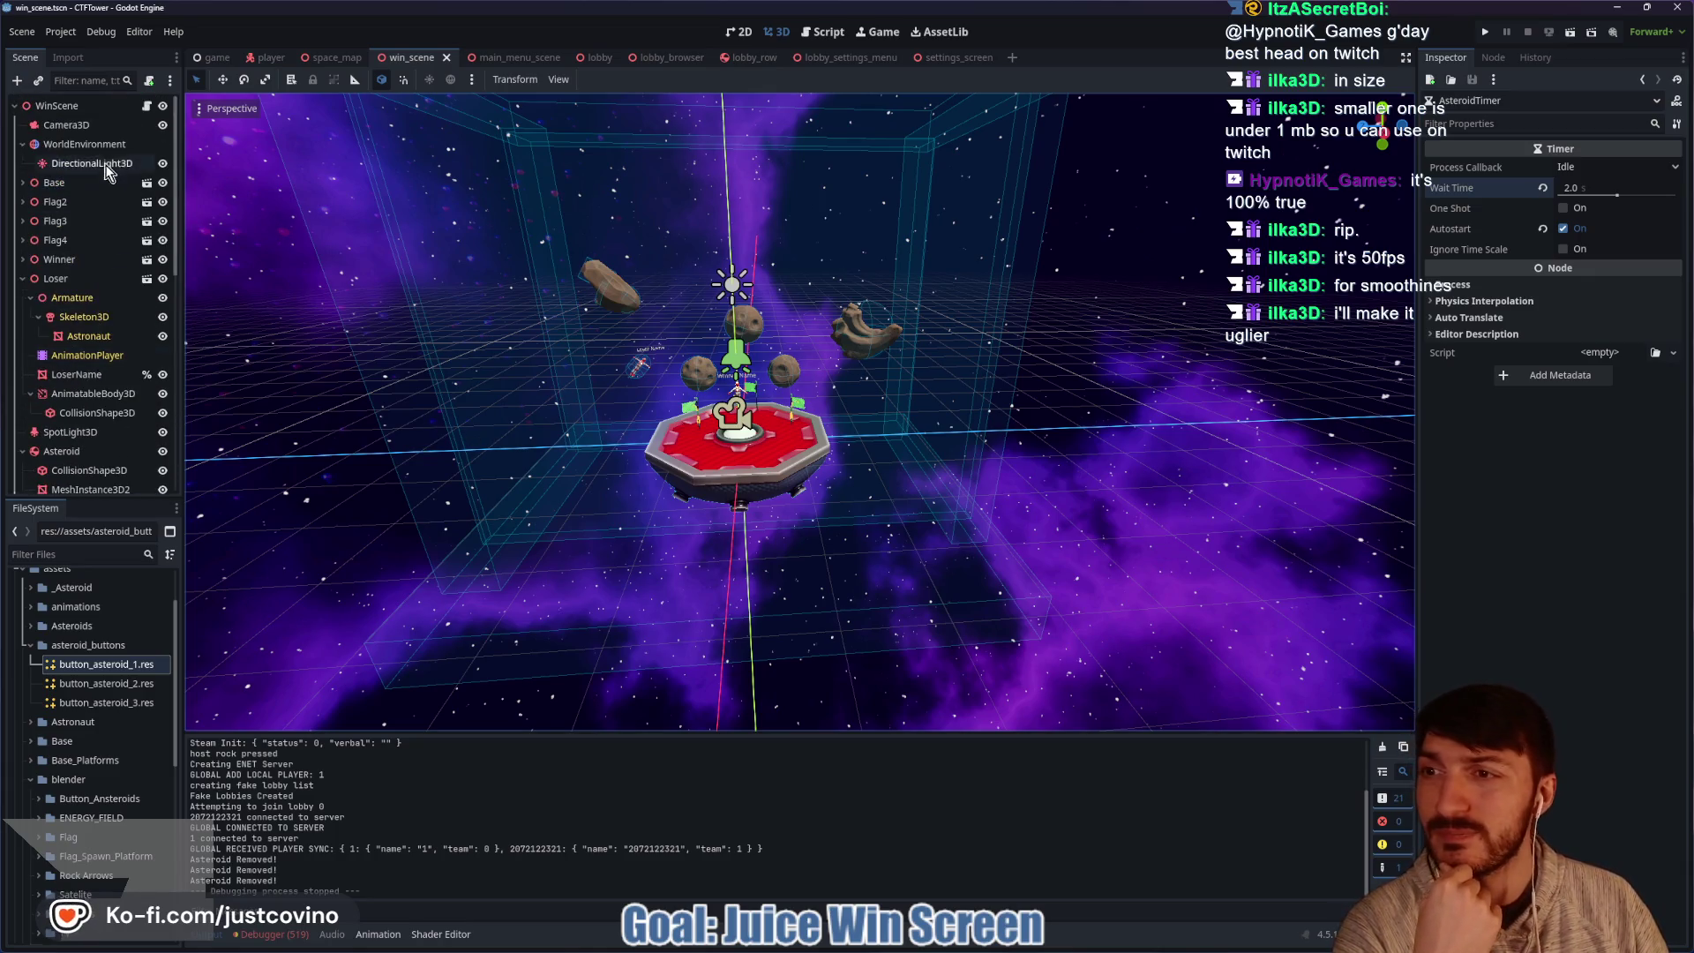
Go back to win_scene.gd, review the script, and select the AsteroidTimer node.
click(146, 106)
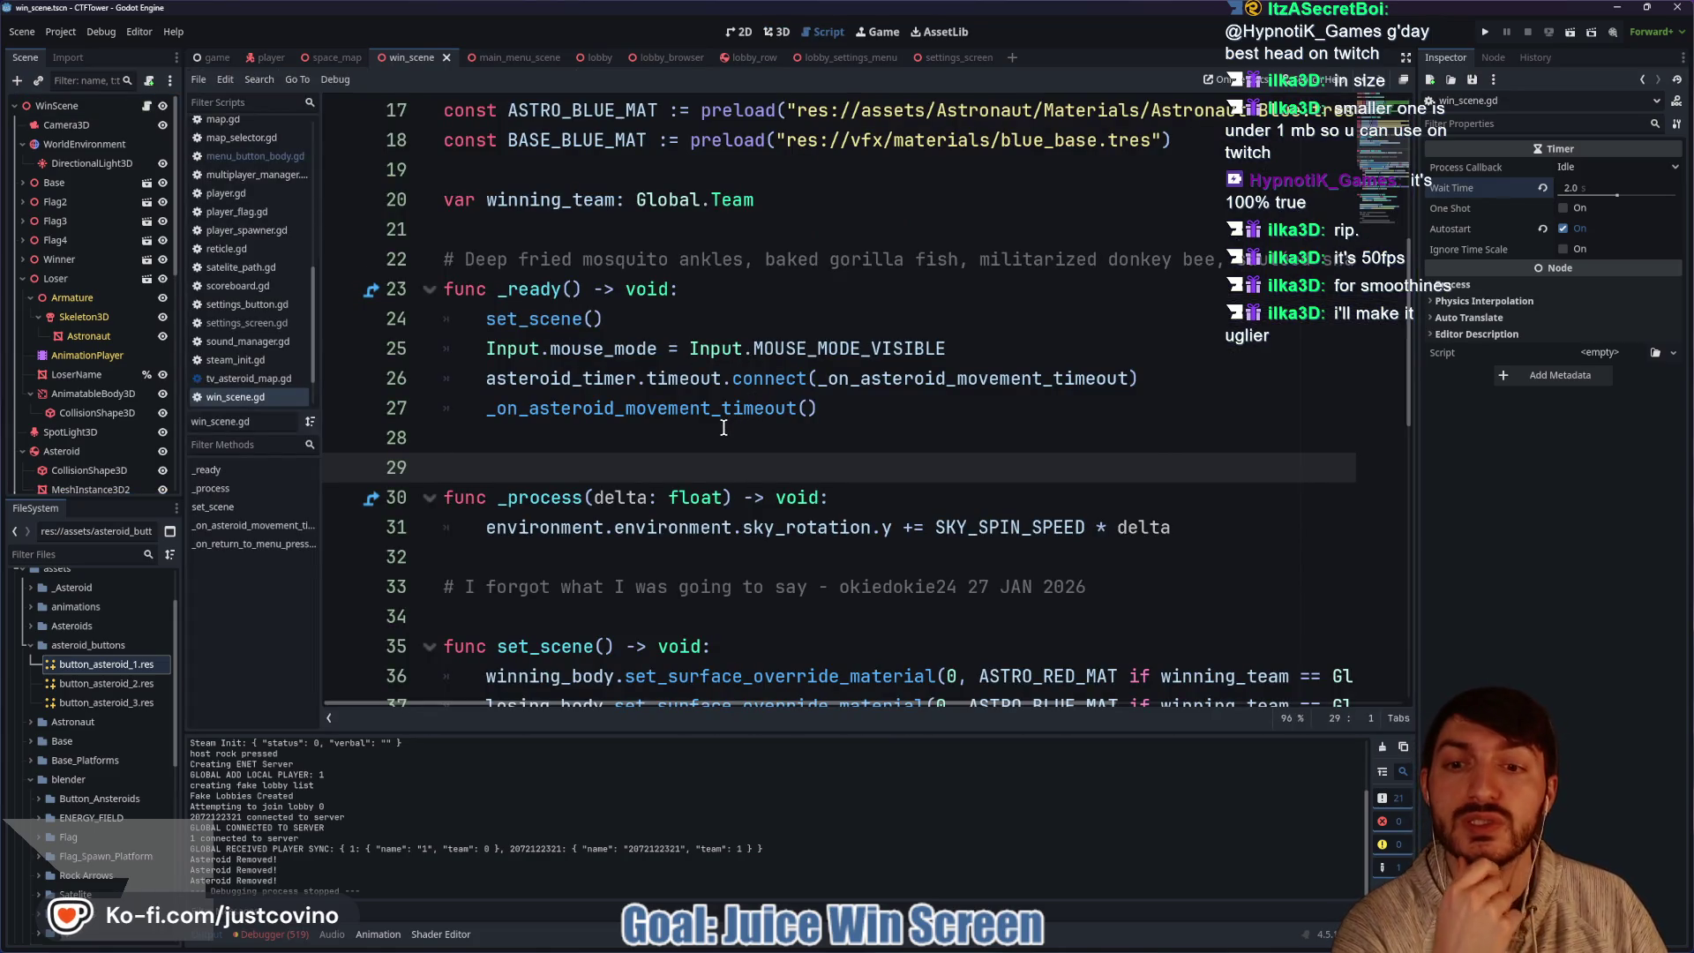
scroll(721, 432, down, 1)
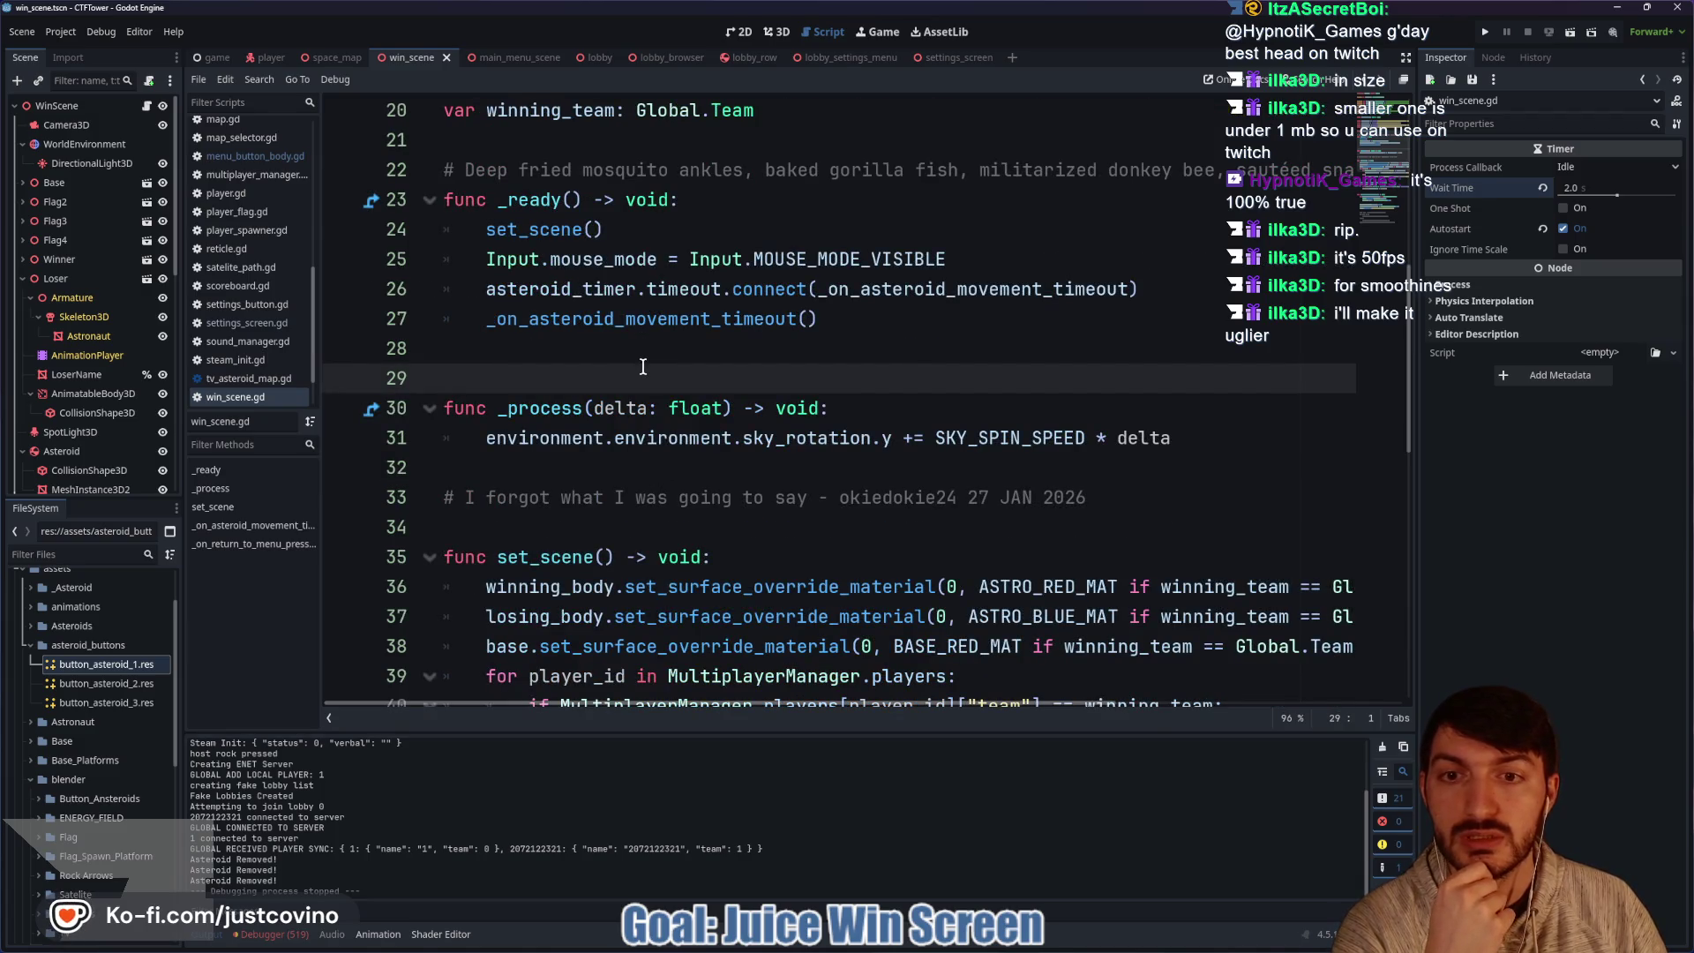
scroll(617, 352, down, 9)
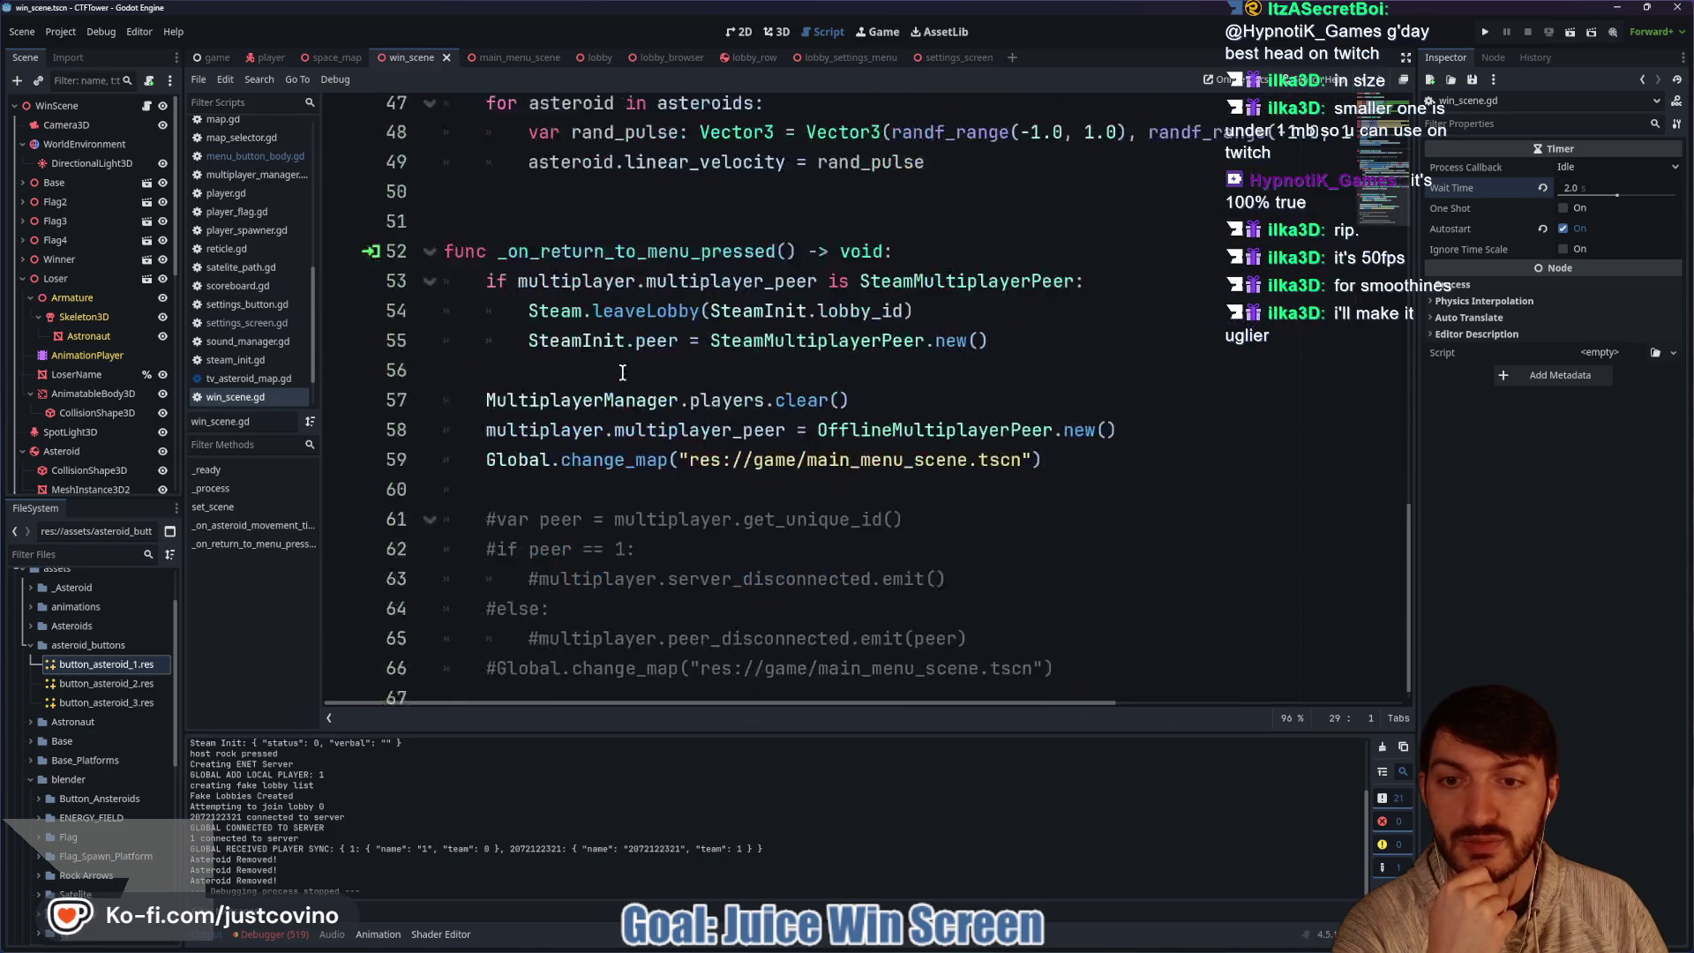
scroll(801, 438, up, 4)
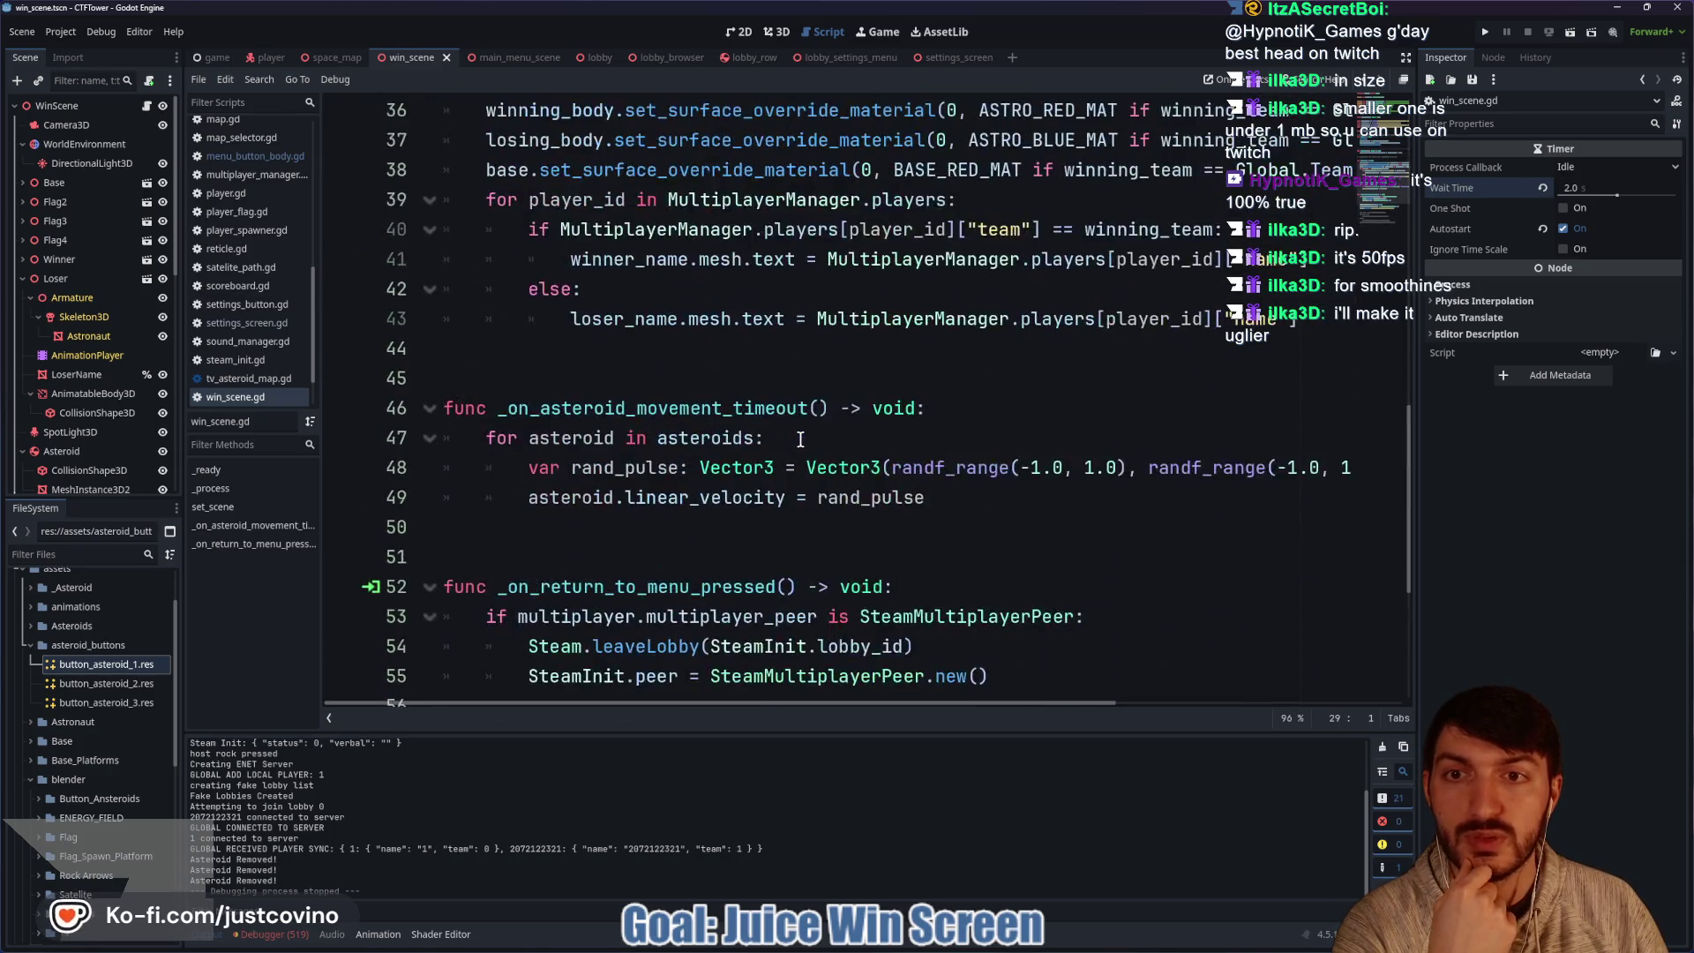
scroll(81, 409, down, 5)
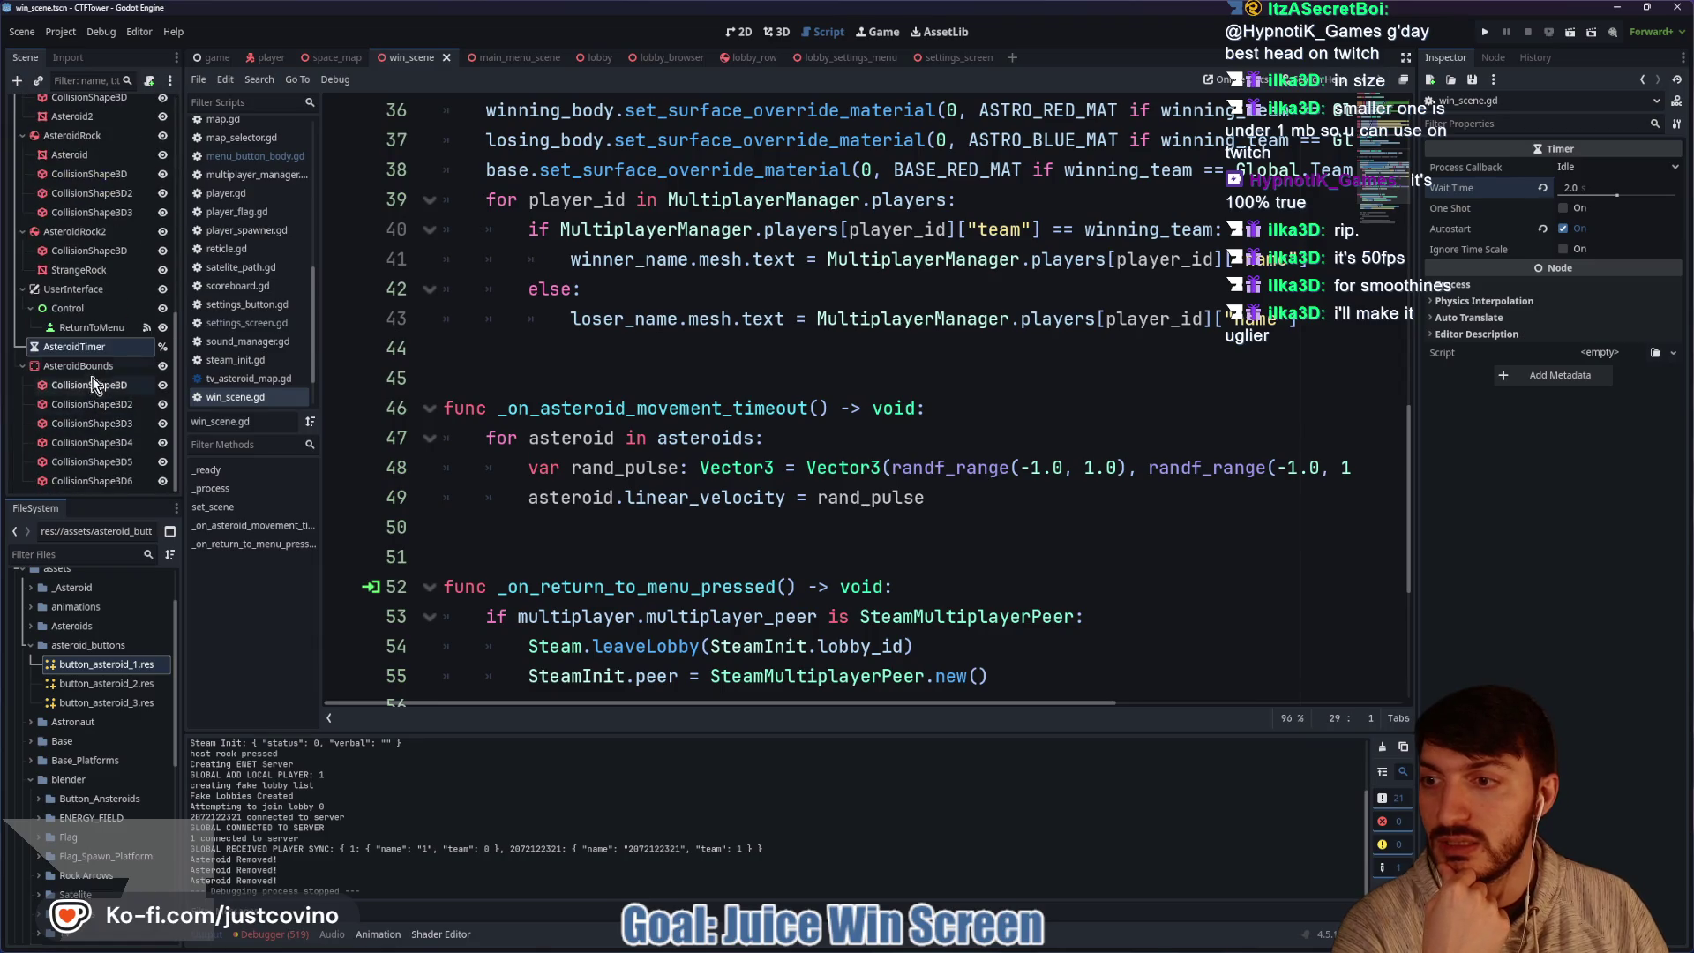
click(93, 351)
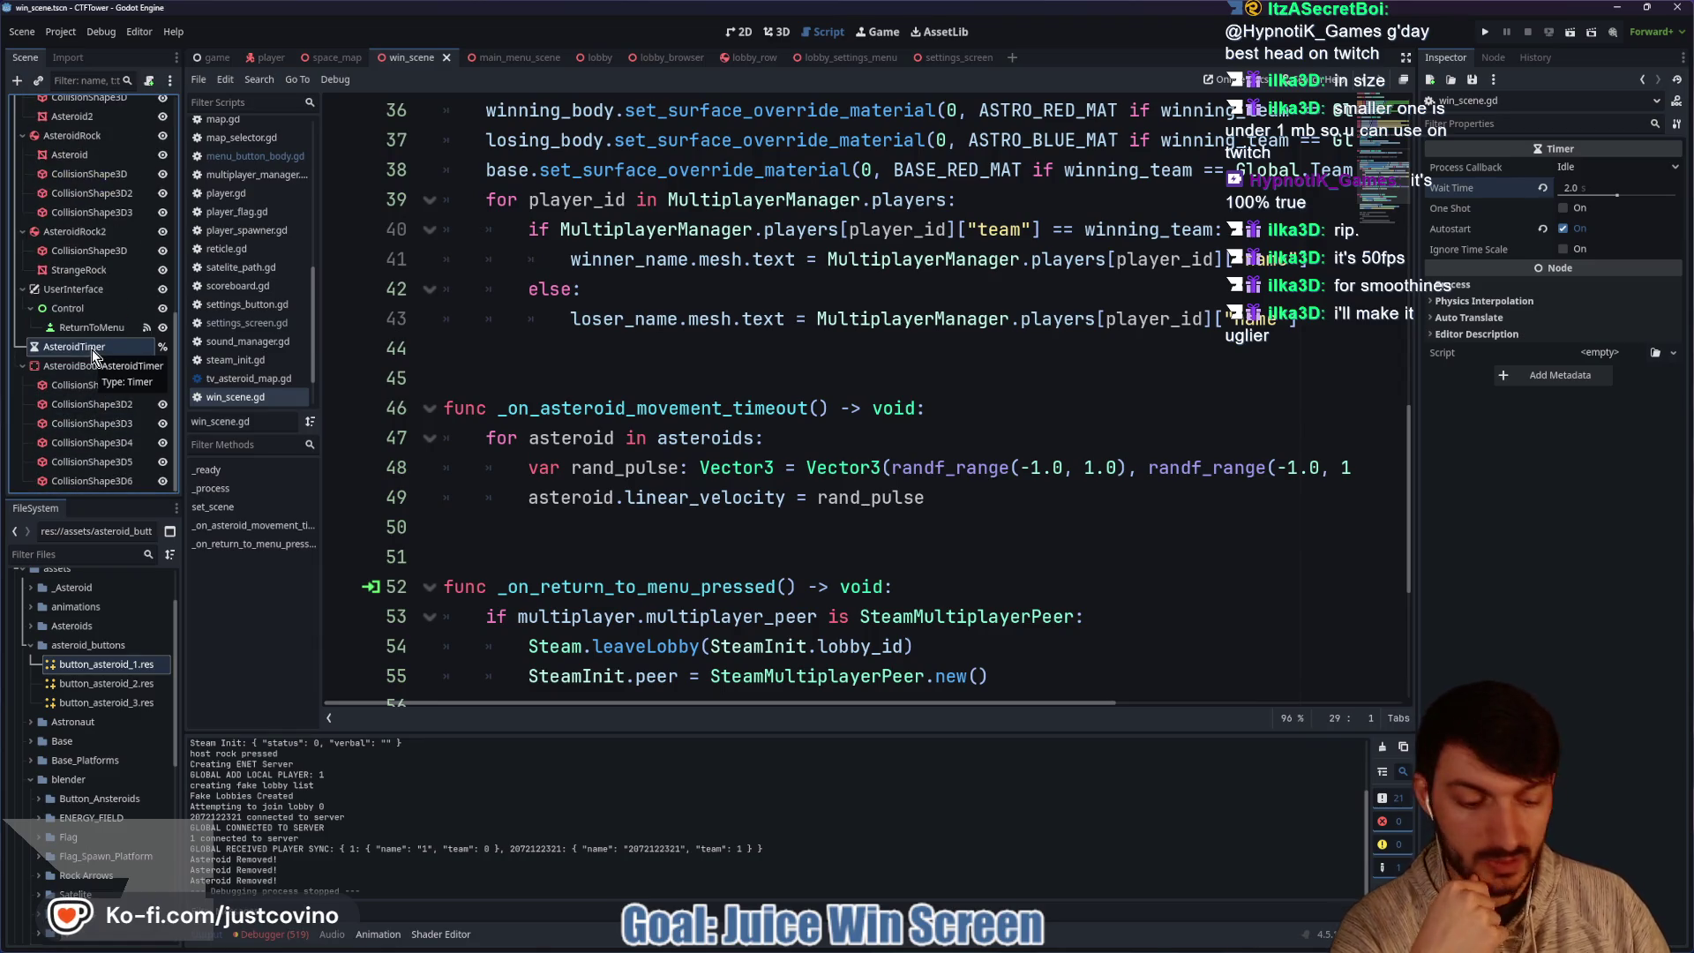
Delete the AsteroidTimer node and the asteroid_timer variable declaration.
key(Delete)
click(807, 488)
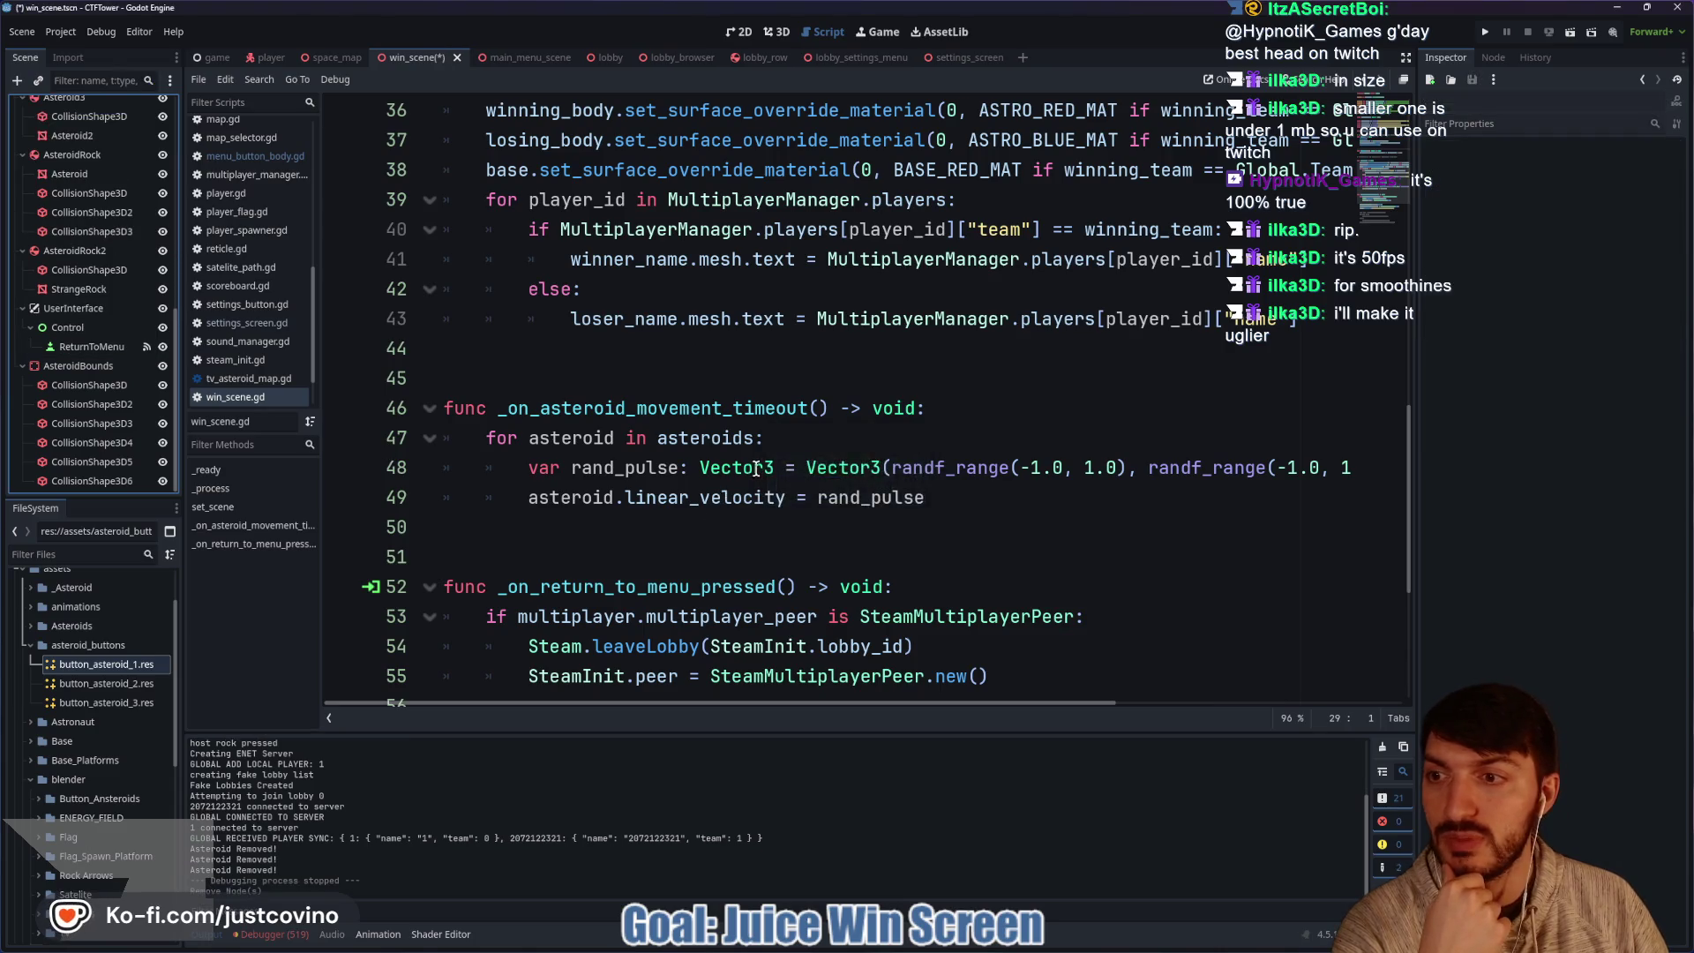
scroll(773, 454, down, 1)
drag(1004, 319, 411, 322)
key(BackSpace)
key(BackSpace)
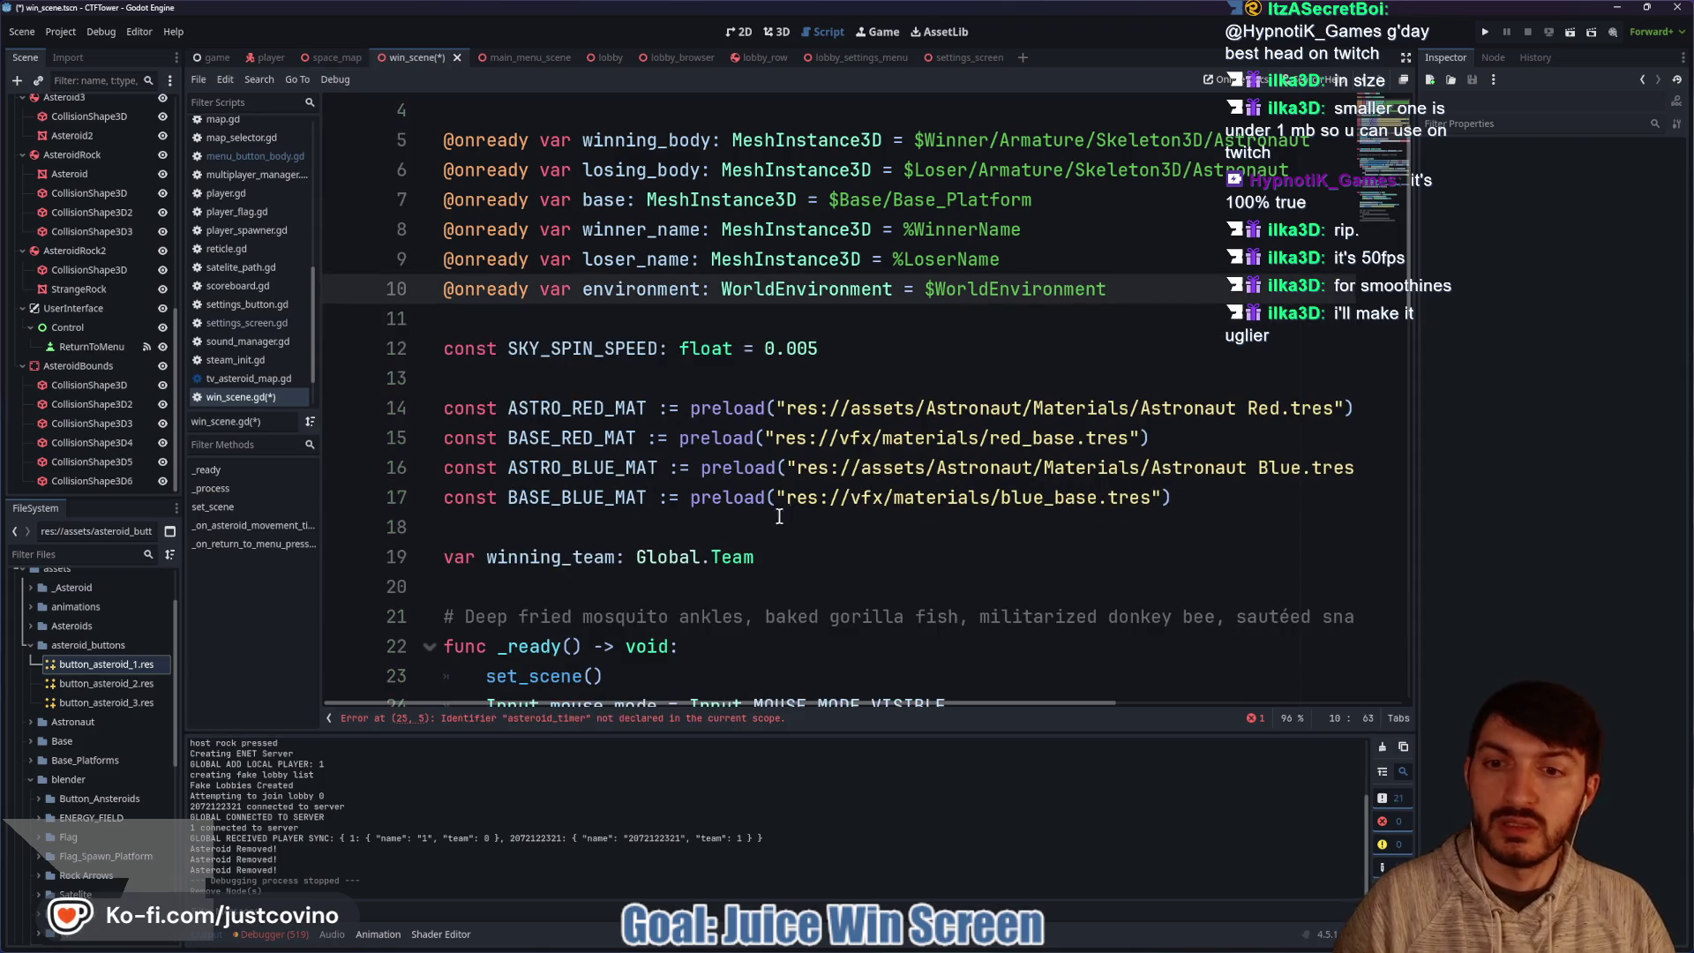
Remove the asteroid_timer connect call and its leftover line from _ready().
scroll(759, 532, down, 3)
drag(1188, 469, 404, 475)
key(BackSpace)
key(BackSpace)
drag(831, 472, 404, 476)
key(BackSpace)
key(BackSpace)
scroll(737, 508, down, 10)
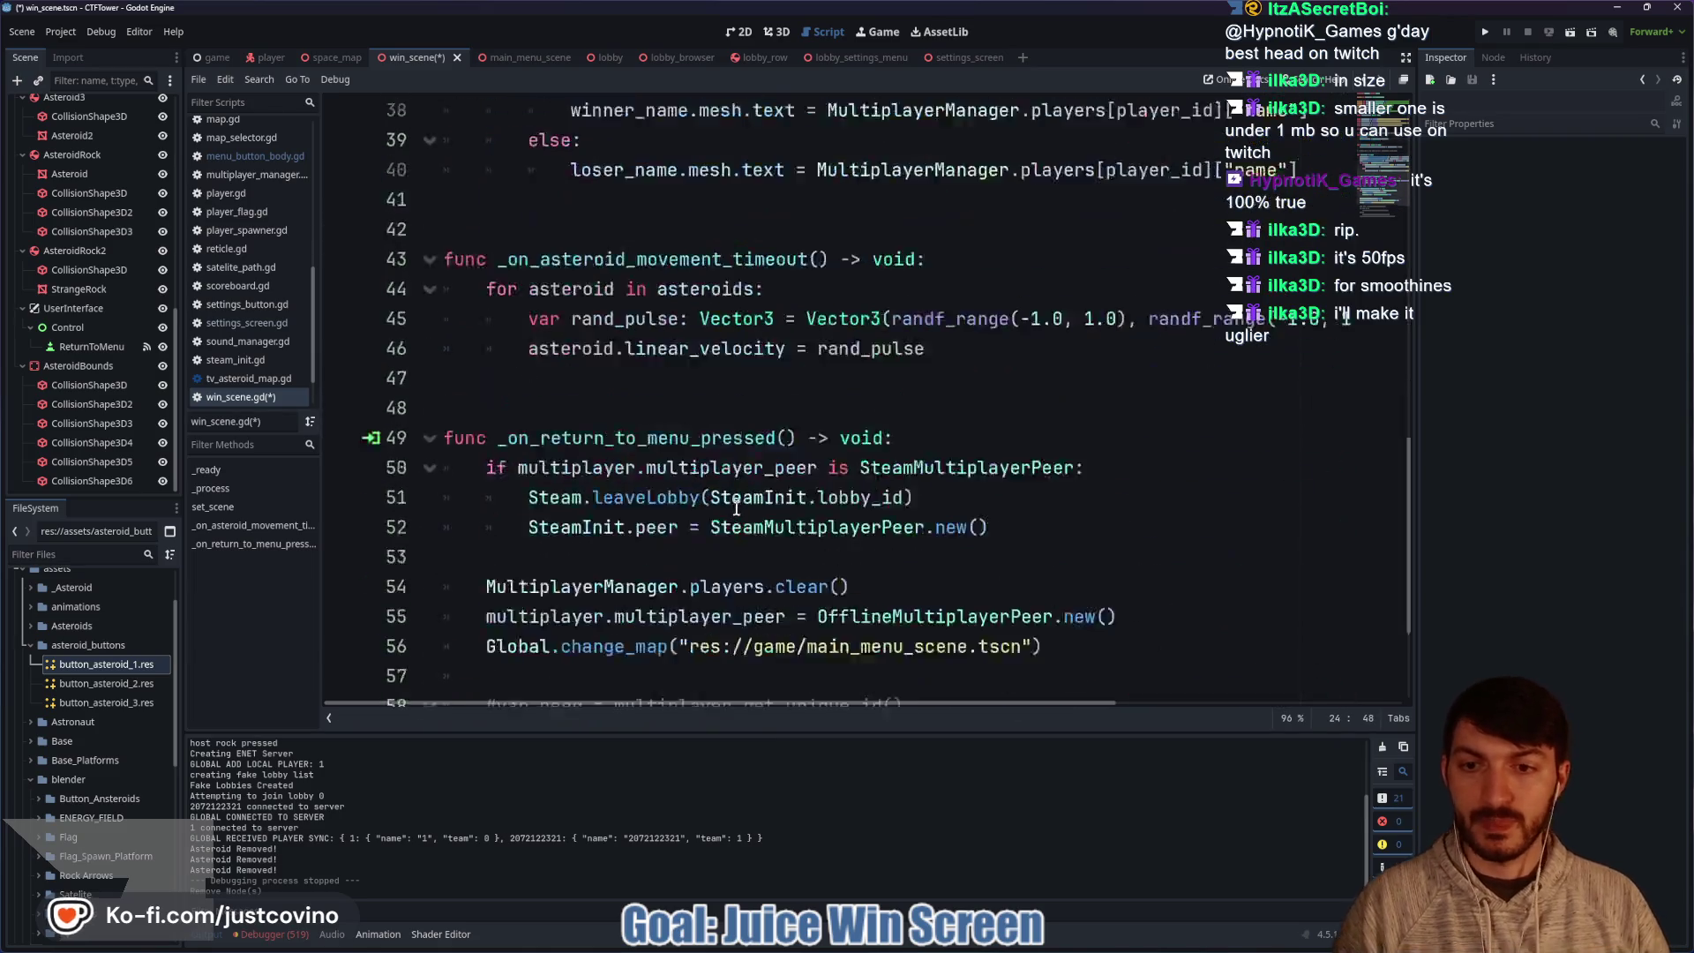
scroll(639, 433, up, 5)
Rename _on_asteroid_movement_timeout to asteroid_movement and save the script.
click(585, 498)
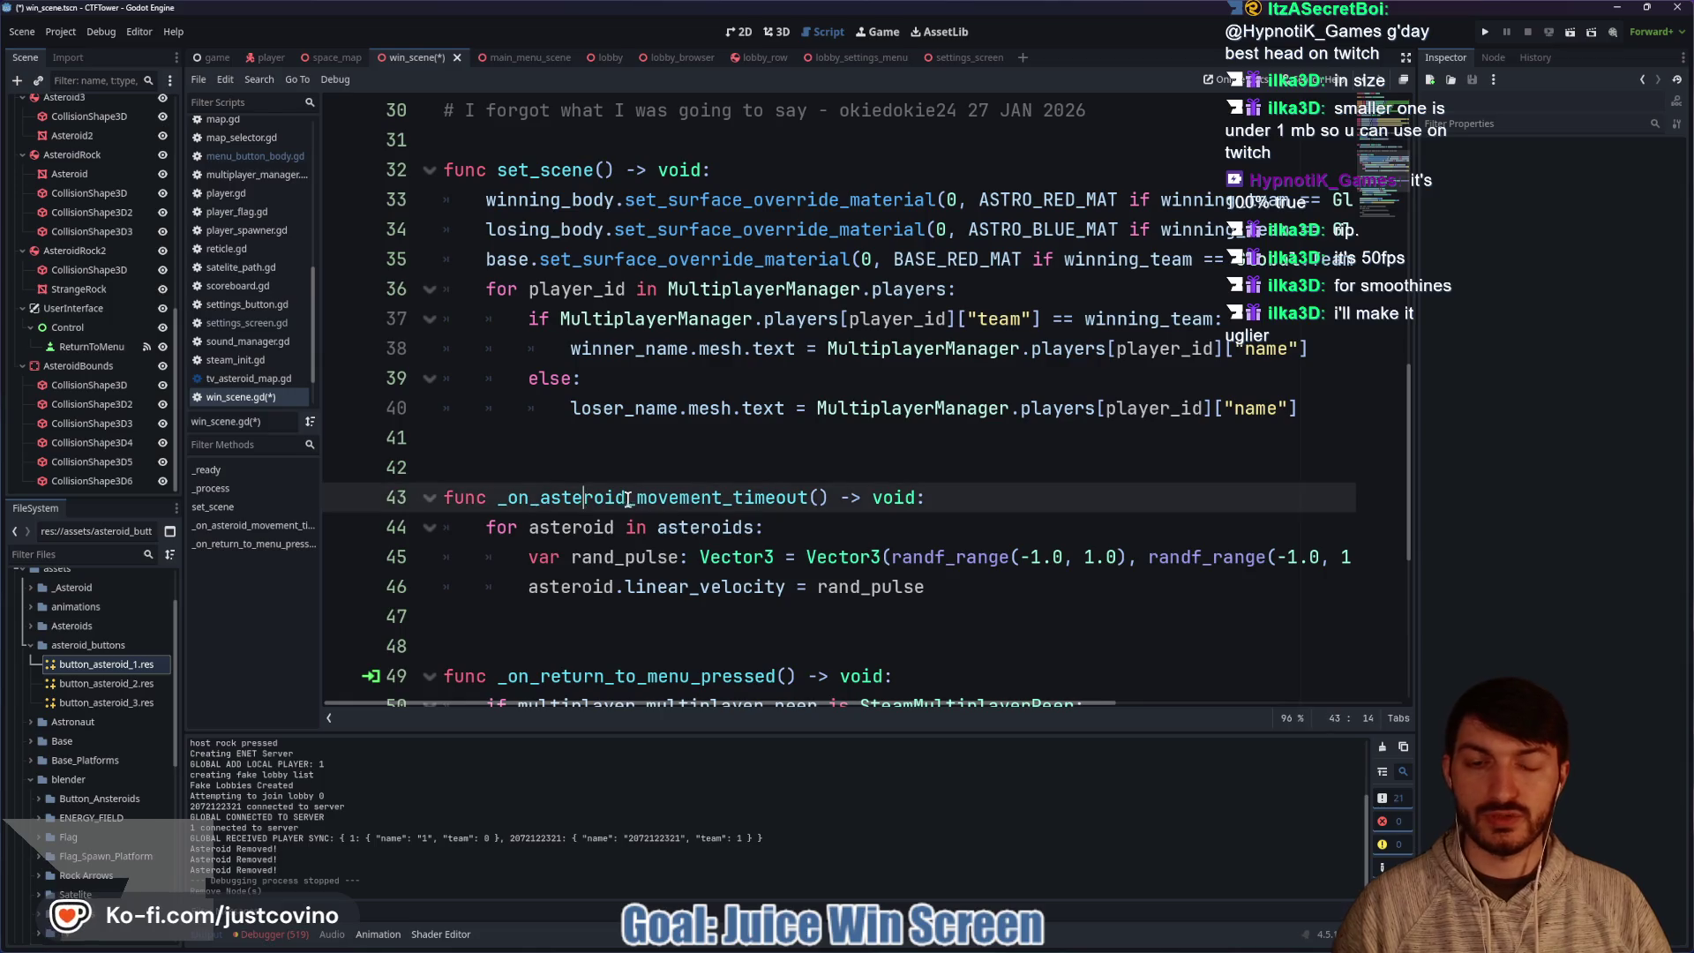
key(BackSpace)
key(BackSpace)
key(BackSpace)
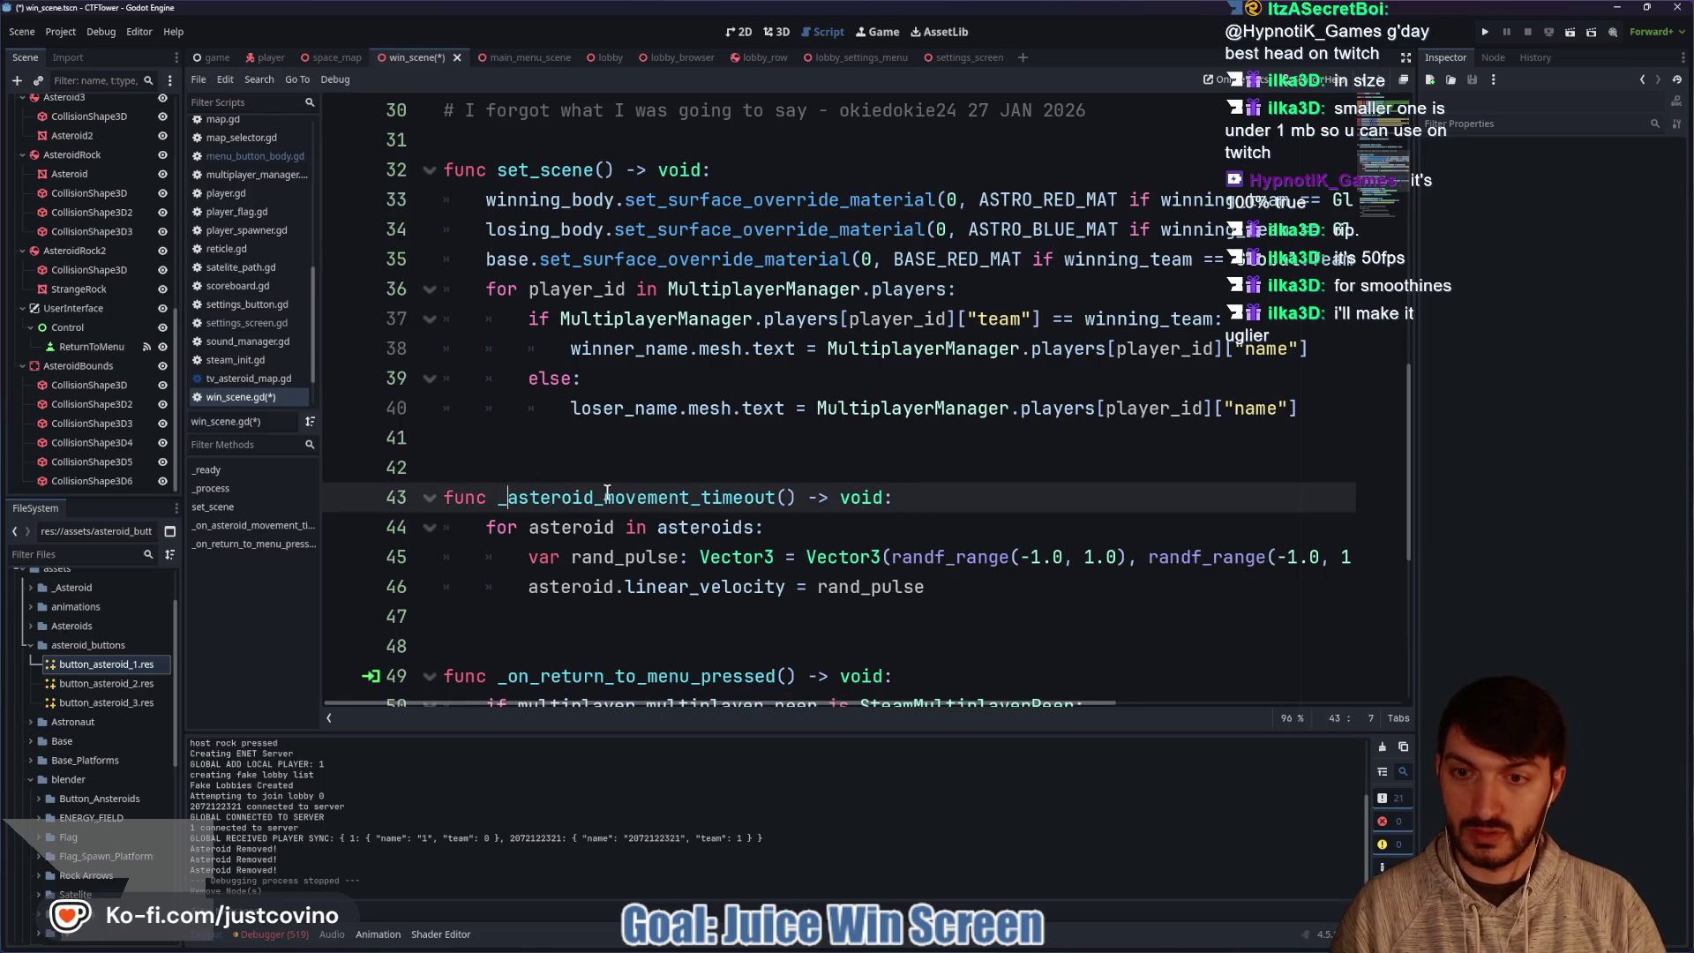
drag(681, 503, 765, 501)
key(BackSpace)
click(843, 526)
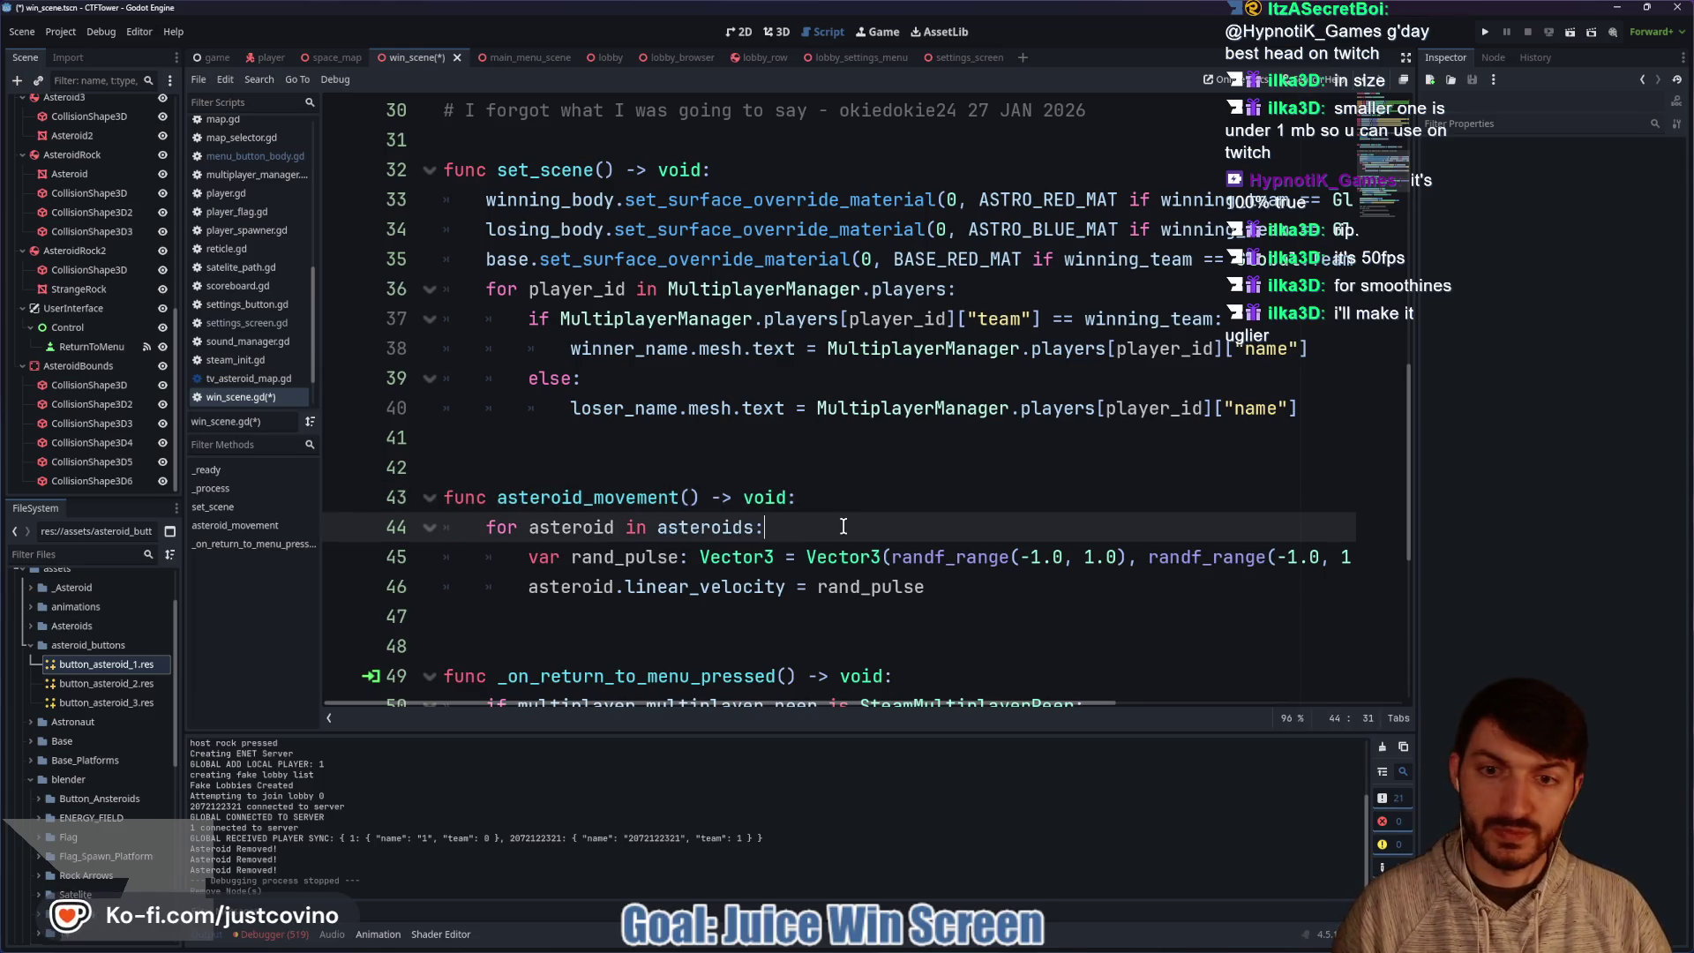
key(ctrl+s)
Delete the rand_pulse declaration line from the asteroid loop.
drag(528, 565, 1366, 558)
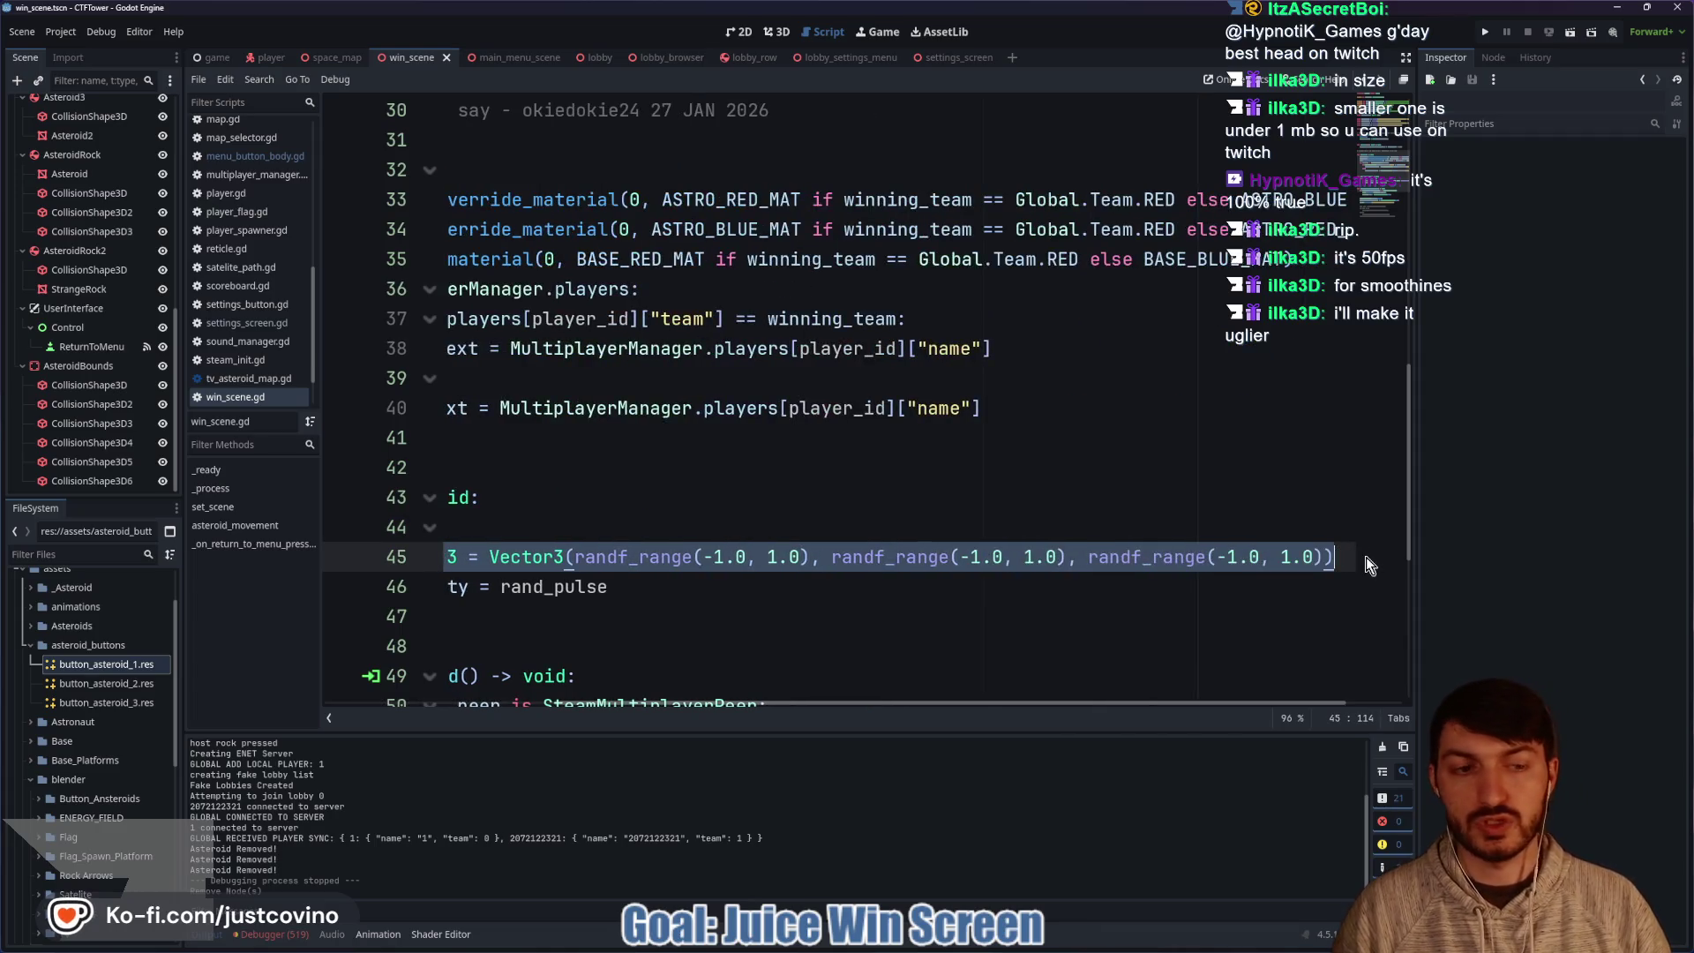
key(BackSpace)
key(BackSpace)
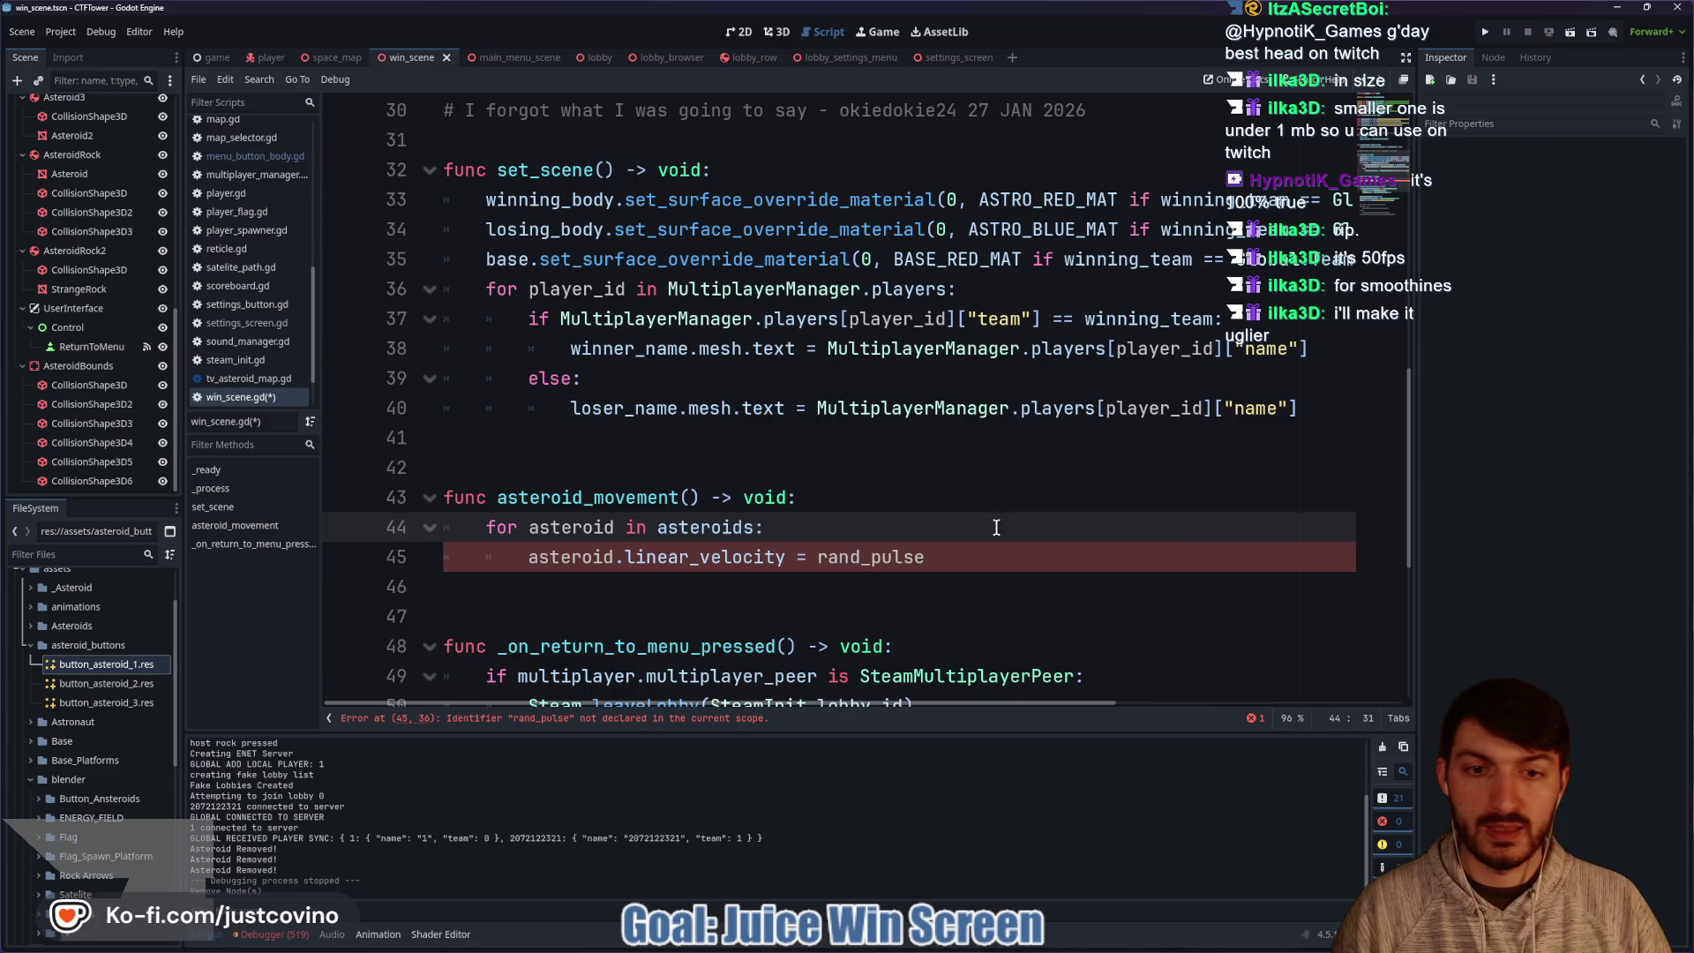
key(Return)
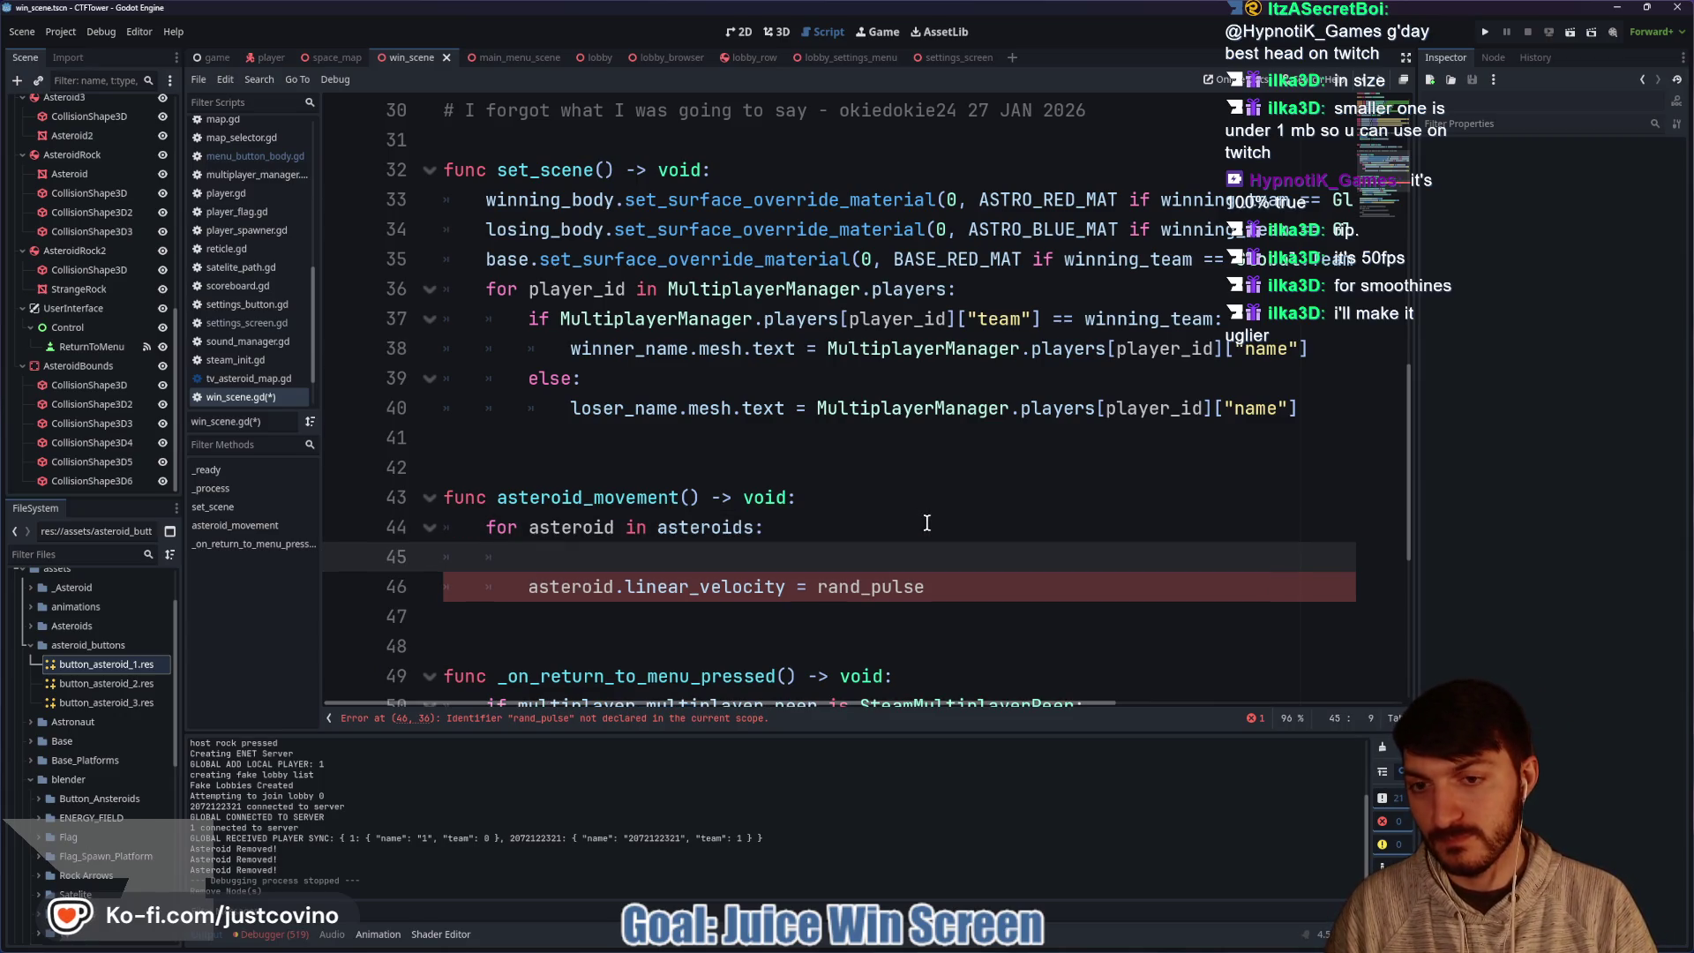
text(var)
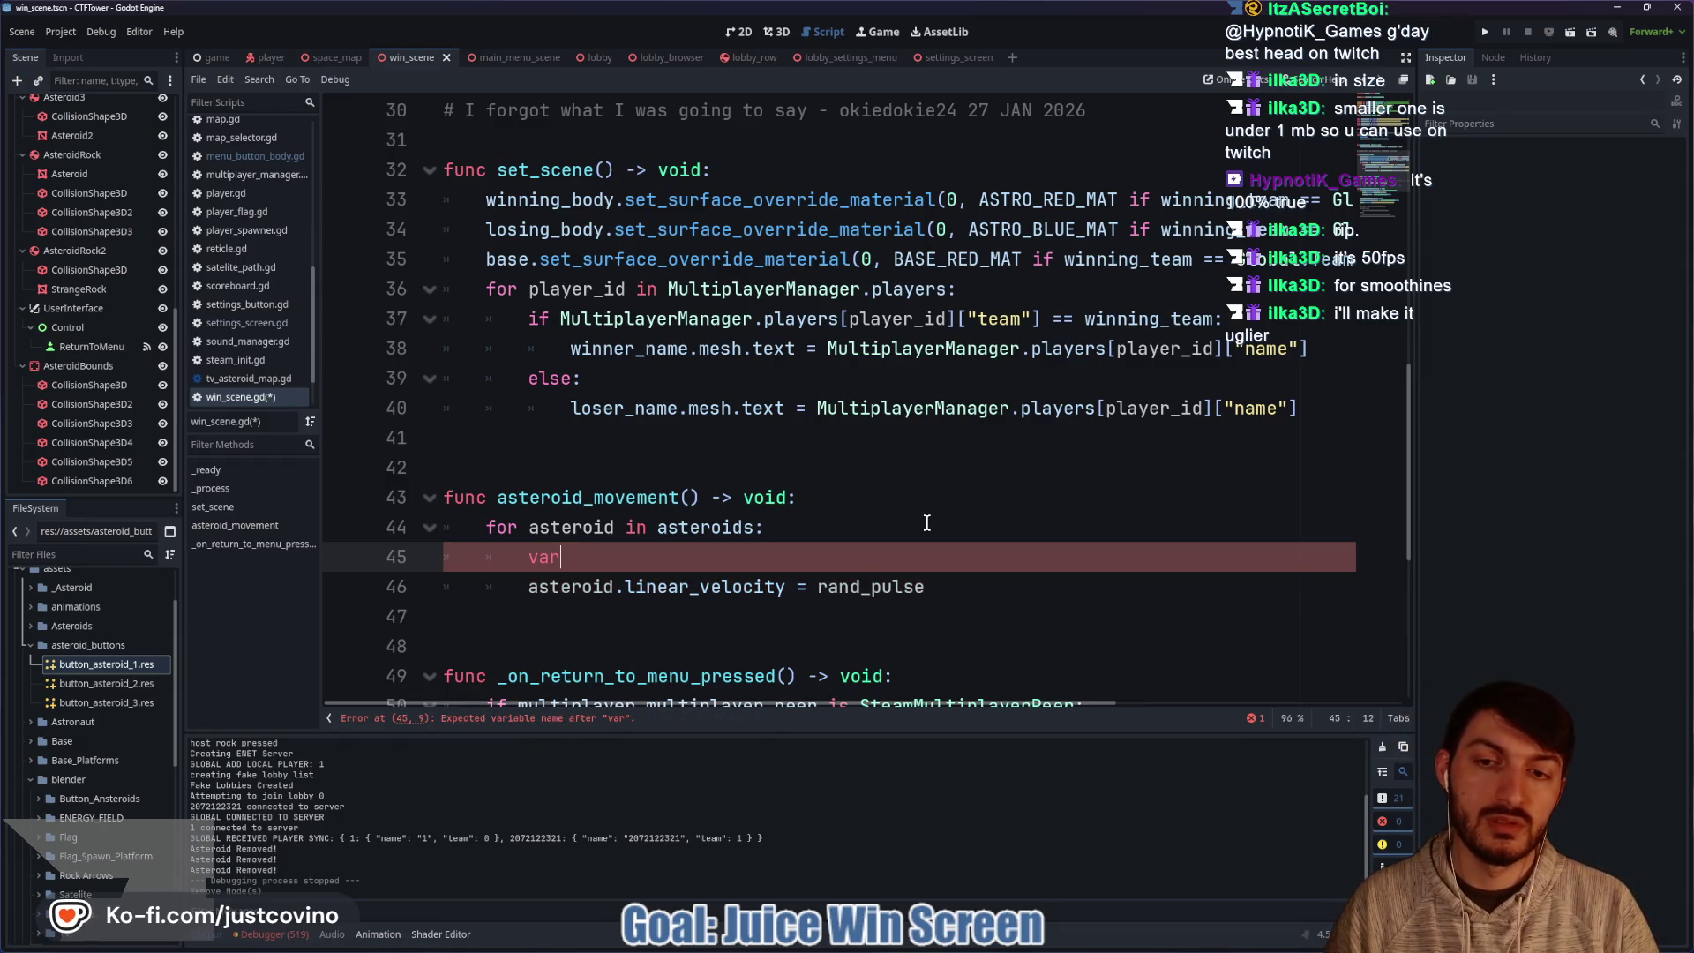
key(BackSpace)
Set each asteroid's velocity to Vector3(randf(), randf(), randf()) and save.
drag(926, 556, 819, 556)
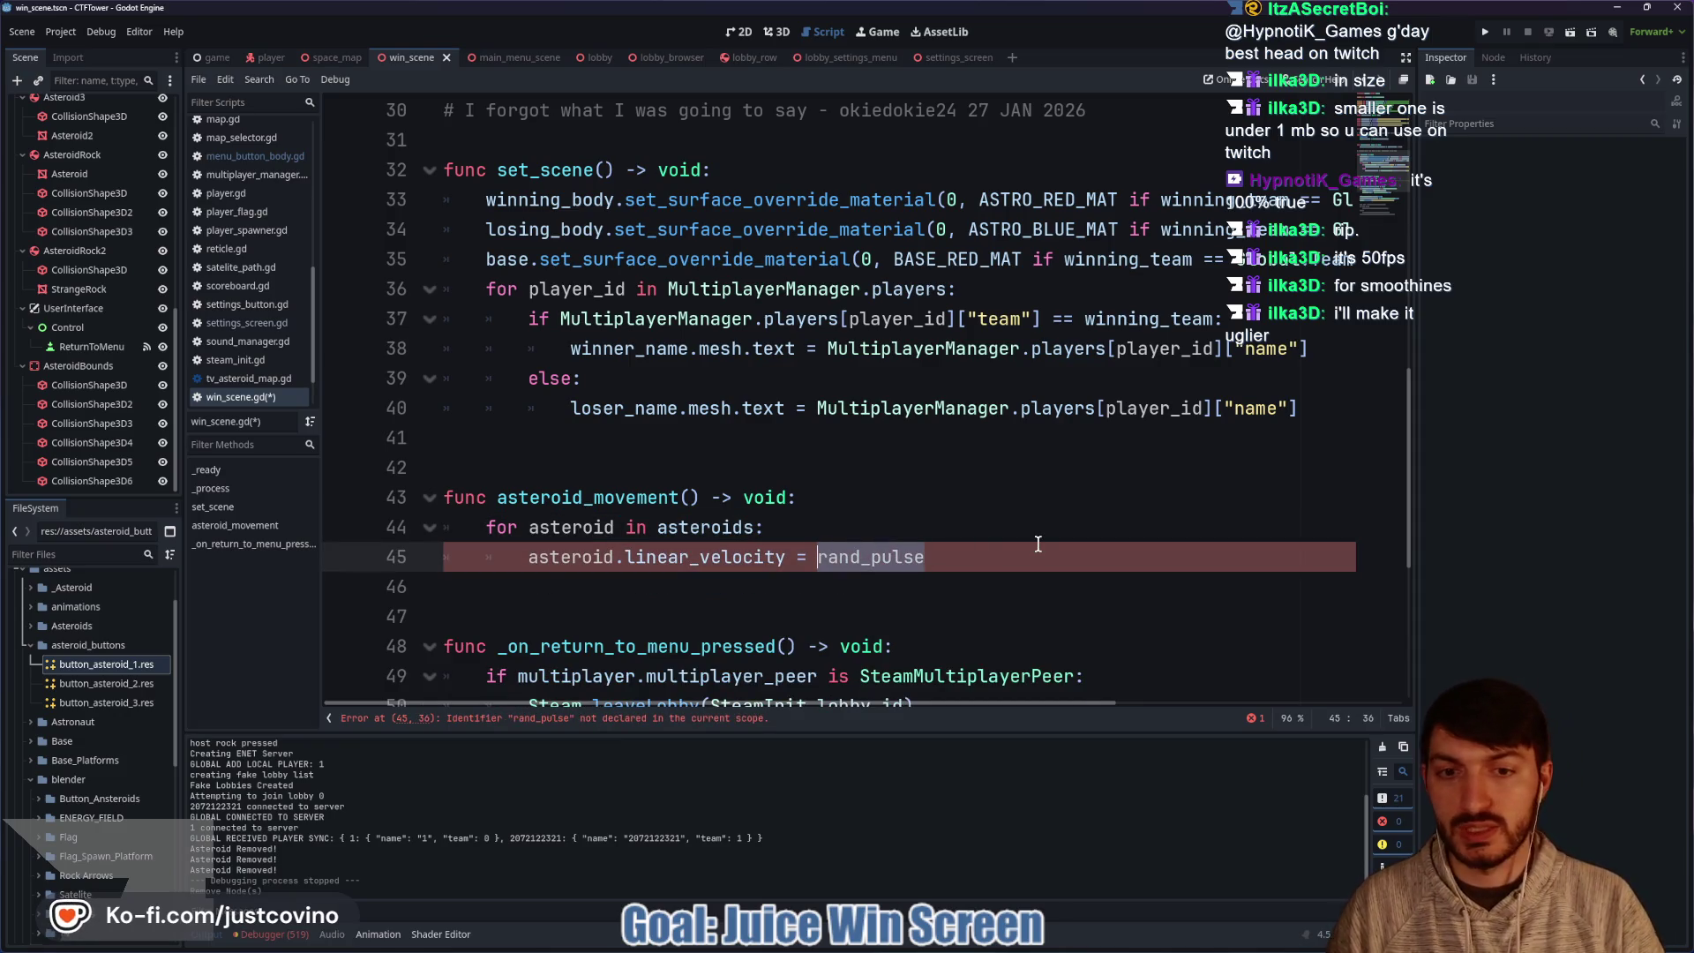
key(BackSpace)
text(Vecto)
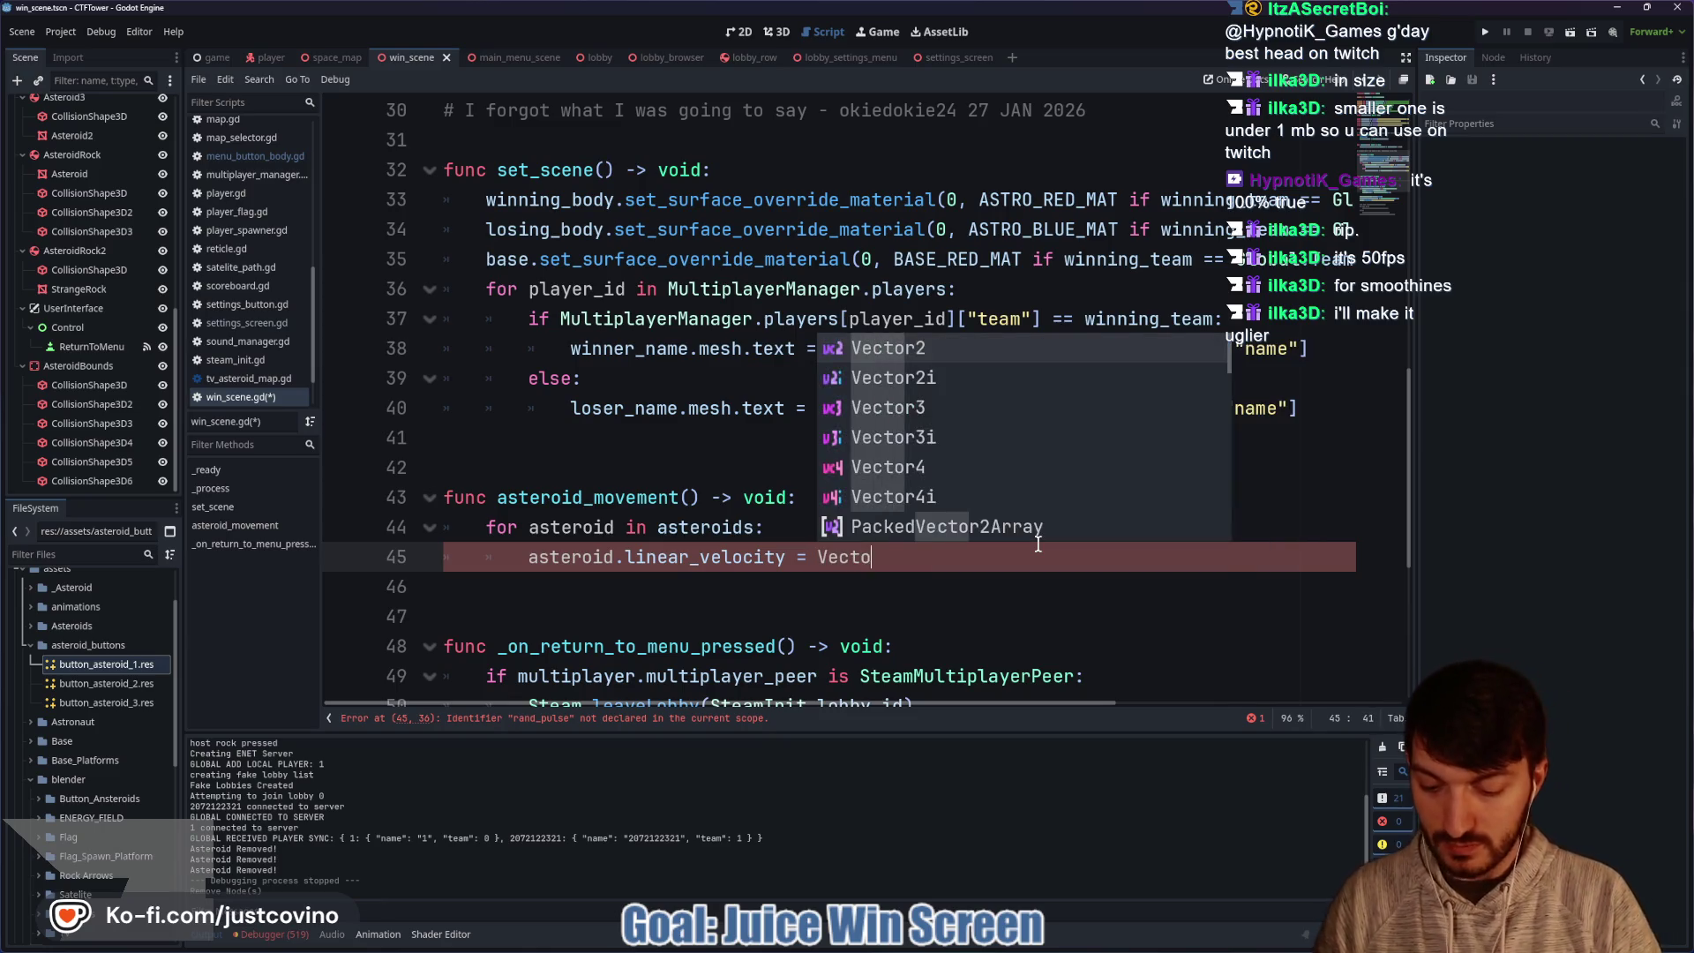
text(r3(randf)
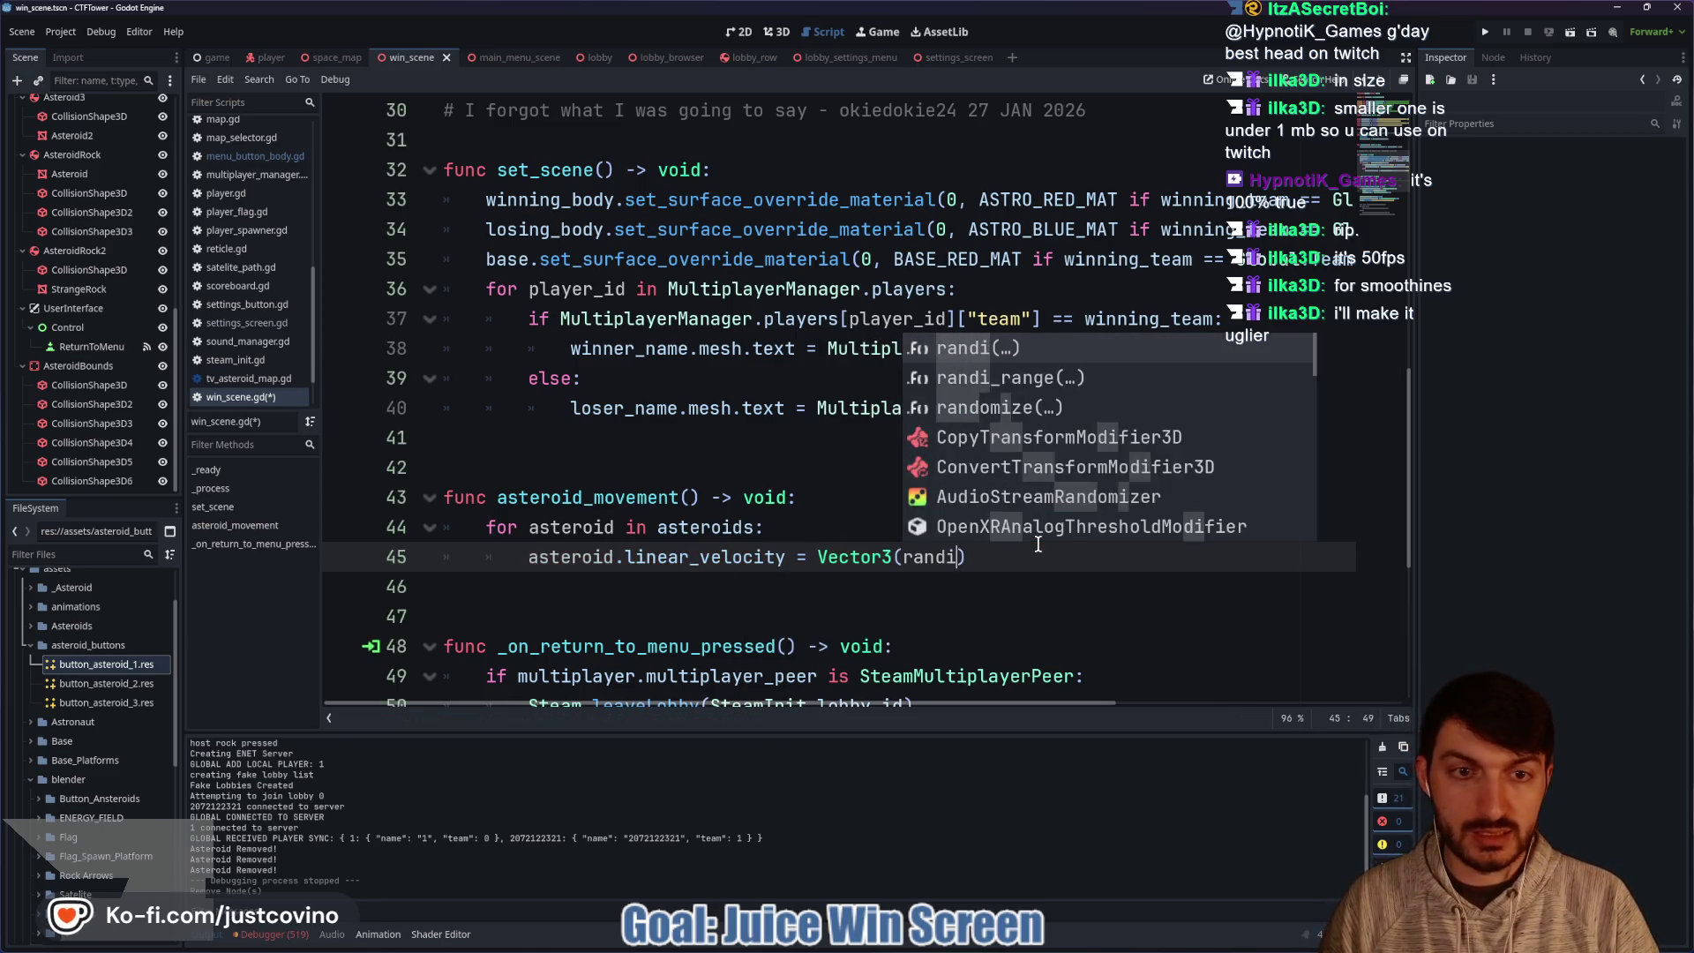
key(Return)
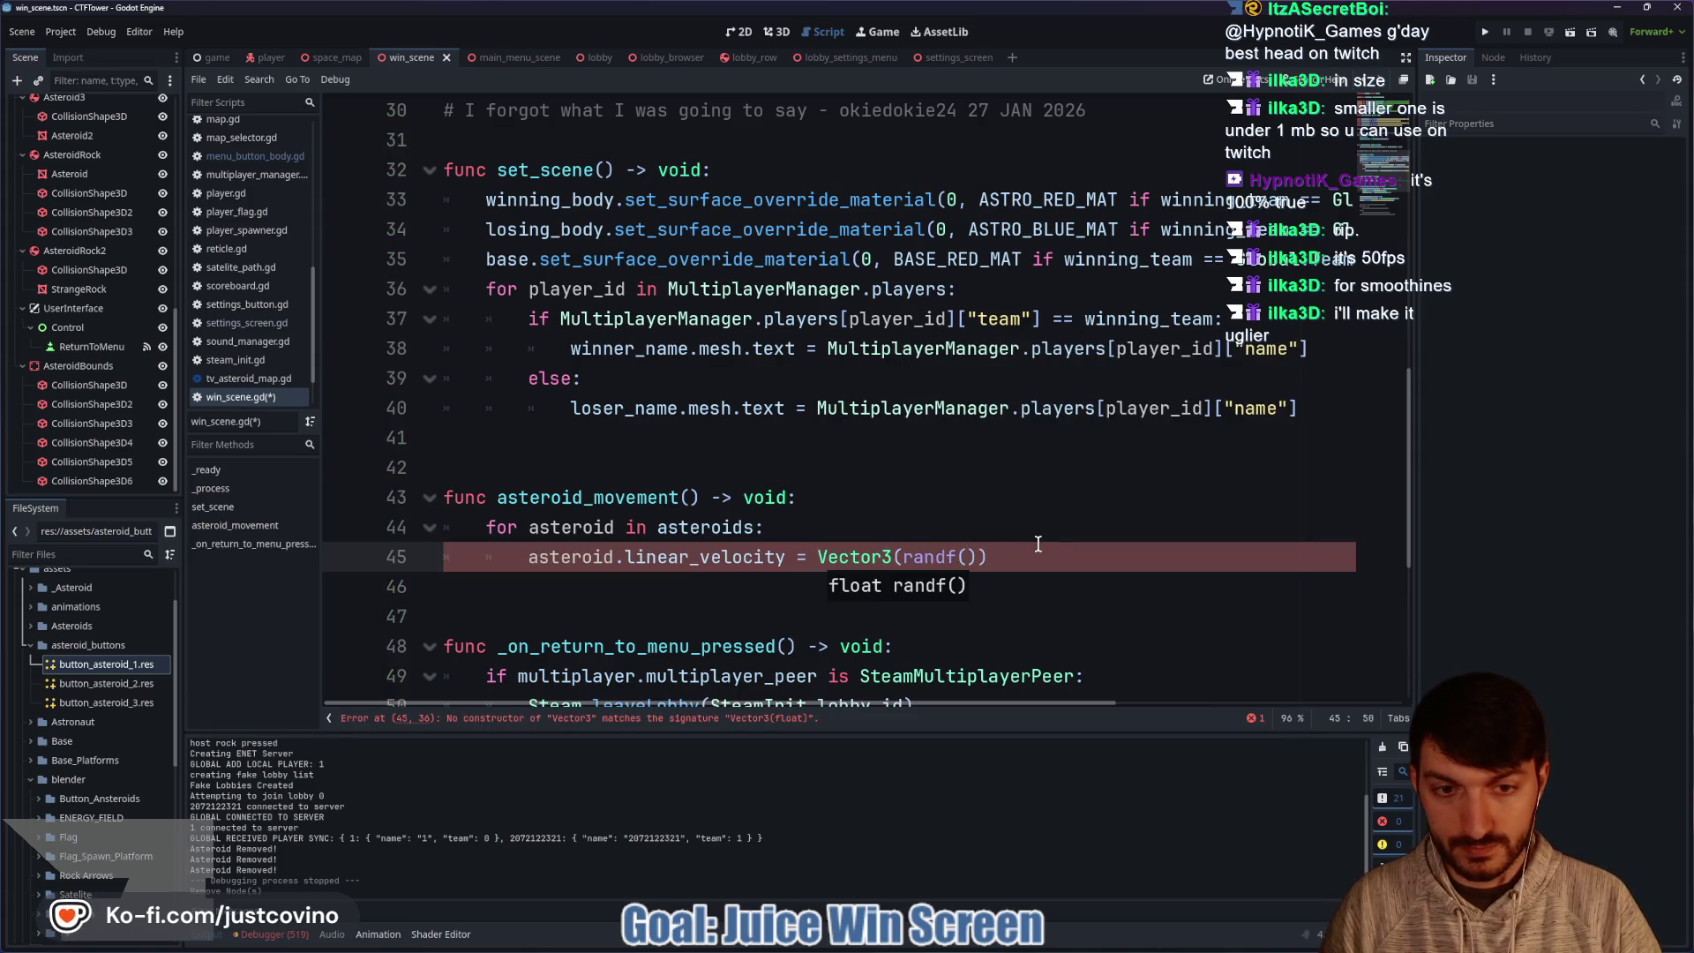
click(979, 556)
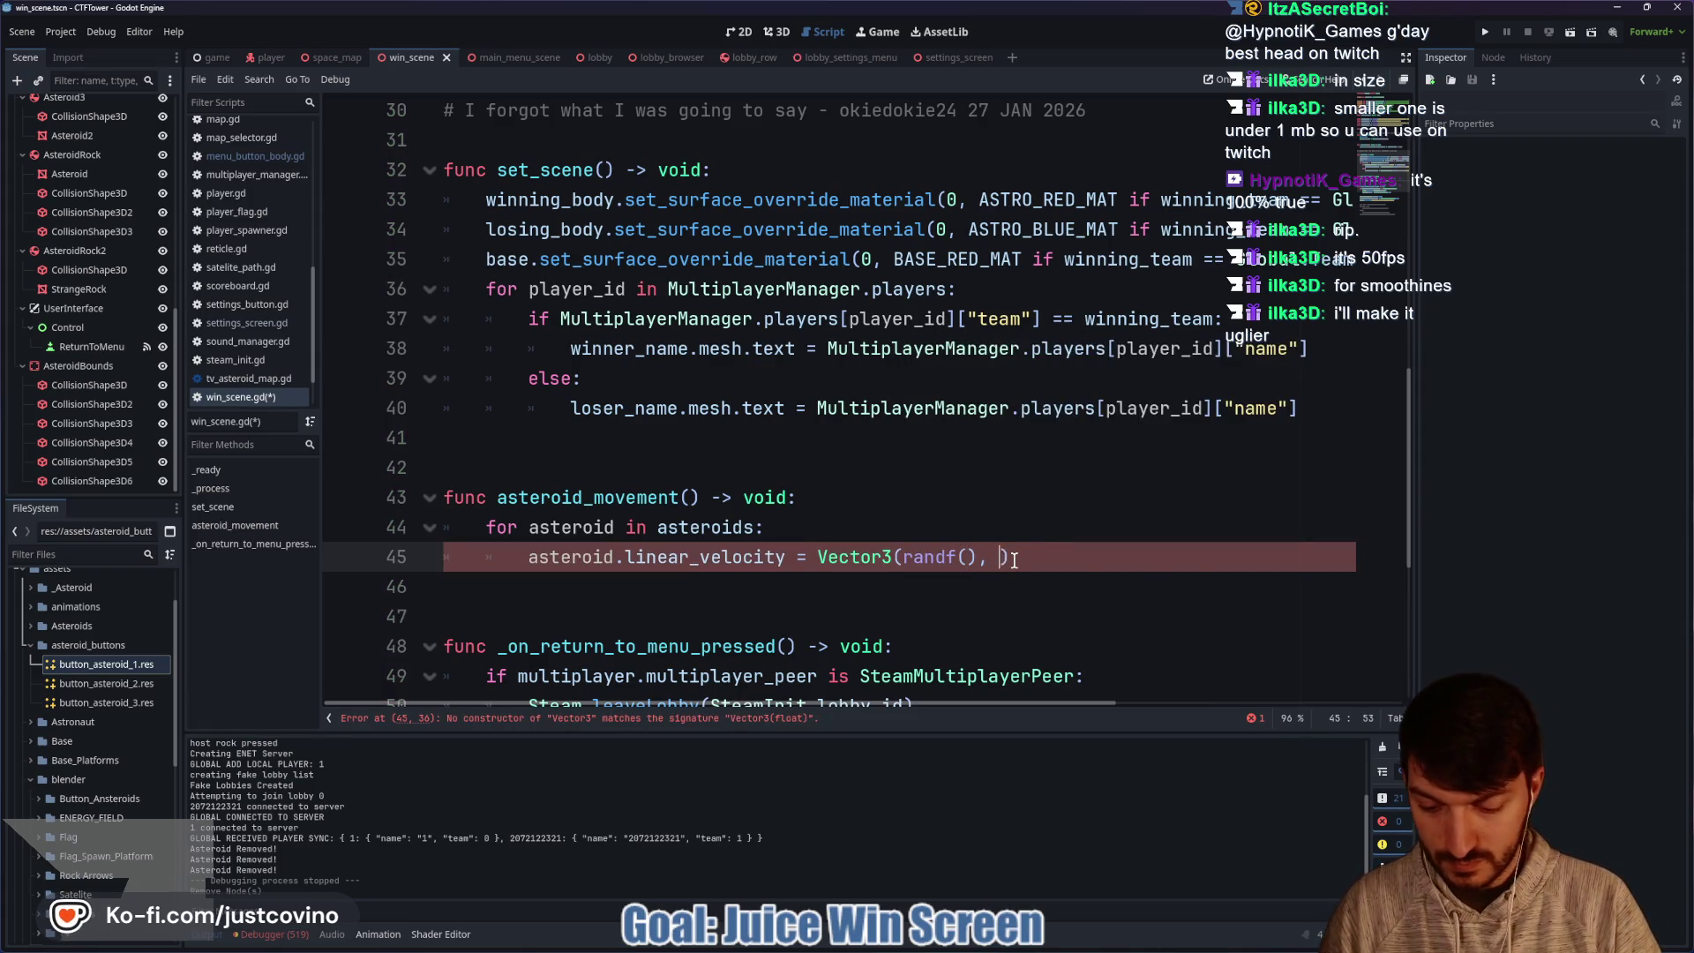
text(randf)
key(Return)
key(Right)
text(, randf)
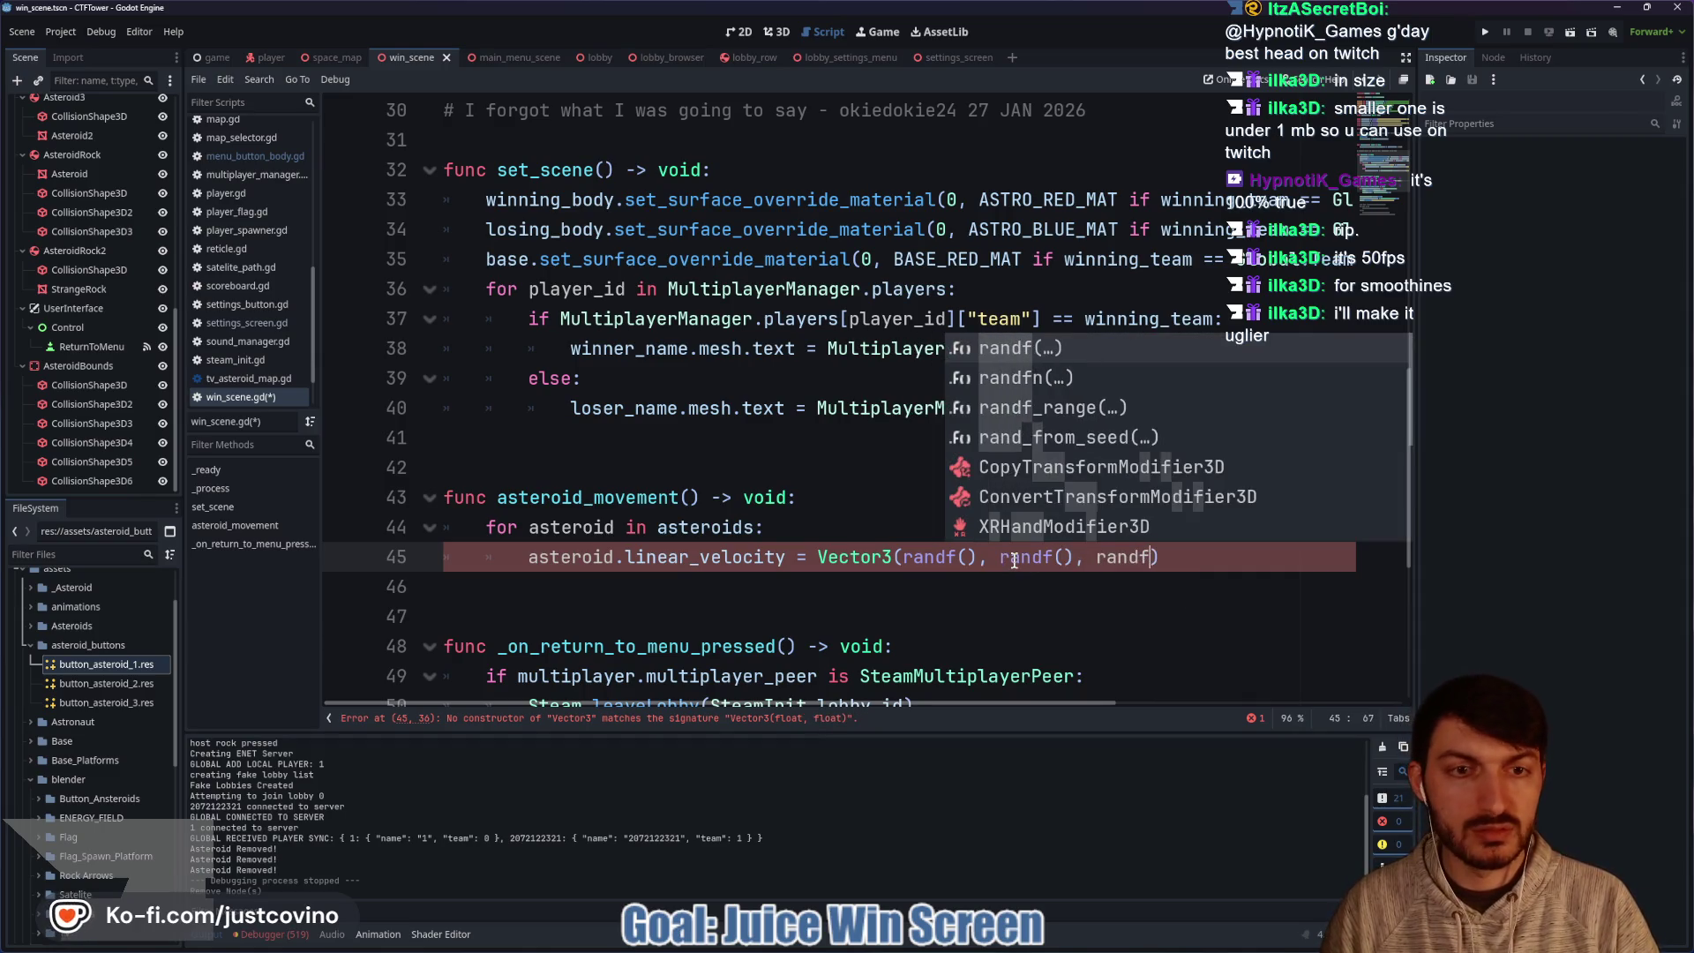
key(Return)
click(1212, 559)
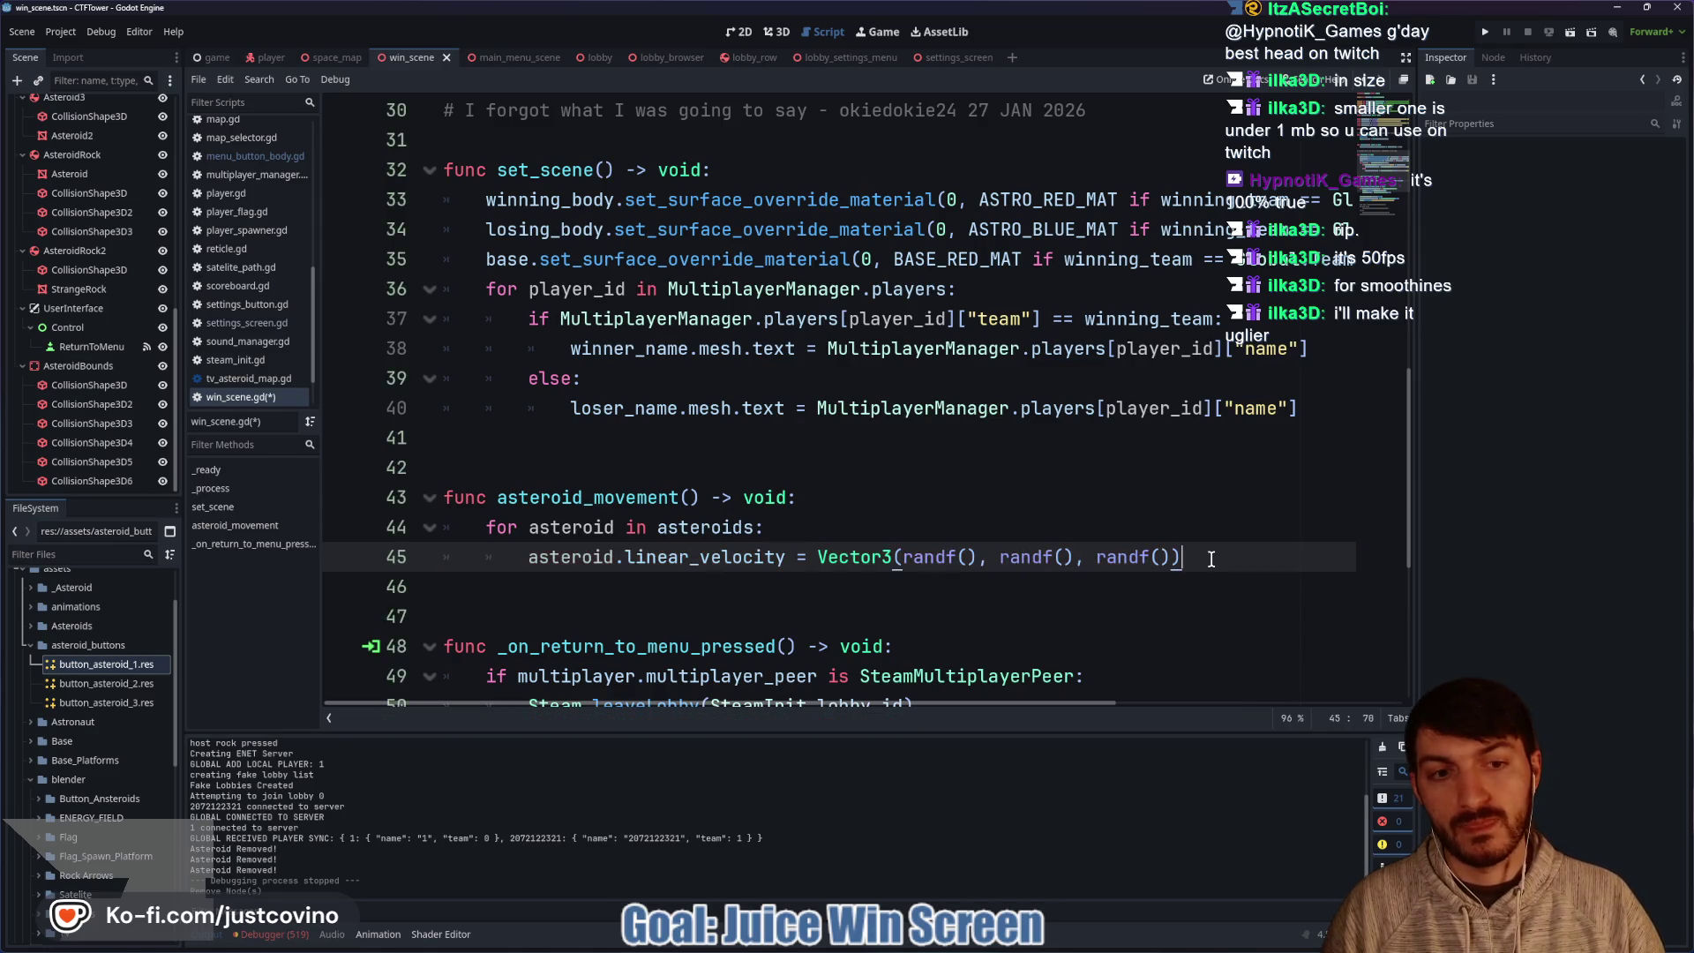
key(ctrl+s)
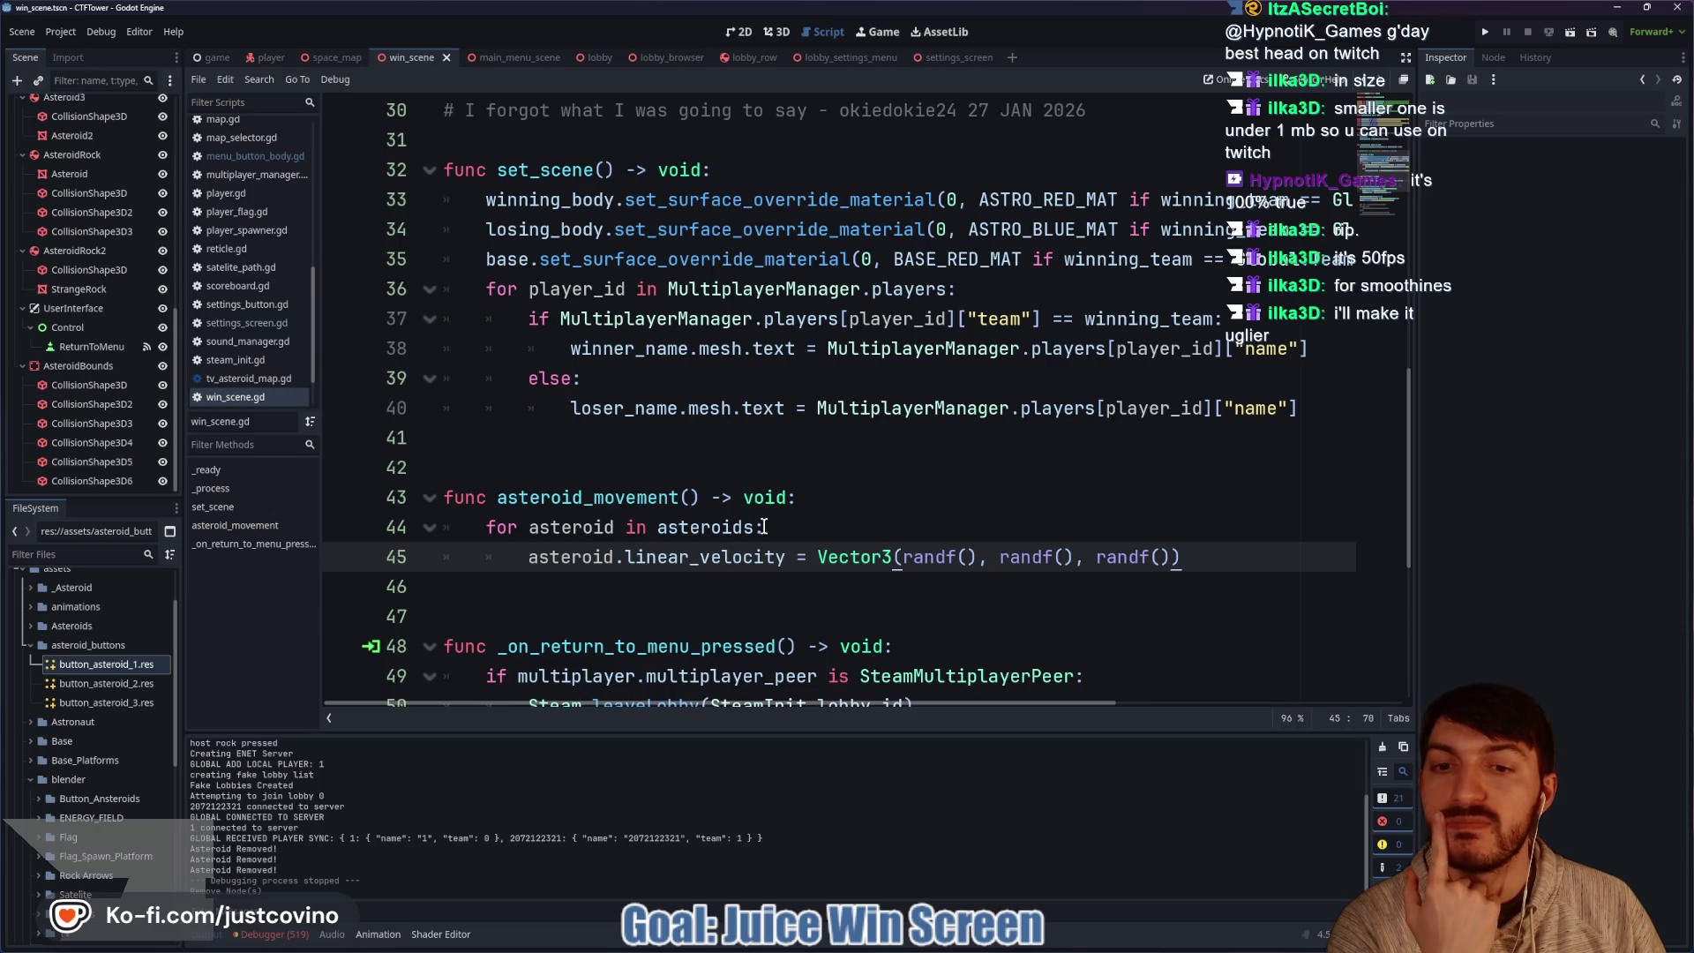
Try 0.15 in place of the first randf(), then restore randf() and save.
mouse_move(704, 549)
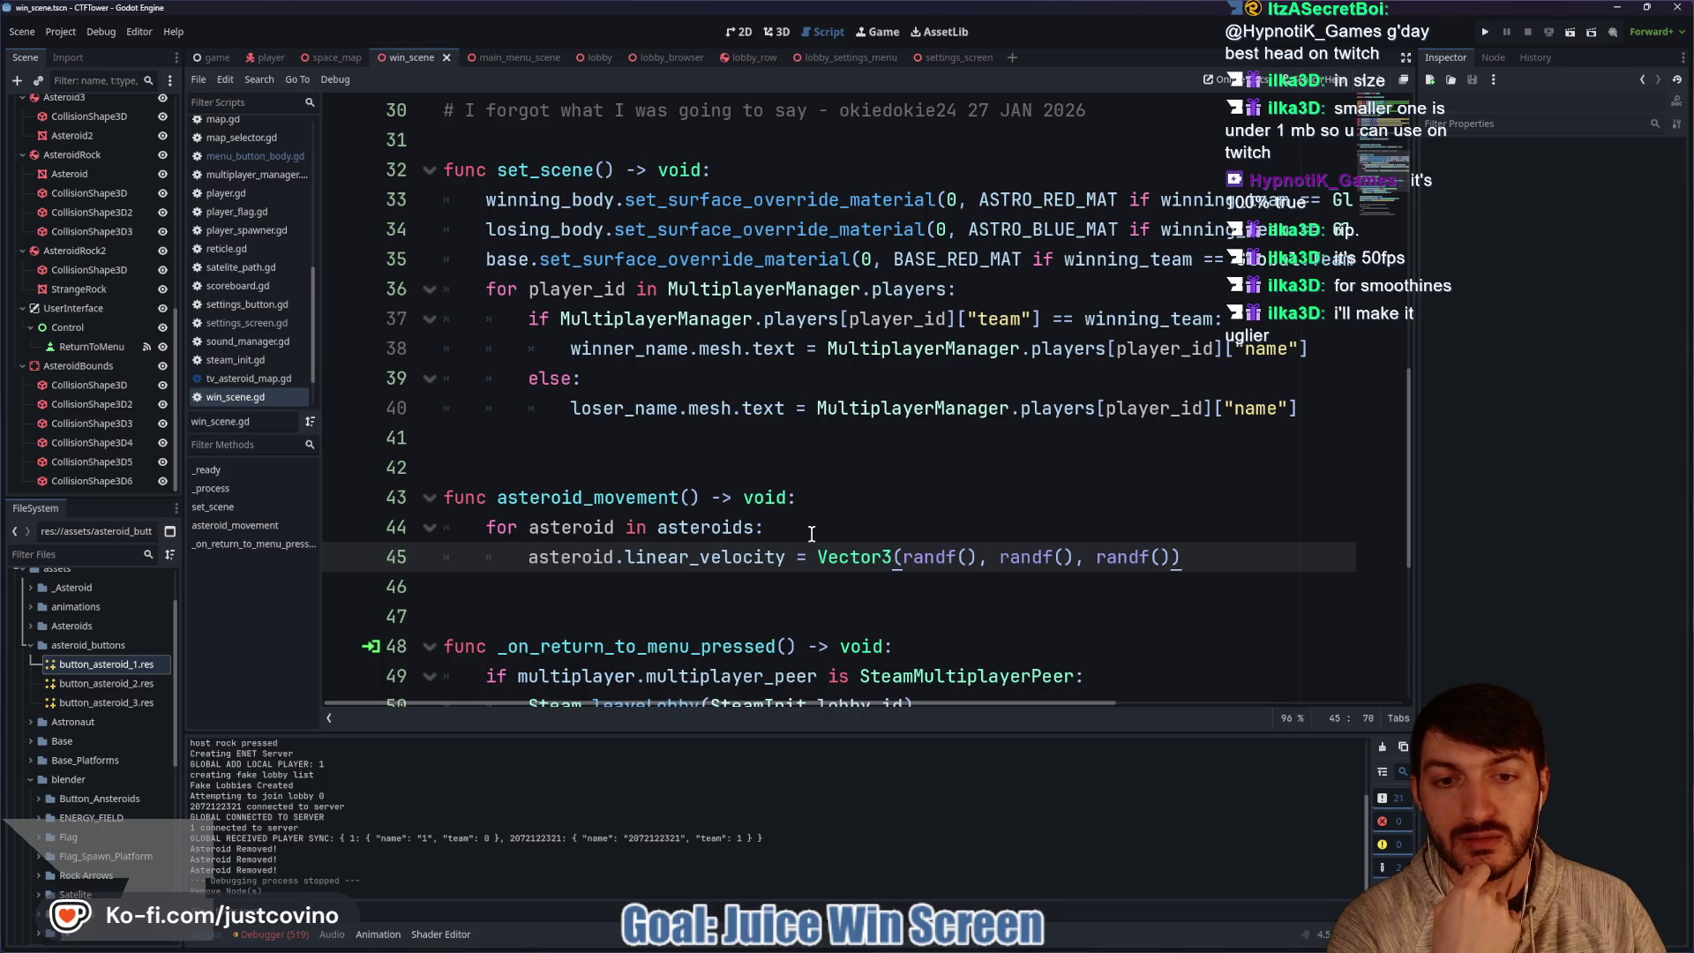
drag(903, 557, 972, 557)
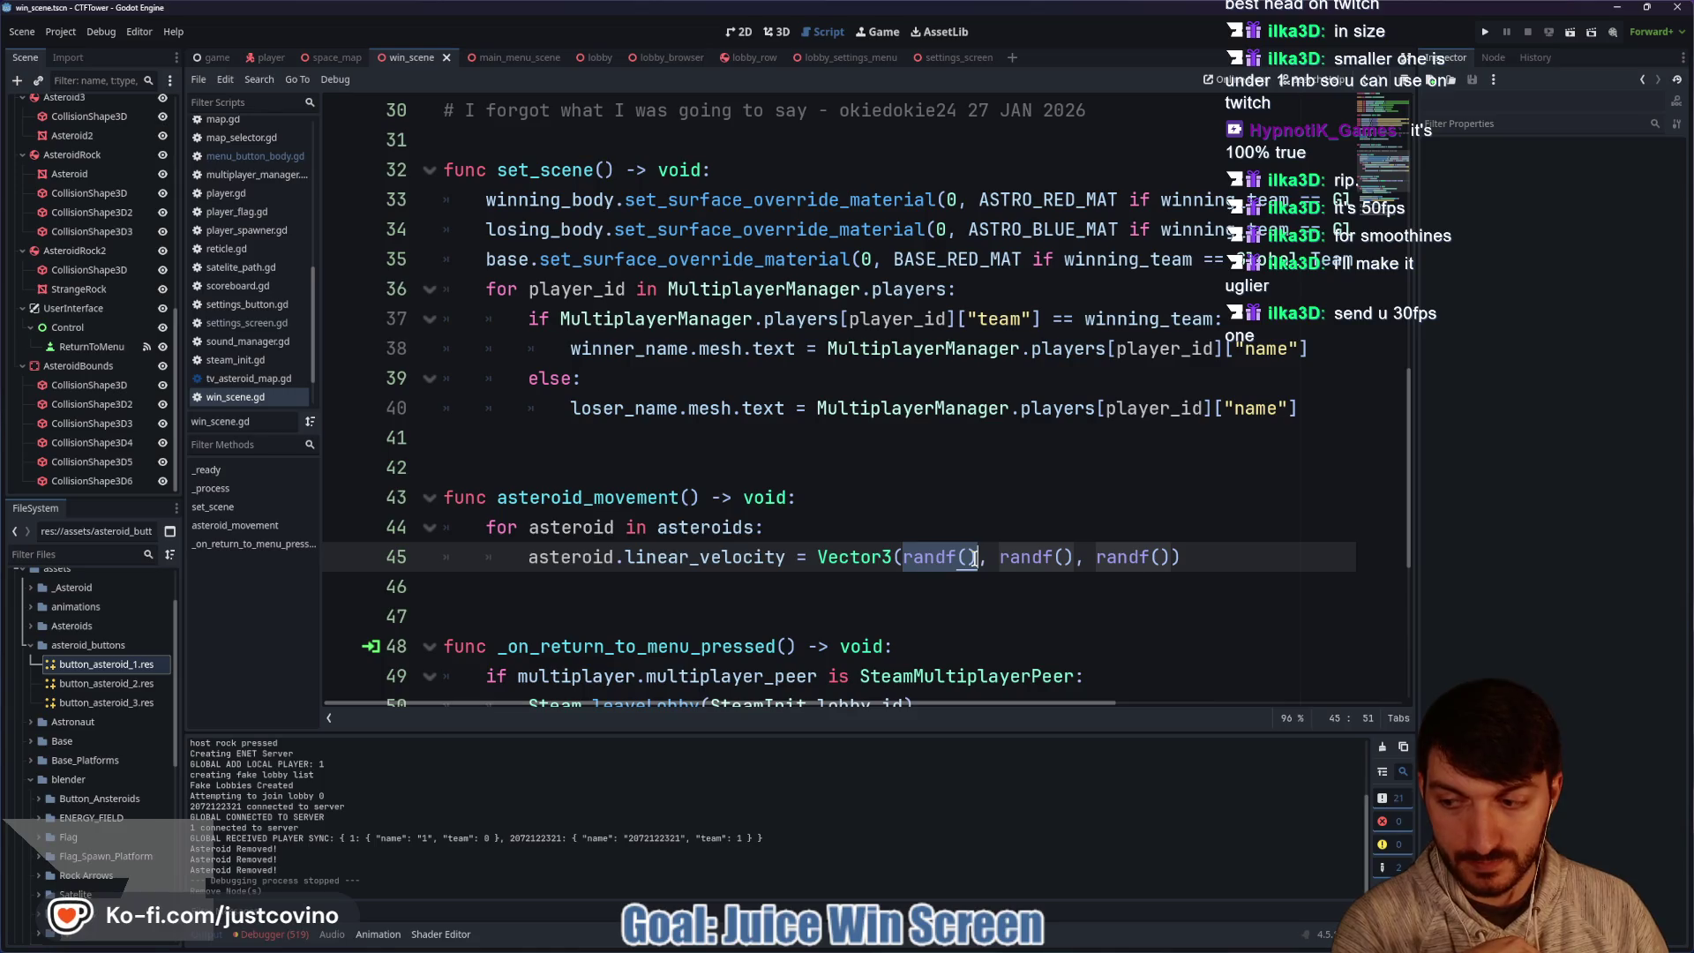
text(0.)
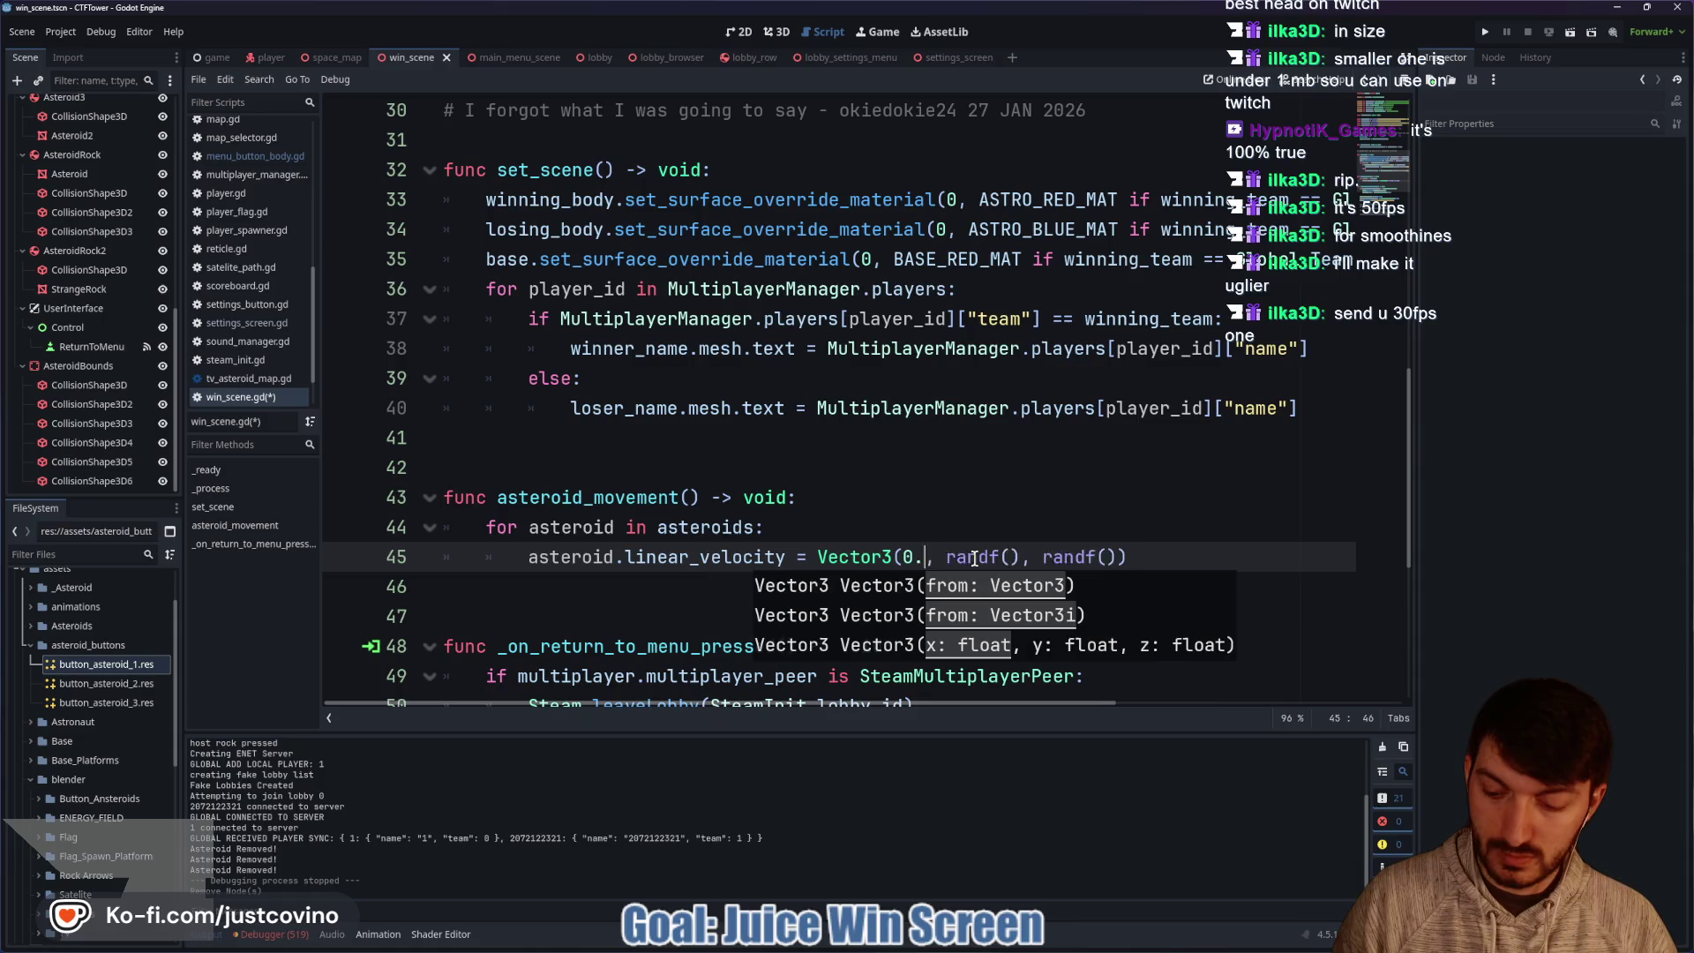
text(15)
drag(965, 557, 1042, 557)
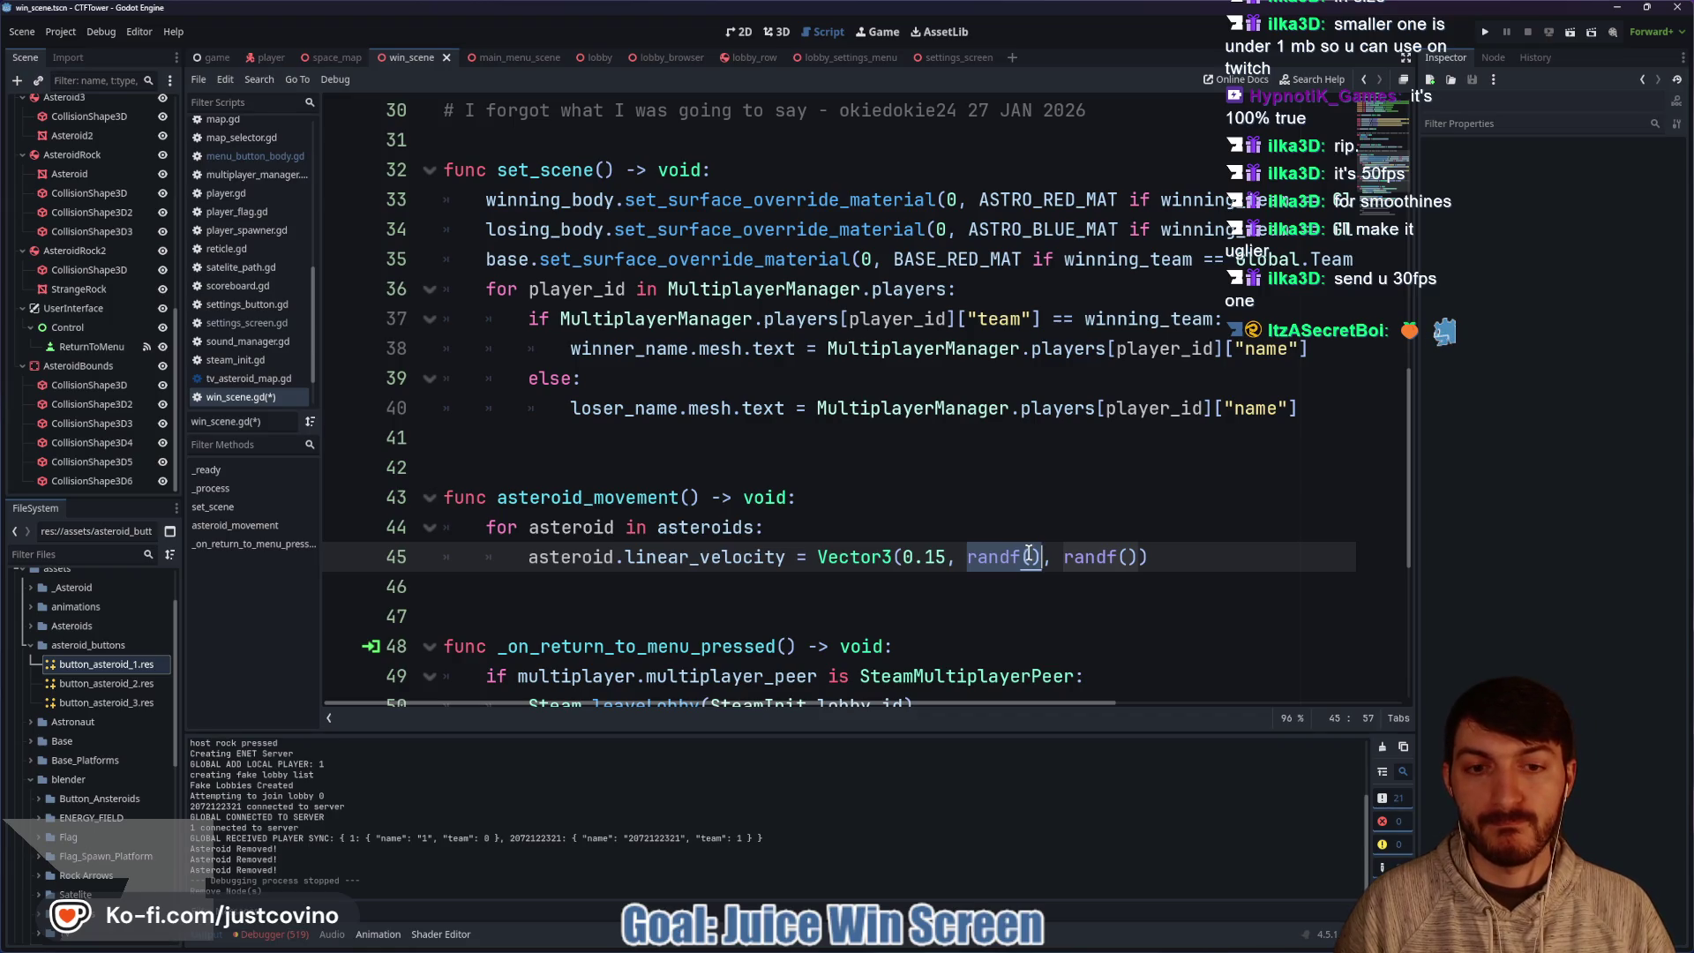
mouse_move(1025, 551)
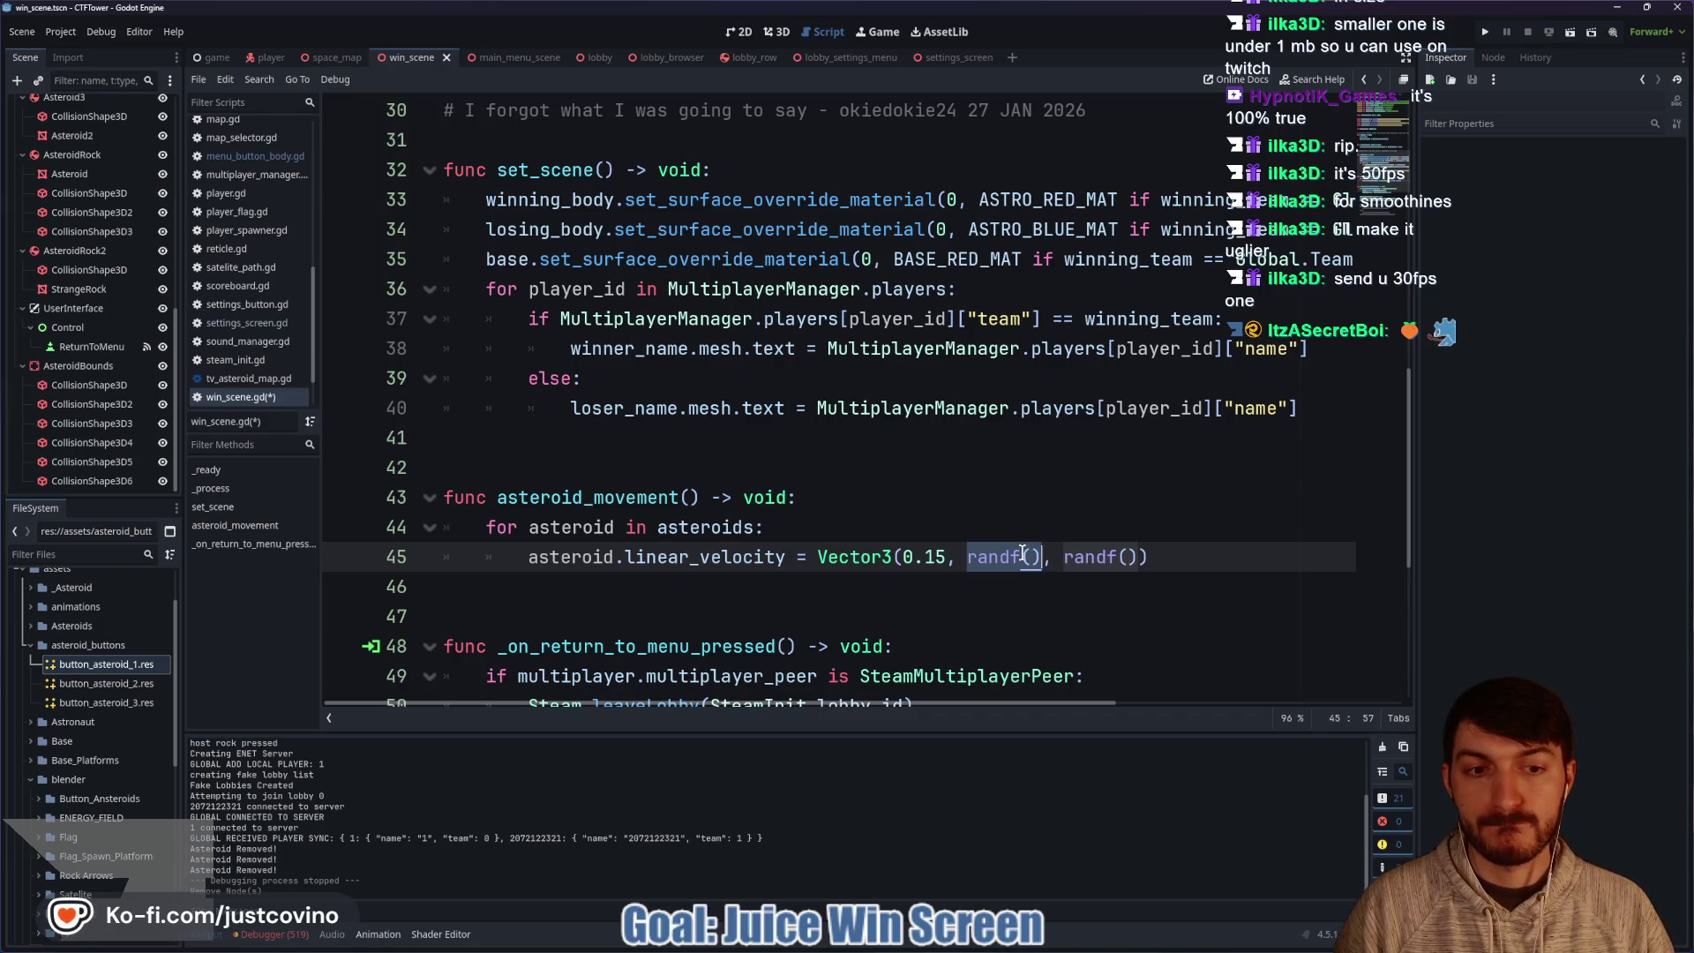
drag(946, 556, 900, 557)
text(rand)
key(Return)
click(887, 510)
key(ctrl+s)
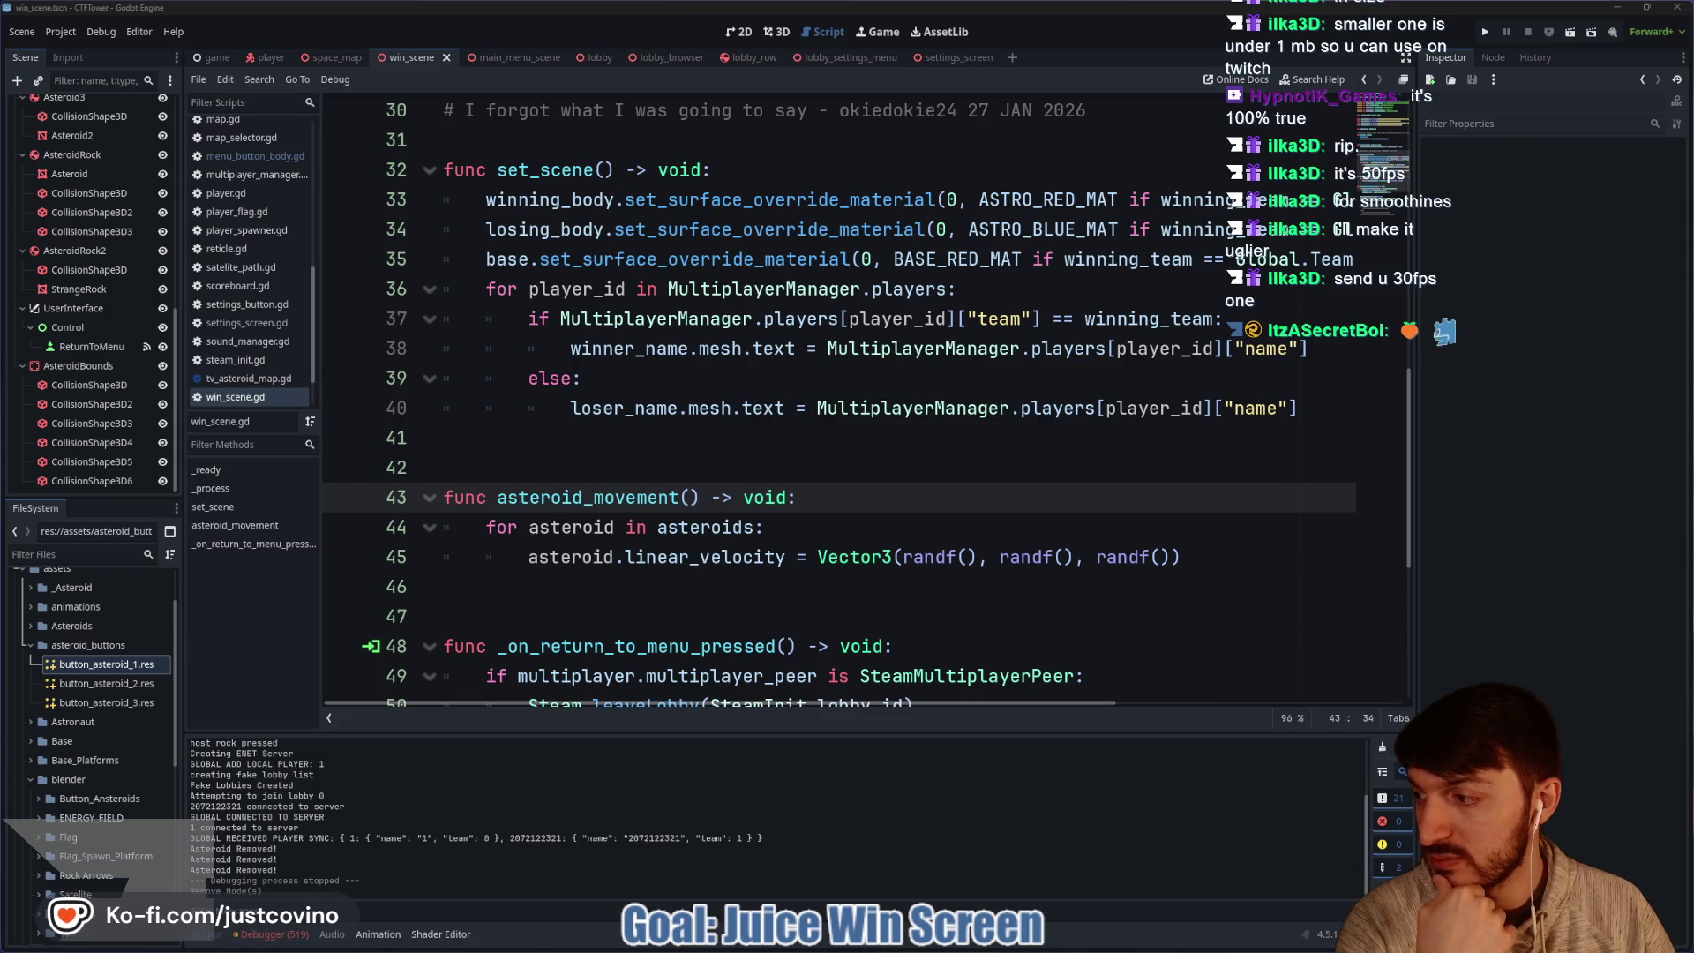
Save the GIF over the existing Spin_155x155 on the Desktop, confirming the replacement.
scroll(706, 511, down, 5)
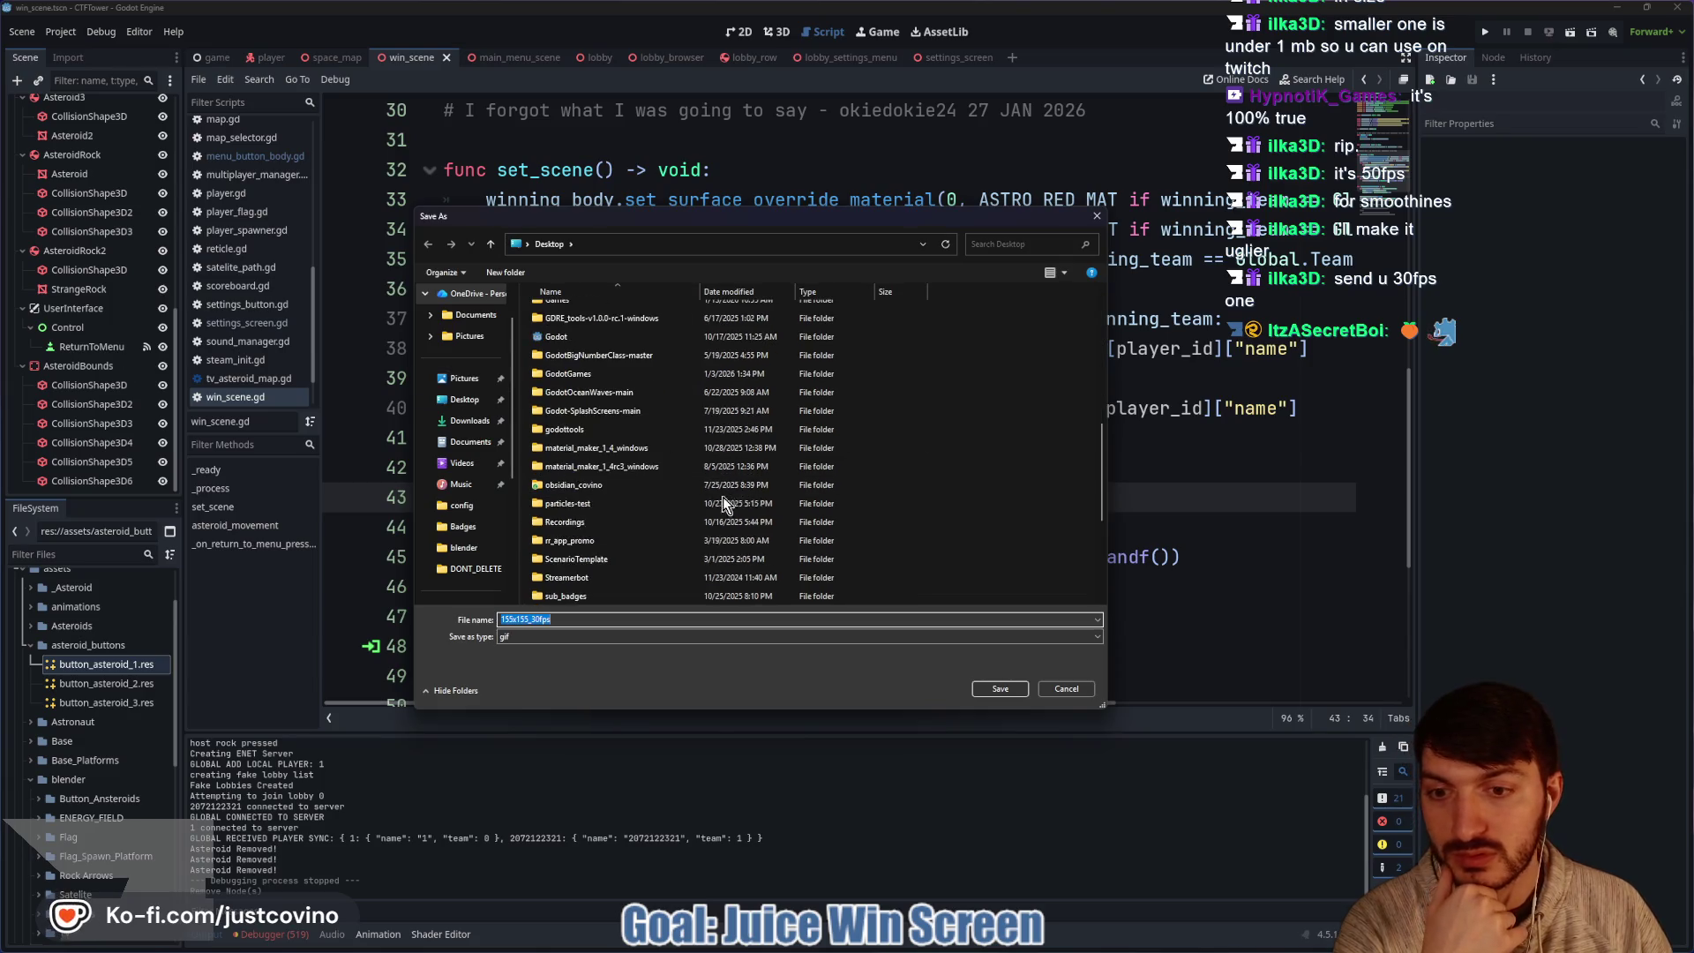
click(556, 598)
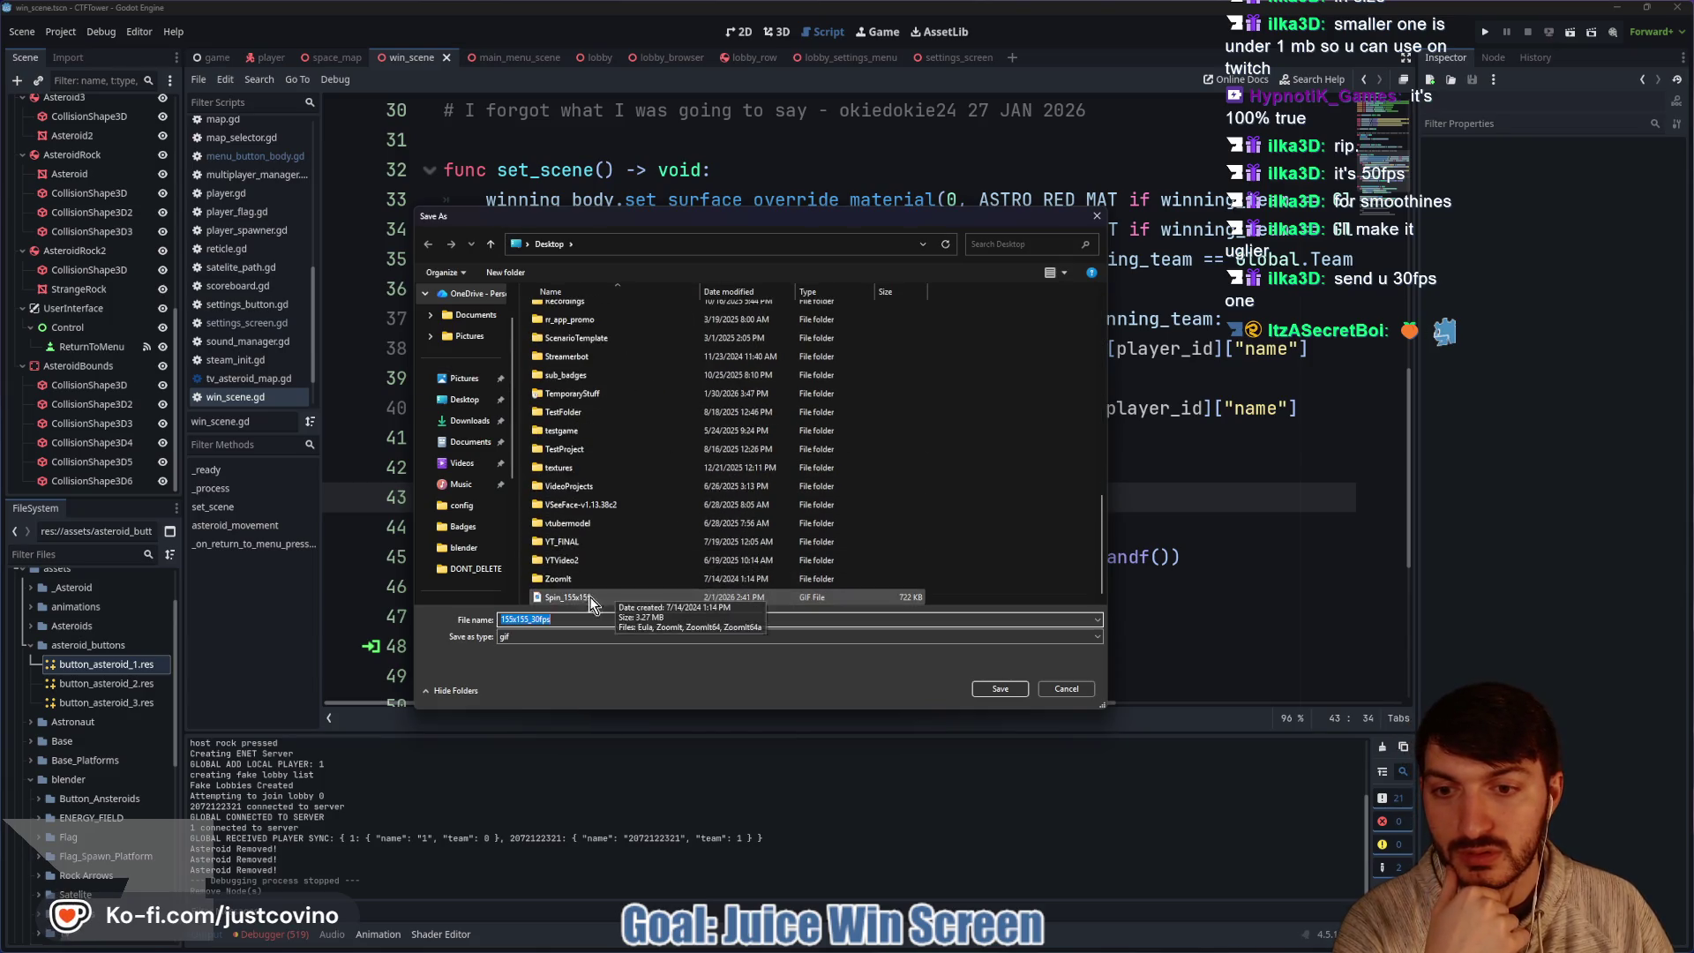
click(1000, 690)
click(888, 489)
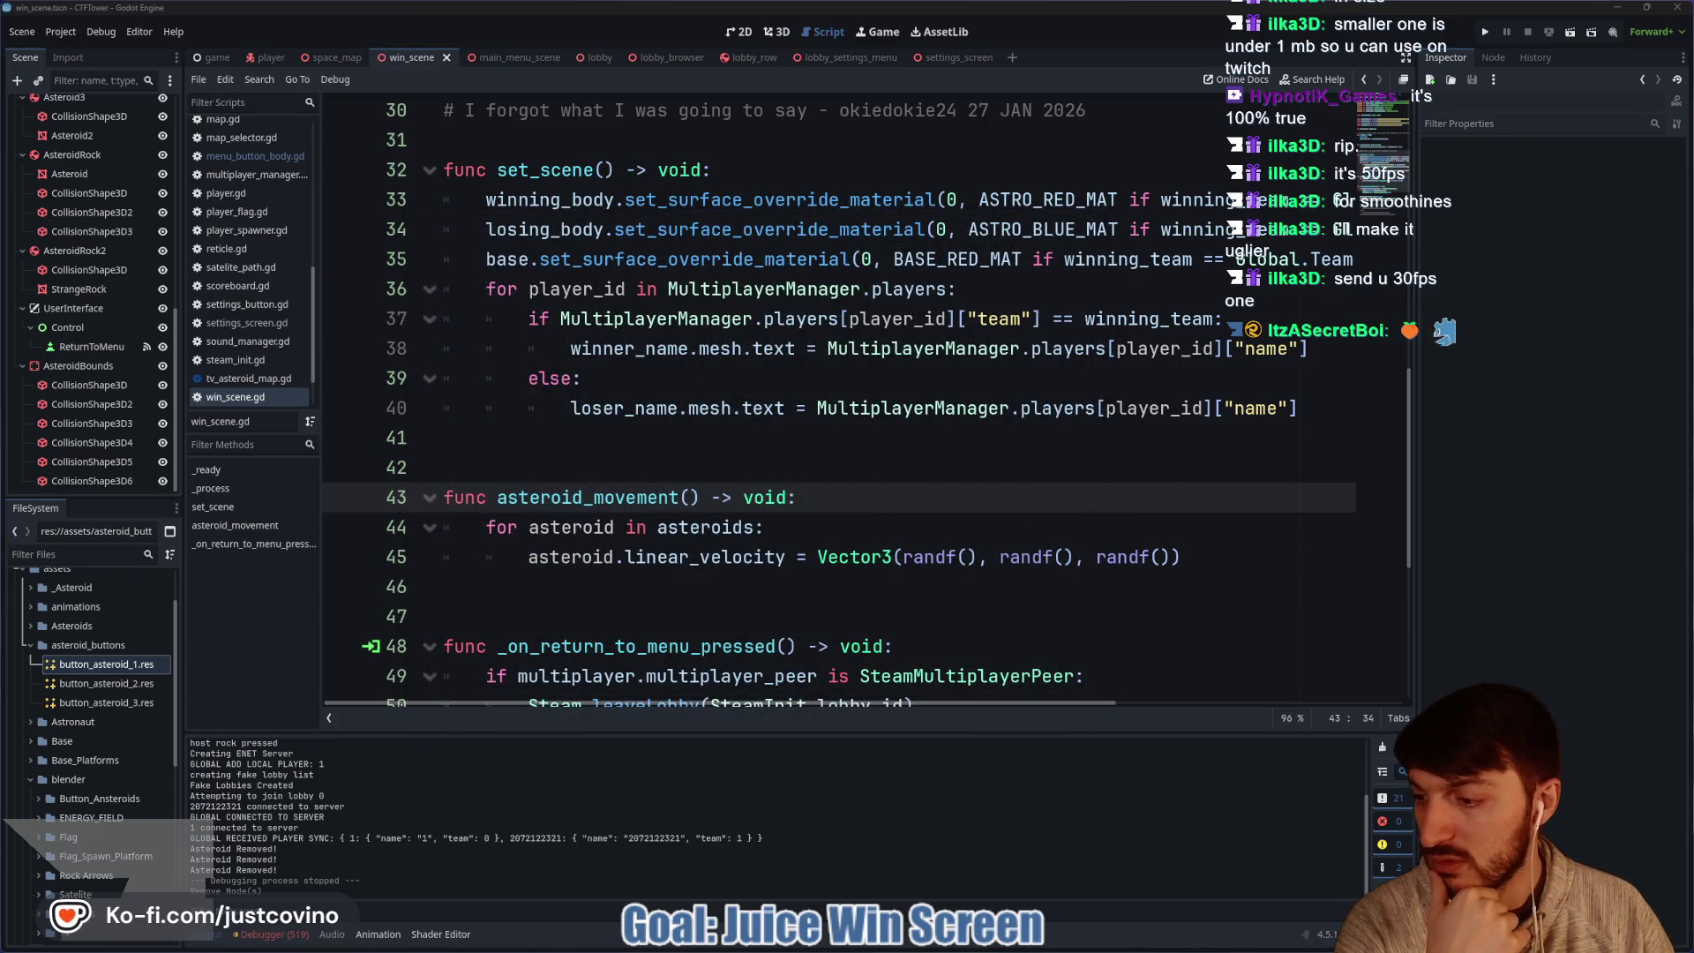
click(929, 947)
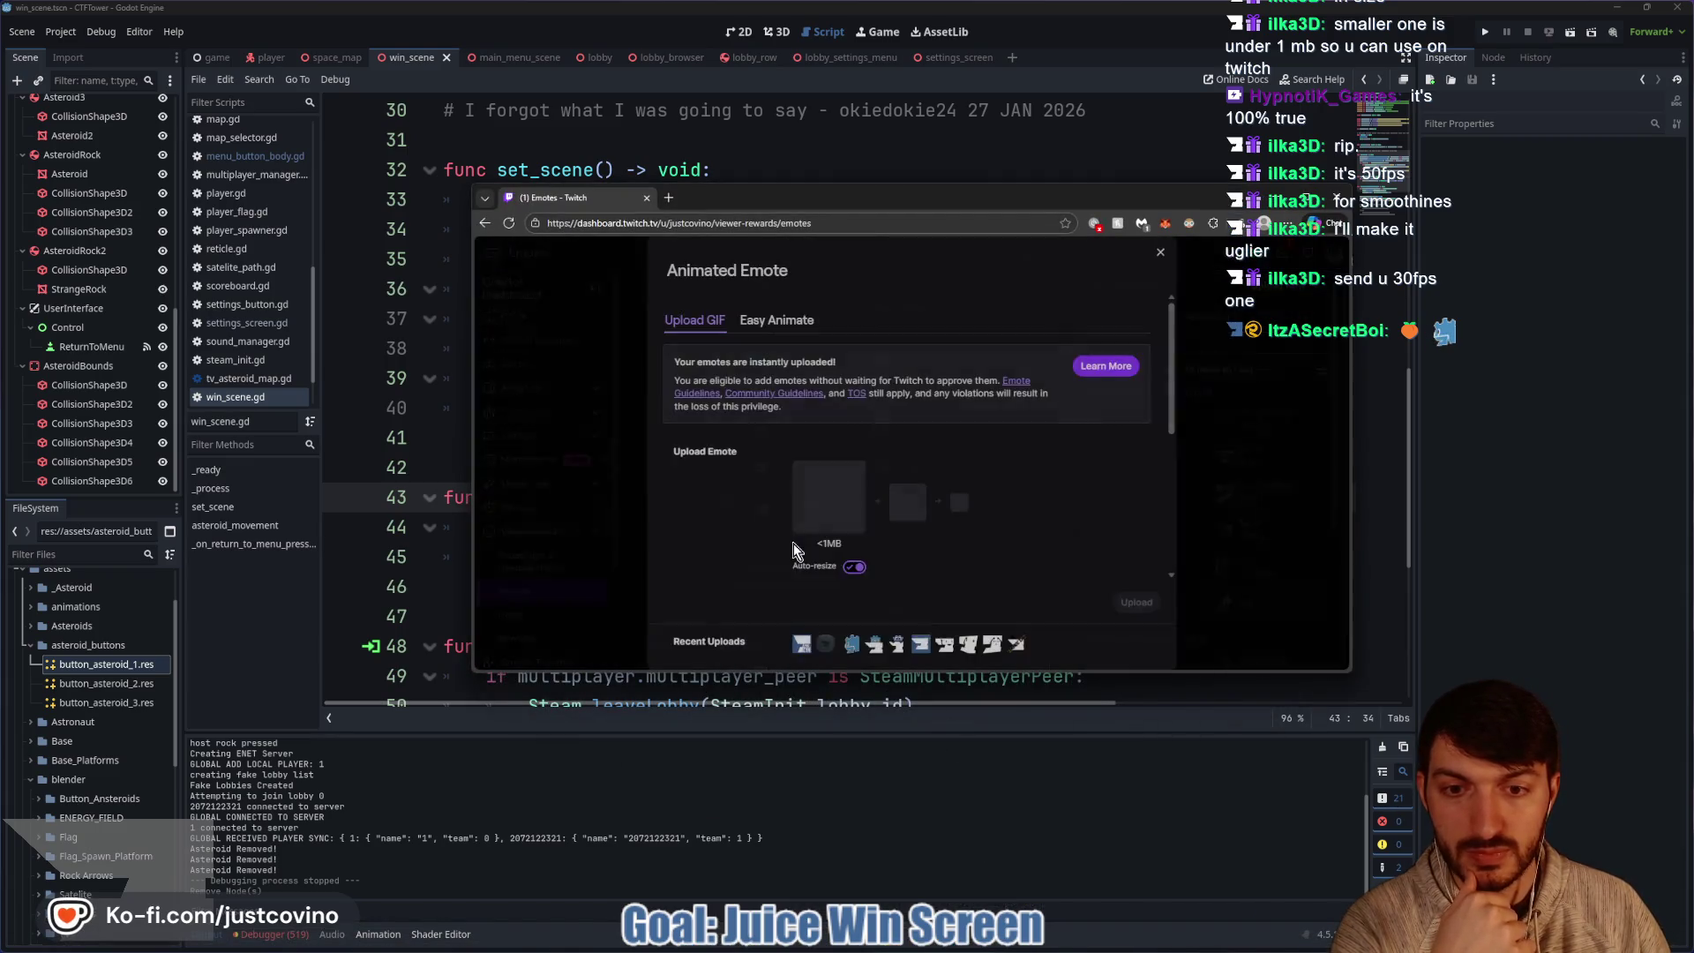
Choose the Spin_155x155 GIF as the animated emote image.
click(820, 511)
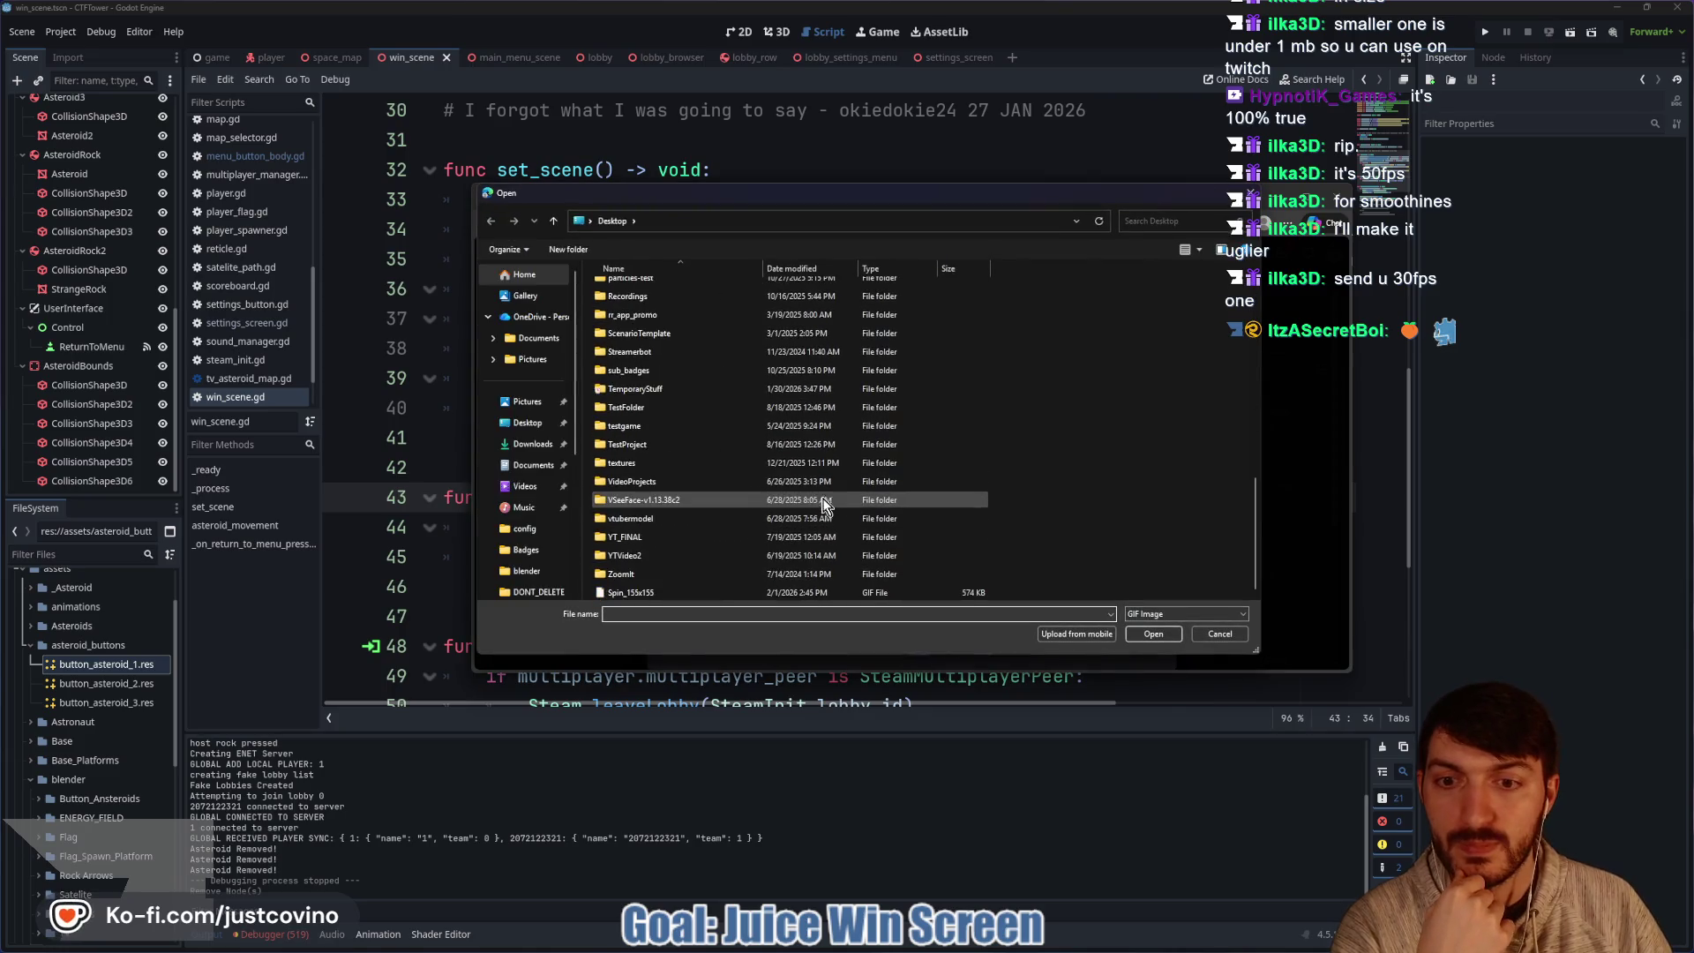
click(671, 592)
click(1153, 633)
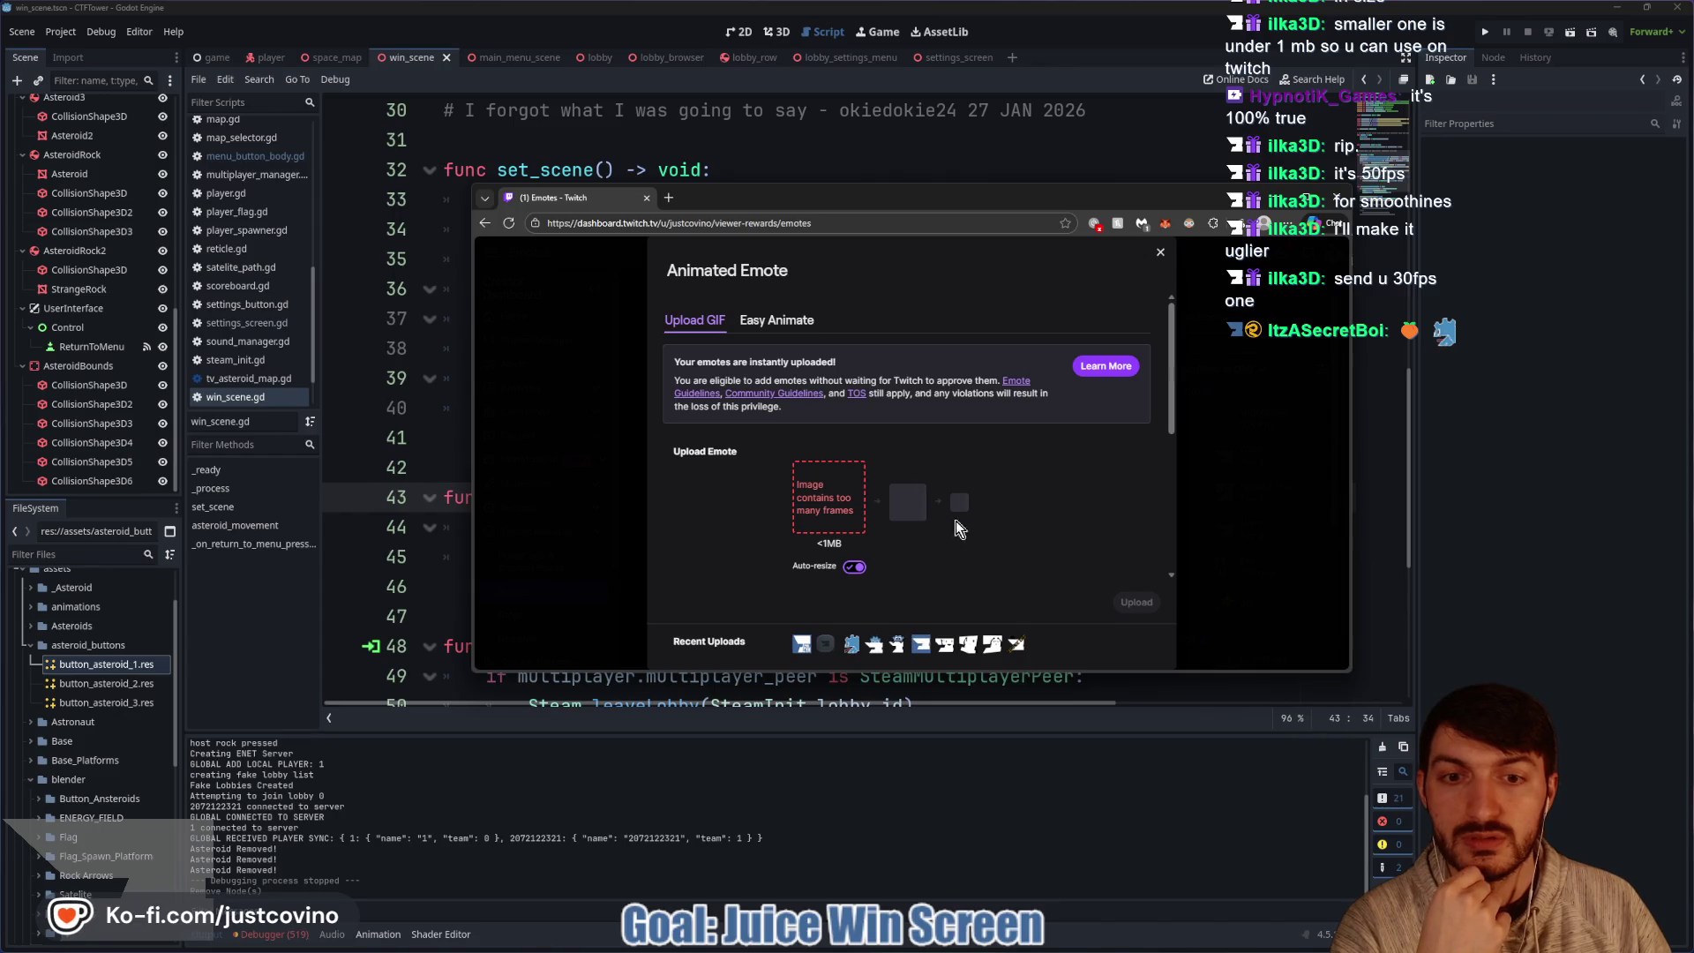
click(852, 512)
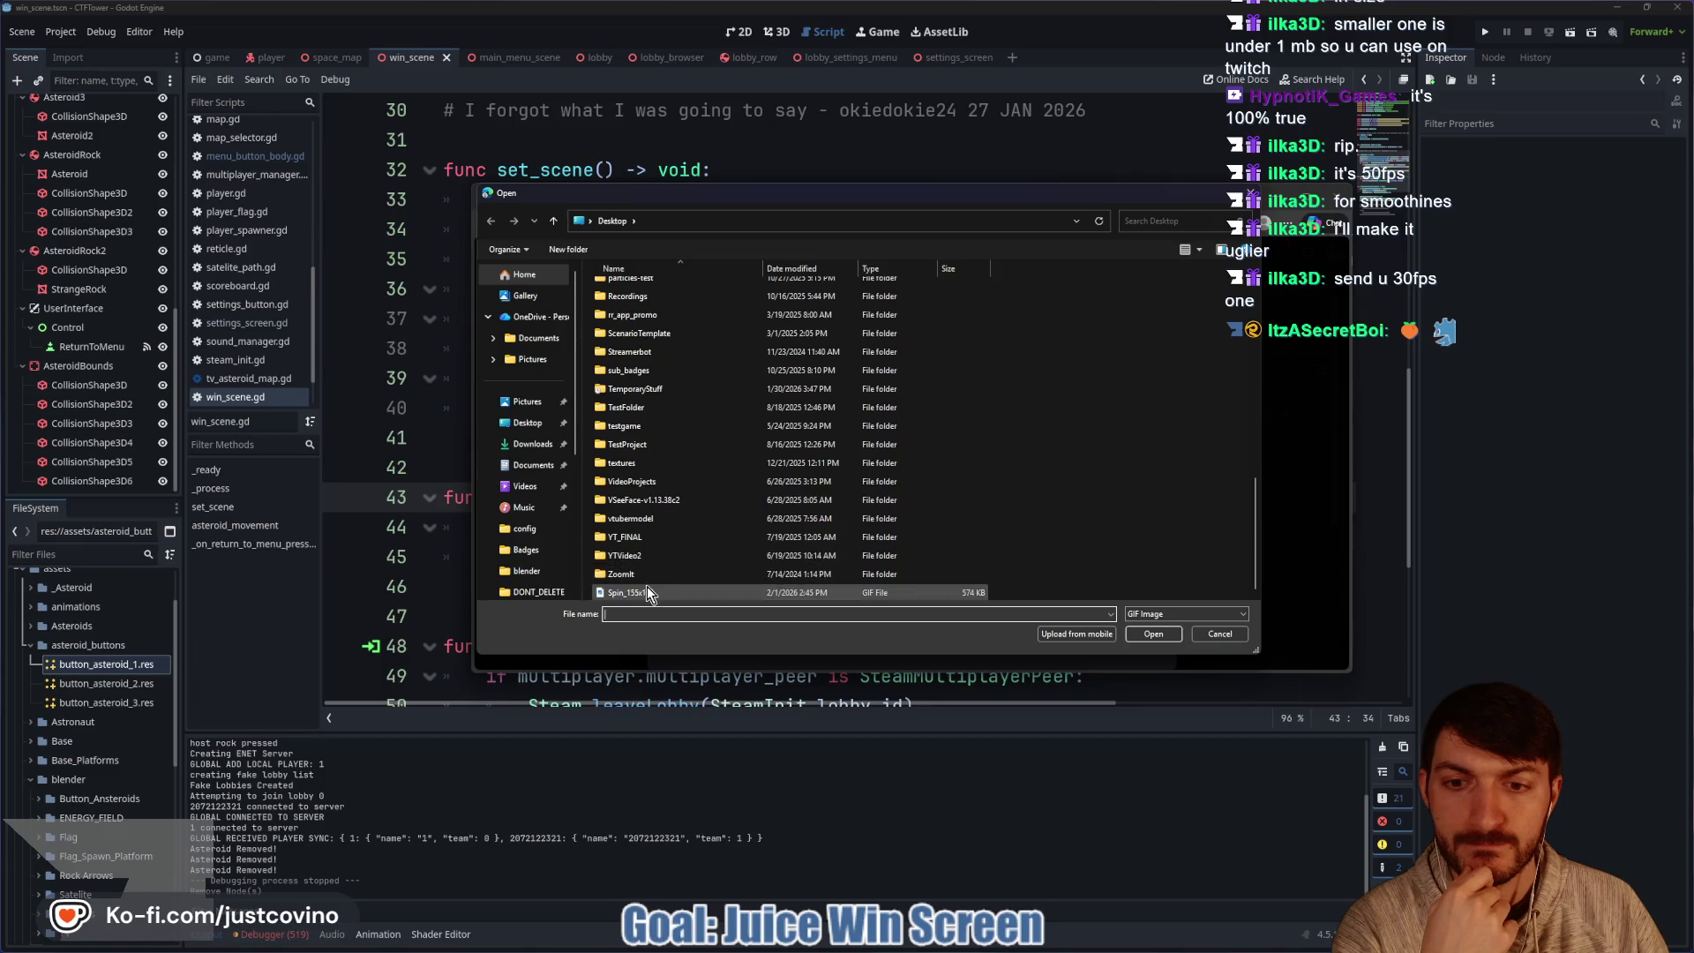
click(1149, 637)
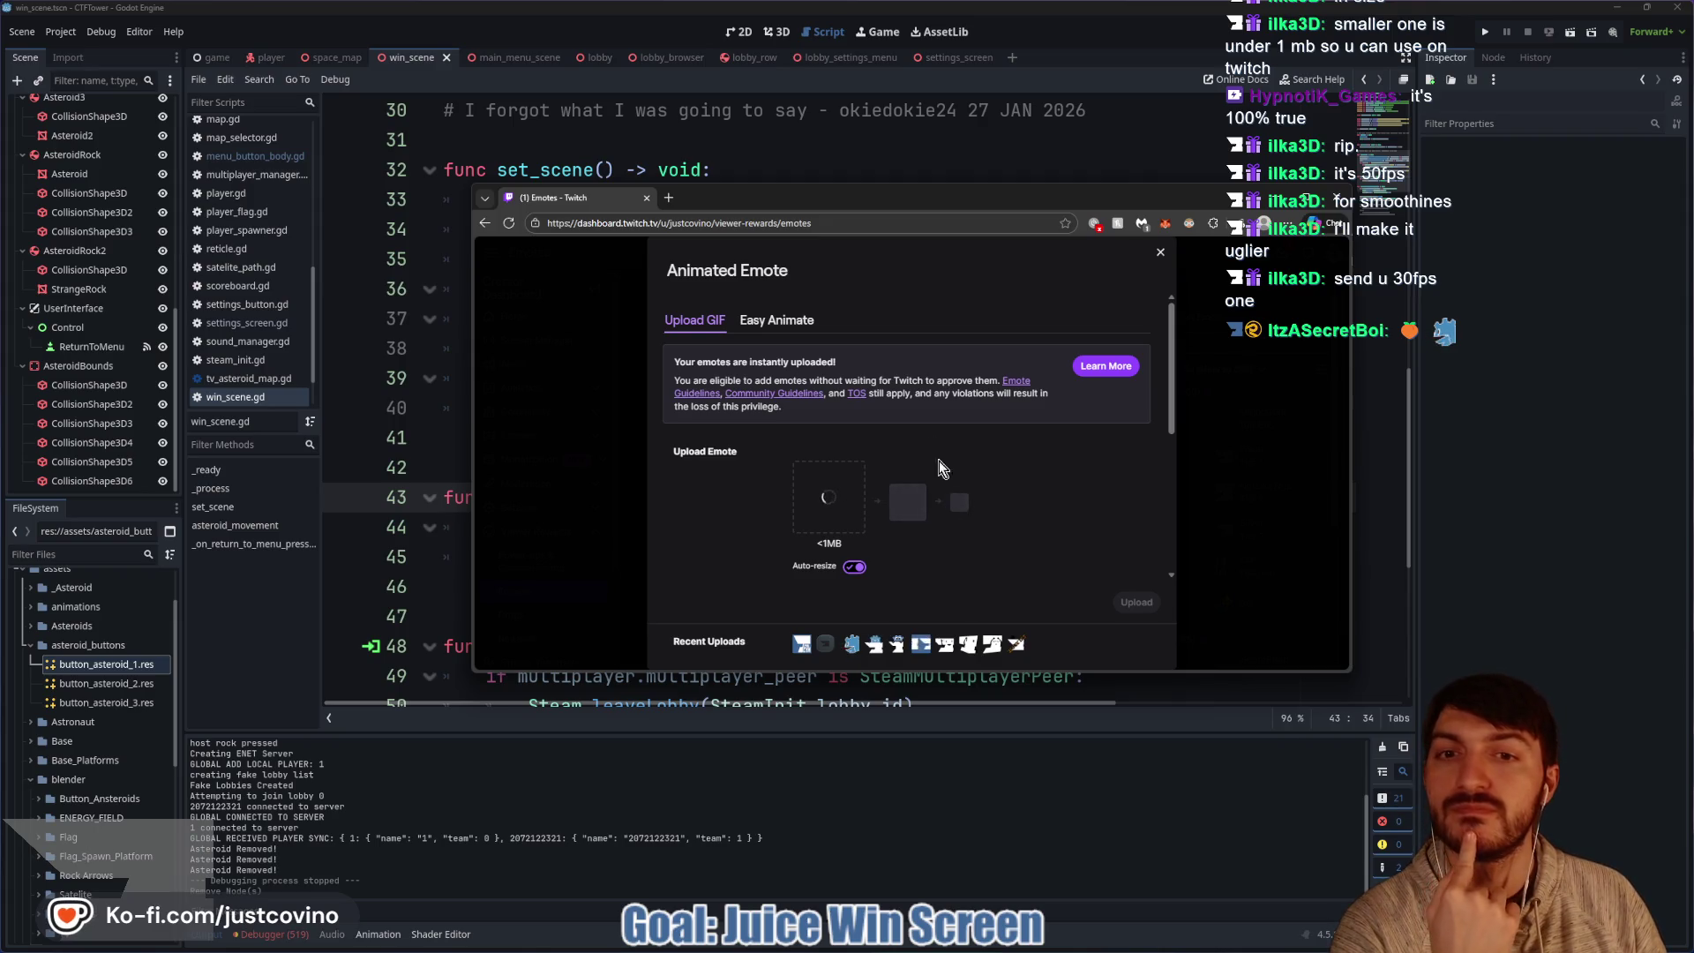
Read the emote size rules in the Emote Guidelines, then close that tab.
right_click(1015, 388)
click(1035, 399)
click(712, 203)
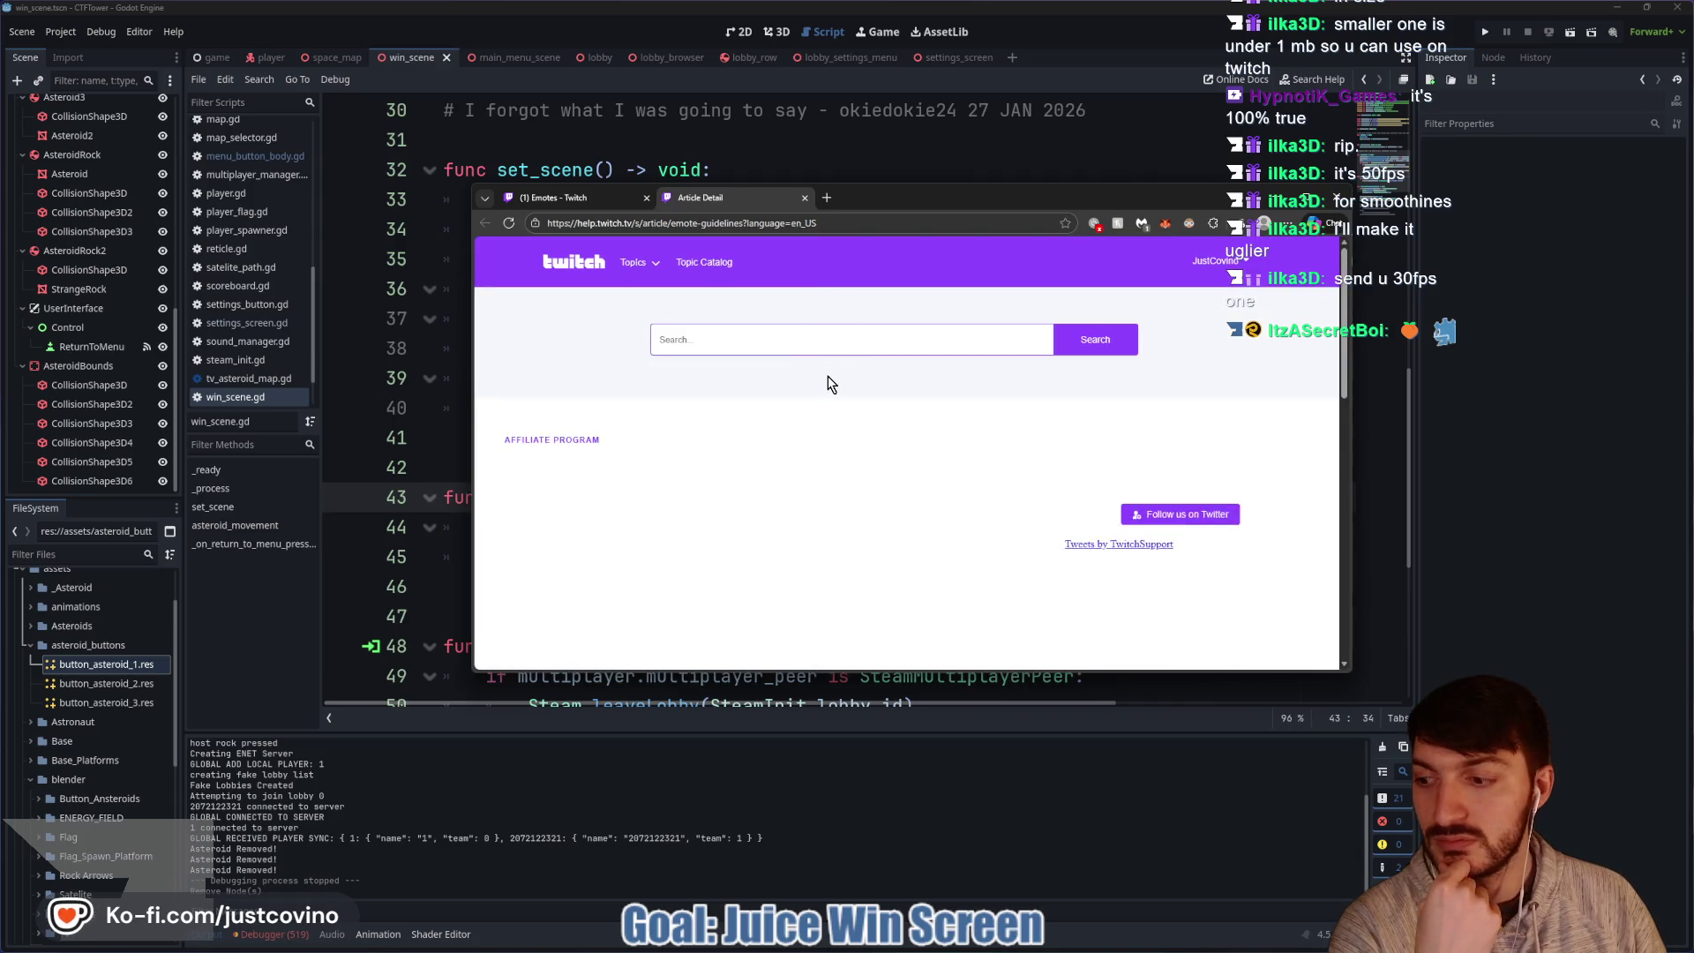
scroll(817, 389, down, 3)
scroll(818, 388, down, 3)
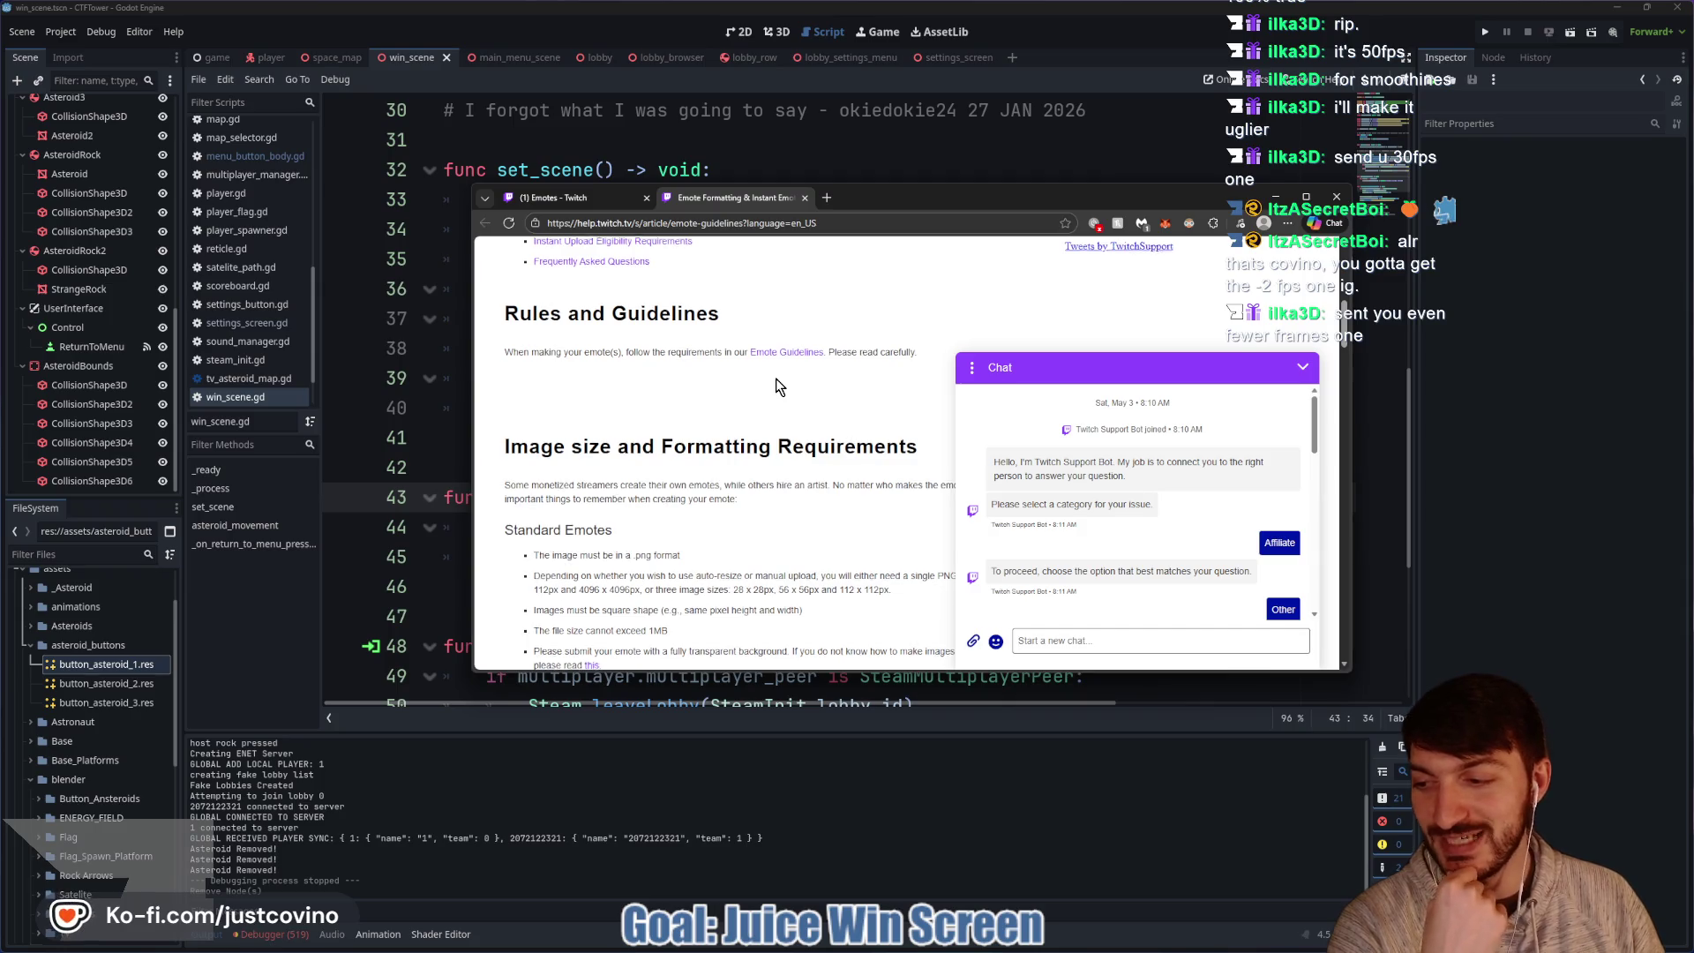
scroll(776, 385, down, 3)
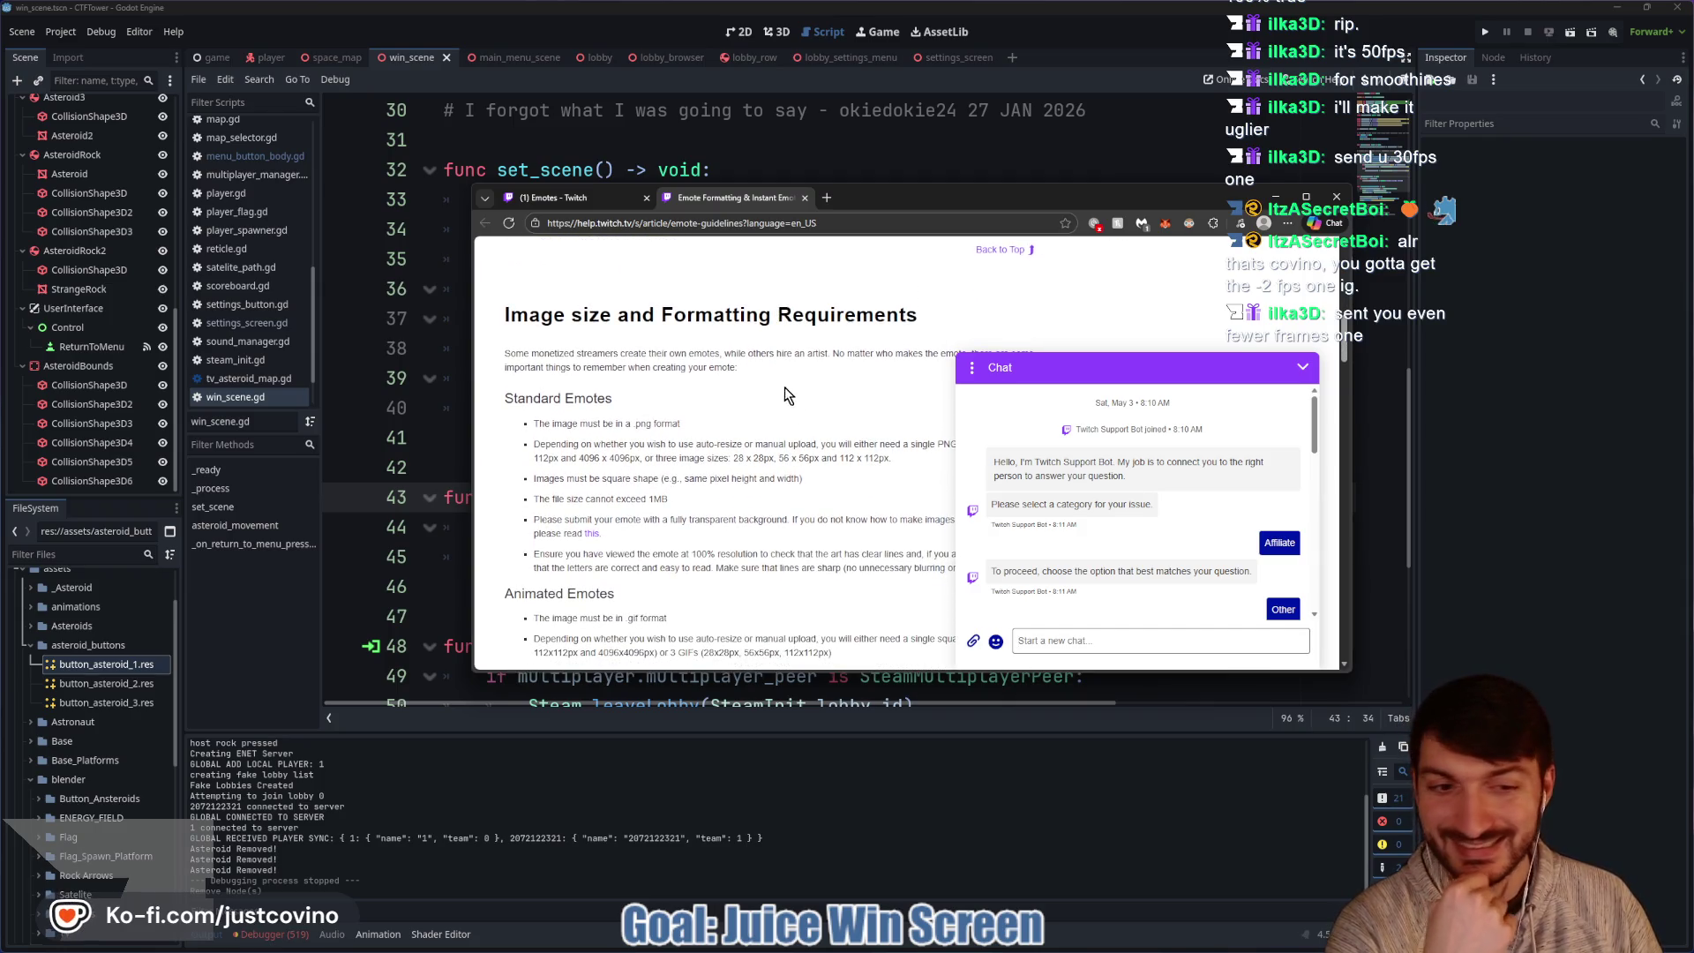
scroll(879, 386, up, 2)
click(1304, 368)
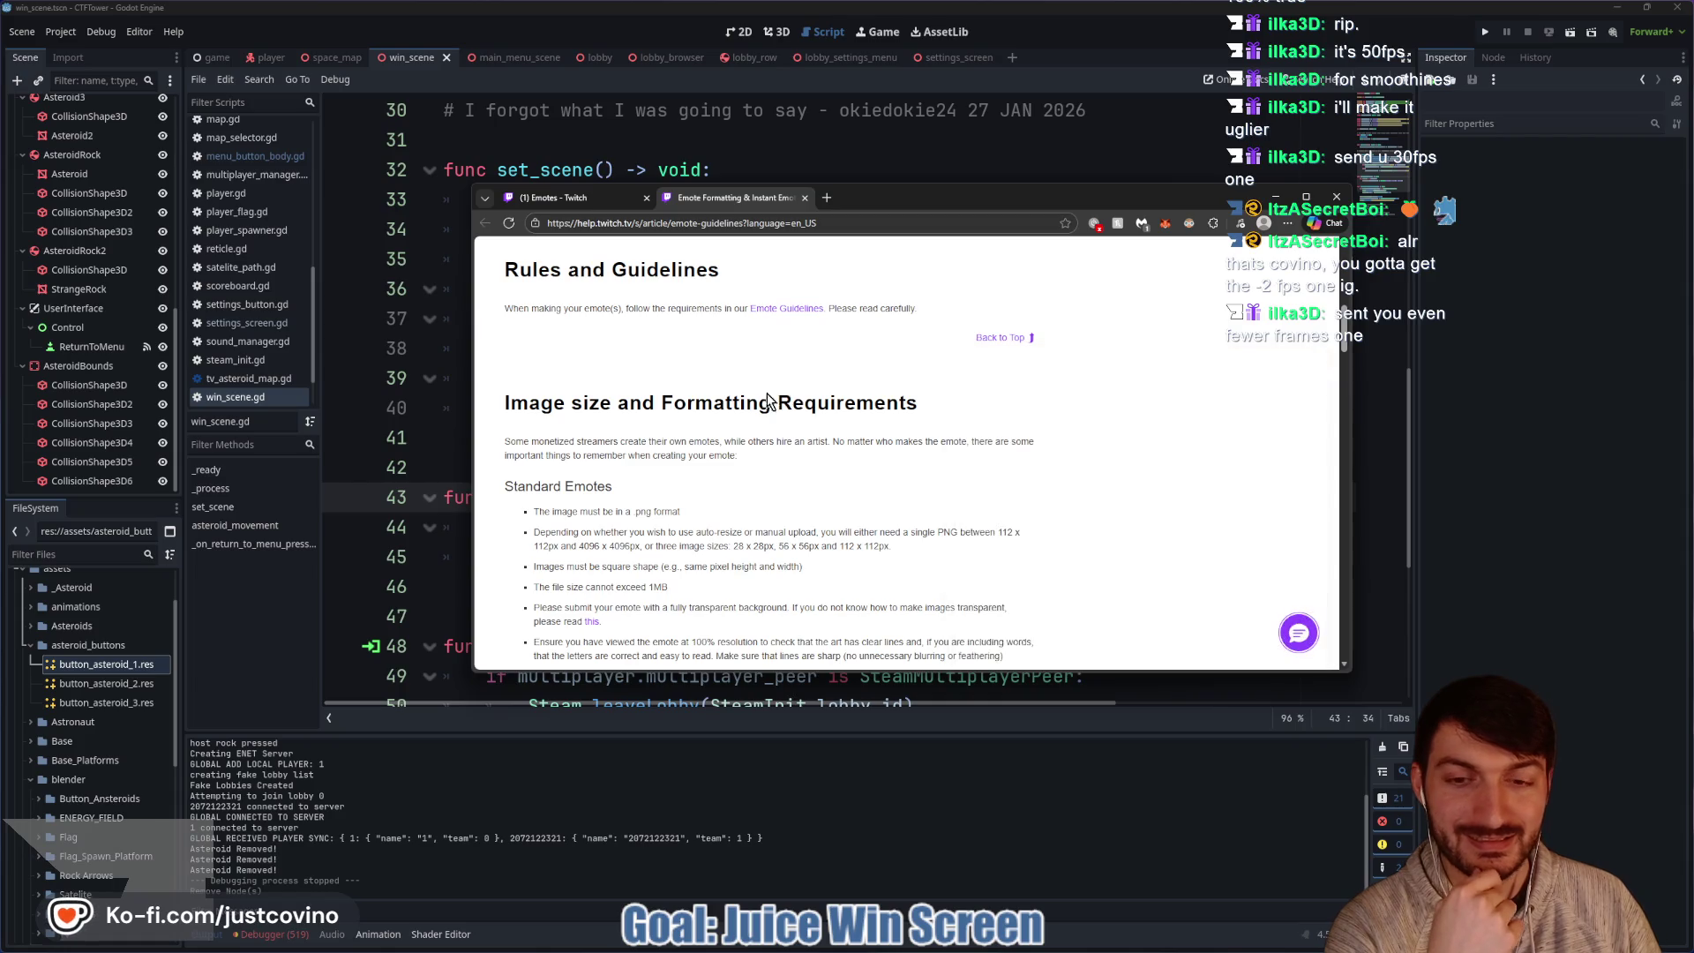
scroll(776, 398, down, 5)
click(805, 198)
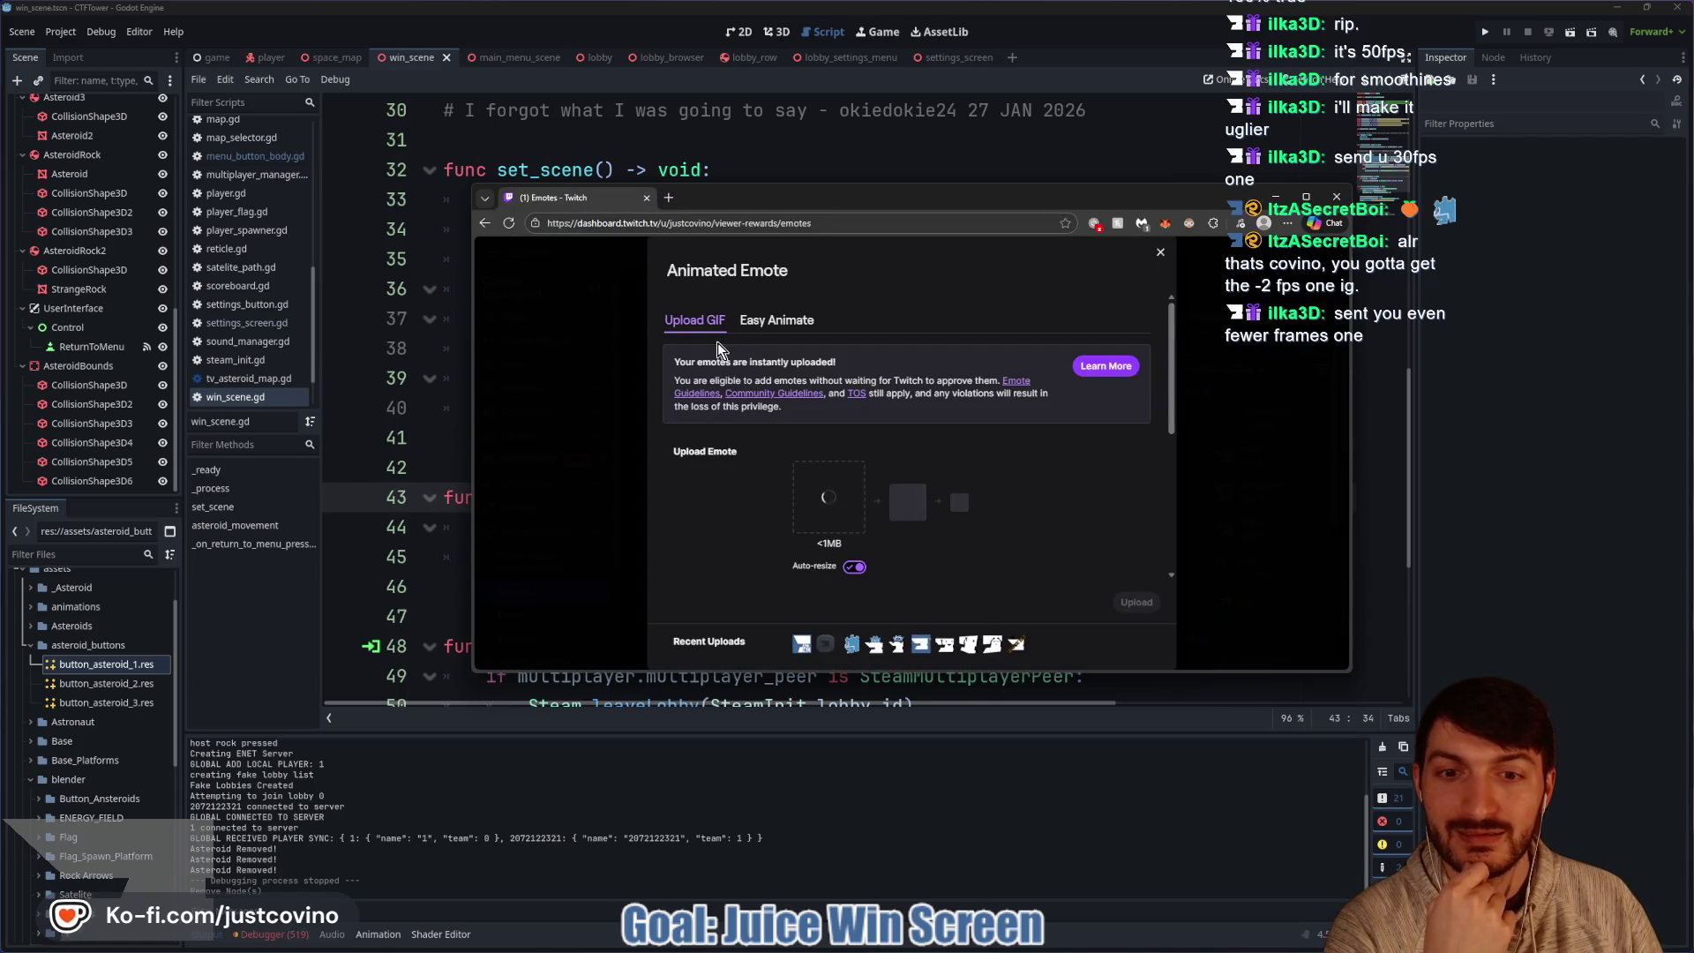
Cancel the file picker and re-save the GIF over Spin_155x155.
click(833, 512)
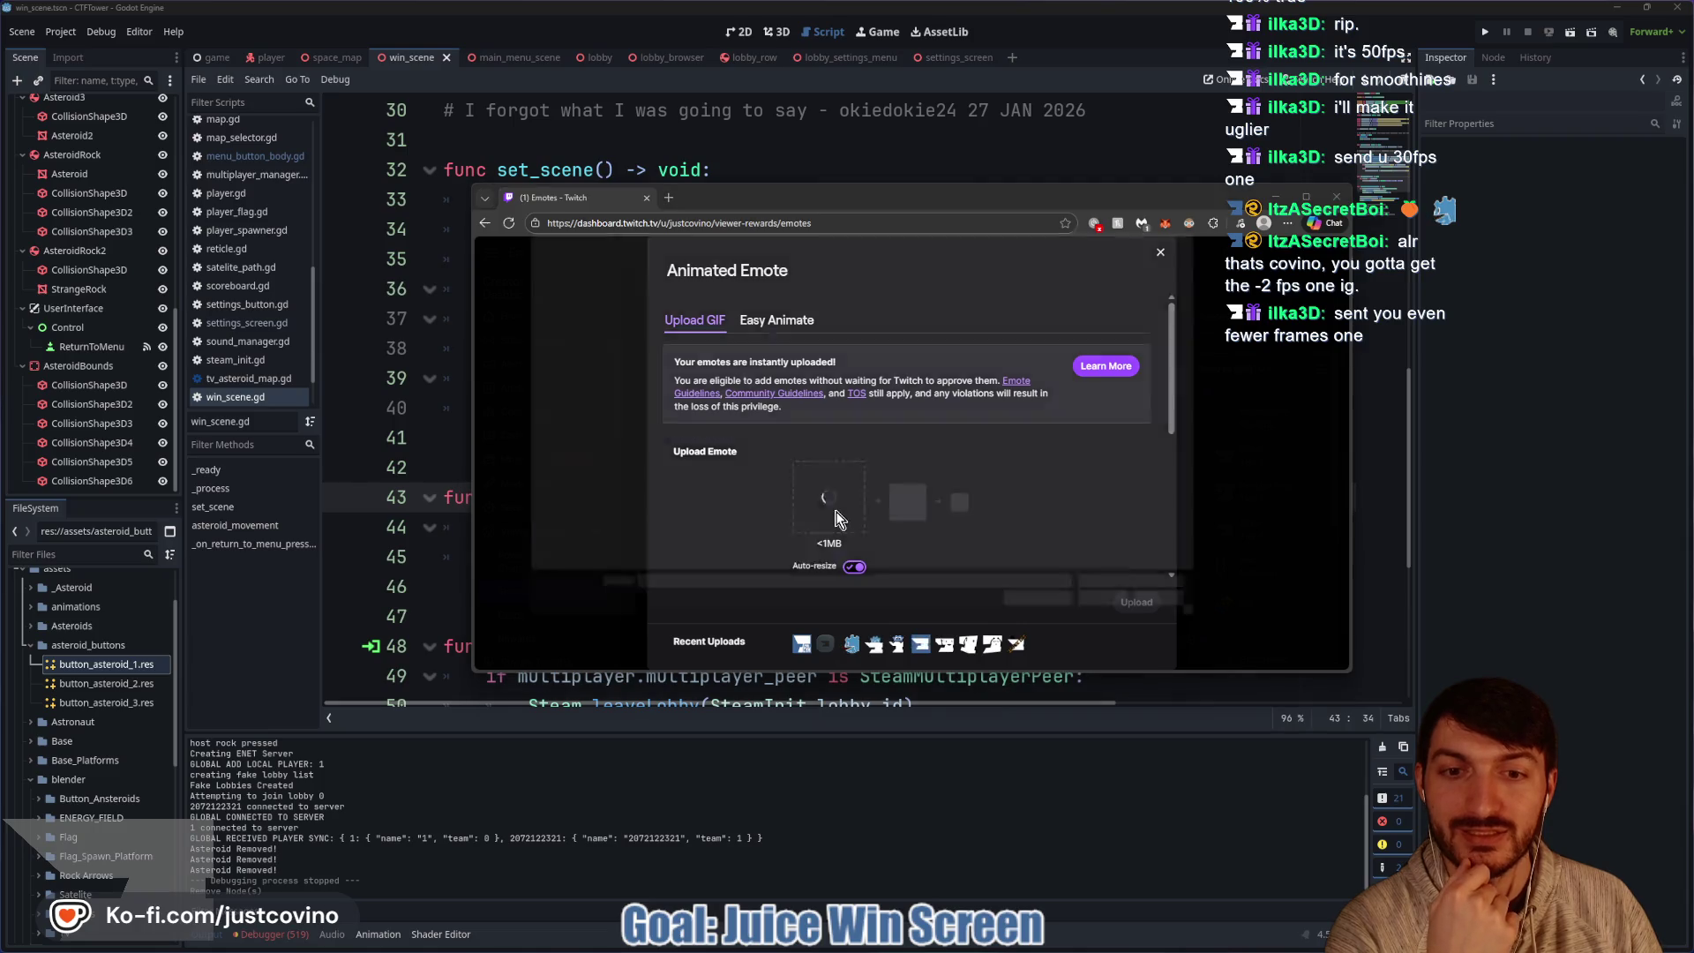
click(1217, 635)
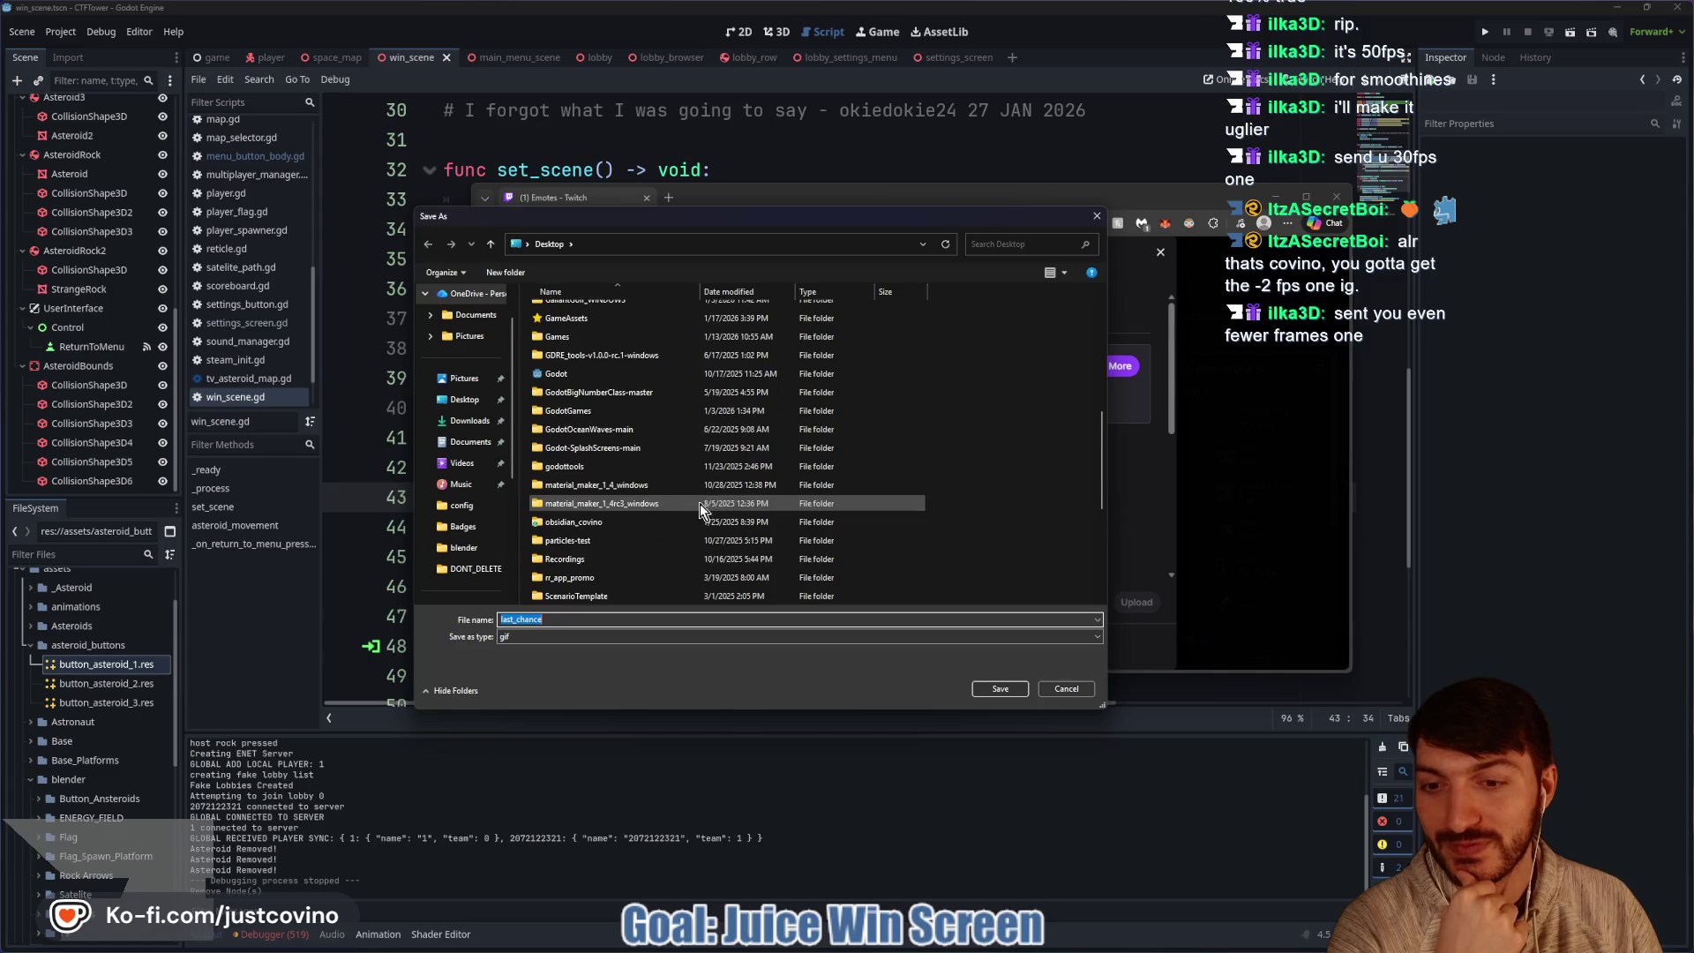
click(657, 597)
click(998, 689)
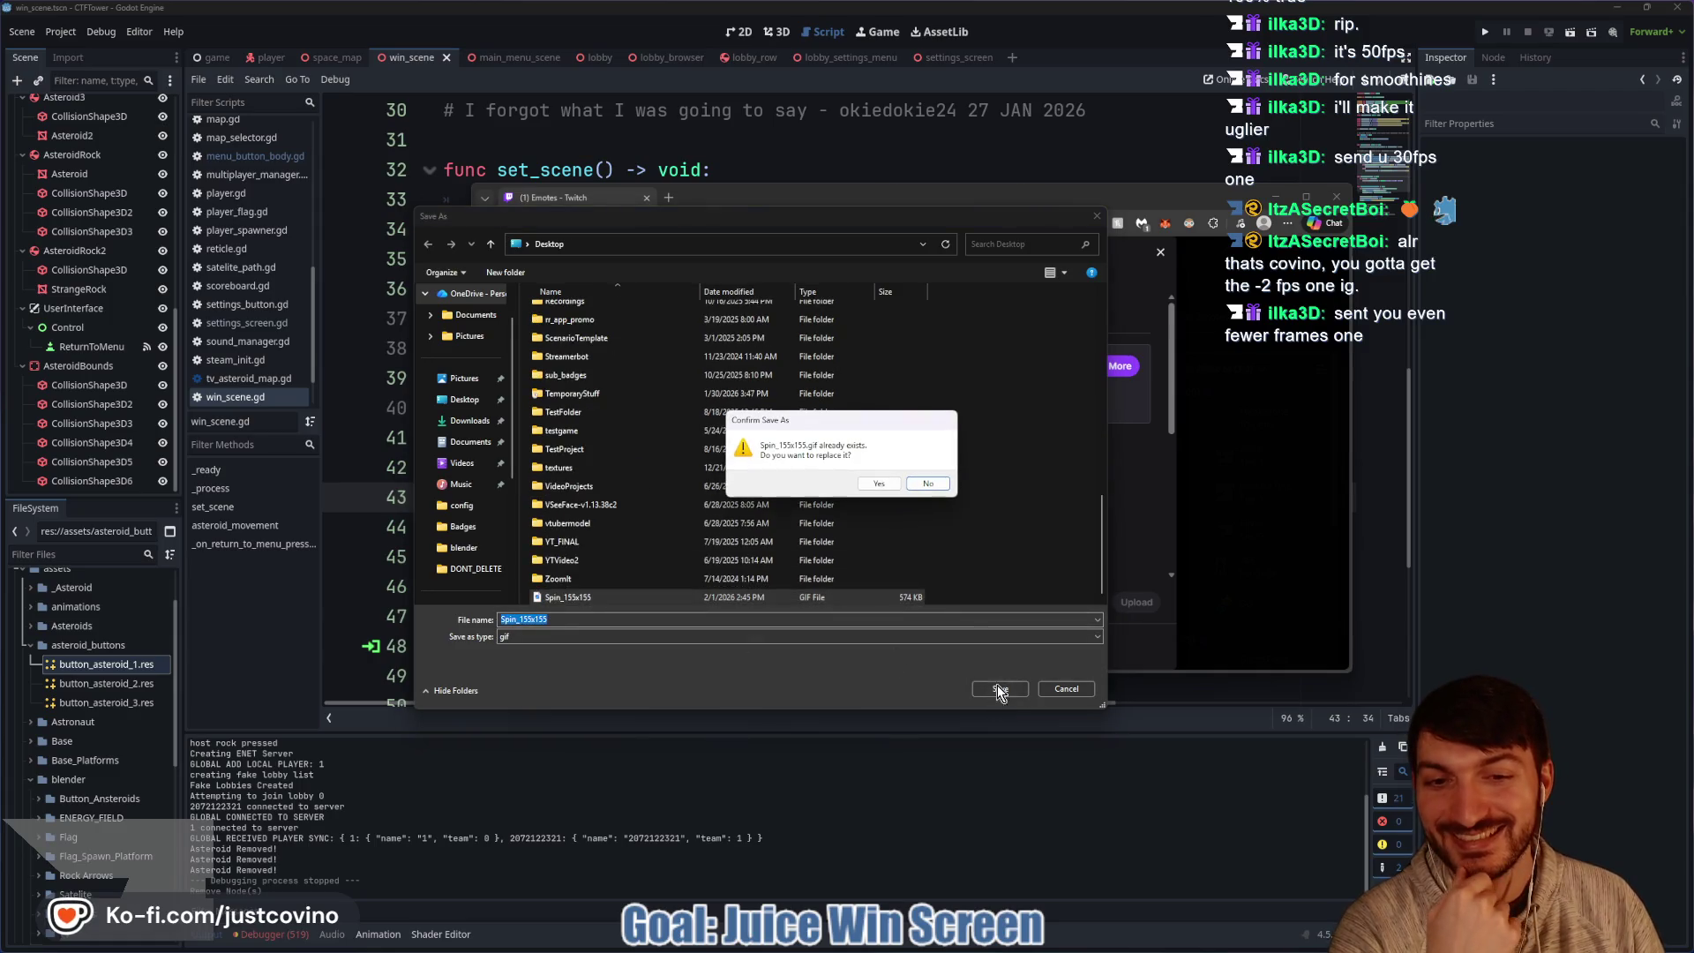
click(879, 483)
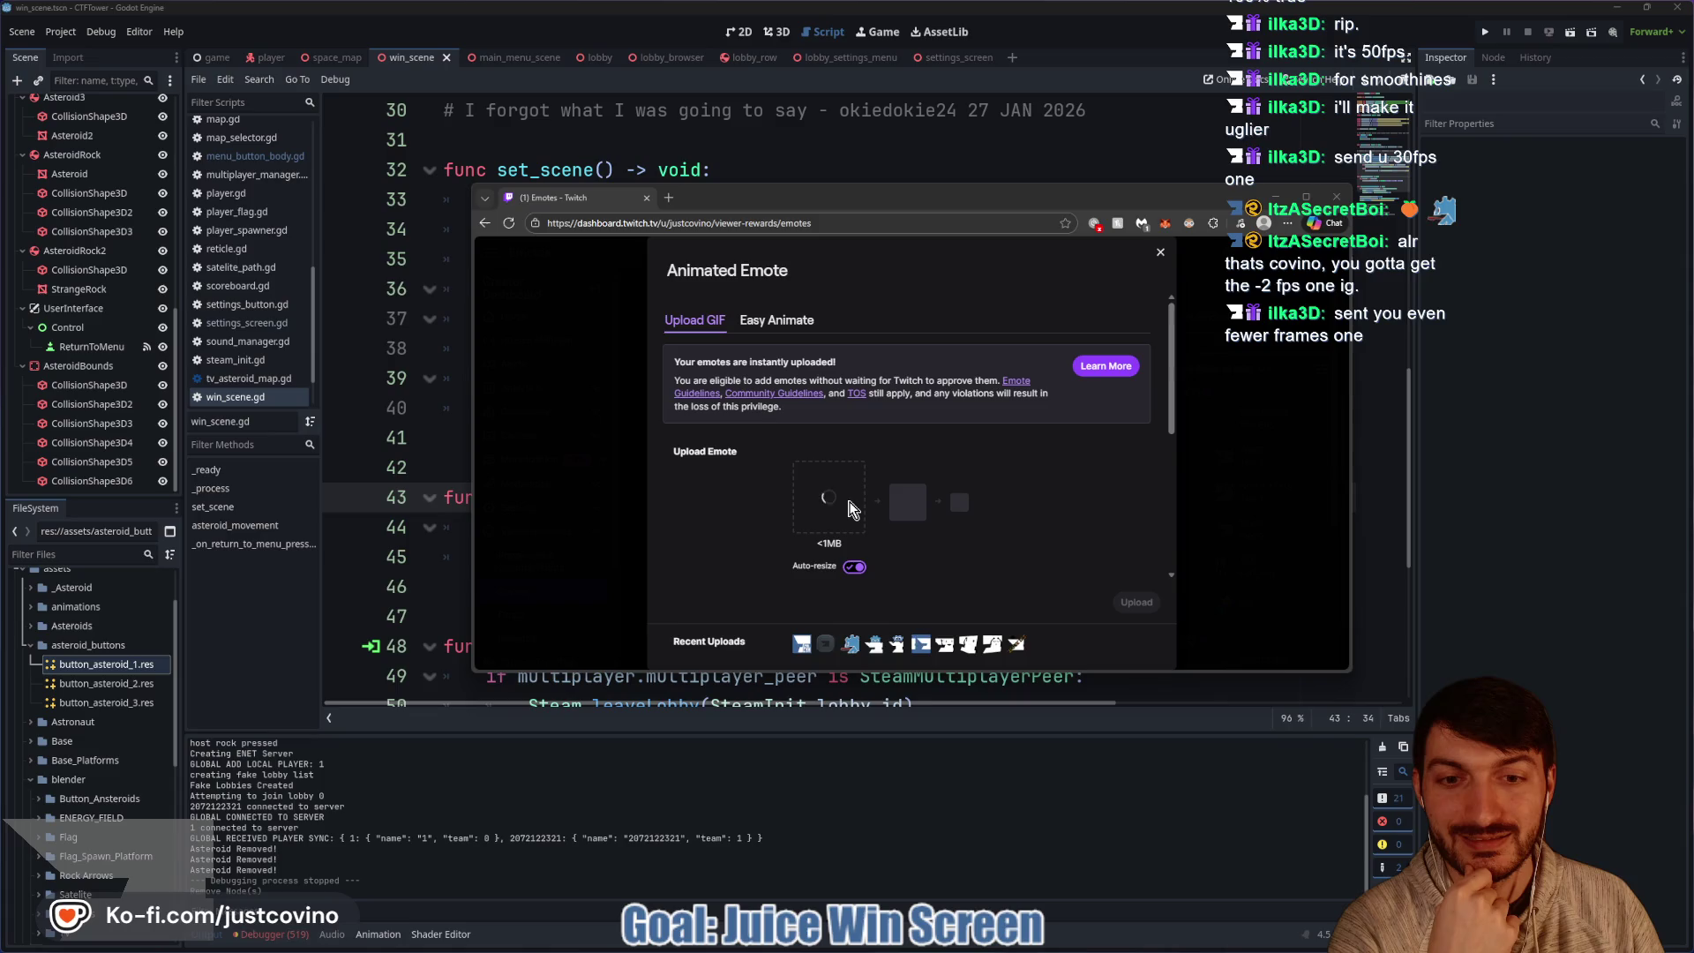
Upload the re-saved Spin_155x155 GIF as the animated emote.
click(836, 507)
scroll(776, 512, down, 10)
click(653, 592)
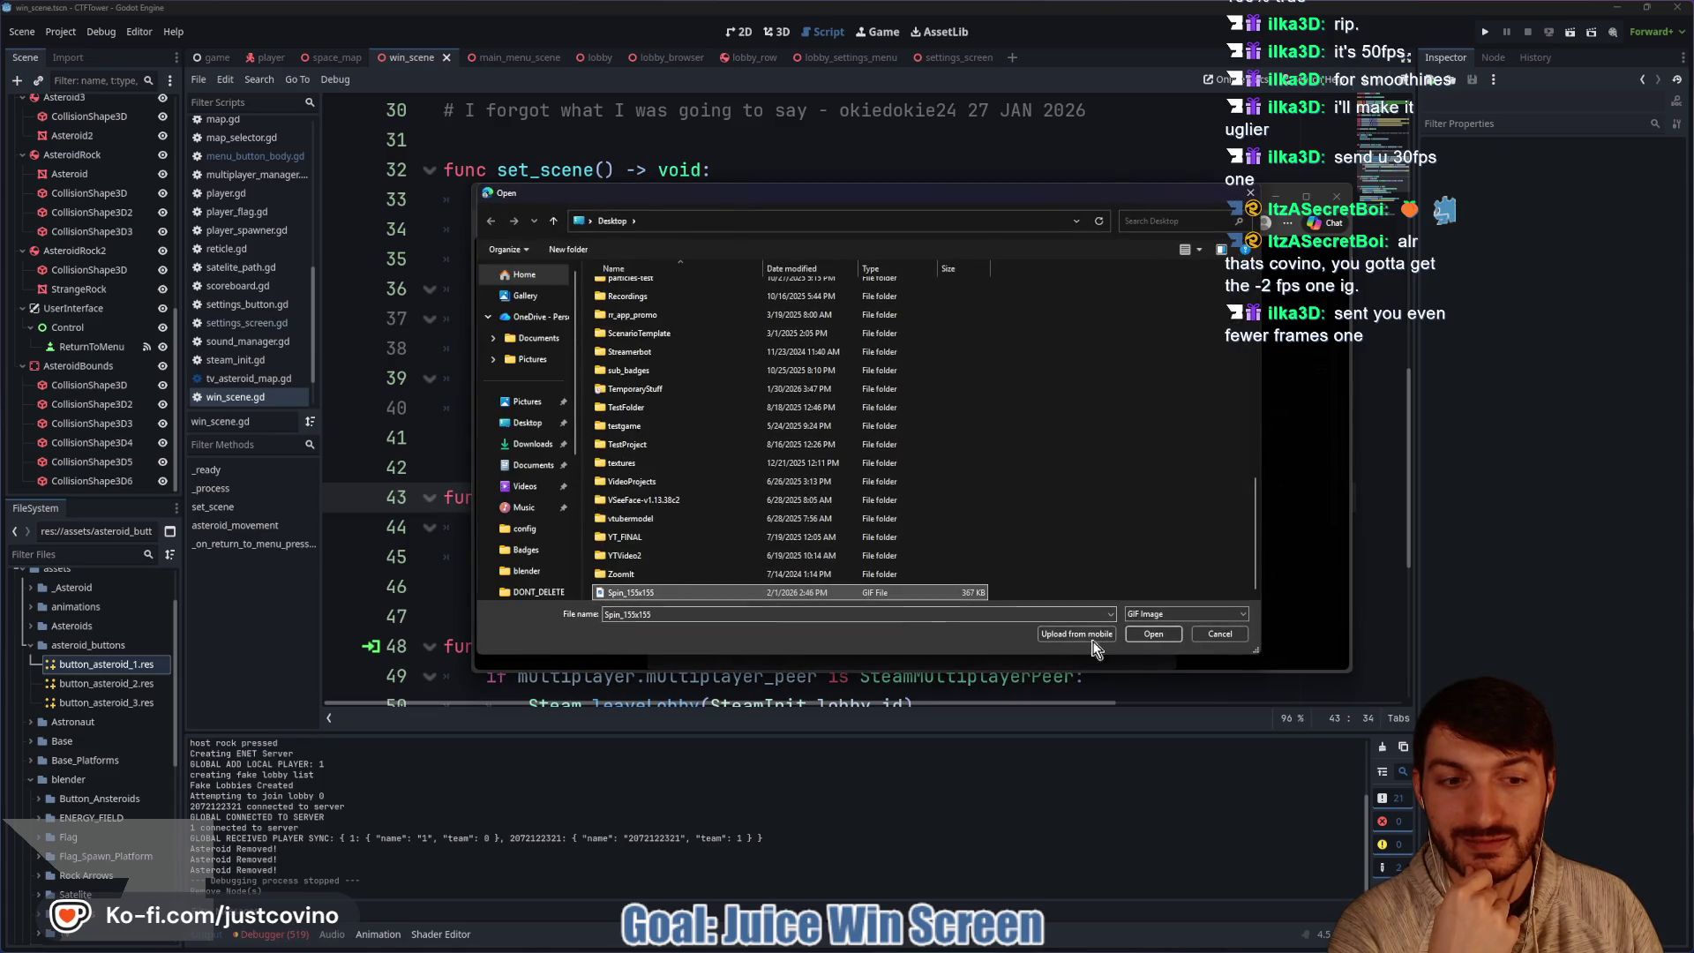
click(1147, 635)
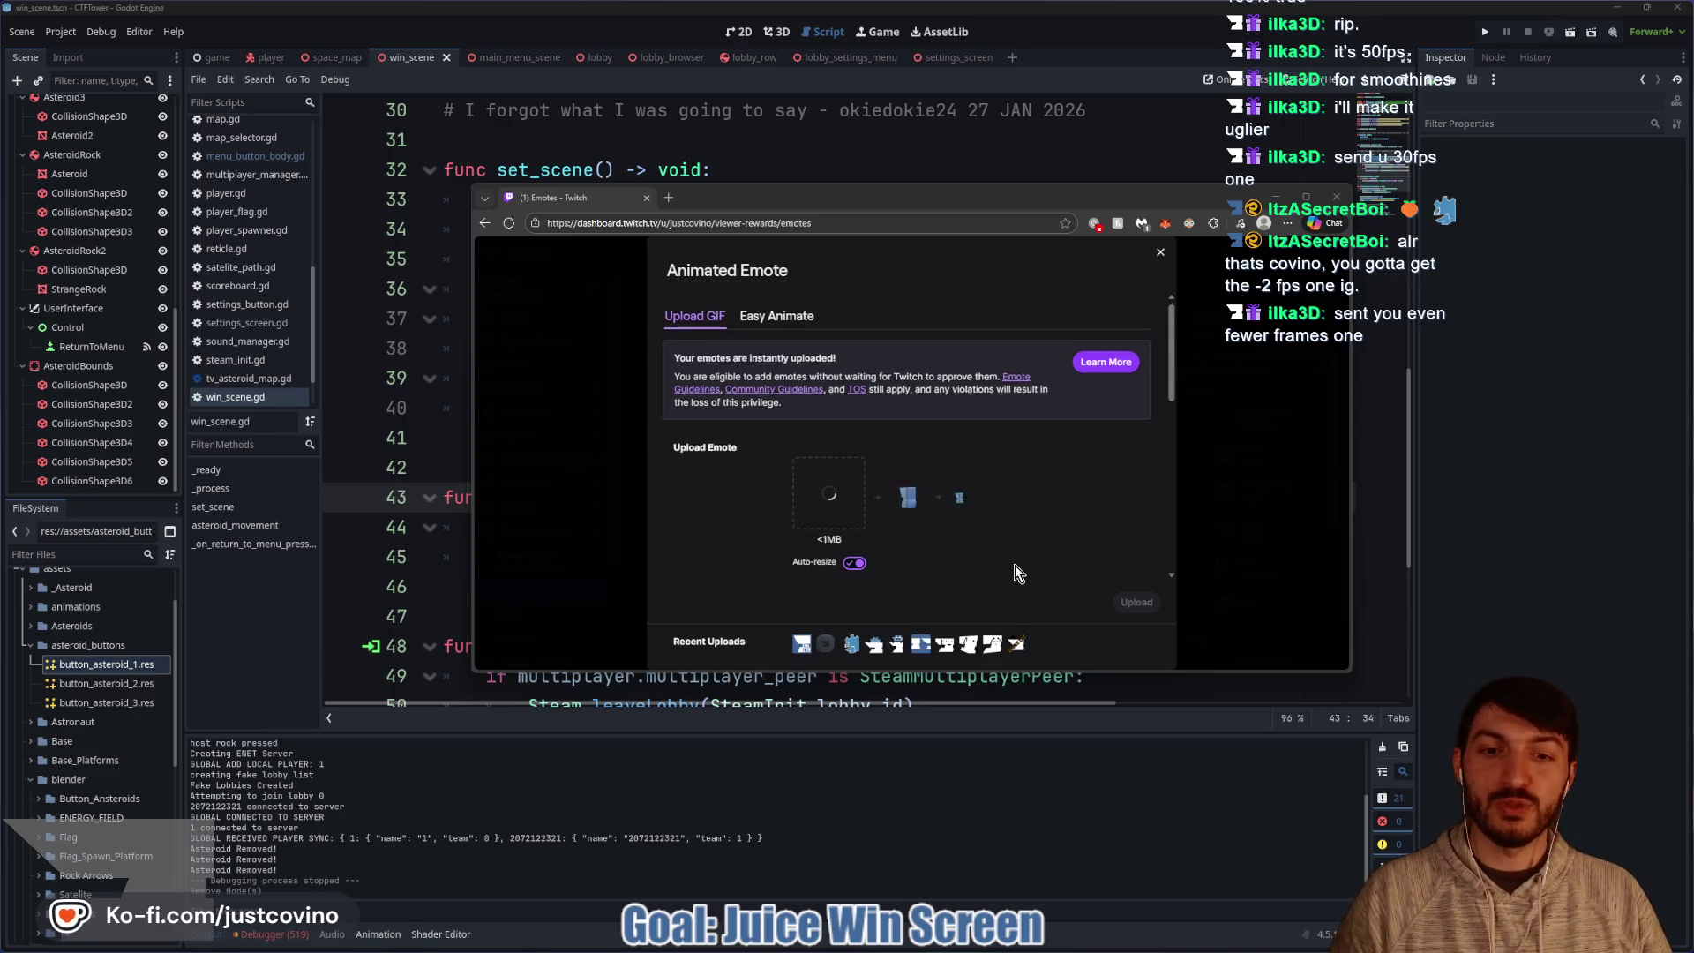
scroll(1015, 565, down, 3)
click(954, 556)
Enter the emote name starting with 'Sp' and review the upload form.
text(Spin)
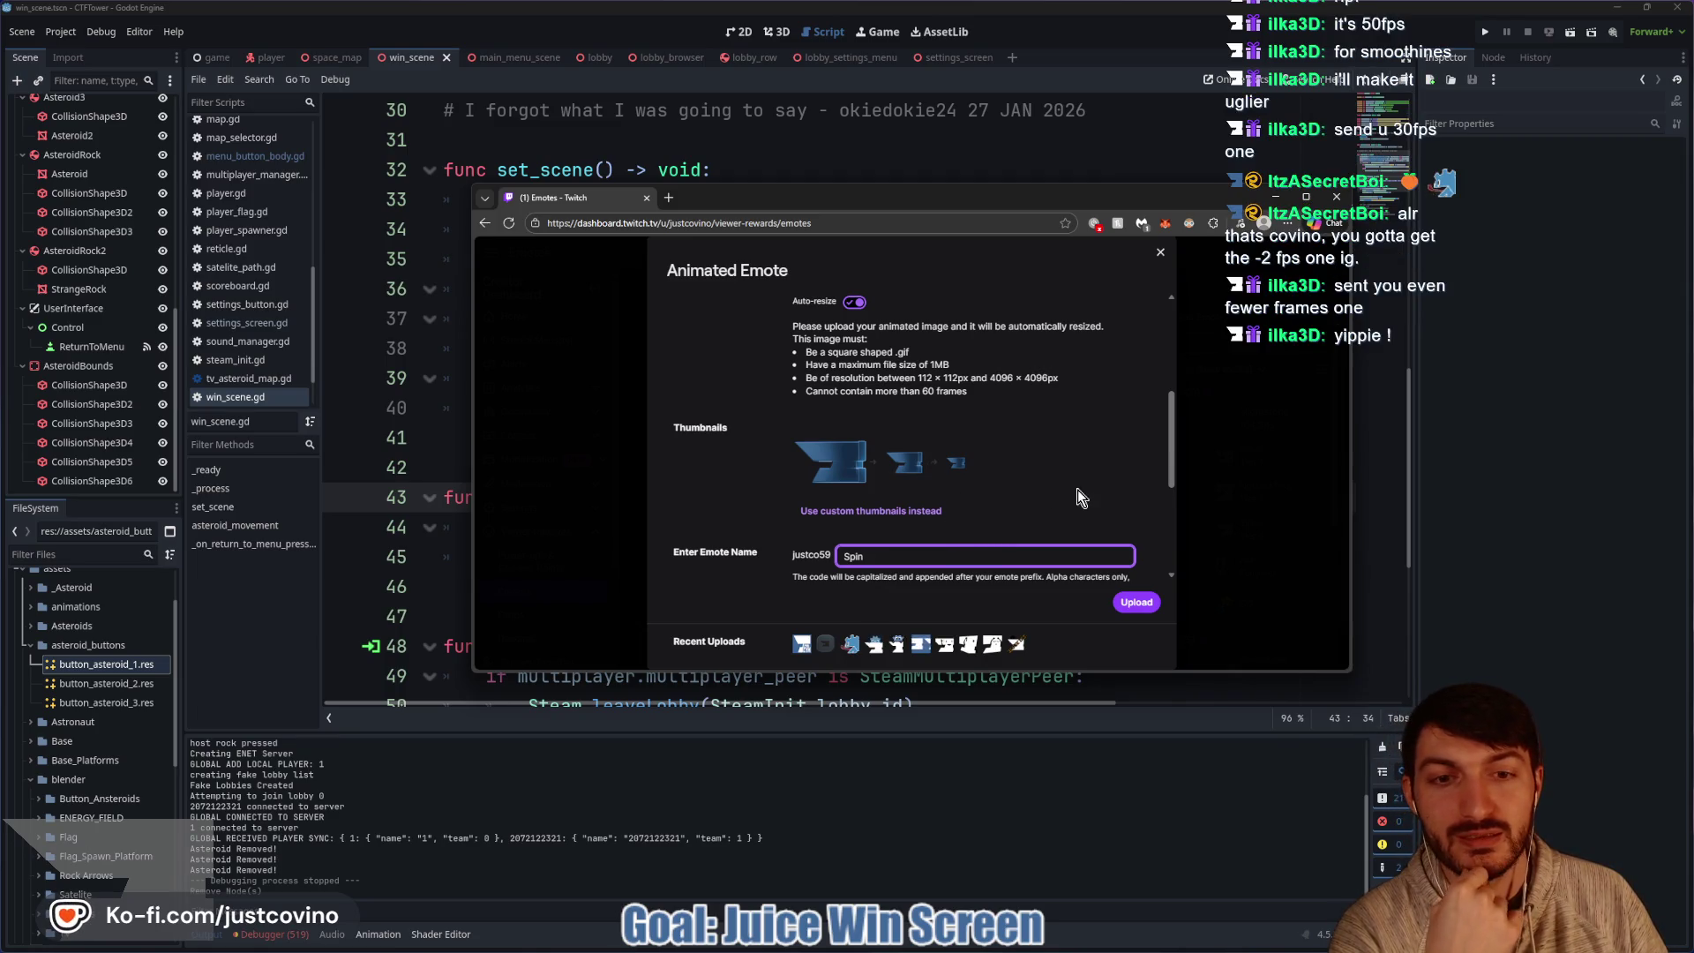
scroll(1044, 494, up, 2)
scroll(1046, 495, down, 4)
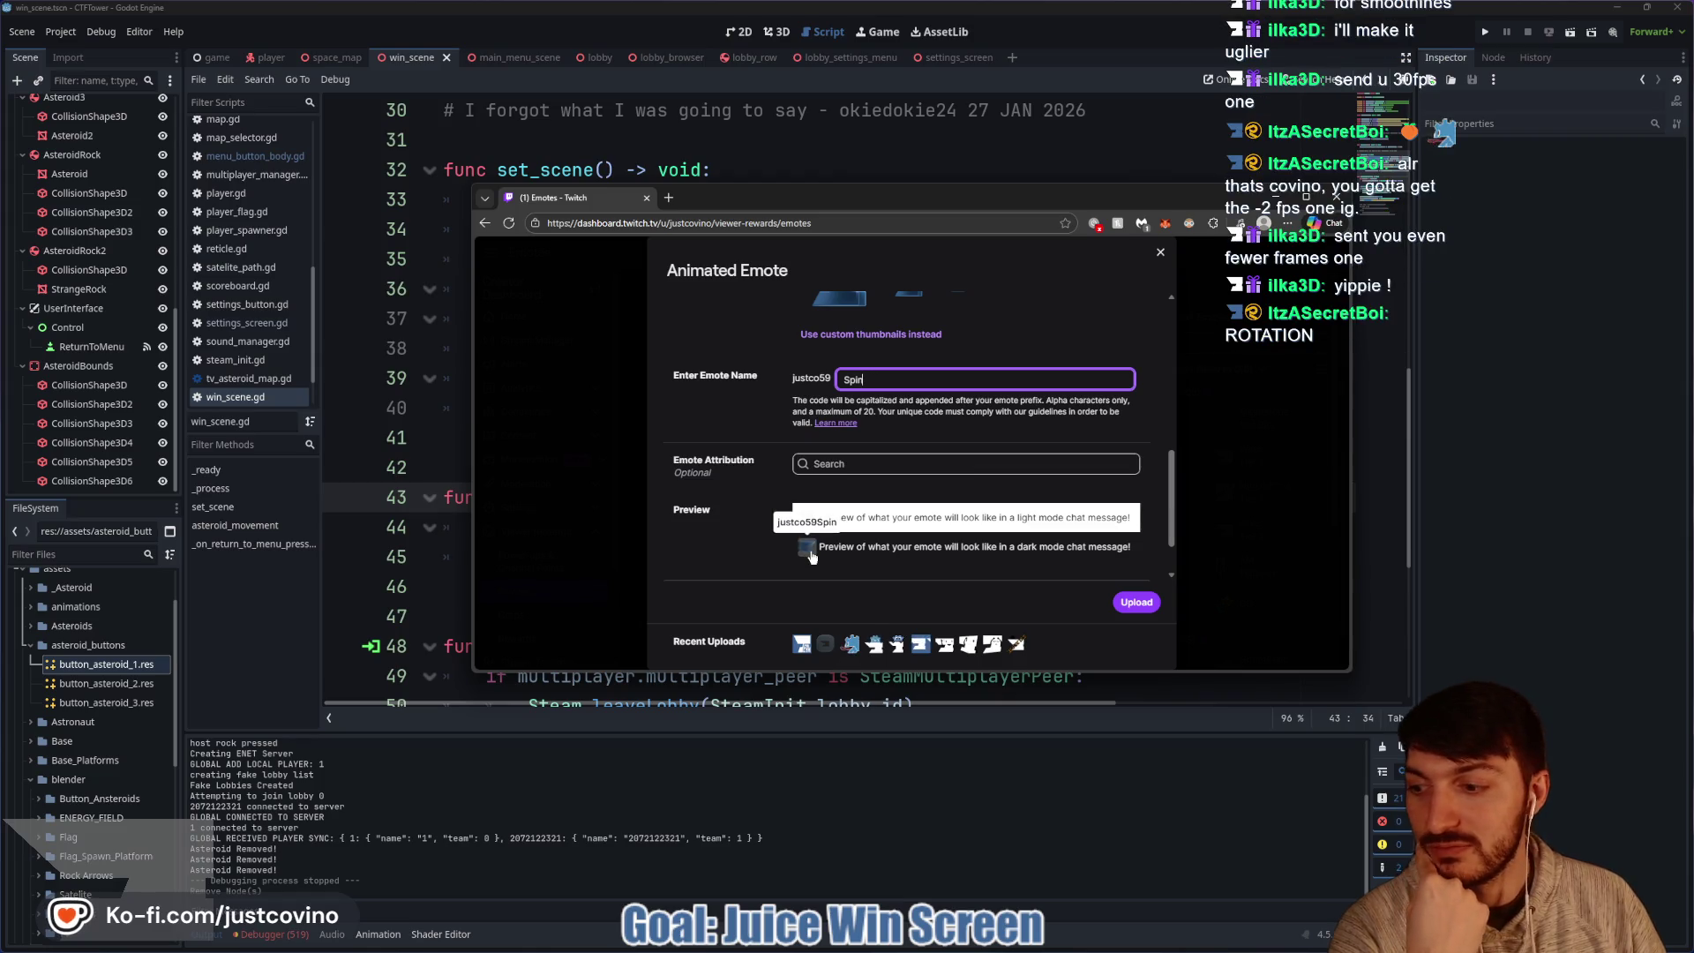
scroll(951, 555, up, 1)
drag(869, 423, 826, 420)
text(Rotatio)
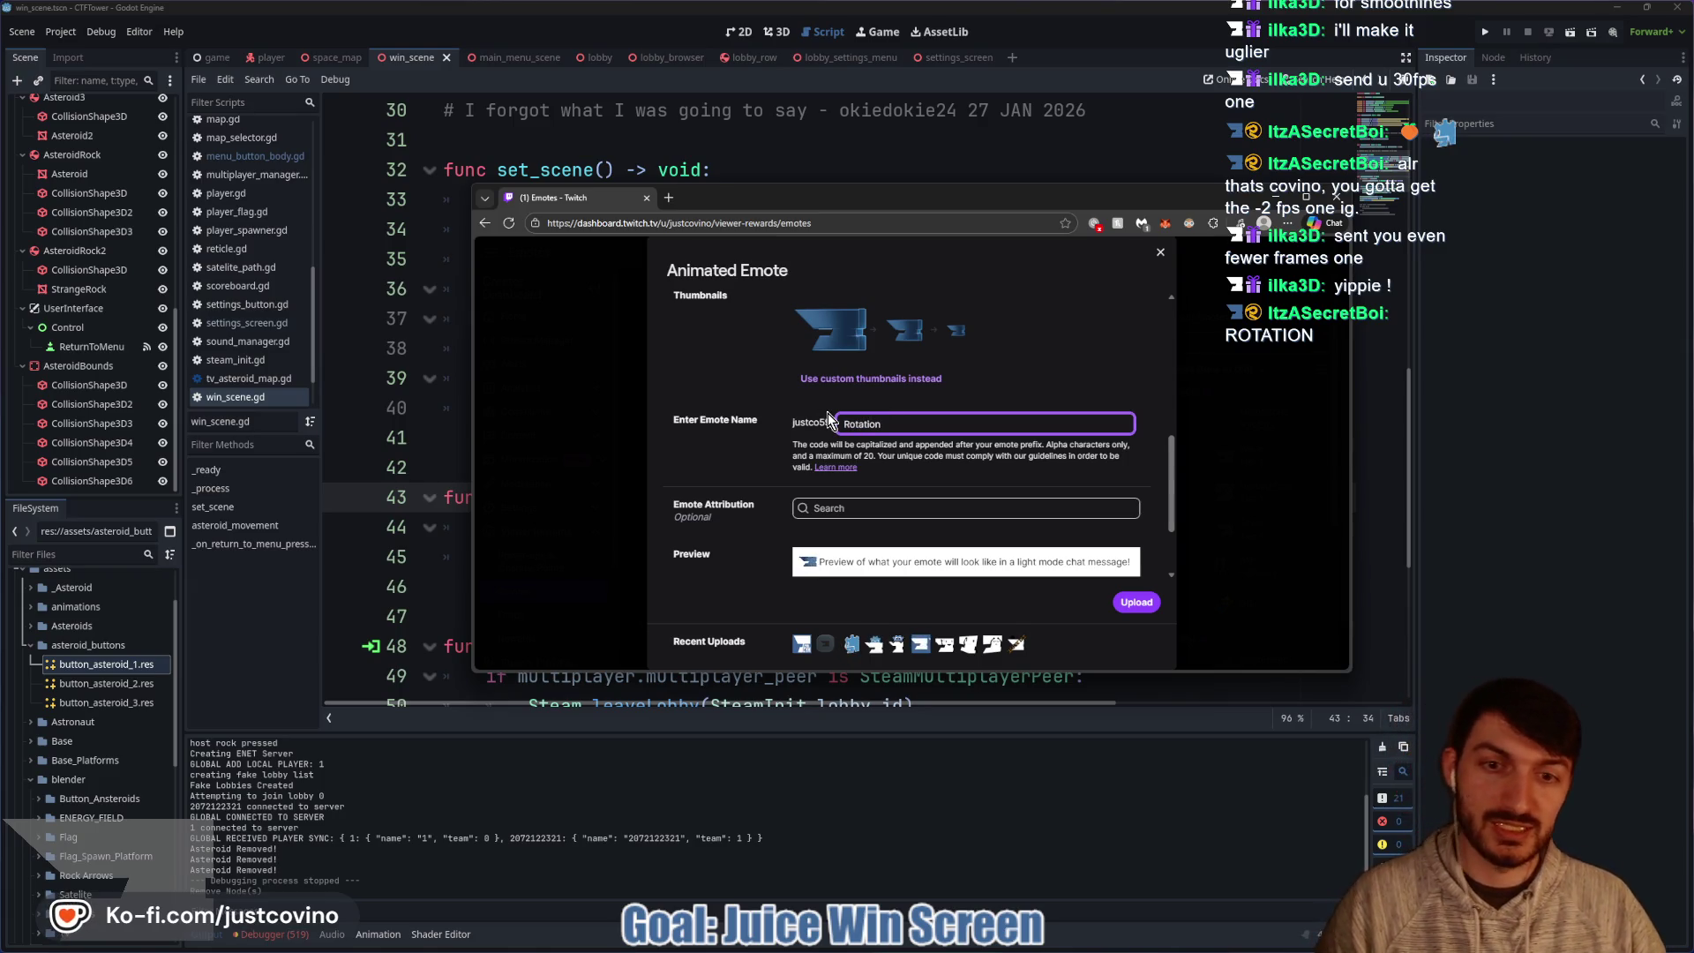
Search for and credit the artist in Emote Attribution, then upload the emote.
click(893, 510)
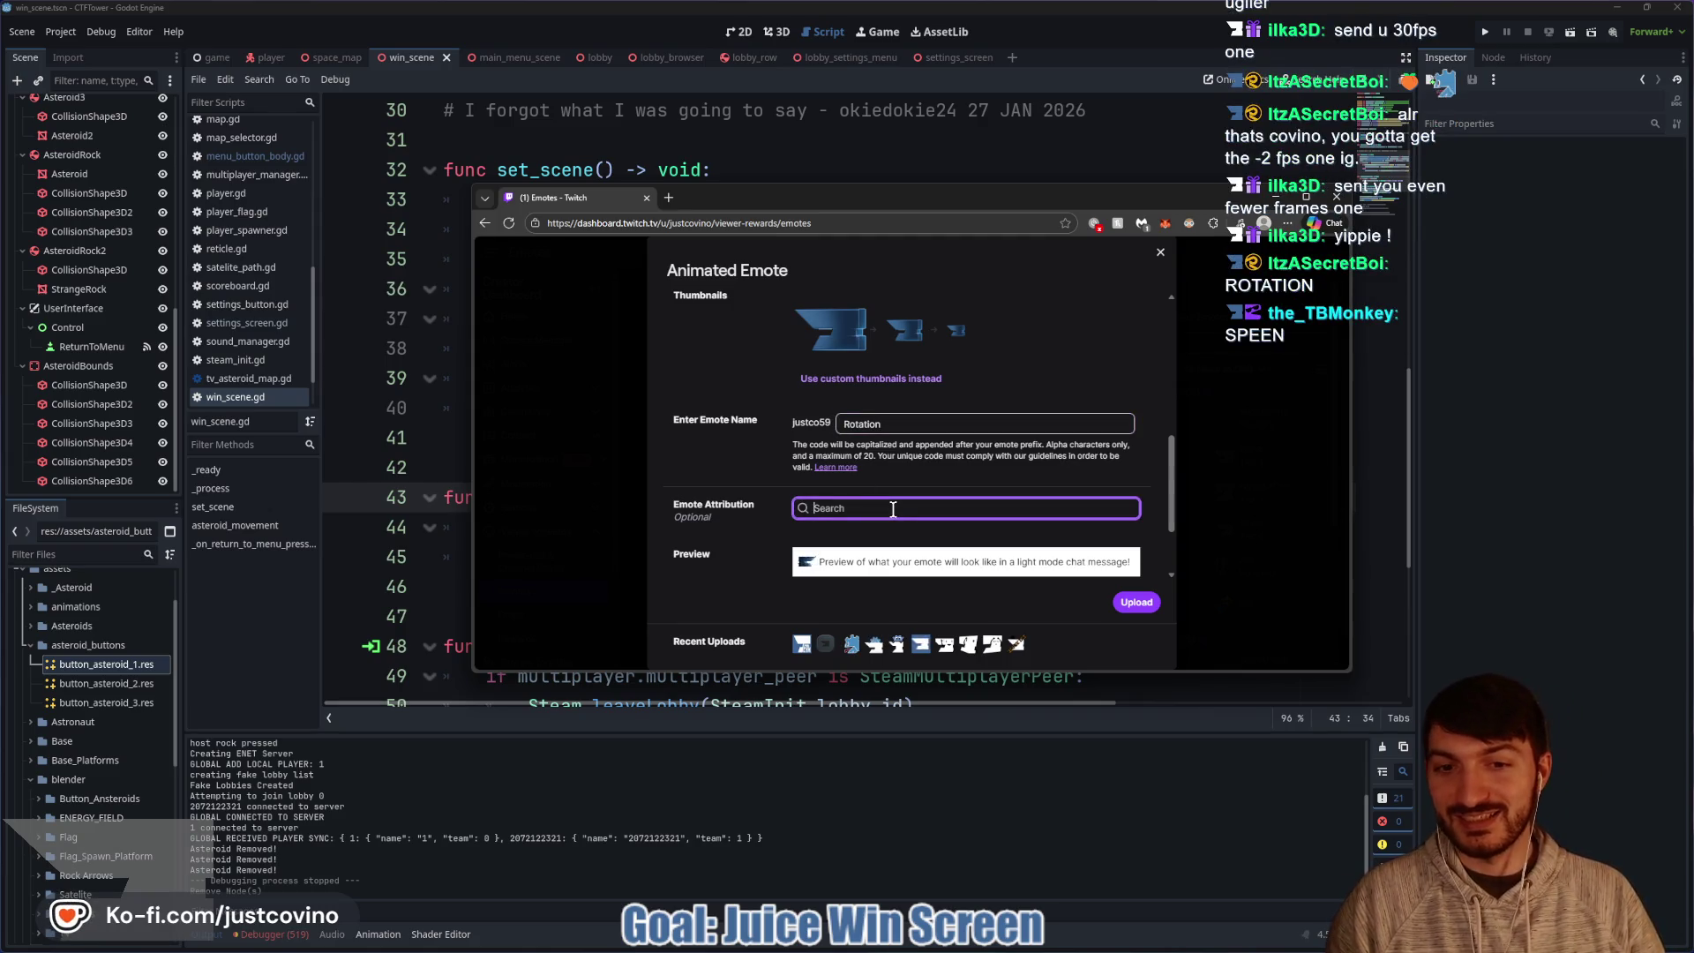
text(ilka3)
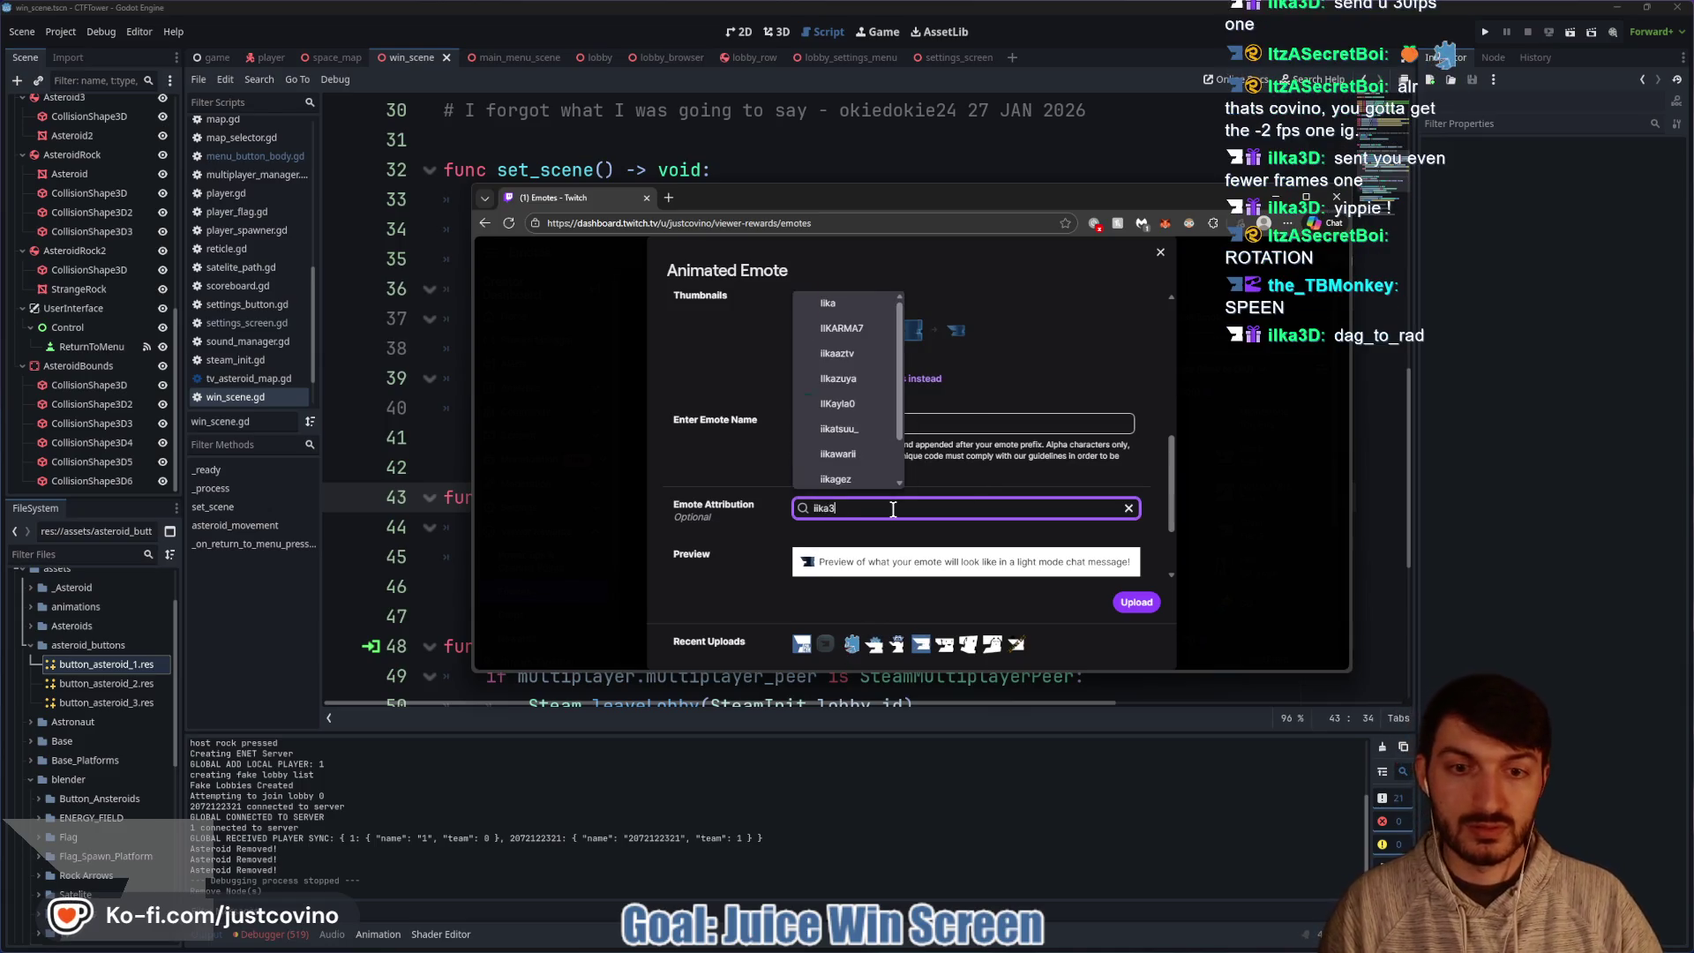
click(834, 303)
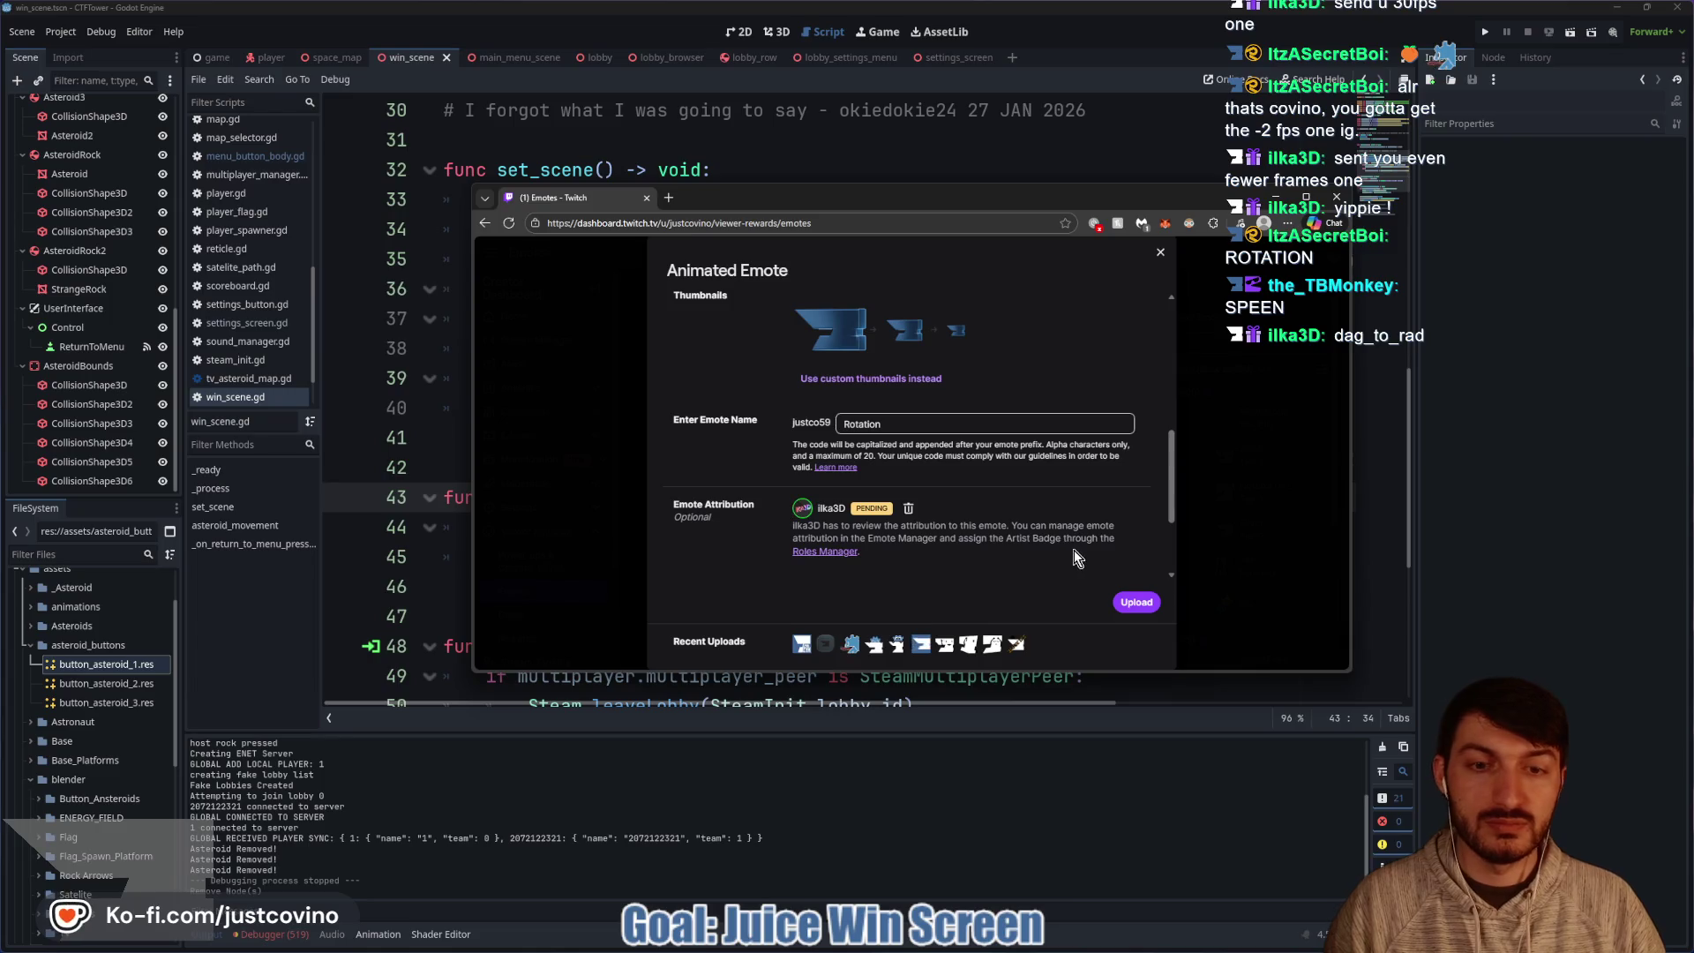
click(1140, 606)
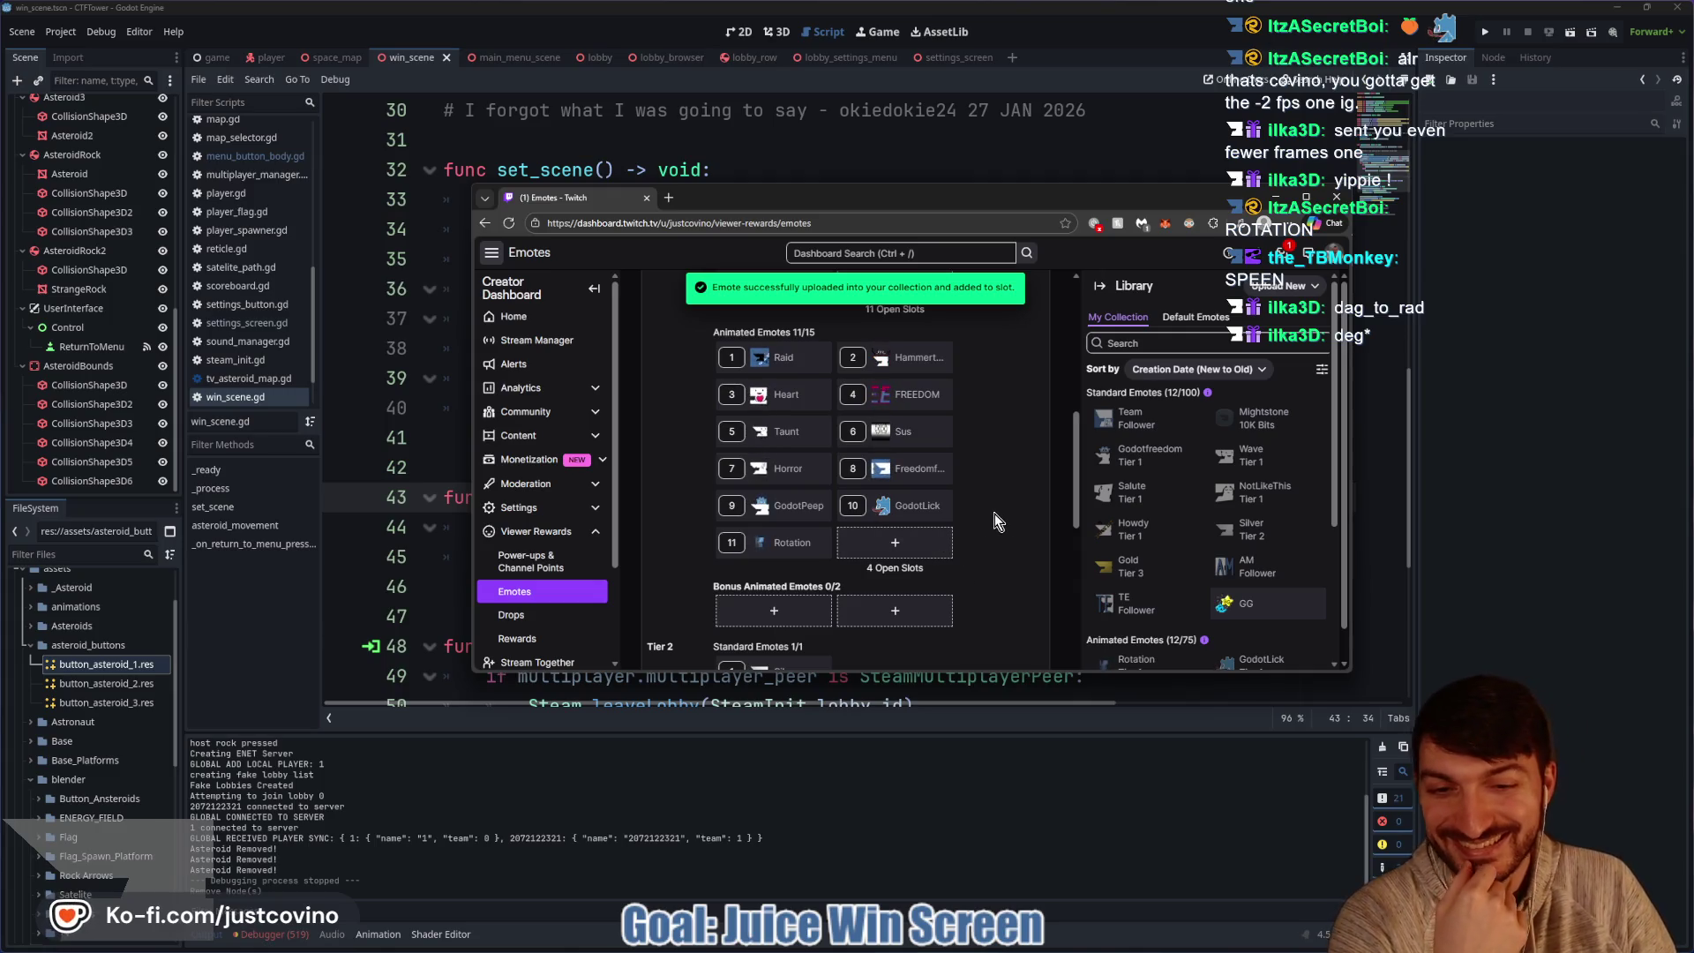
Confirm Rotation fills animated emote slot 11, then minimize the browser.
scroll(1002, 530, up, 5)
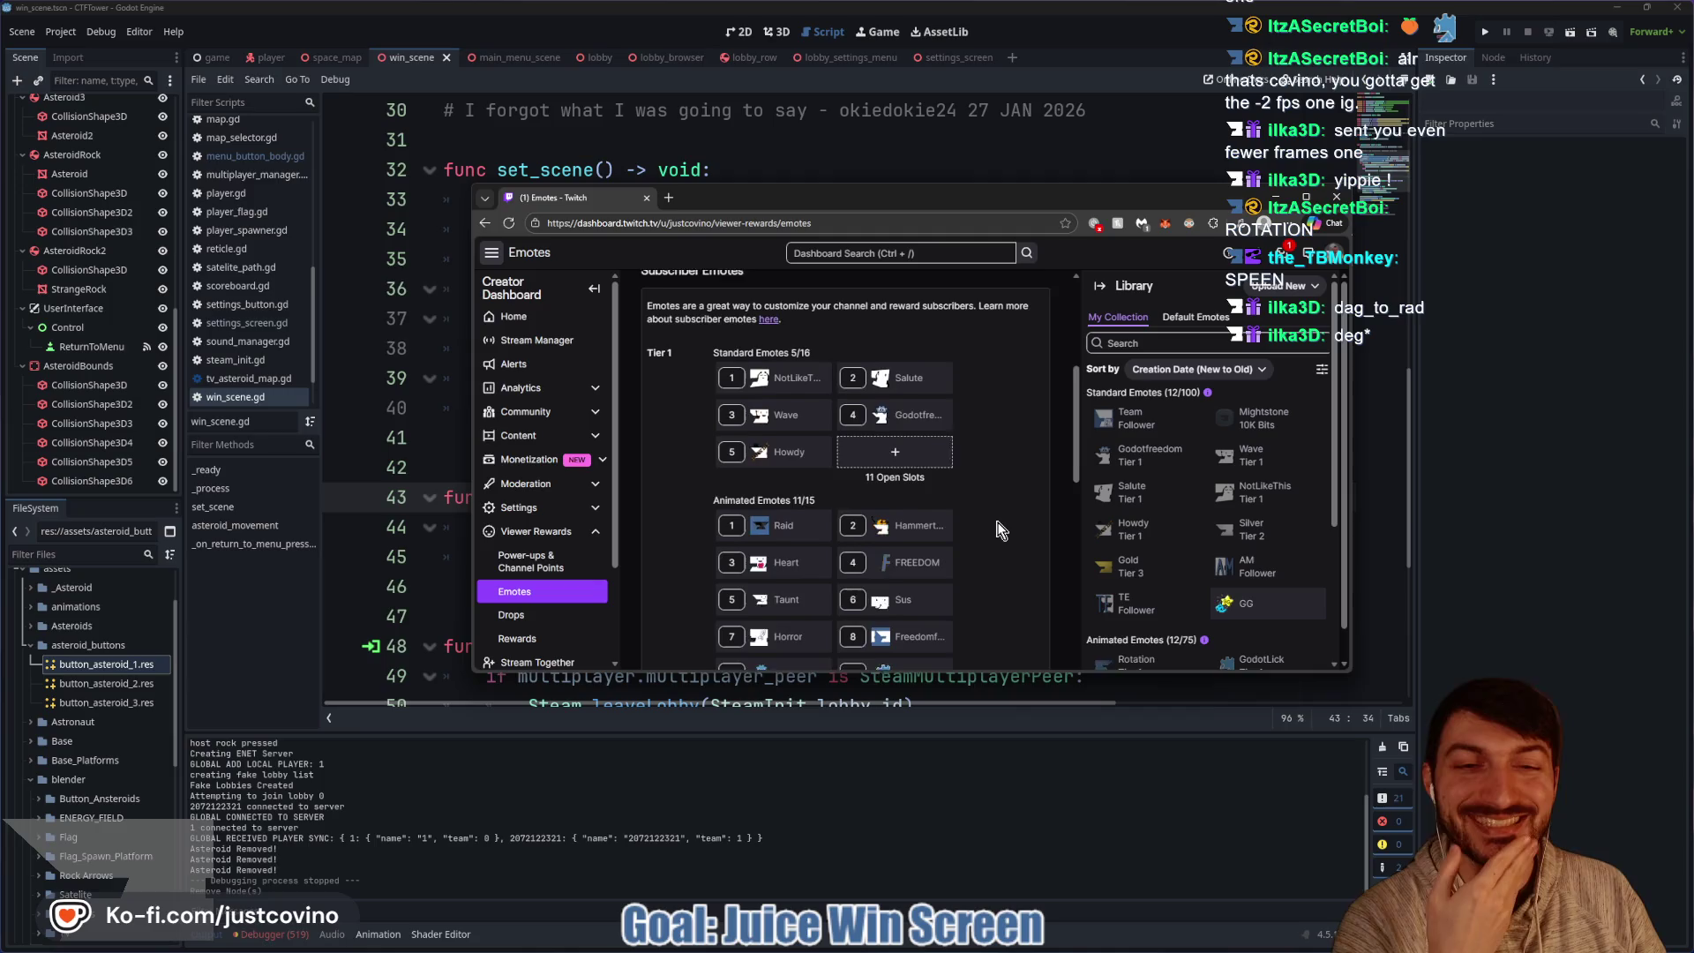
scroll(998, 516, up, 2)
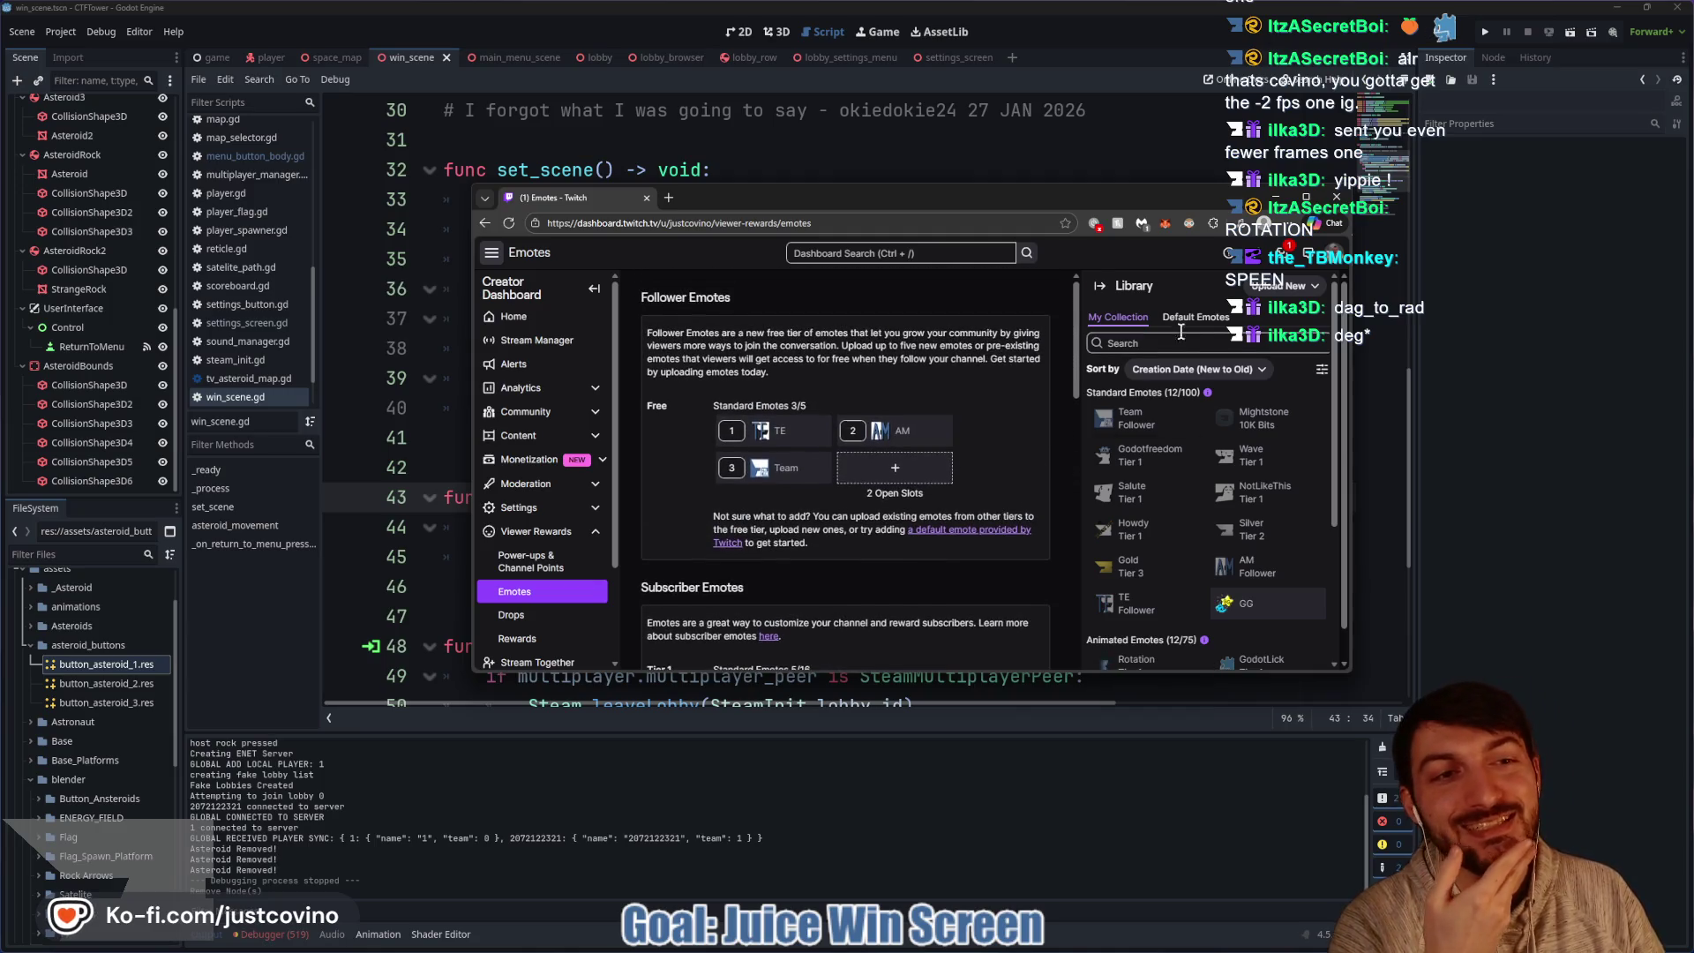
scroll(982, 544, down, 5)
scroll(1033, 529, down, 3)
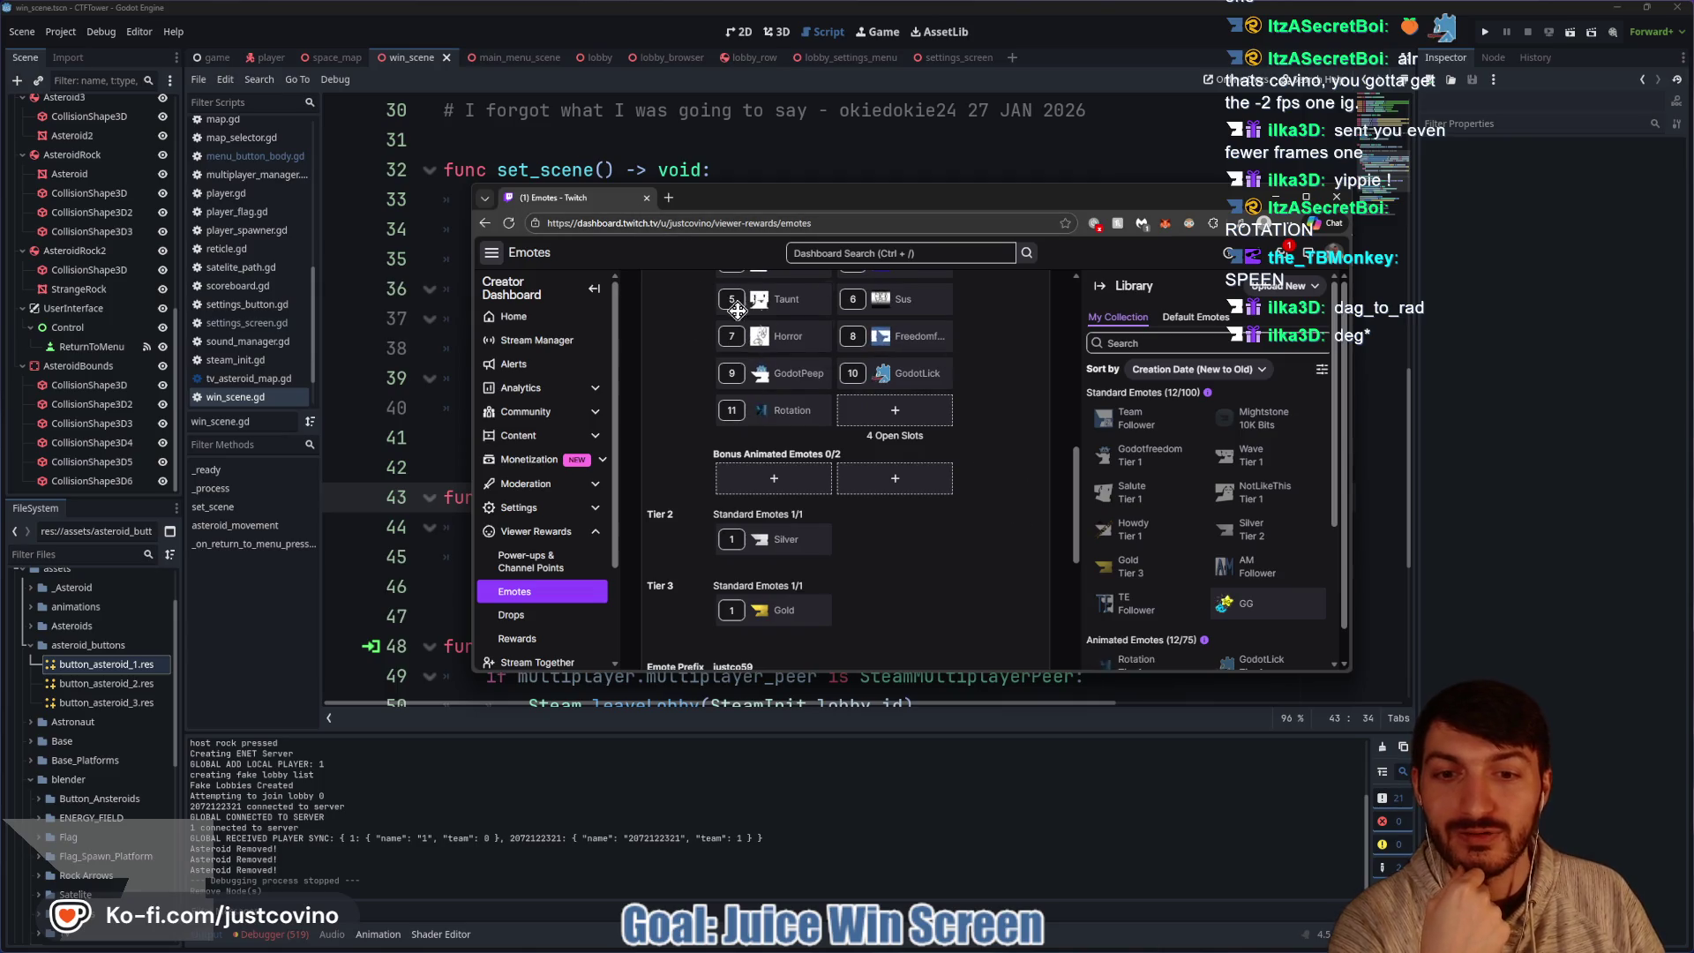
click(1277, 197)
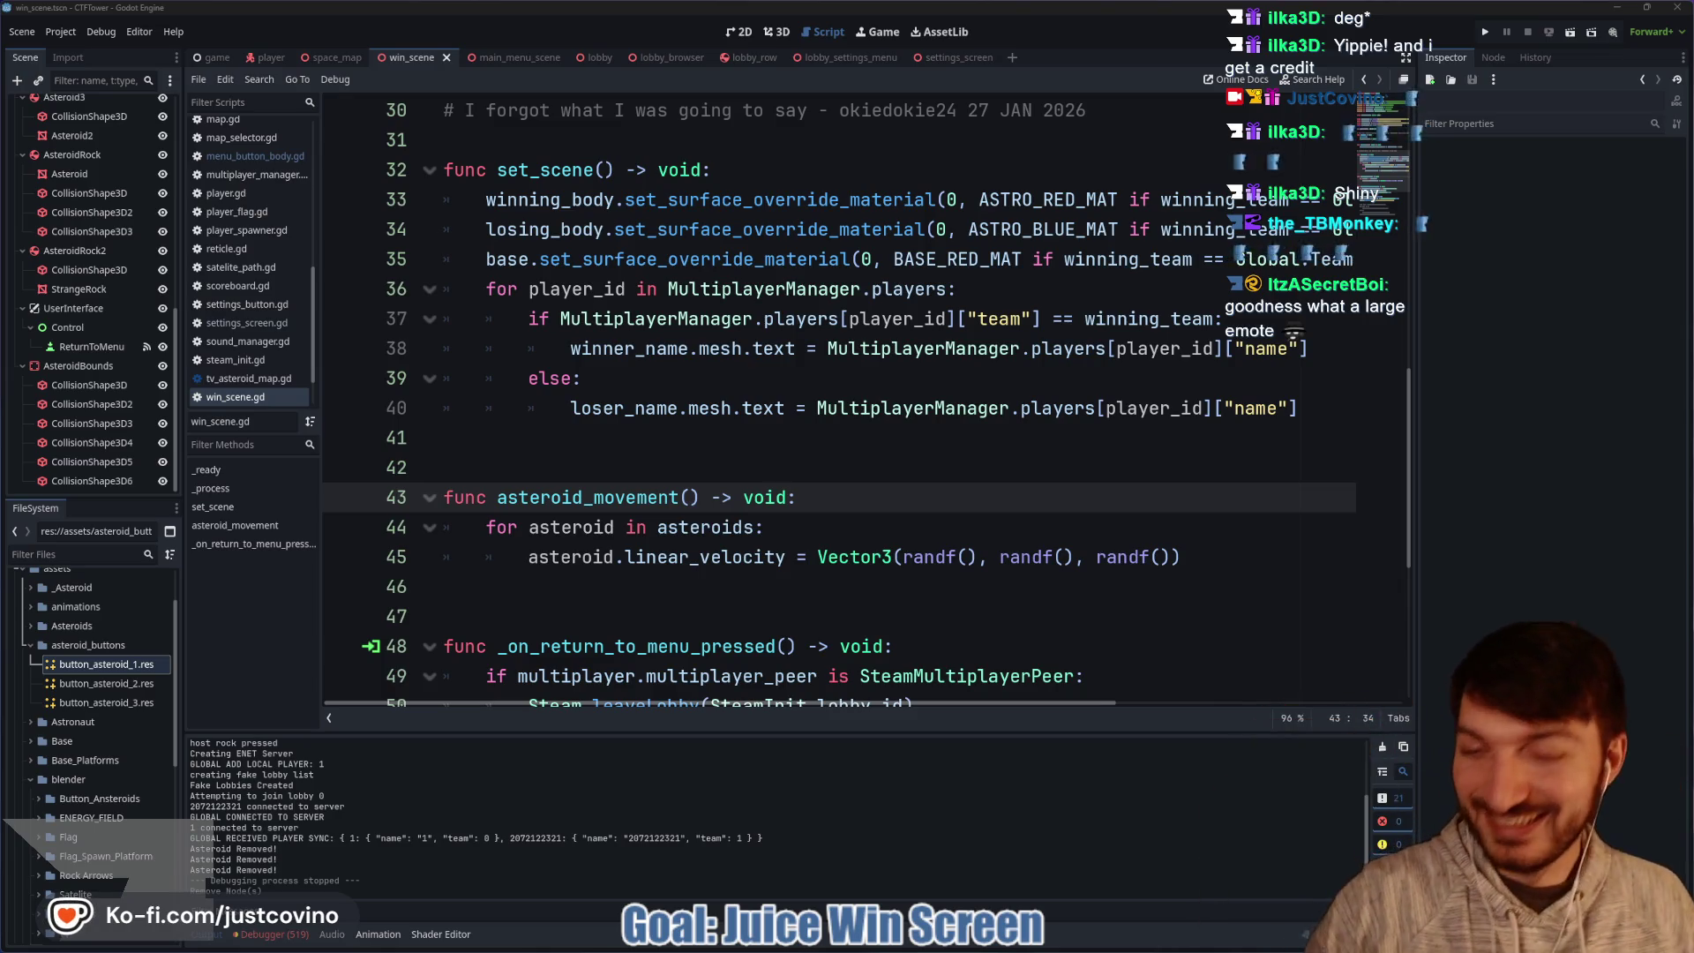
click(630, 469)
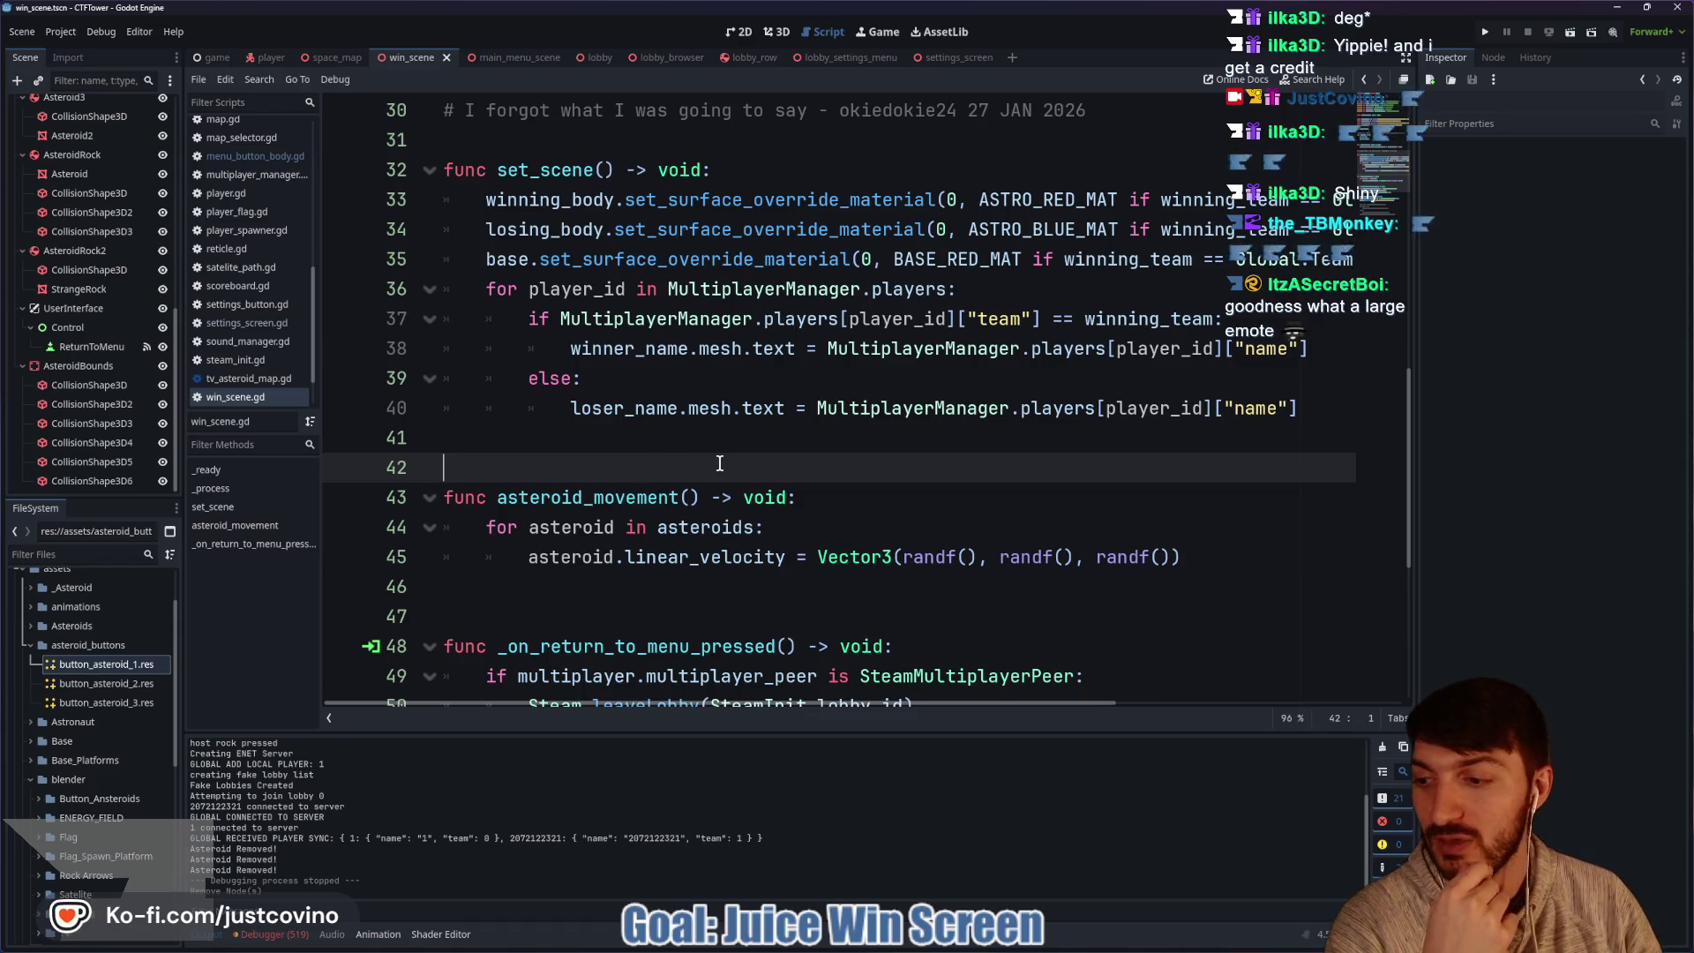
scroll(673, 474, down, 1)
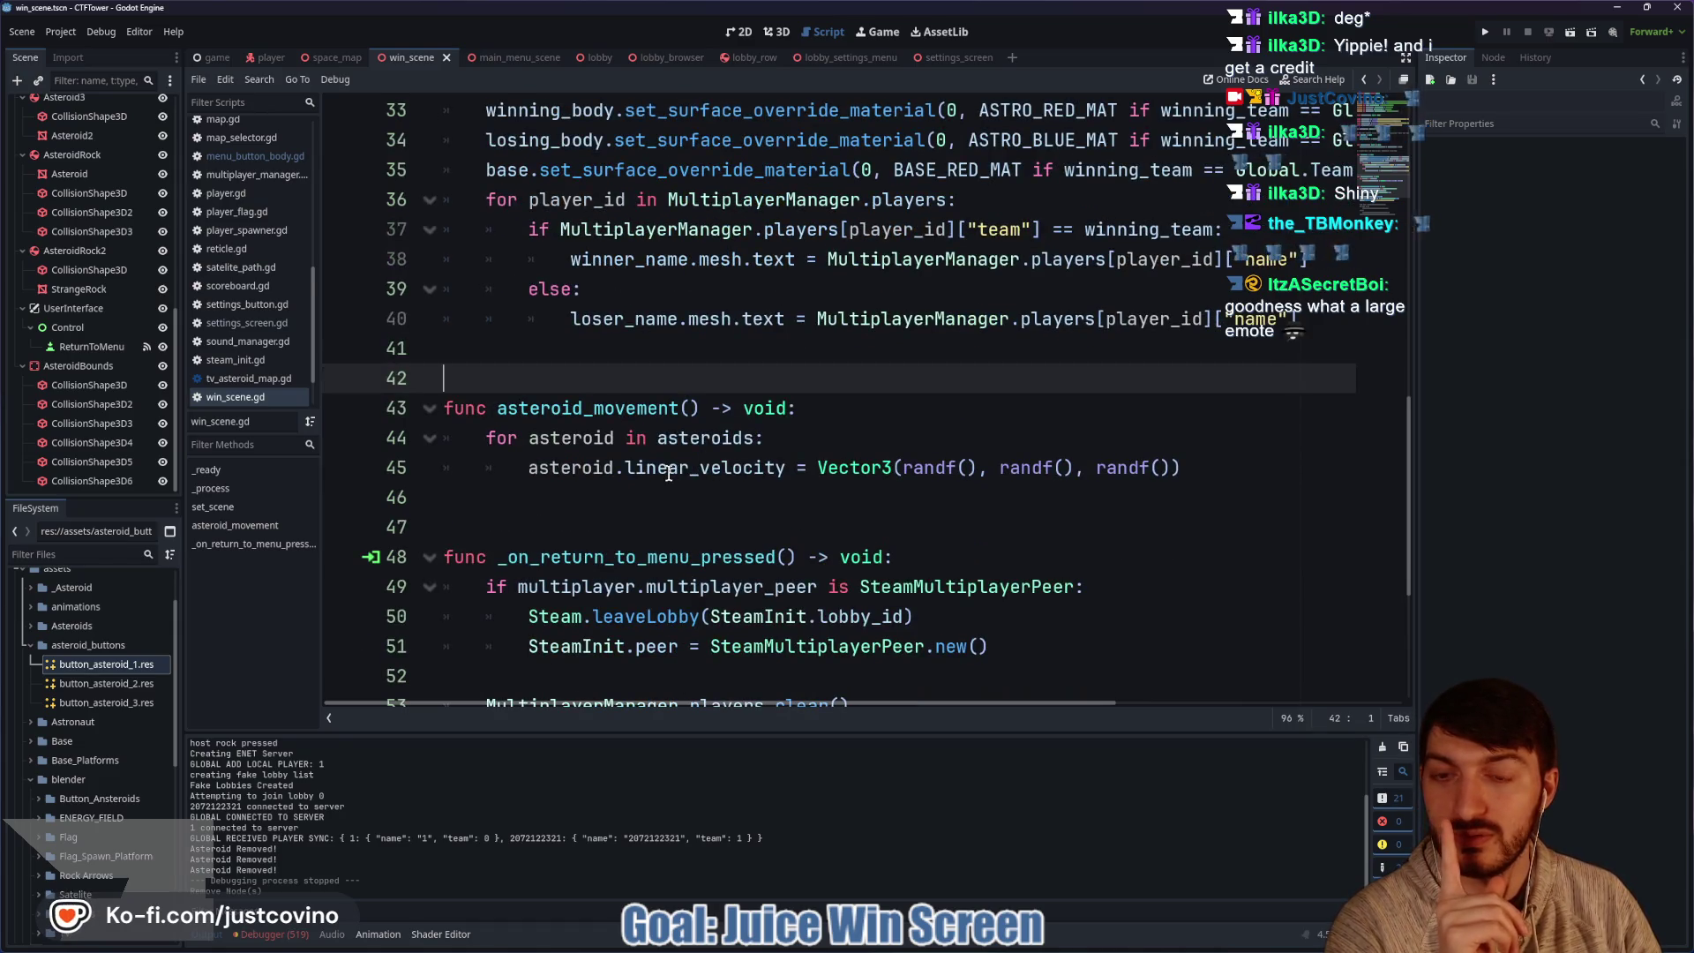
scroll(668, 474, down, 2)
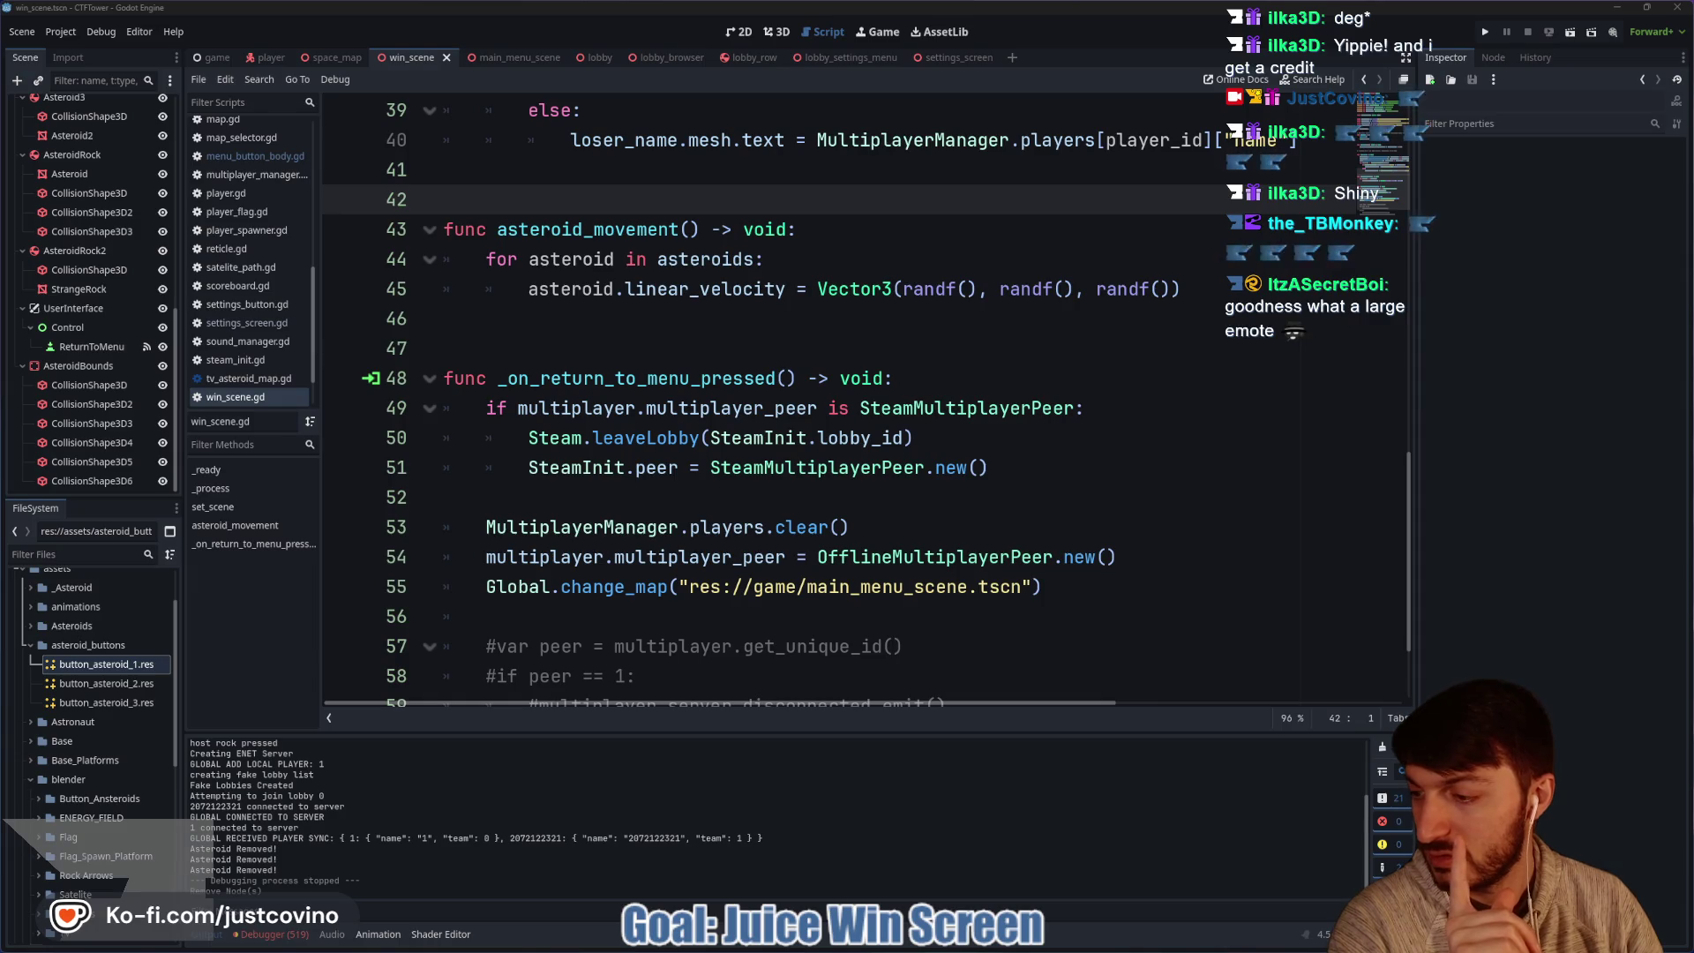
mouse_move(945, 950)
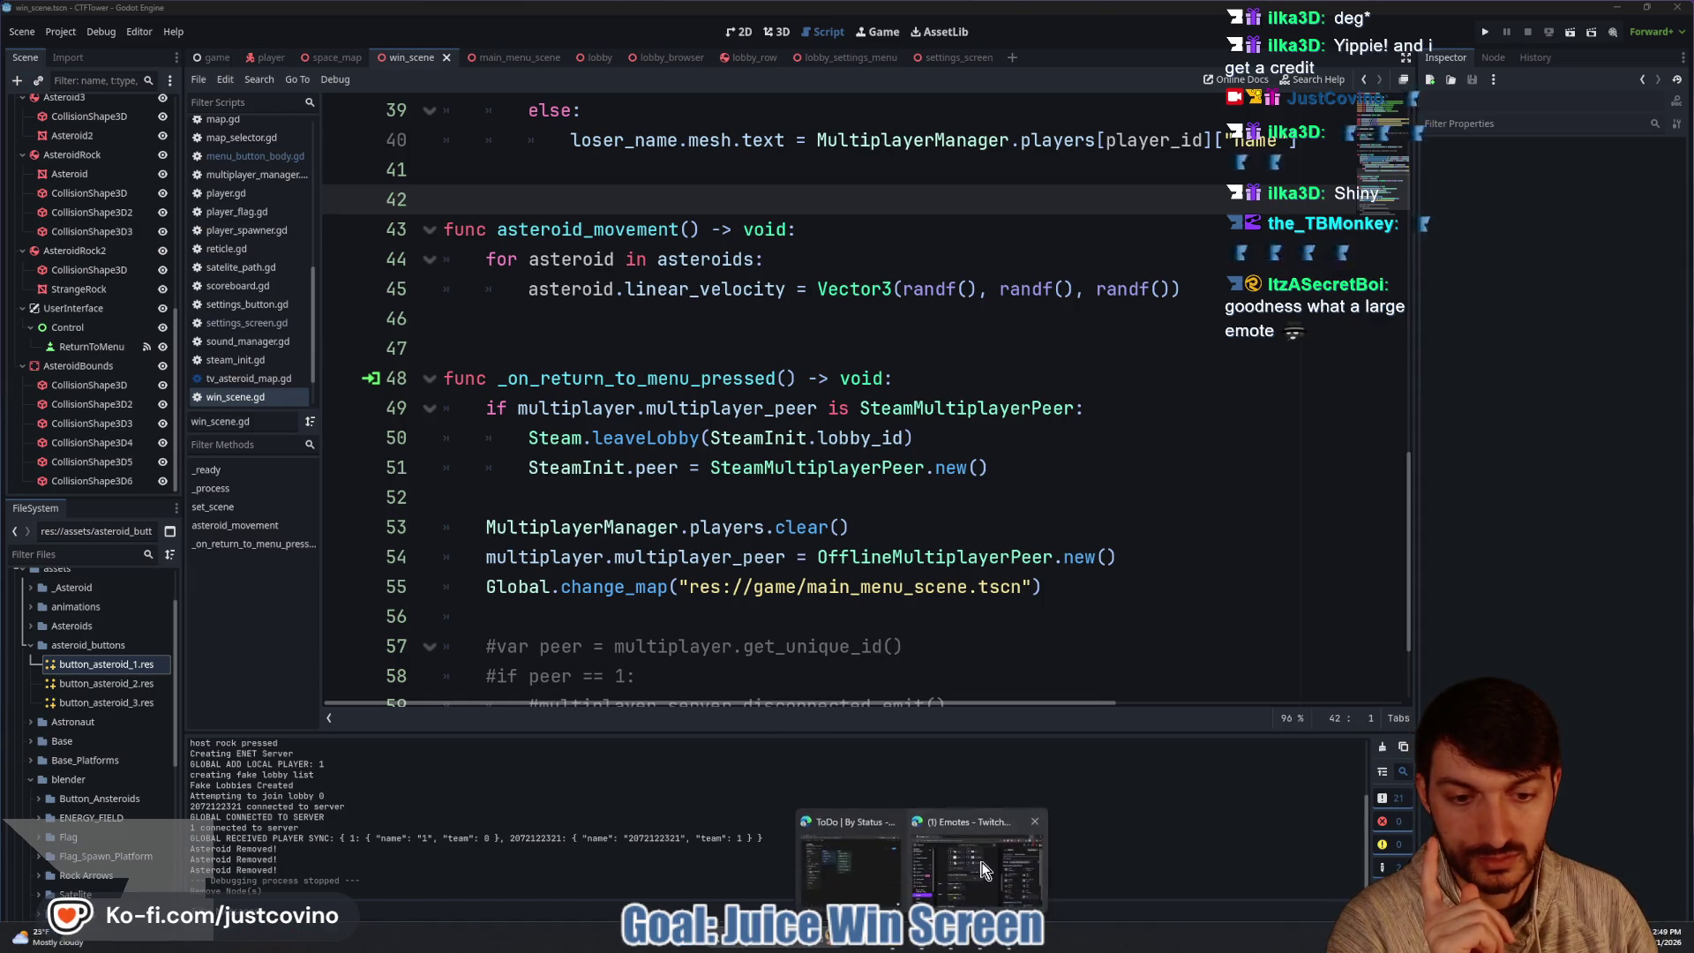
click(980, 860)
drag(775, 201, 0, 265)
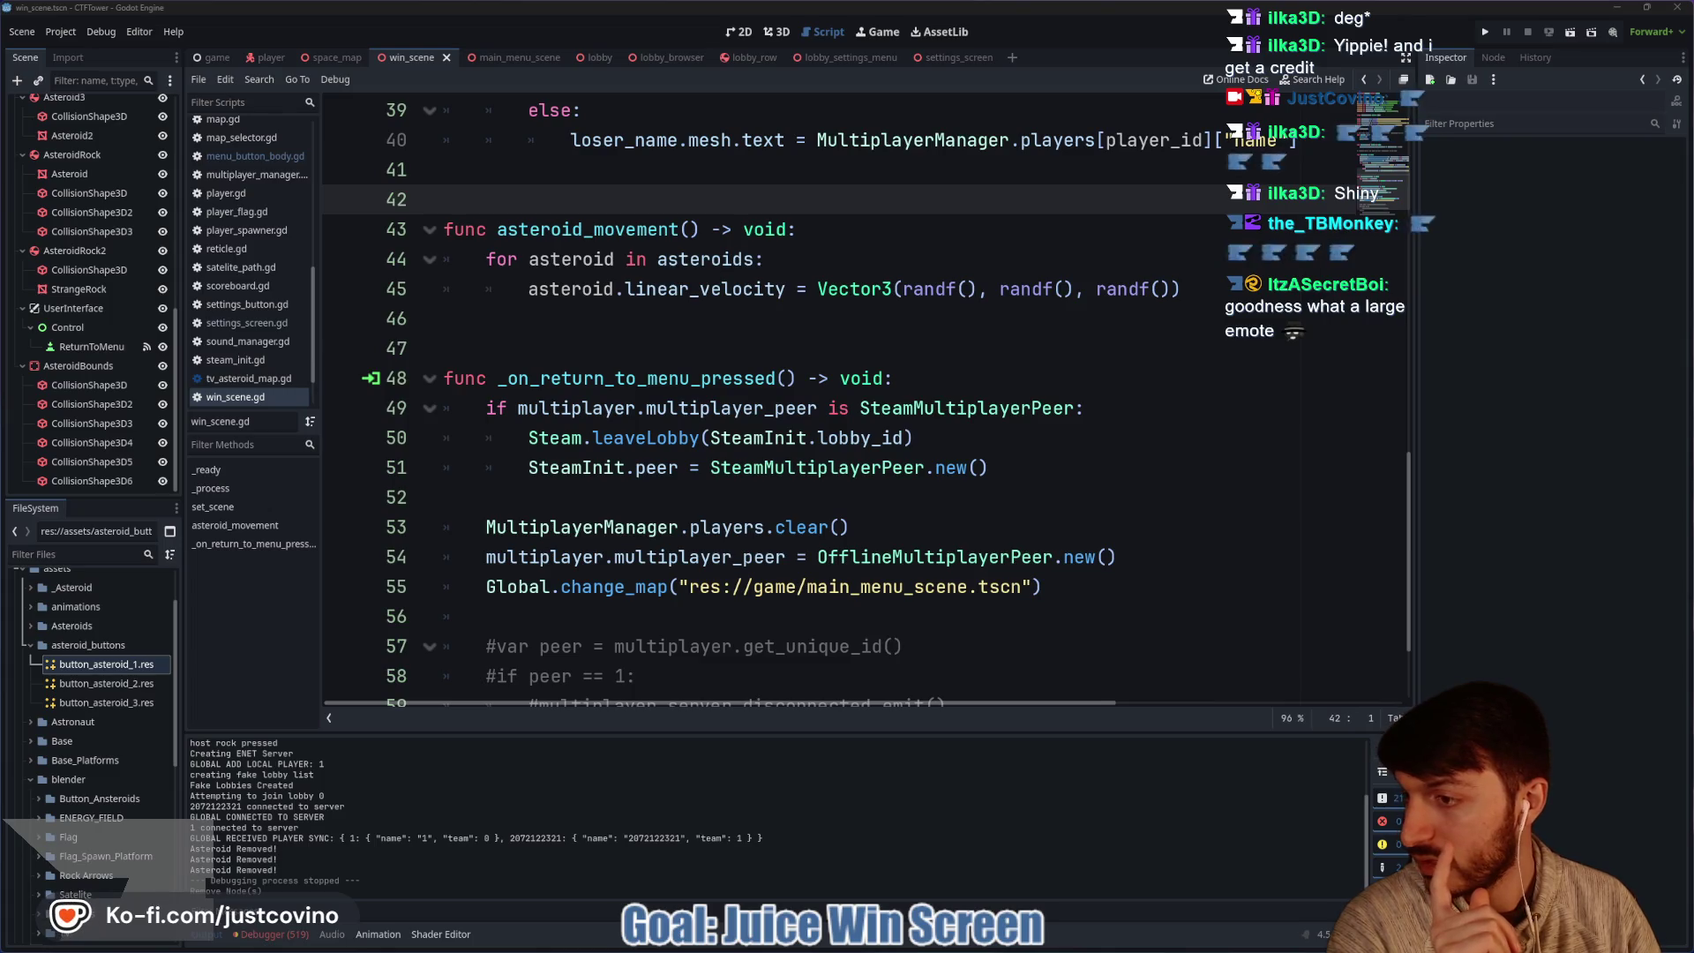
key(alt+Tab)
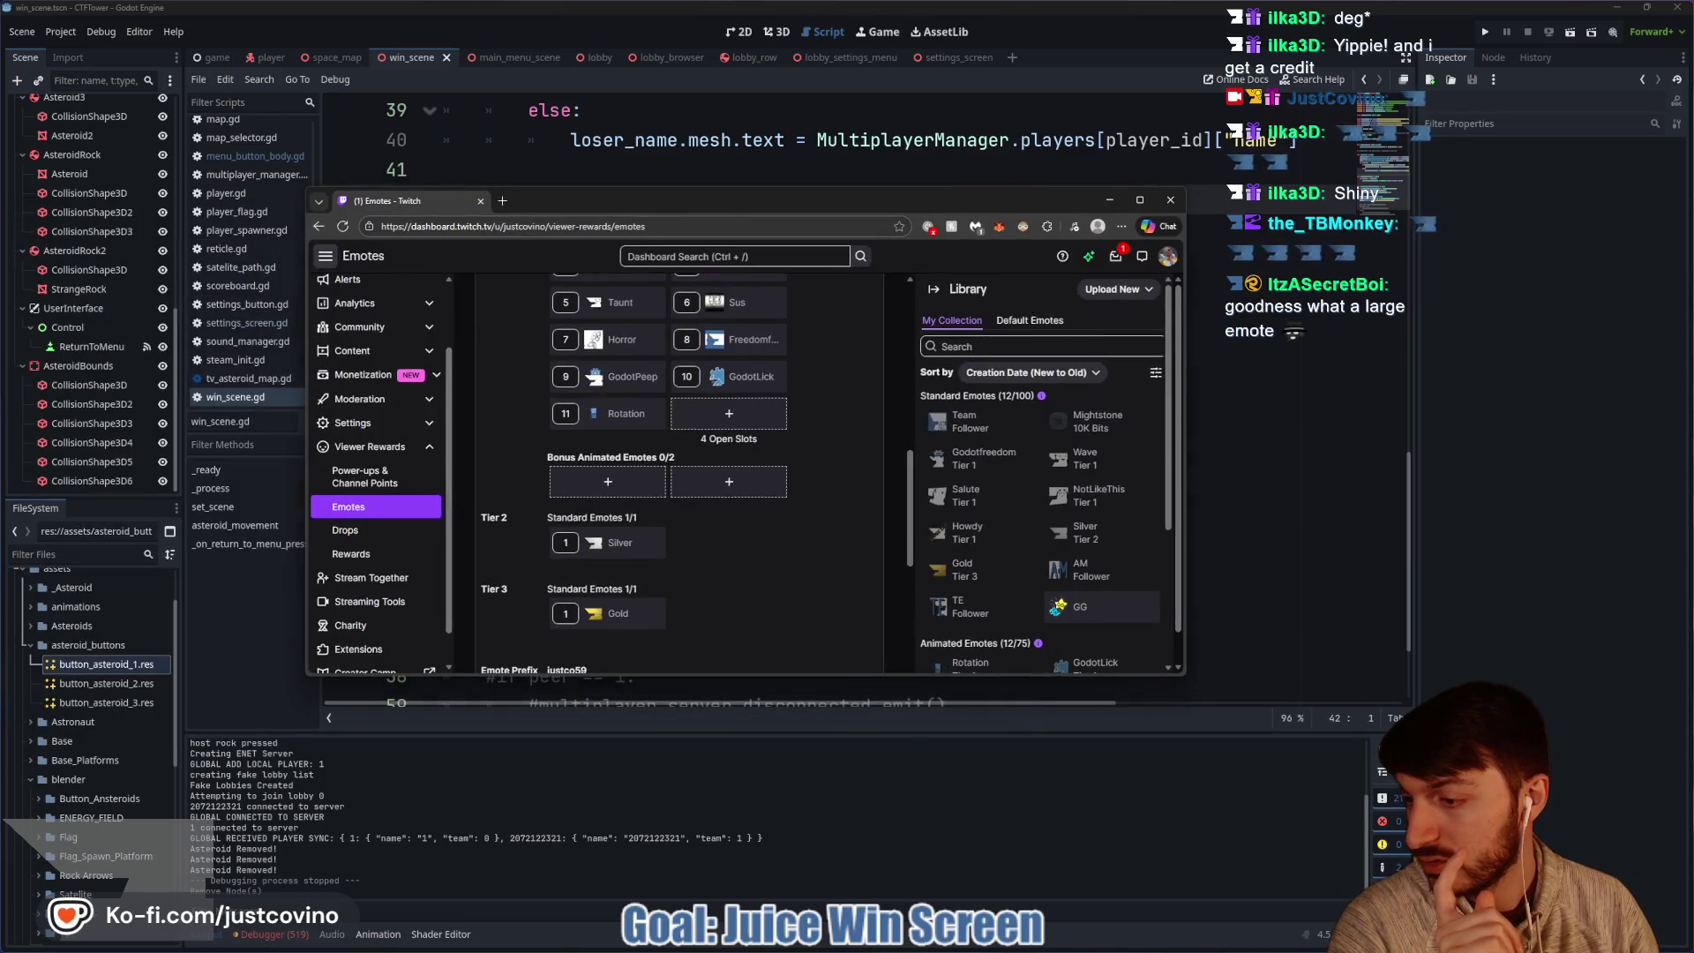
drag(384, 193, 0, 229)
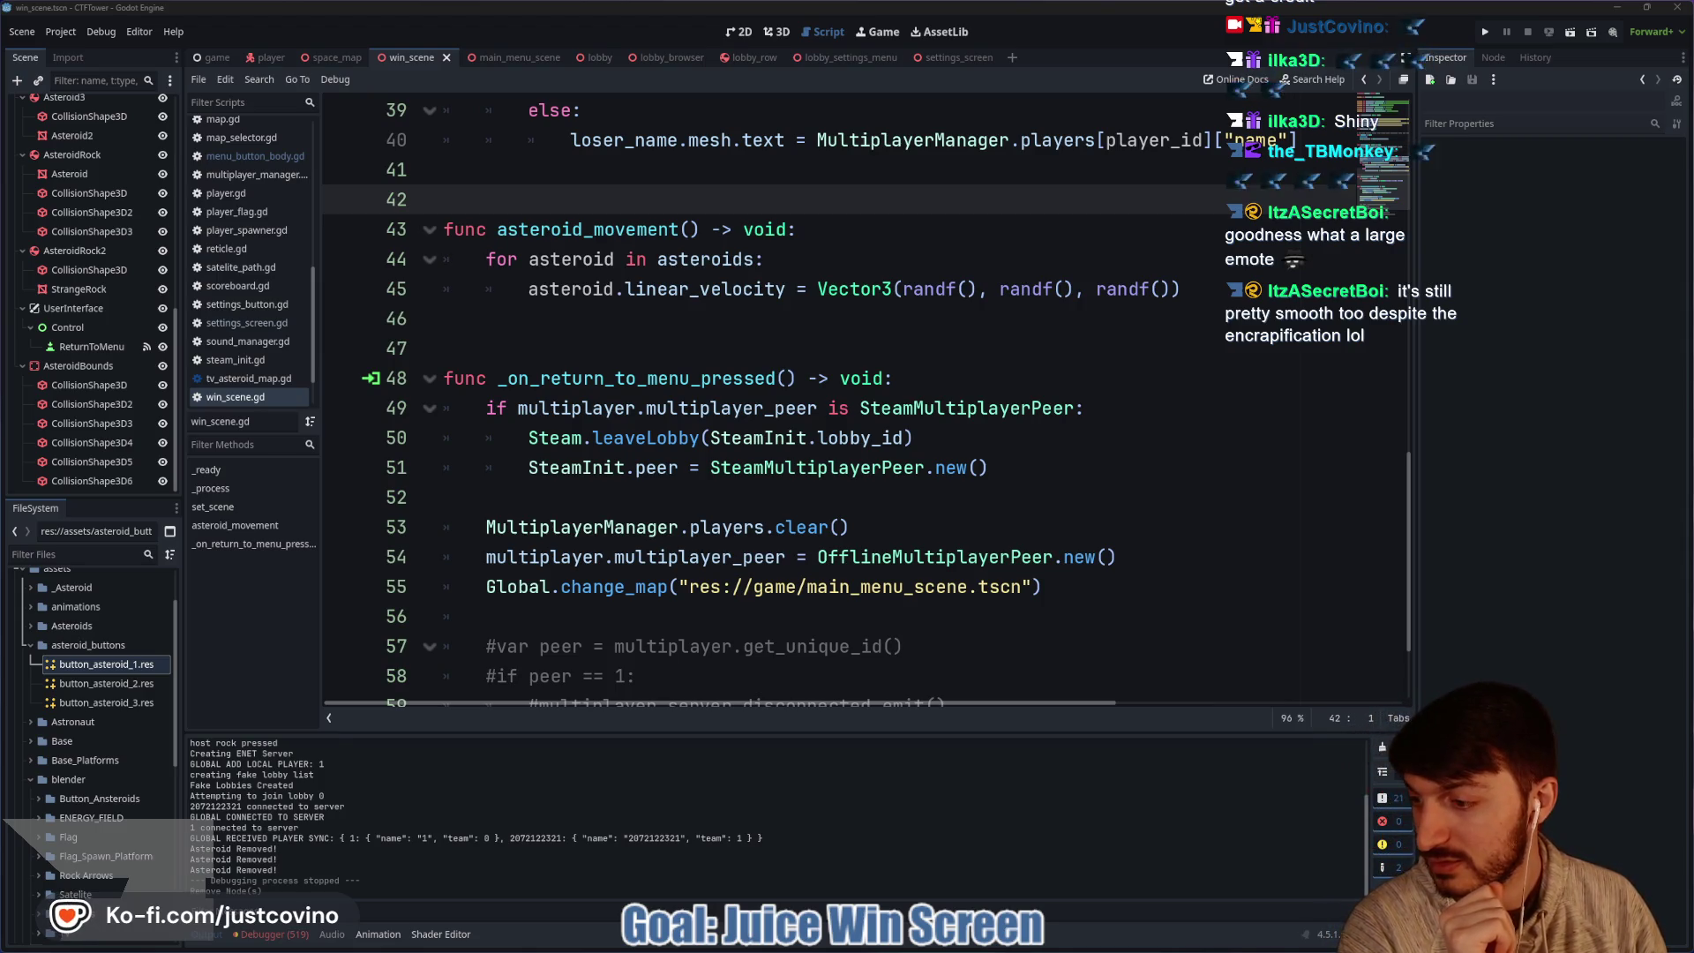
click(636, 318)
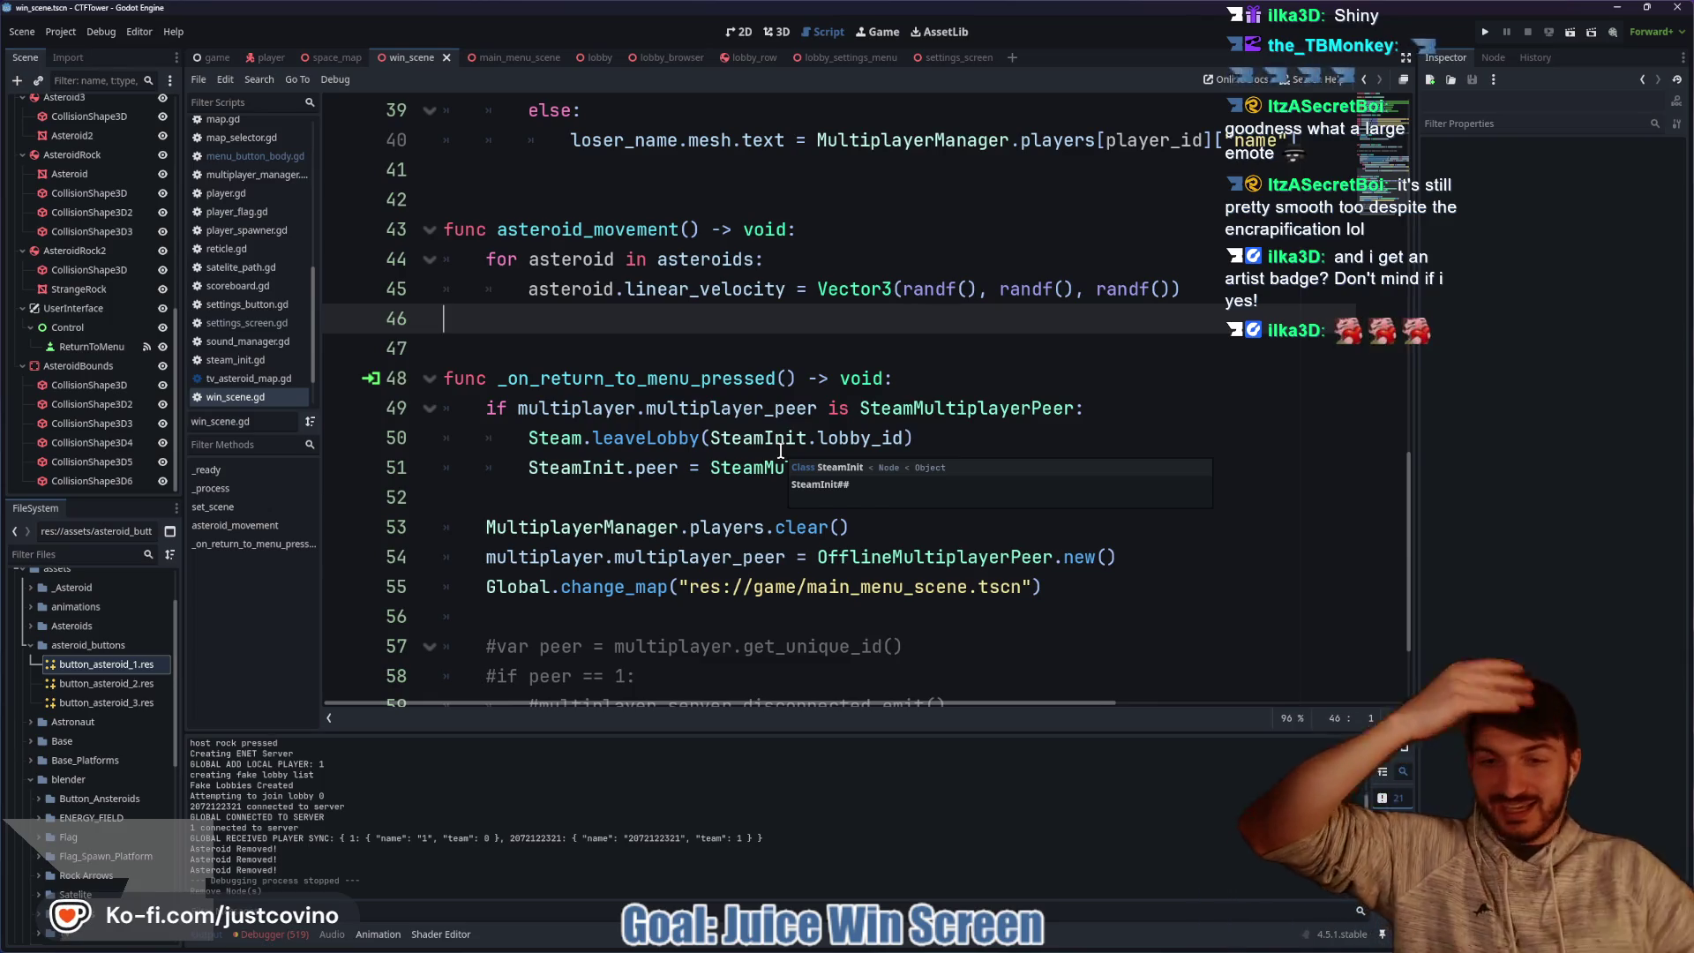
Look through win_scene.gd for a place to add a physics function.
click(681, 494)
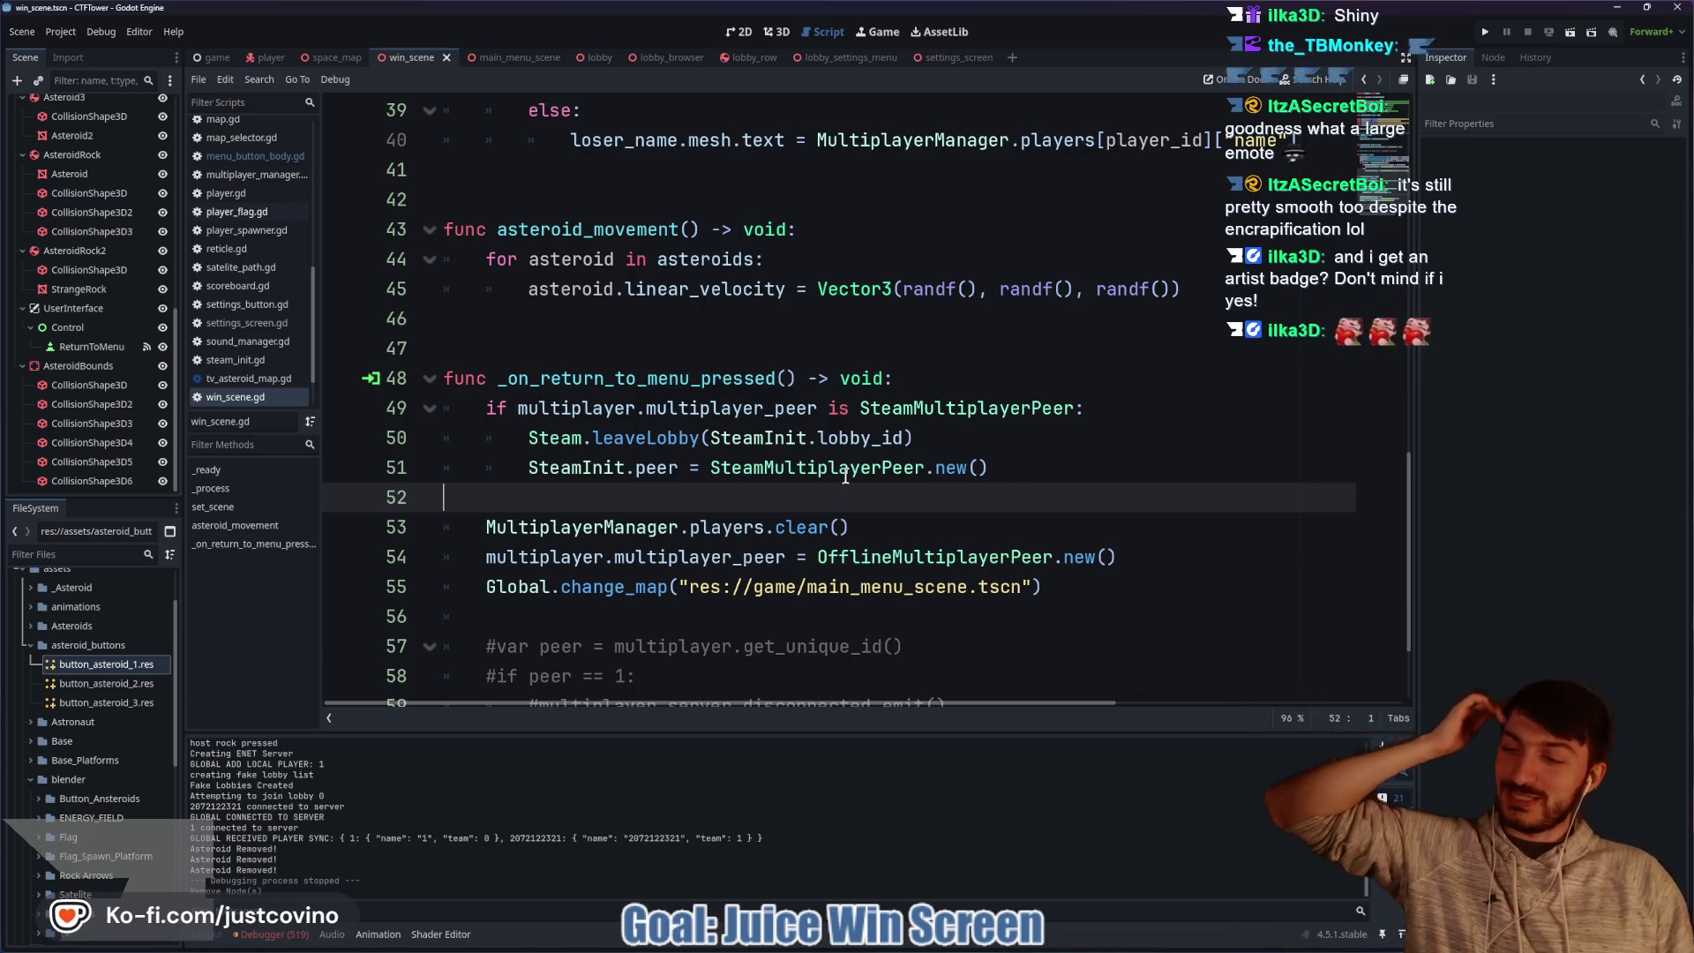
mouse_move(848, 476)
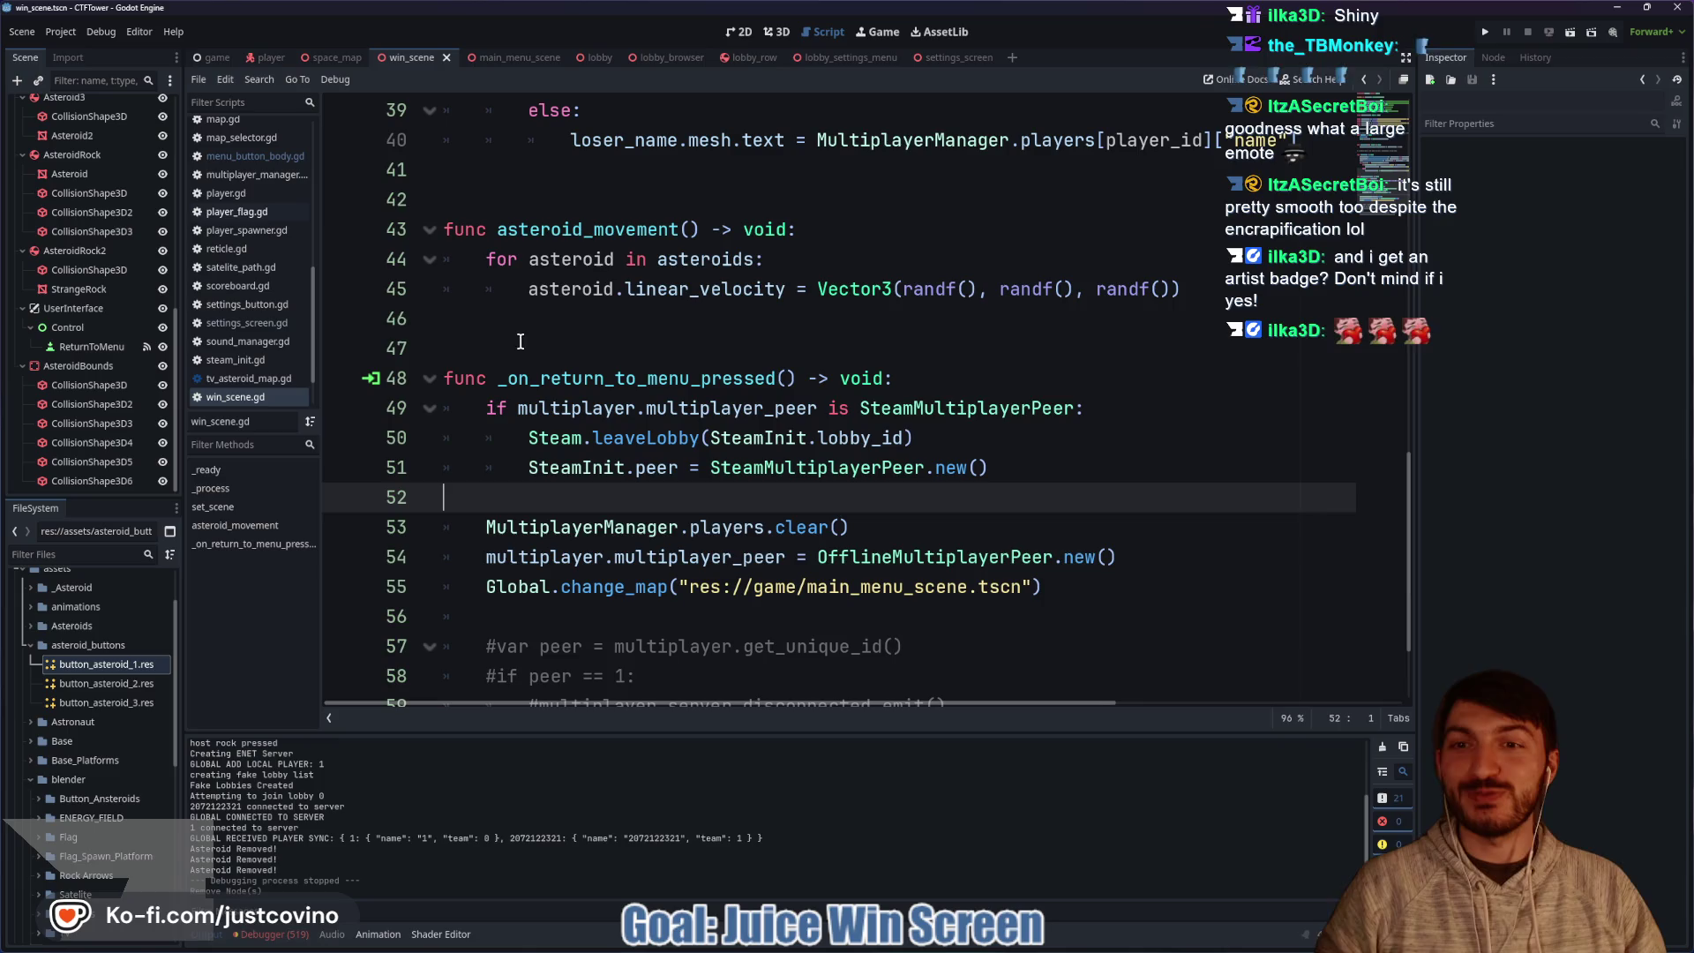
click(545, 325)
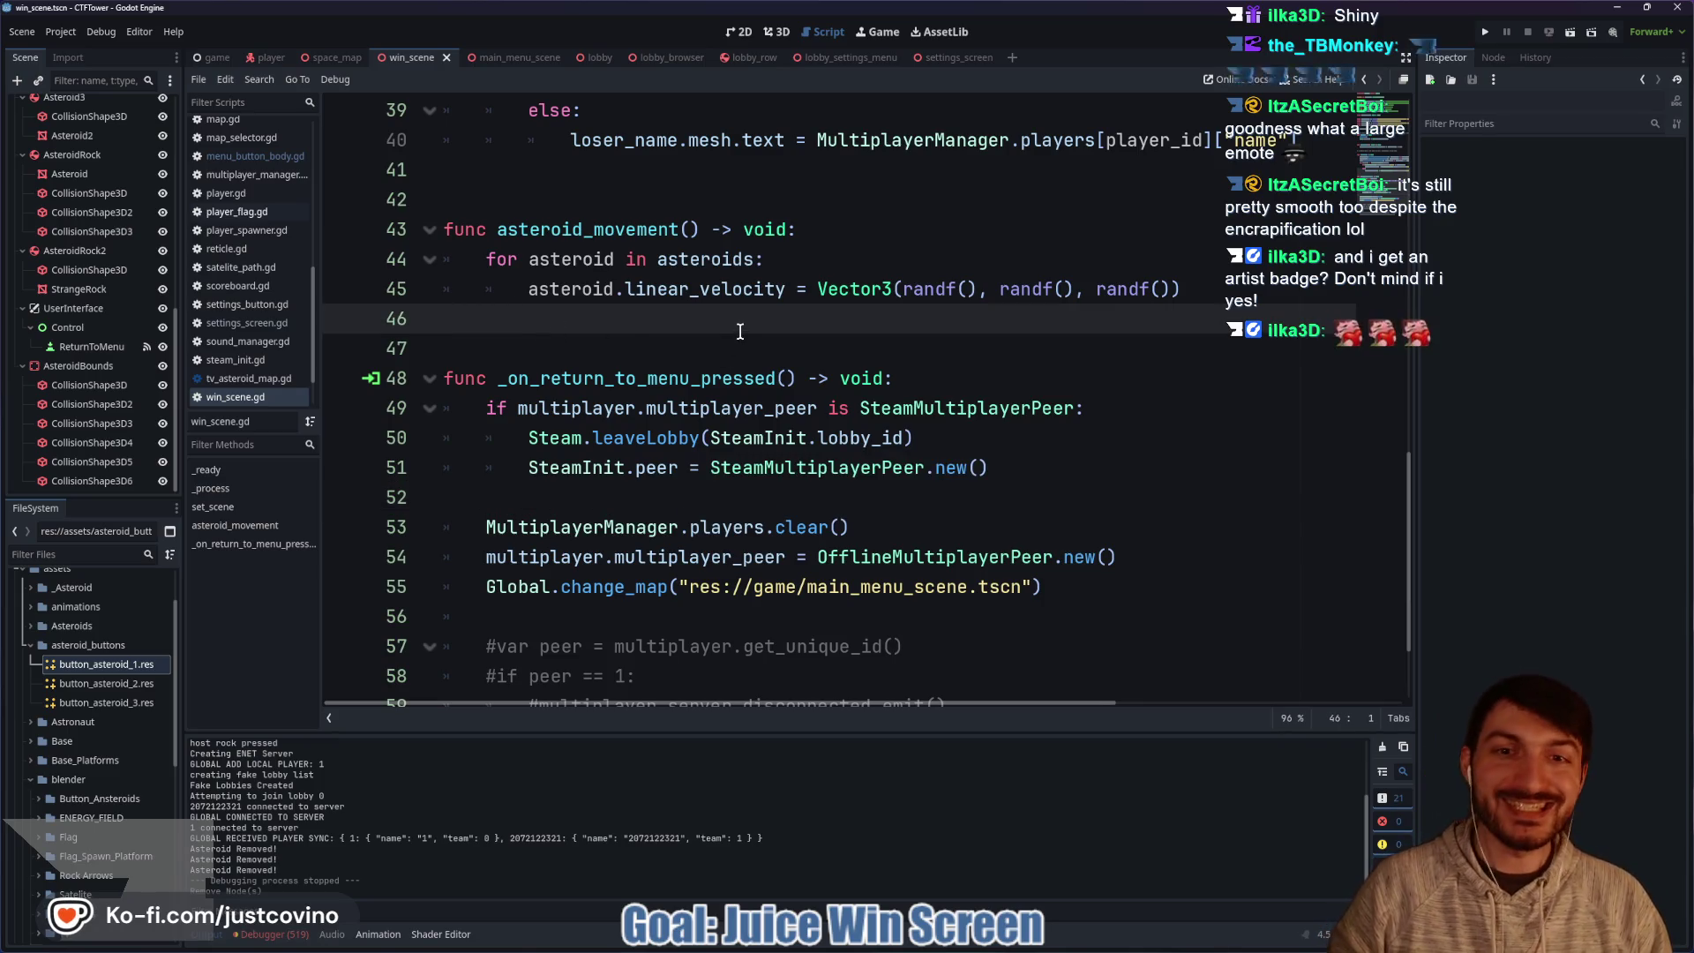
scroll(680, 474, down, 2)
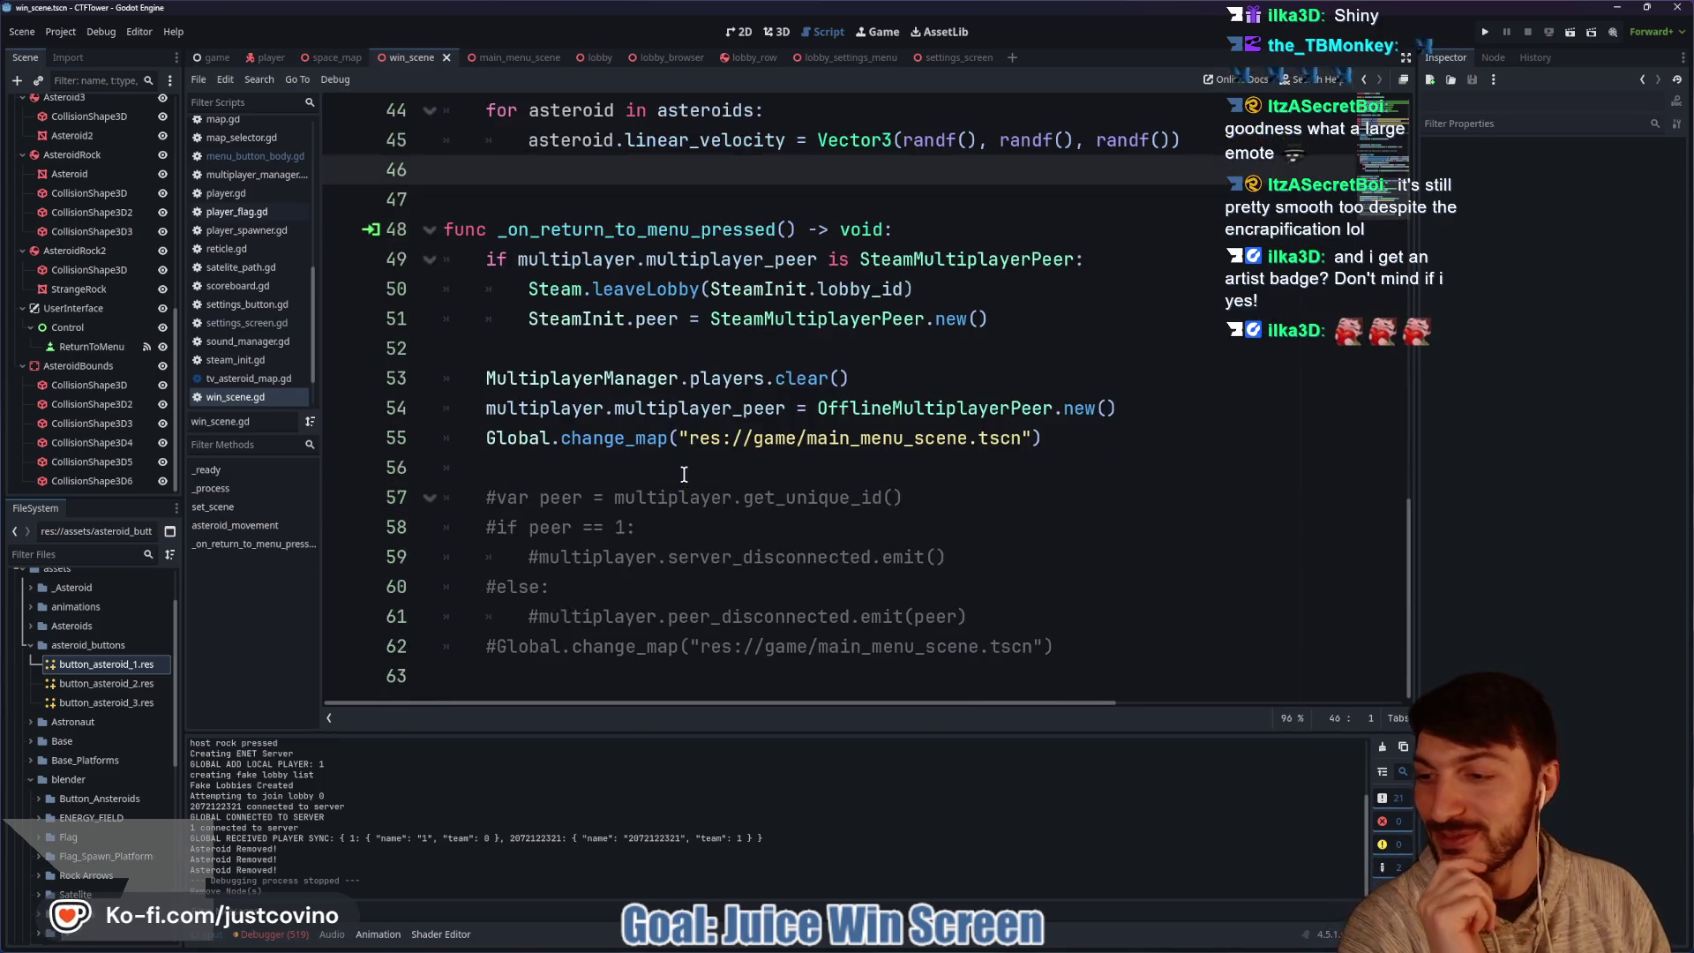
scroll(670, 470, up, 10)
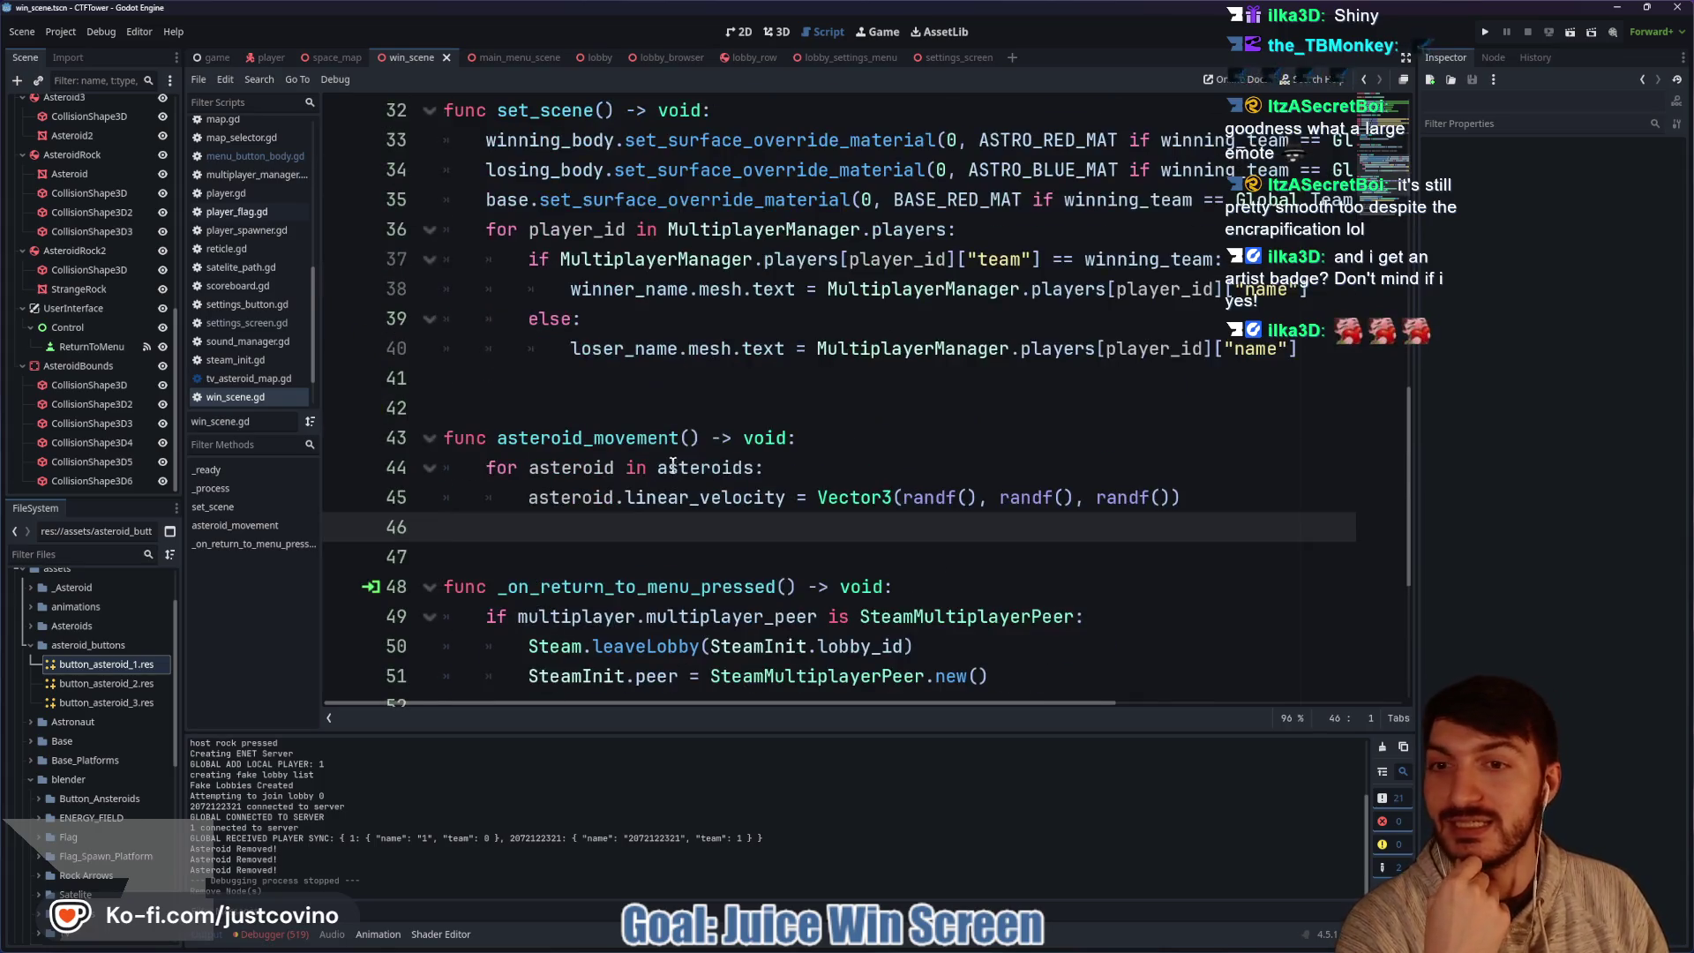
scroll(667, 452, up, 2)
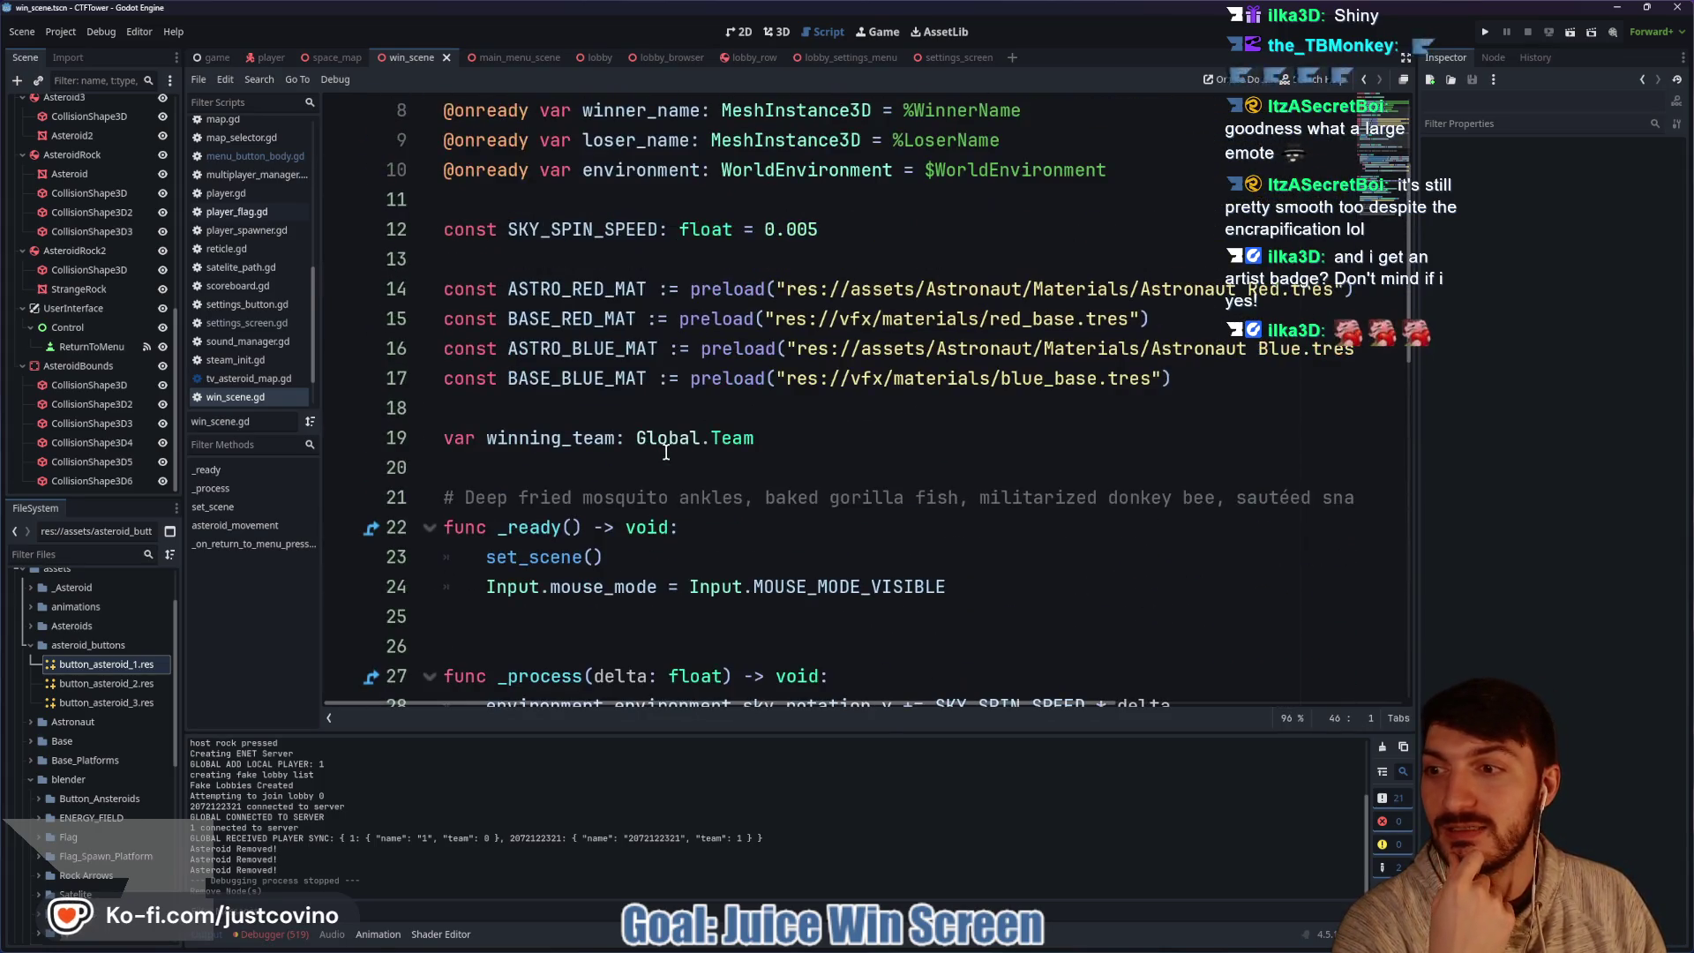
scroll(666, 439, up, 3)
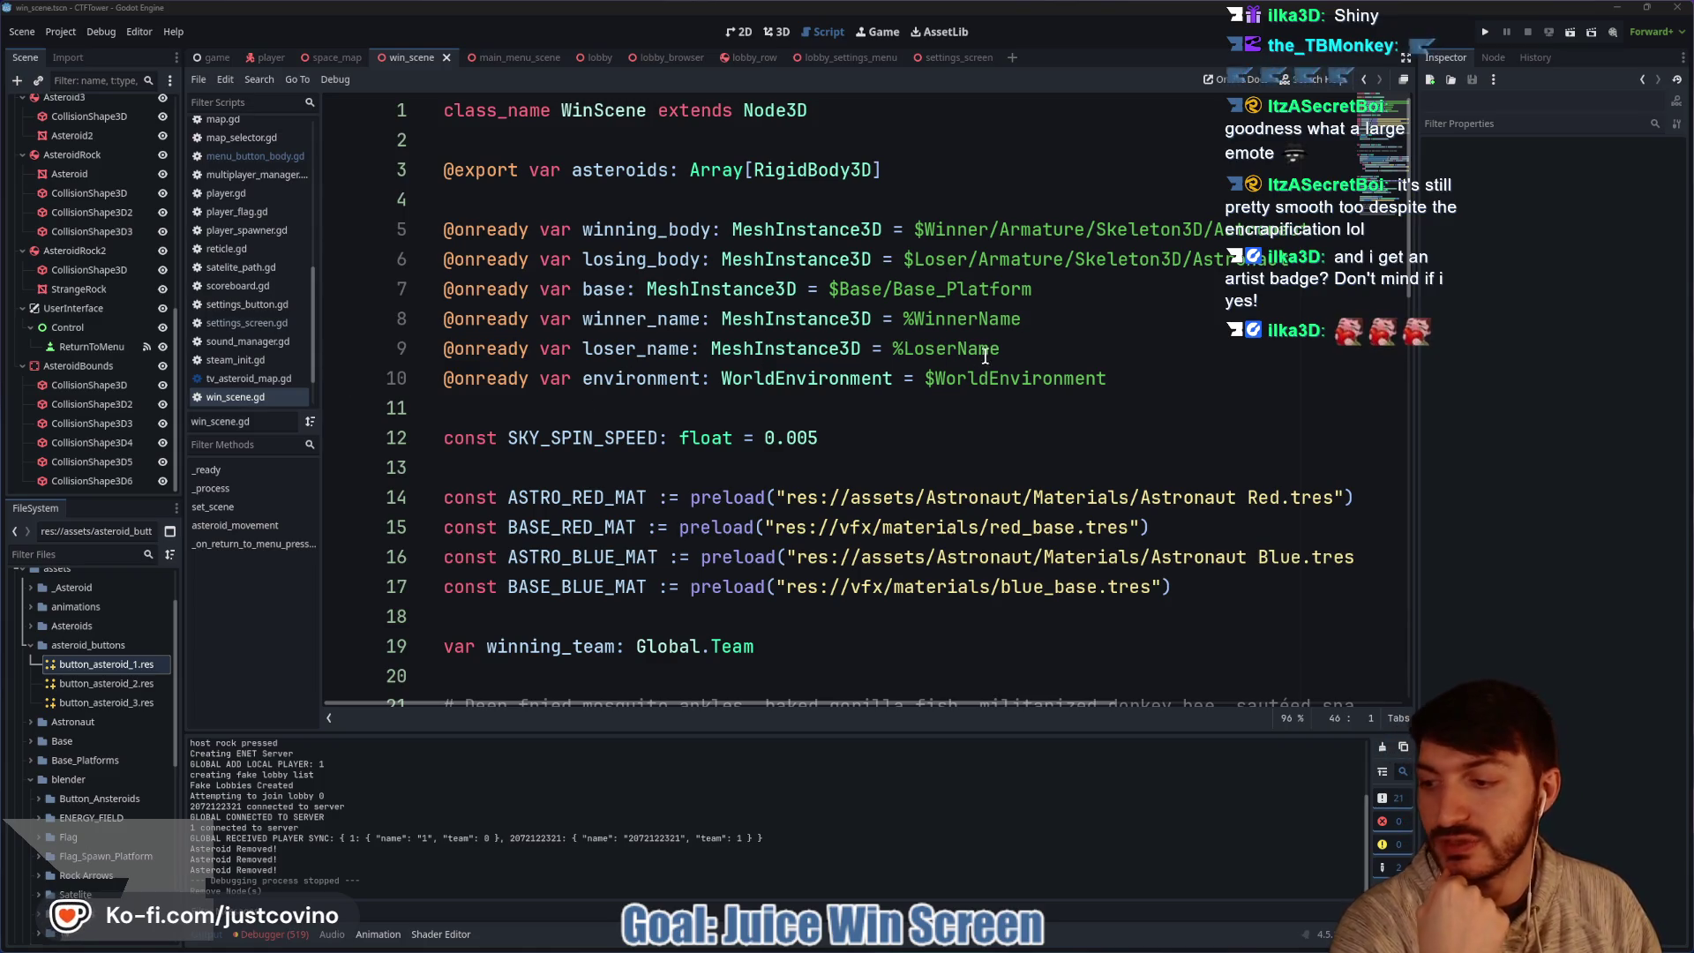
click(761, 407)
scroll(773, 406, down, 3)
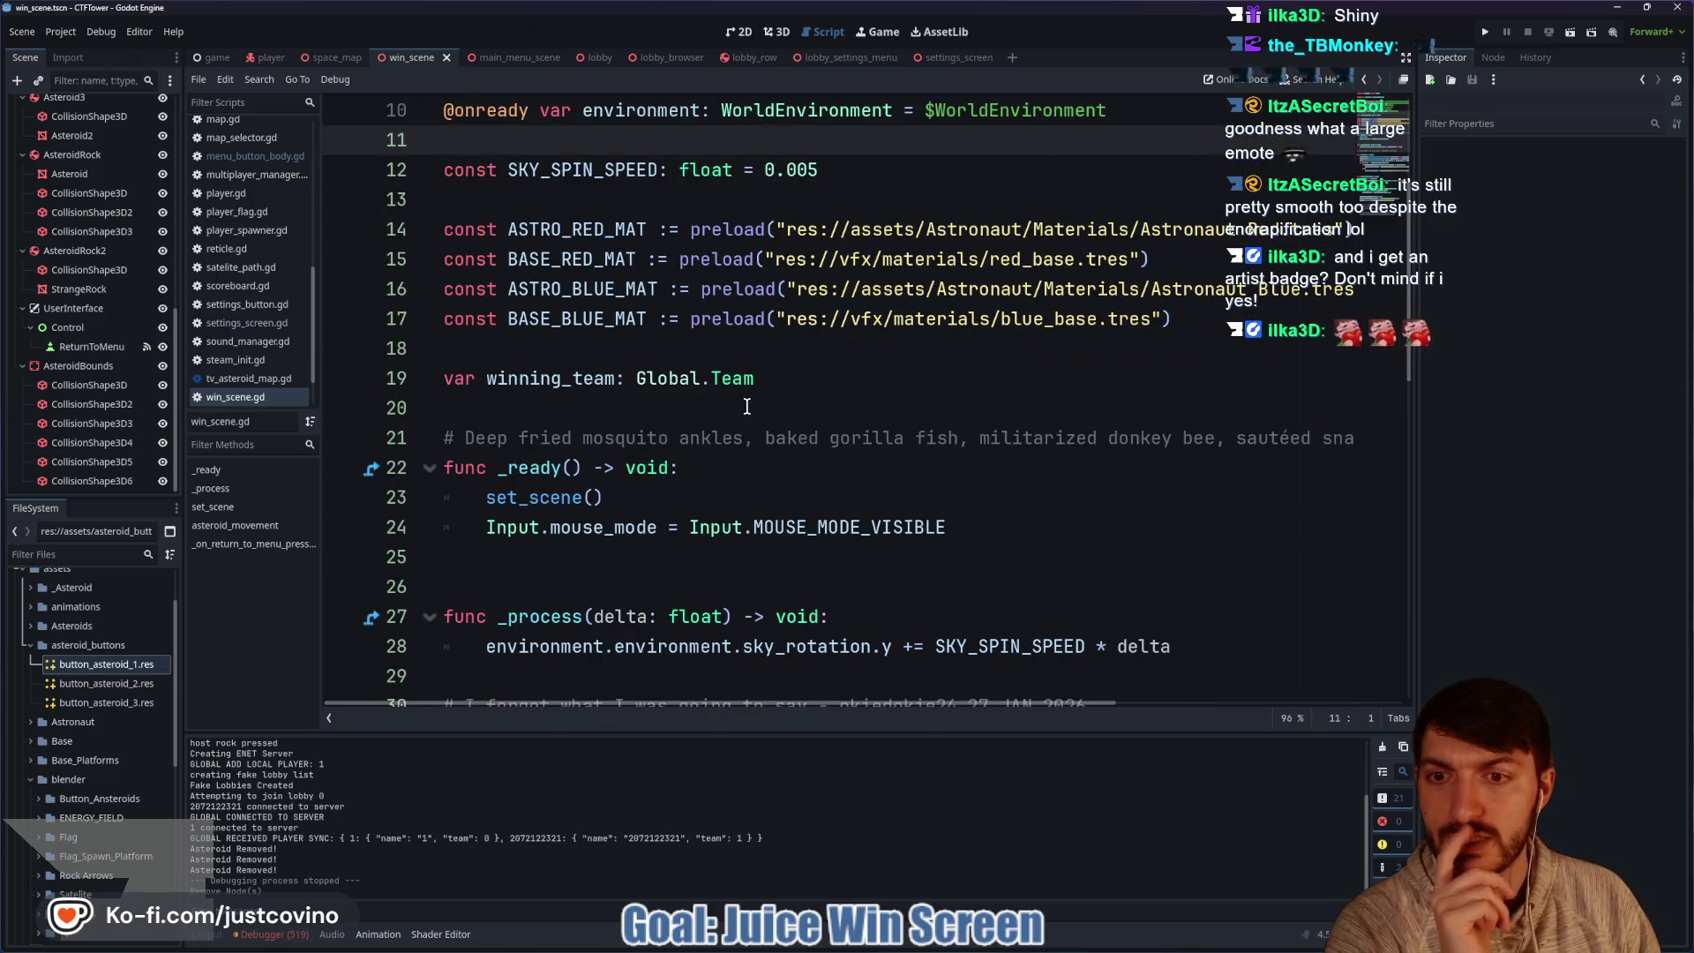
scroll(744, 403, down, 3)
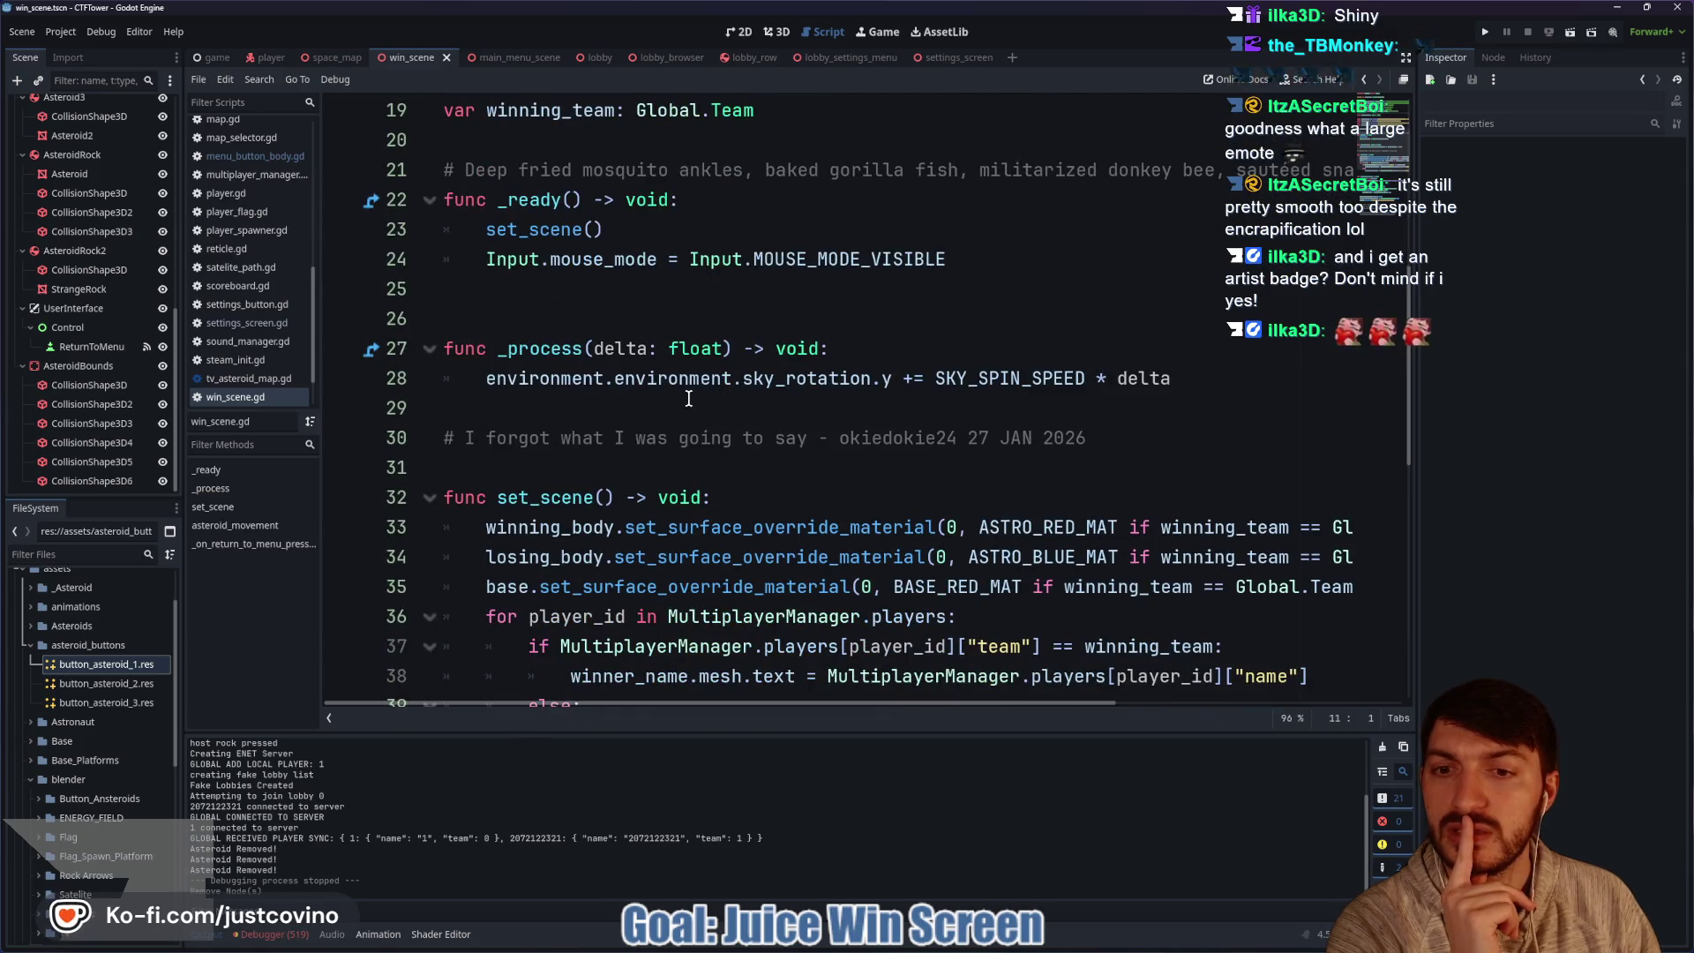
scroll(689, 399, down, 3)
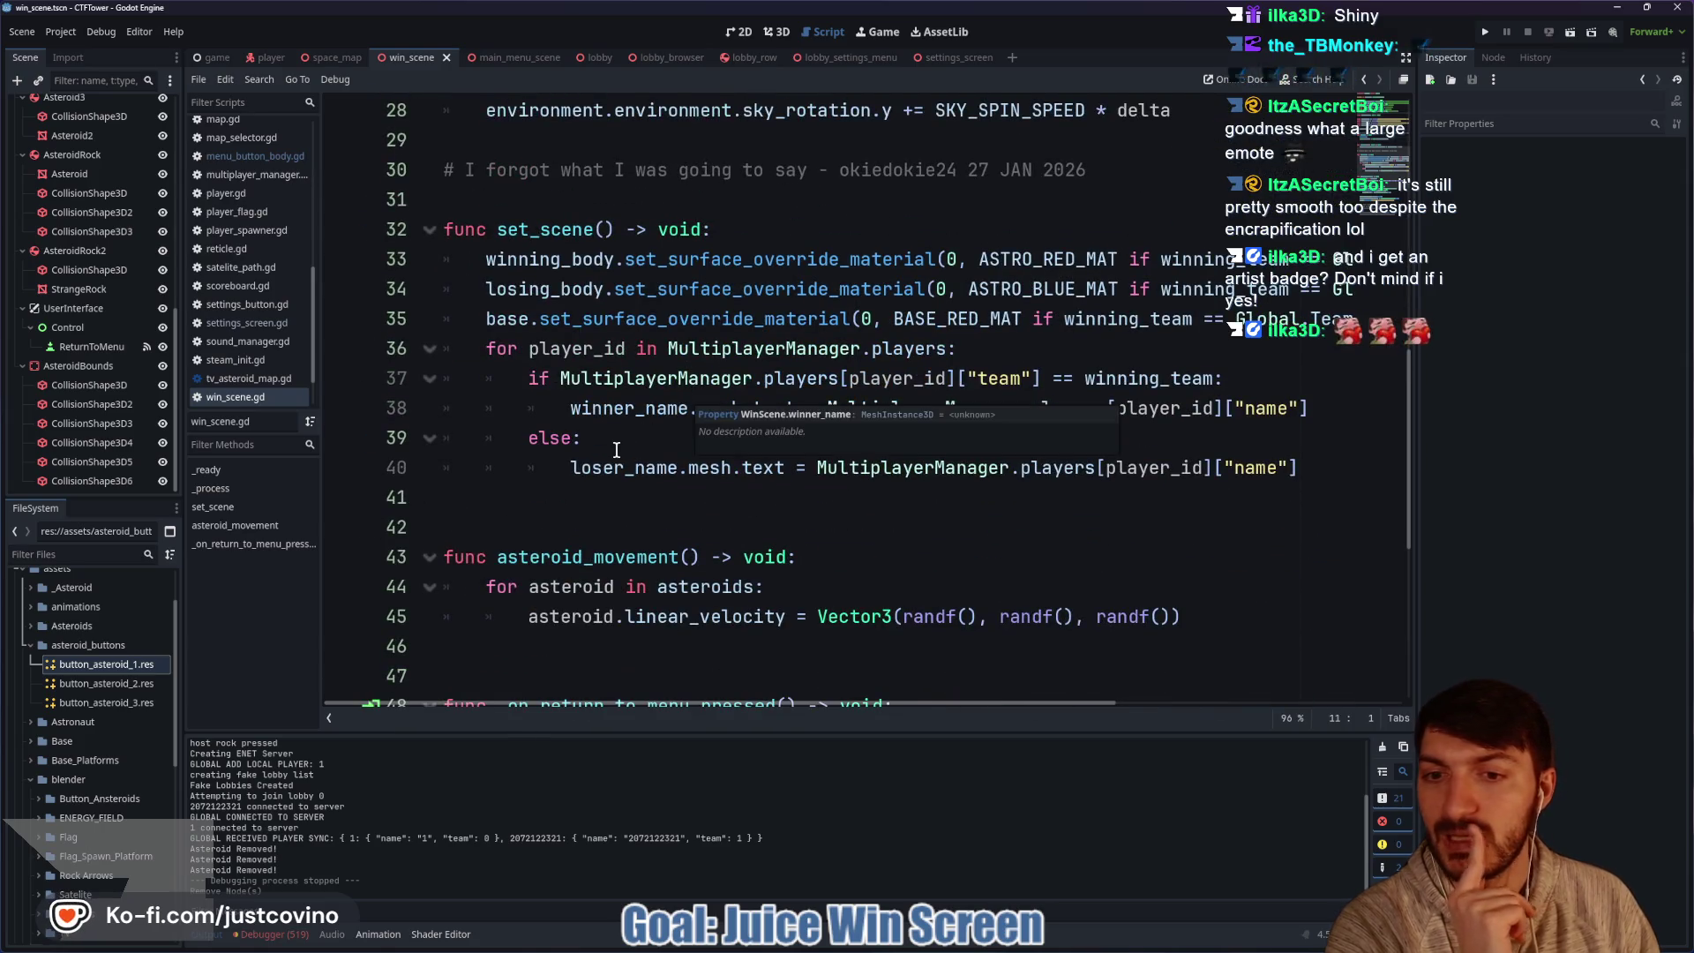
scroll(618, 450, down, 1)
scroll(582, 393, up, 4)
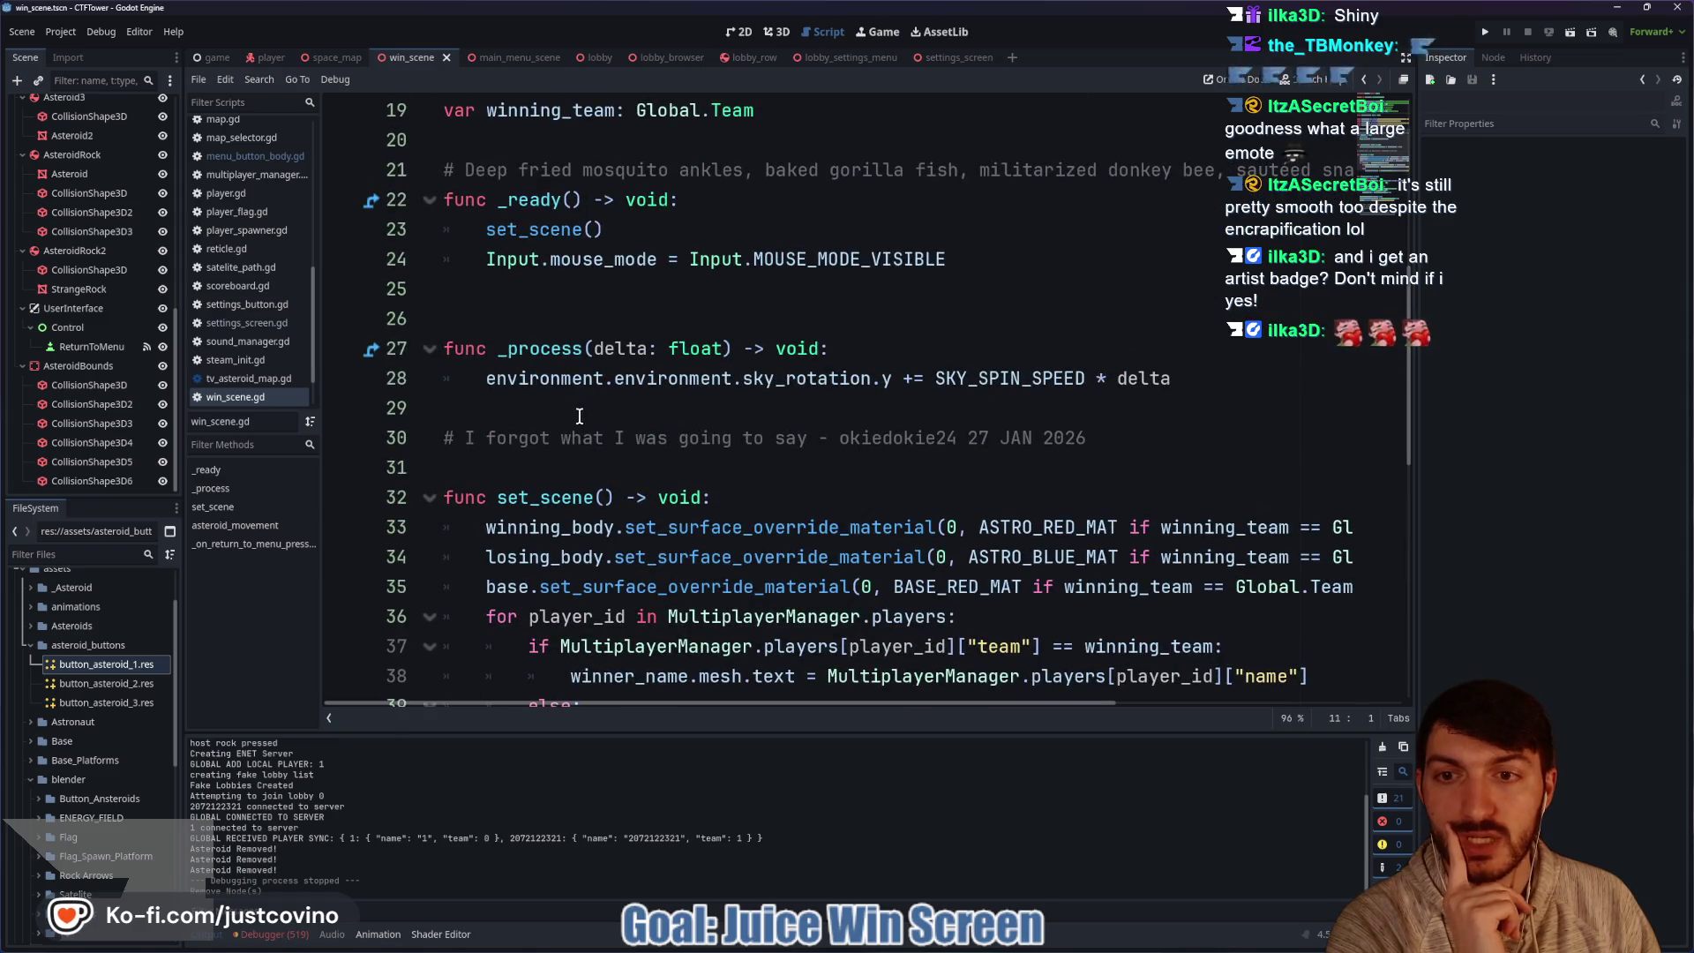
Add a _physics_process function below _ready() that calls asteroid_movement().
click(555, 292)
key(Return)
key(Return)
key(Up)
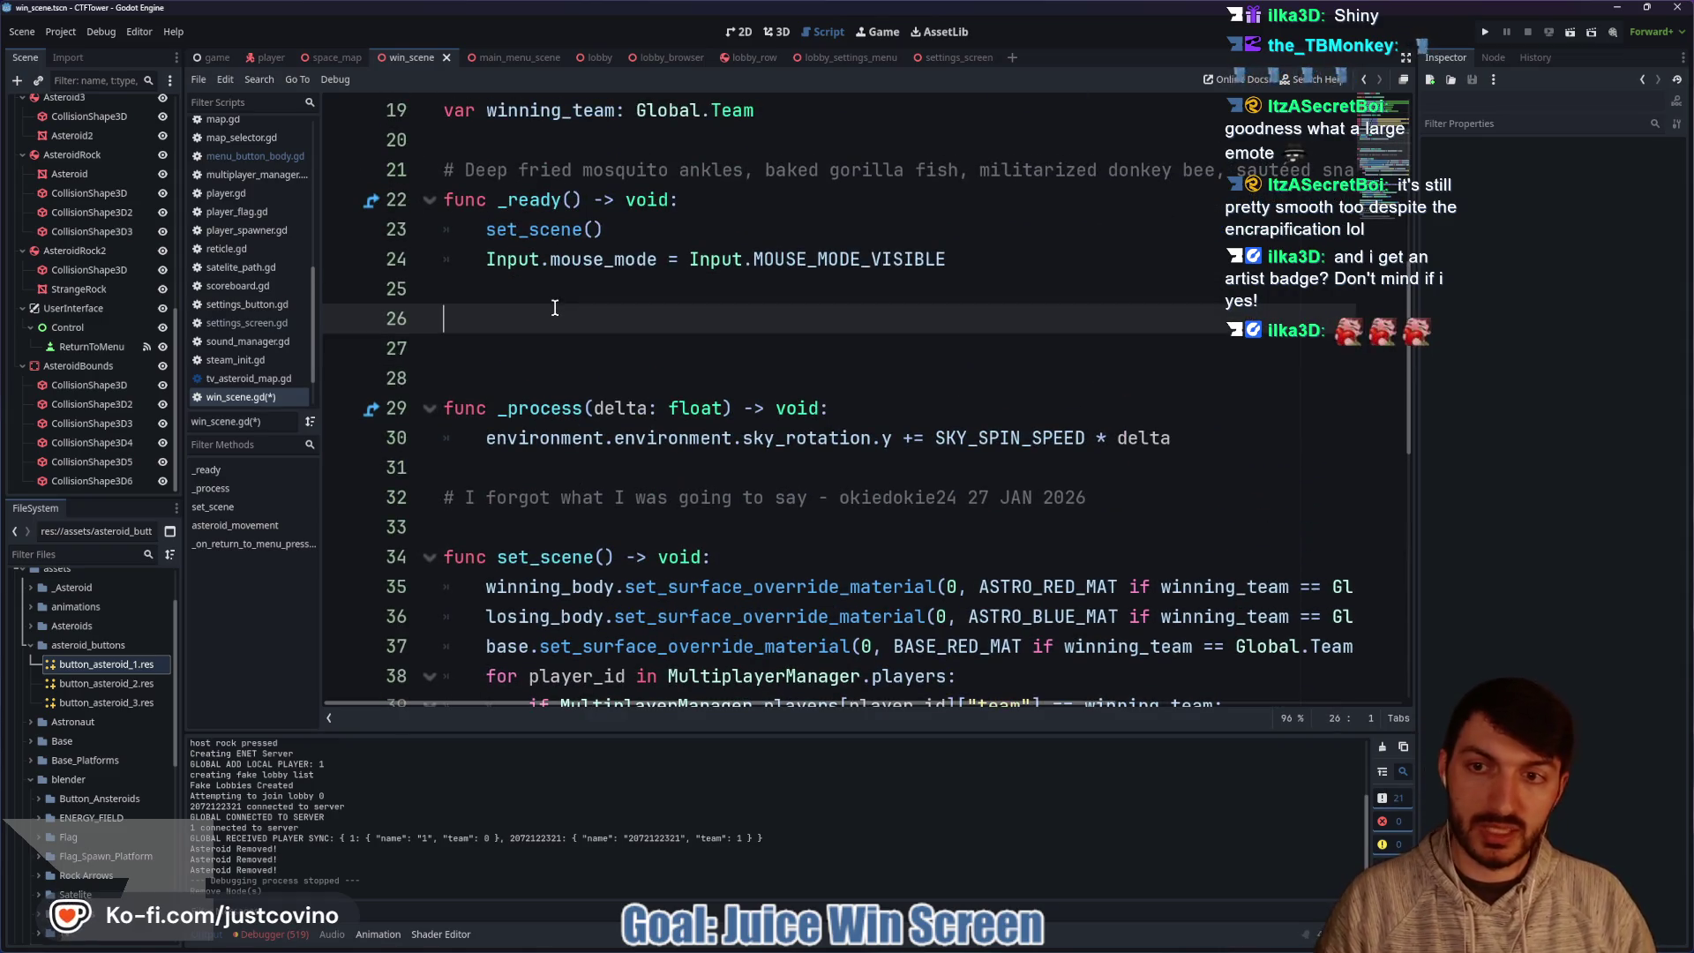
text(func )
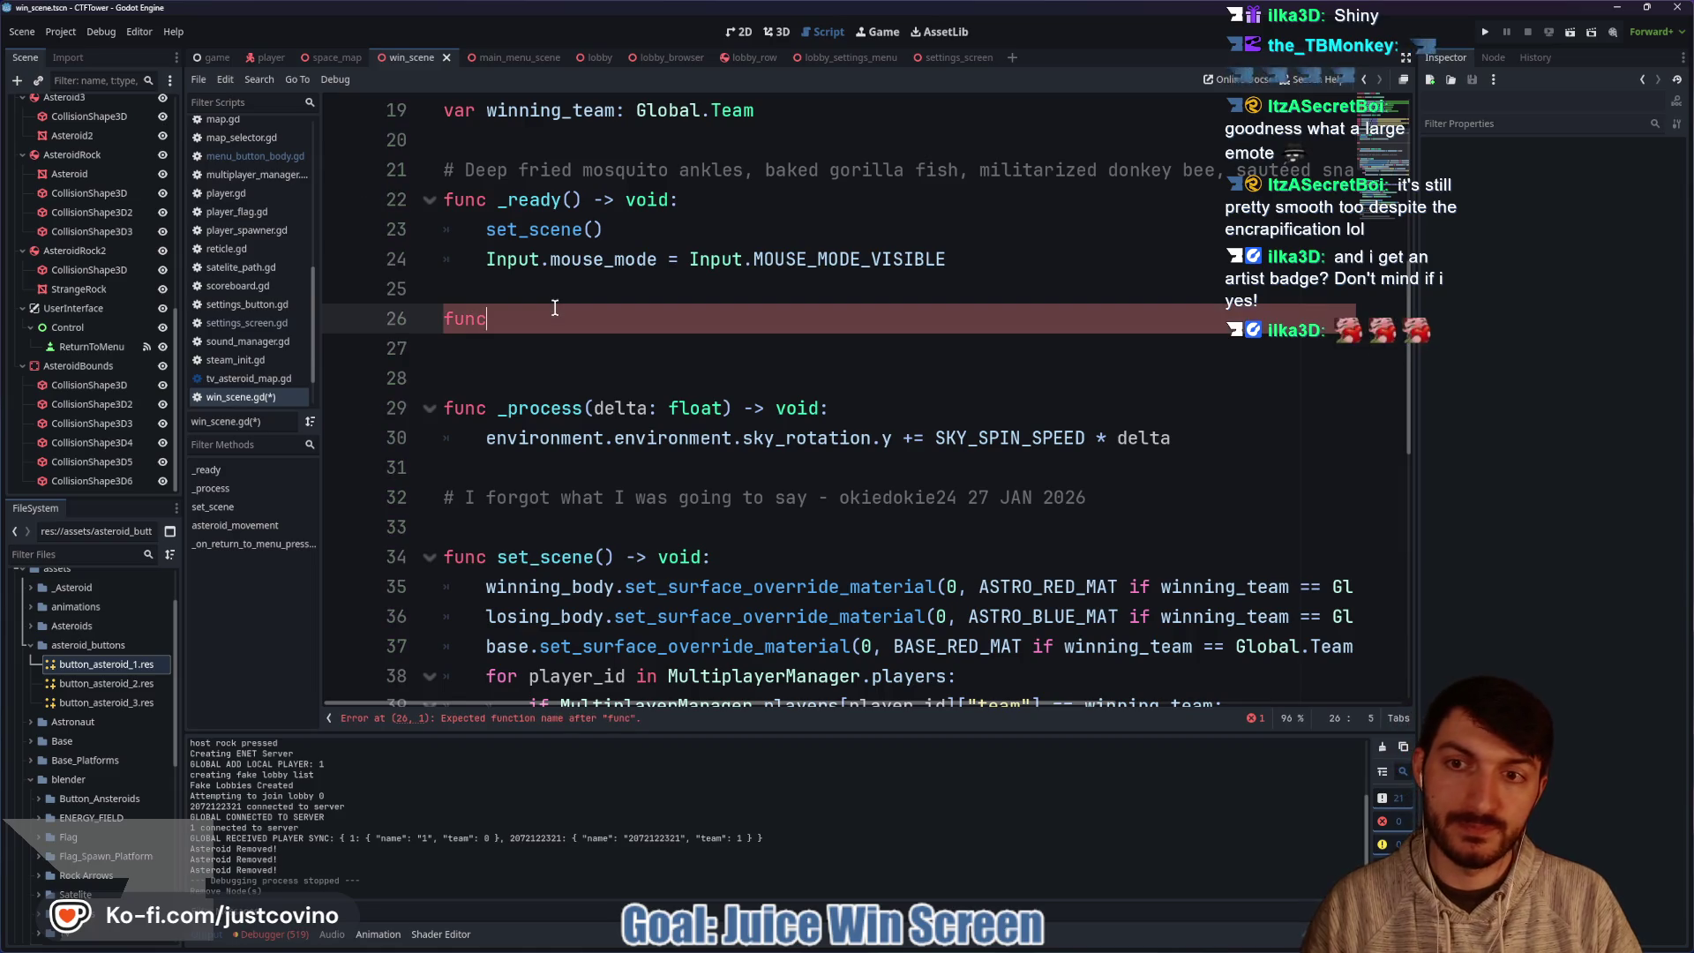
text(_phy)
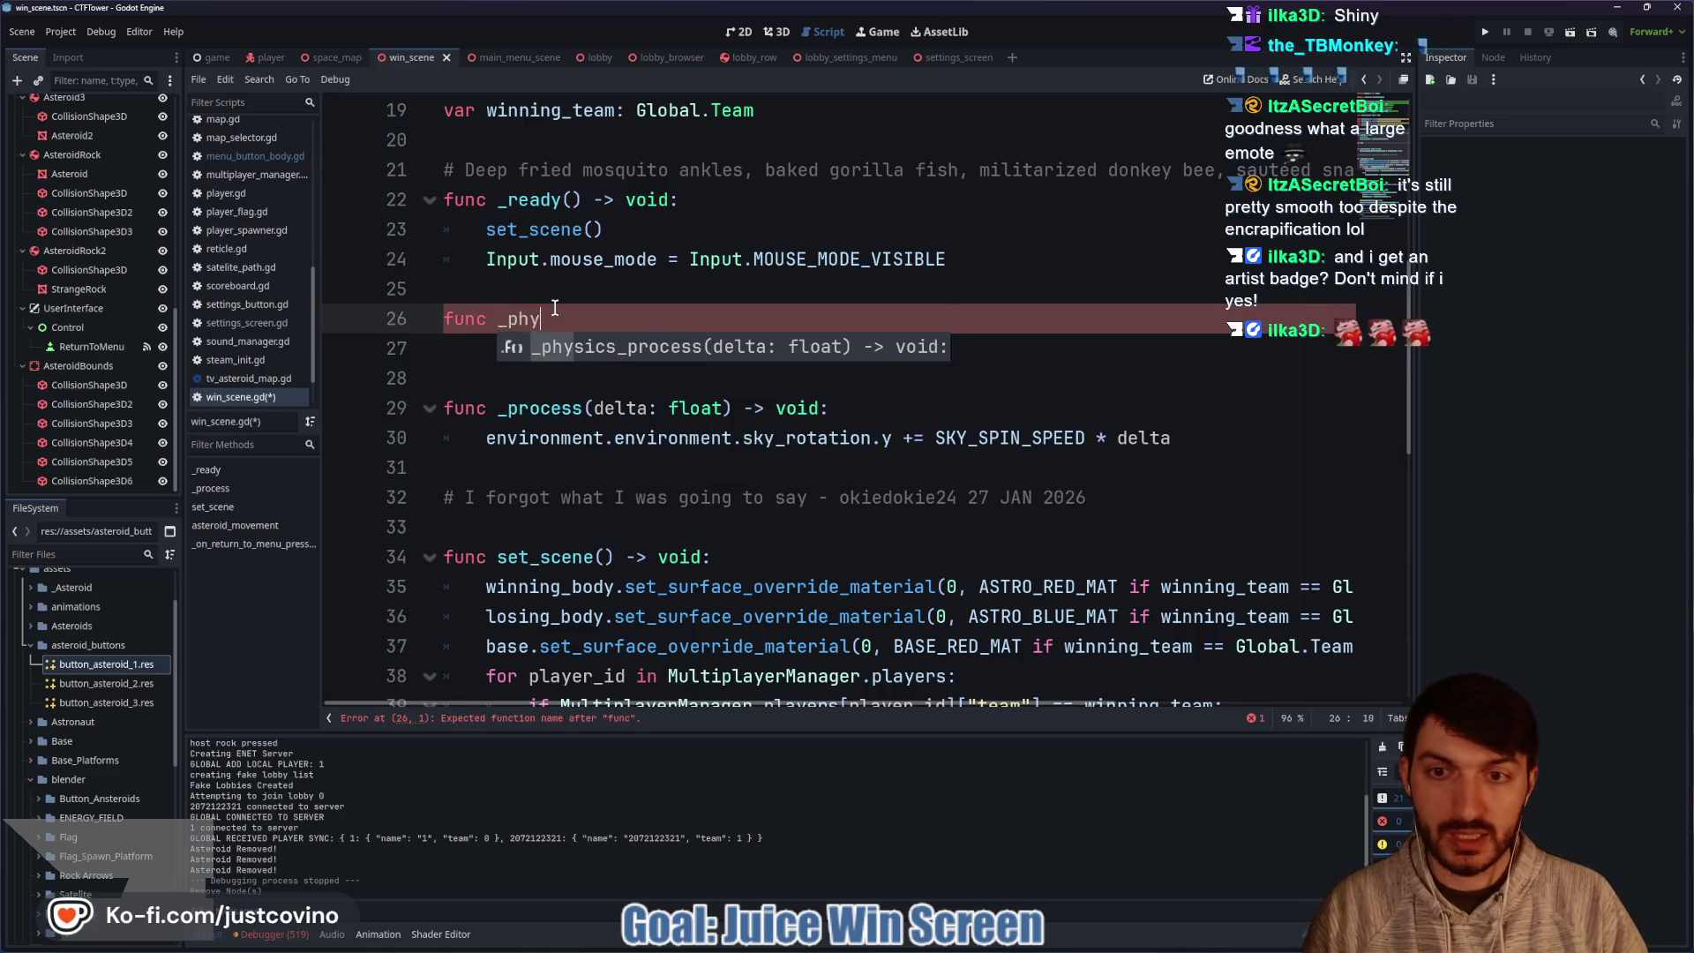
key(Return)
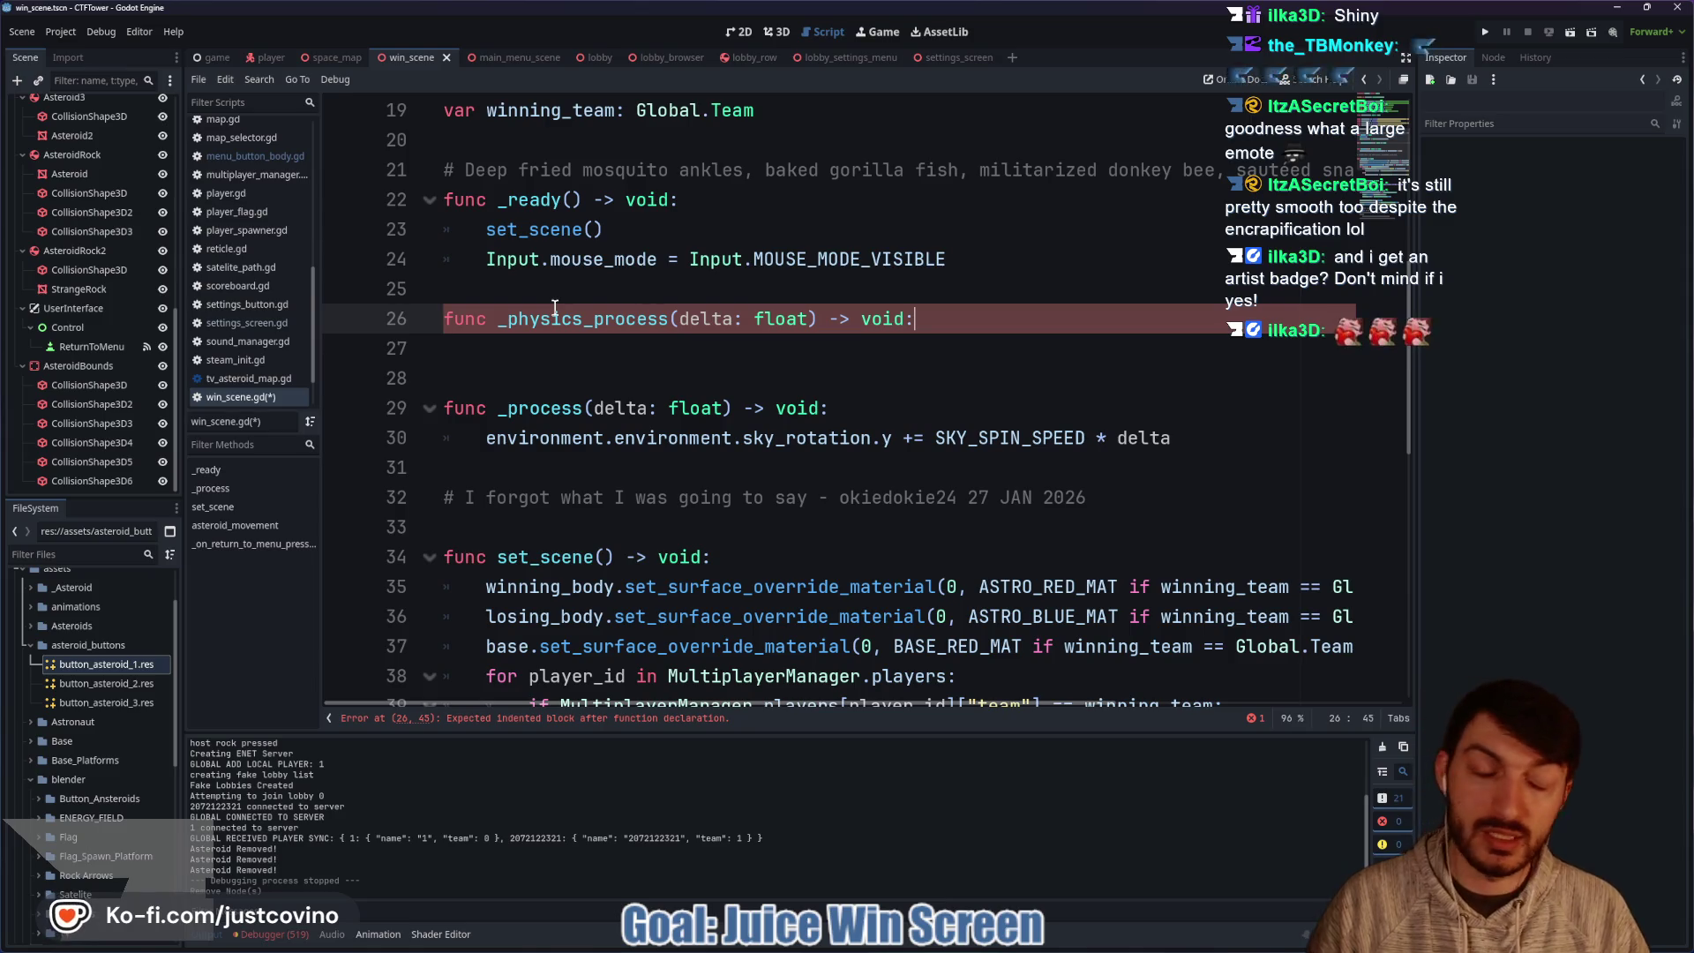
key(Return)
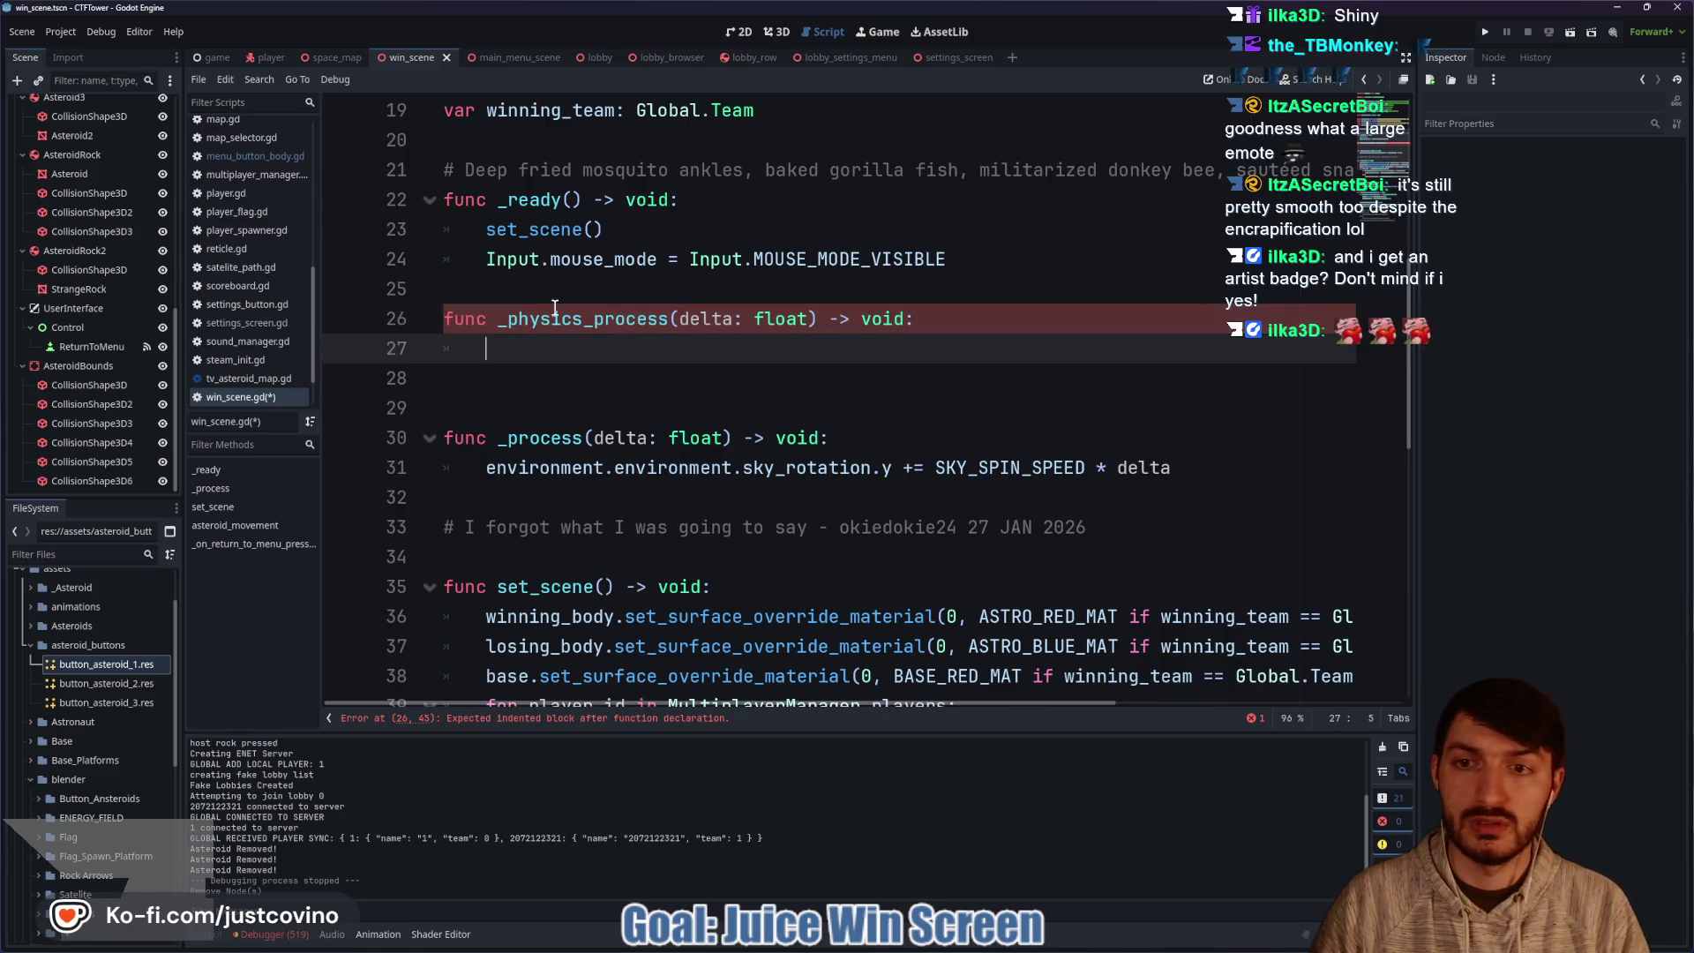
text(aster)
key(Return)
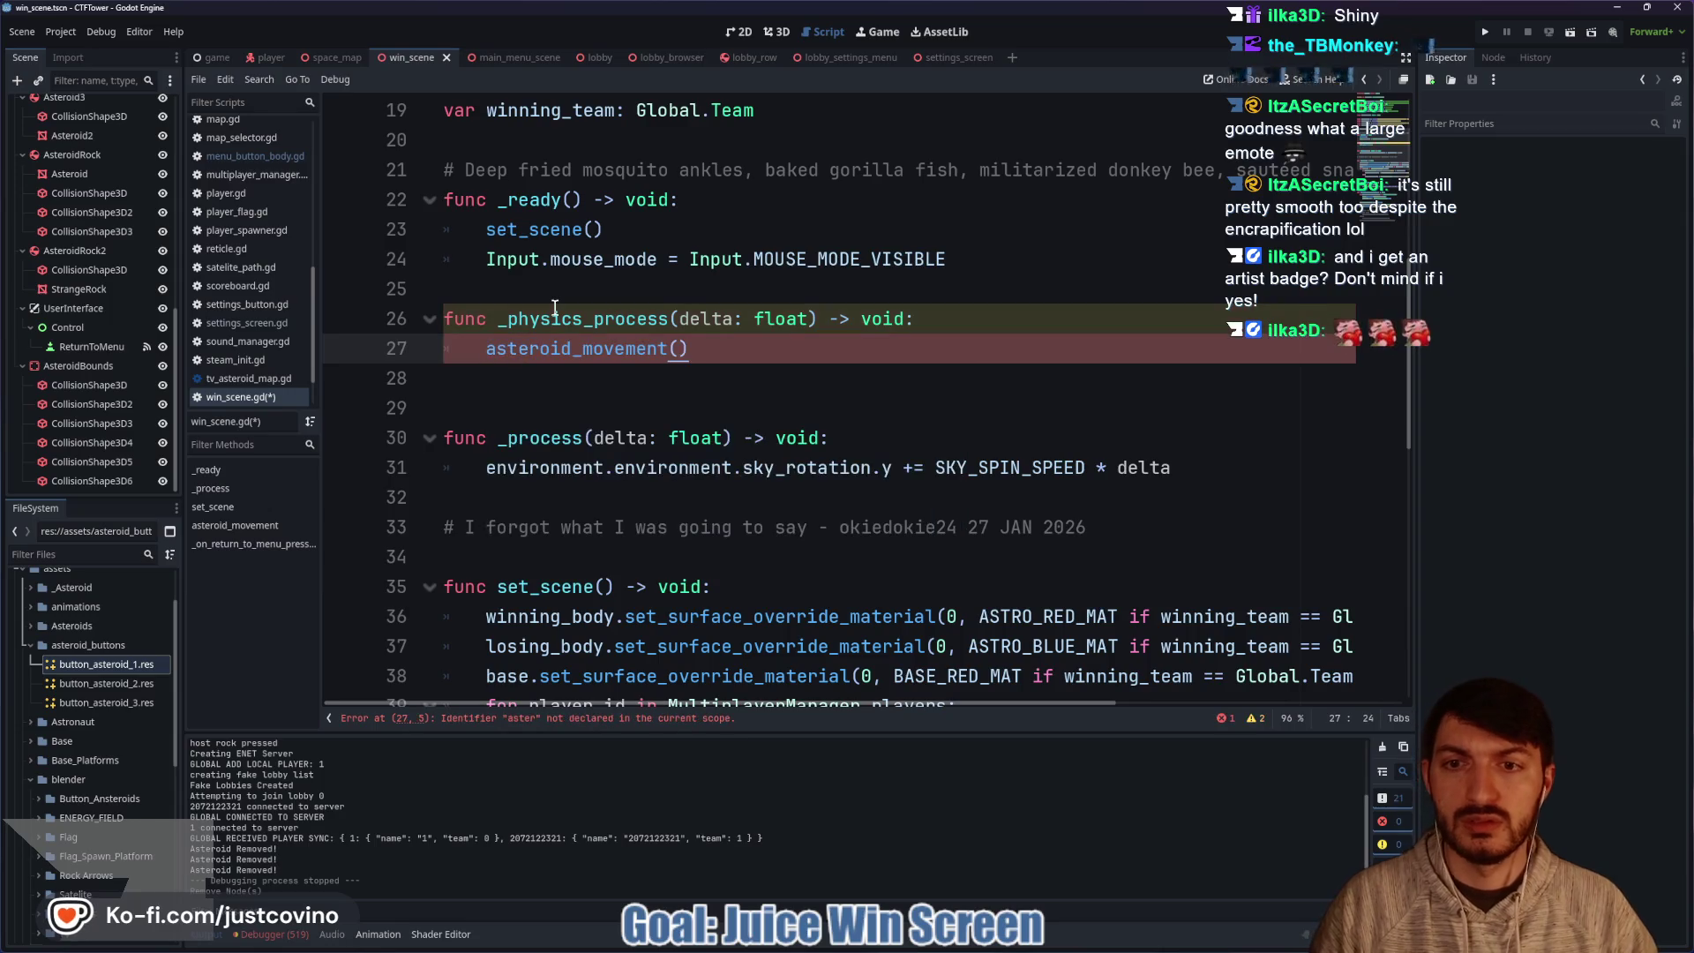
Add a blank line above _physics_process, rename delta to _delta, and run the project.
click(530, 289)
key(Return)
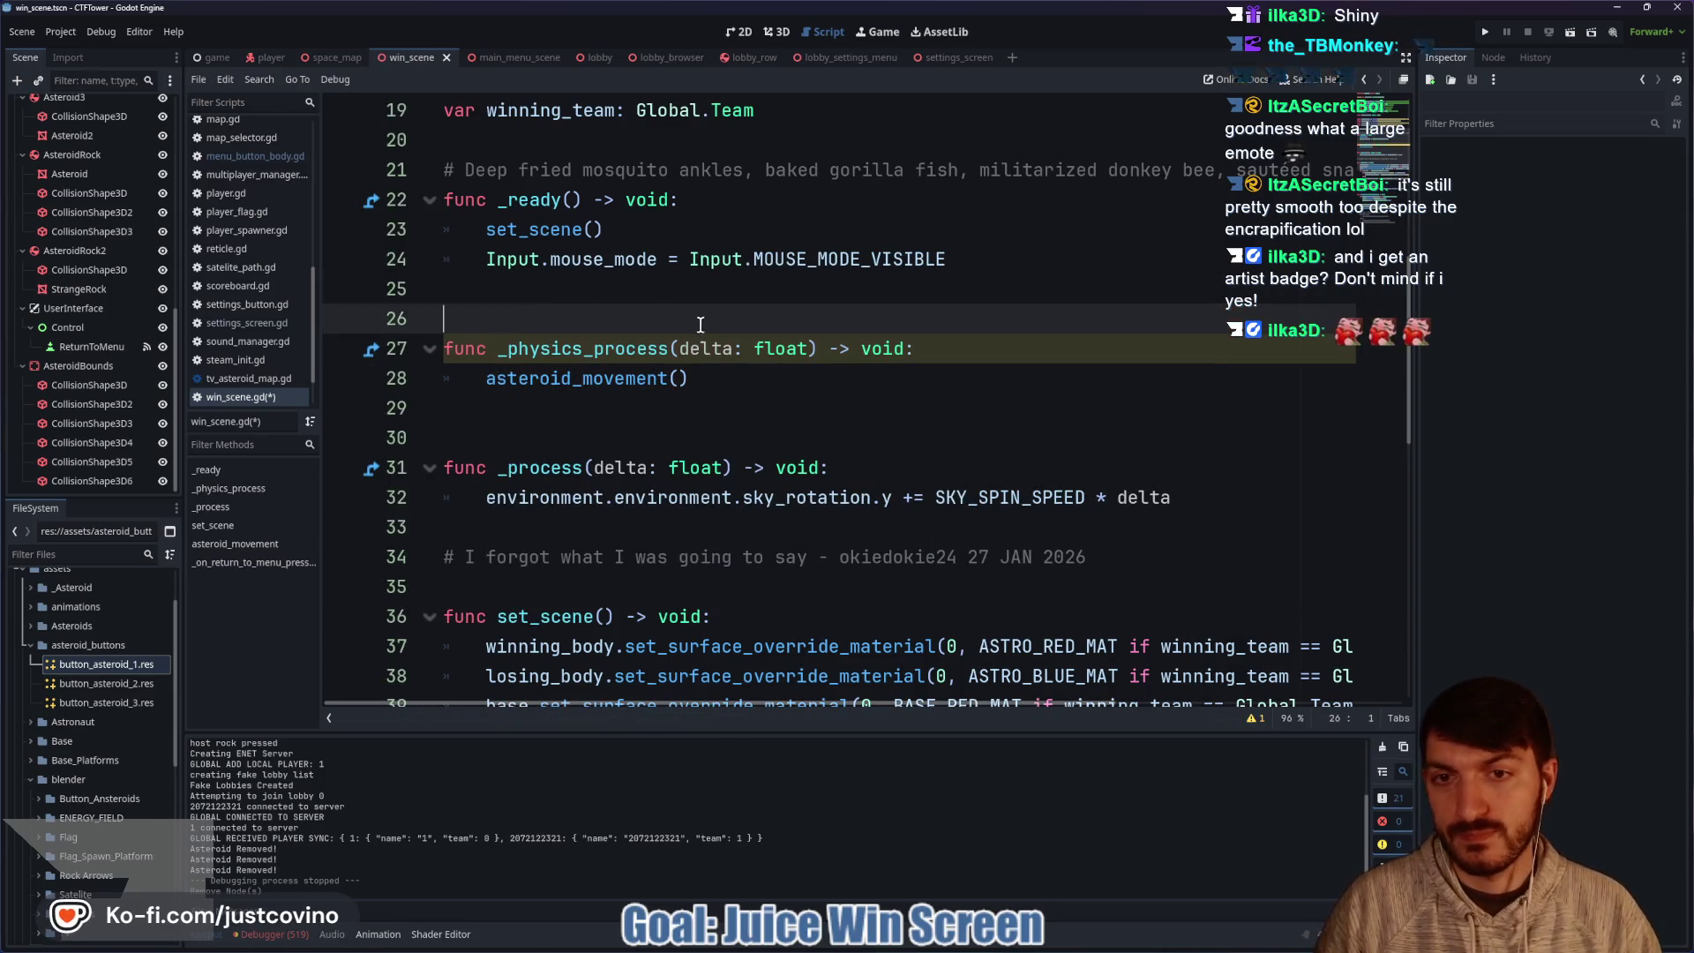
click(681, 350)
text(_)
click(734, 377)
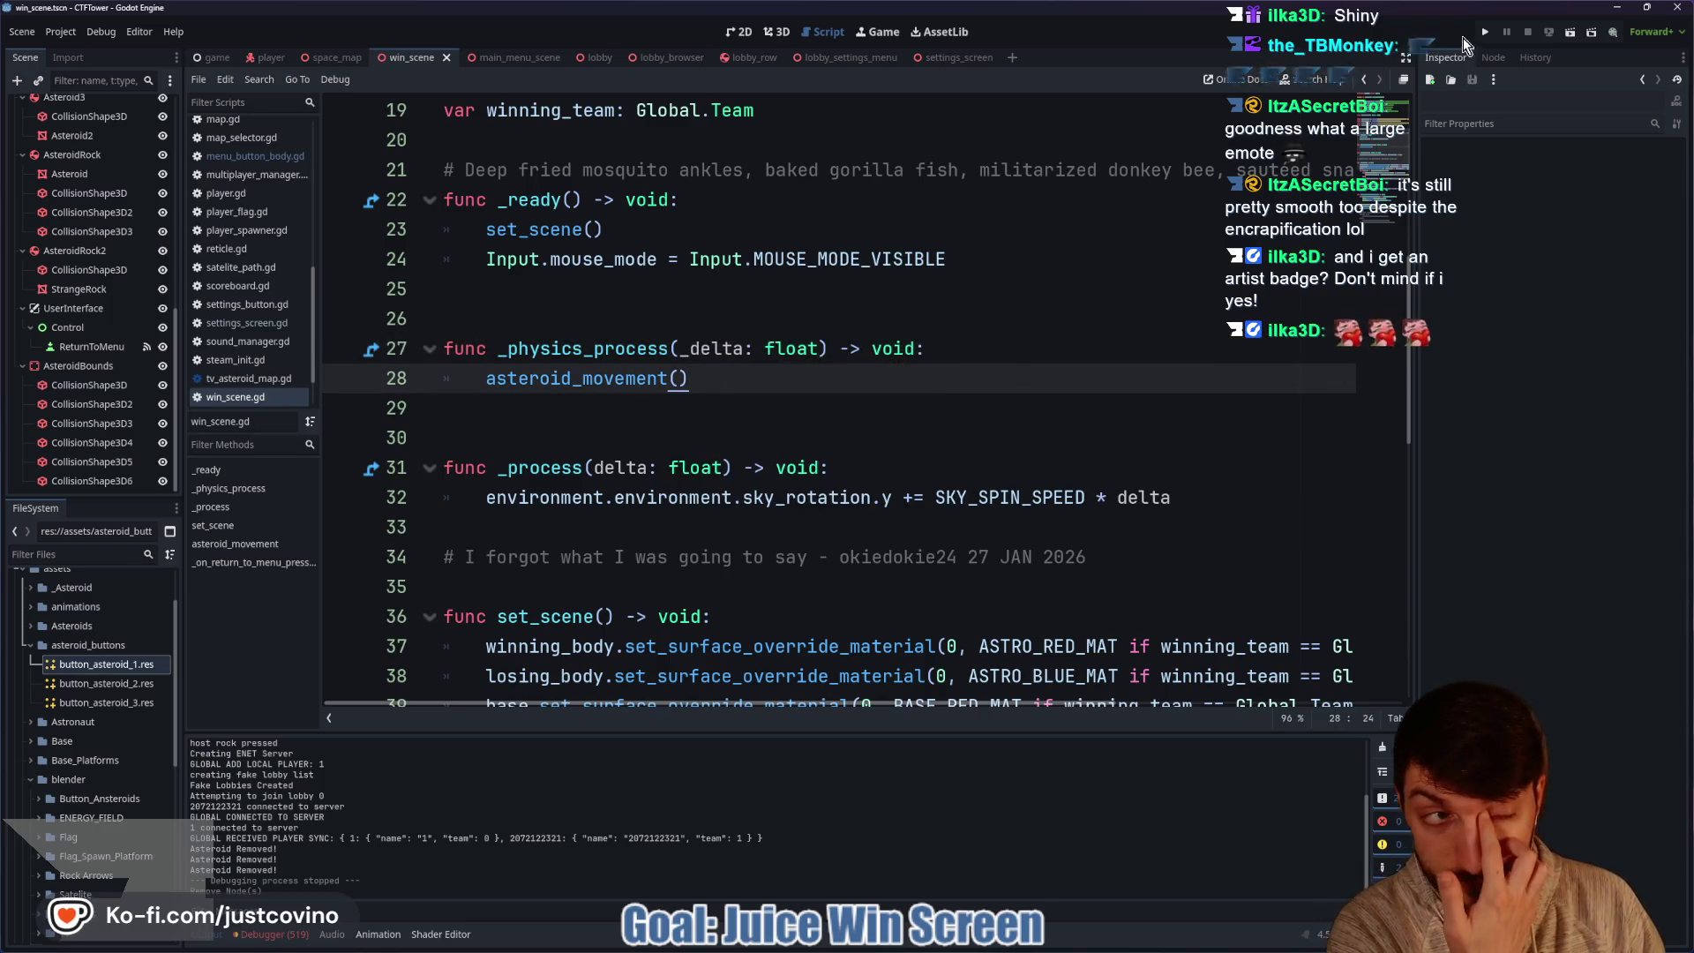
click(1484, 31)
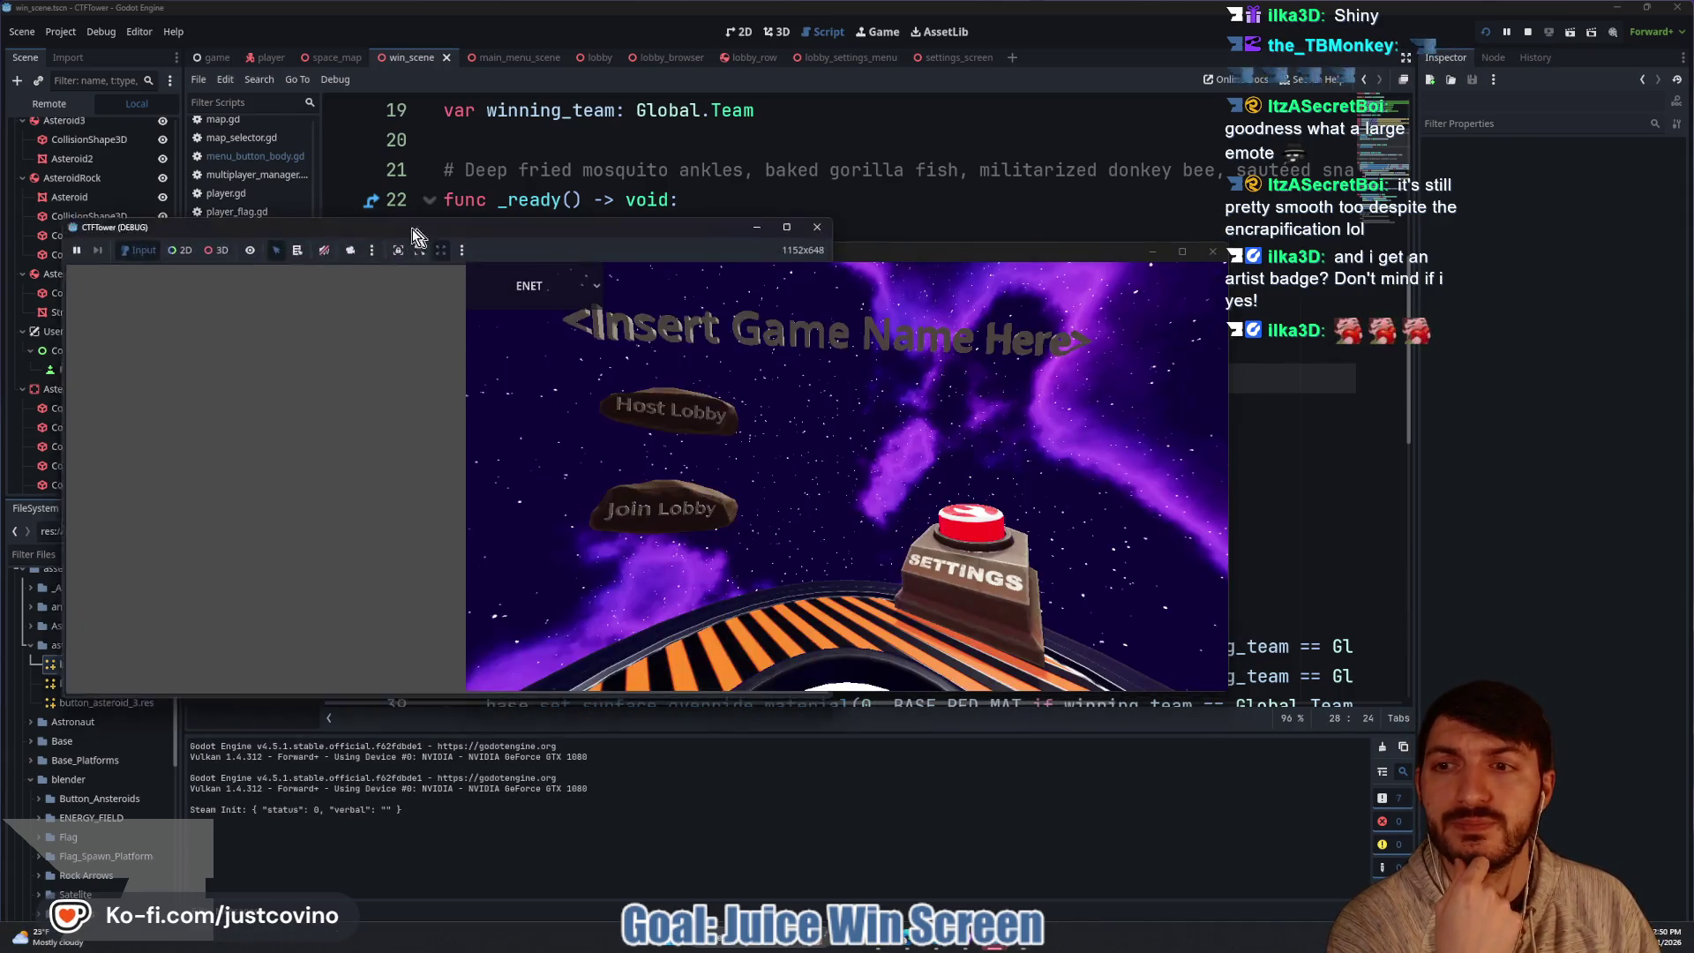
Tile both game windows, host a lobby in one, join it from the other, ready up and start.
drag(1062, 242, 1171, 236)
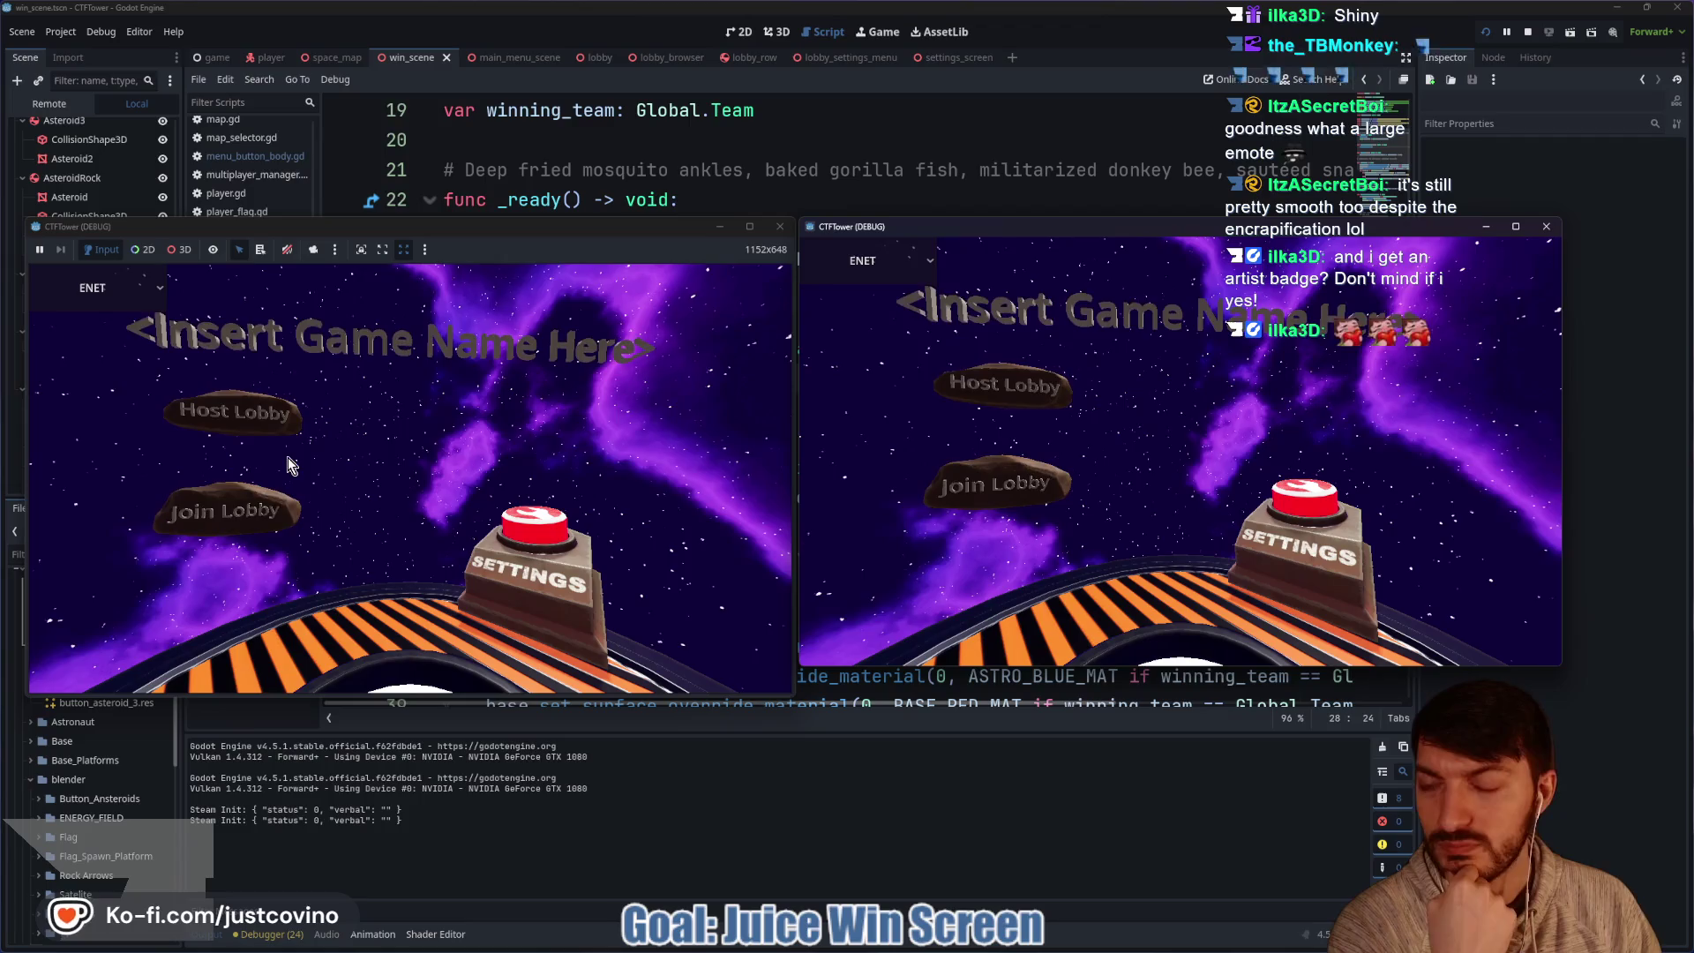
click(287, 424)
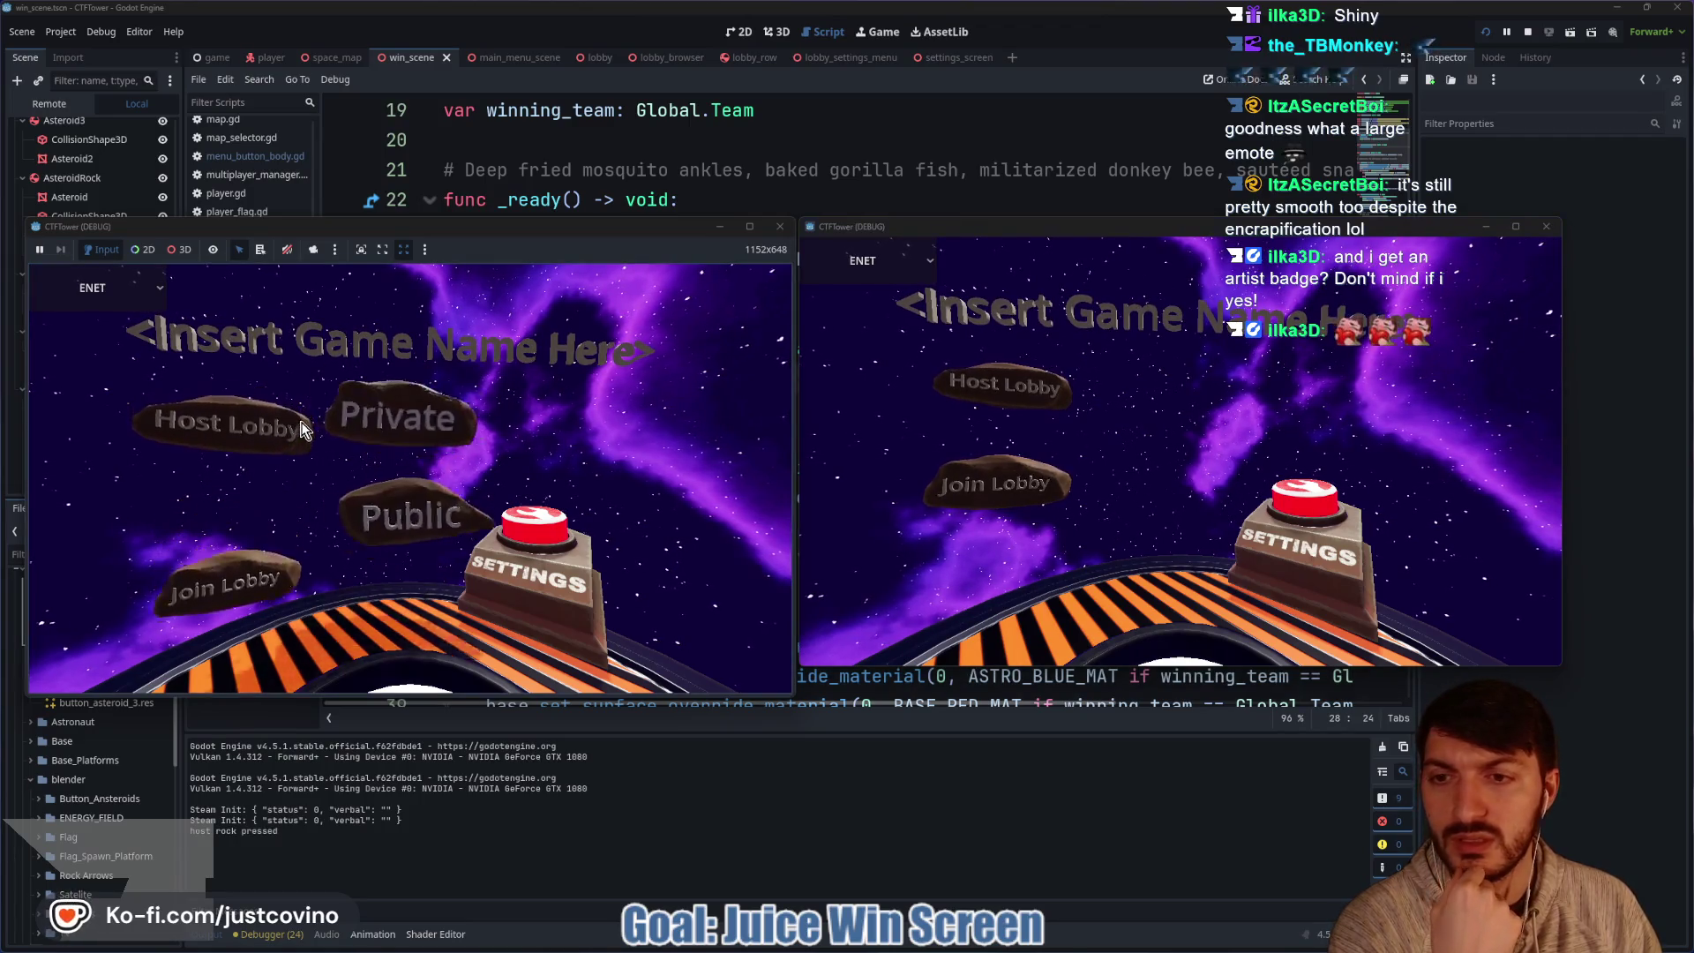
click(386, 389)
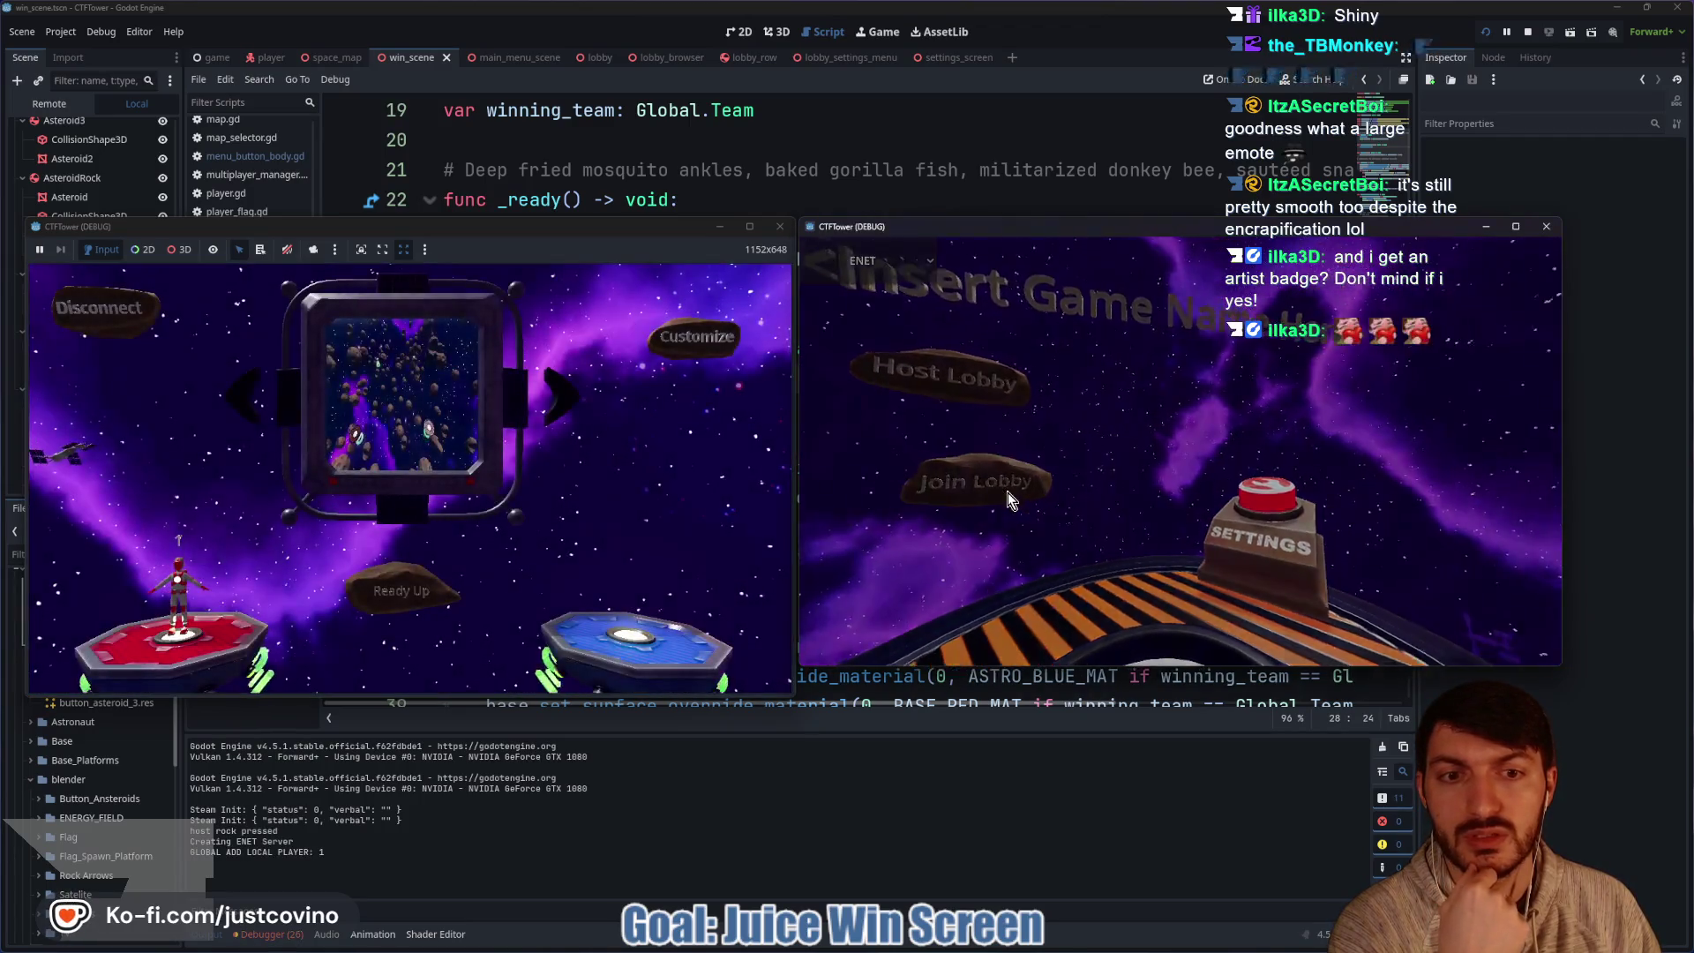
click(1006, 492)
click(1112, 472)
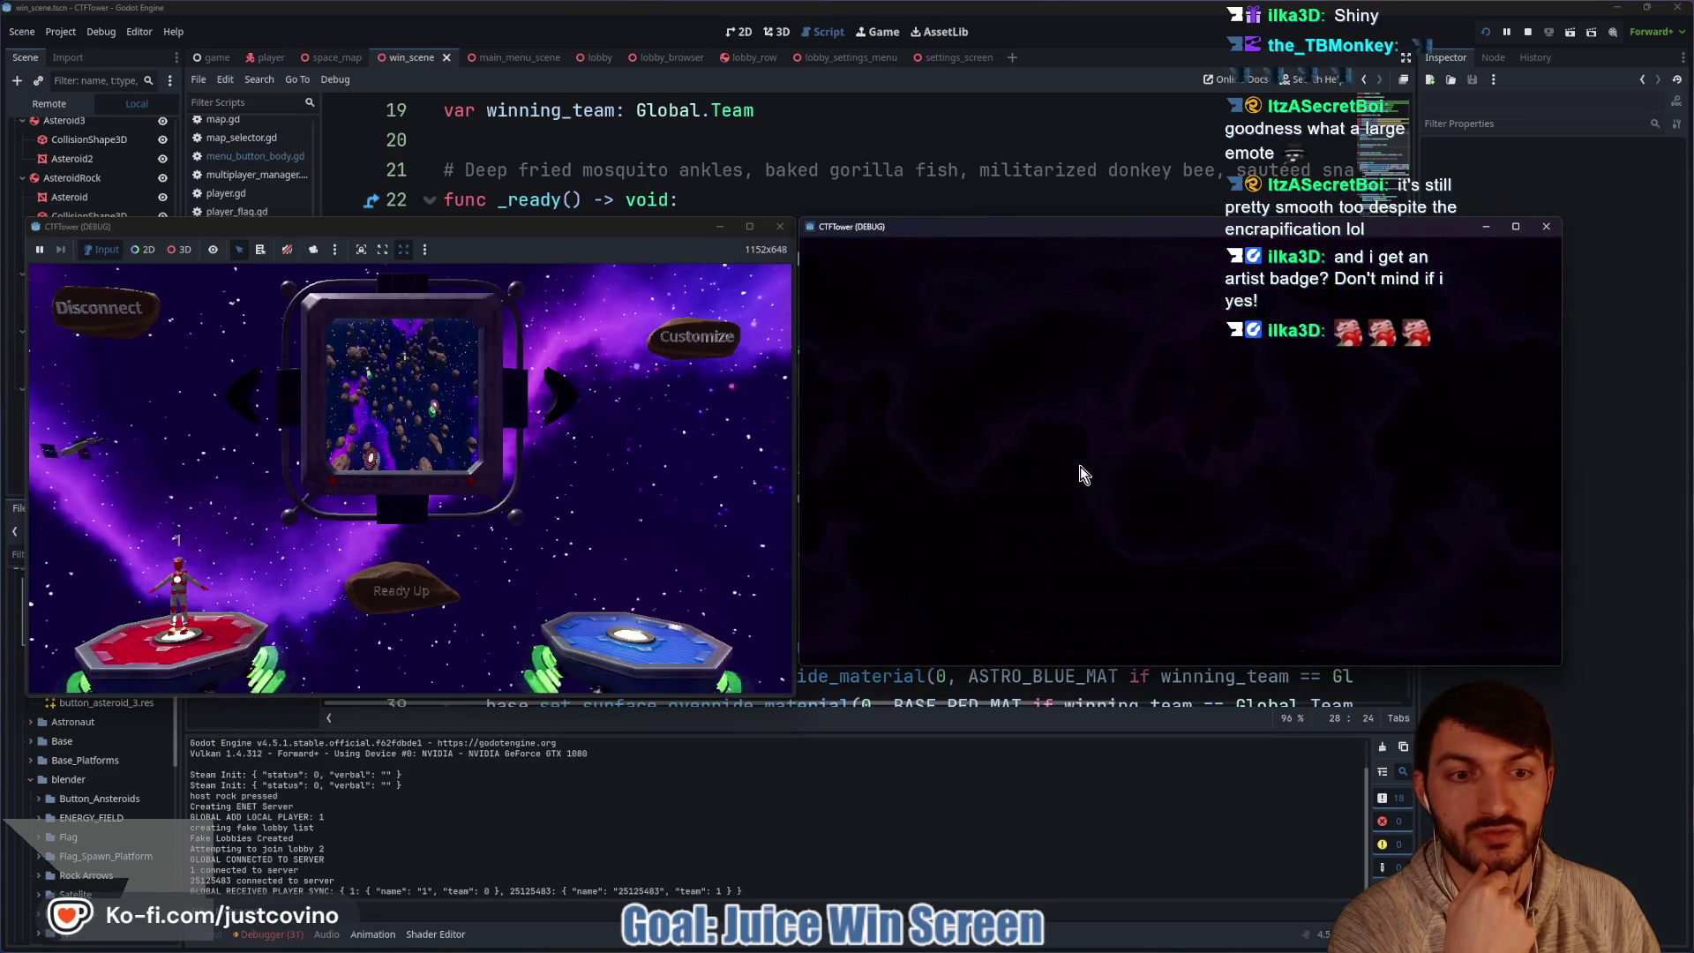
click(372, 600)
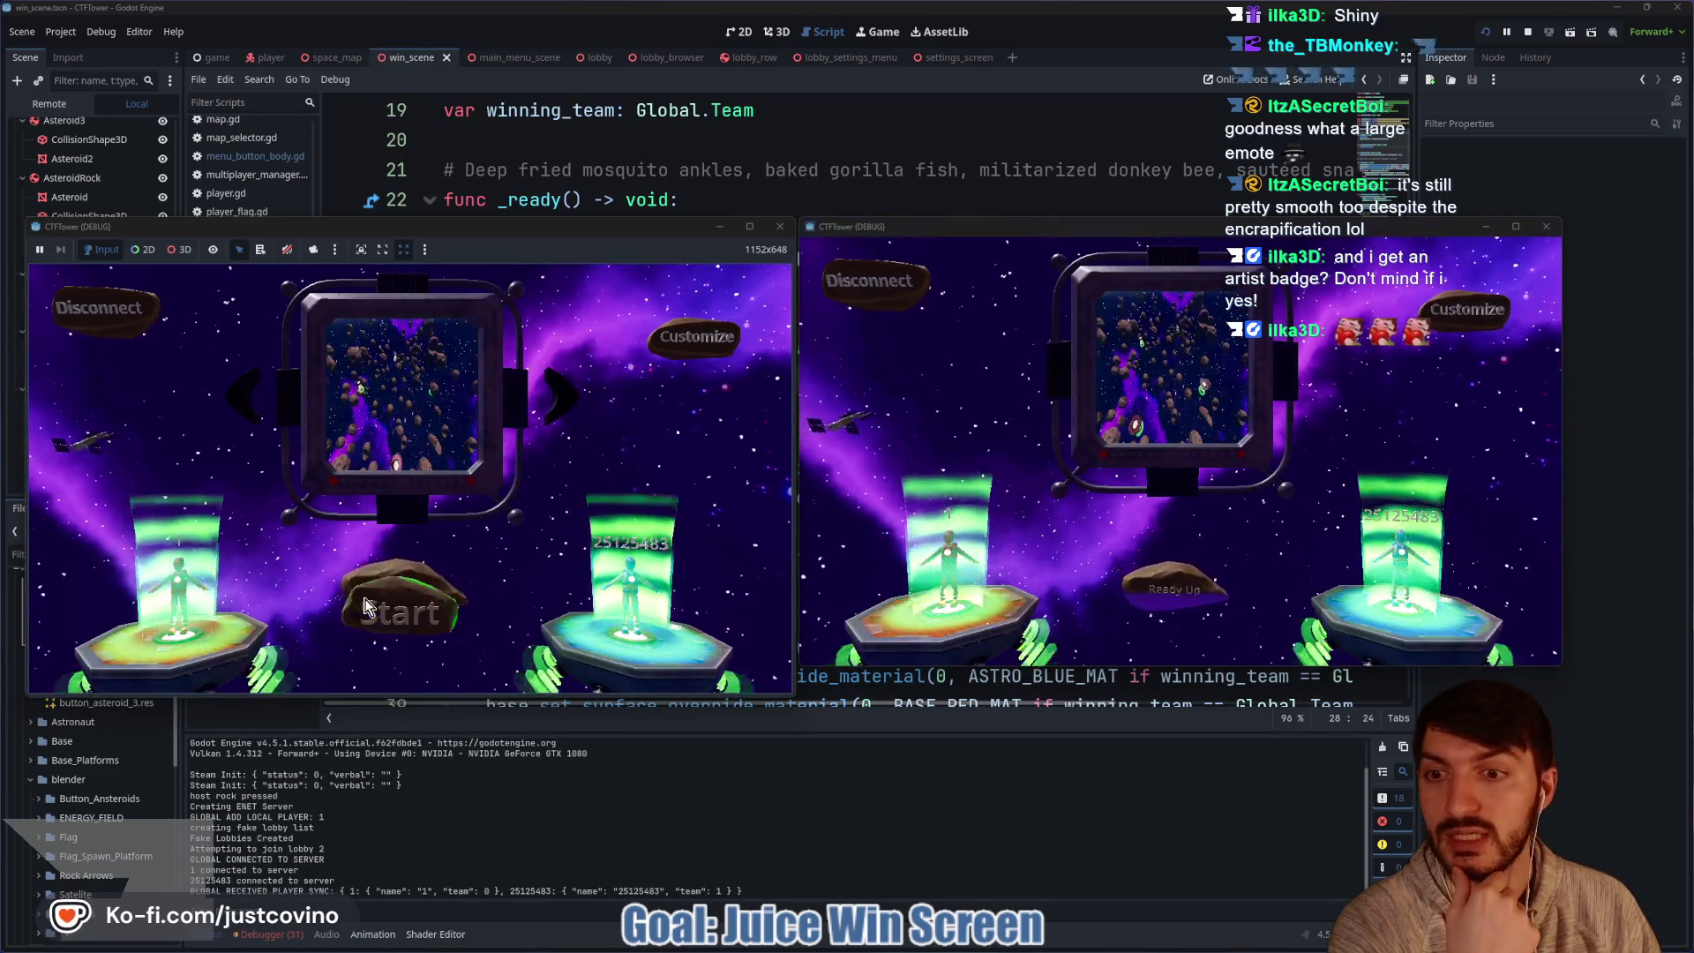
click(401, 591)
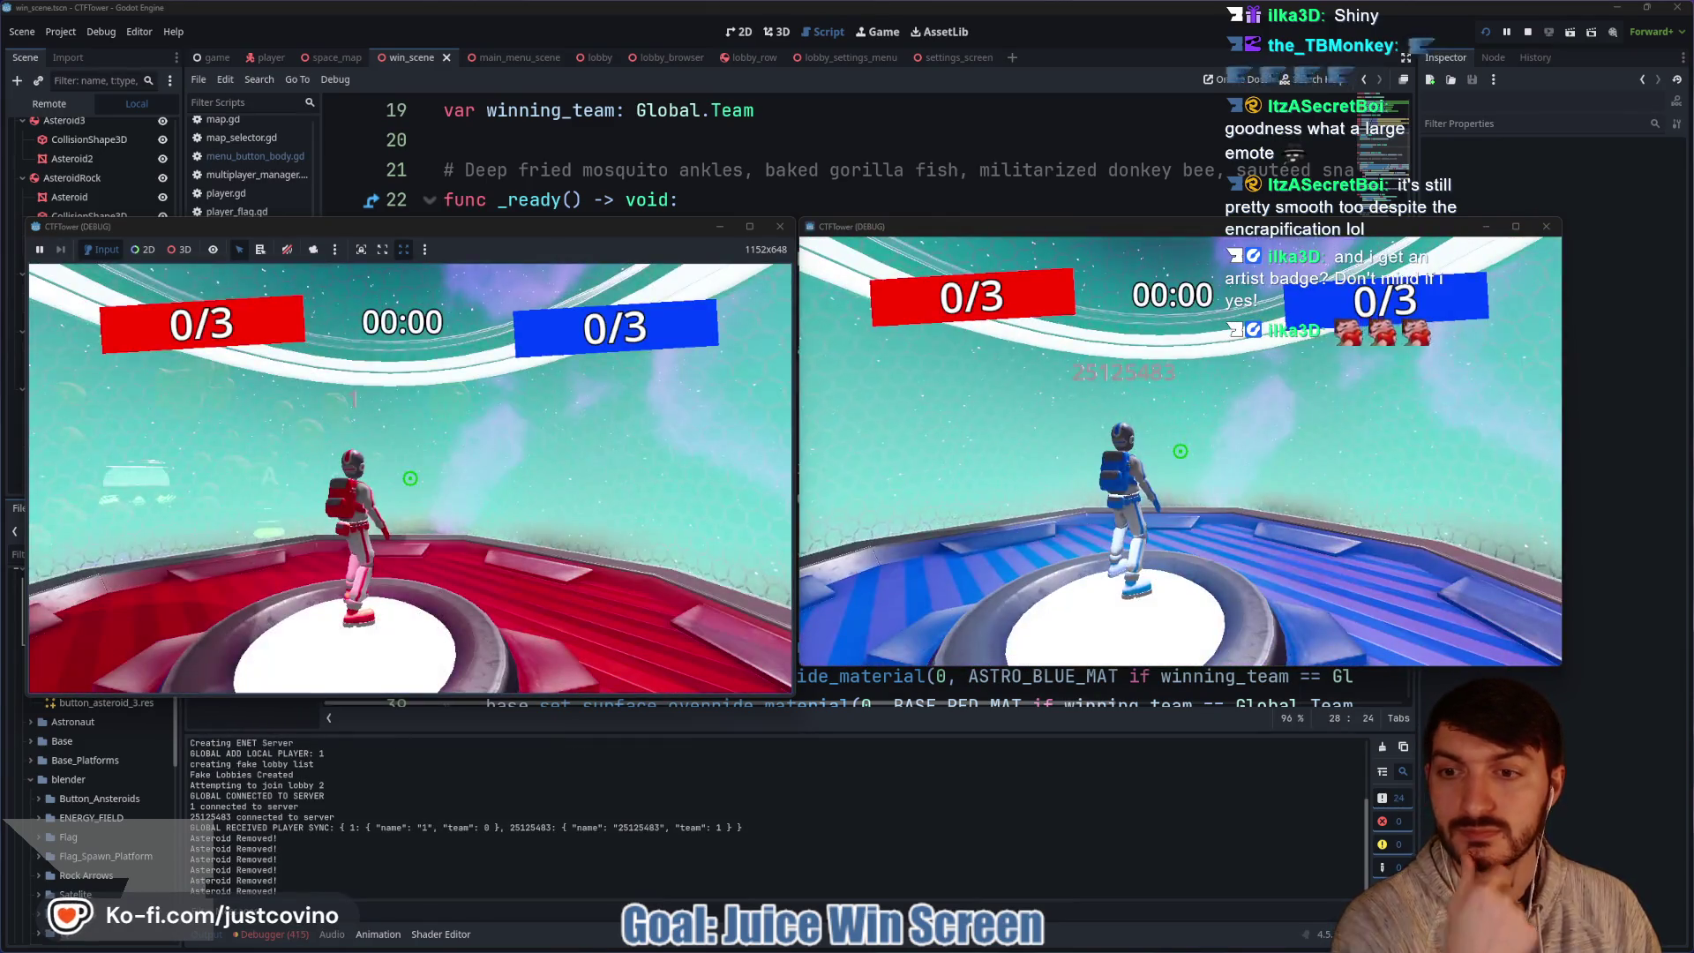
Enter 'score 0' three times in the dev console to reach the win screen.
key(quoteleft)
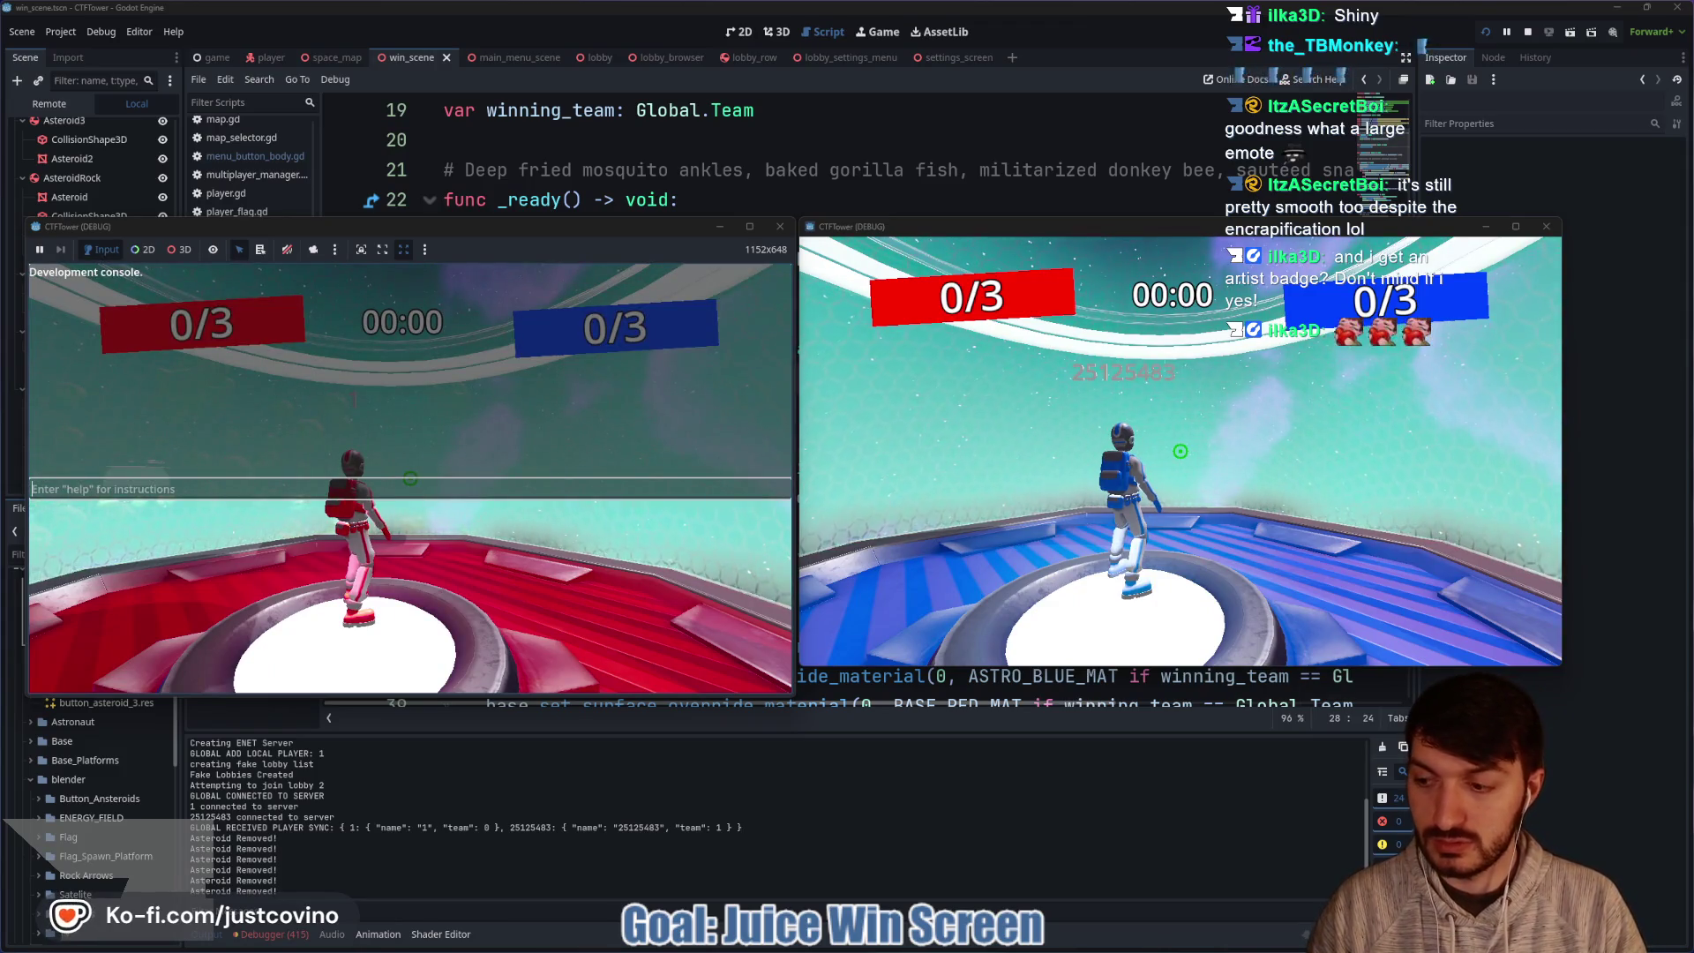
text(score 0)
key(Return)
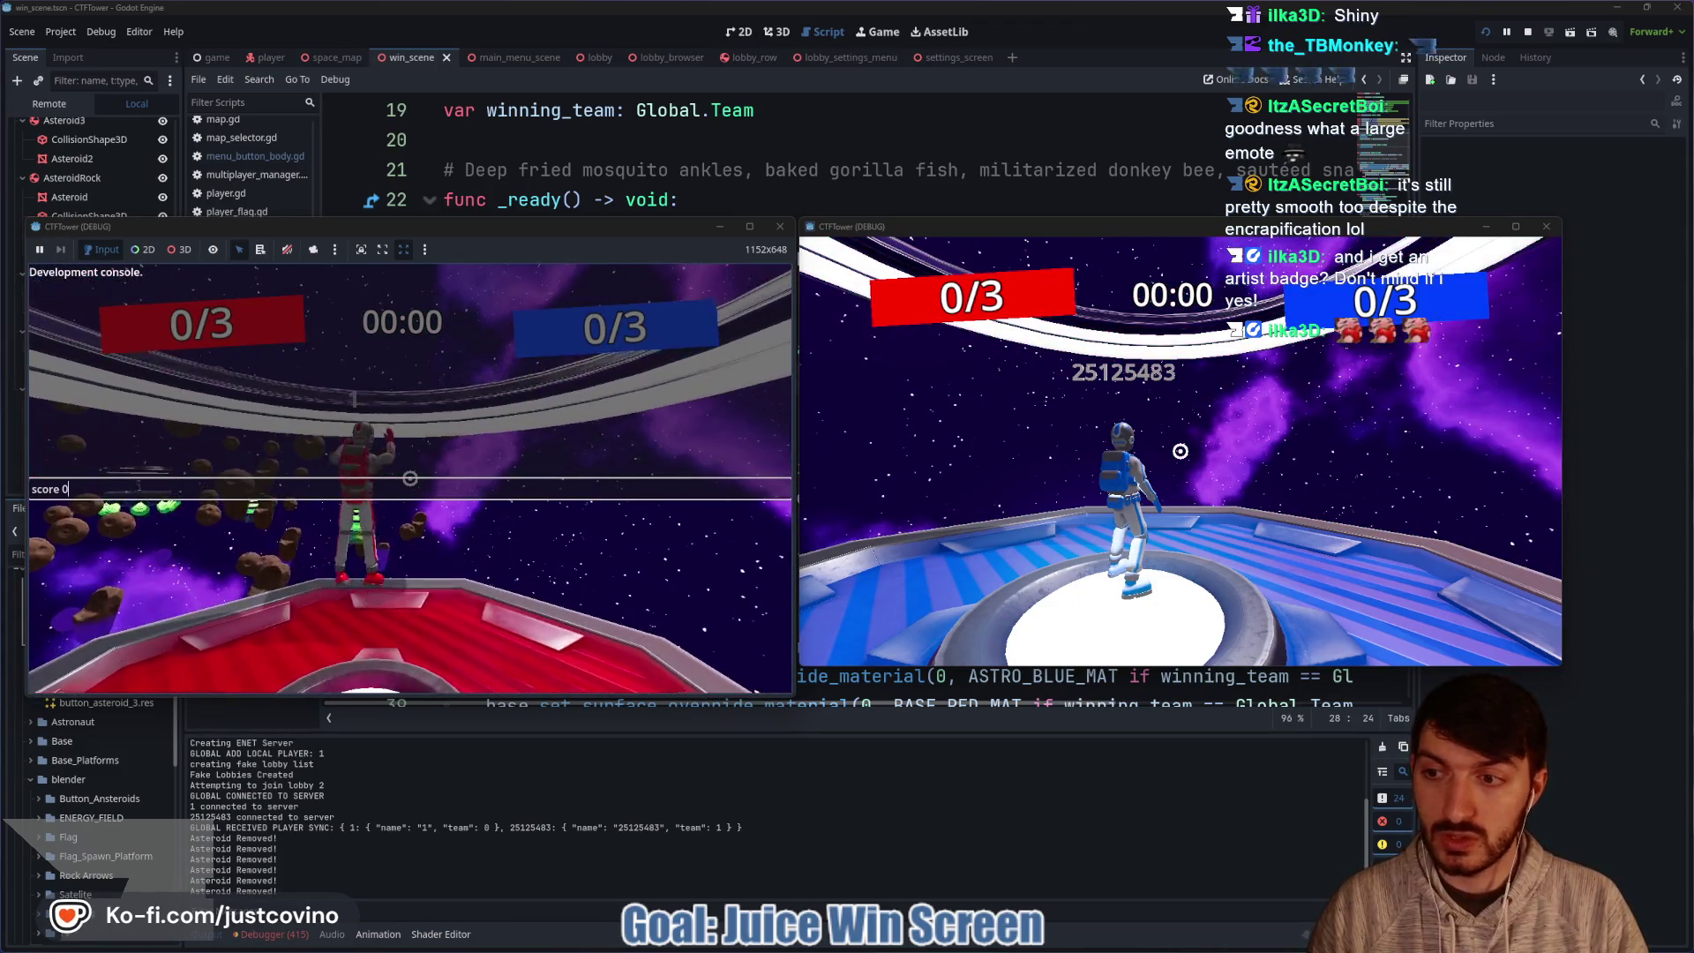
key(Up)
key(Return)
key(Up)
key(Return)
key(quoteleft)
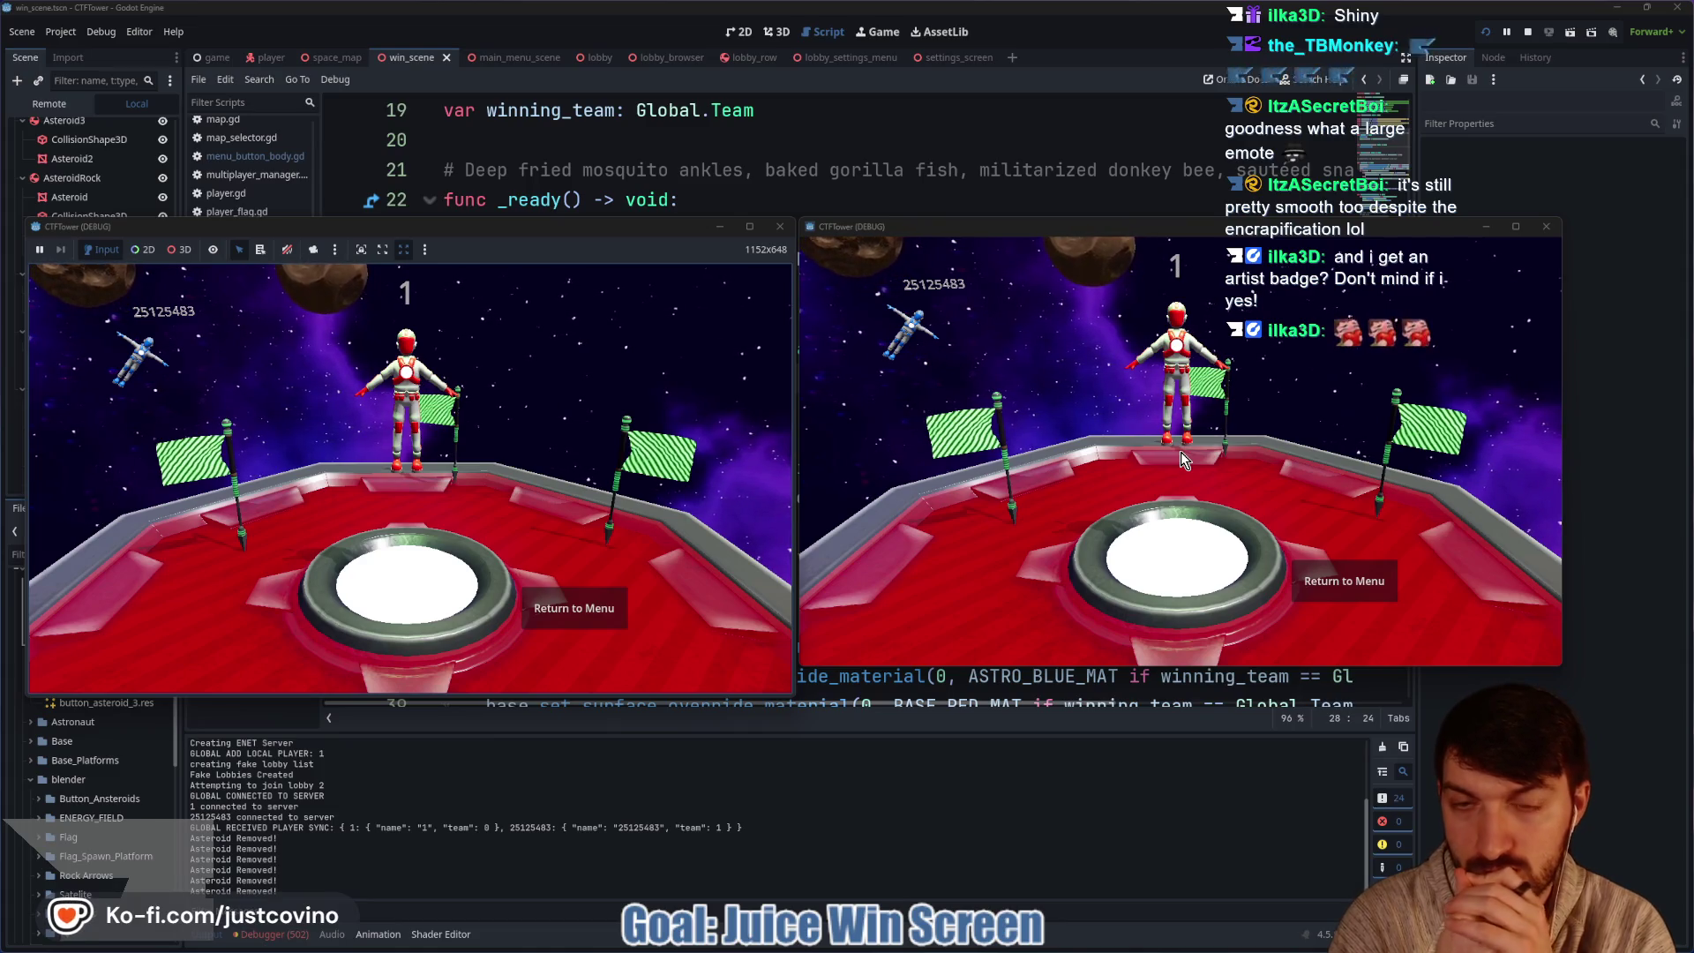
Stop the game, change the second randf() on line 49 to randf_range(-1.0, 1.0), and save.
click(1530, 30)
double_click(574, 378)
scroll(811, 391, down, 10)
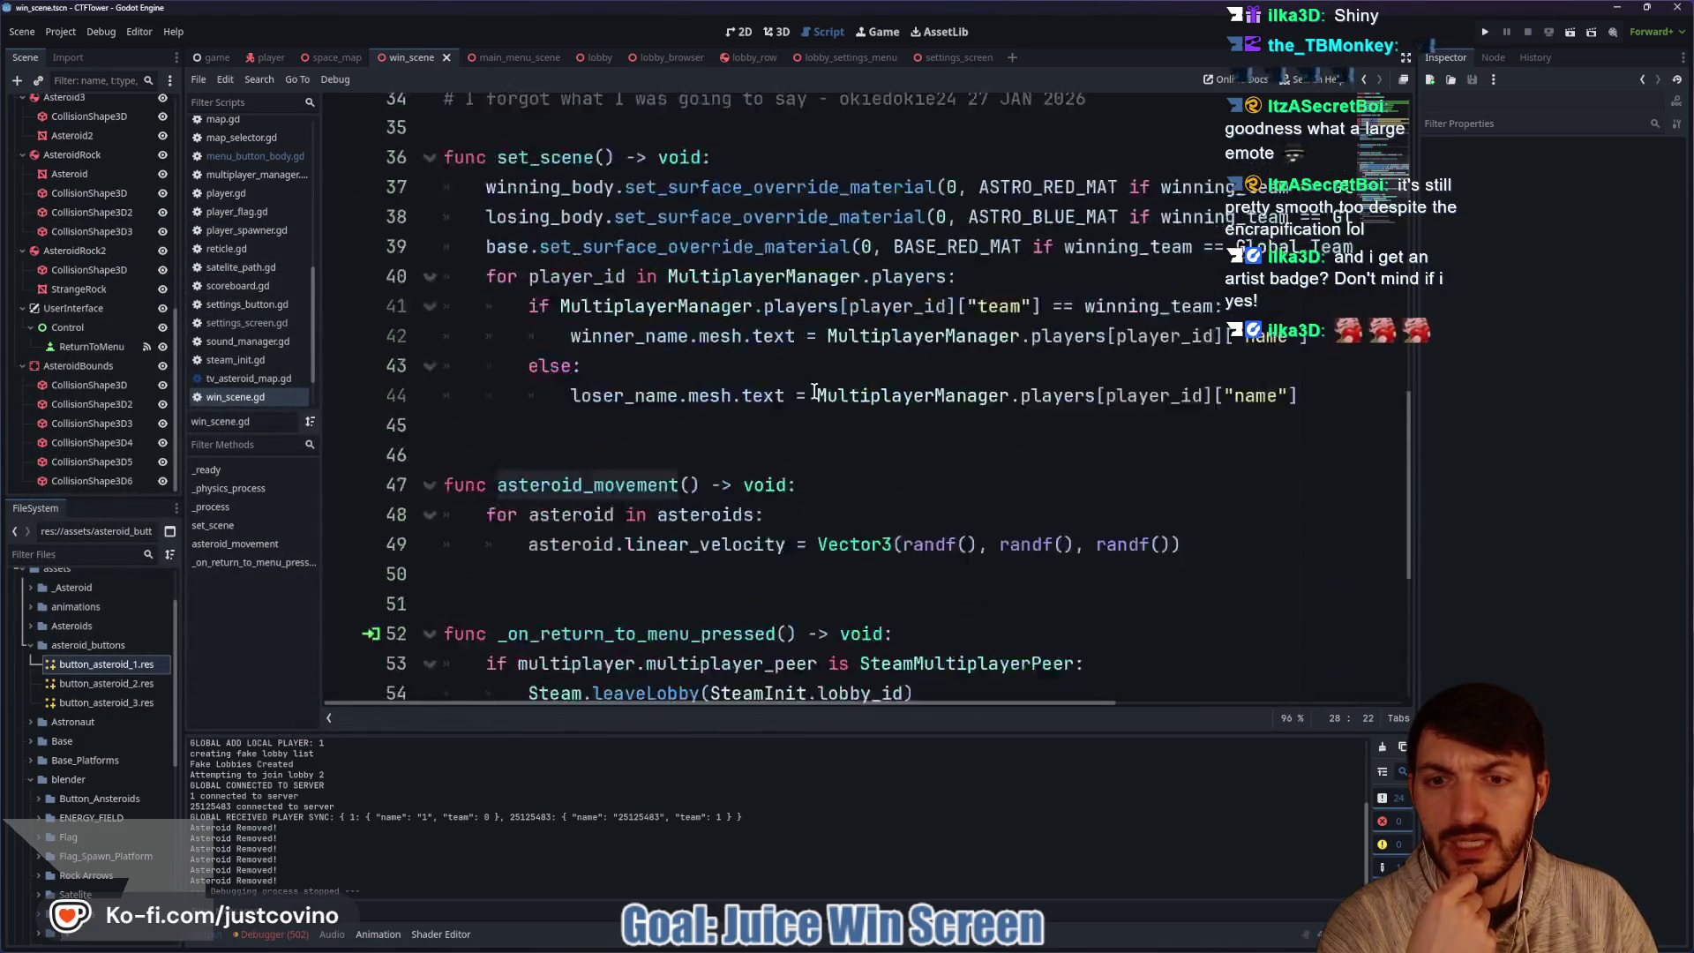
scroll(811, 391, up, 3)
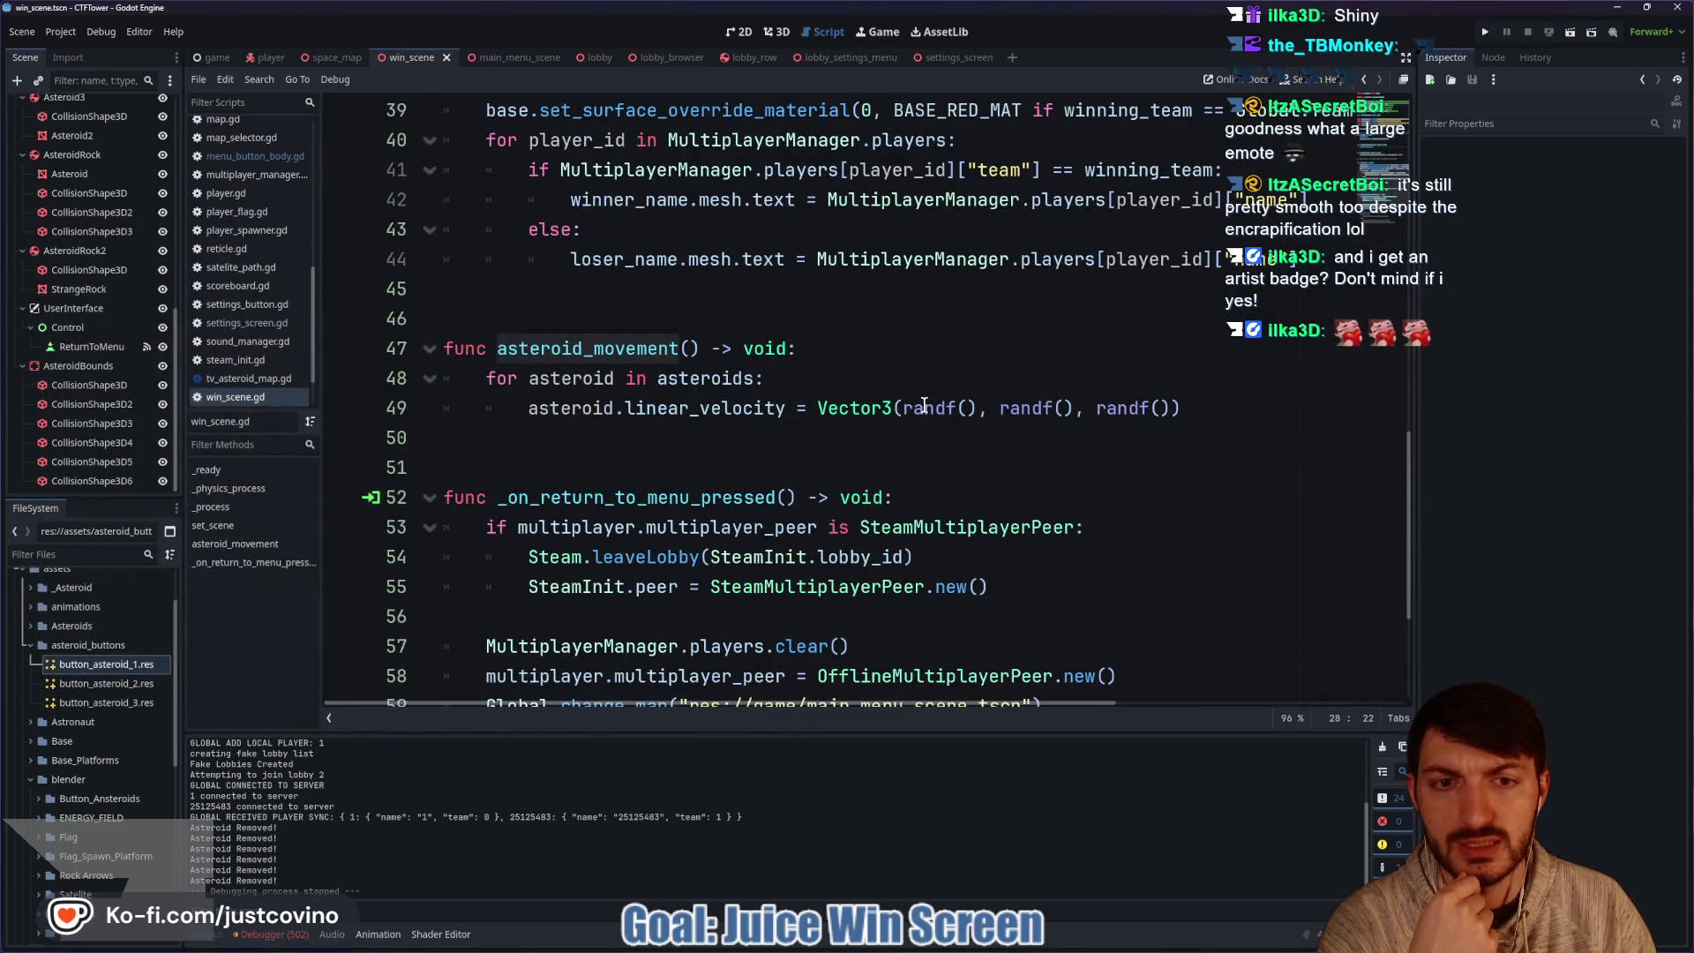
mouse_move(930, 410)
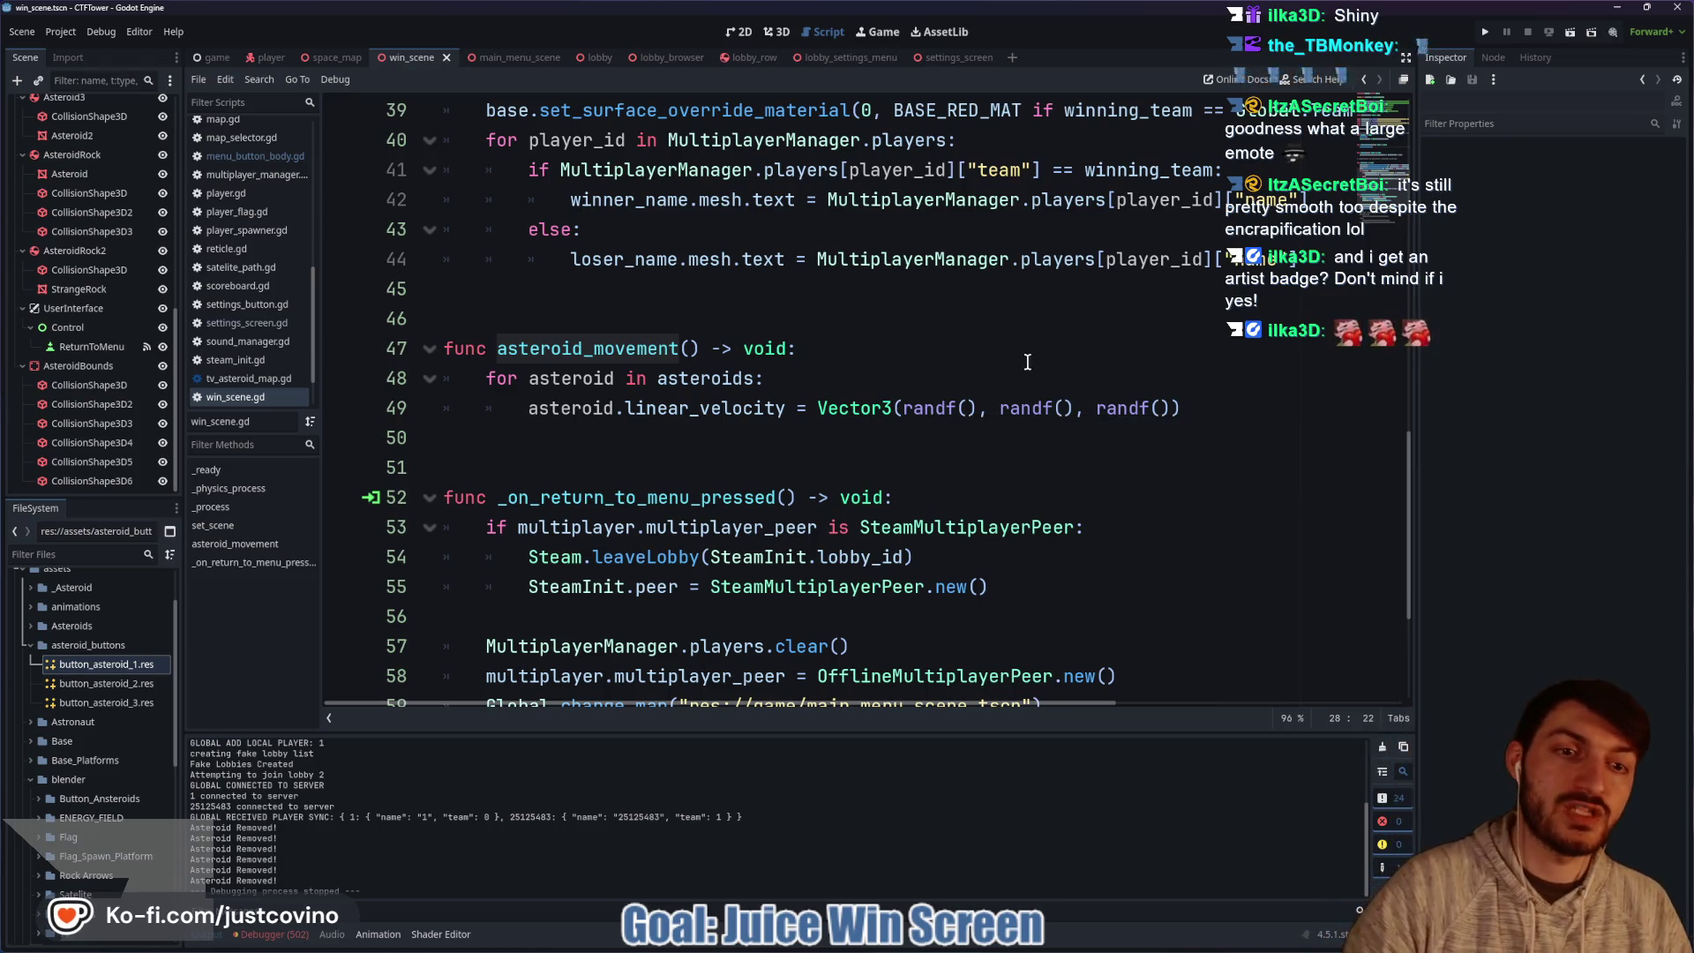
click(1059, 409)
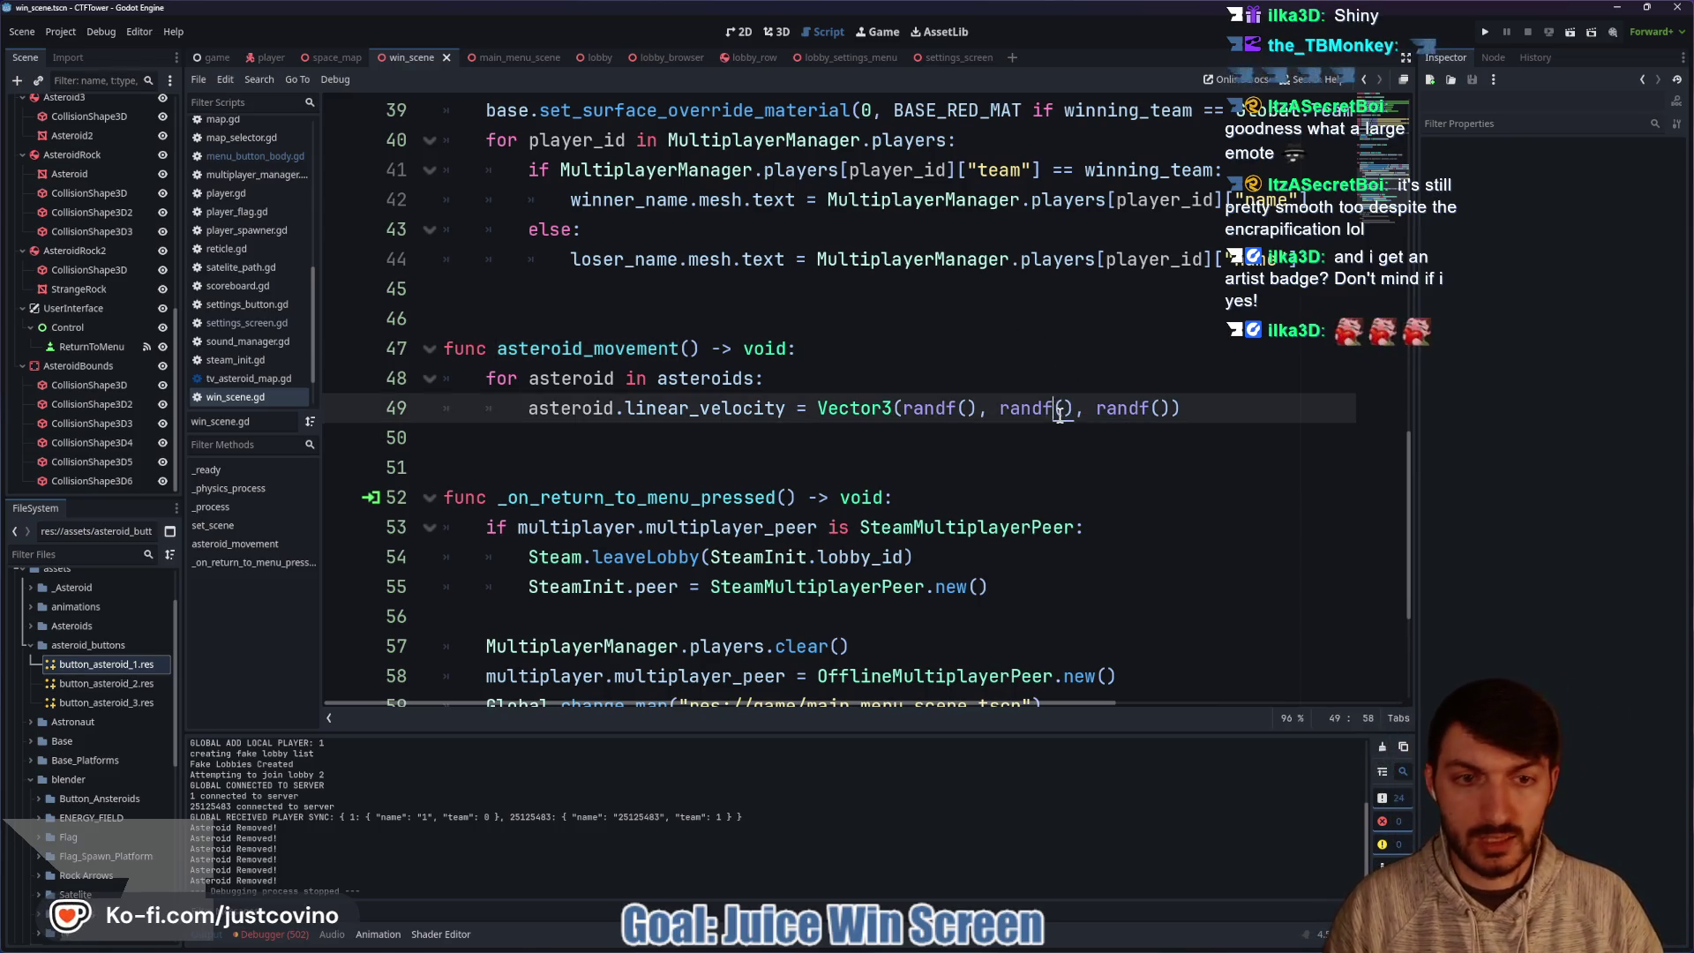
text(_ran)
key(Return)
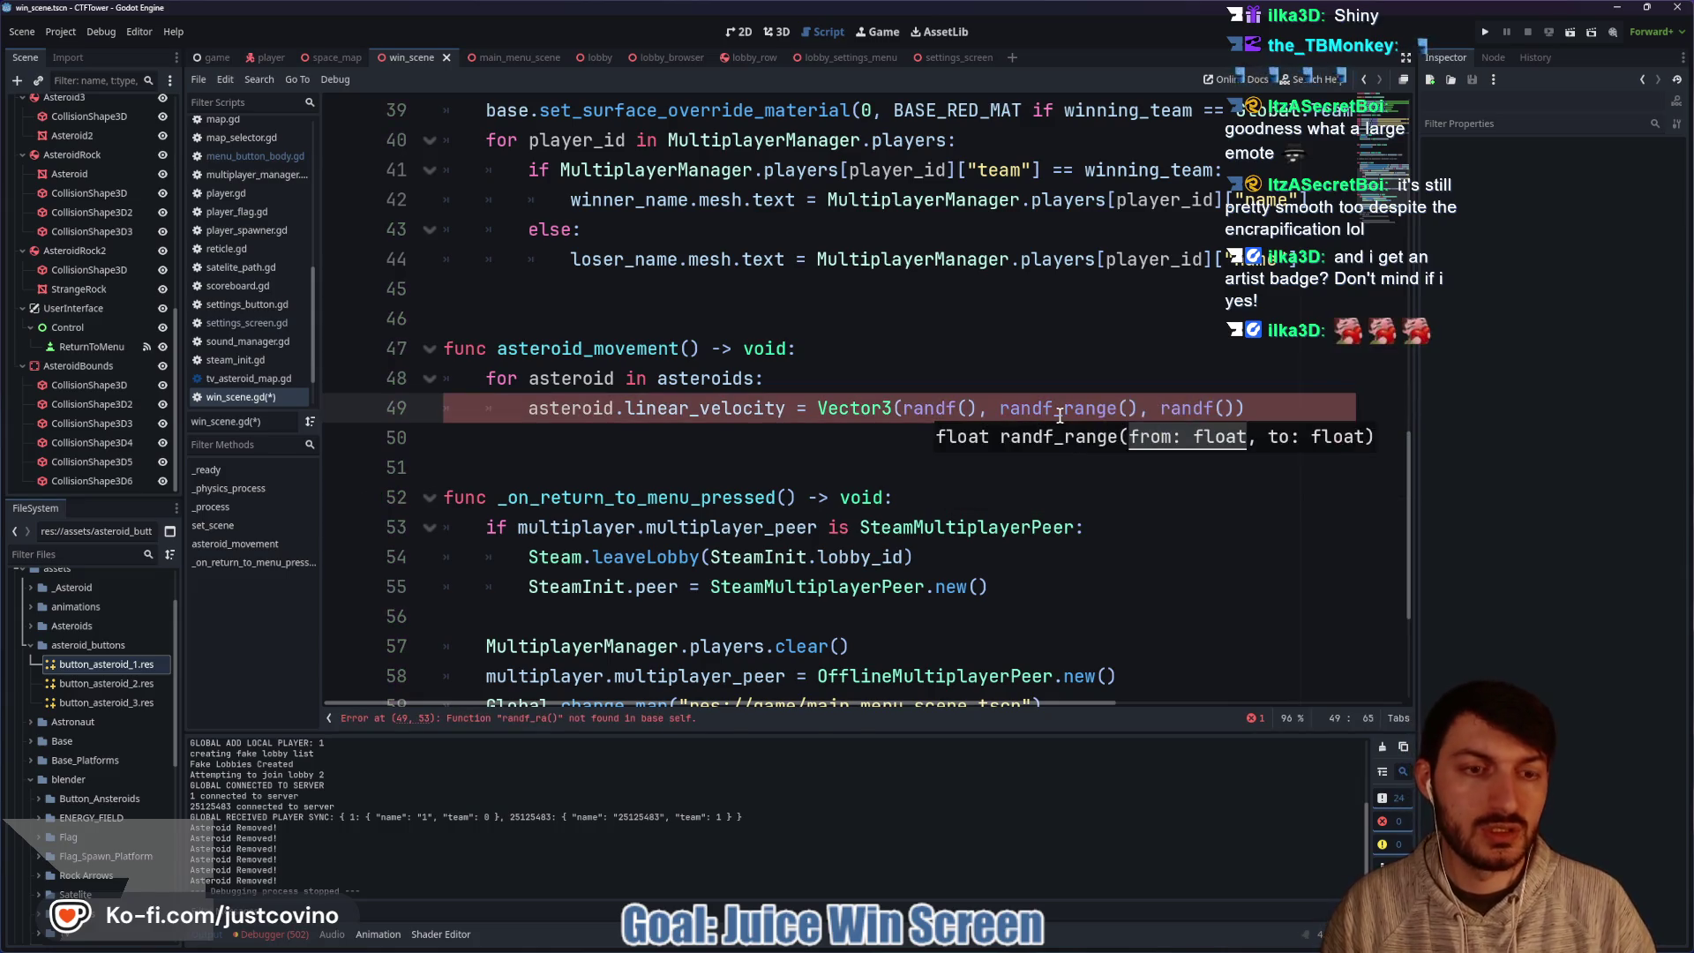
text(, 1)
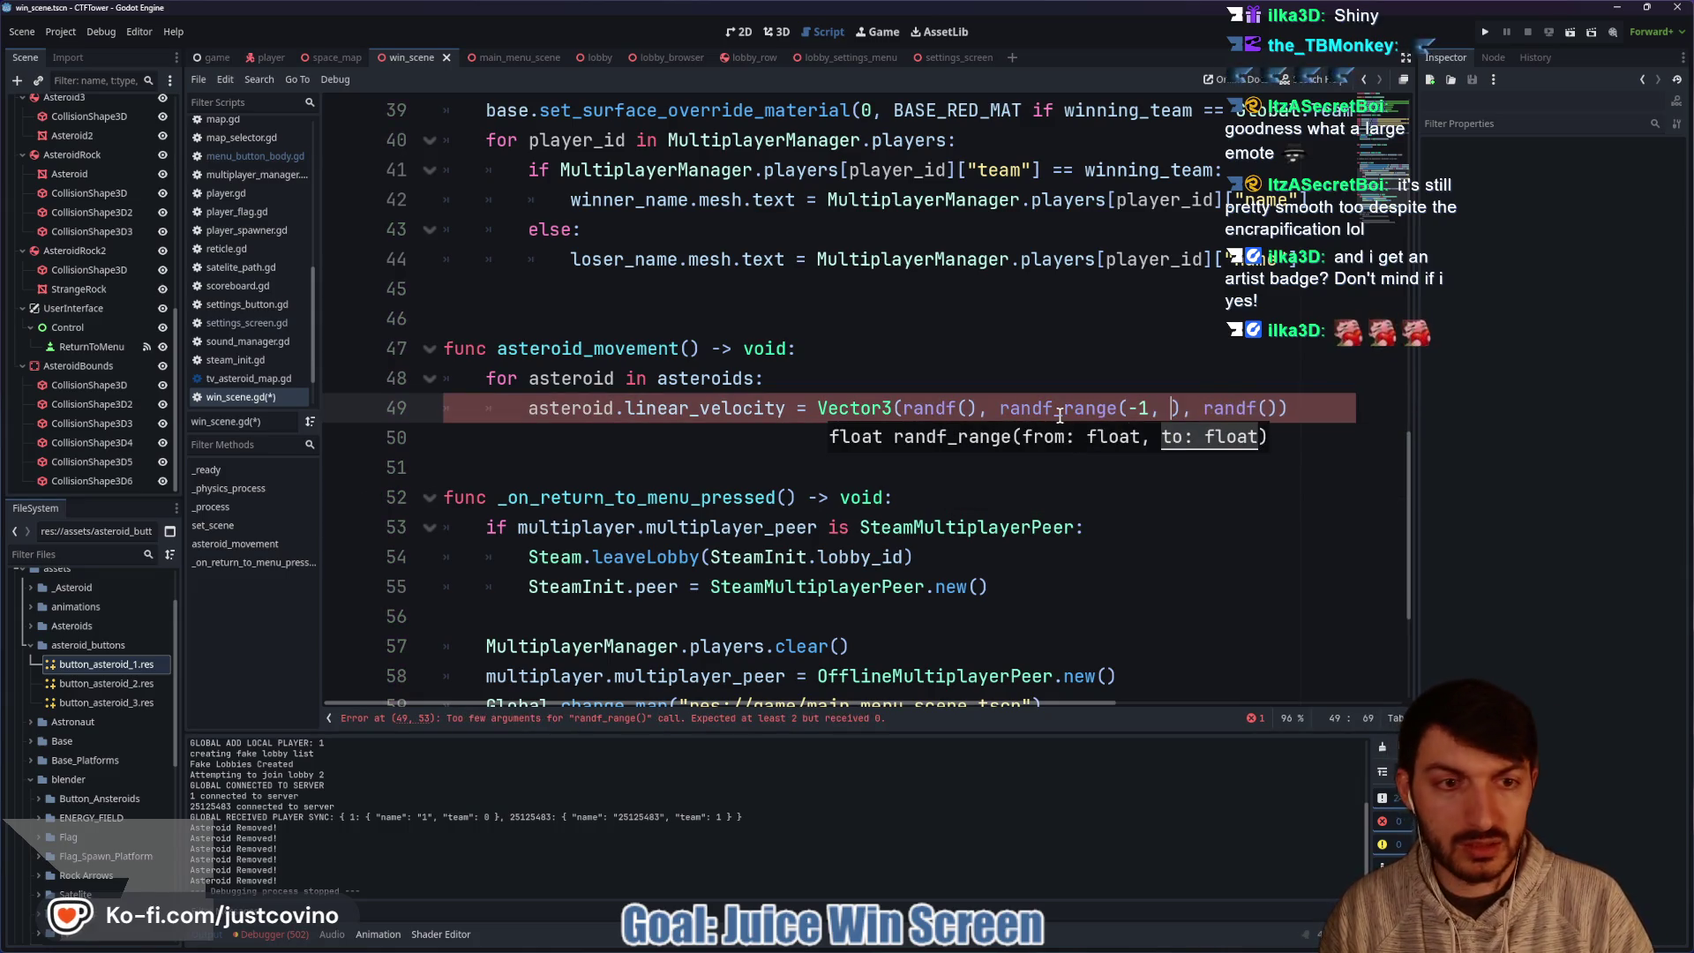
text(.0)
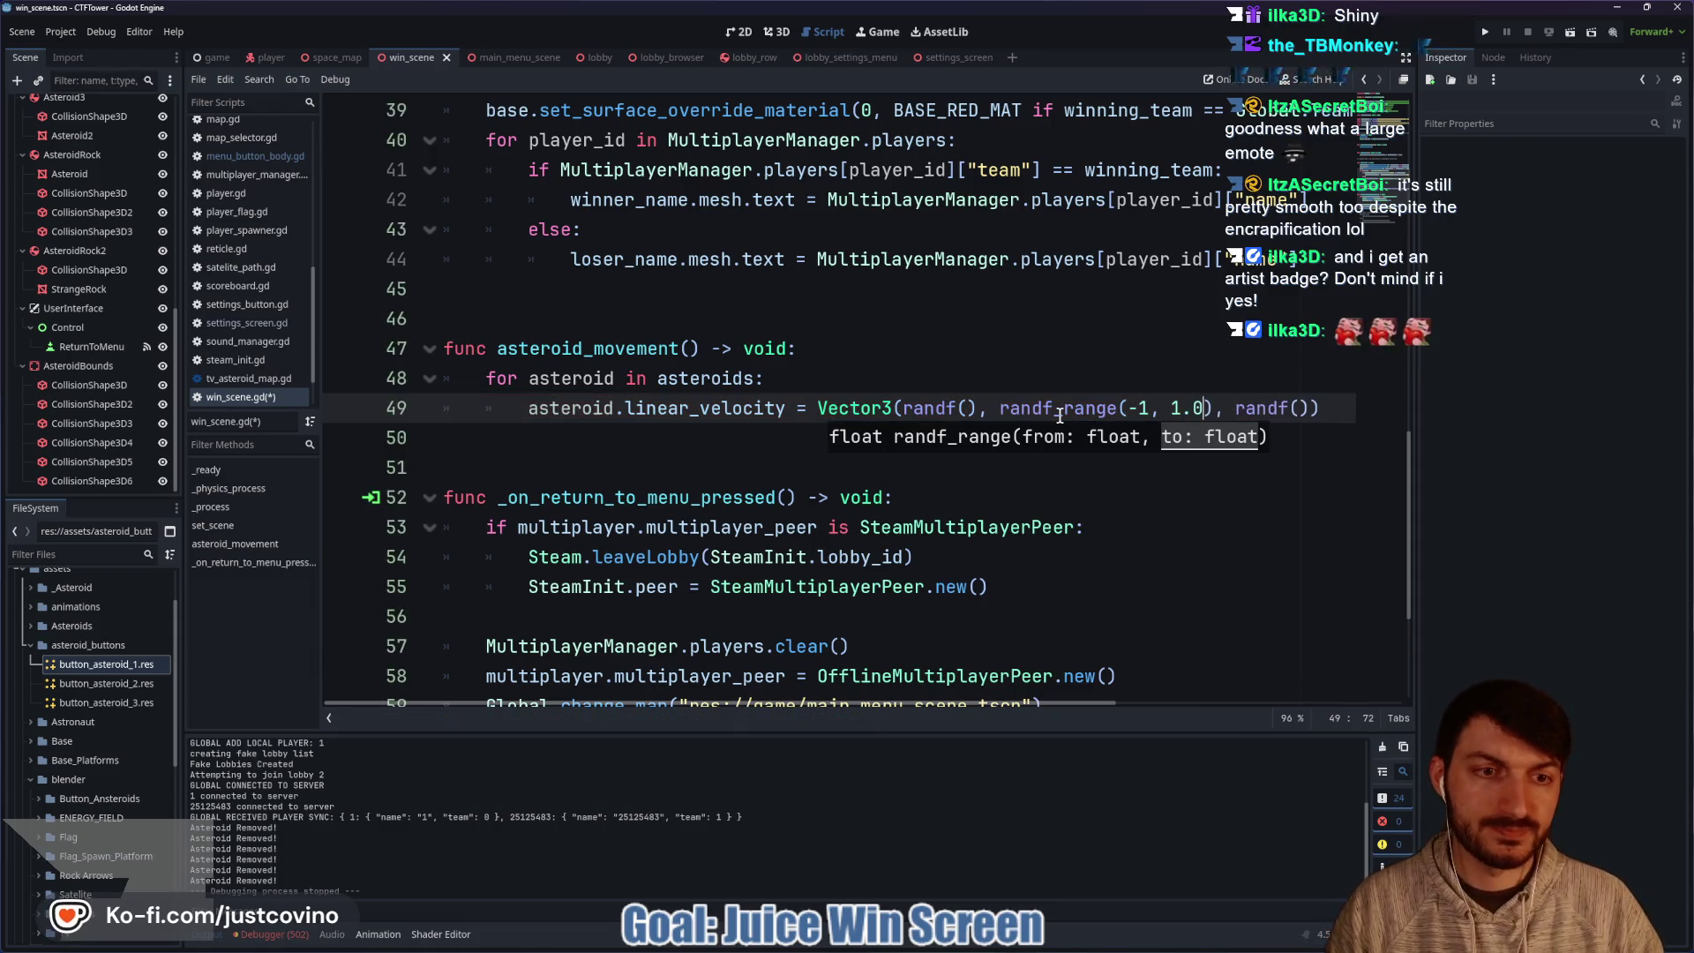
click(1150, 406)
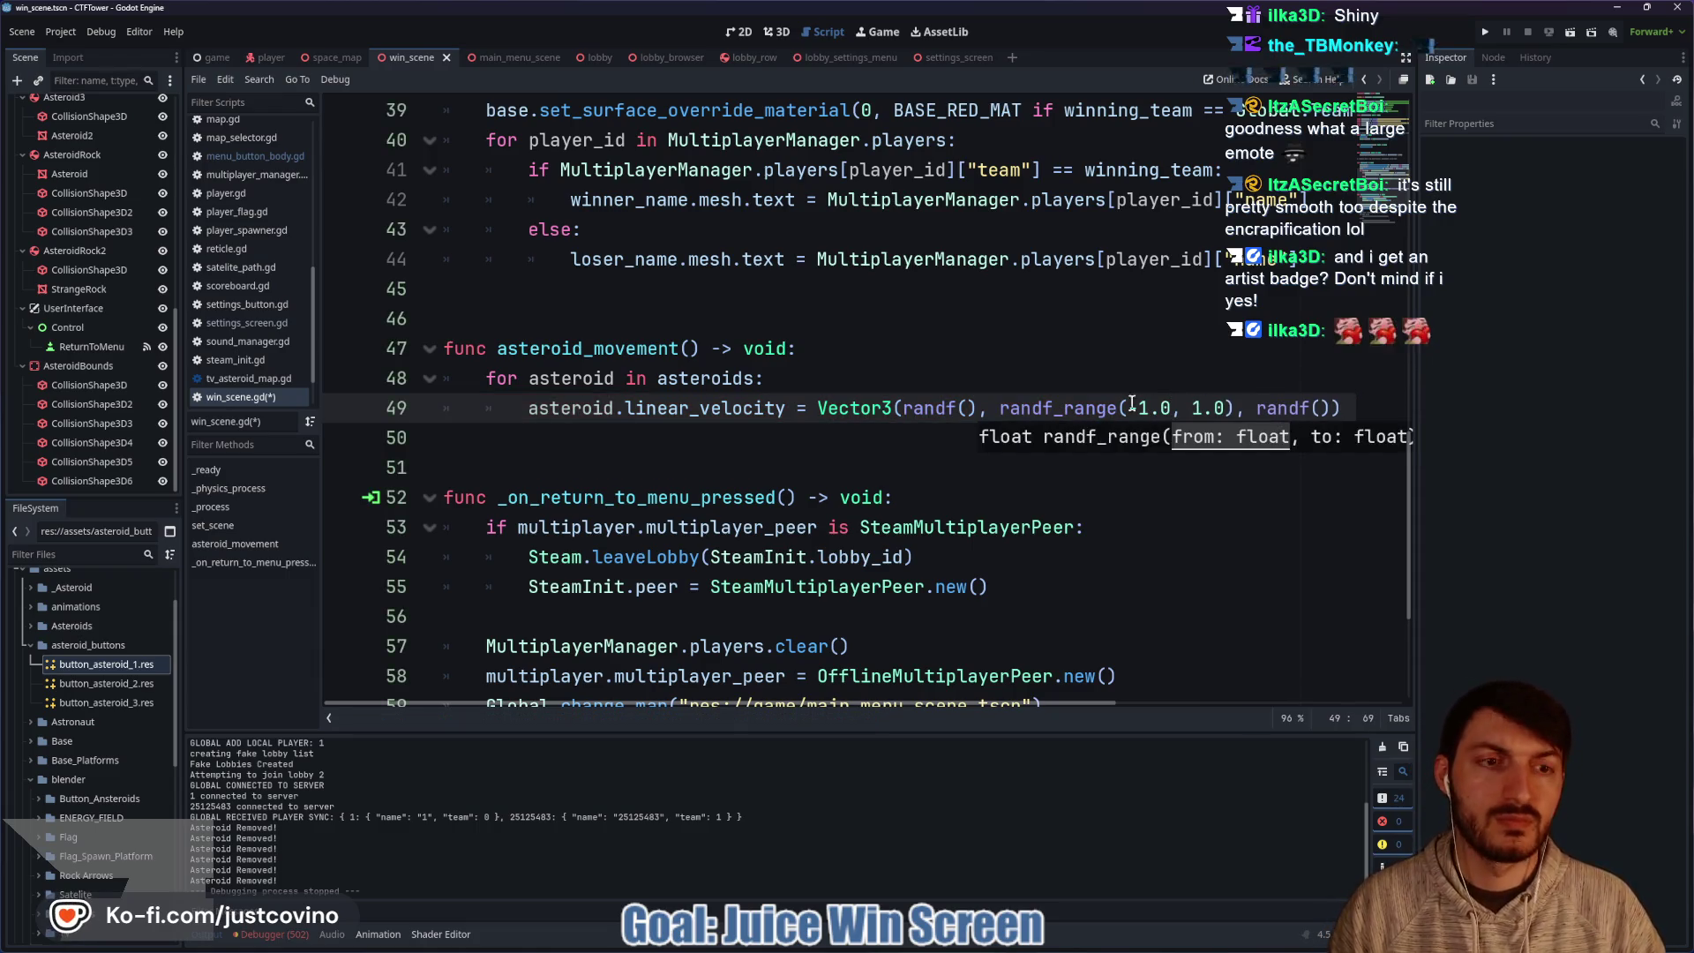
click(1070, 382)
key(ctrl+s)
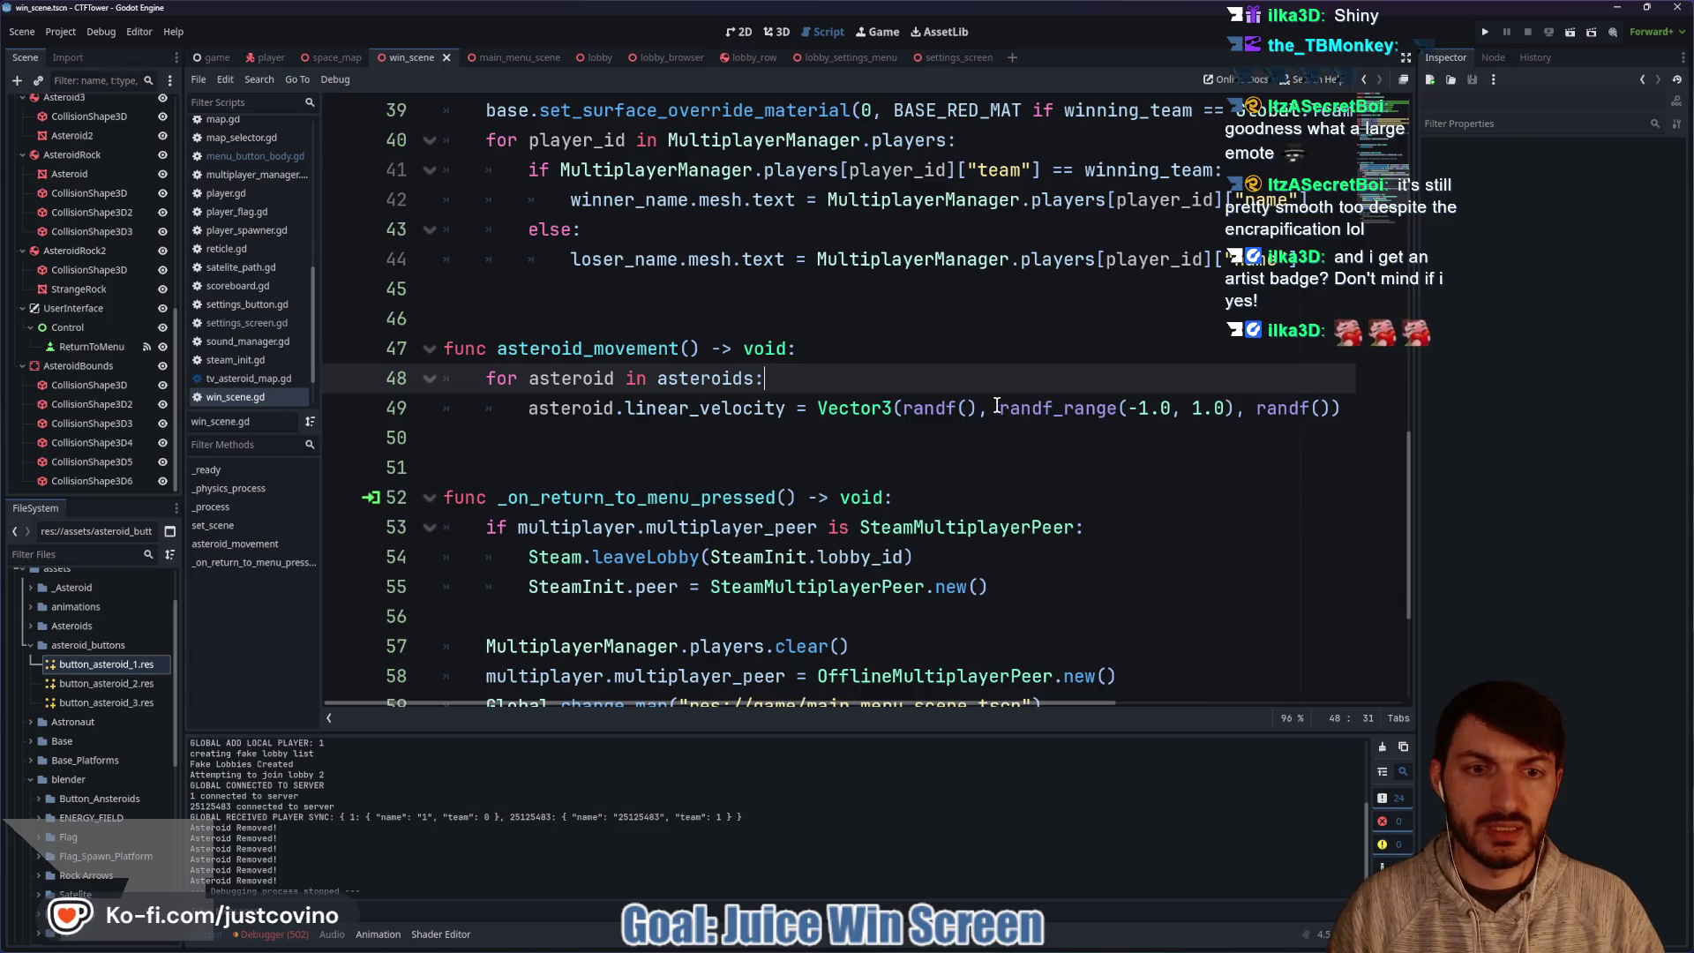
Paste randf_range(-1.0, 1.0) over the first and last randf() calls, then relaunch the project.
drag(998, 408, 1233, 408)
key(ctrl+c)
drag(977, 408, 902, 411)
key(ctrl+v)
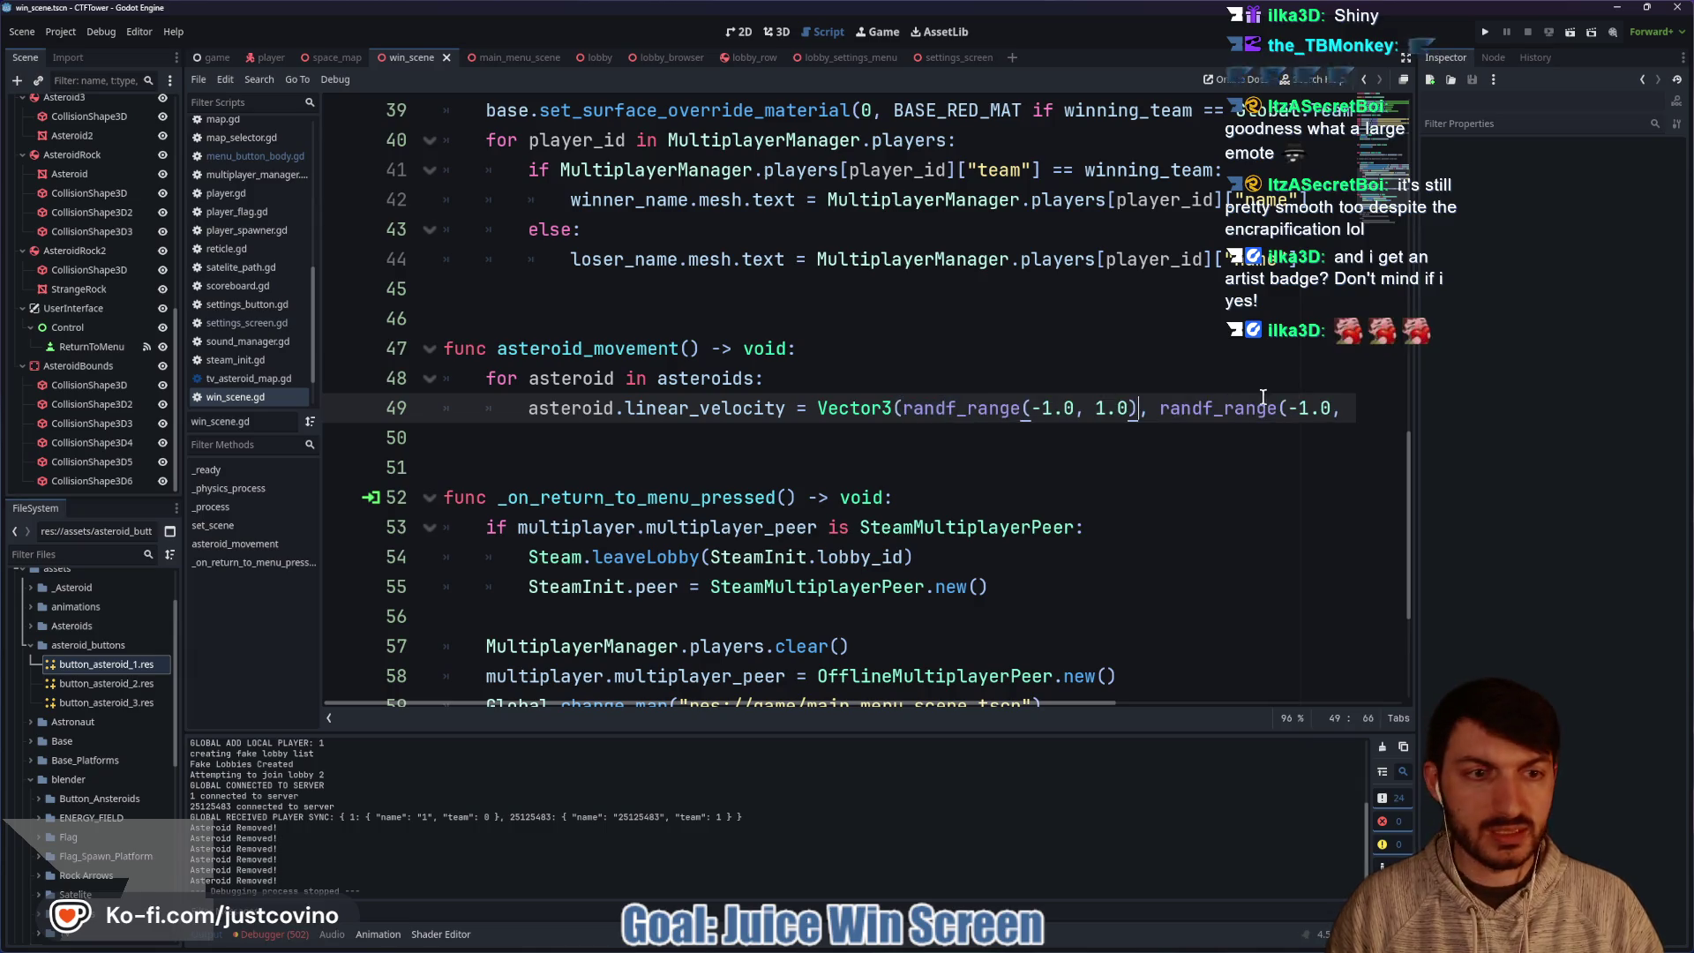
scroll(1214, 419, right, 3)
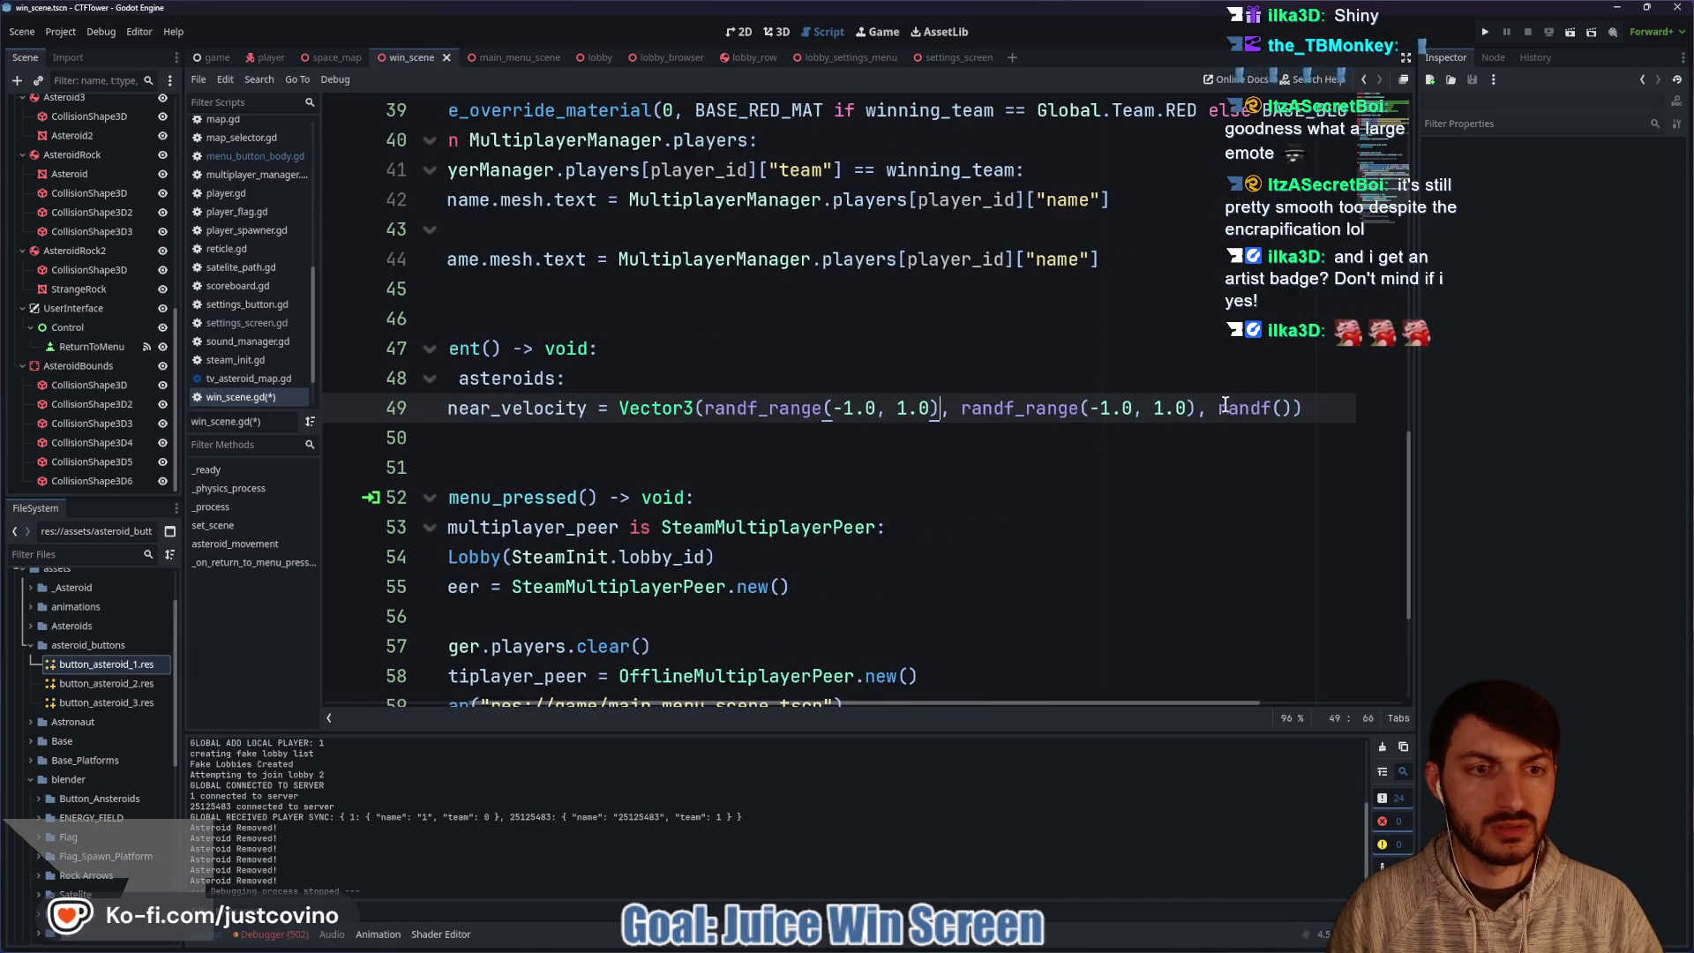
drag(1219, 407, 1292, 407)
key(ctrl+v)
key(Up)
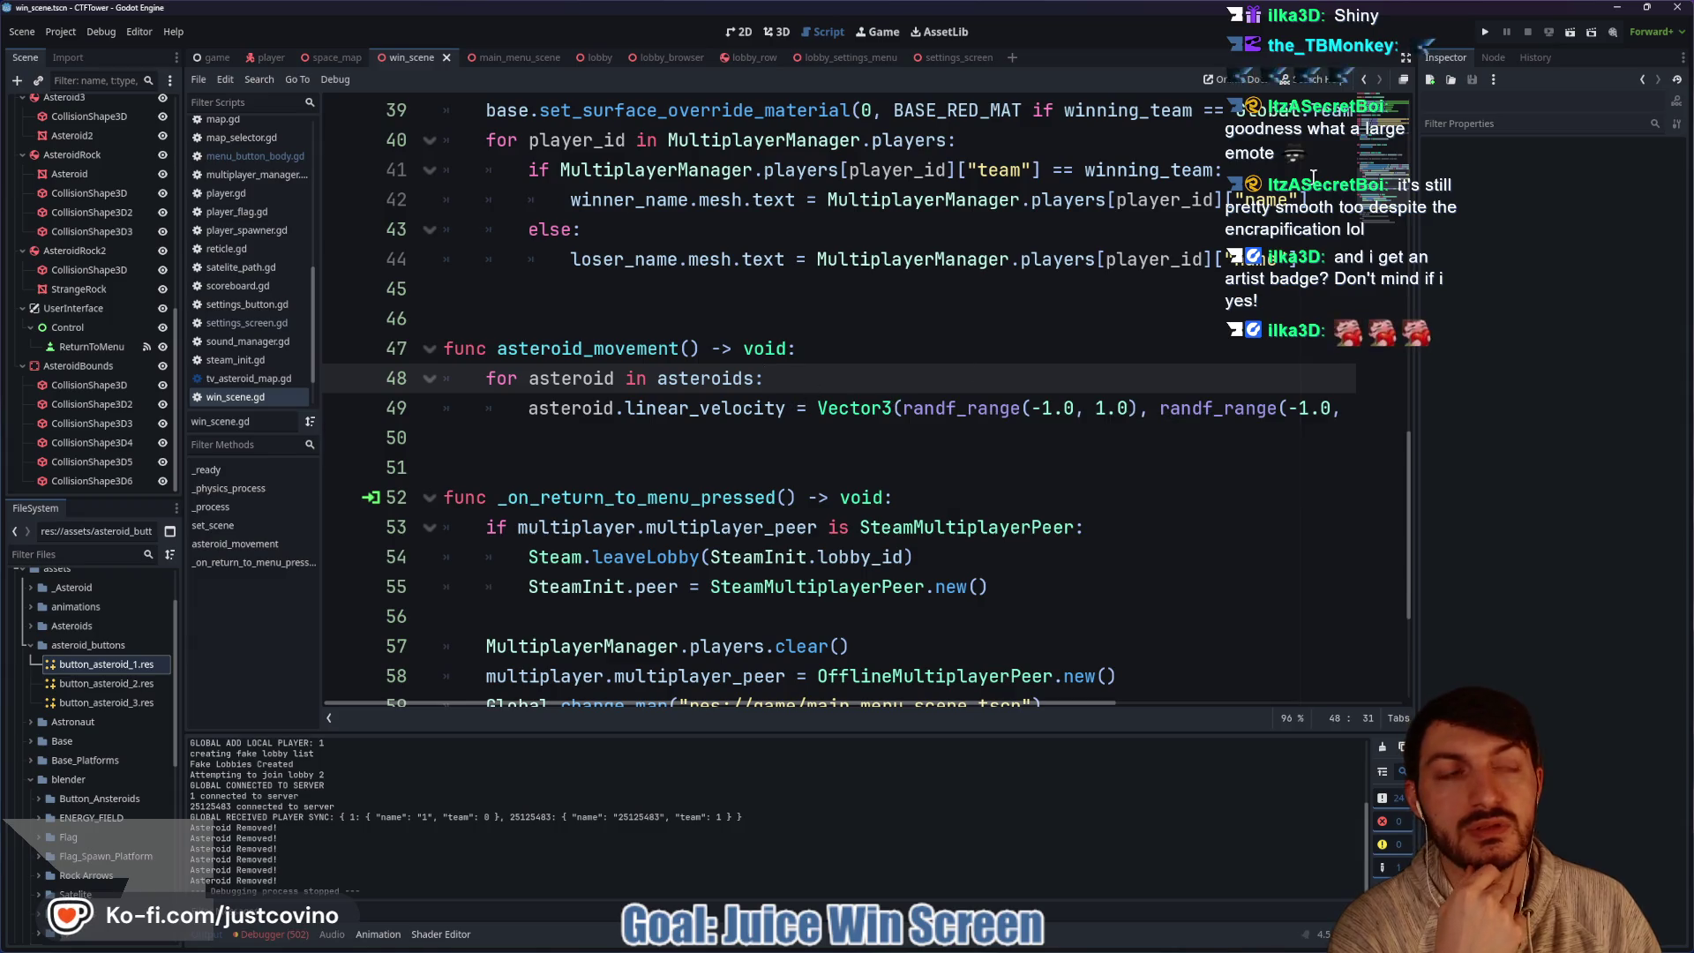
click(1486, 32)
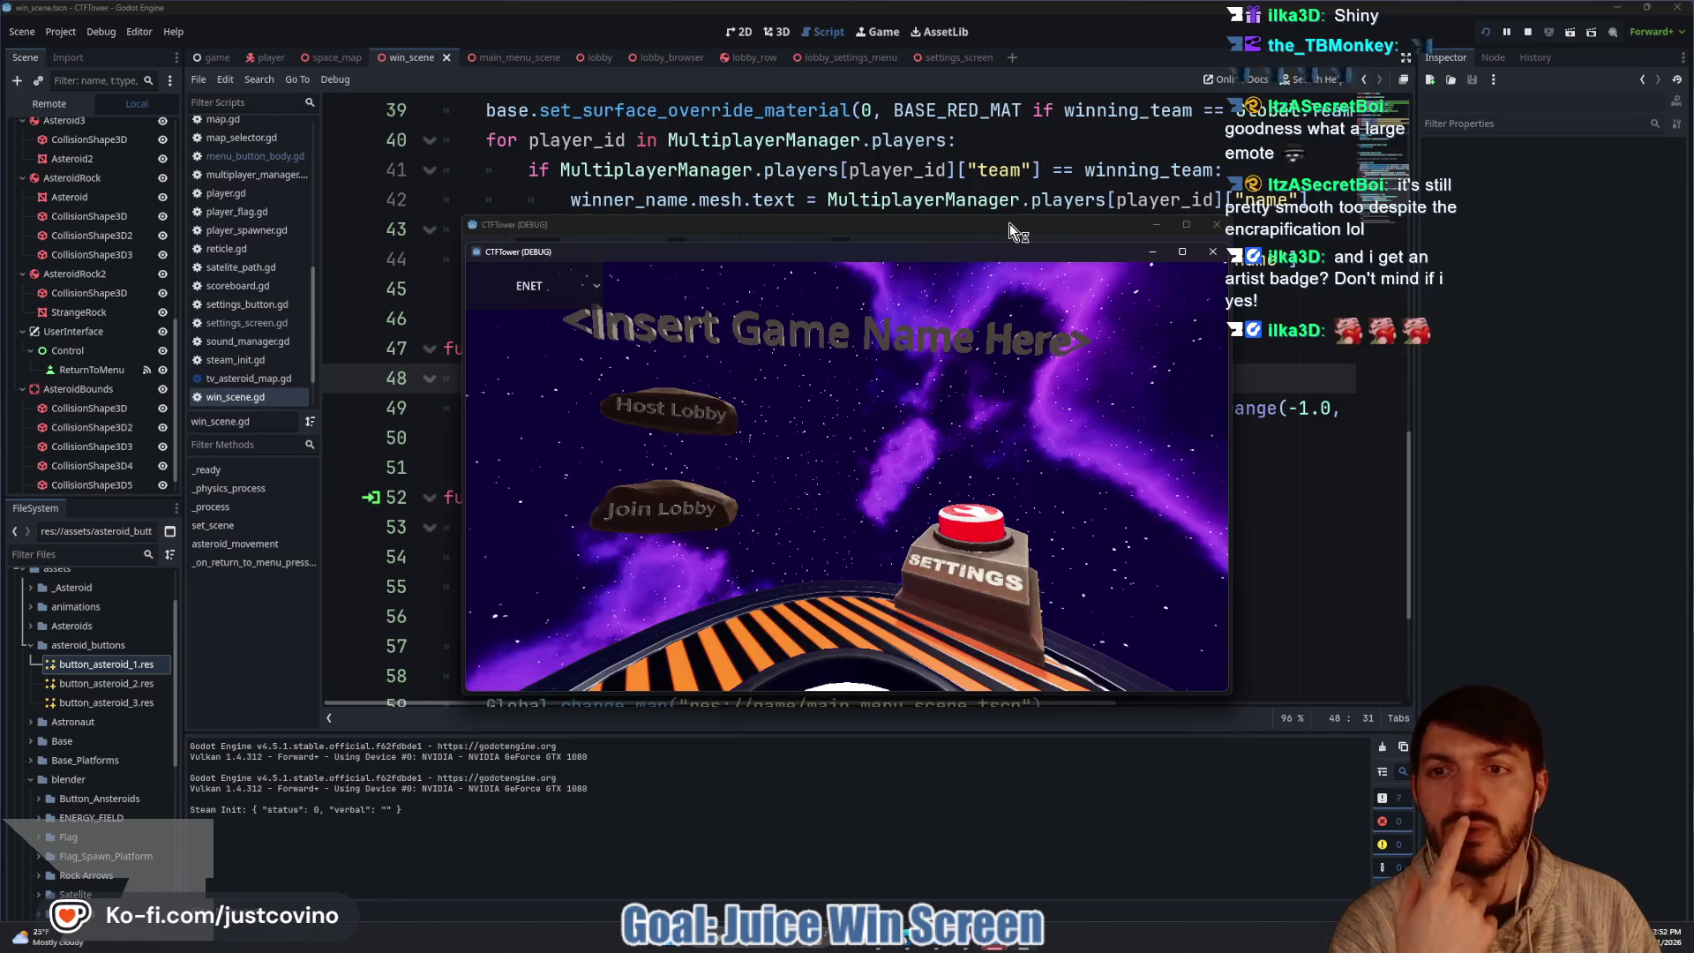
Tile both game windows, host a lobby, join it from the second game, ready both players and start.
drag(1009, 224, 574, 206)
click(250, 392)
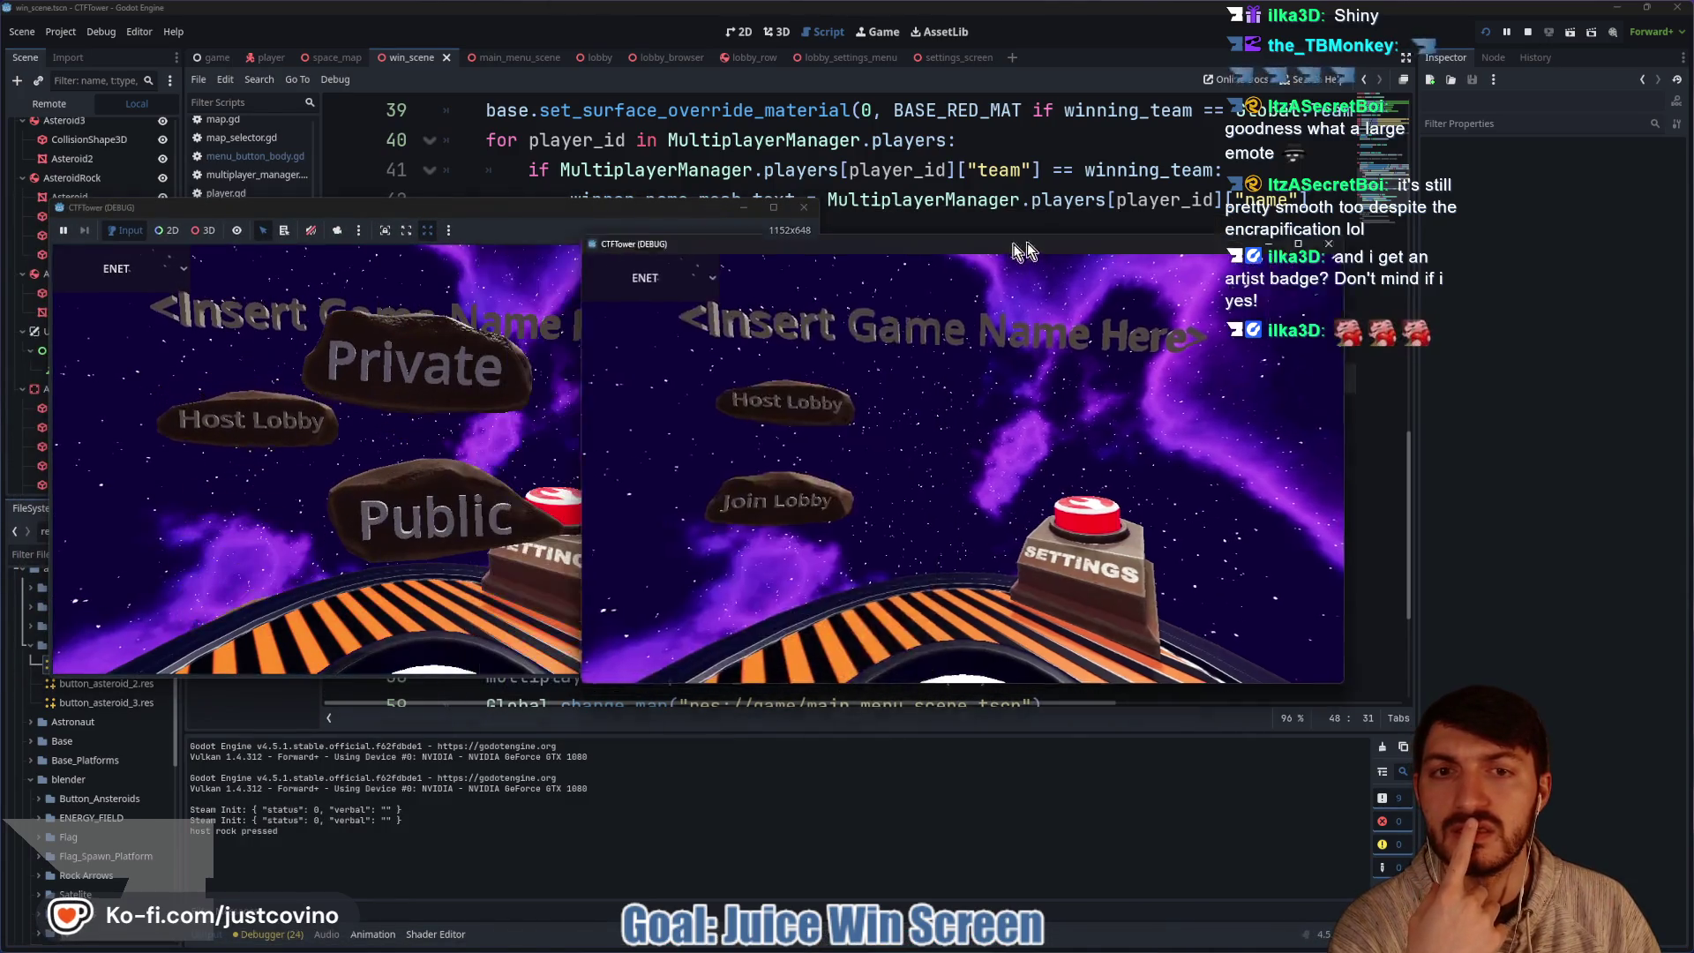
drag(986, 246, 1277, 212)
click(1035, 488)
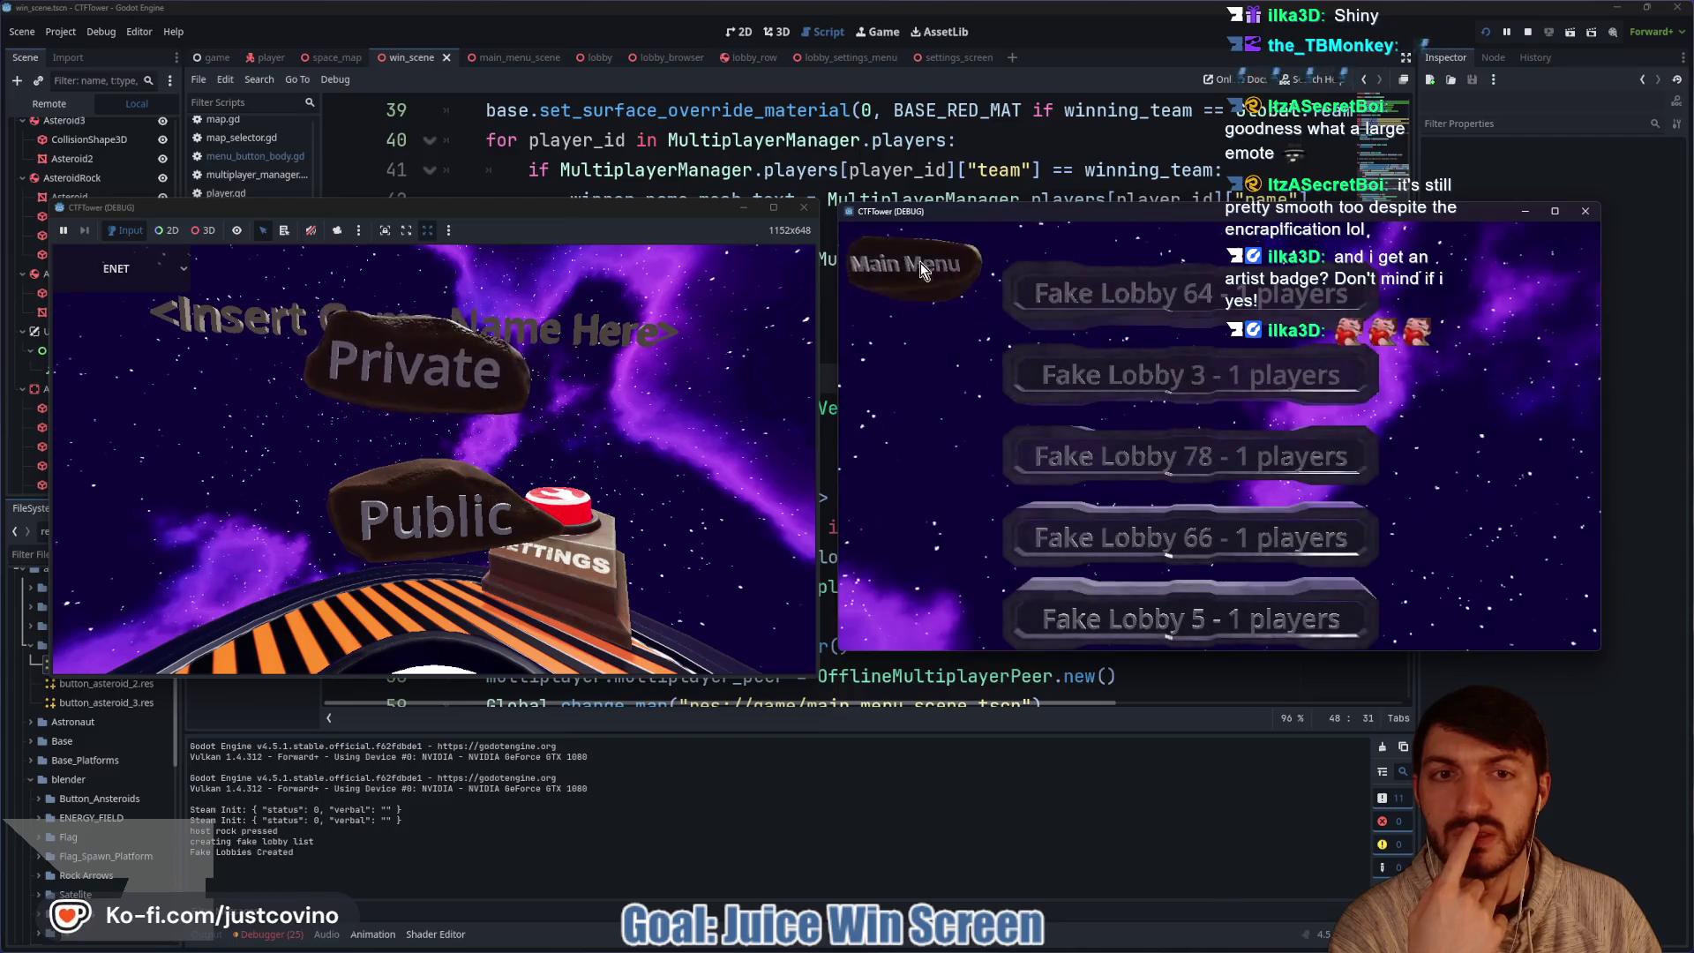
click(419, 363)
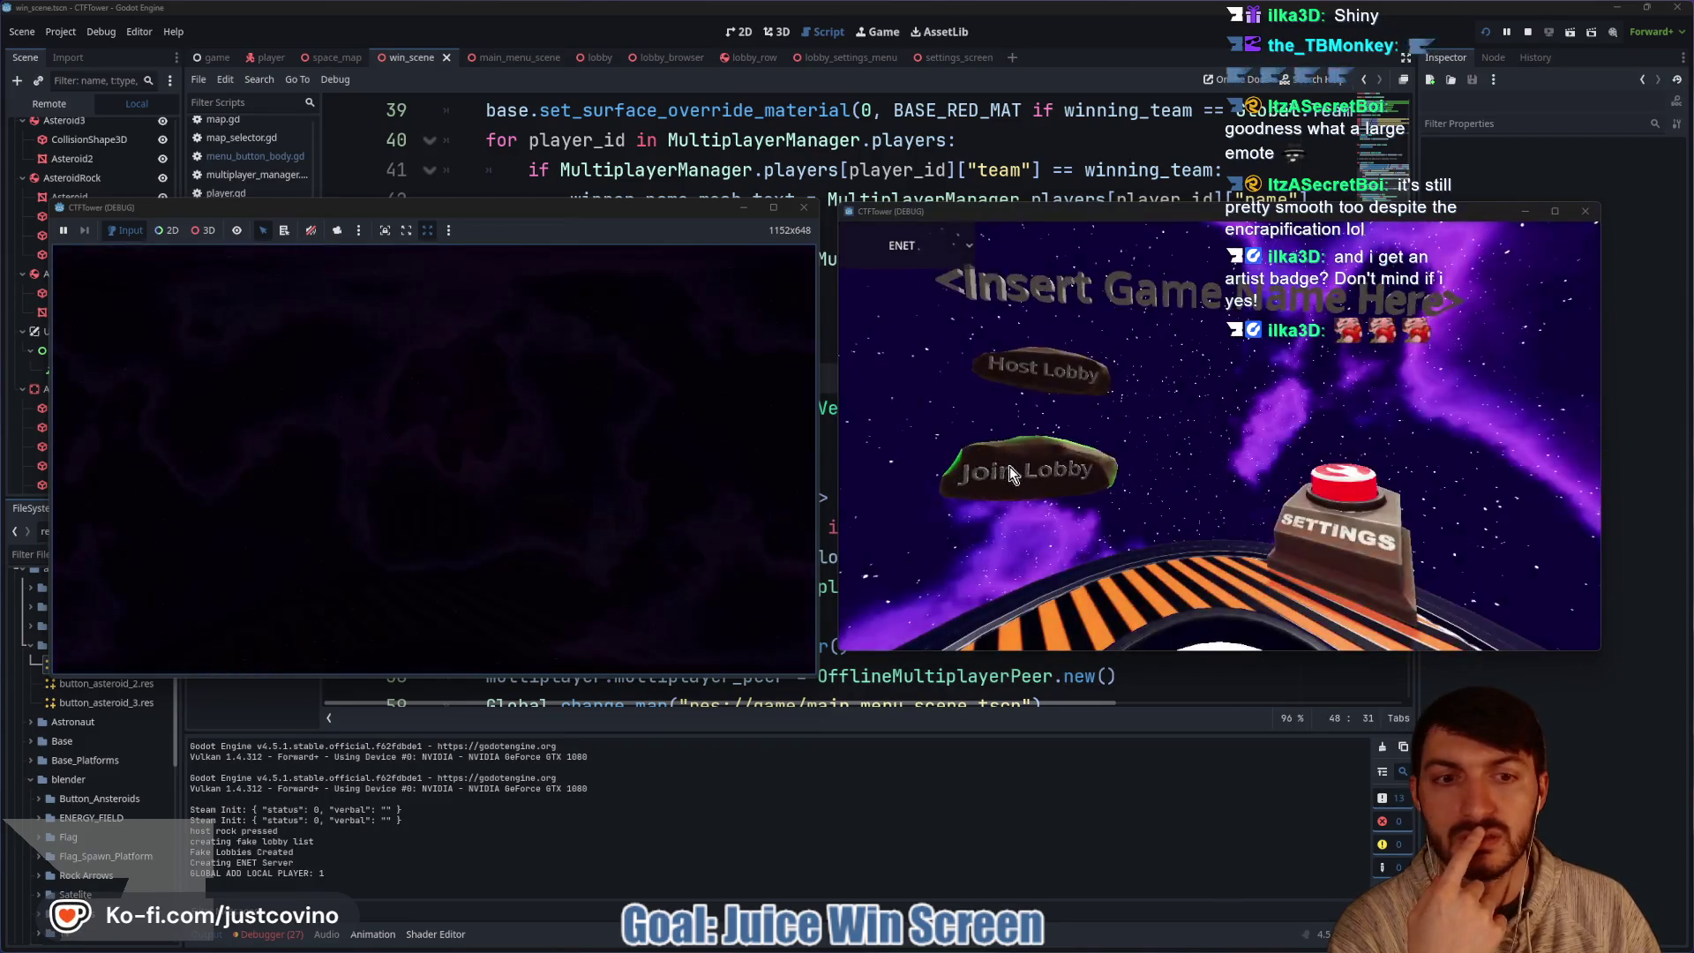
click(1010, 466)
click(1231, 468)
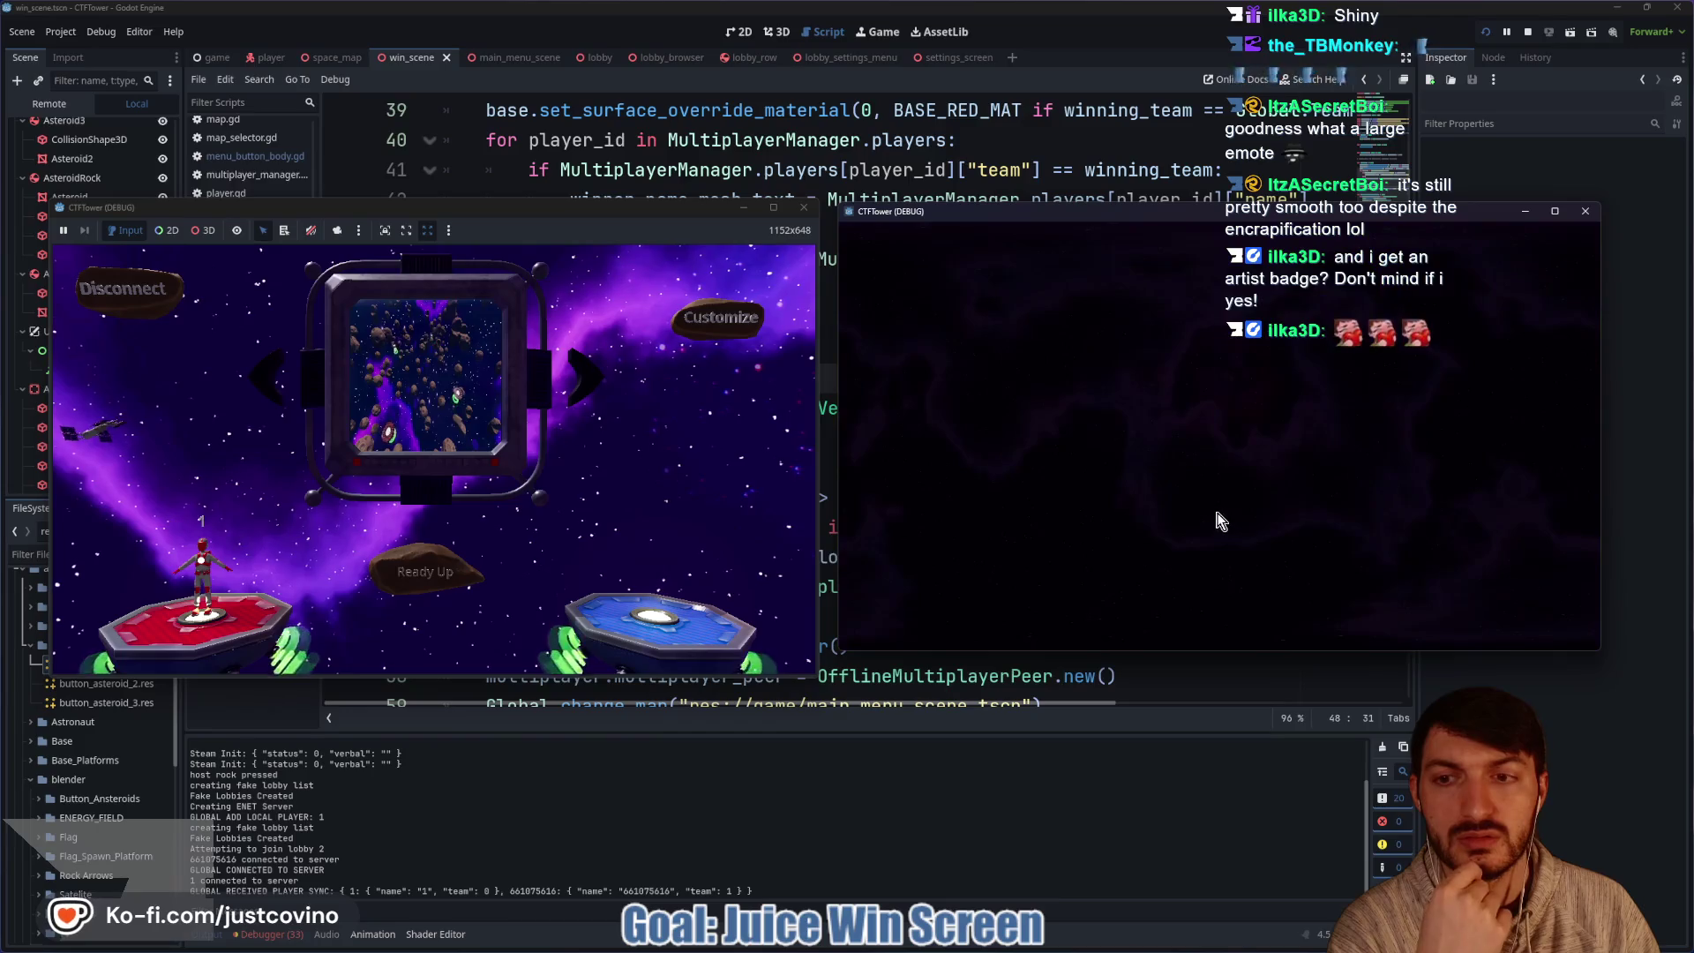
click(1211, 548)
click(424, 571)
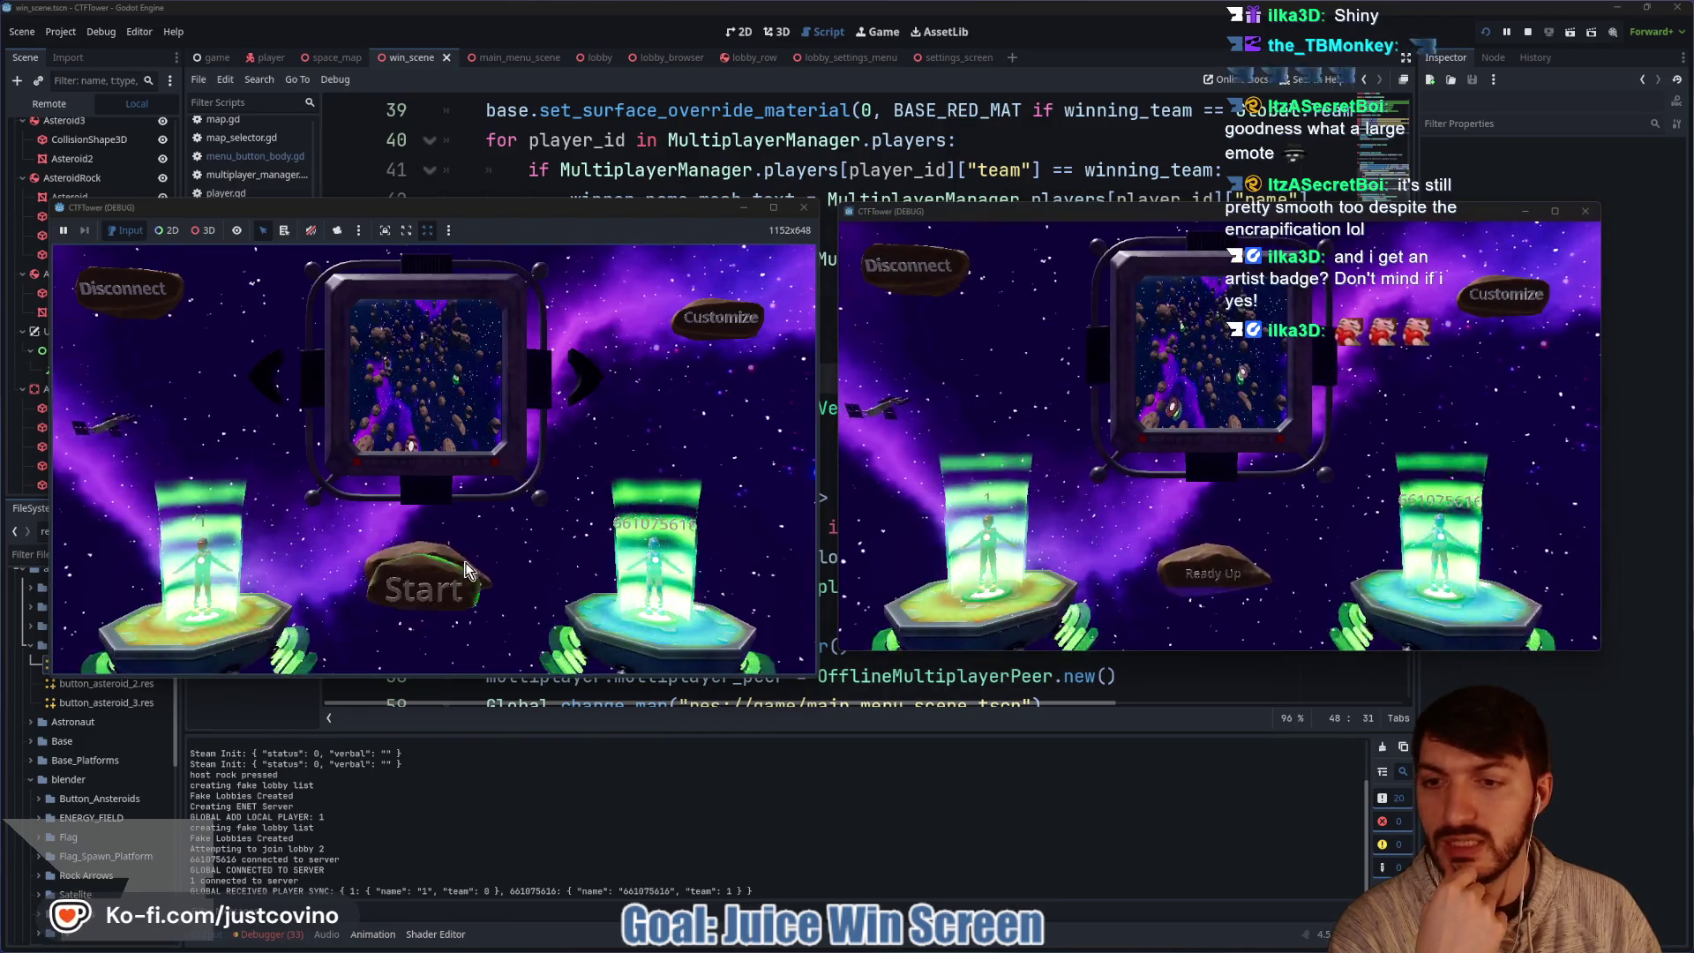
click(430, 575)
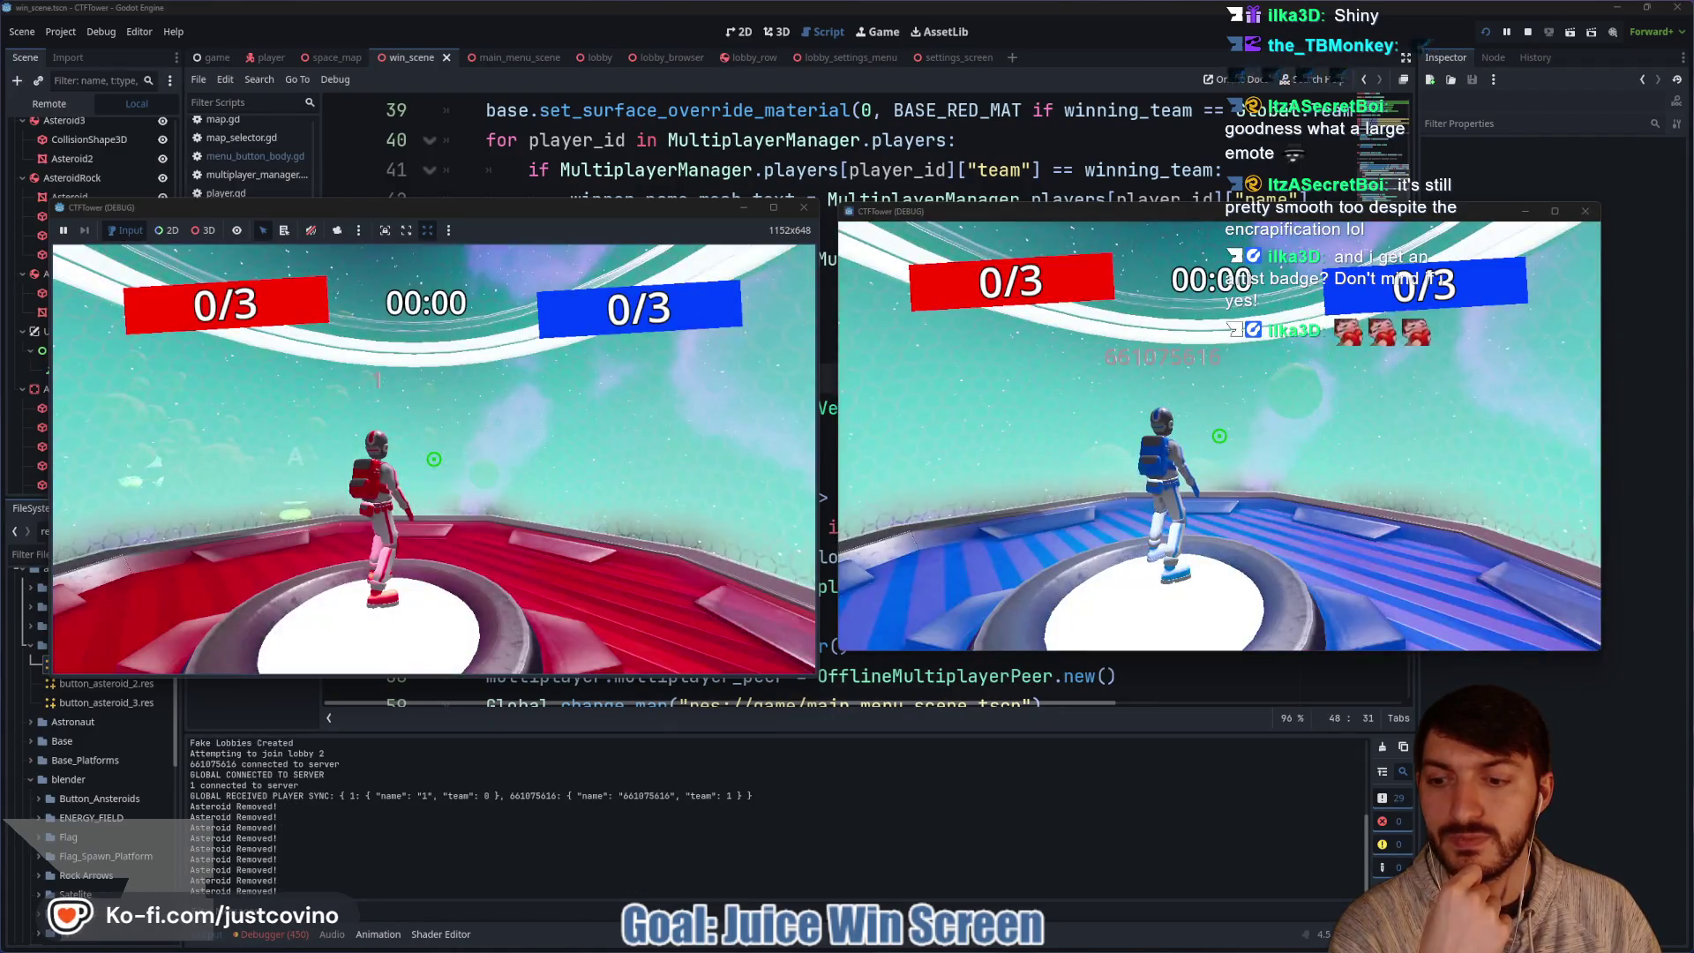
Run the score command in the dev console to reach the win screen, then stop the game.
key(grave)
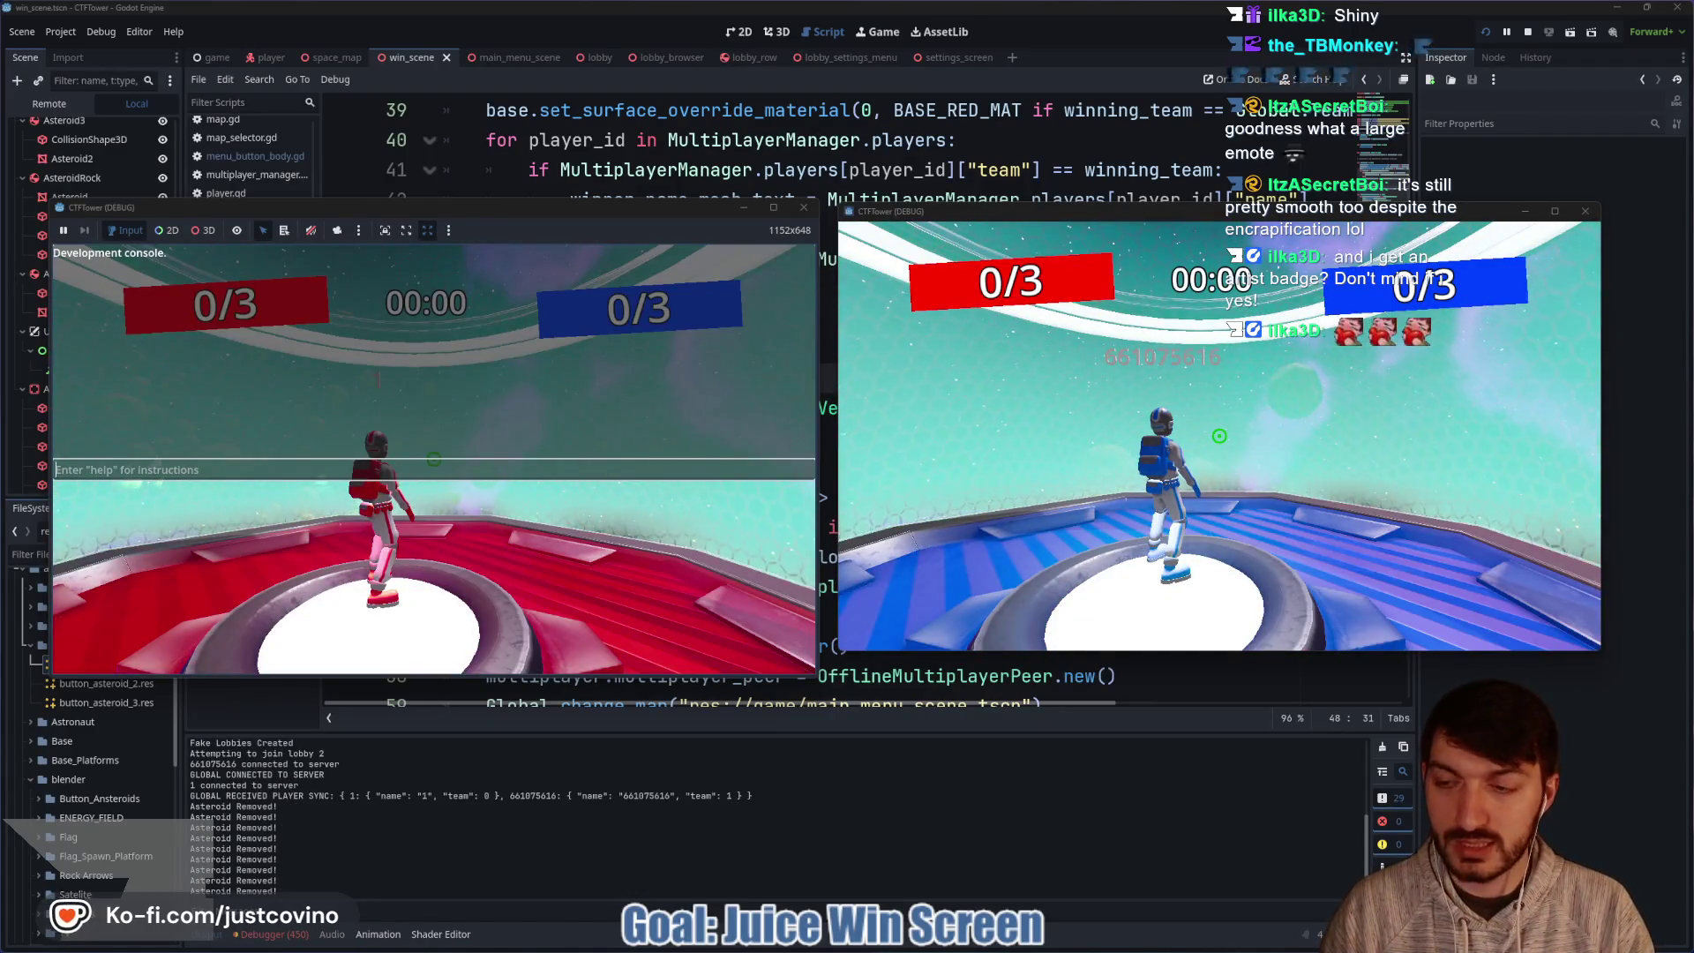
text(s)
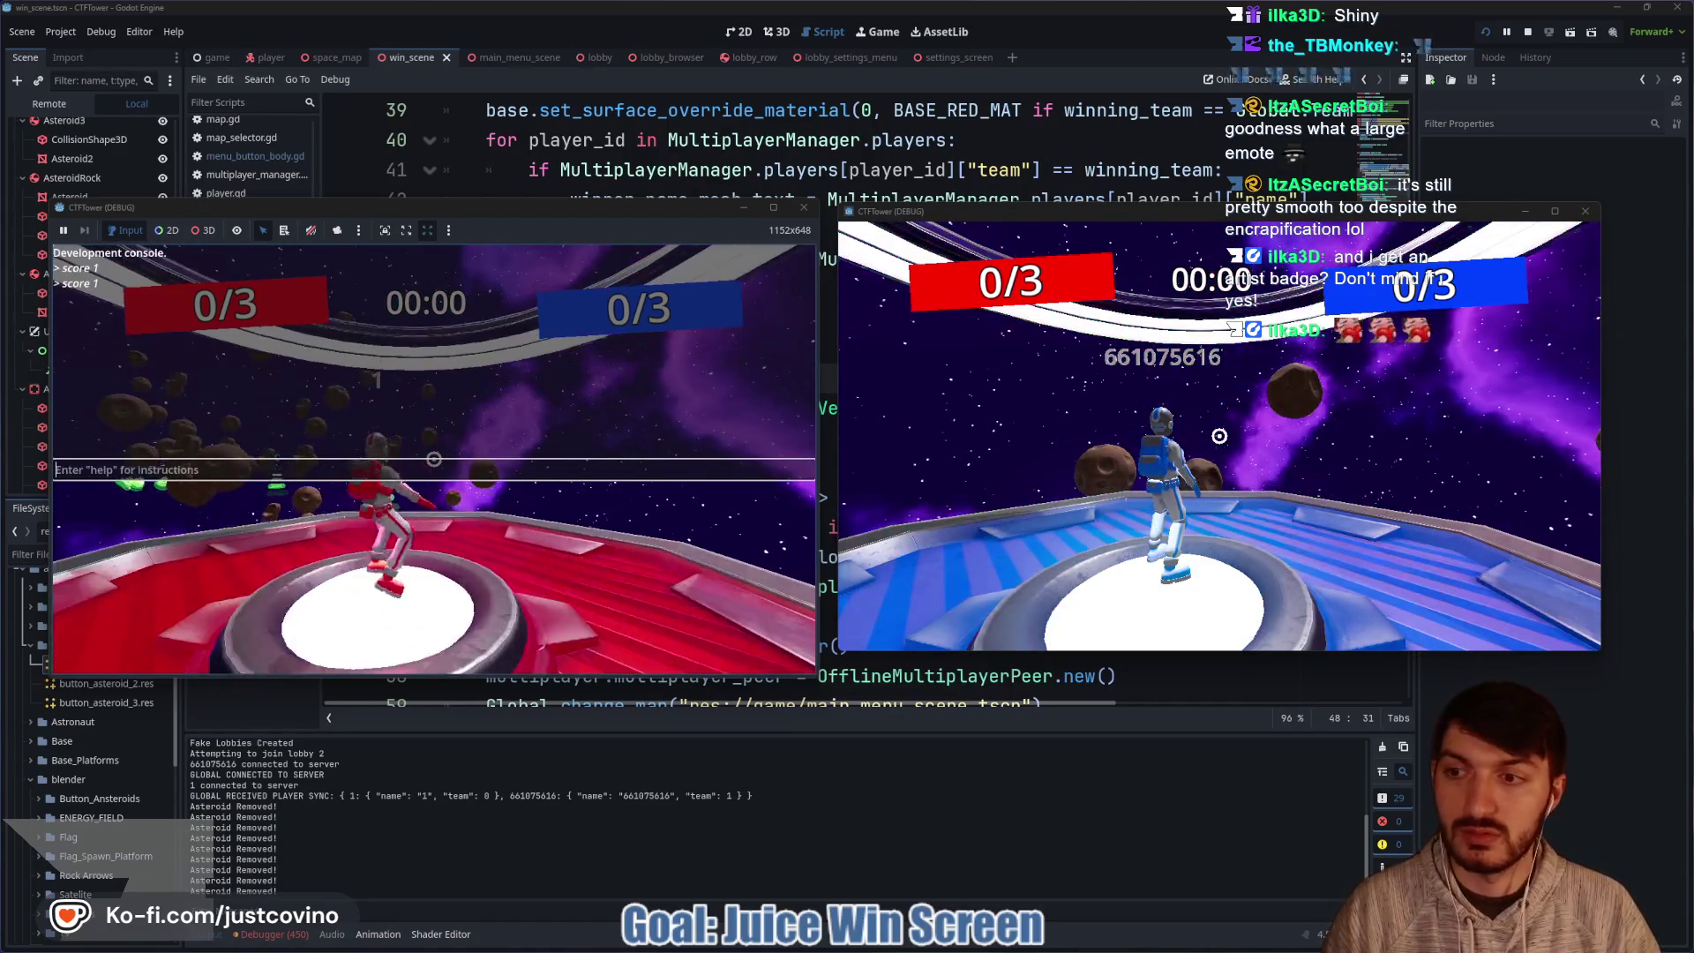
key(Return)
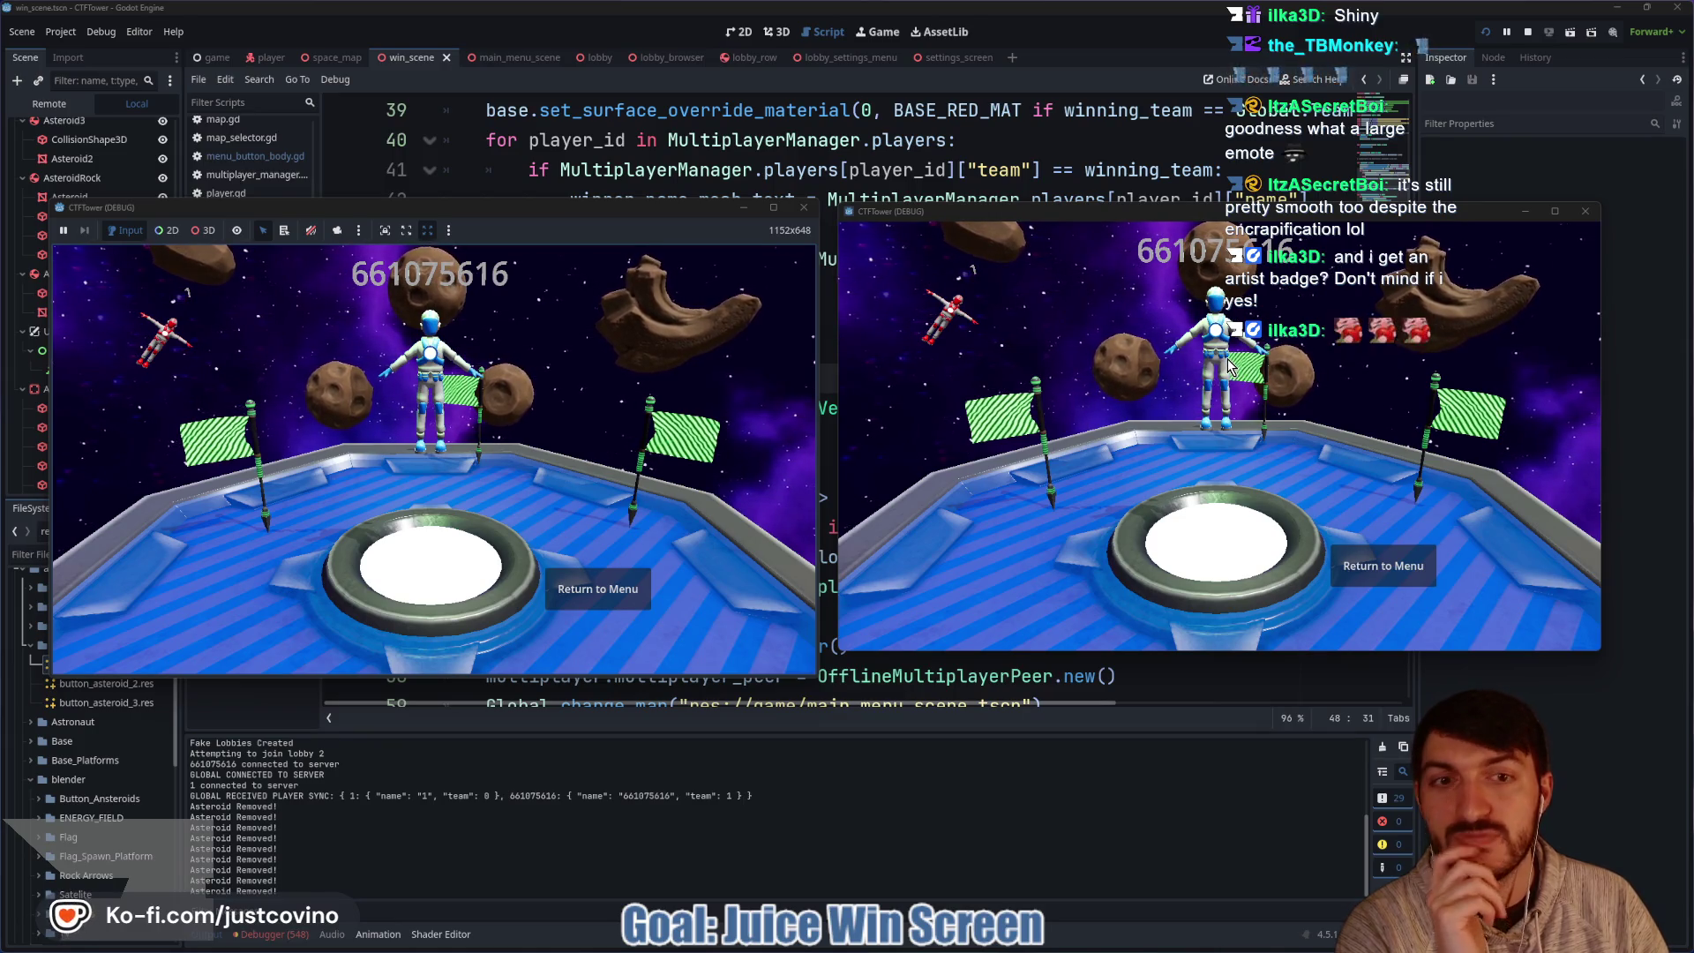
click(1528, 33)
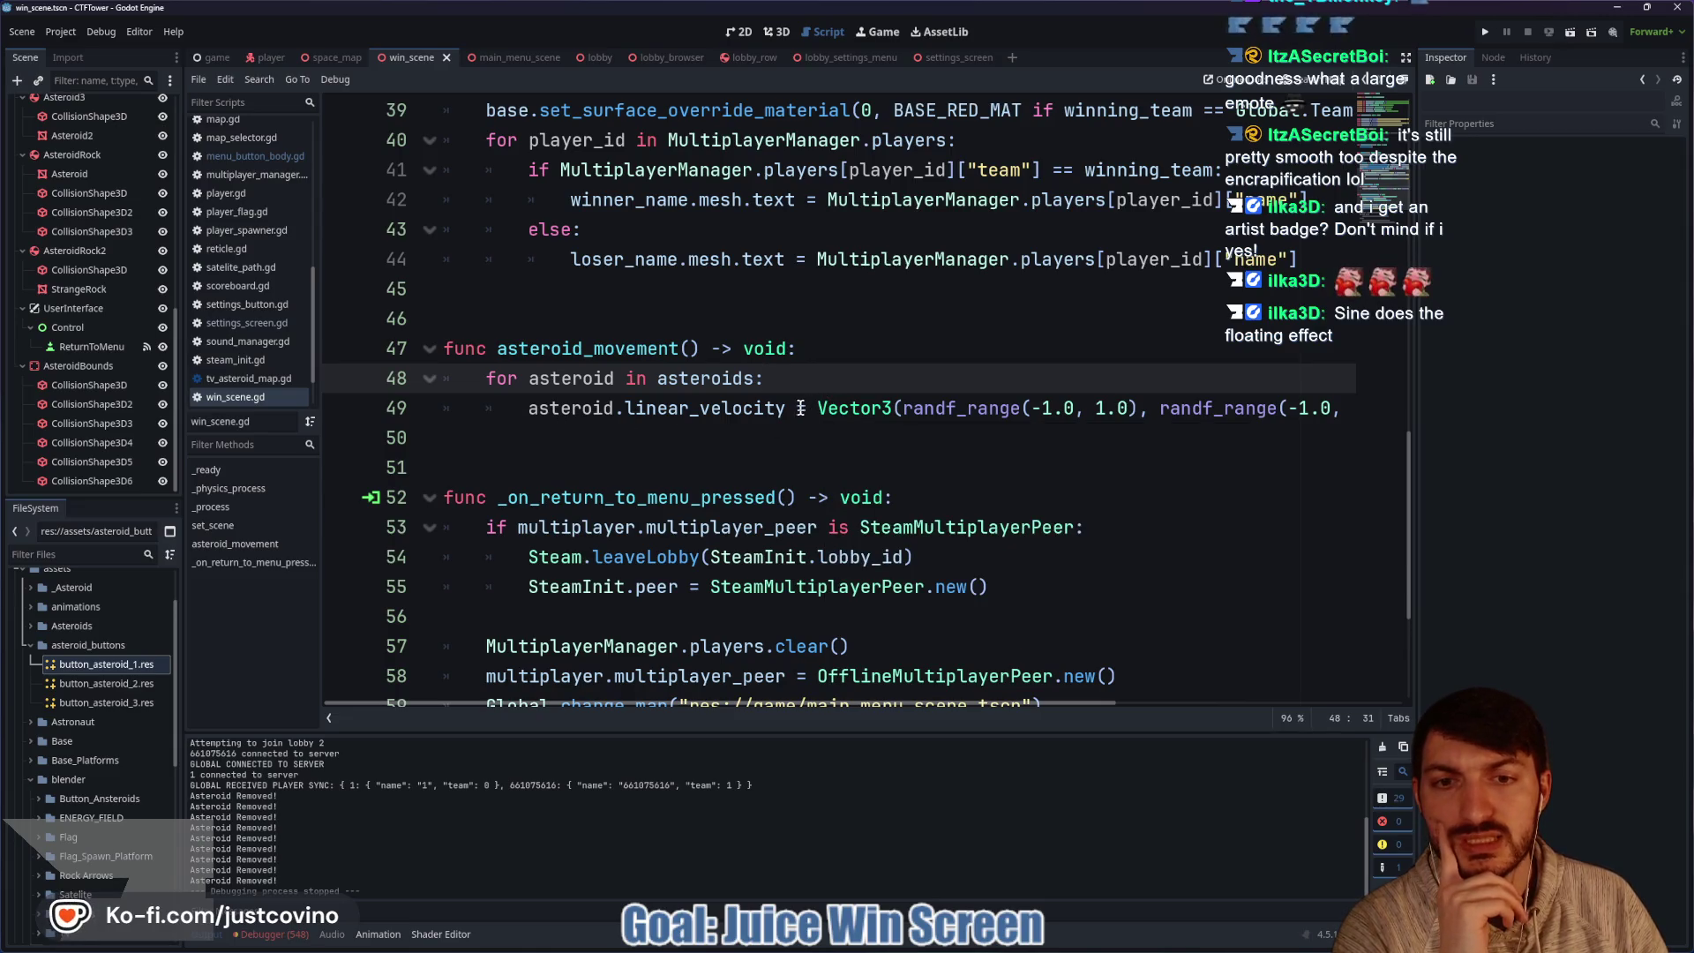
Replace line 49's Vector3 velocity with a sin() call assigned to linear_velocity.y.
drag(817, 408, 1372, 412)
key(BackSpace)
text(sin()
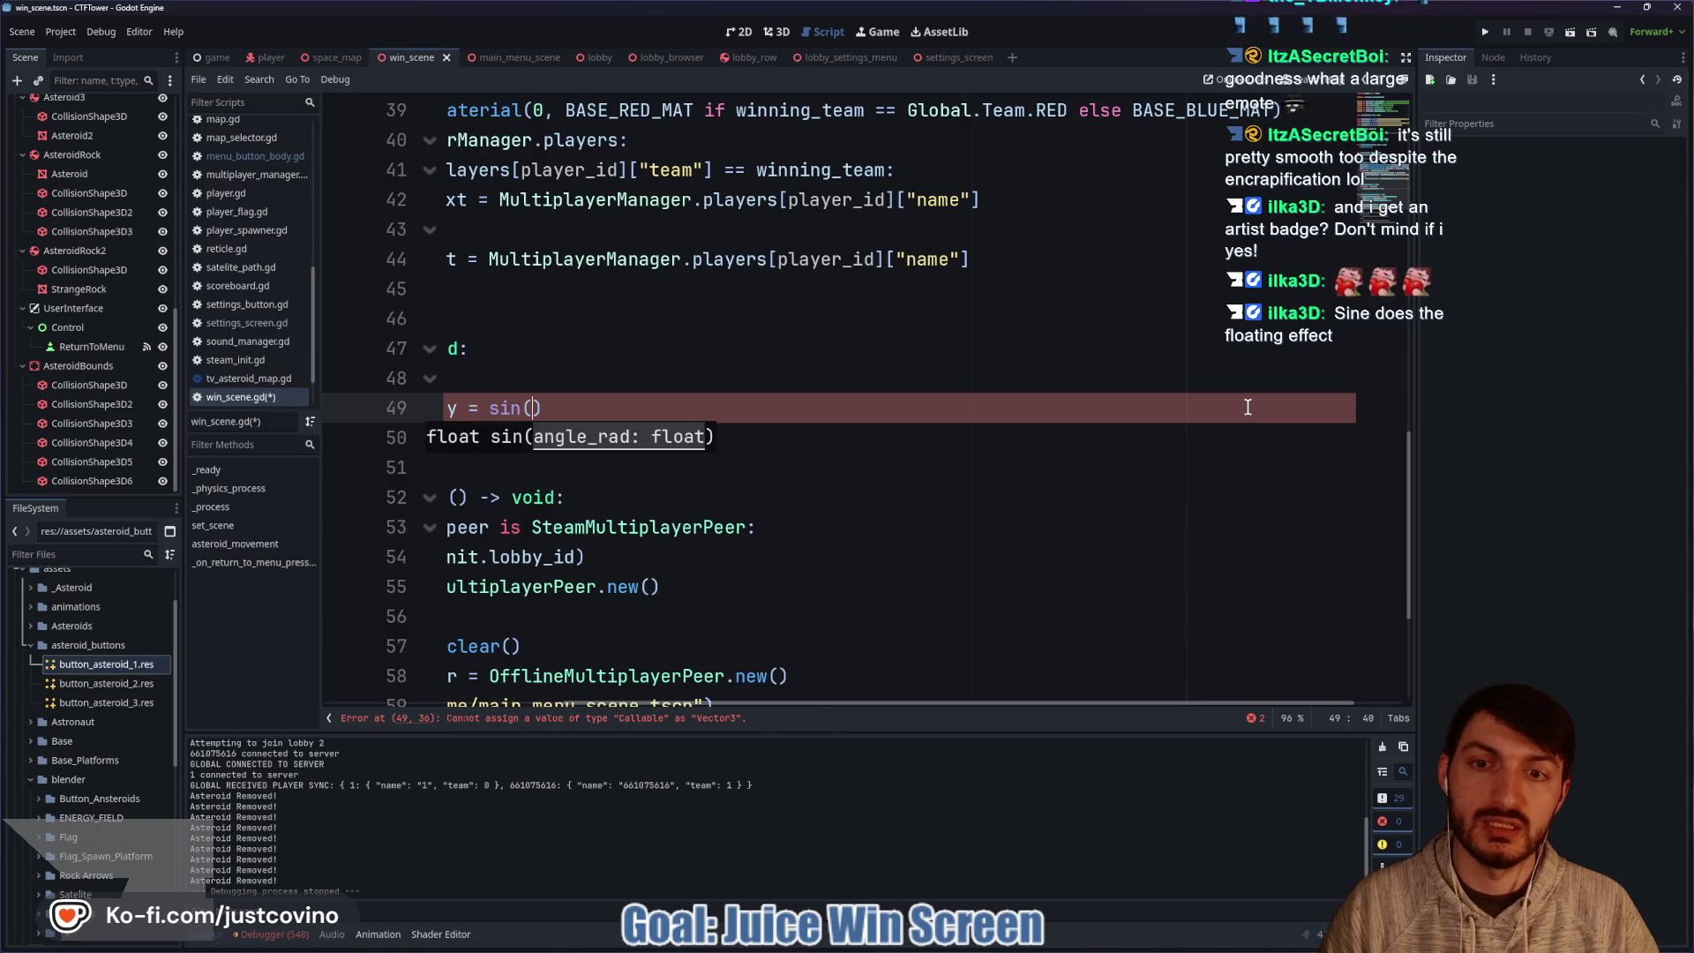
scroll(942, 481, left, 2)
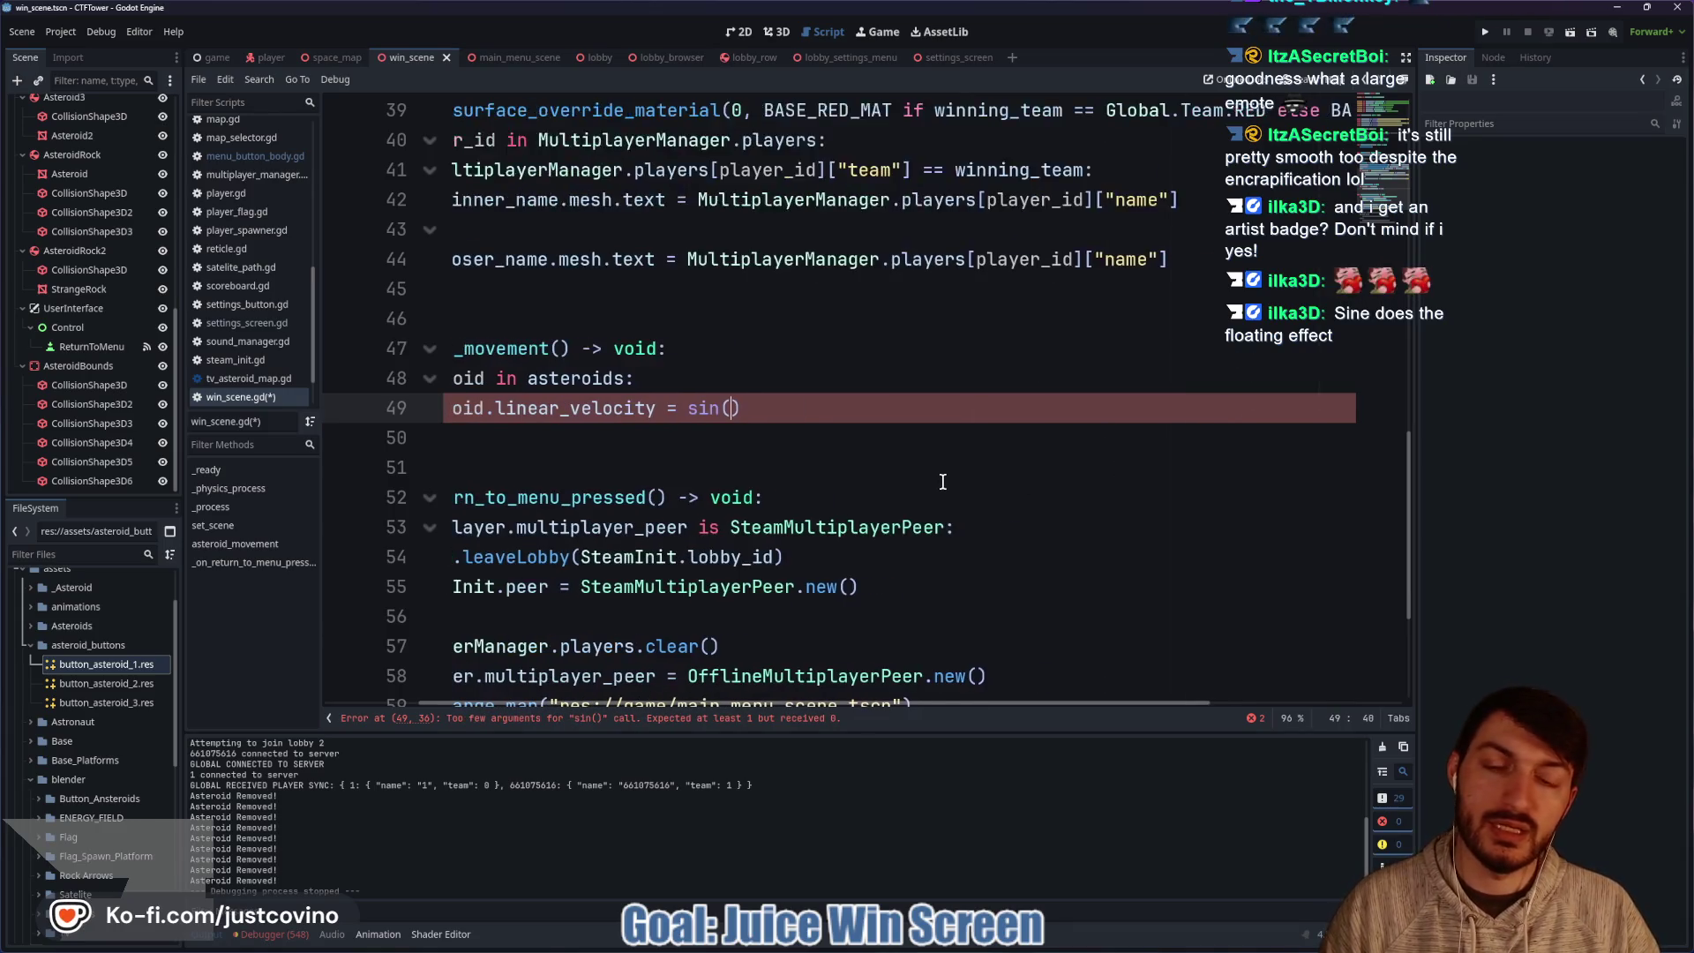
scroll(942, 481, left, 3)
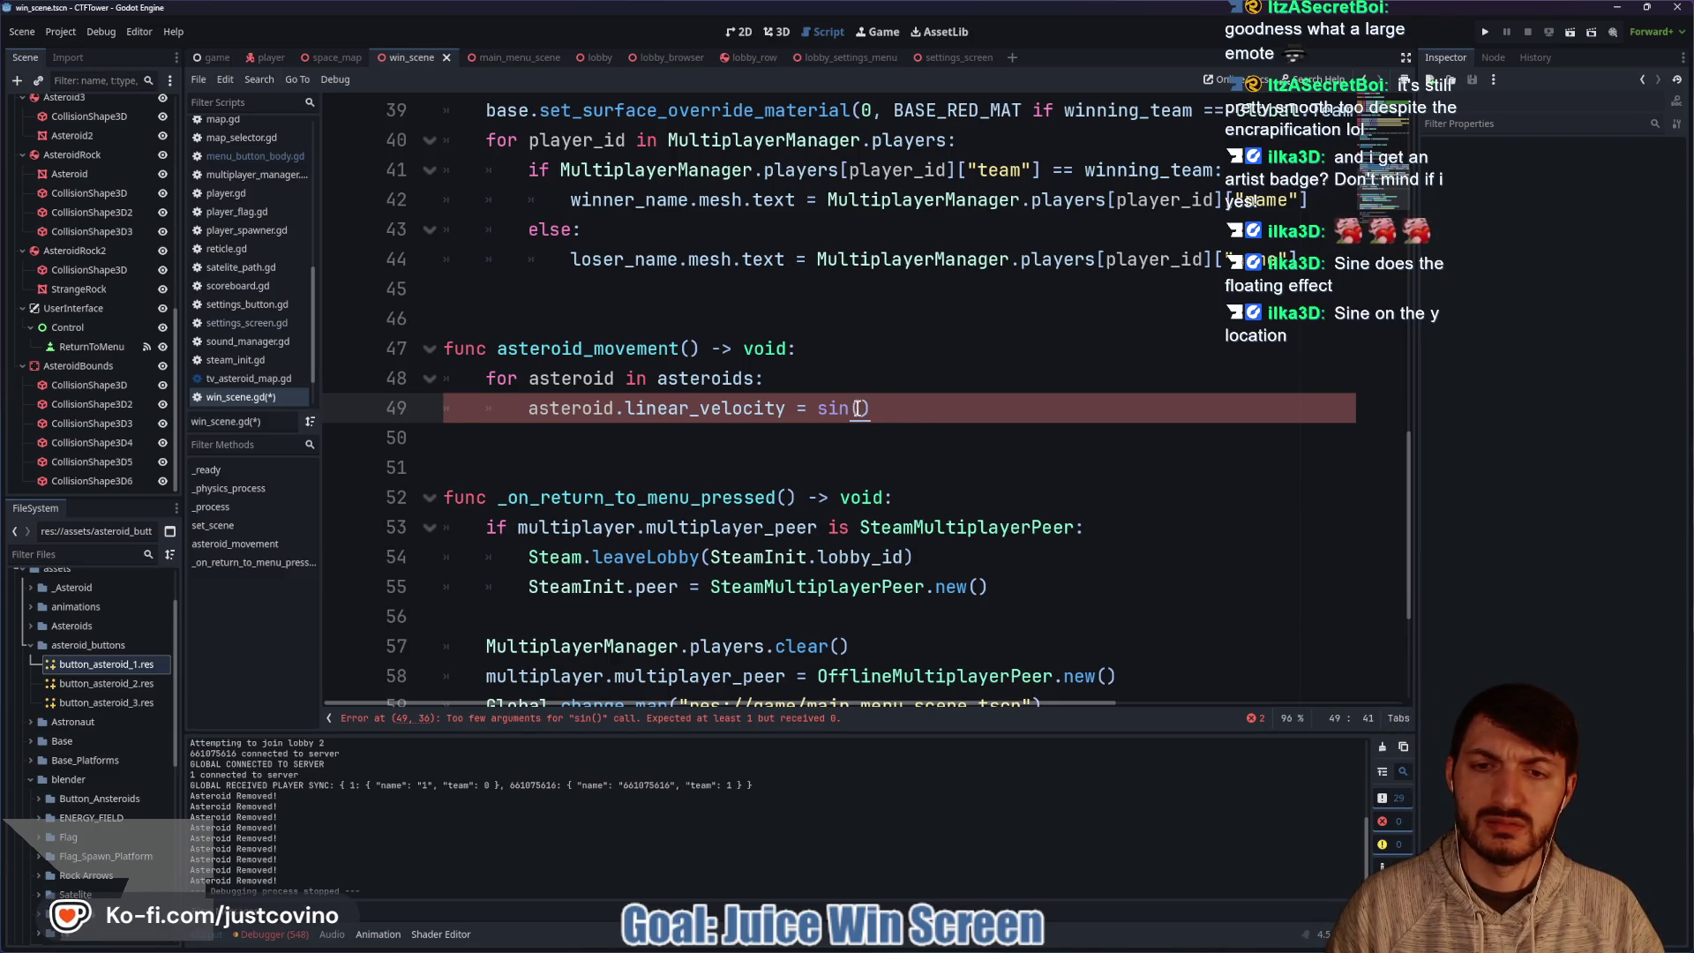
click(782, 411)
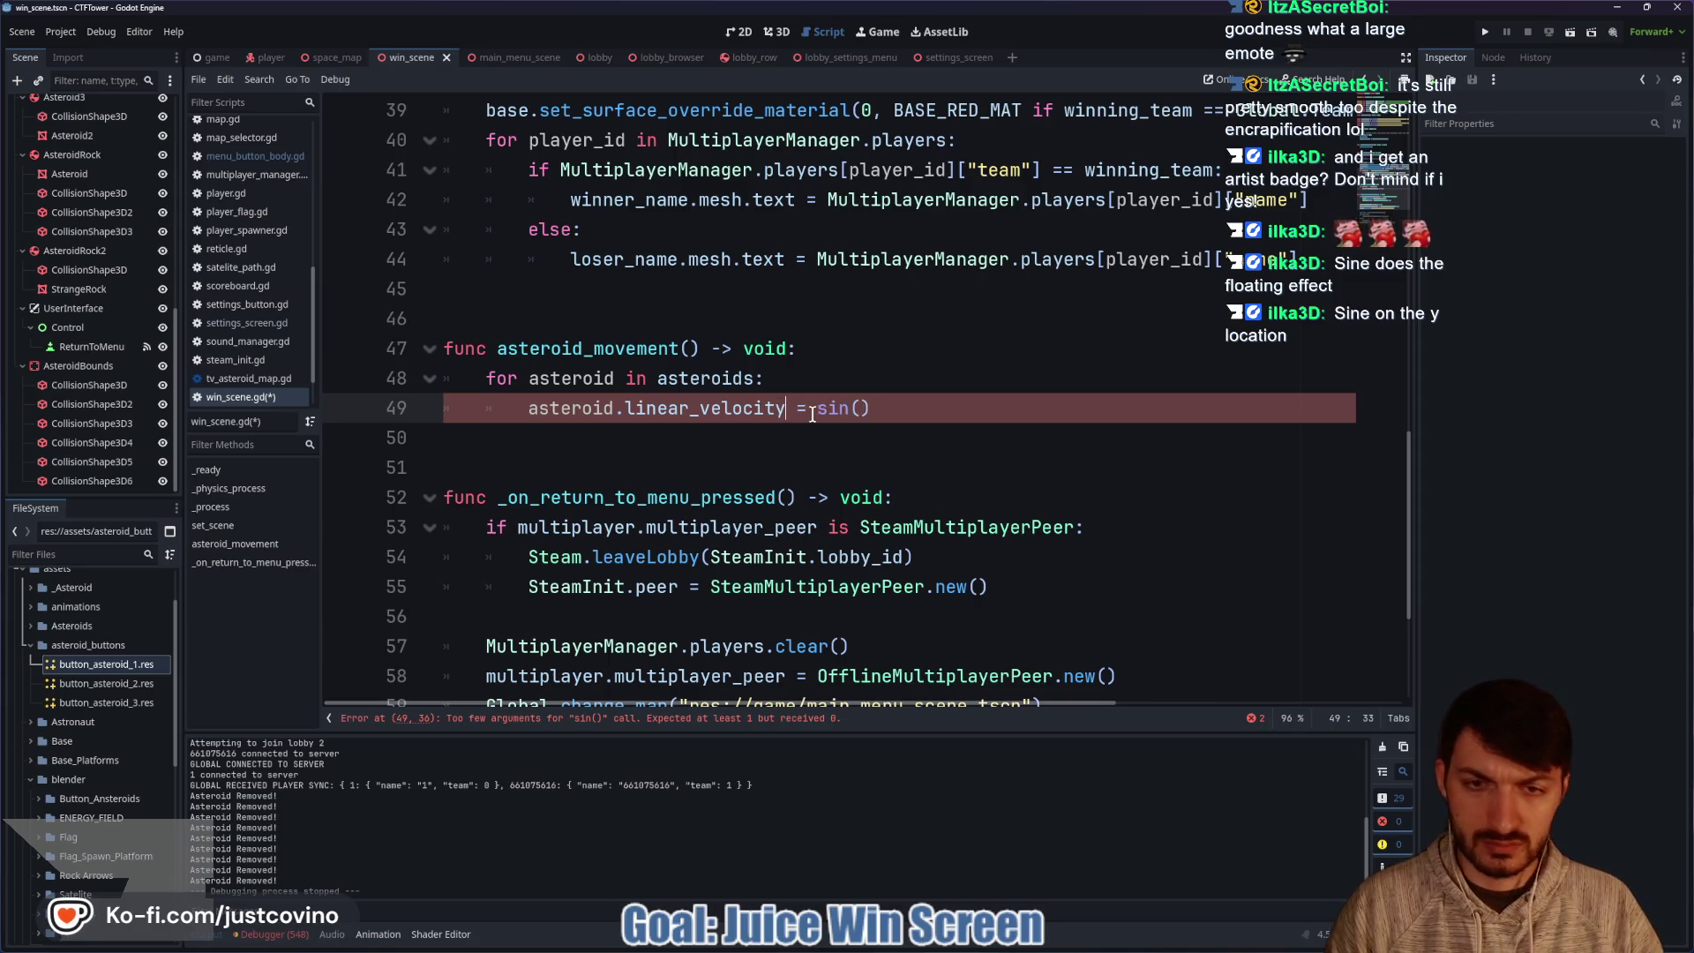
text(.y)
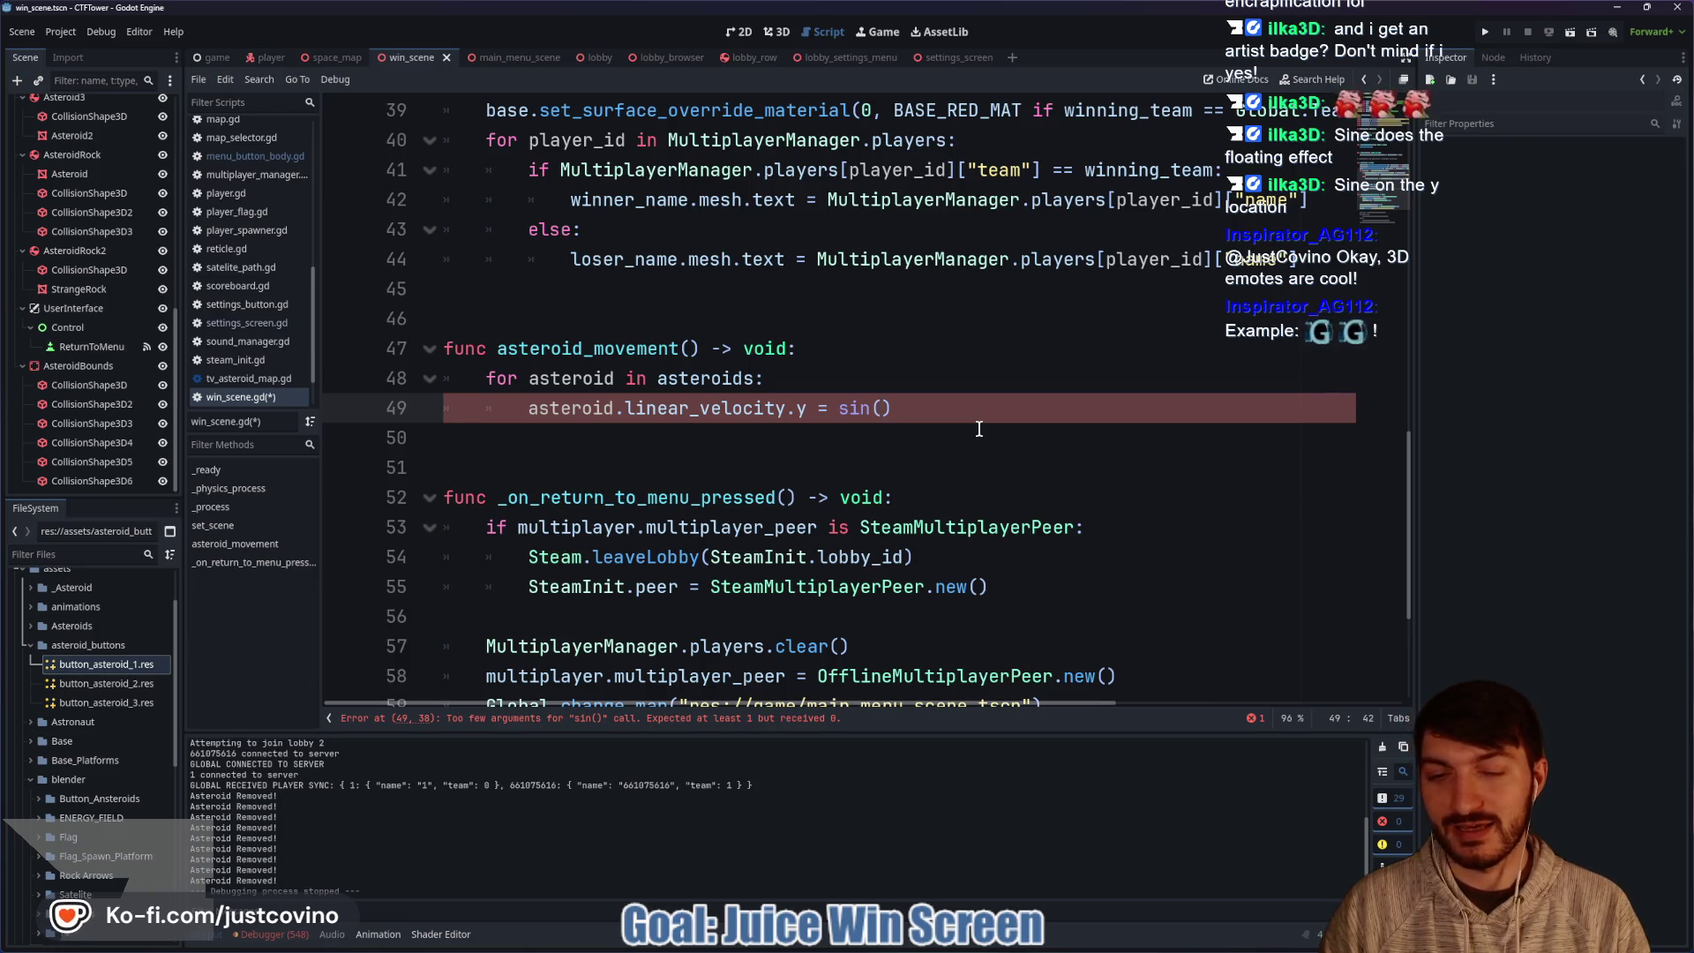
Make the sine argument deg_to_rad(90.0), save win_scene.gd, and launch a test run.
text(rand)
key(Return)
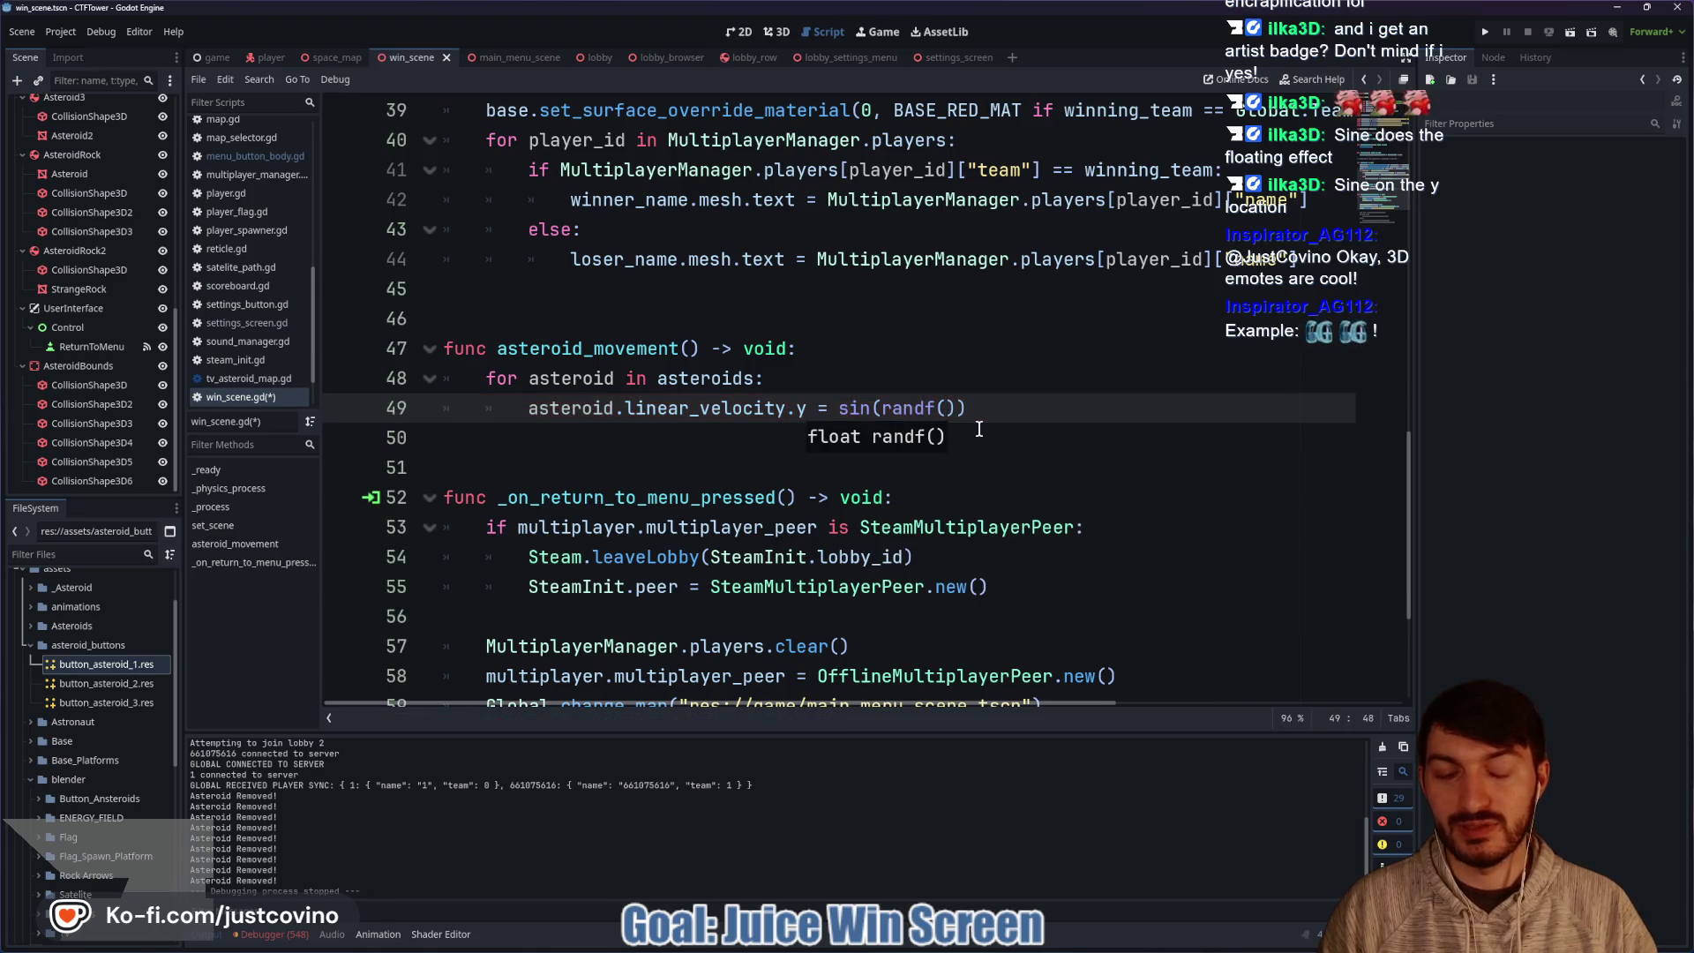
drag(959, 408, 879, 409)
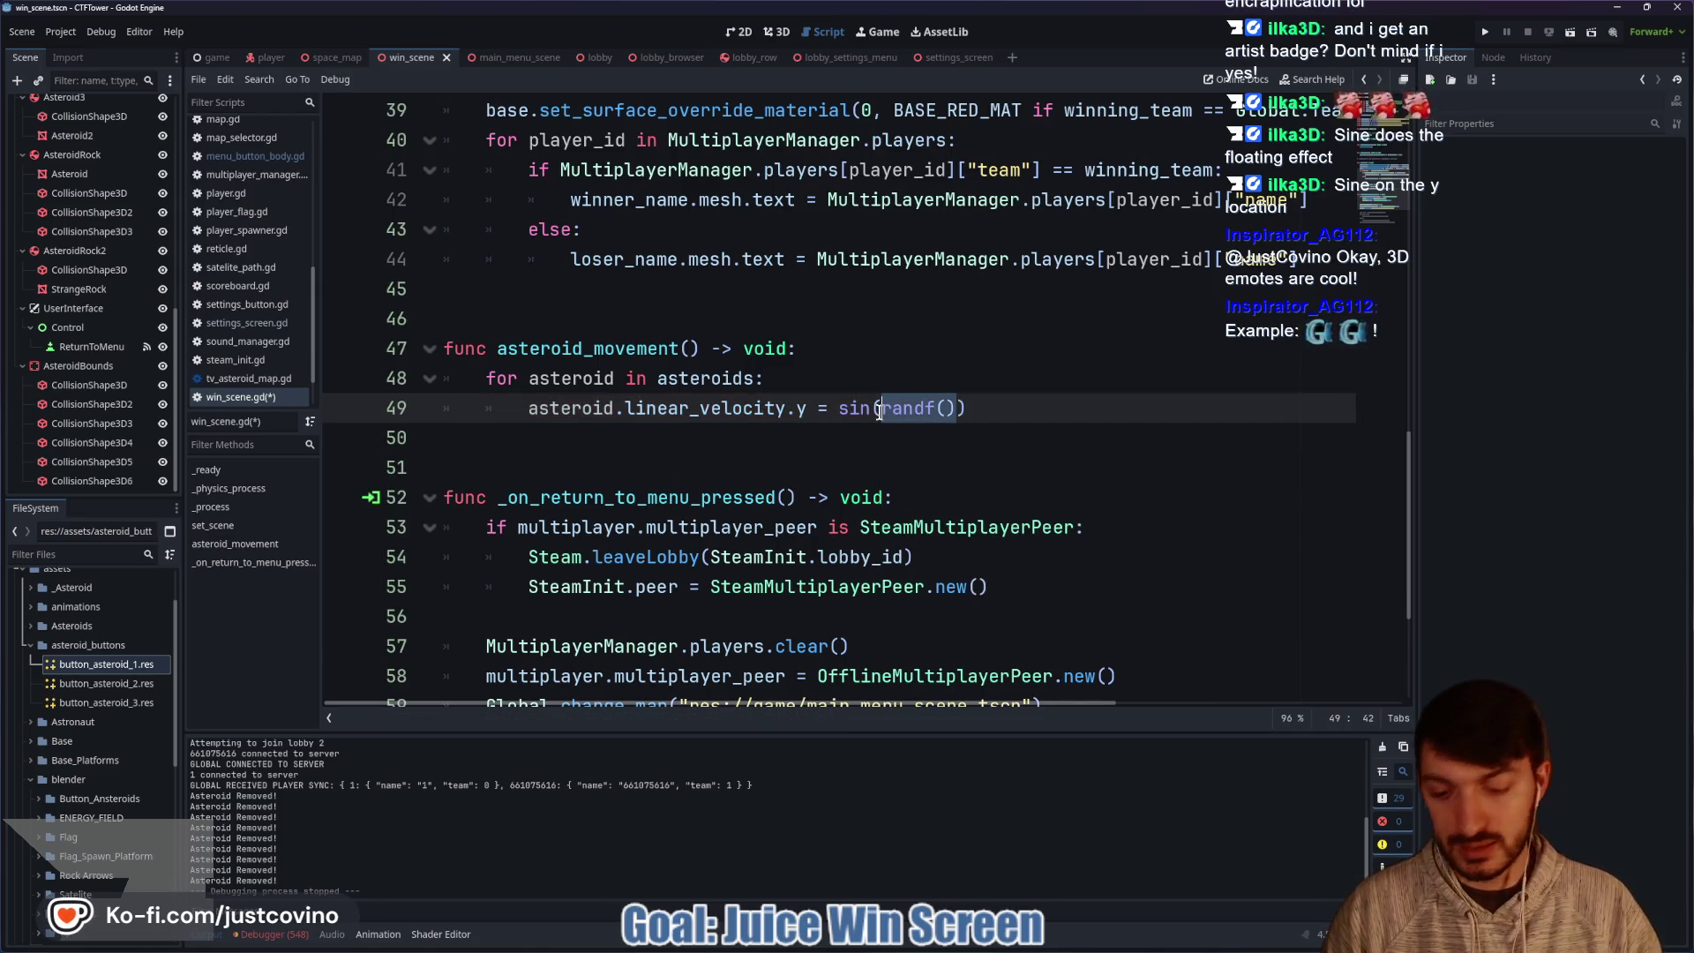
text(deg_to)
key(Return)
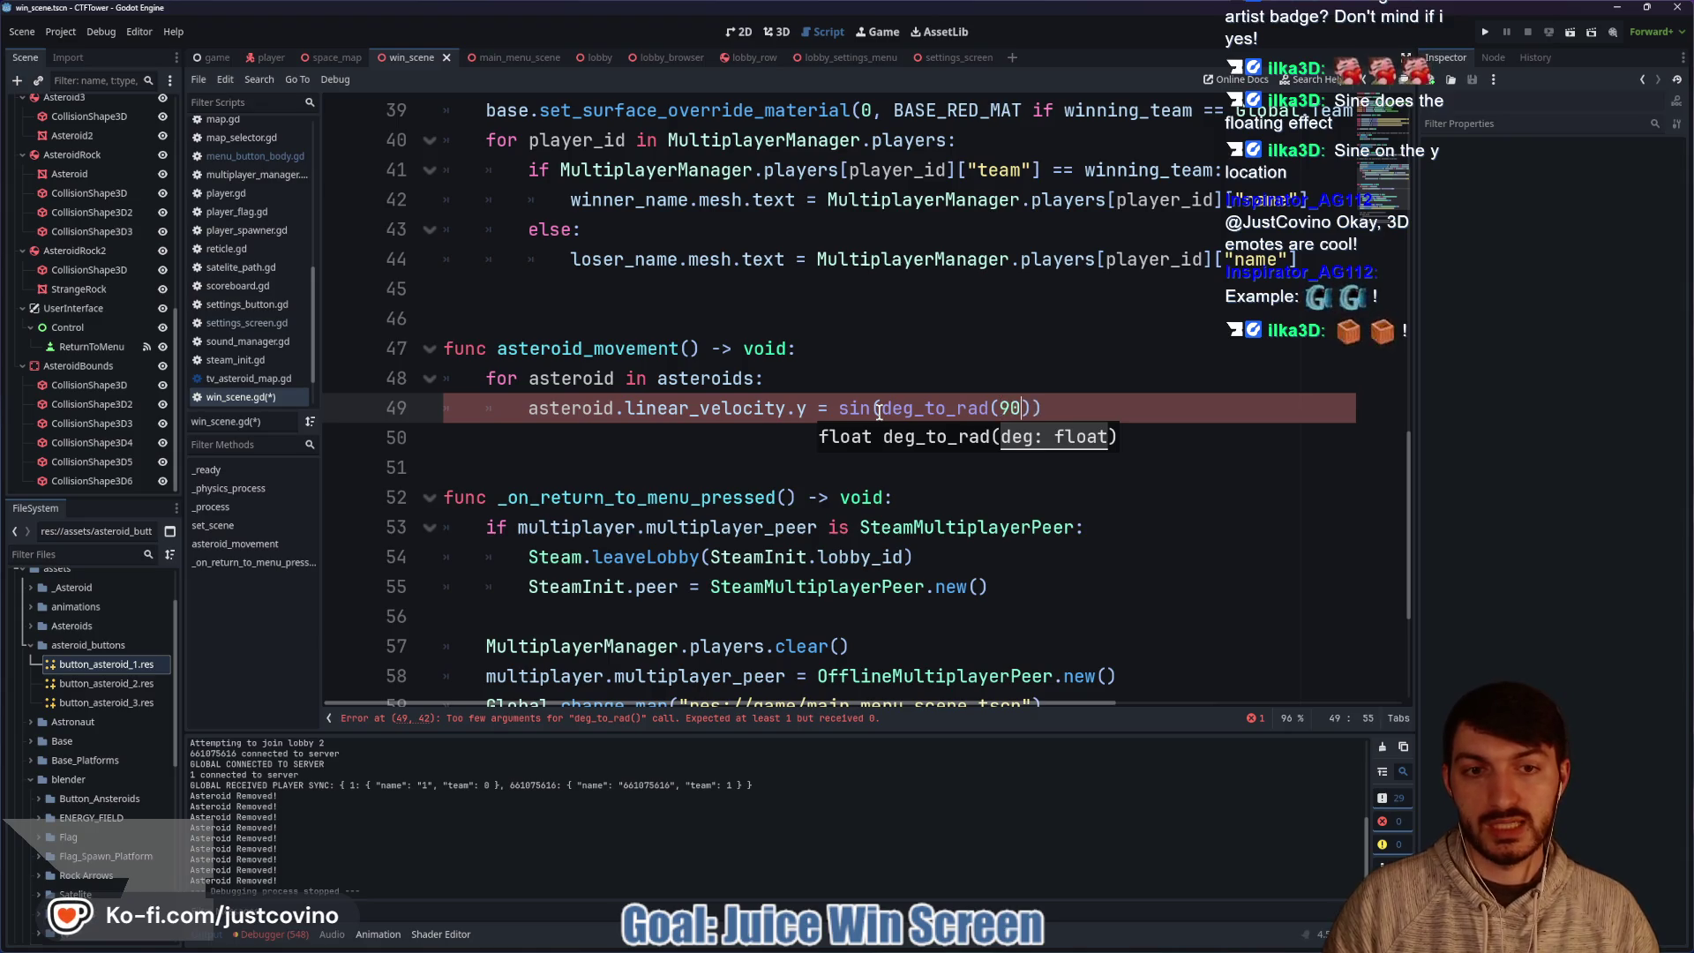
key(End)
key(ctrl+s)
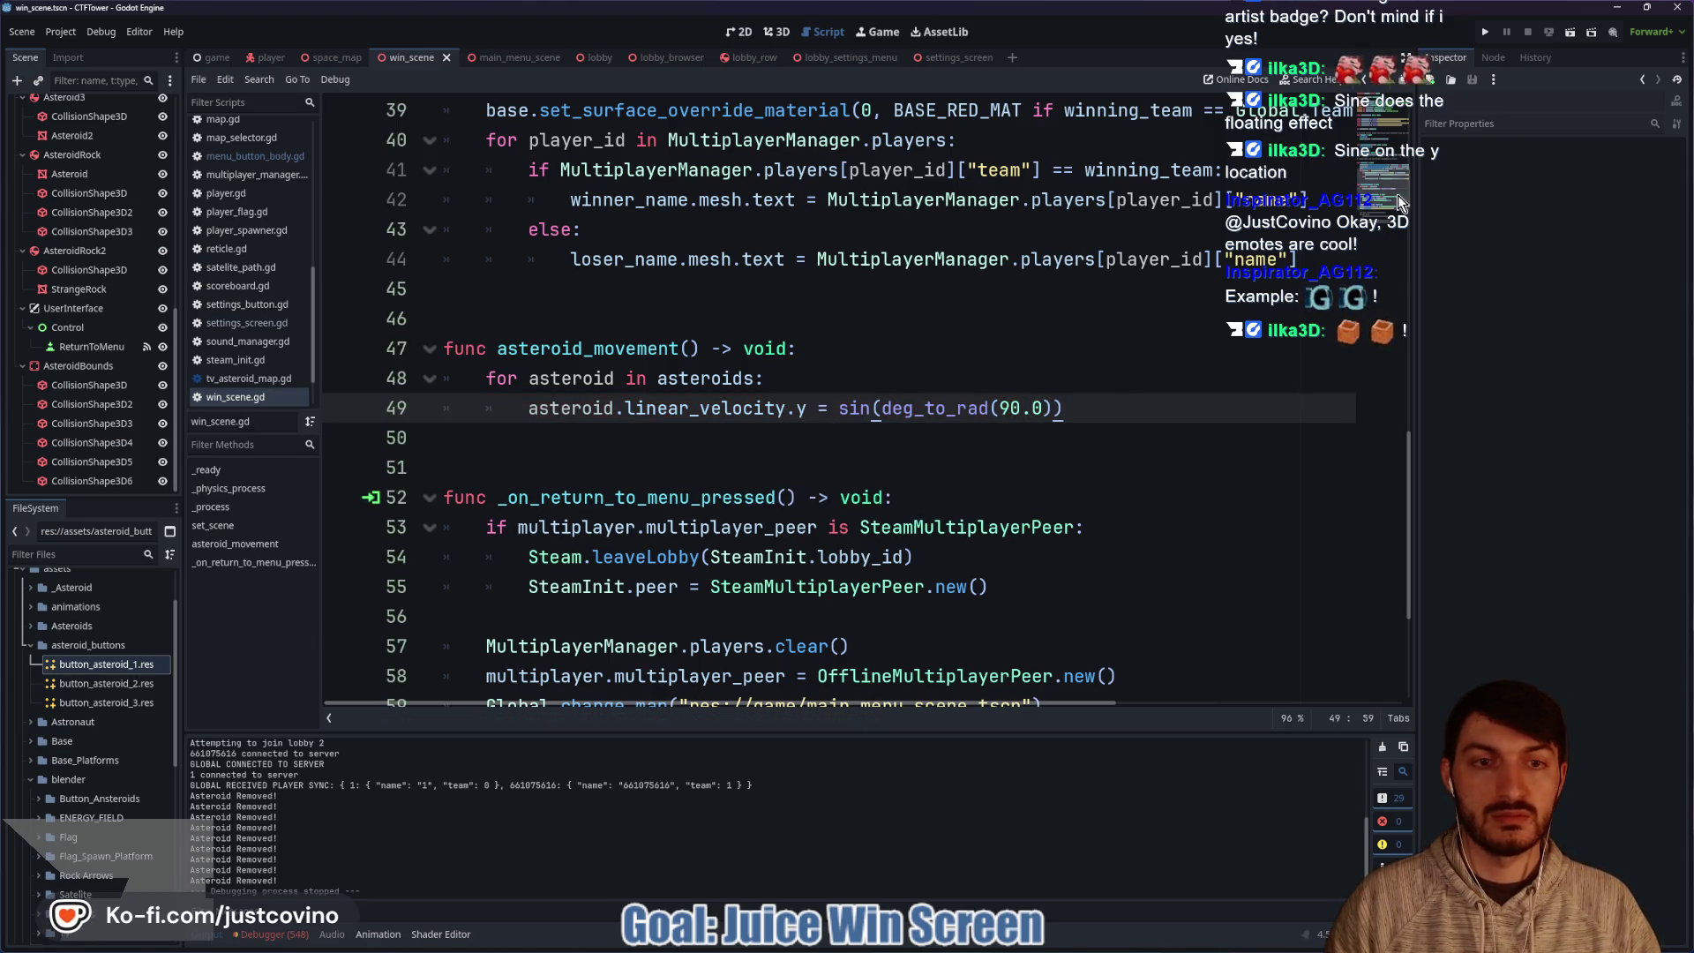
click(1485, 35)
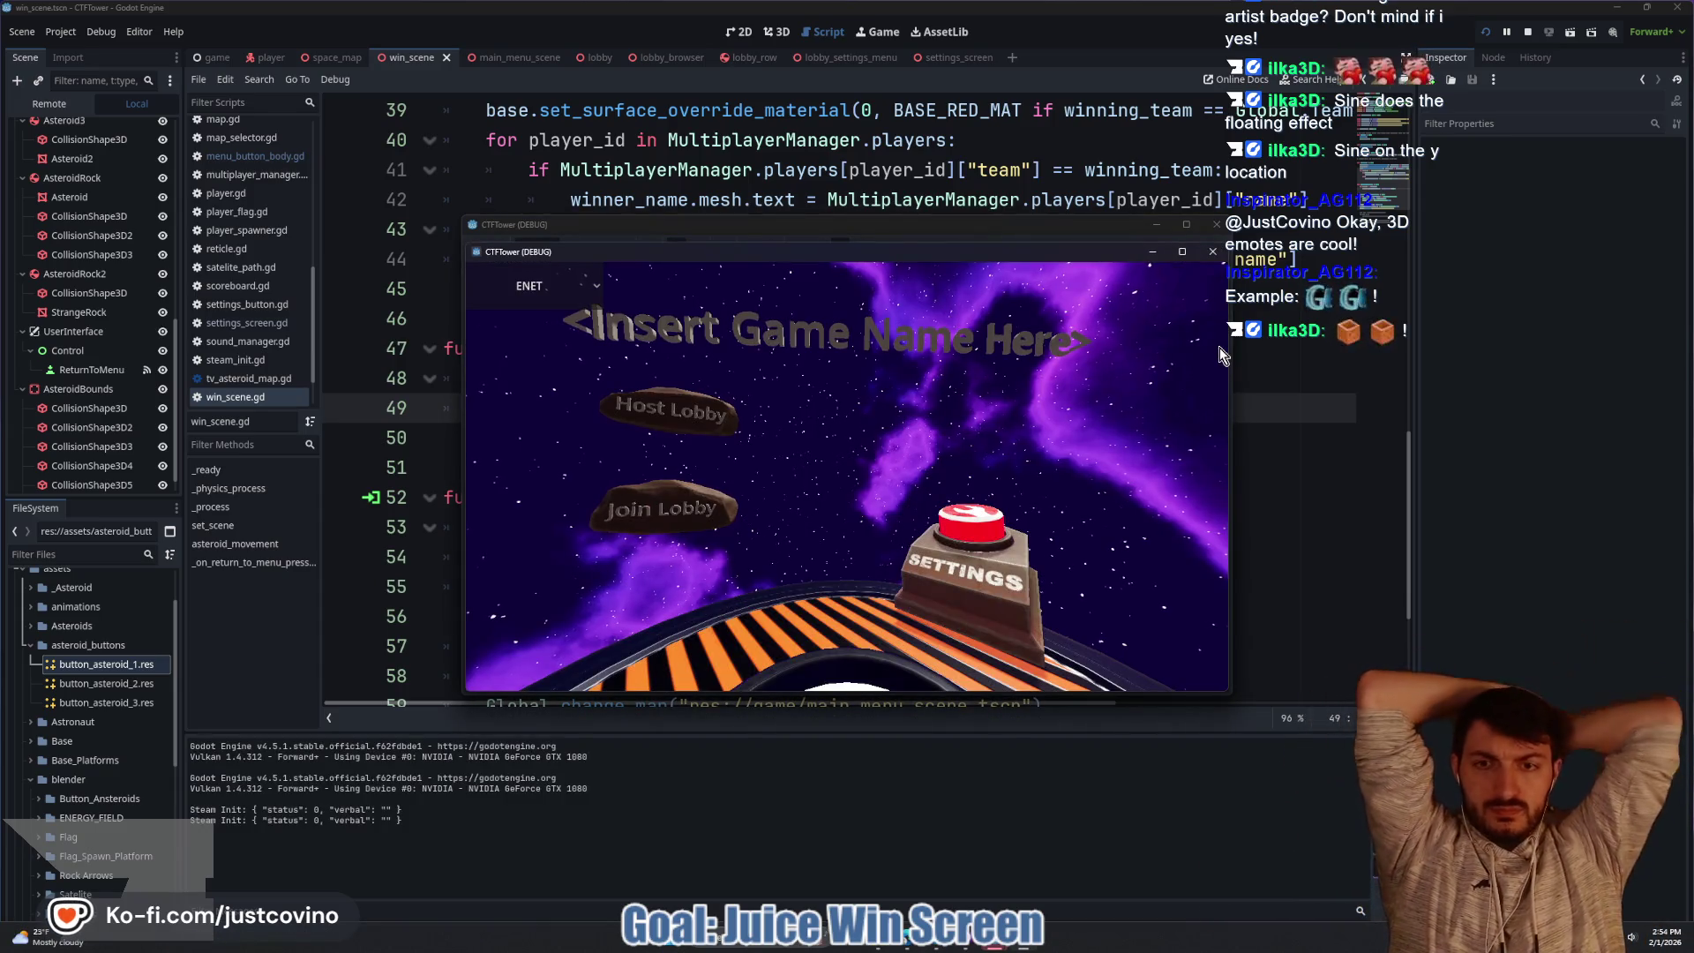
Arrange both game windows, host a lobby in one and join Fake Lobby 79 from the other.
drag(949, 228, 568, 222)
drag(940, 261, 1335, 248)
click(1067, 404)
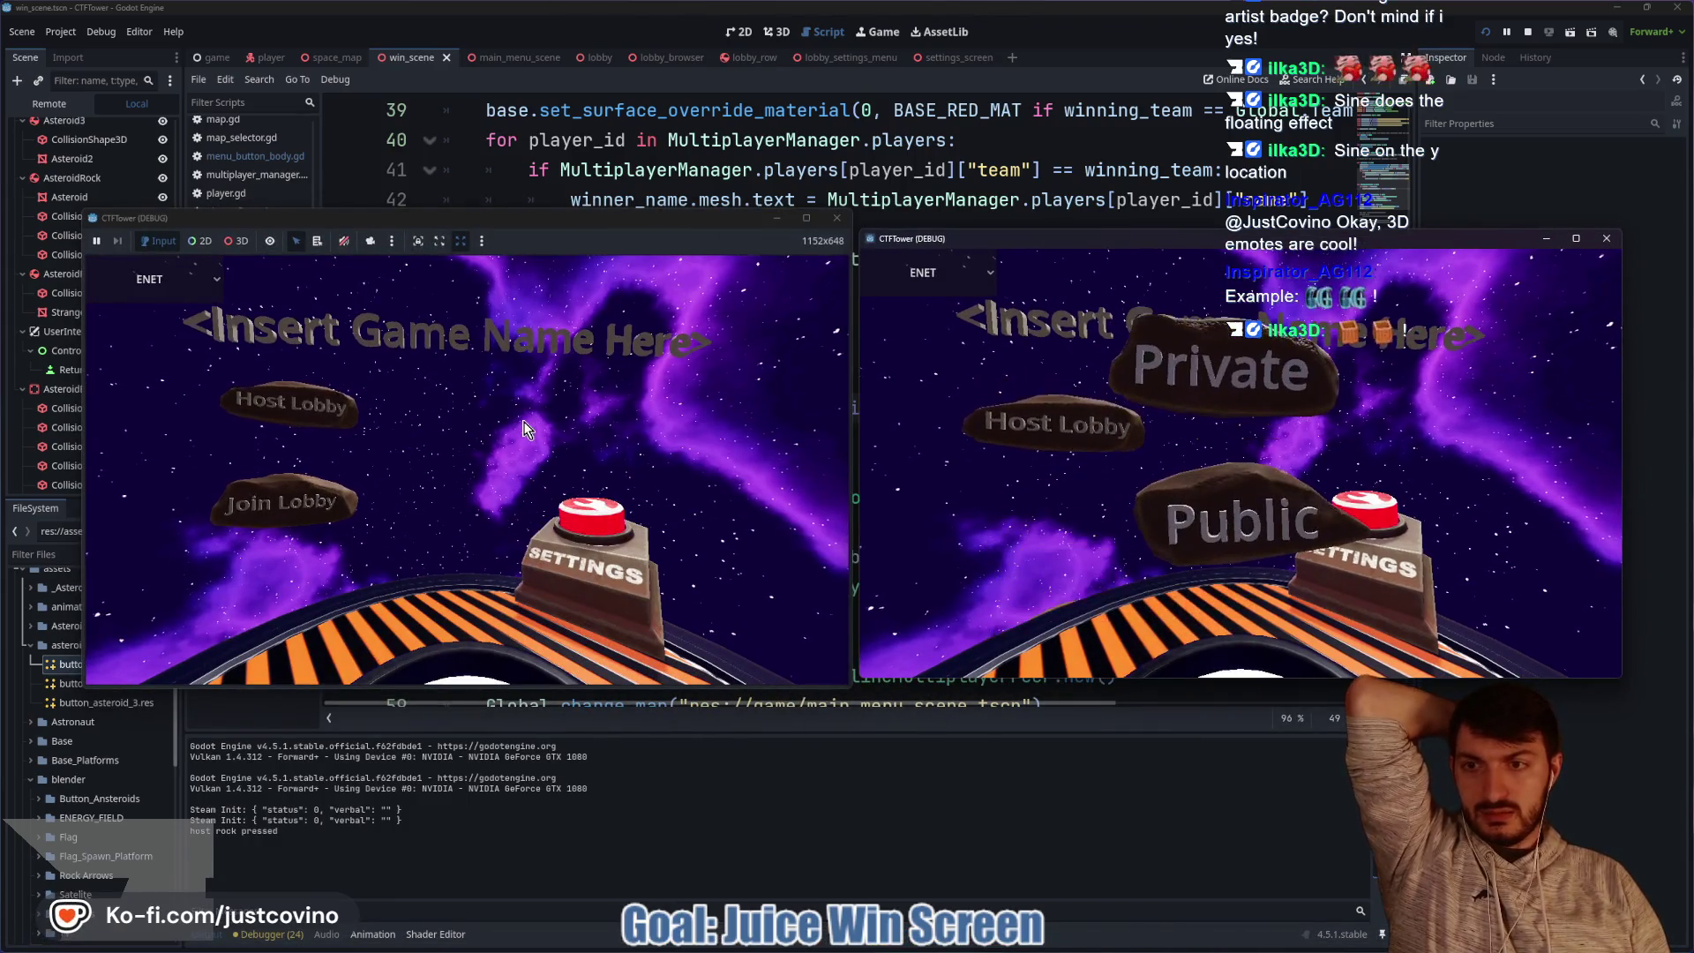
click(1187, 528)
click(313, 516)
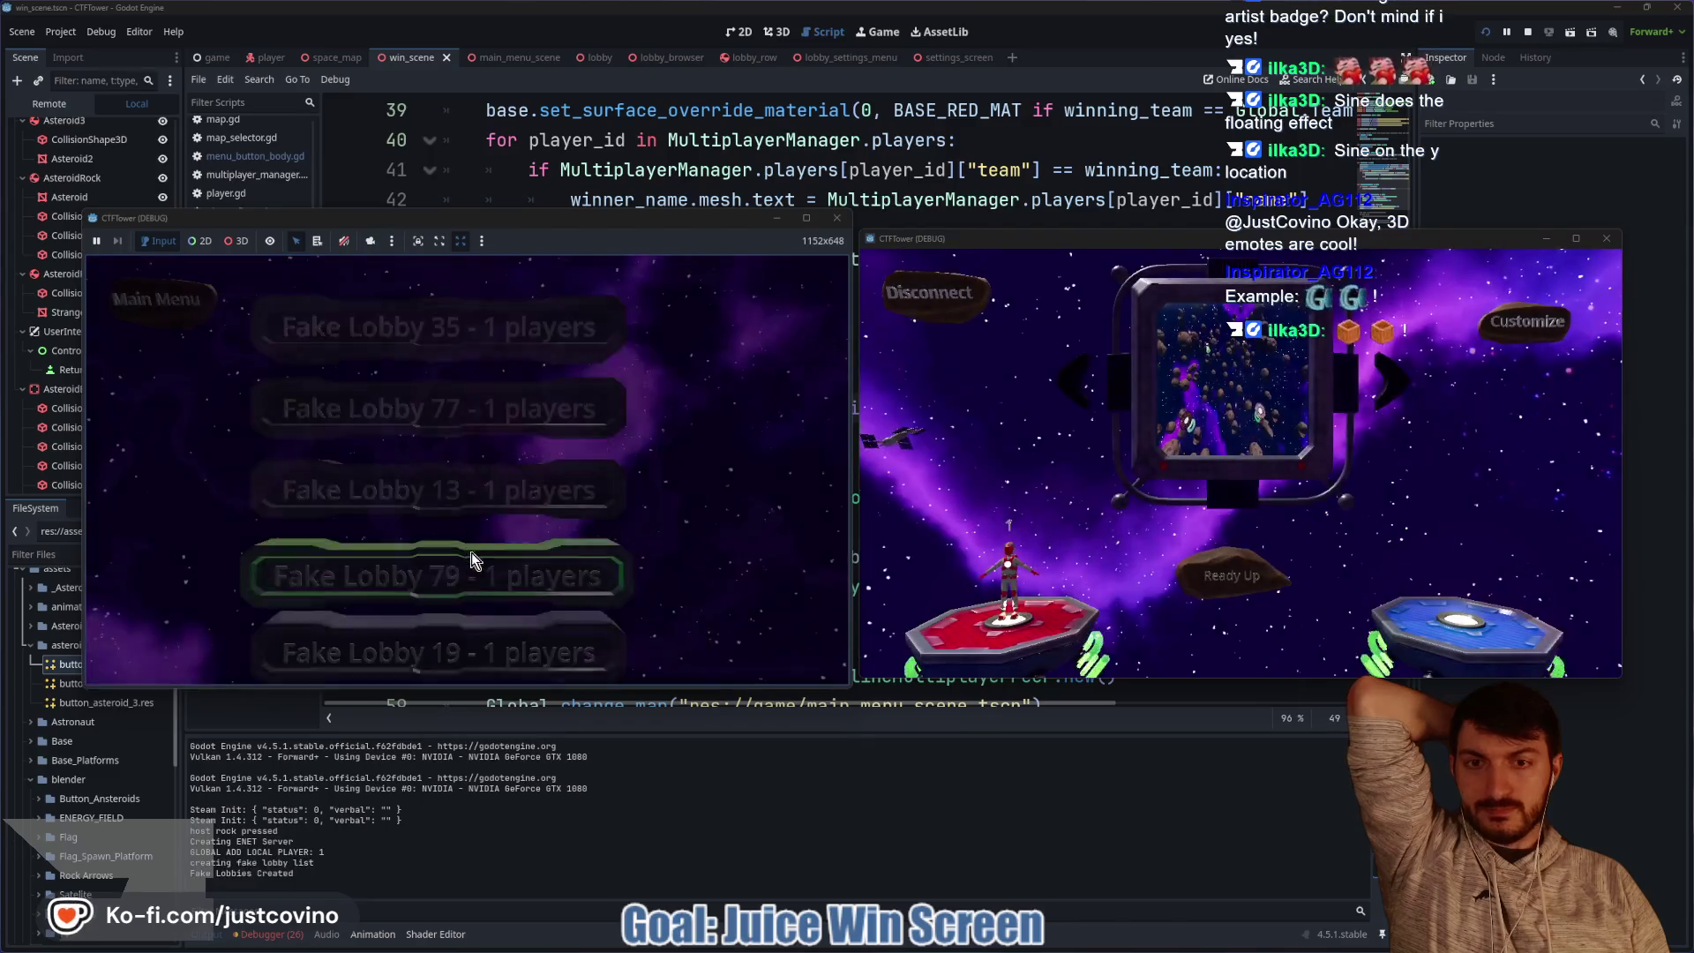
click(481, 571)
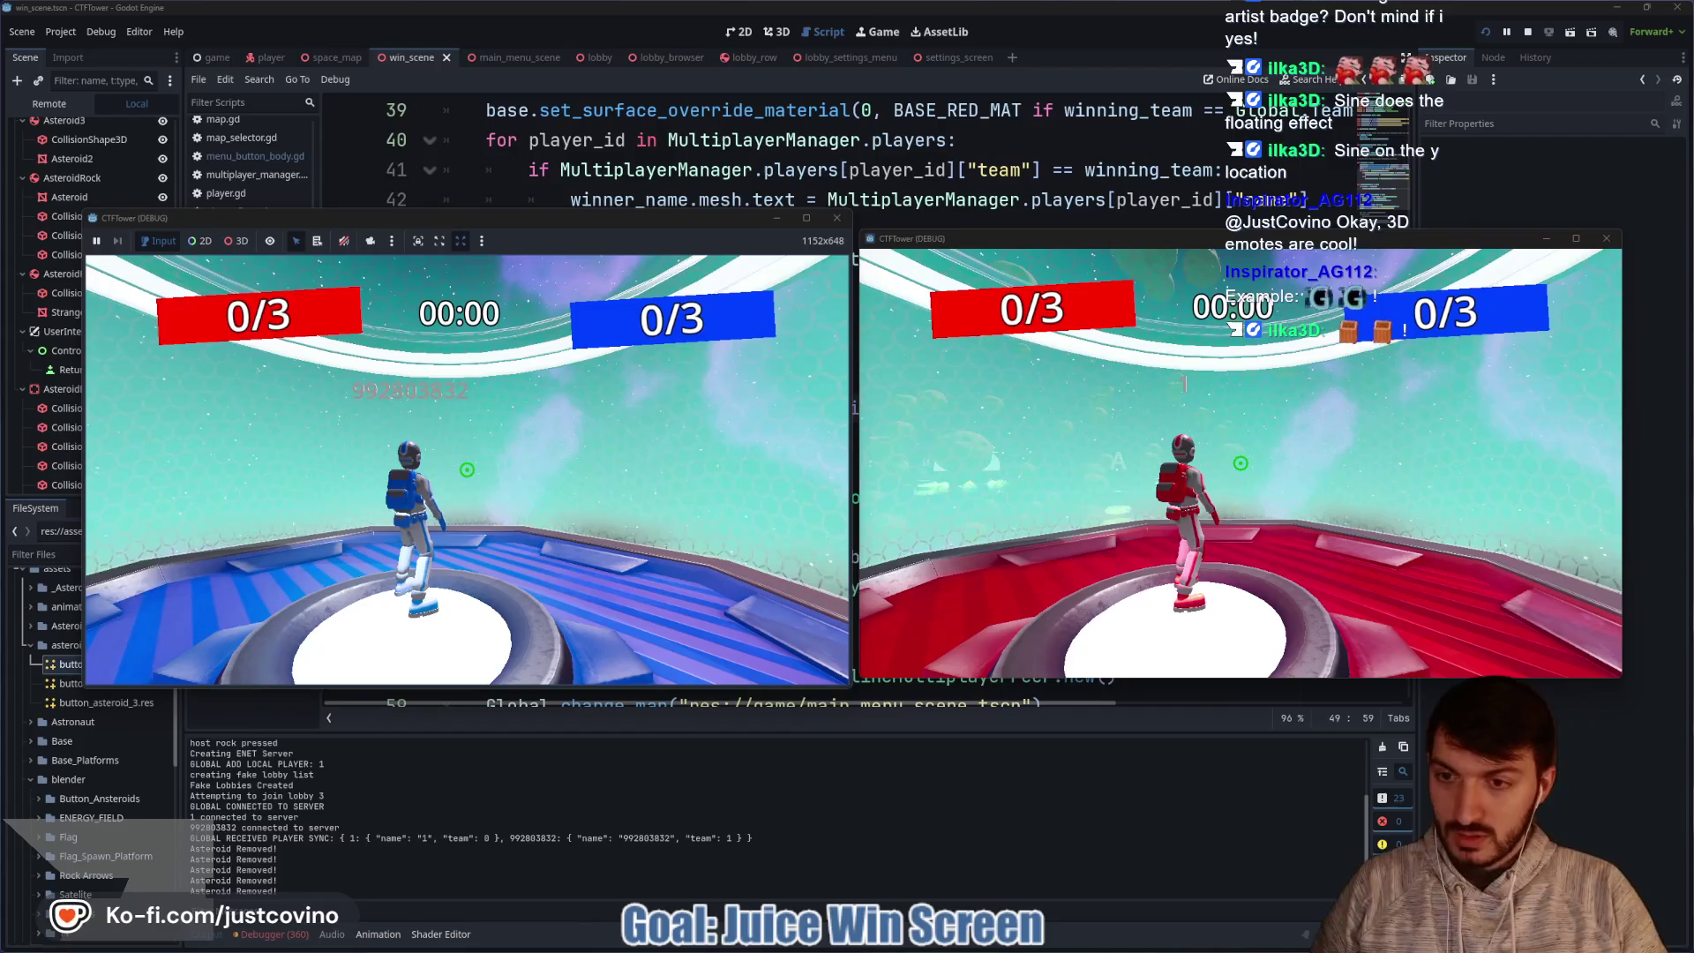
Enter 'score 0' in the dev console so red wins, then stop the game.
key(grave)
text(score 0)
key(Return)
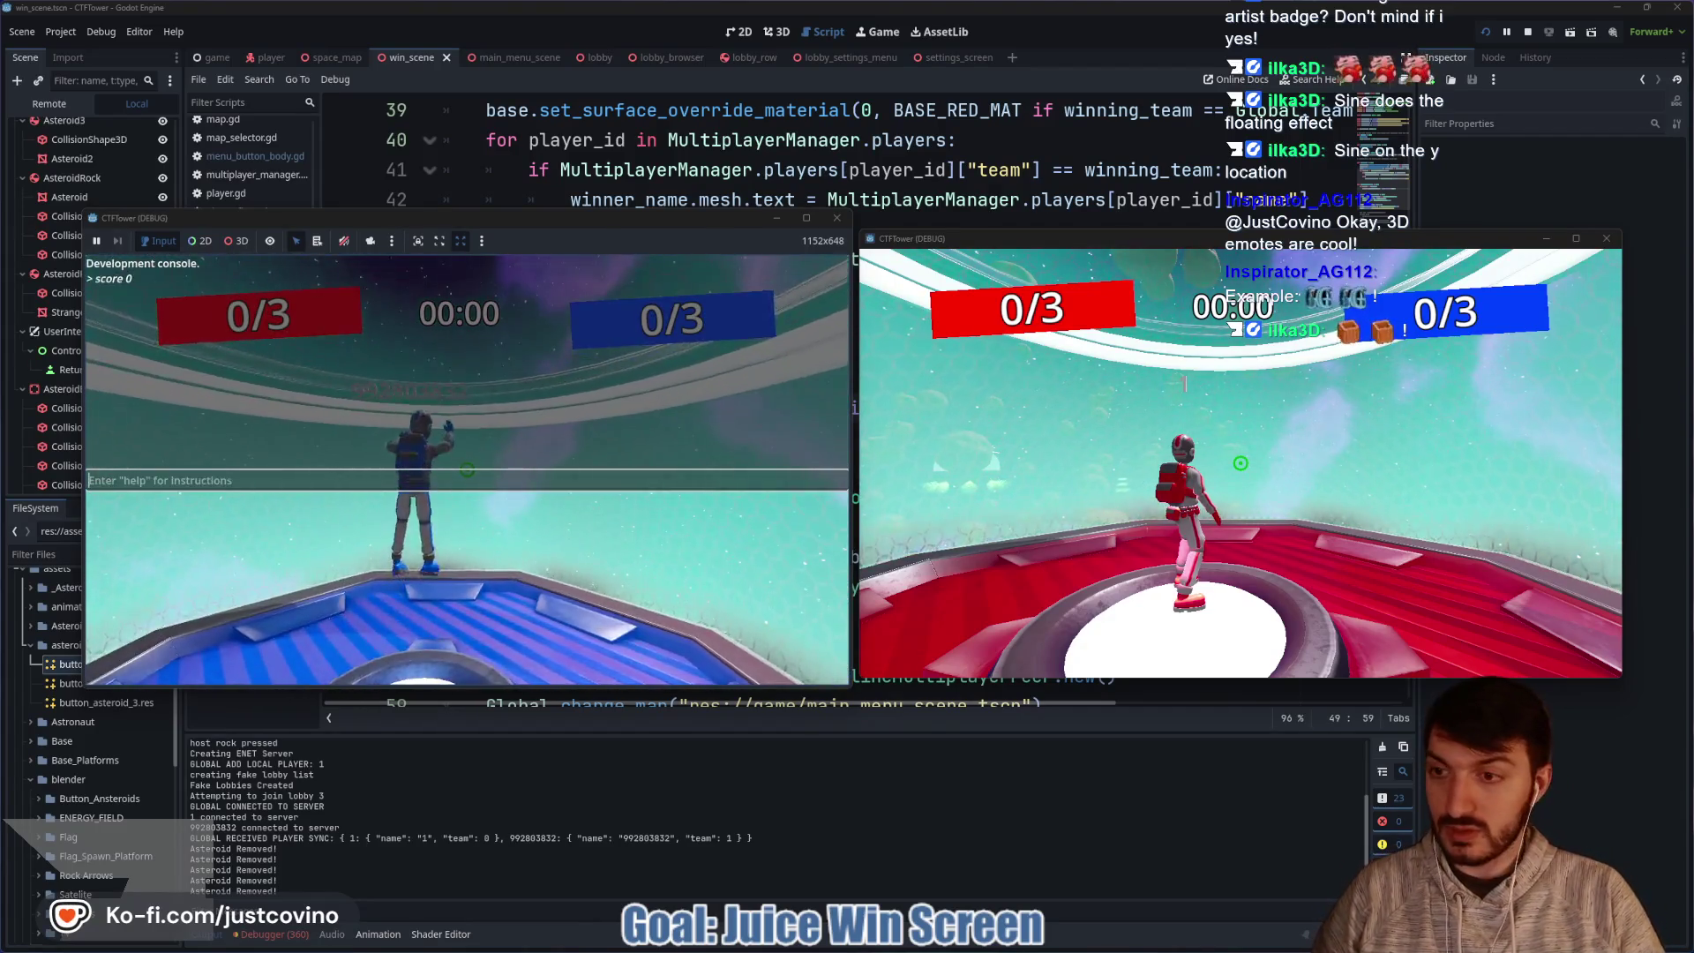
key(Return)
key(Return)
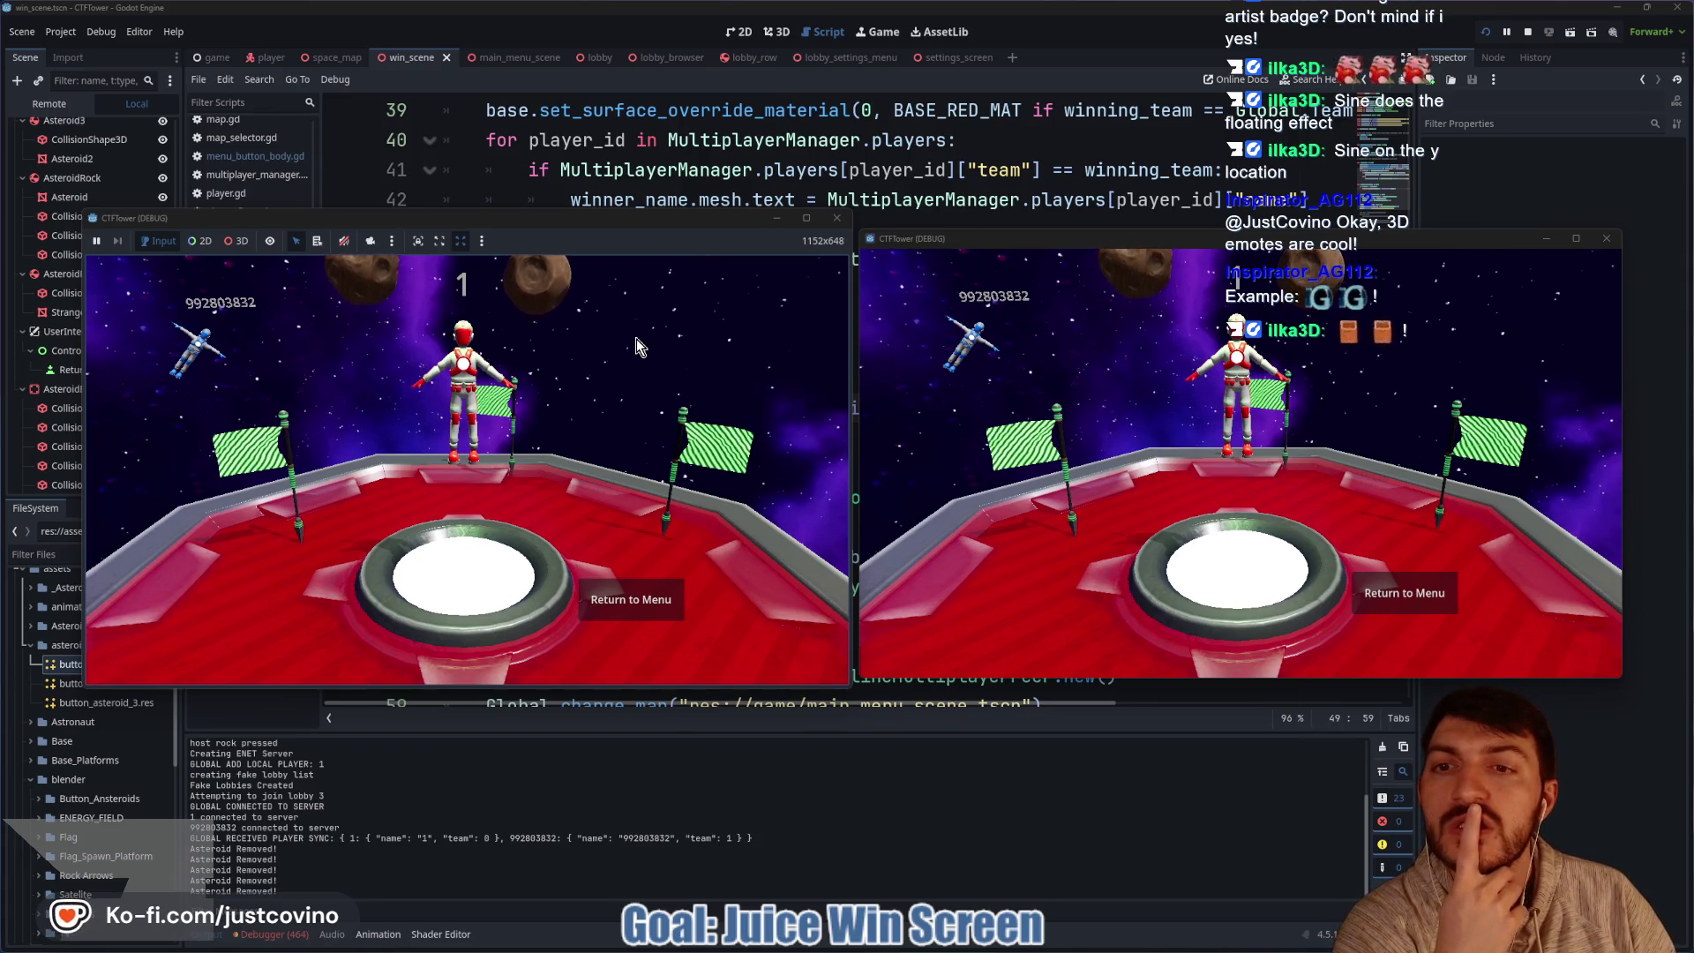
click(1529, 32)
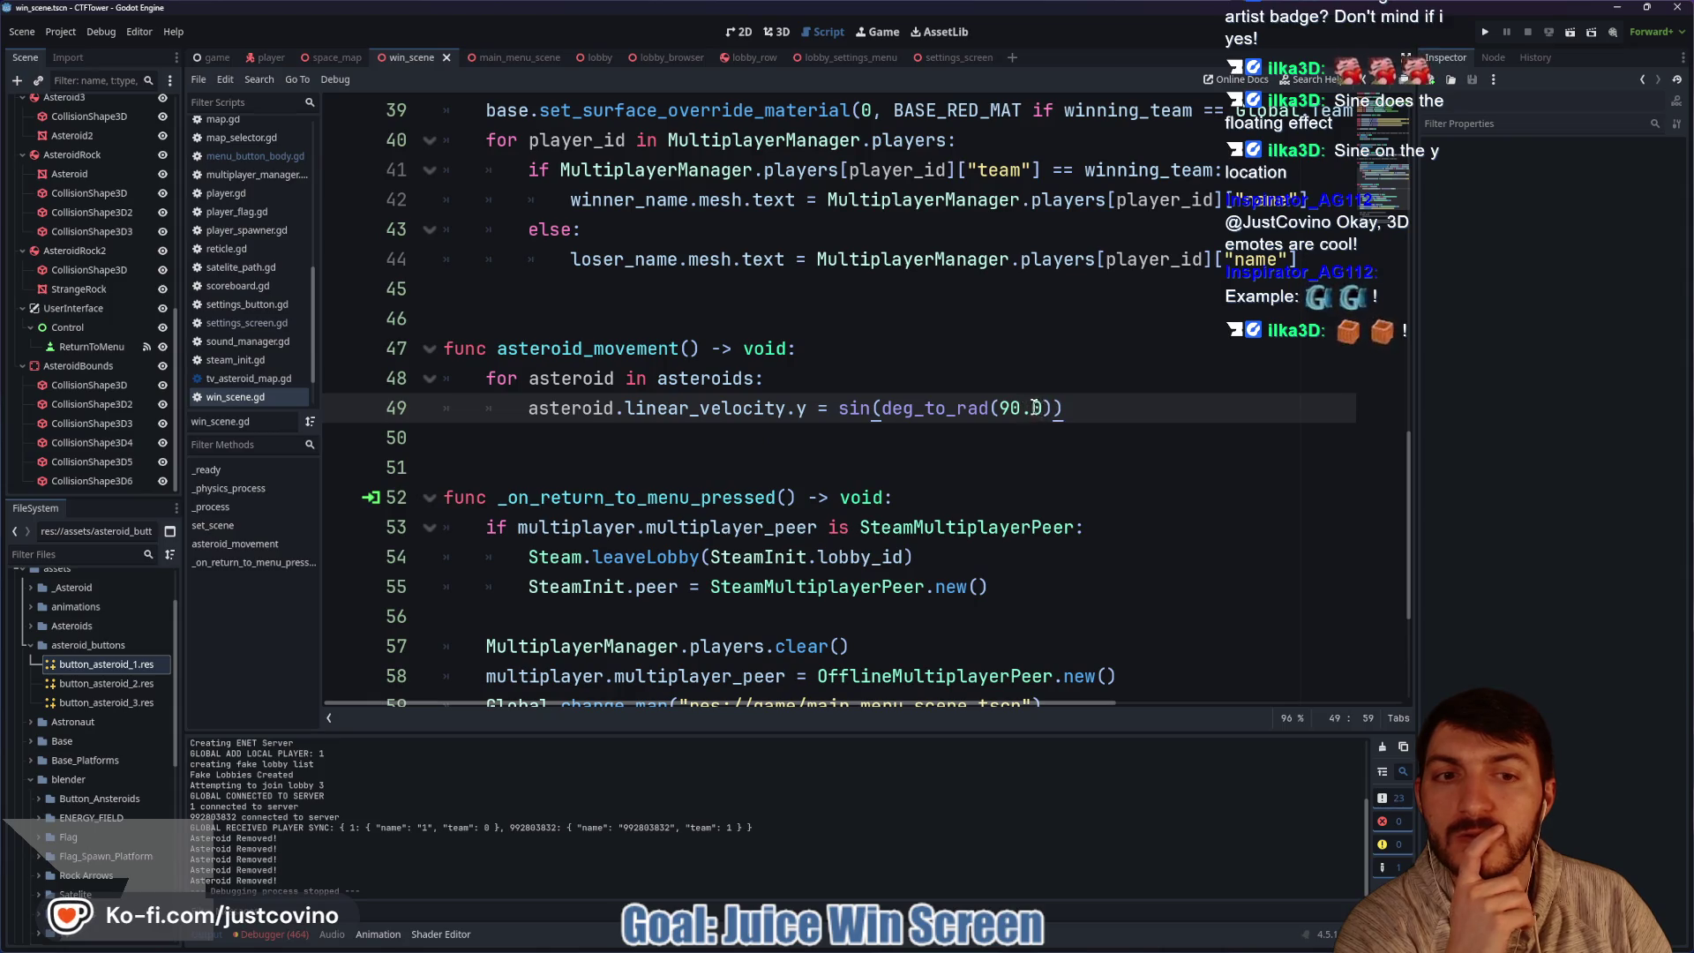
Replace 90.0 with randf() so line 49 reads sin(deg_to_rad(randf())), save, and run.
drag(999, 408, 1043, 408)
text(rand)
key(Return)
click(1042, 377)
key(ctrl+s)
click(1485, 32)
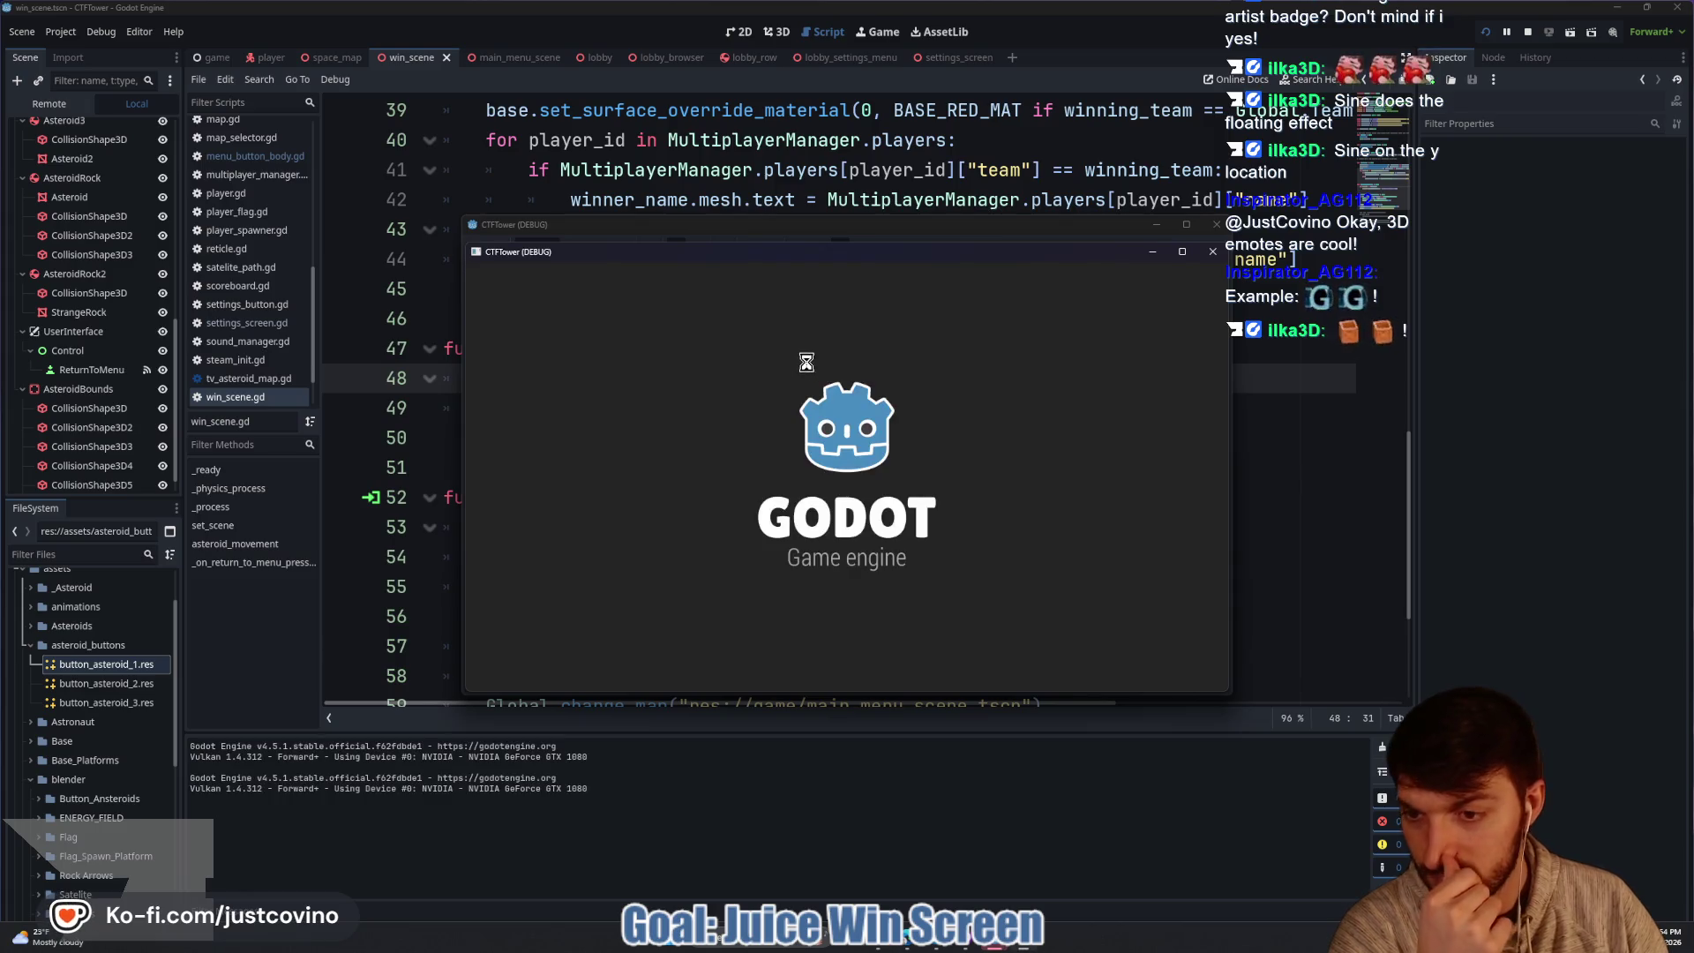
Place the game windows side by side, host and join the fake lobby, ready both players, start.
drag(860, 224, 477, 218)
click(313, 404)
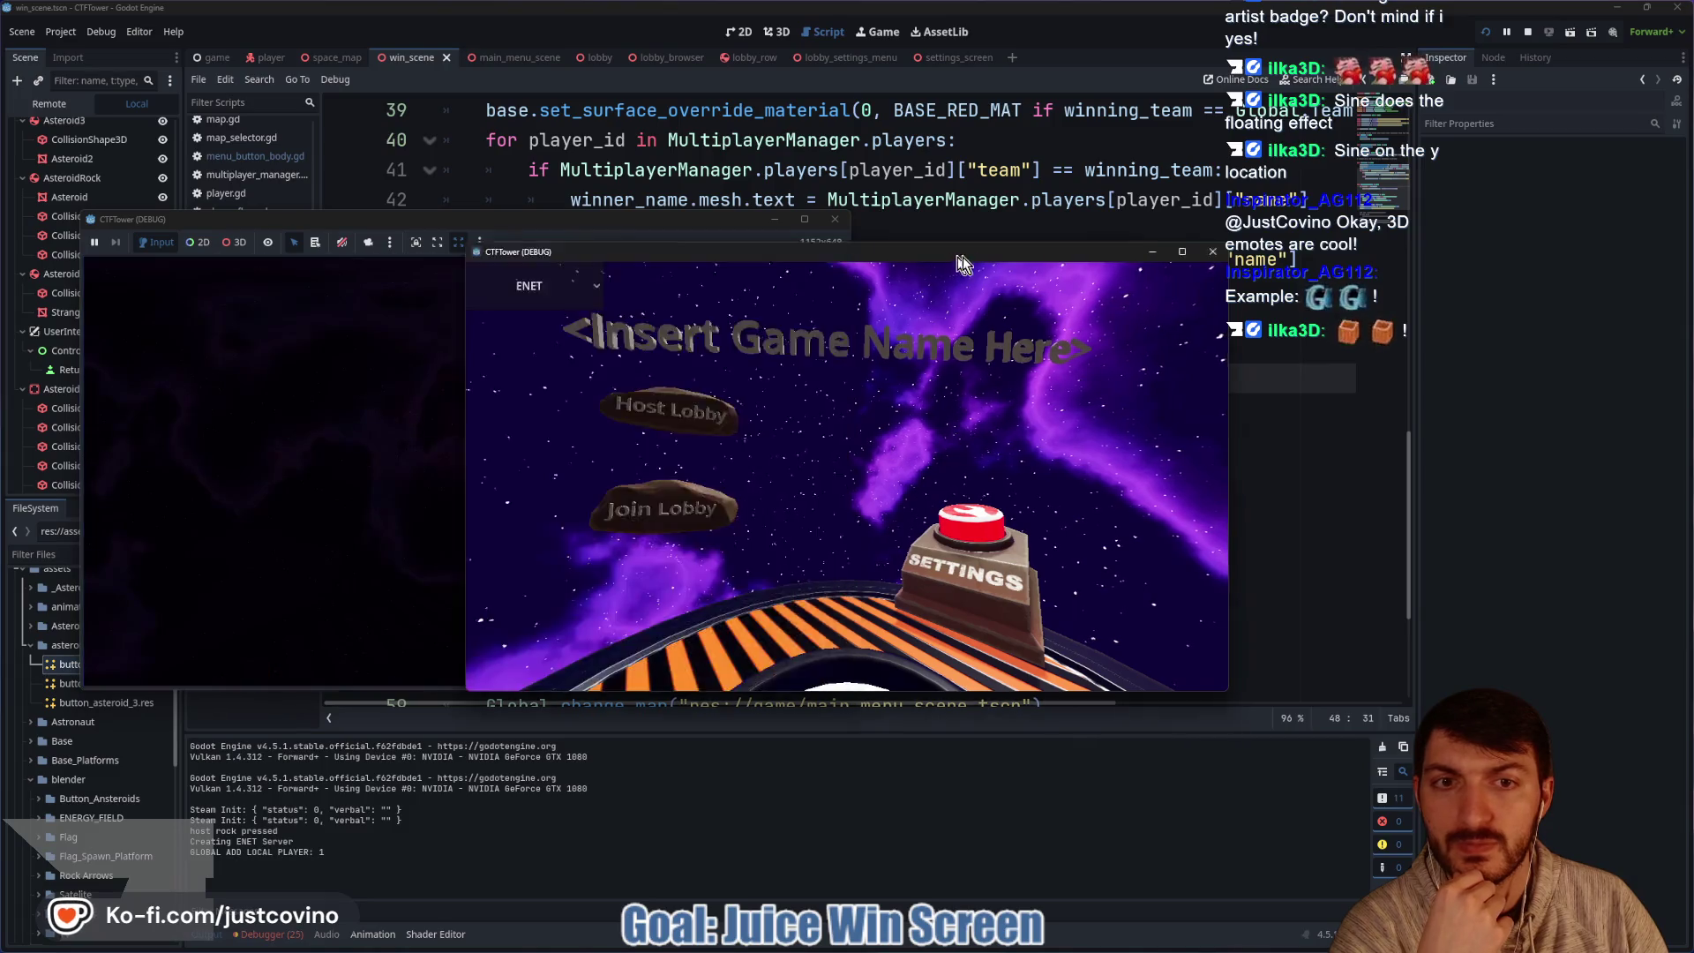
drag(955, 257, 1359, 226)
click(1072, 481)
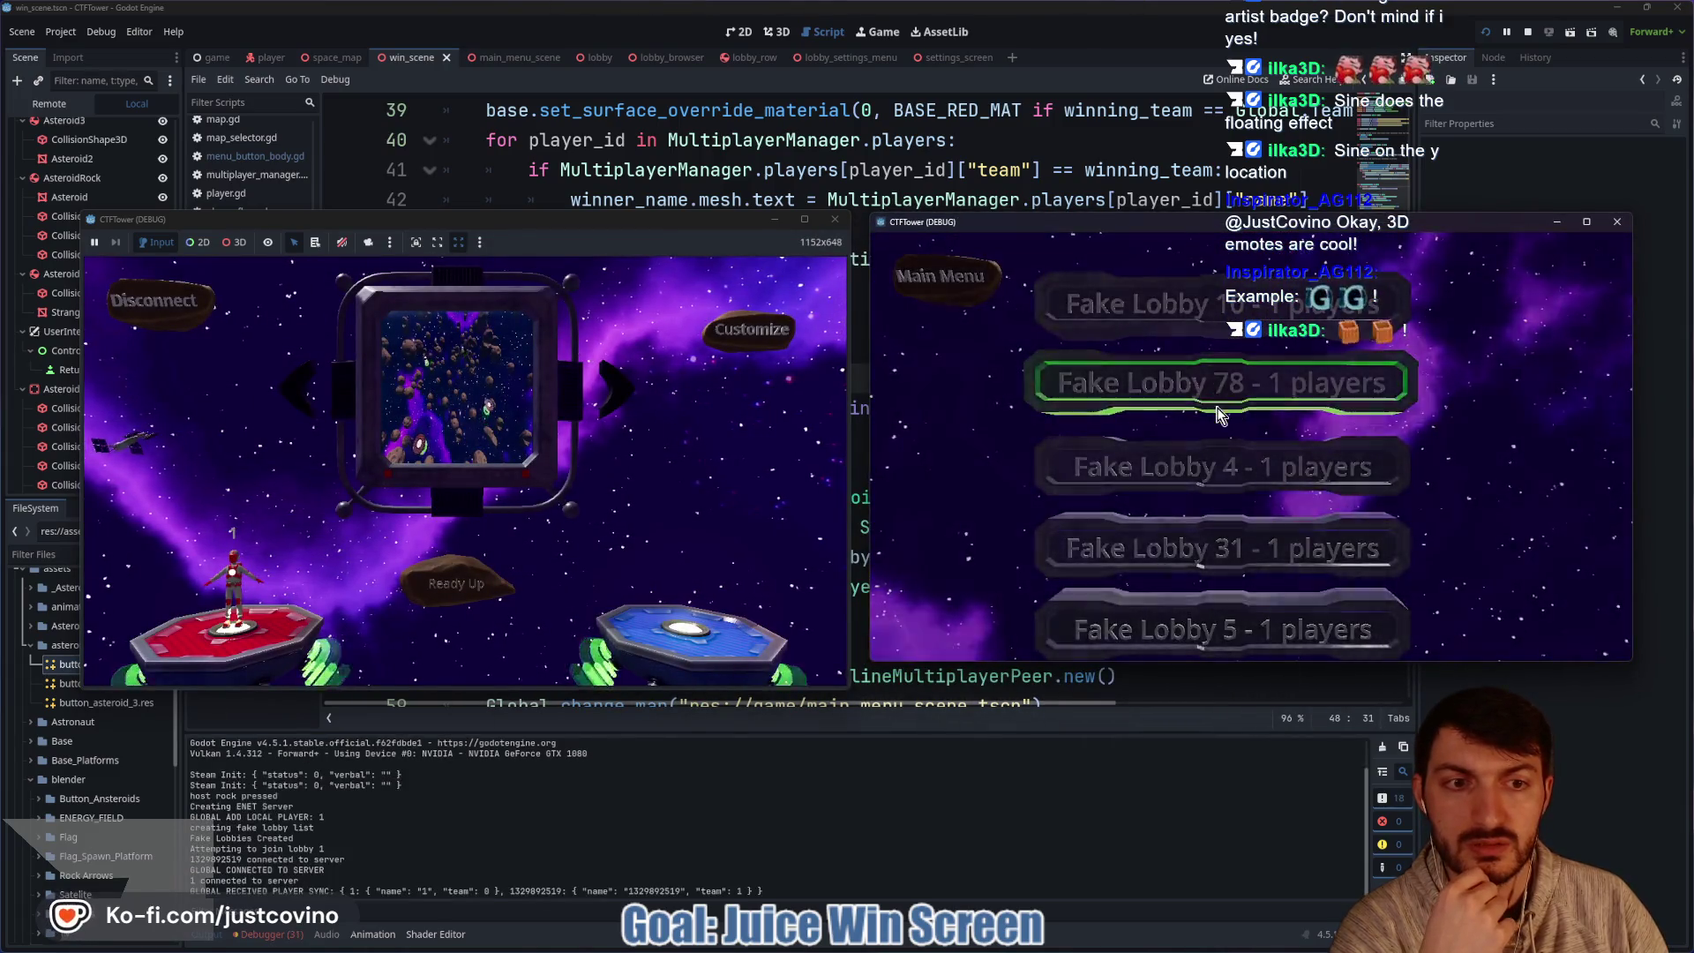
click(1234, 393)
click(1235, 547)
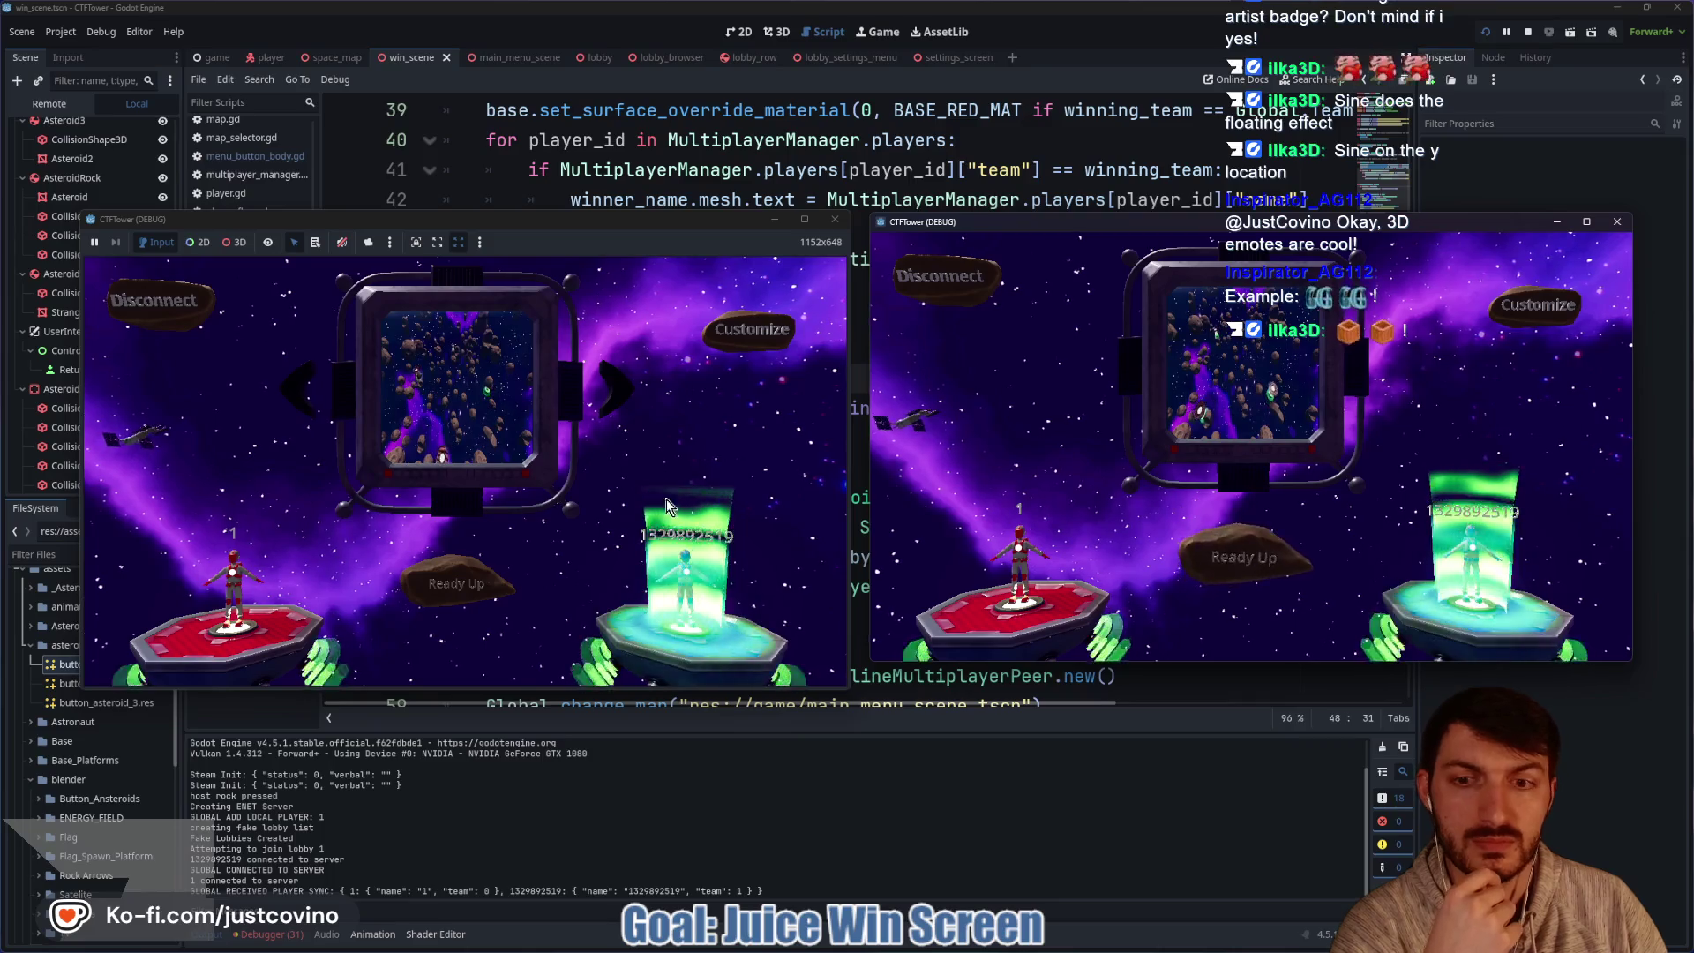
click(456, 583)
click(463, 580)
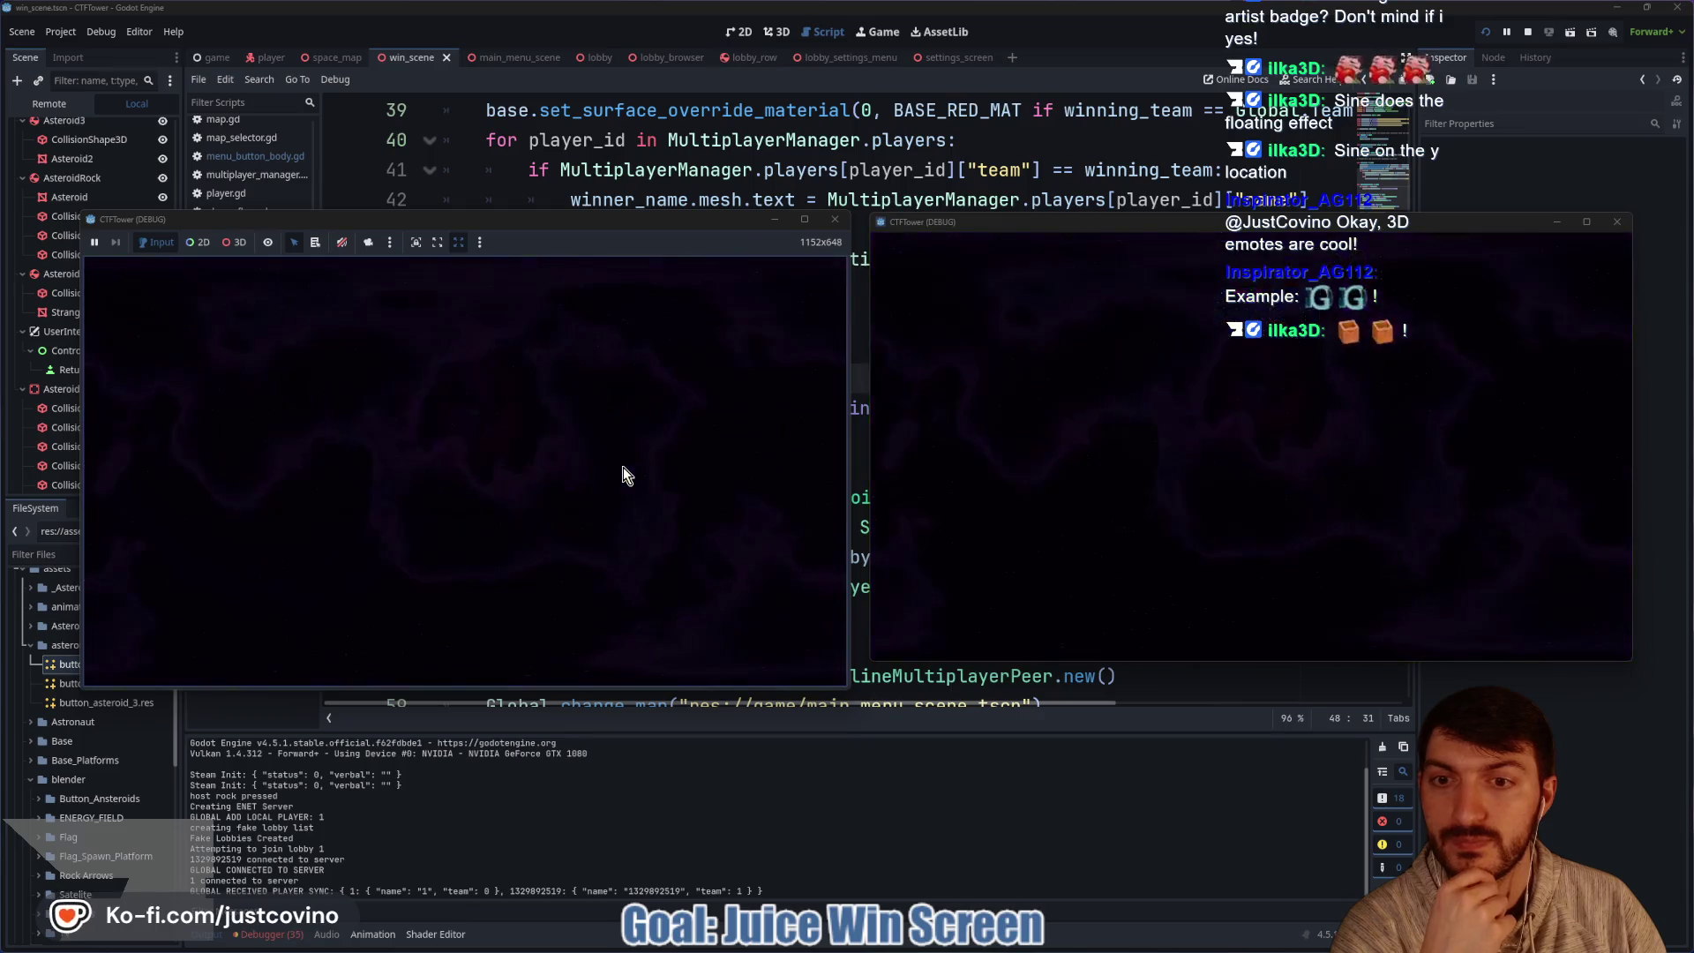
Enter 'score 1' in the dev console so blue wins, then stop the game.
key(quoteleft)
text(score 1)
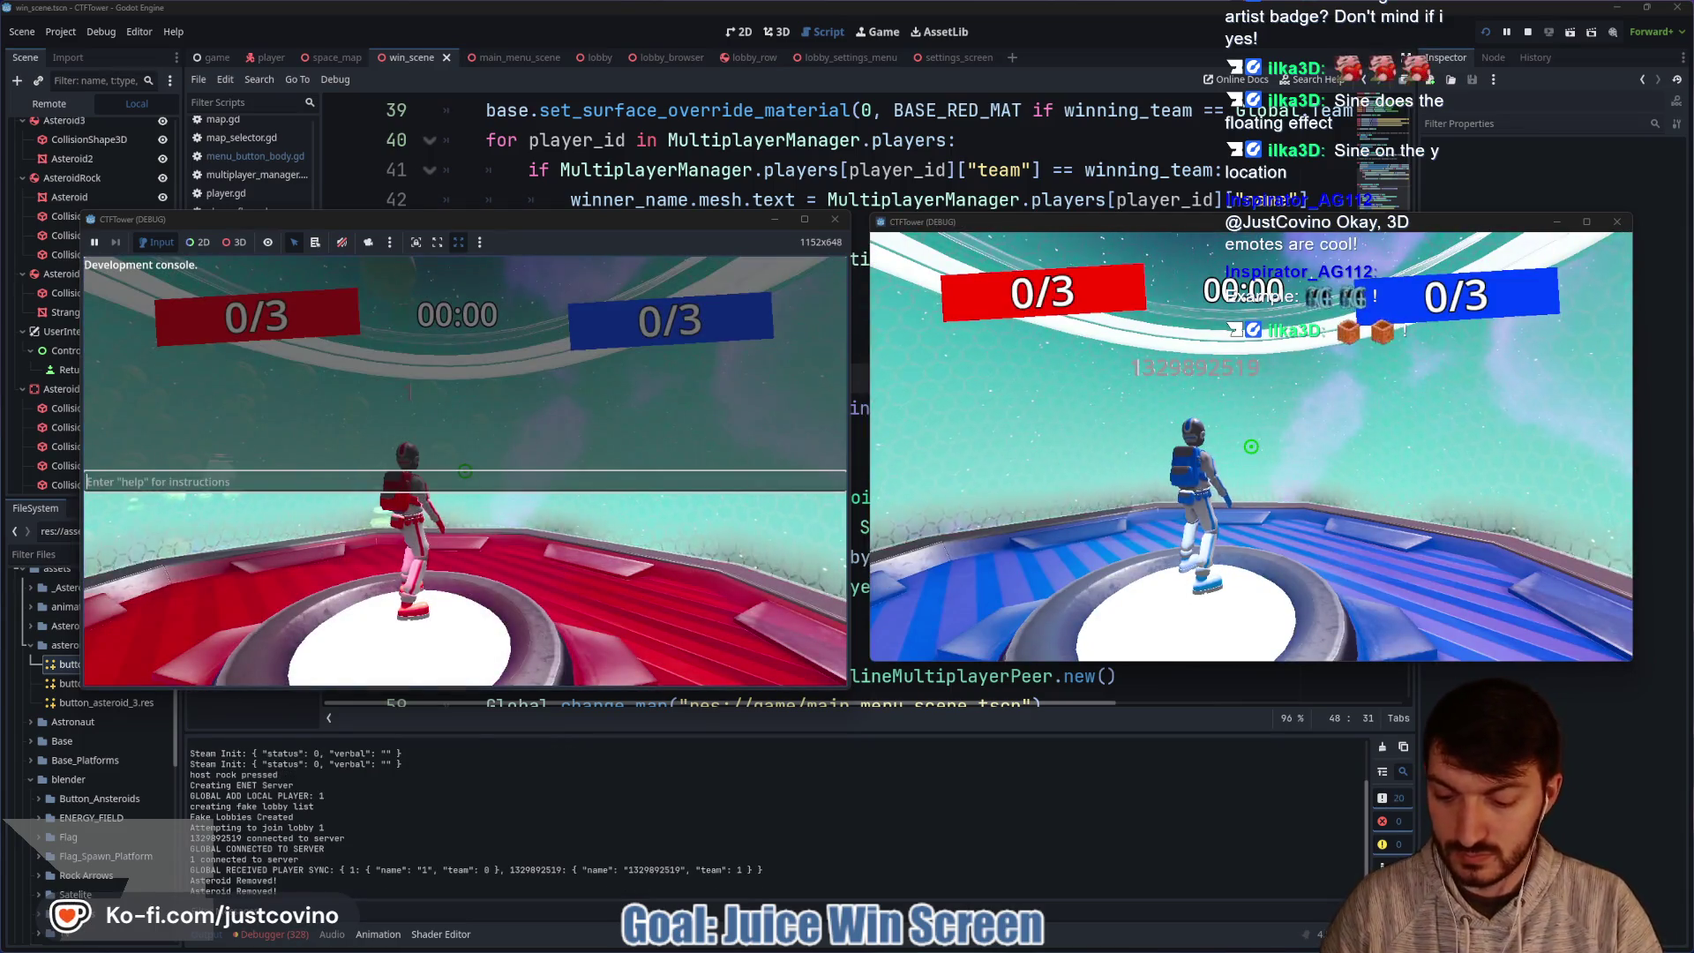
key(Return)
key(quoteleft)
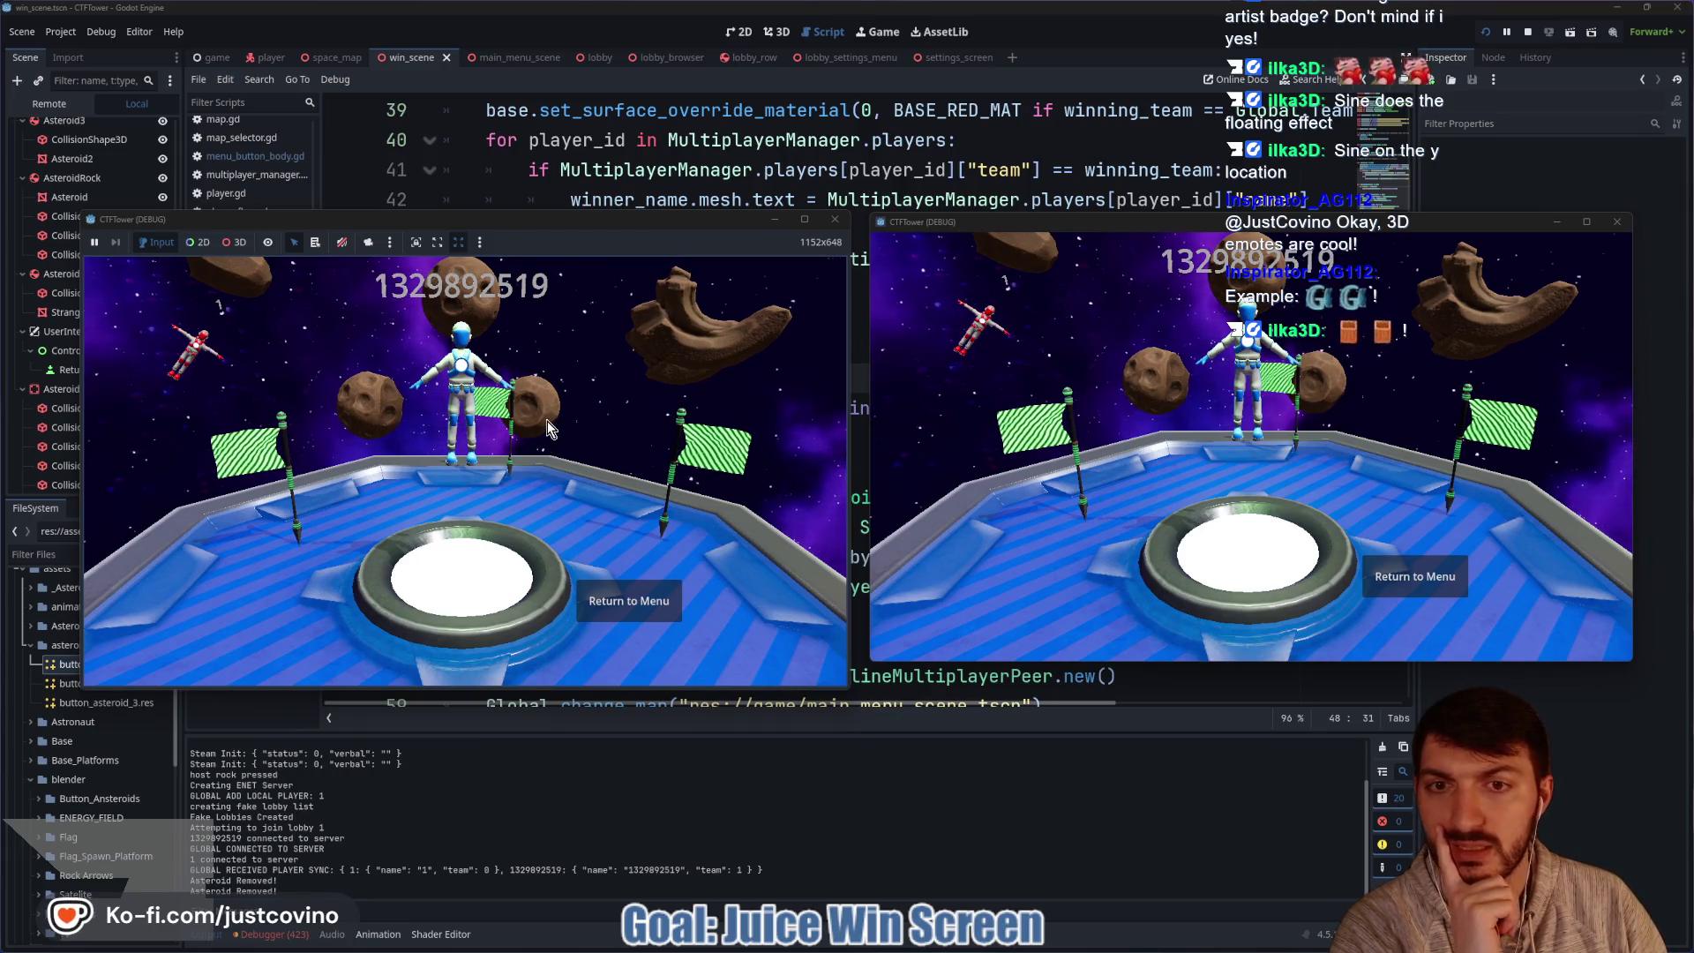
click(1528, 39)
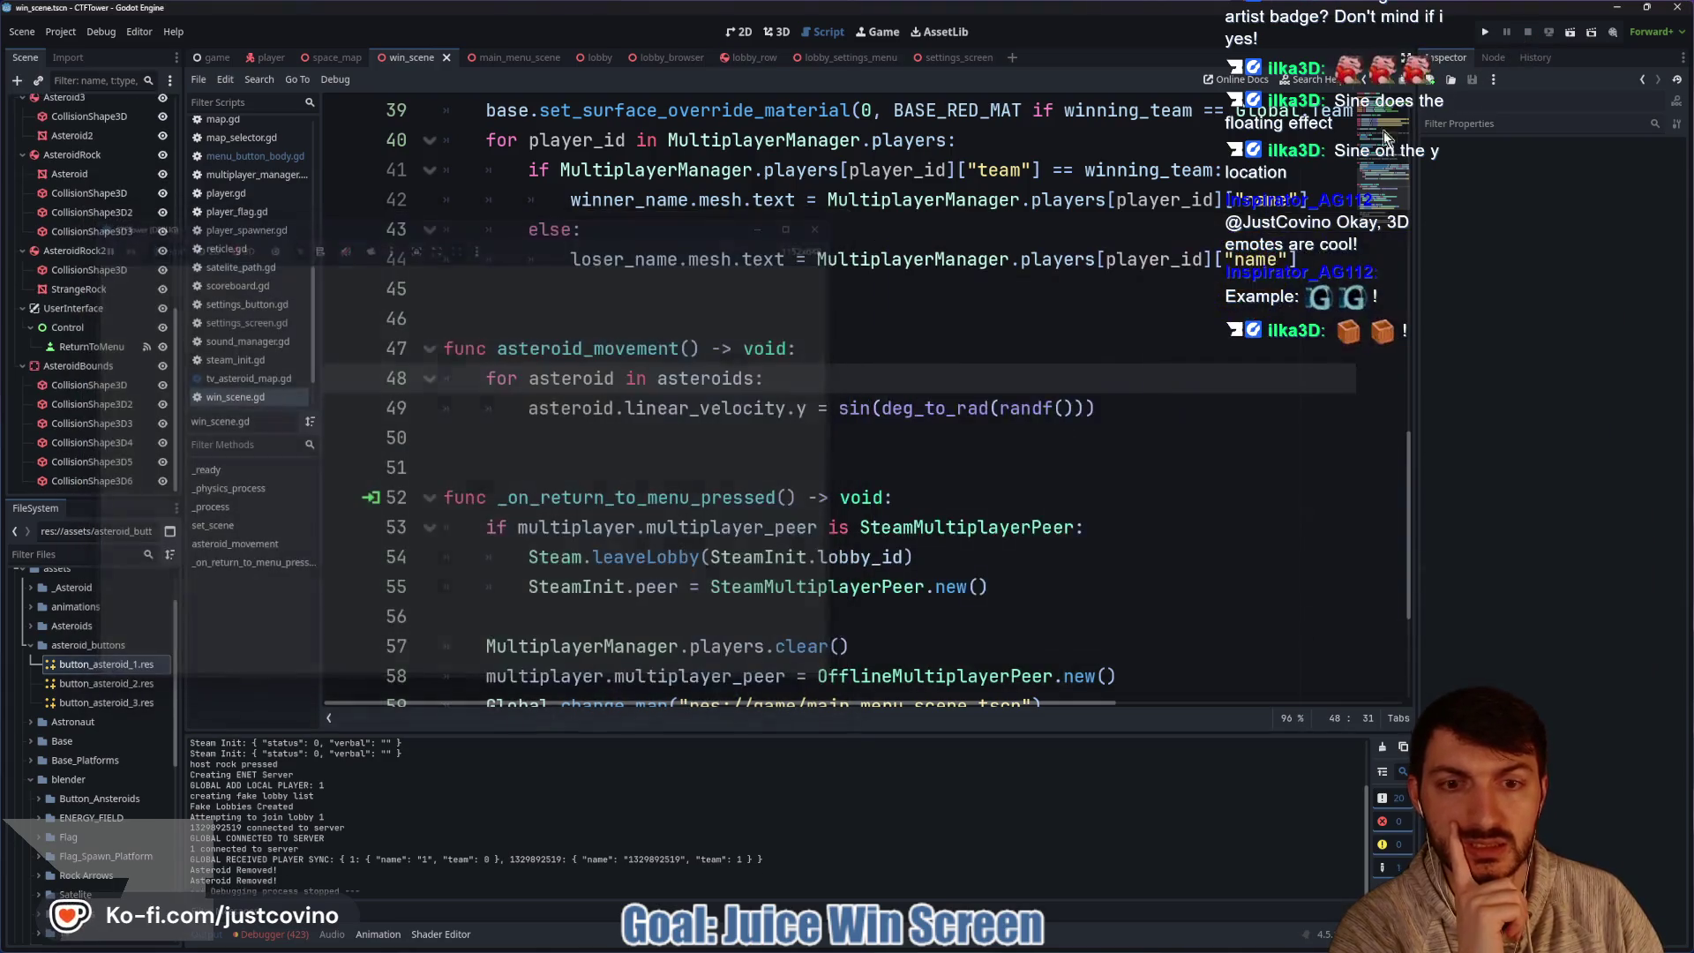
Change line 49 to assign asteroid.postion.y instead of linear_velocity.y, and save win_scene.gd.
click(805, 408)
key(BackSpace)
key(BackSpace)
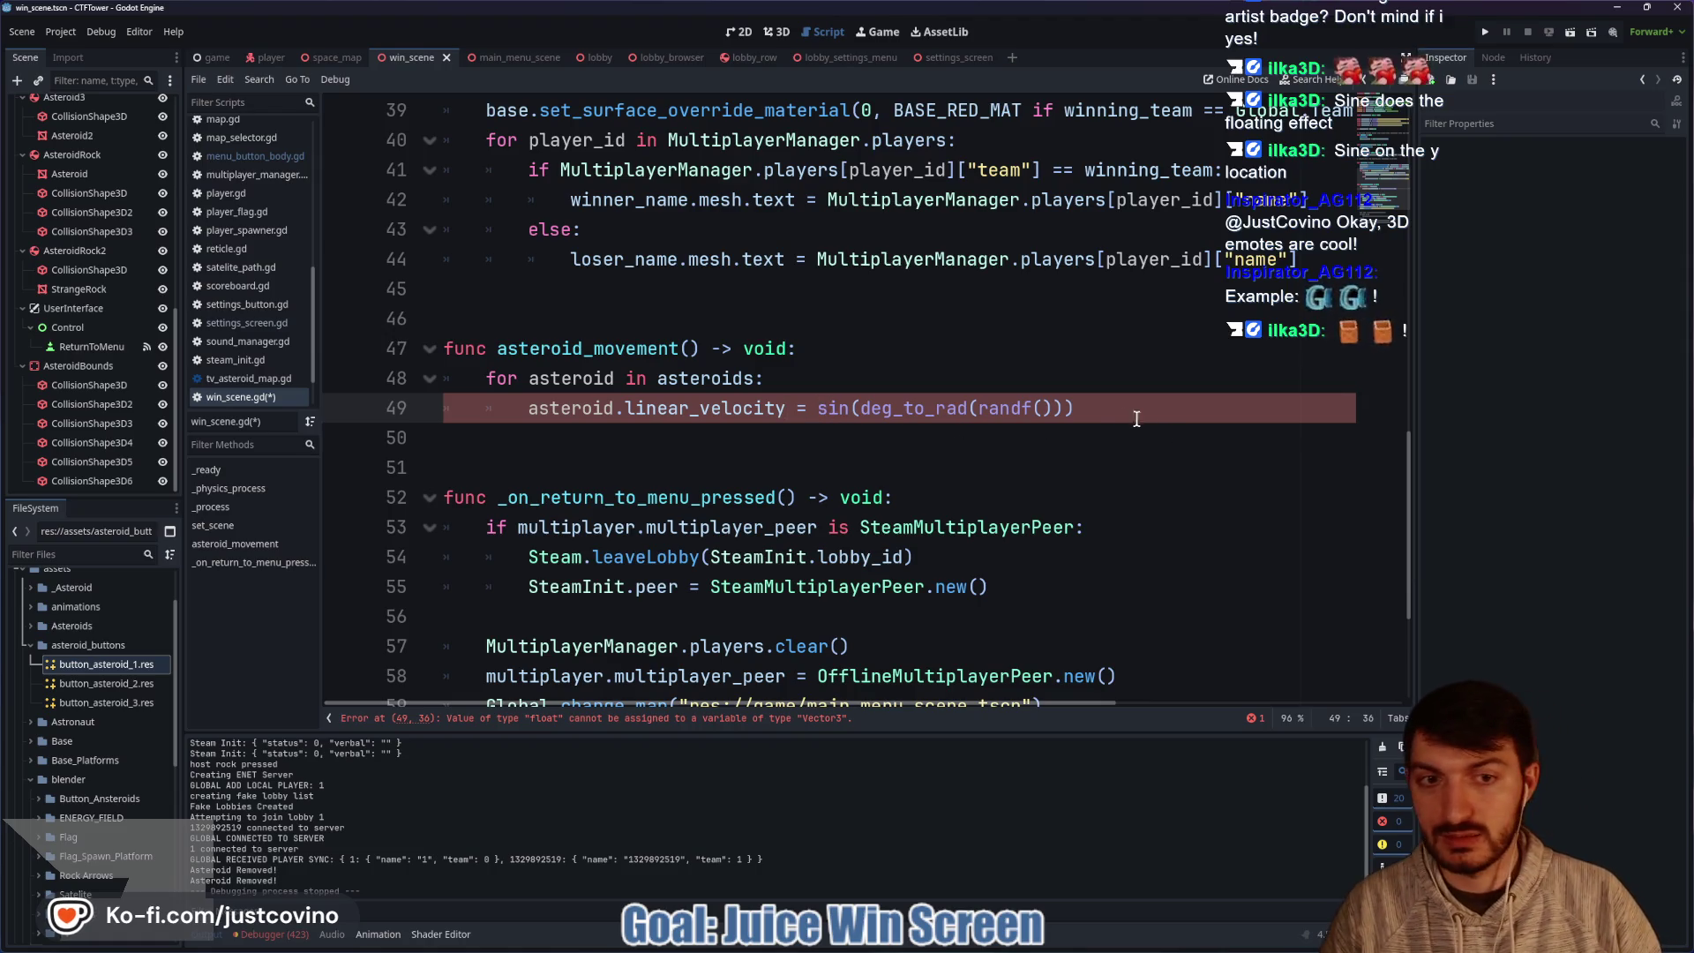
text(Vect)
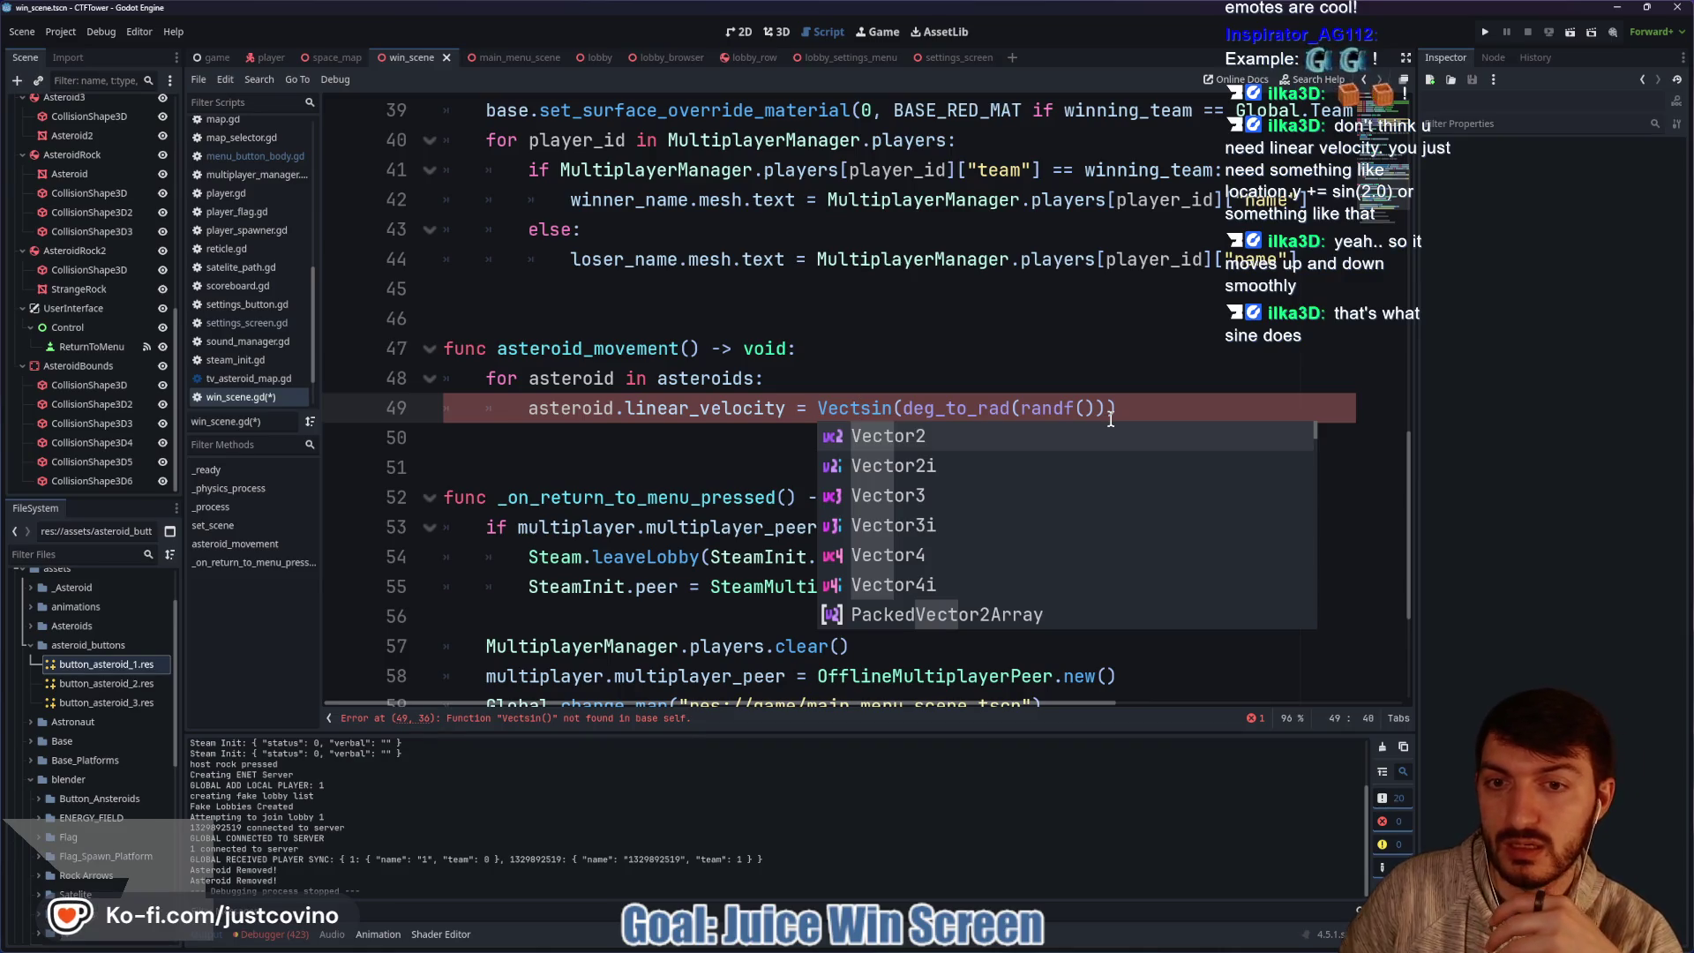
click(784, 408)
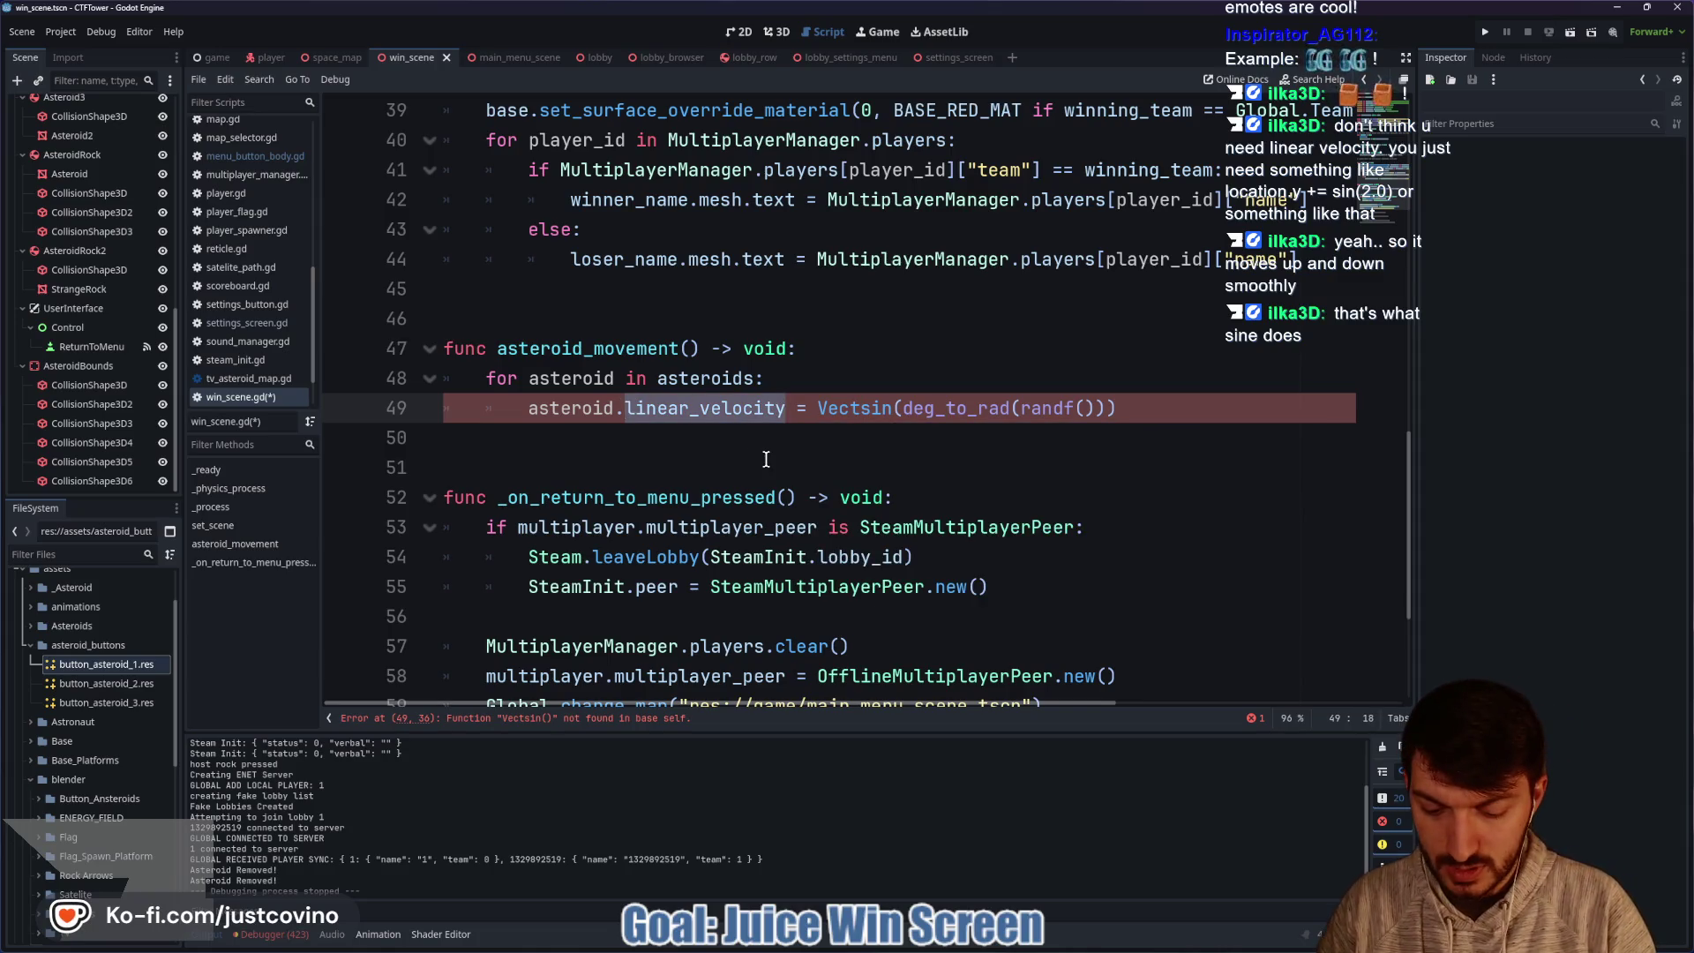
text(postion.y)
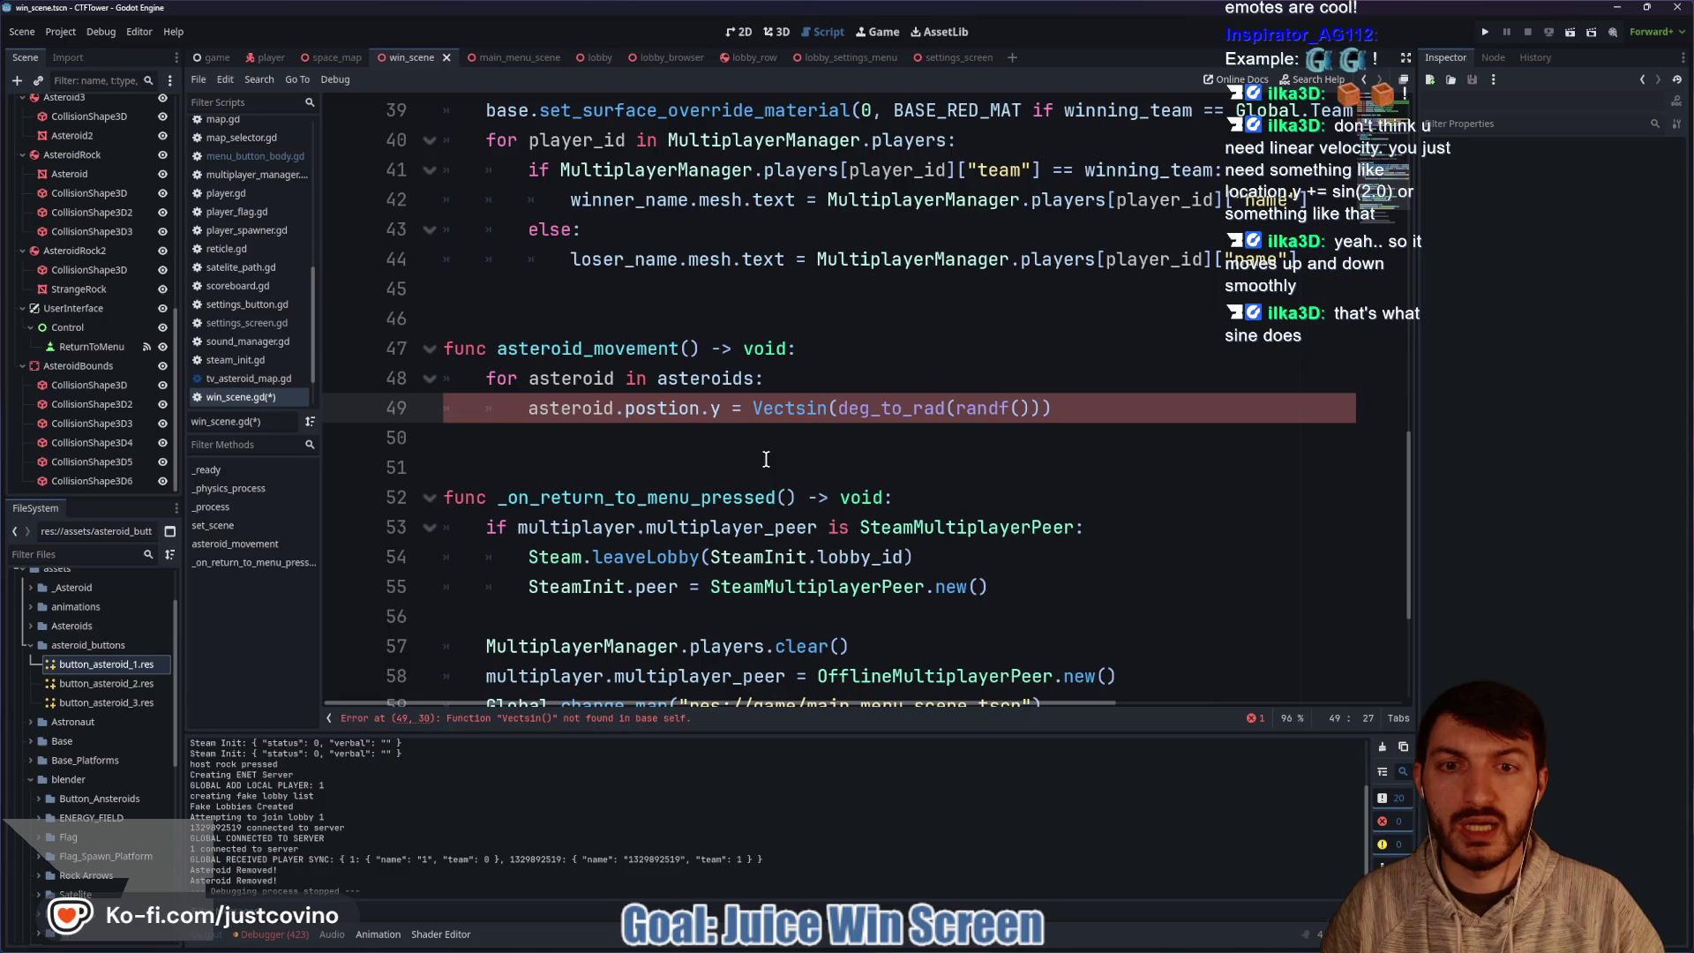
key(BackSpace)
key(BackSpace)
key(BackSpace)
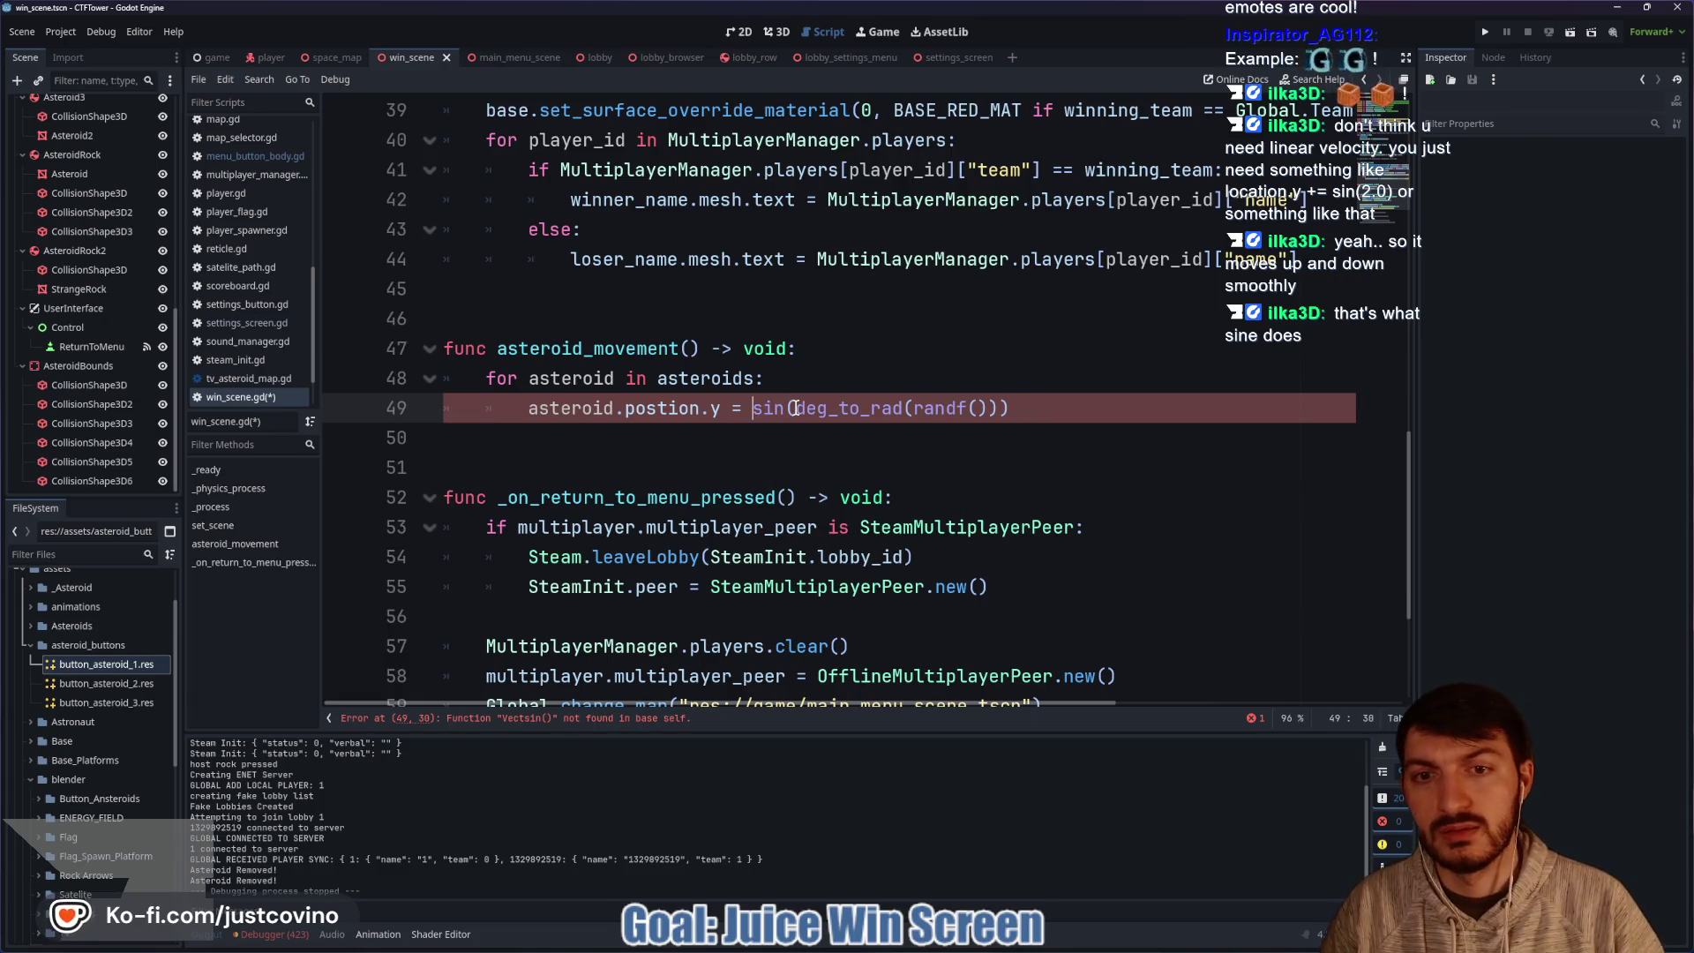
key(ctrl+s)
click(984, 408)
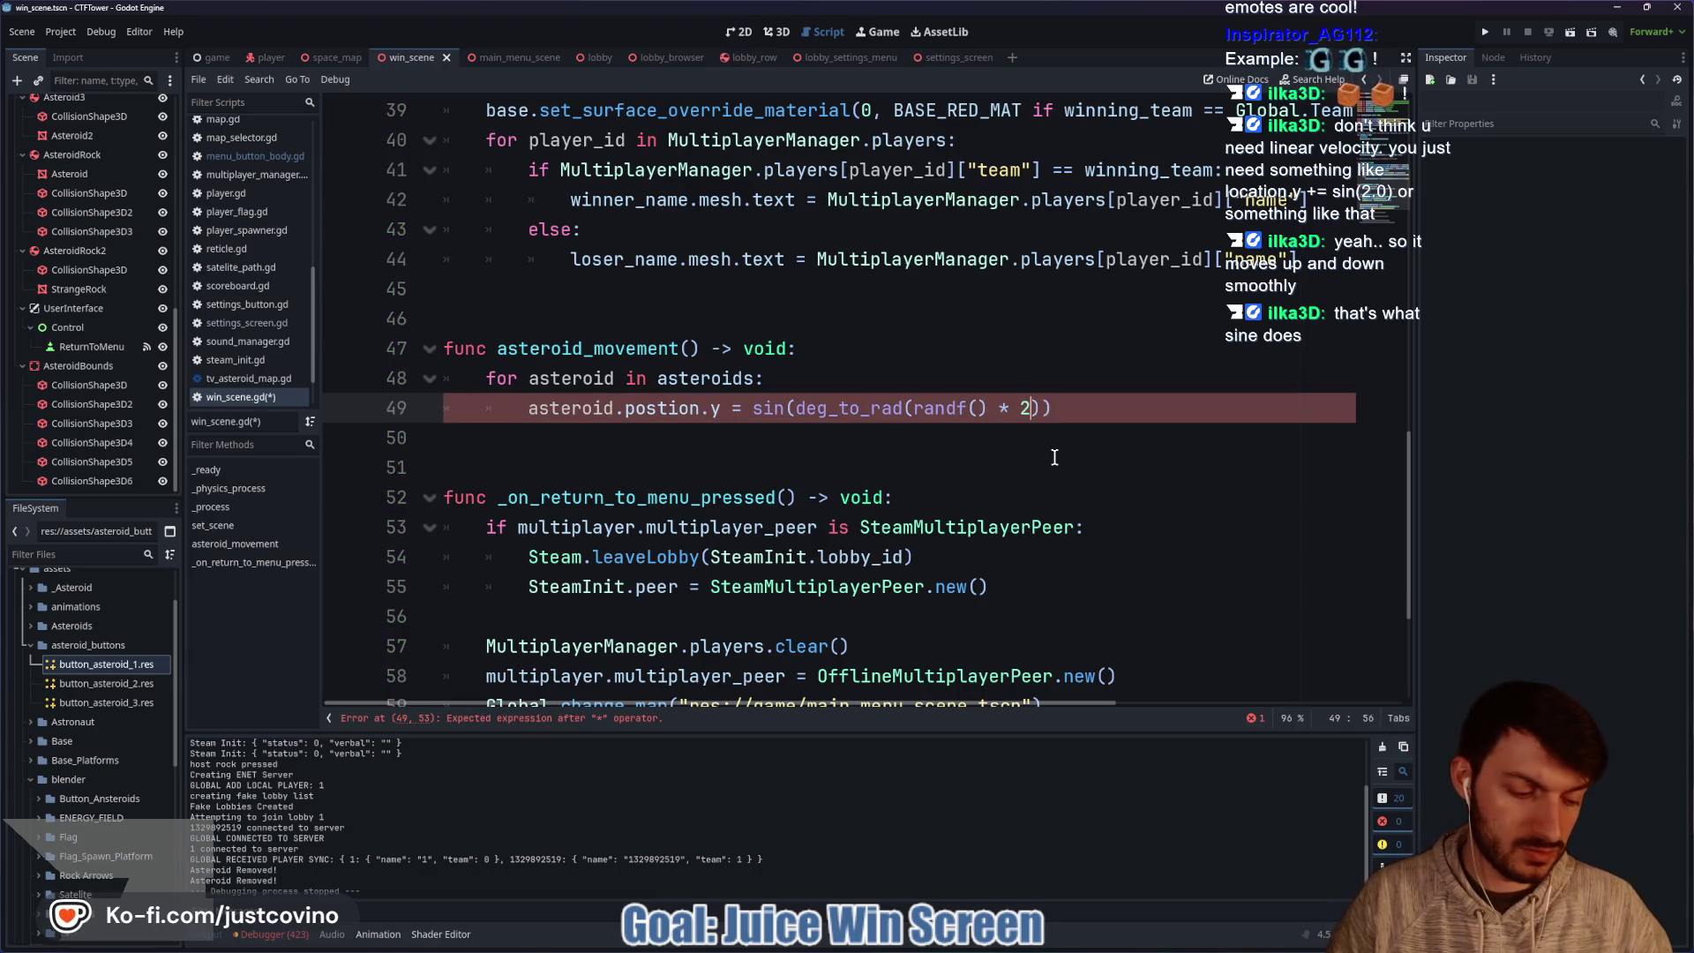
Finish line 49's edit, relaunch the game, and host a private lobby in the left window.
text()))
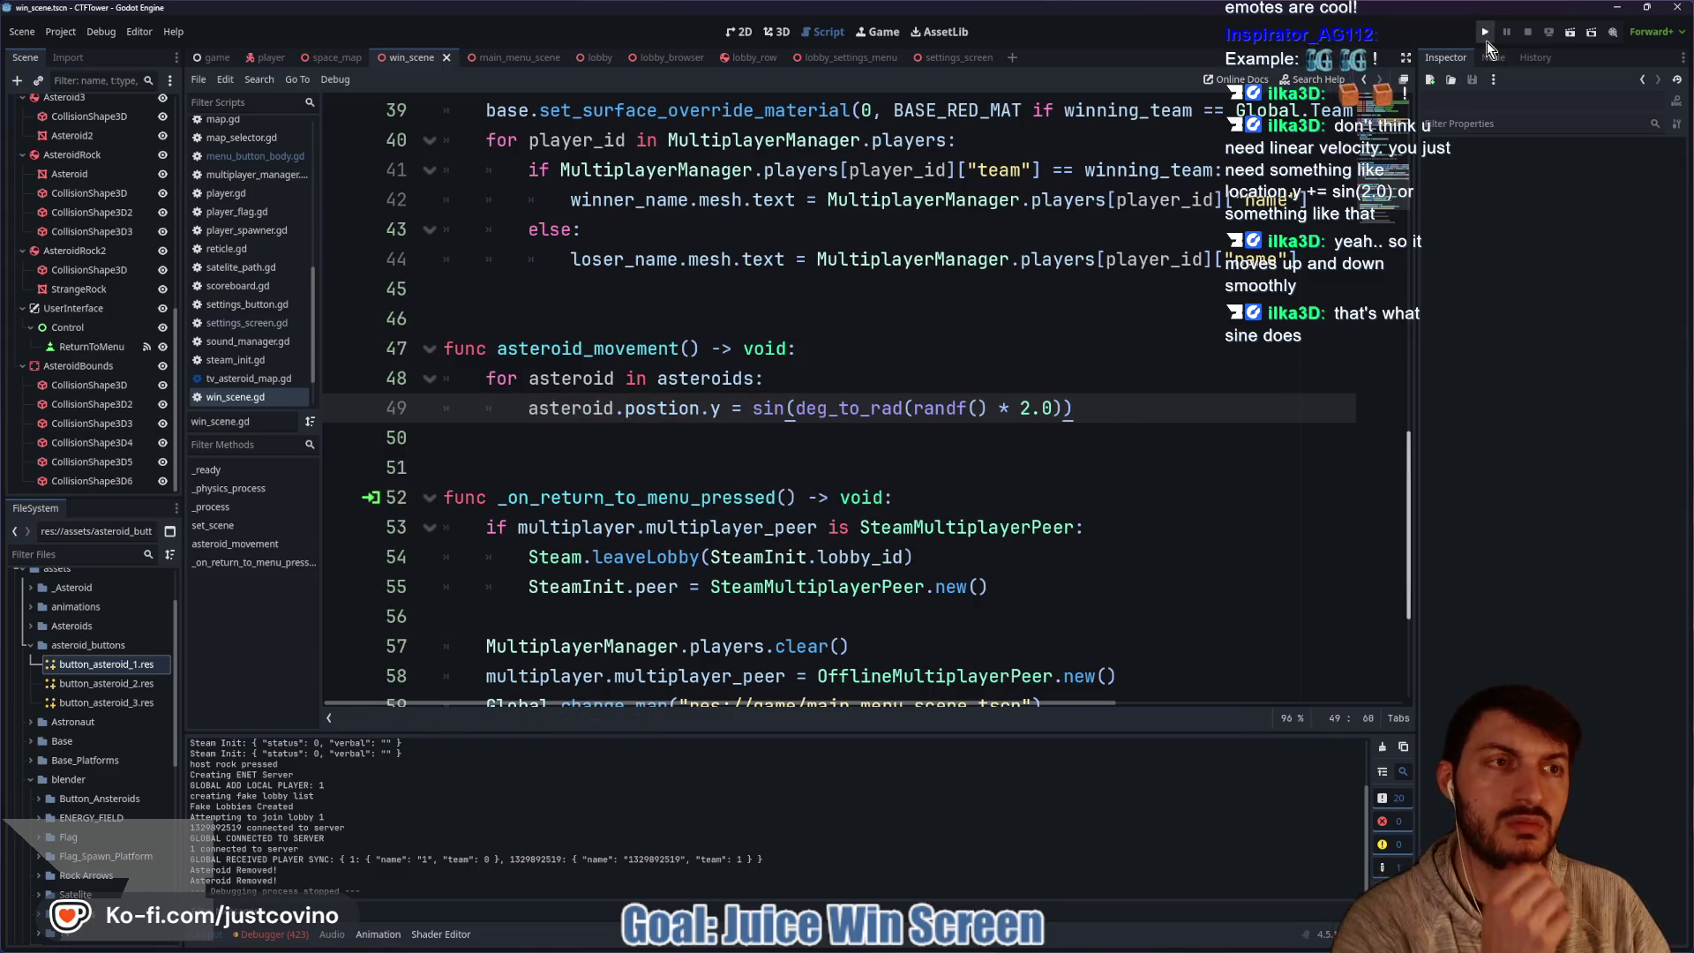
click(1486, 36)
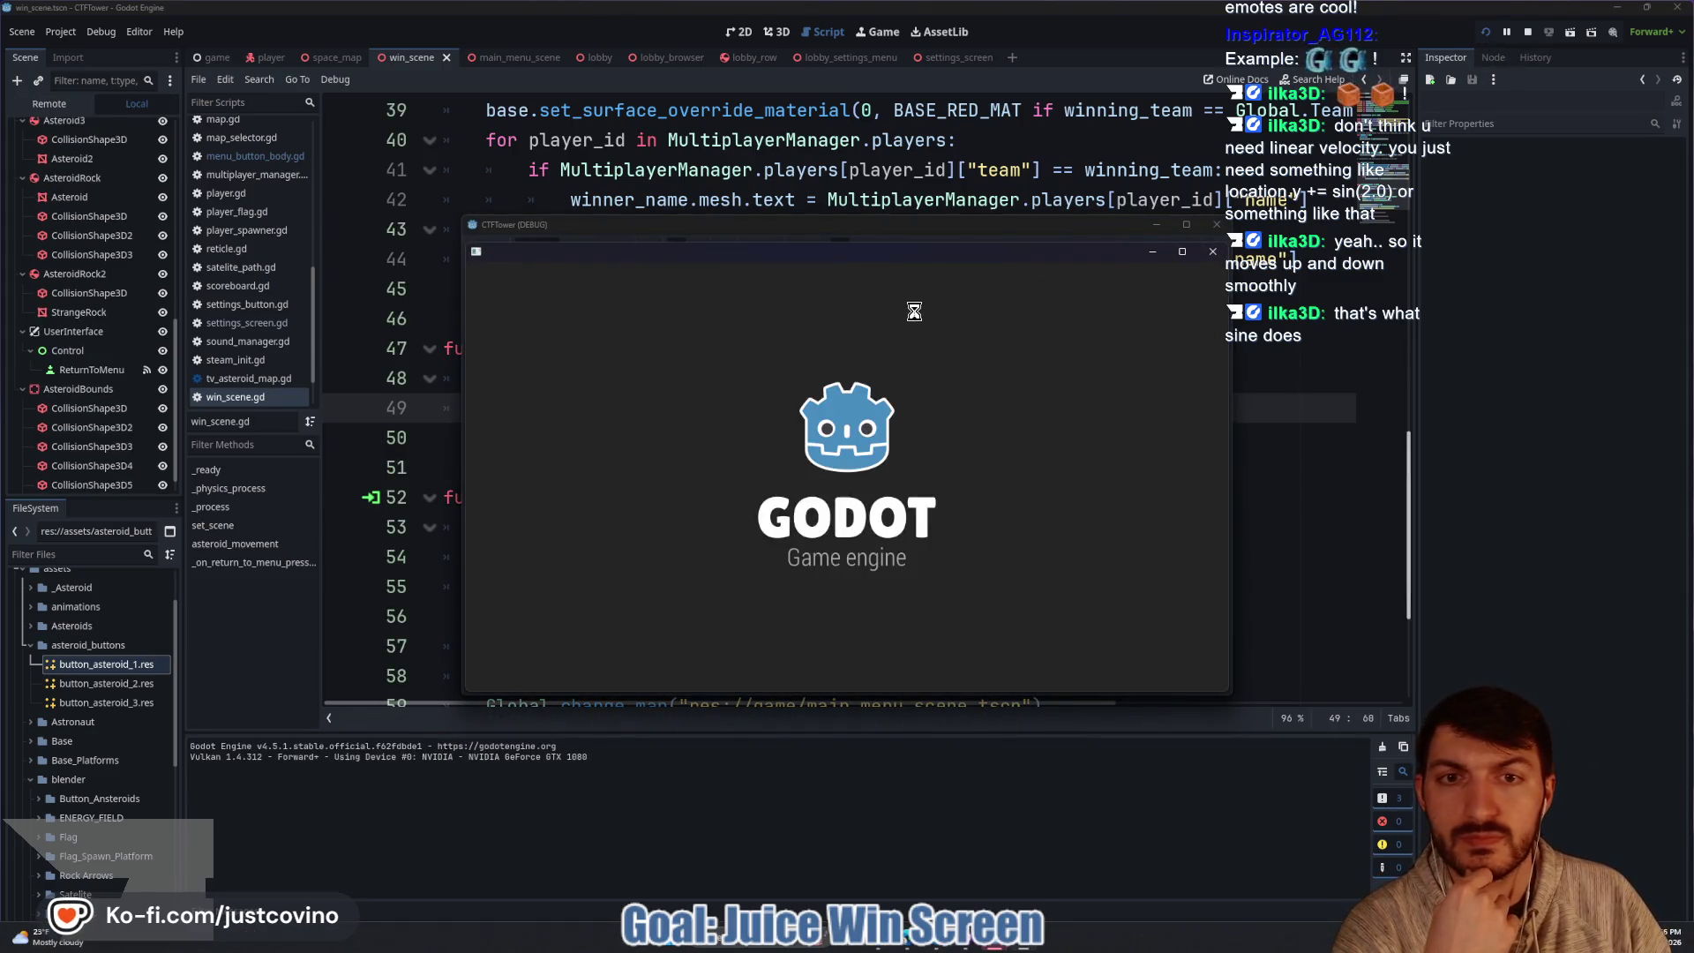
drag(899, 227, 532, 198)
click(351, 361)
drag(950, 253, 1313, 205)
click(532, 327)
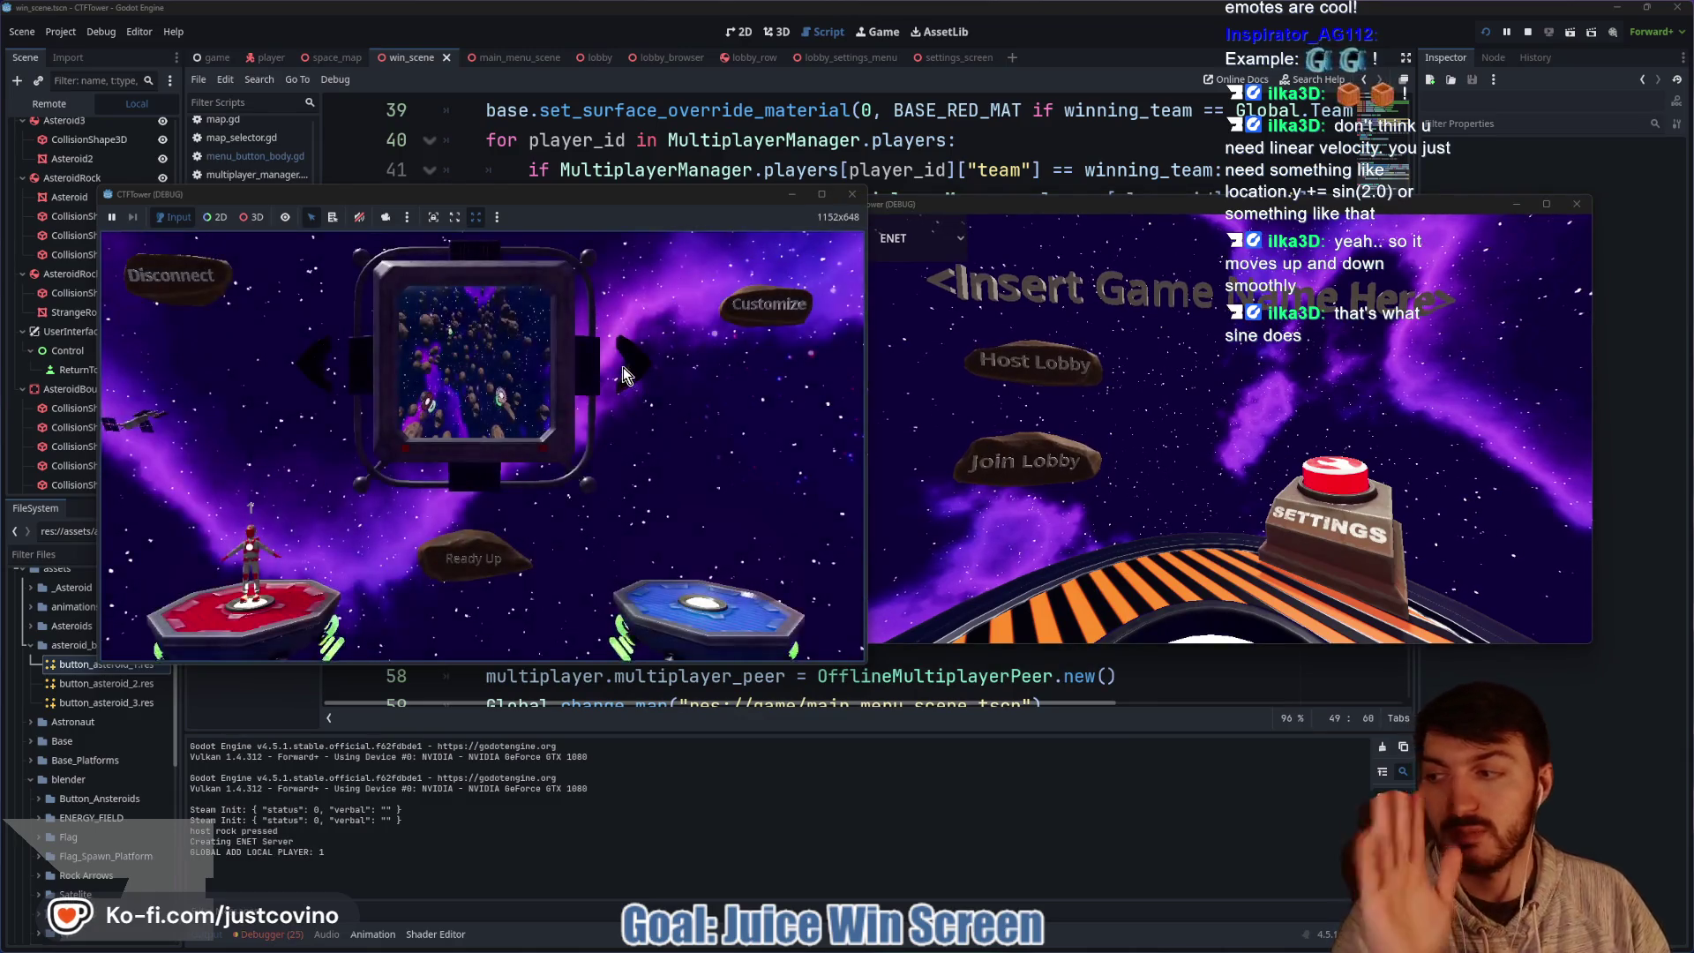
Join the fake lobby from the second game, ready up, start, and submit a score command.
click(1024, 460)
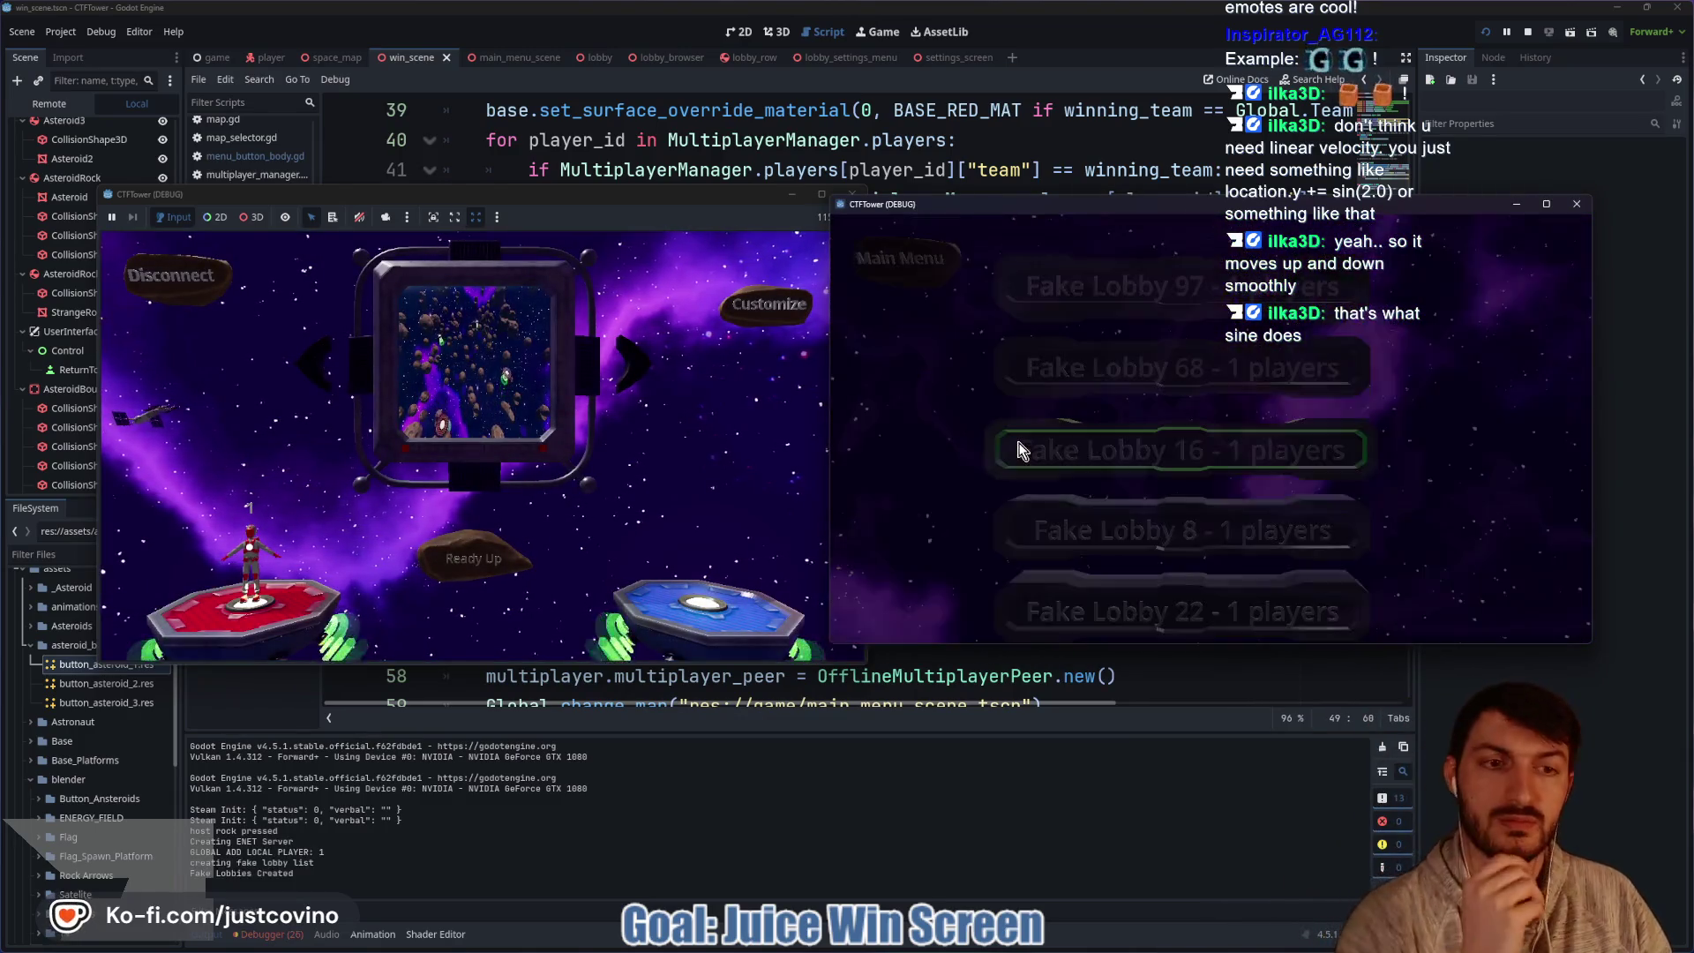
click(1119, 363)
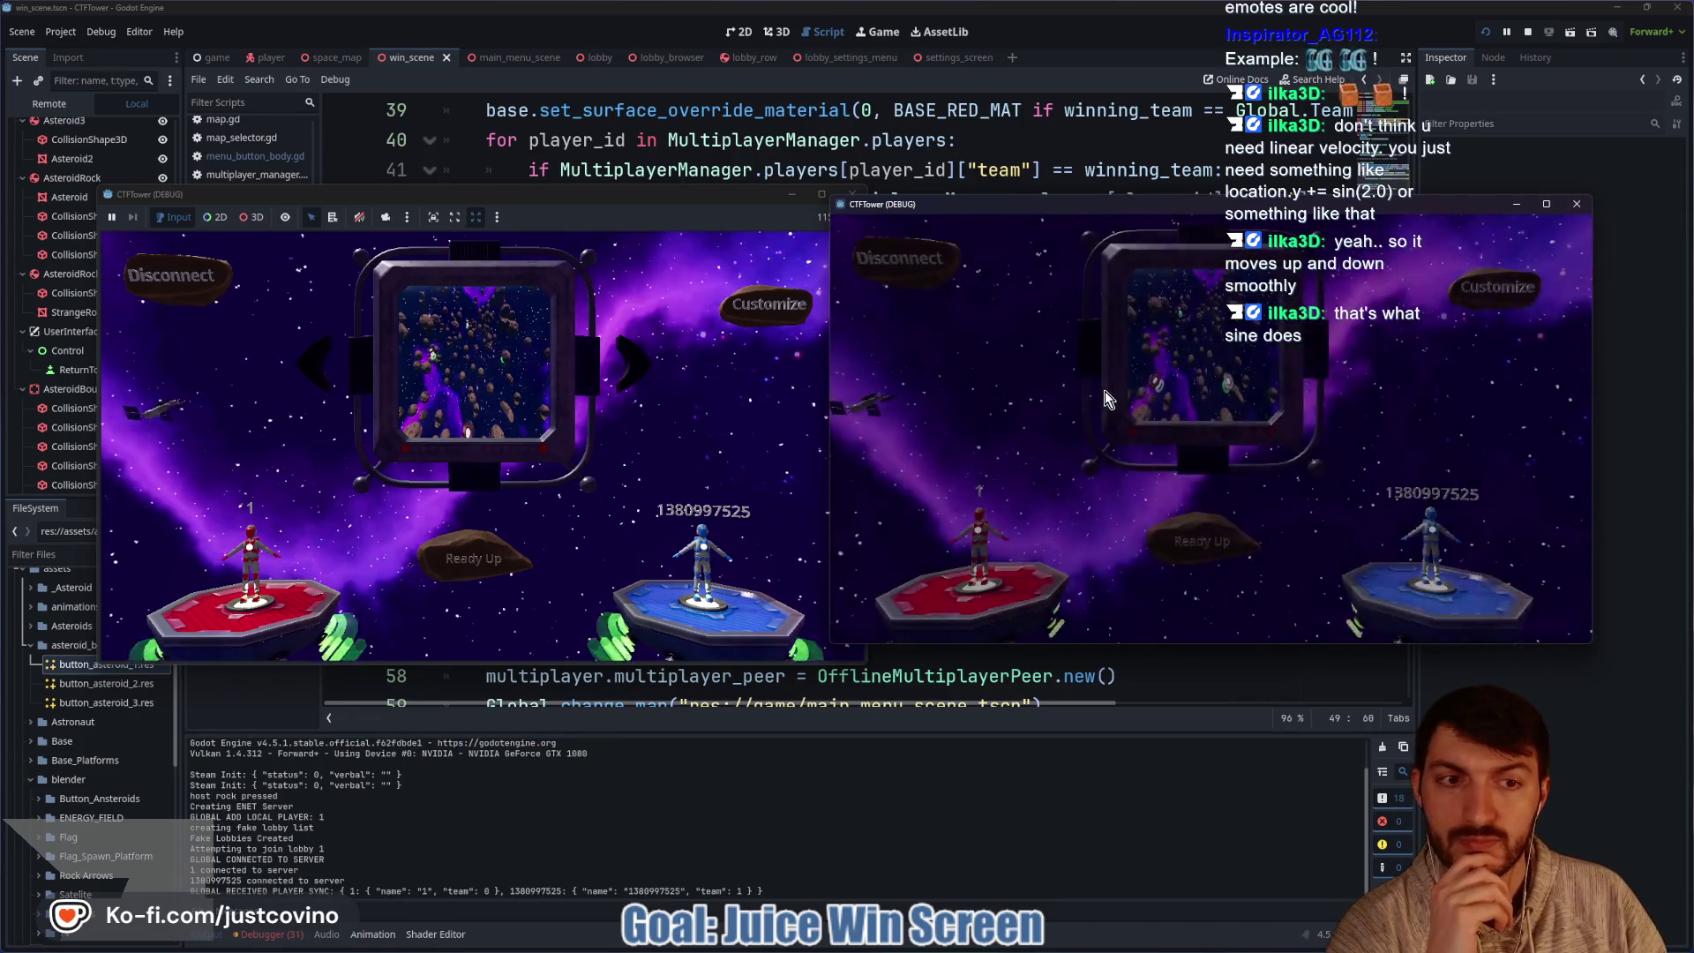
click(477, 559)
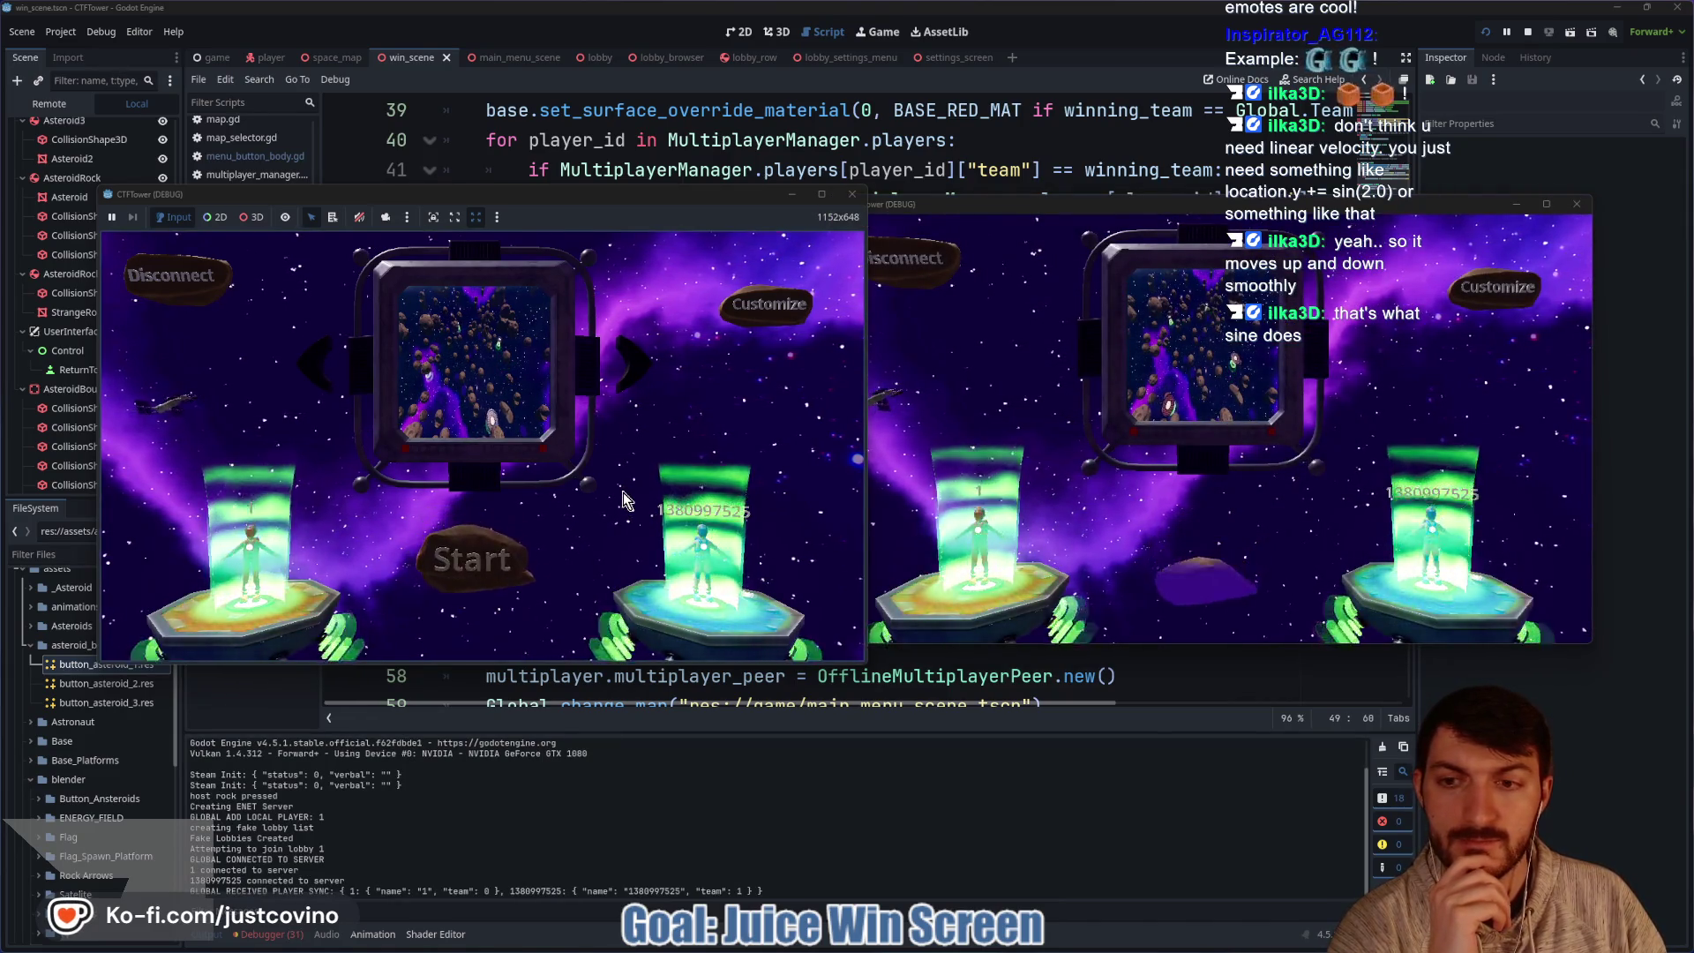
click(533, 563)
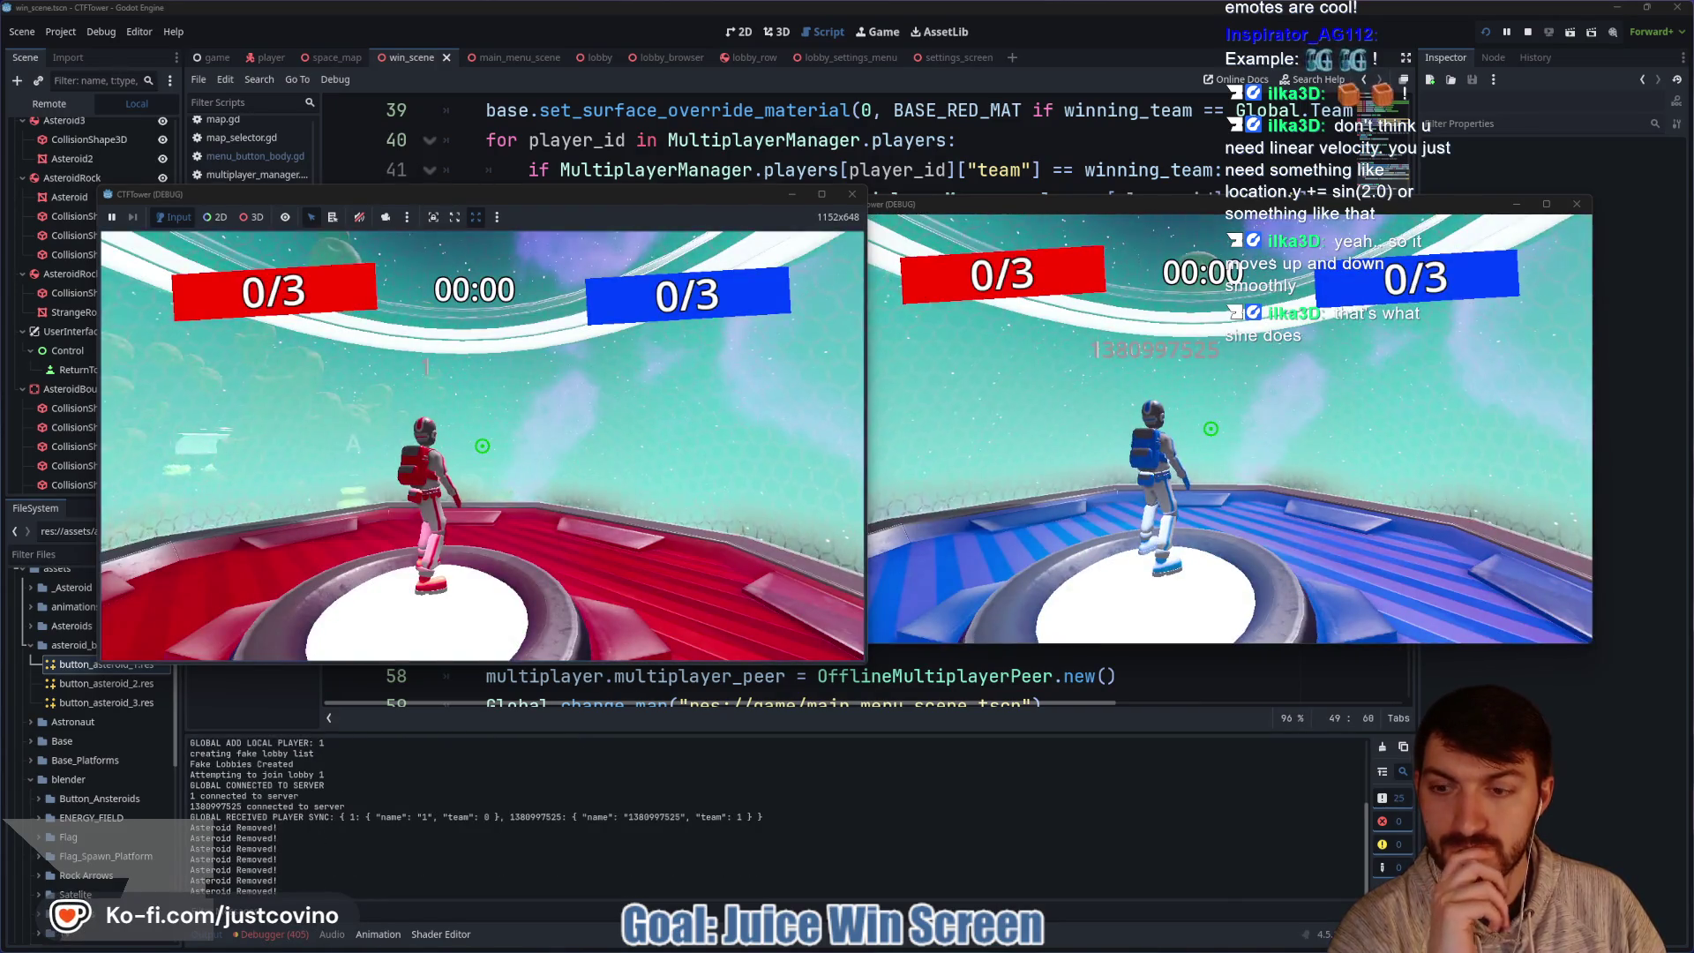
key(grave)
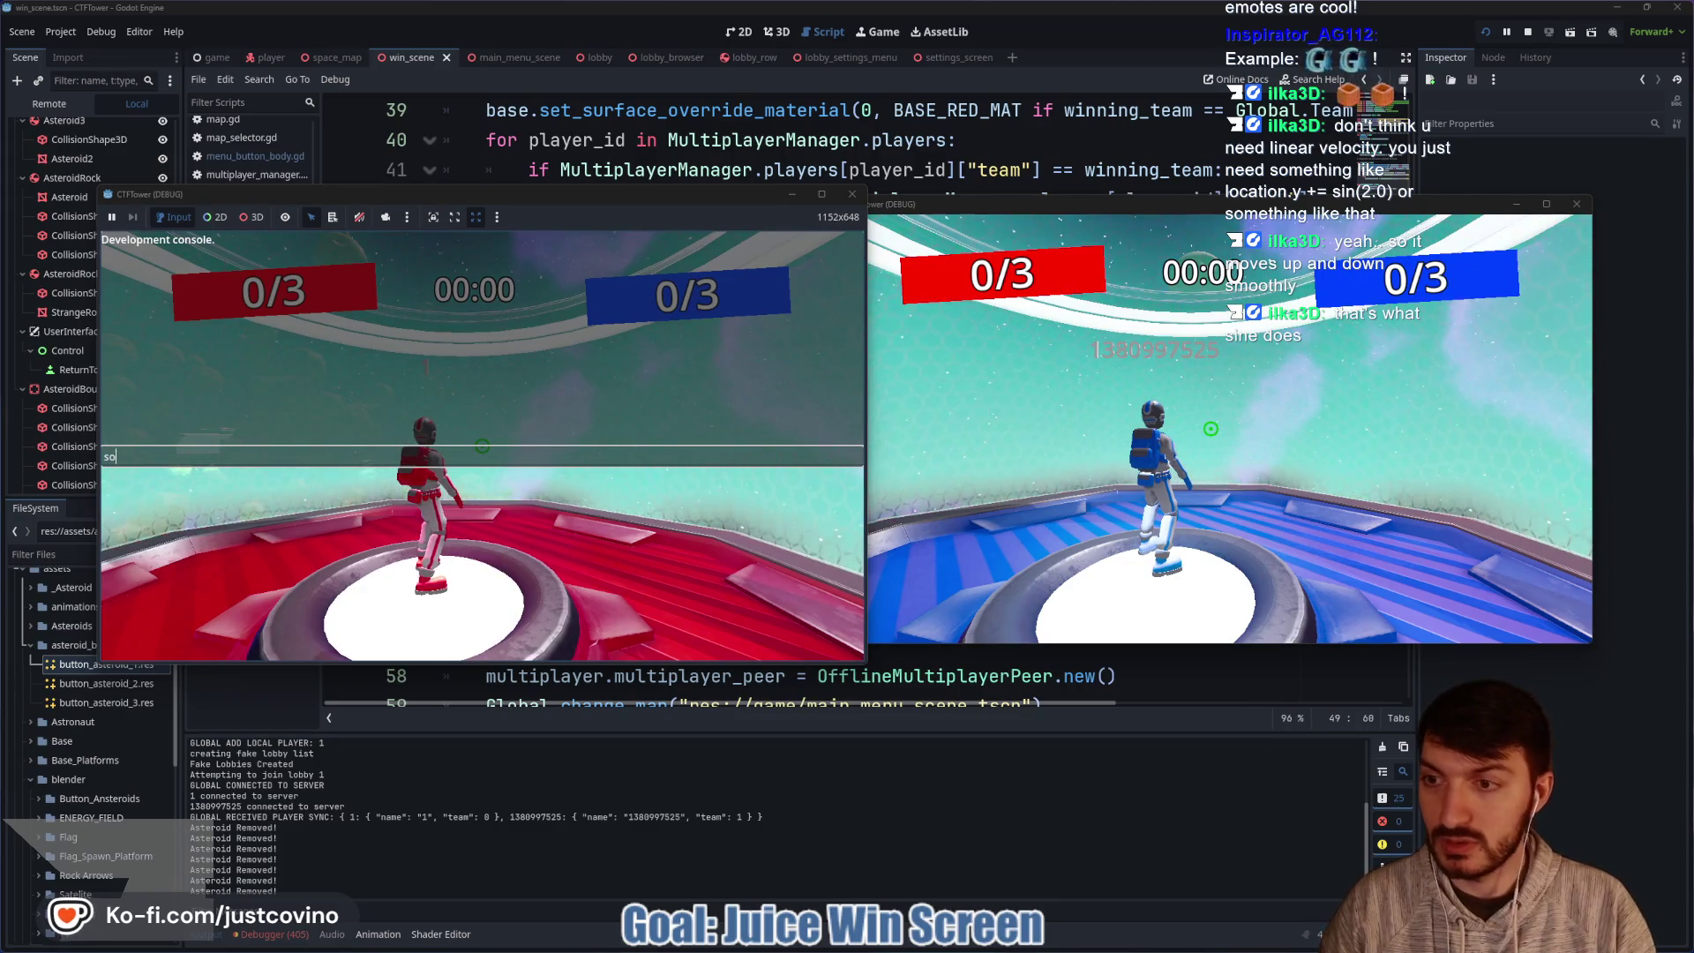
text(scre)
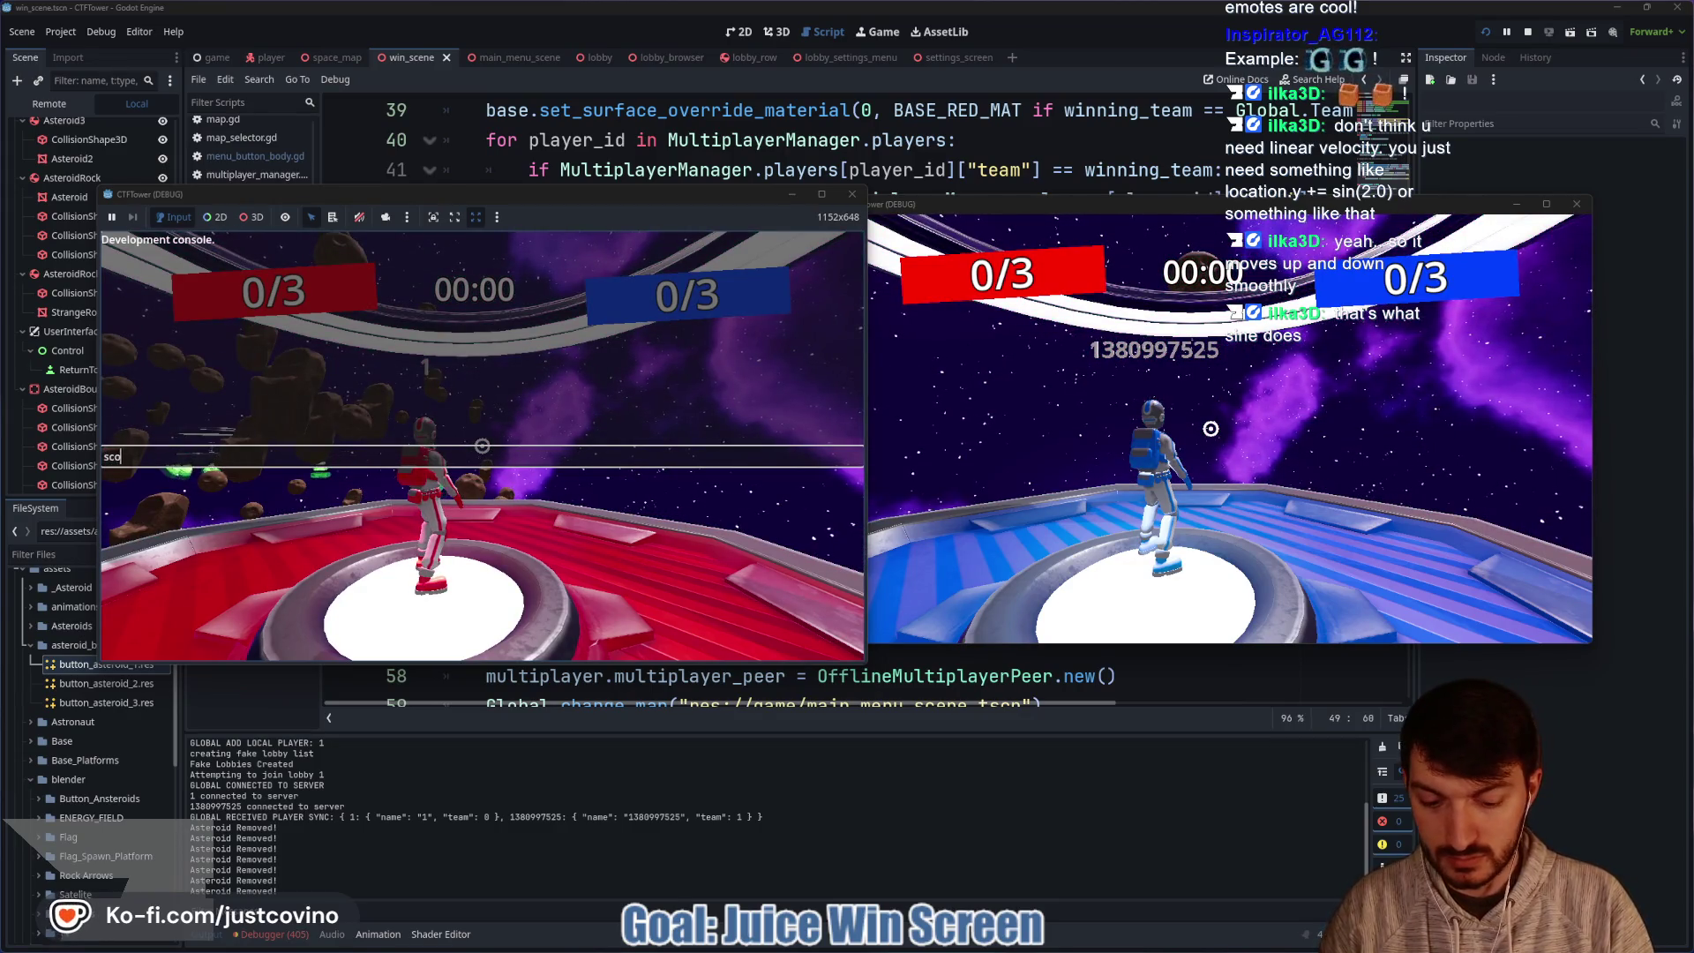
text(re 0)
key(Return)
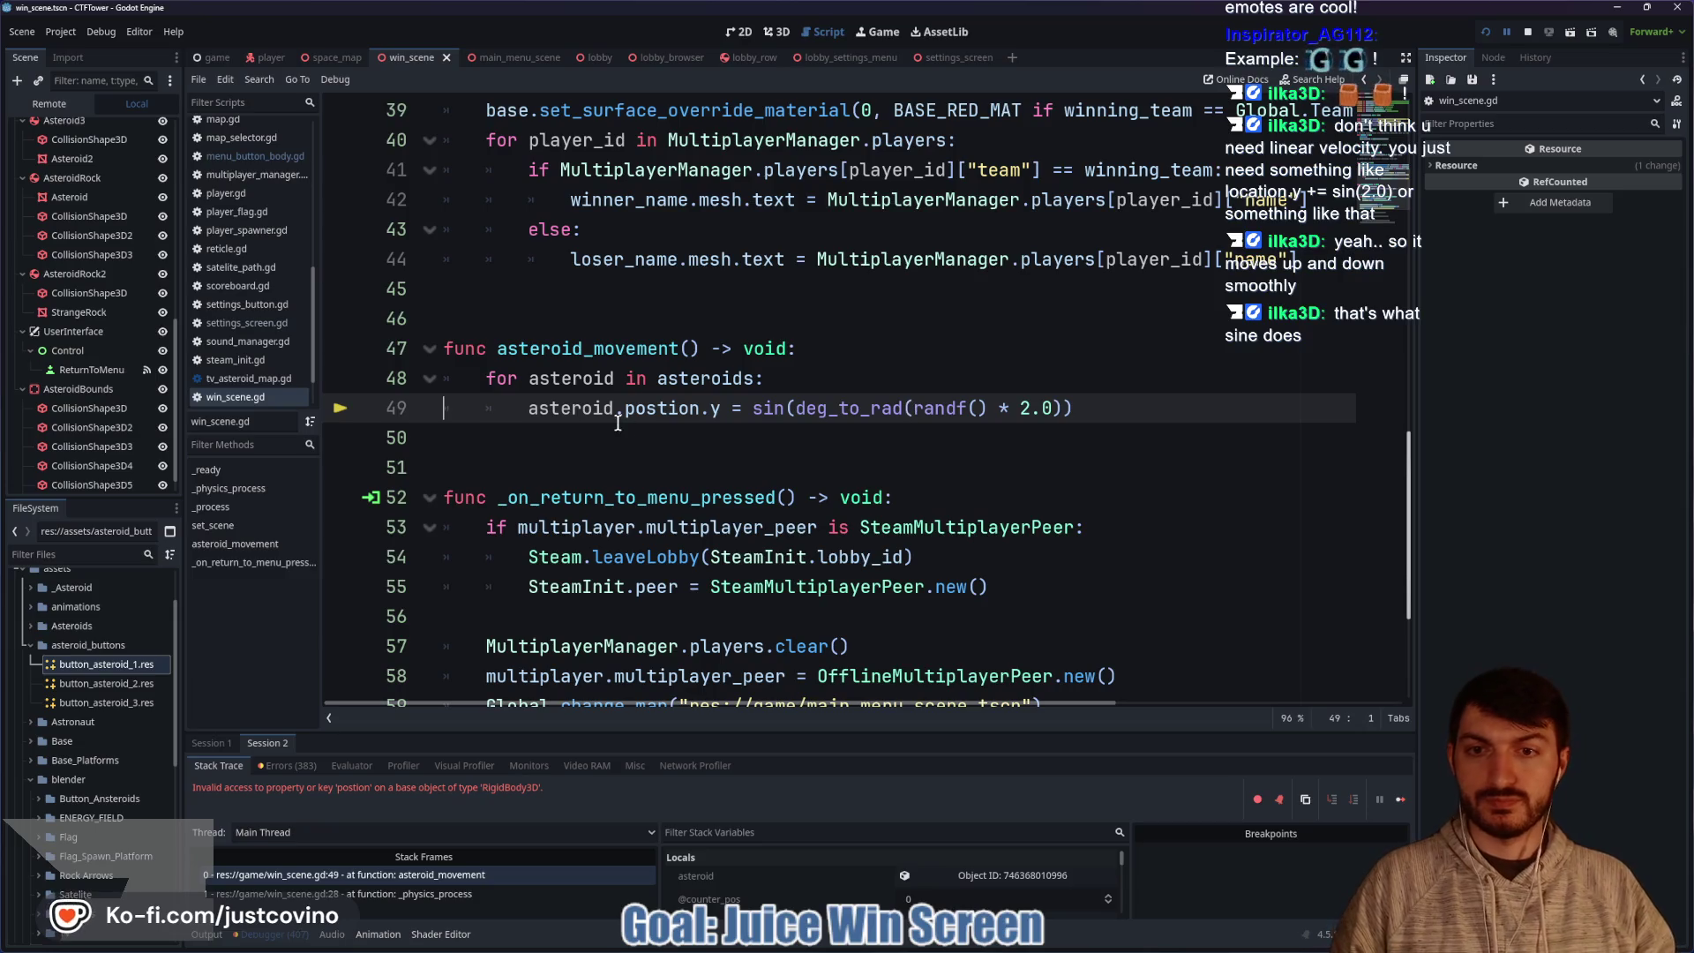
Correct 'postion' to 'position' on line 49 and rerun the game with F5.
text(i)
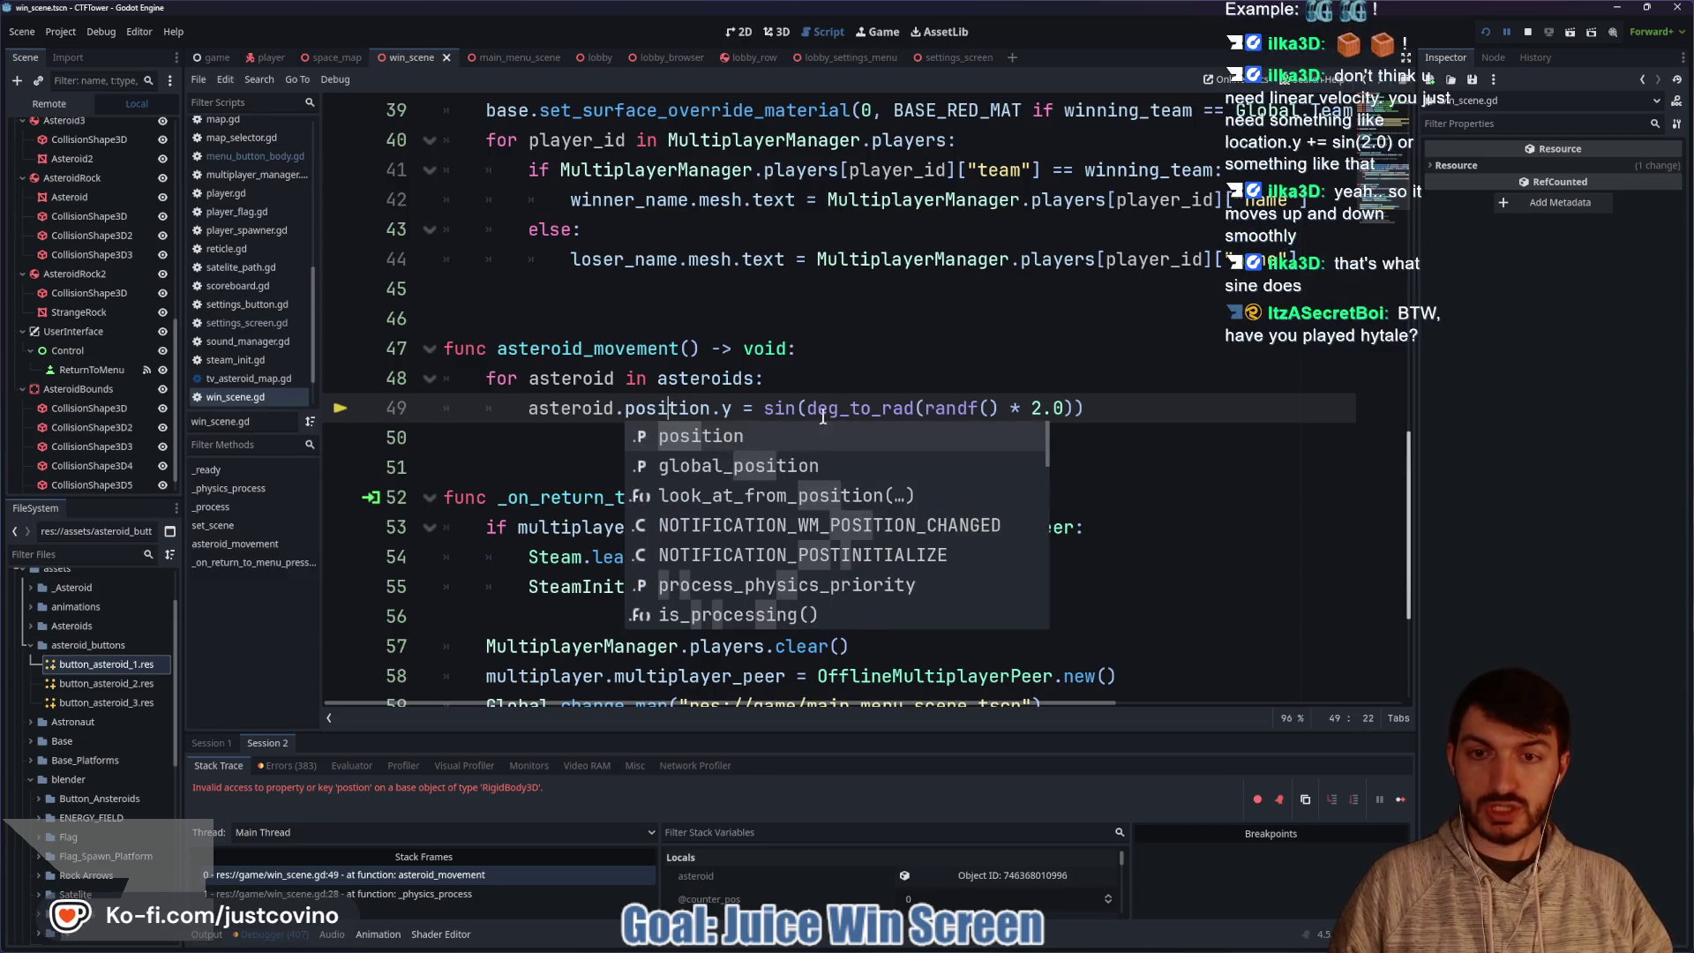
click(1024, 378)
key(F5)
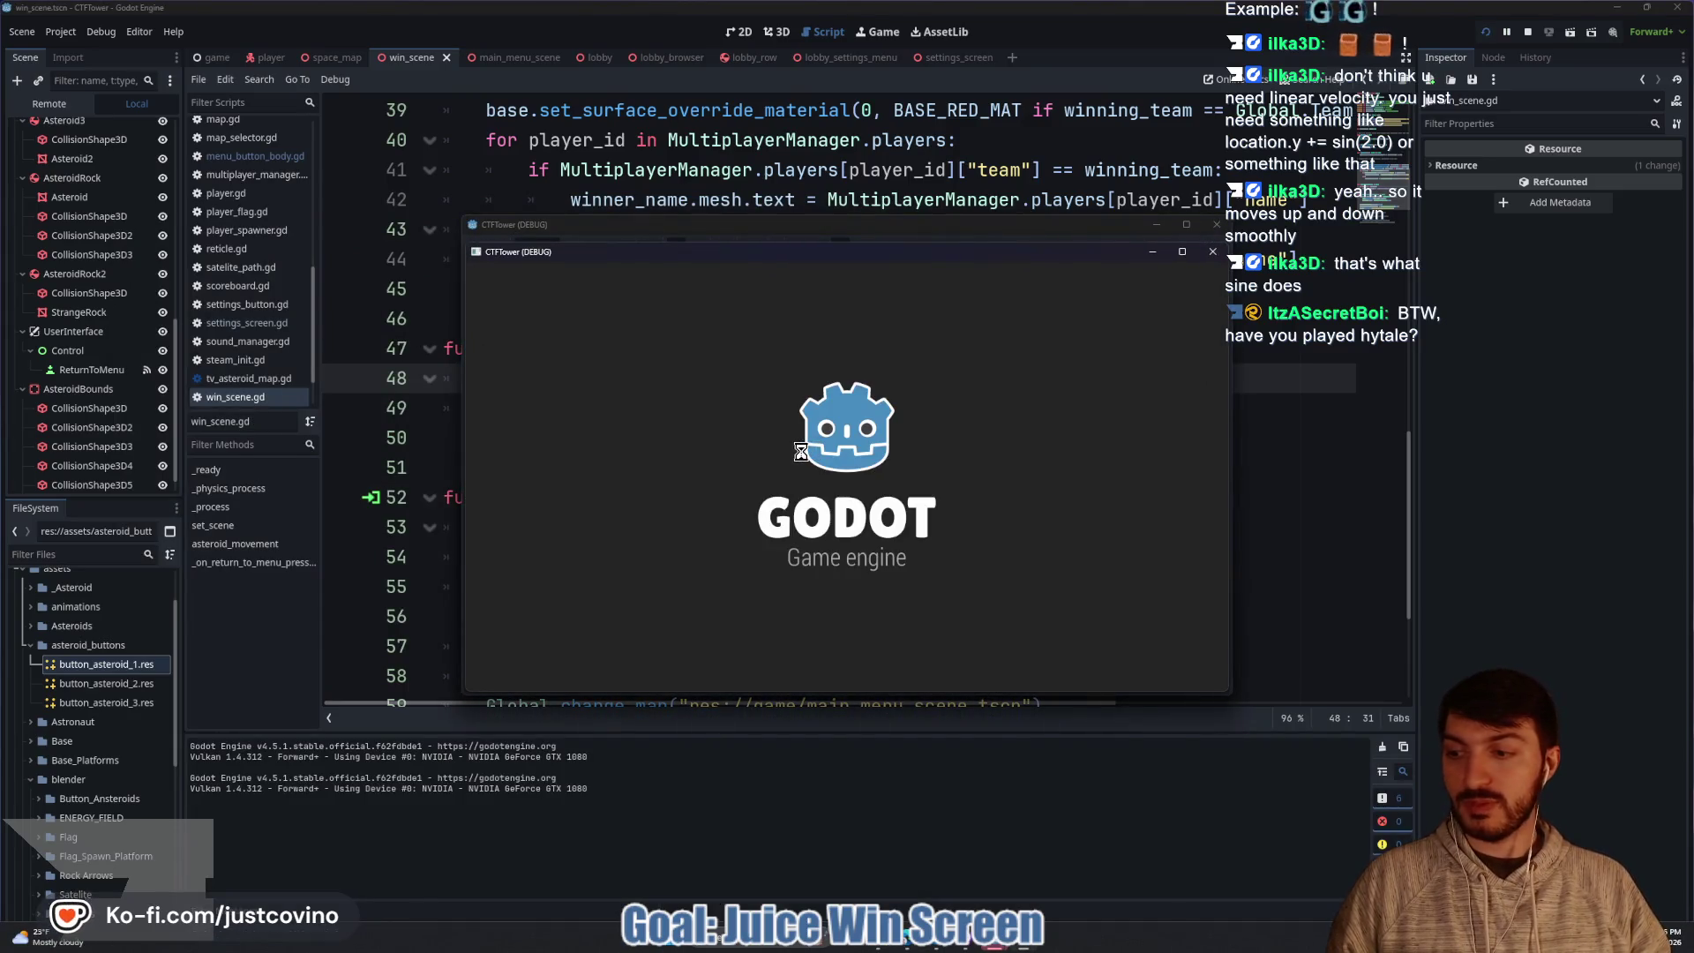
drag(835, 224, 407, 216)
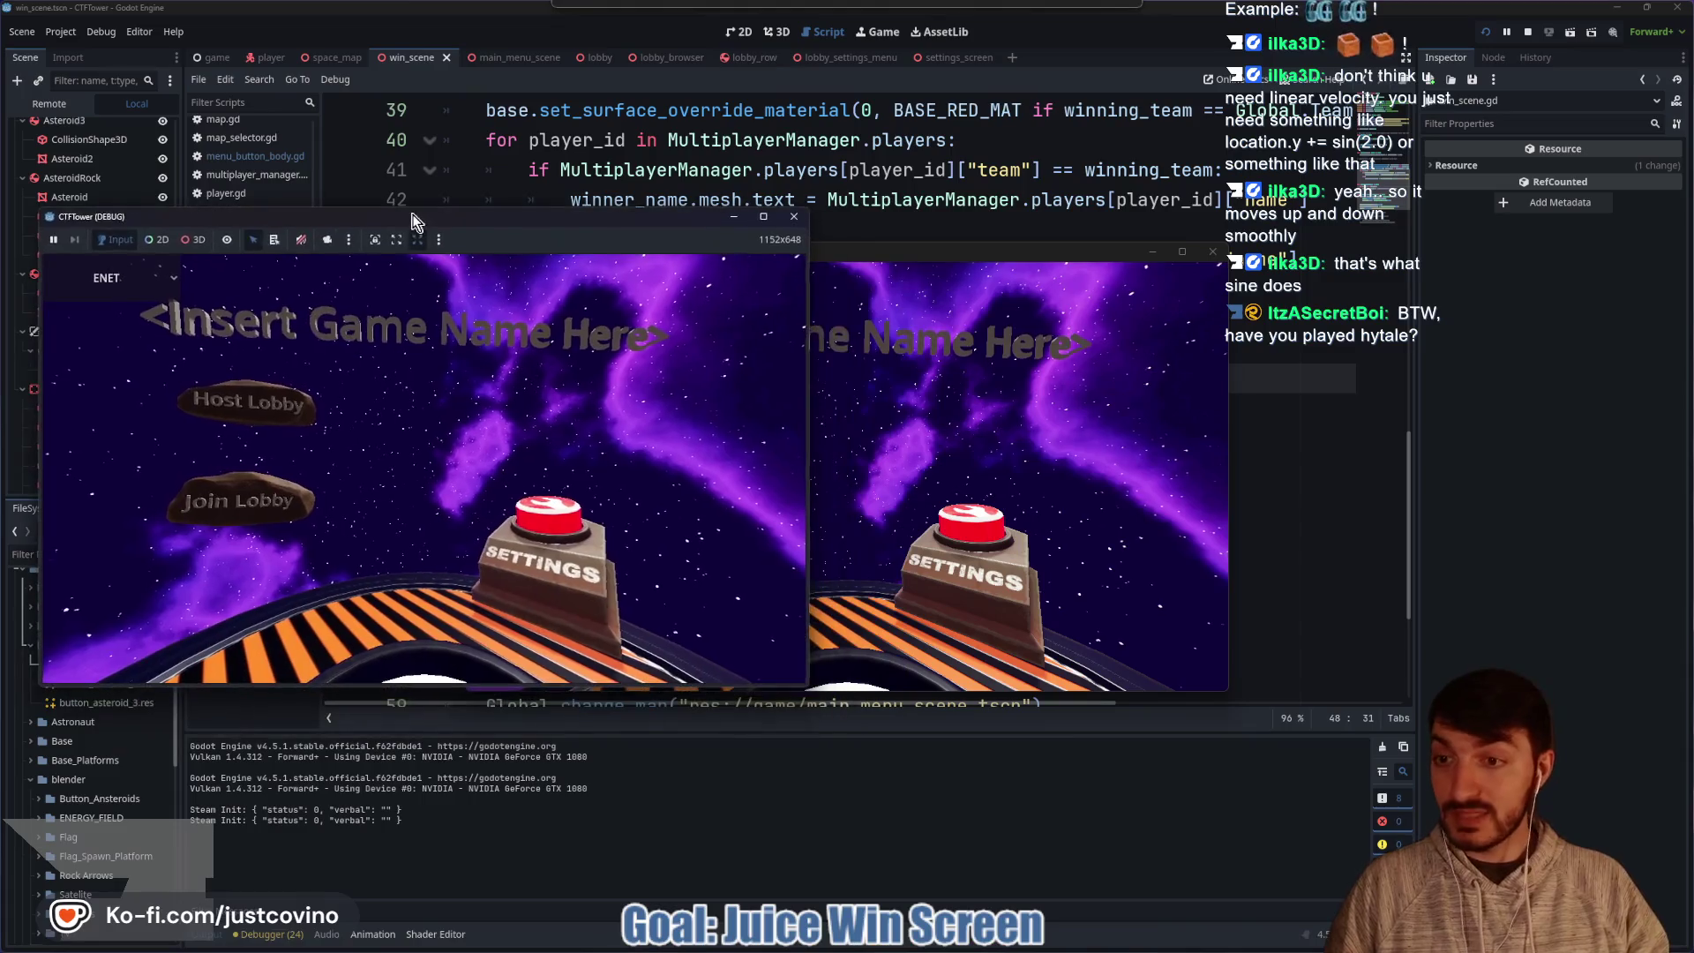
Host a private lobby in the left game, join it from the right, ready both players and start.
click(239, 413)
drag(870, 253, 1272, 217)
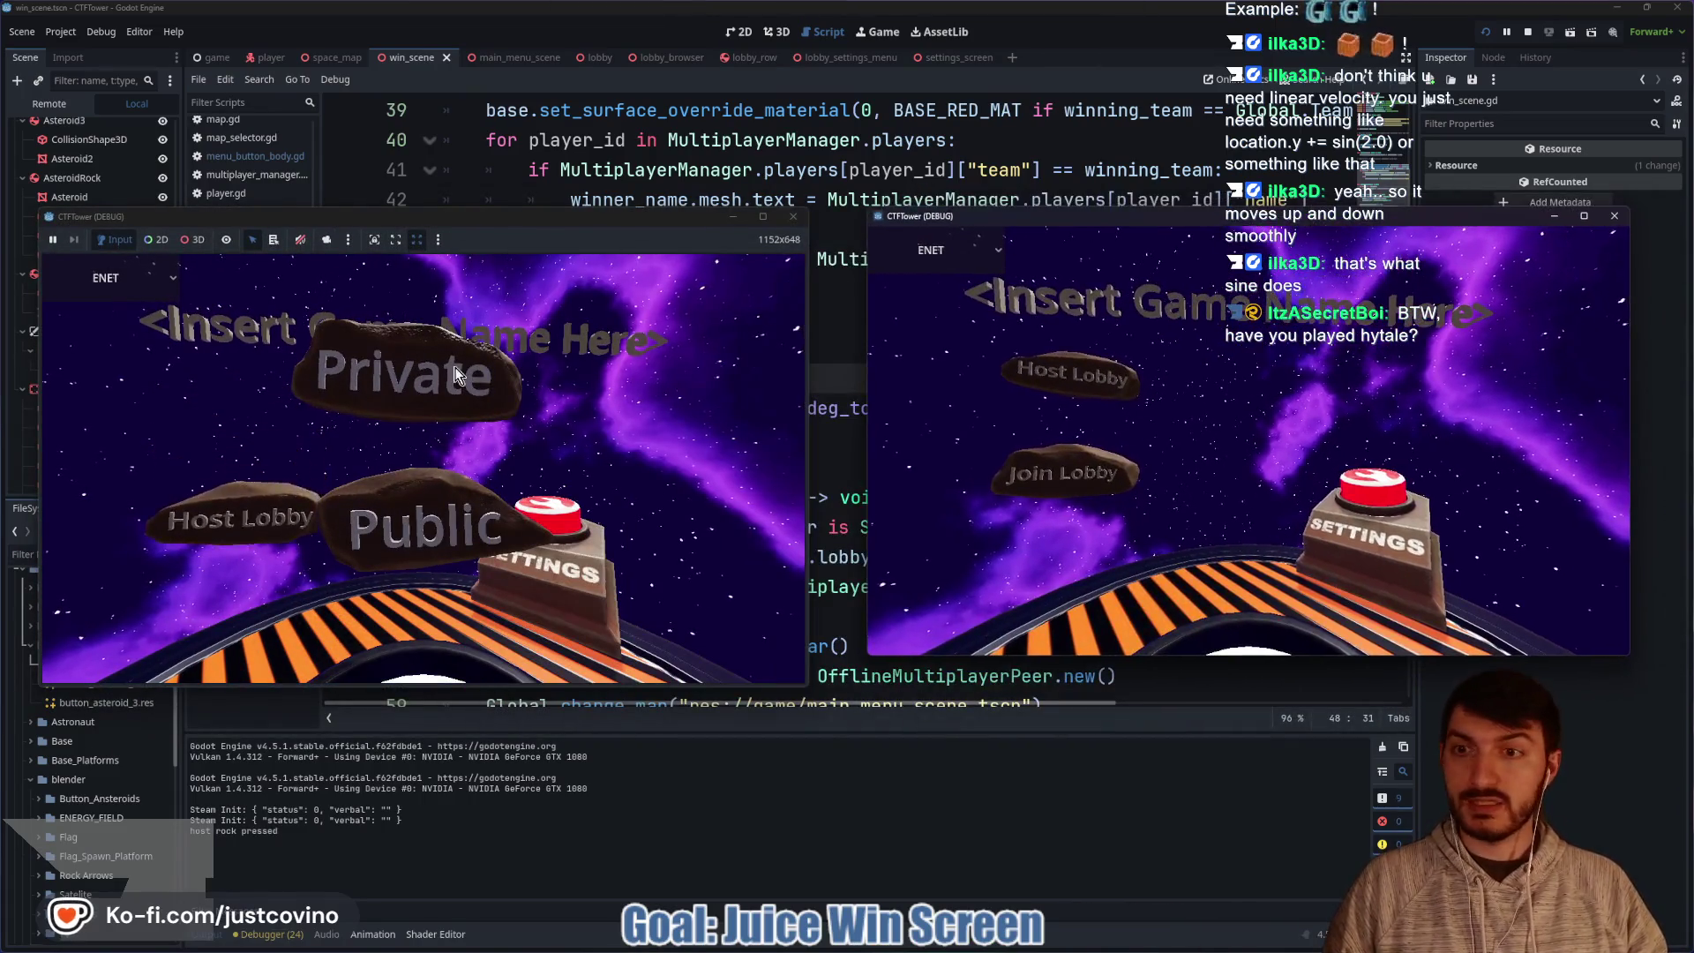
click(406, 391)
click(1006, 482)
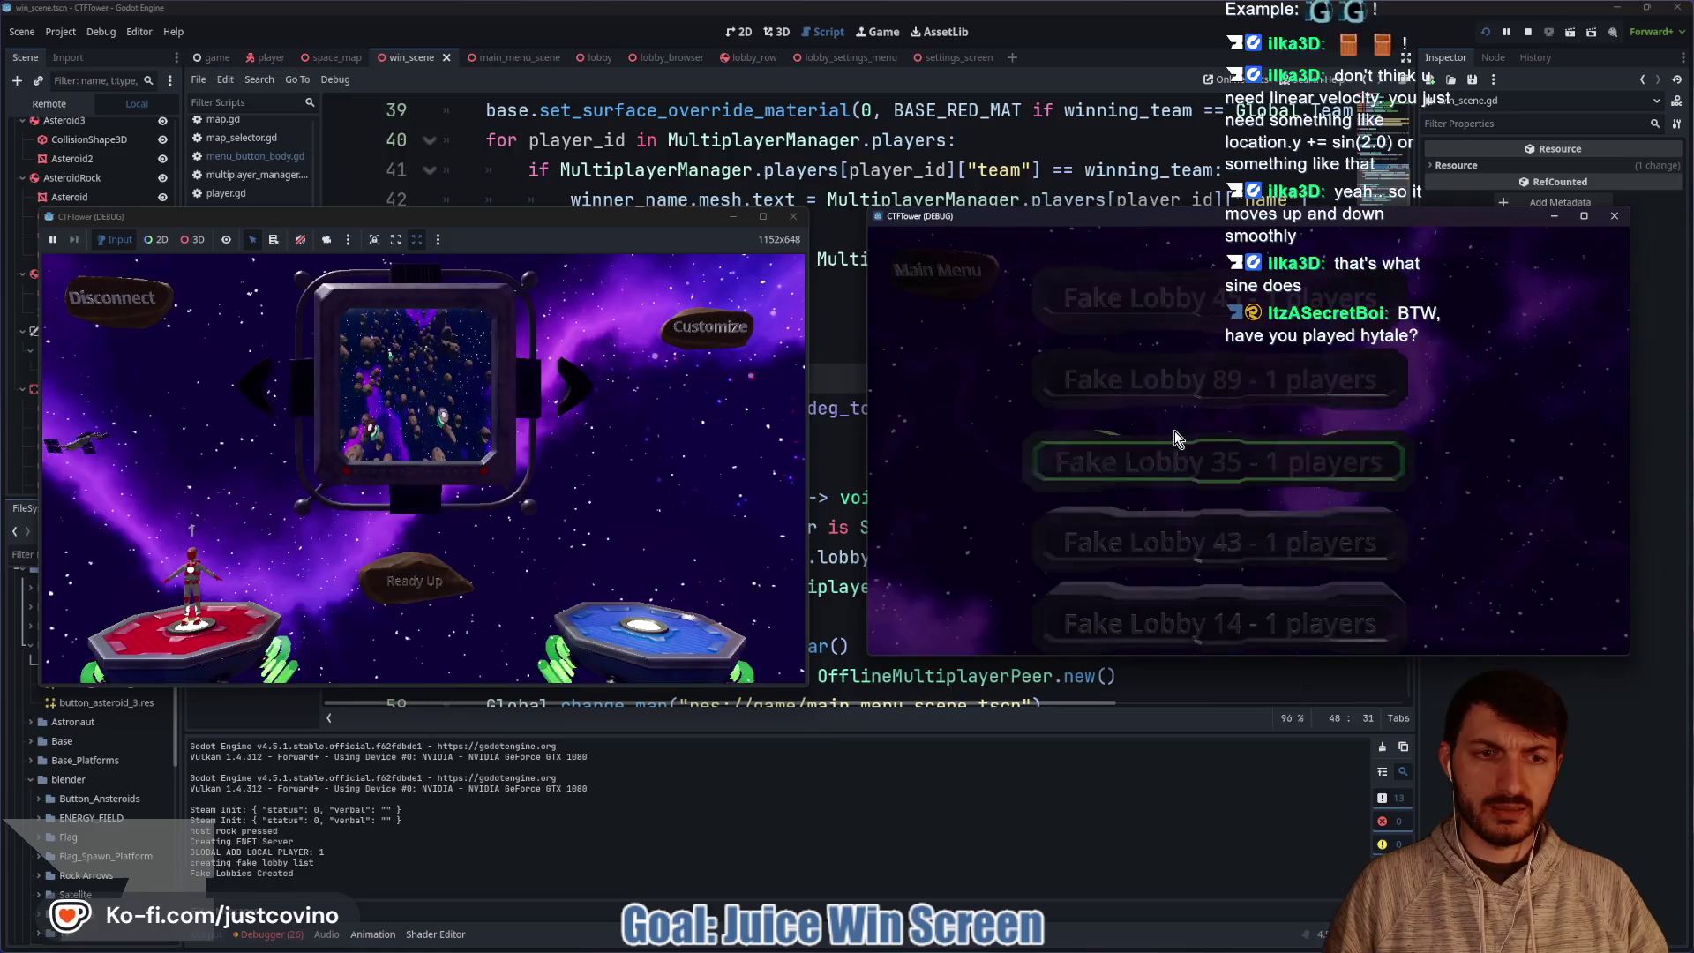
click(1146, 375)
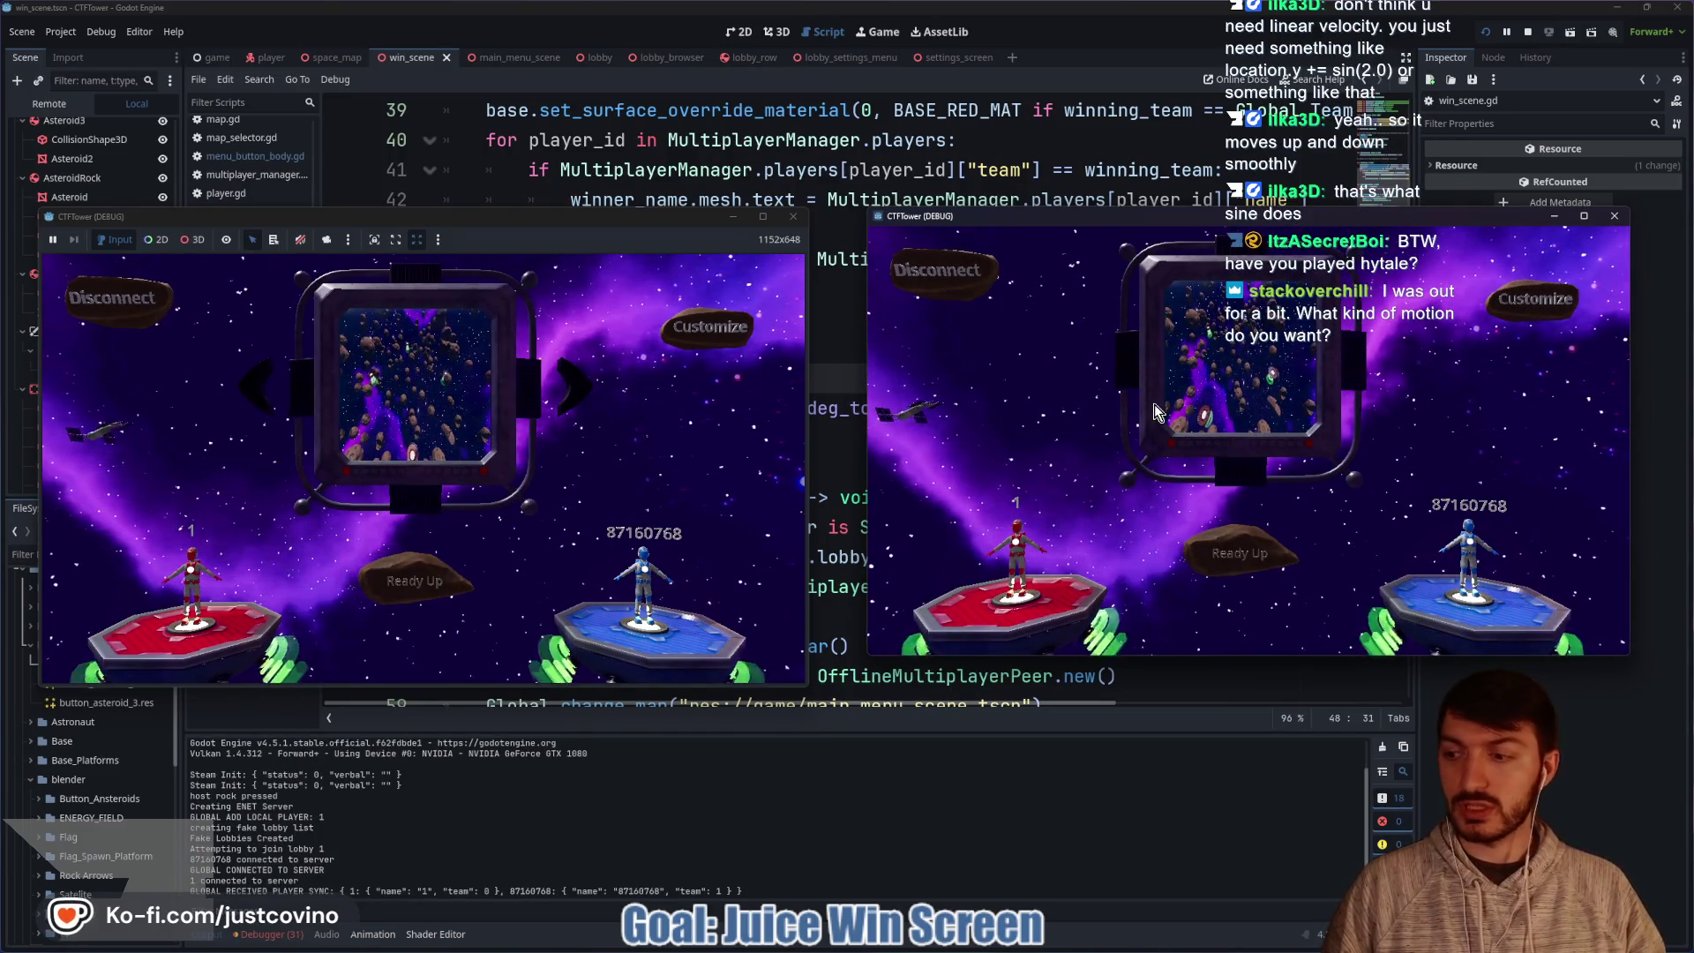
click(1218, 551)
click(414, 570)
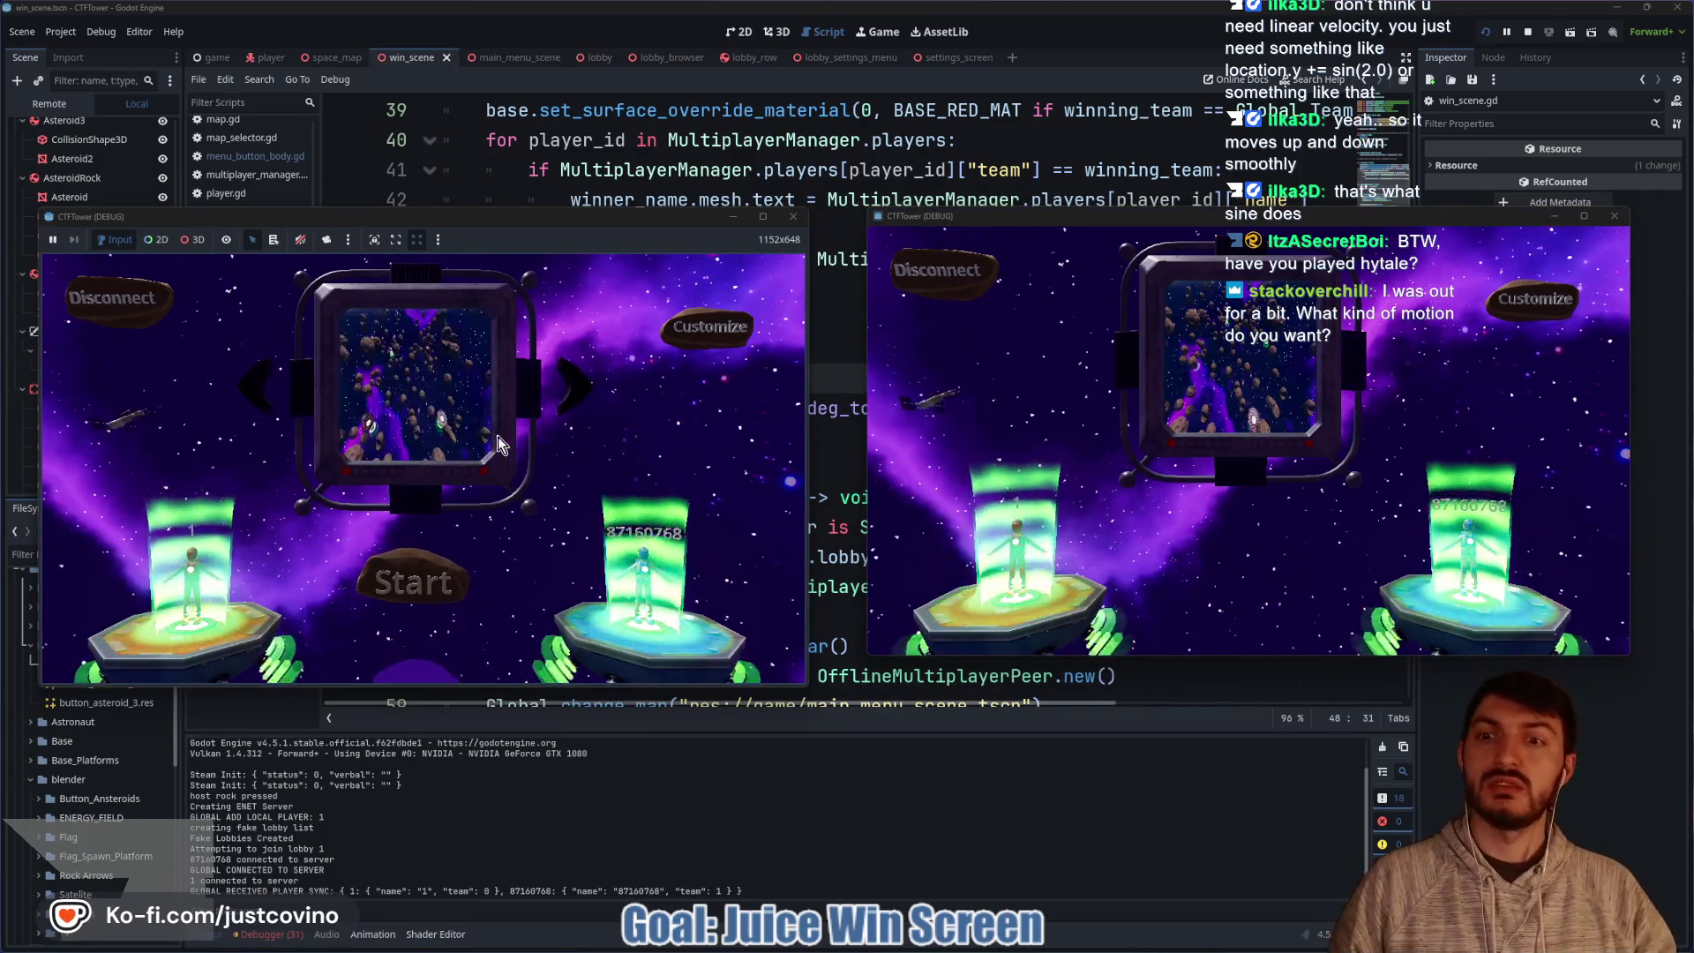
click(455, 584)
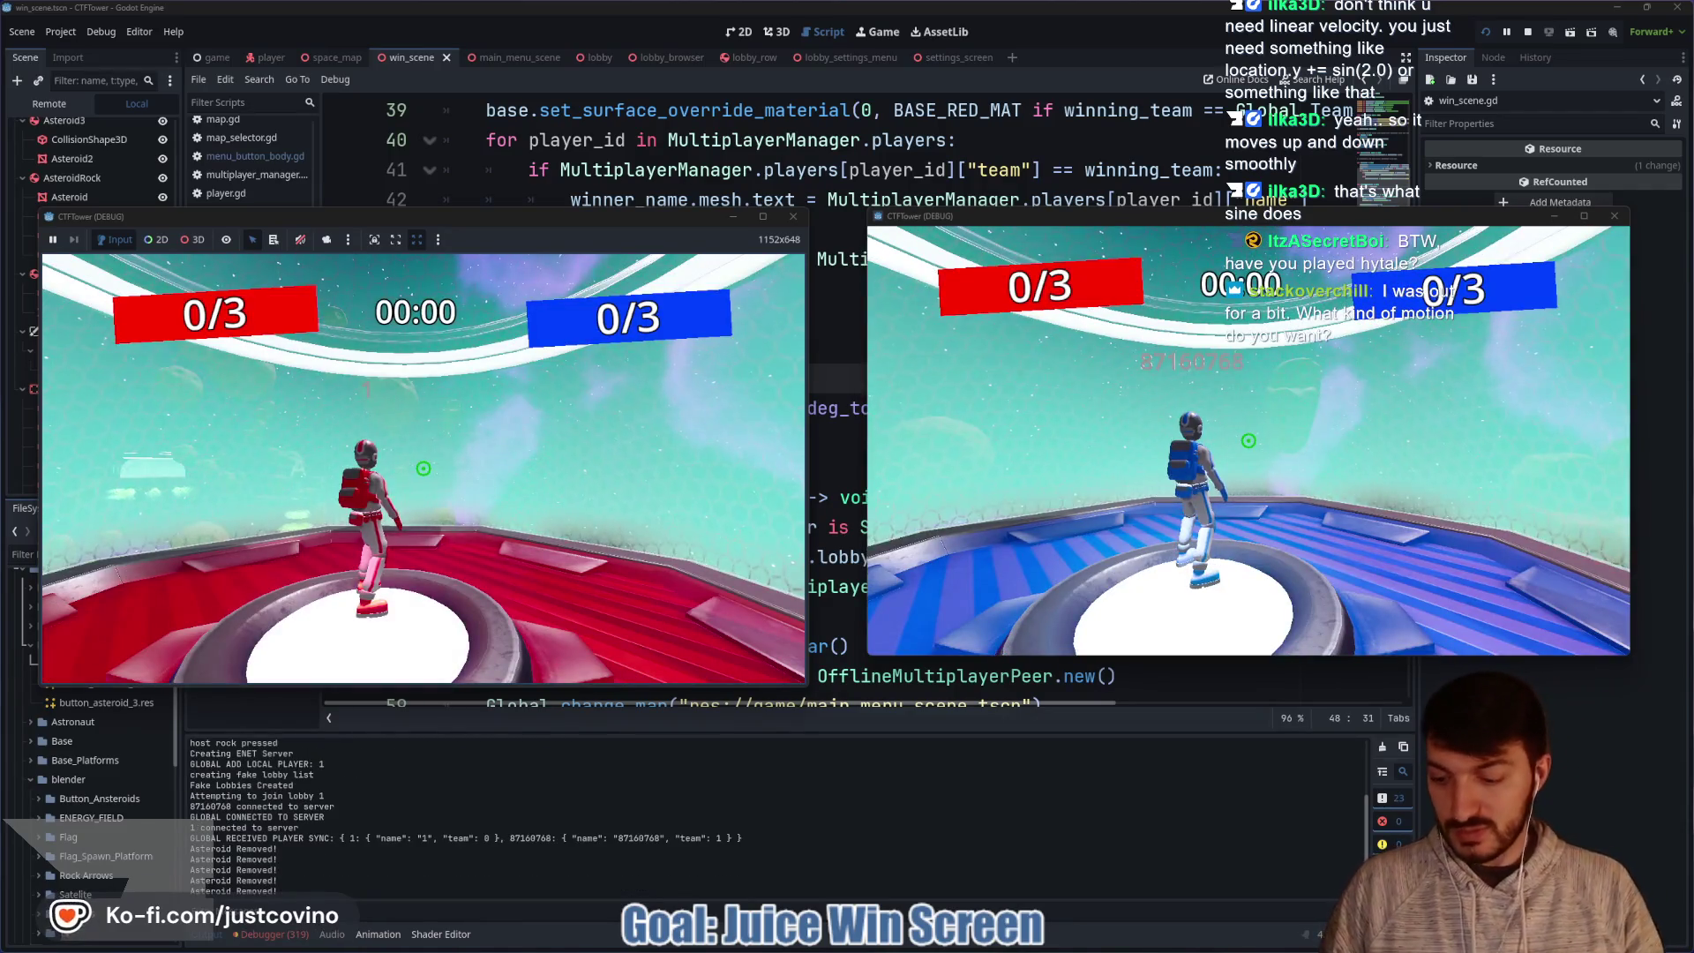
Enter 'score 1' twice in the dev console to reach blue's win screen, then stop the game.
key(grave)
text(score 1)
key(Return)
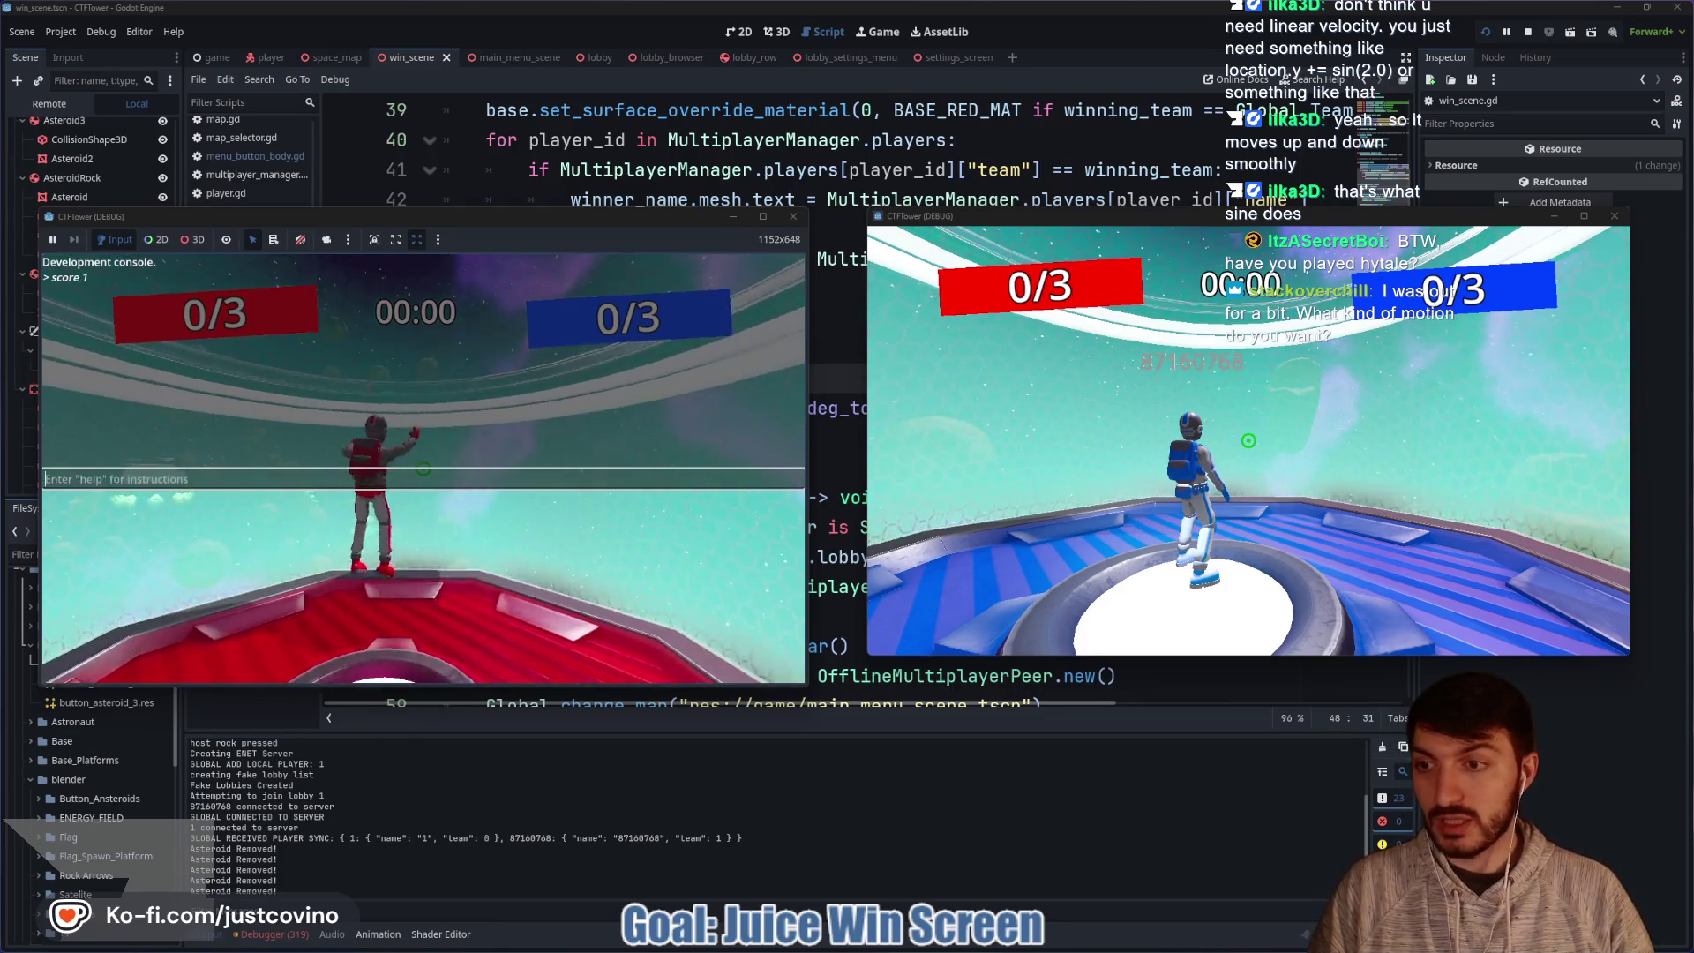
key(Up)
key(Return)
key(Up)
key(Return)
key(grave)
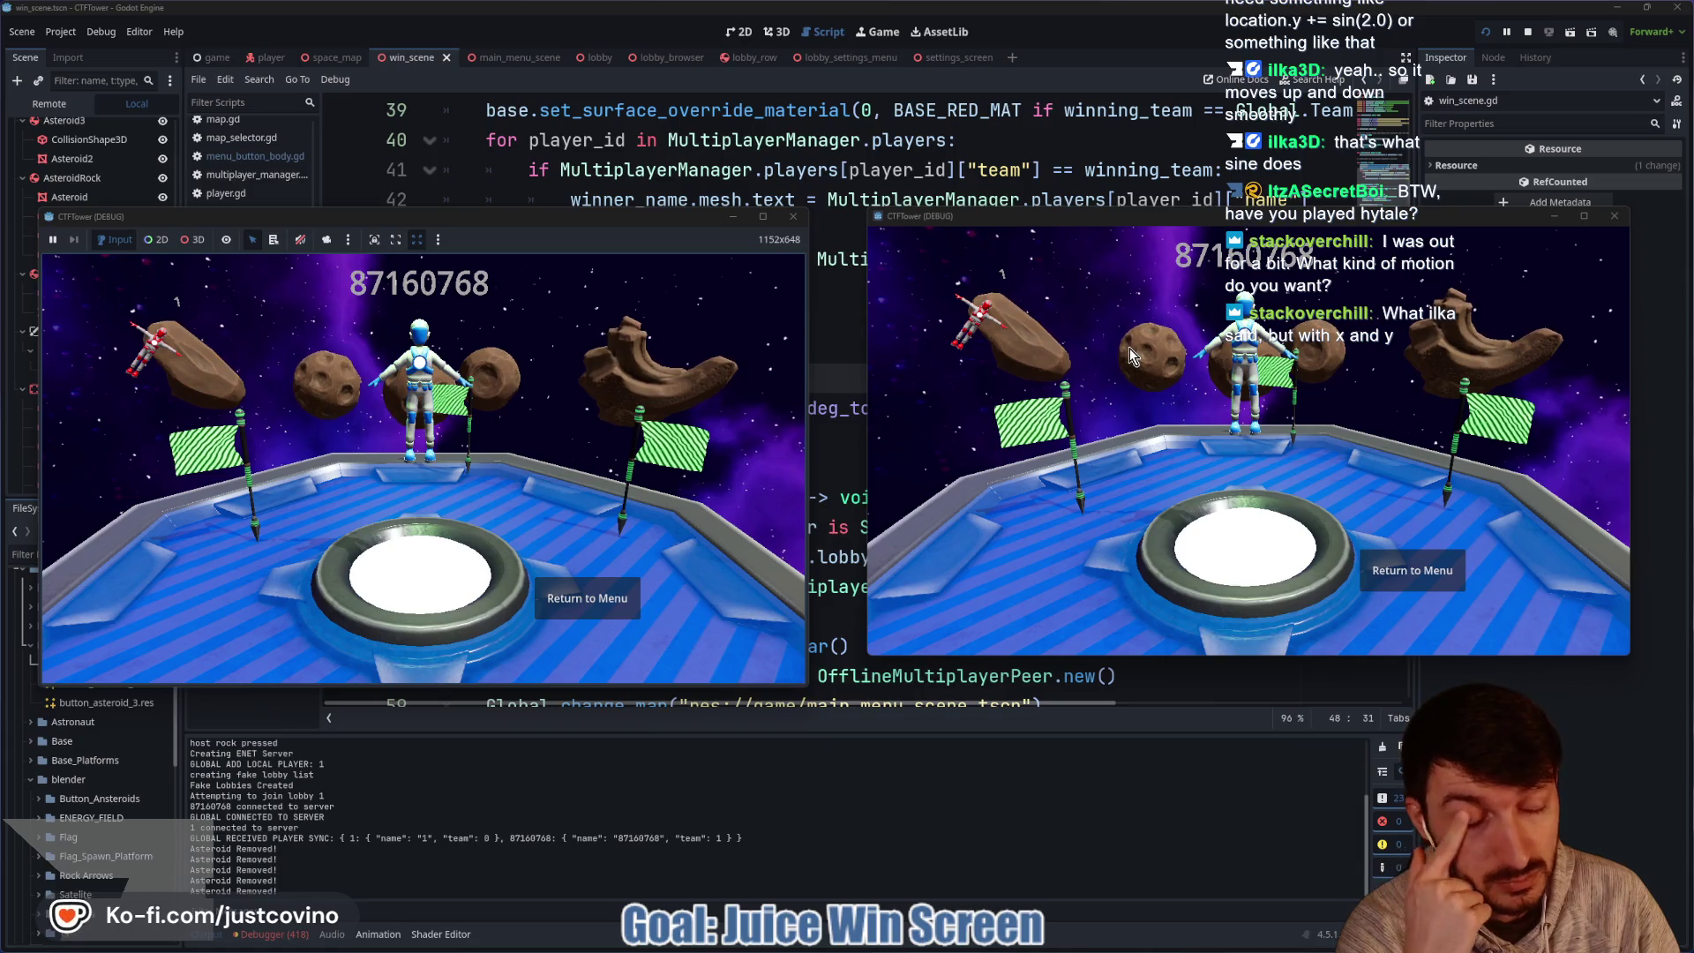
click(1527, 34)
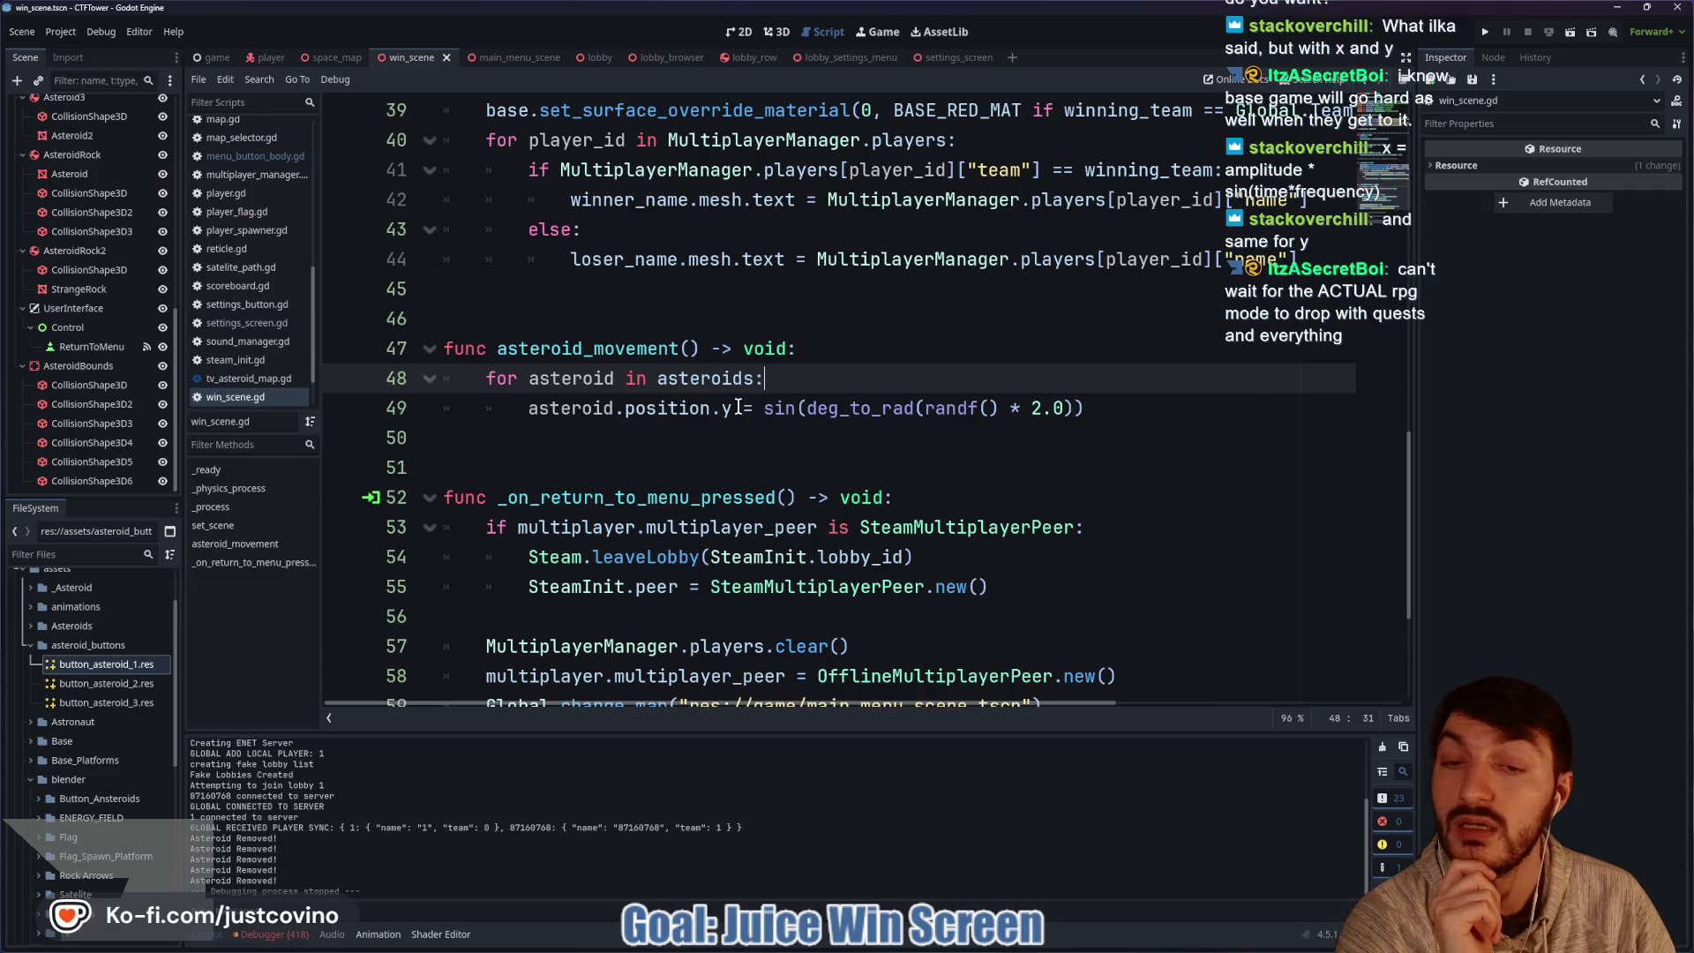
Prefix the sin( call on line 49 with '10 * ' to amplify the asteroid's y motion.
mouse_move(731, 409)
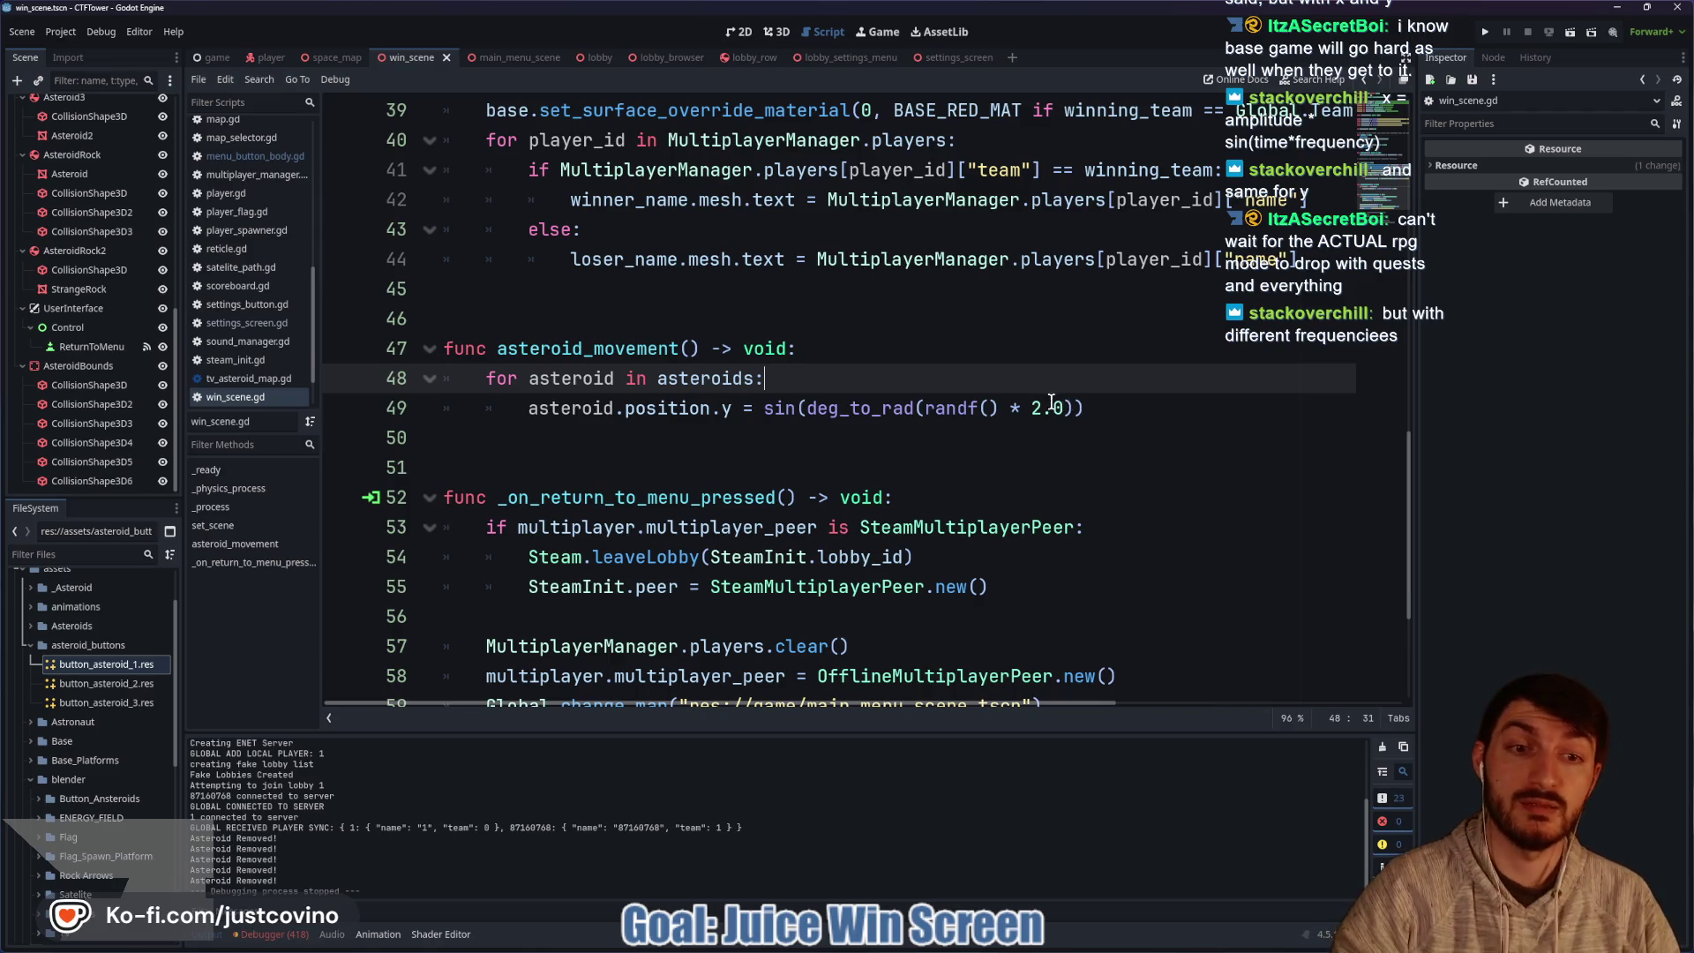
click(1039, 404)
text(0)
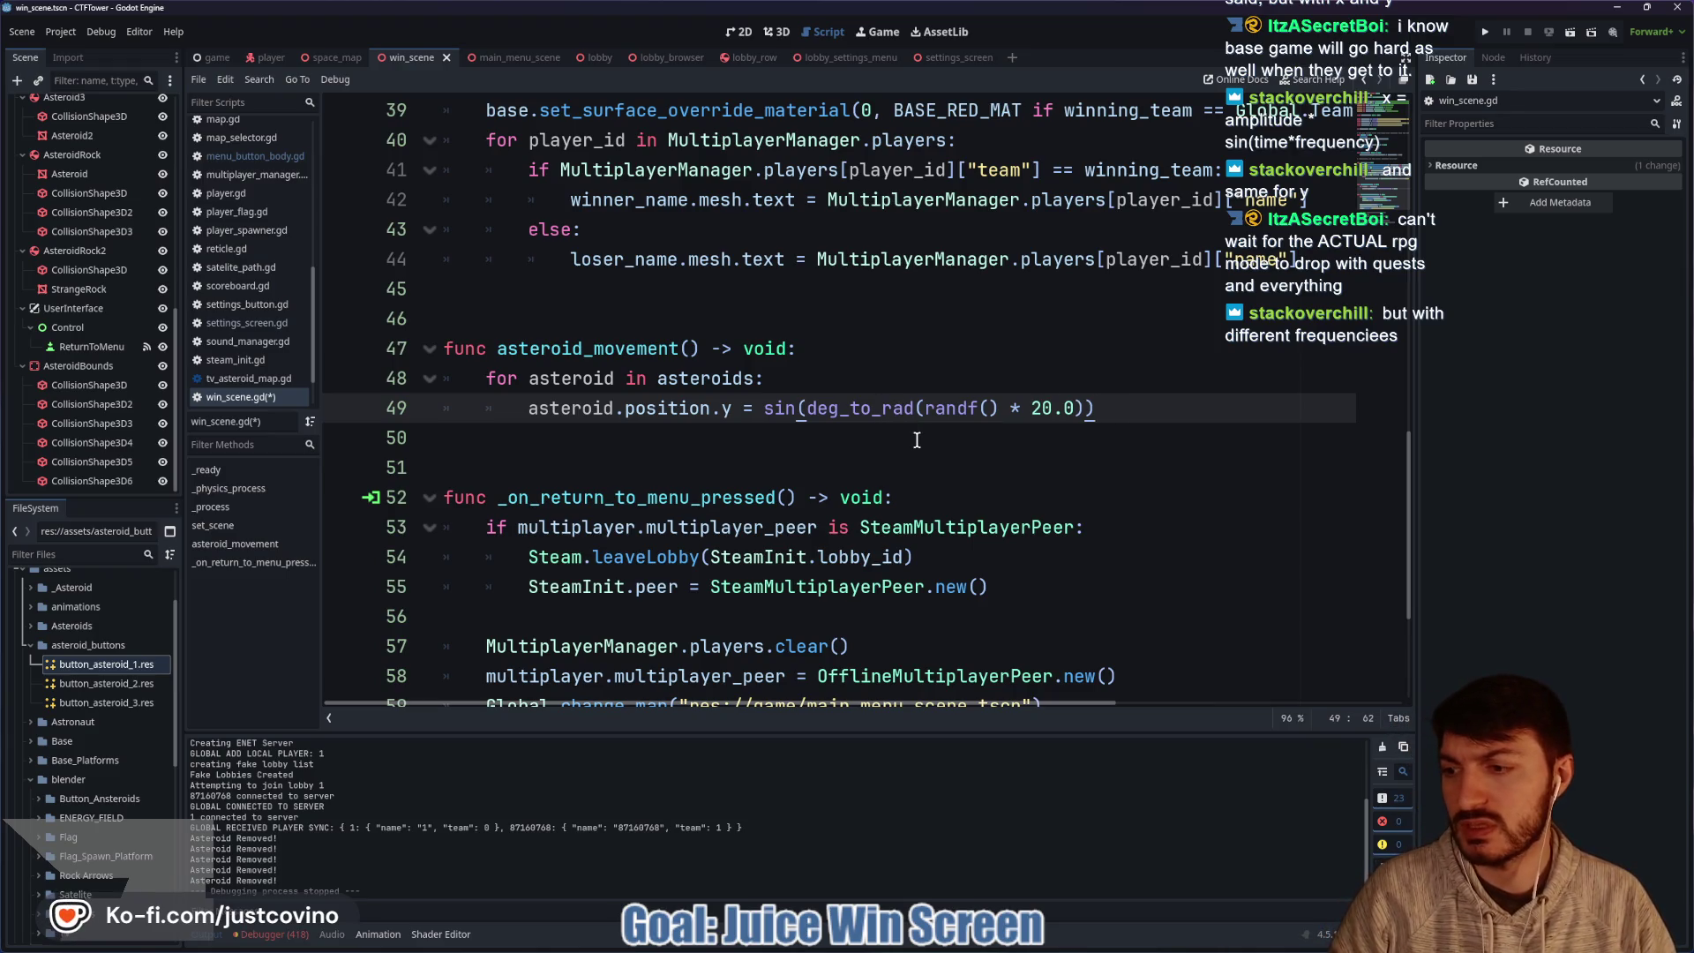
click(763, 408)
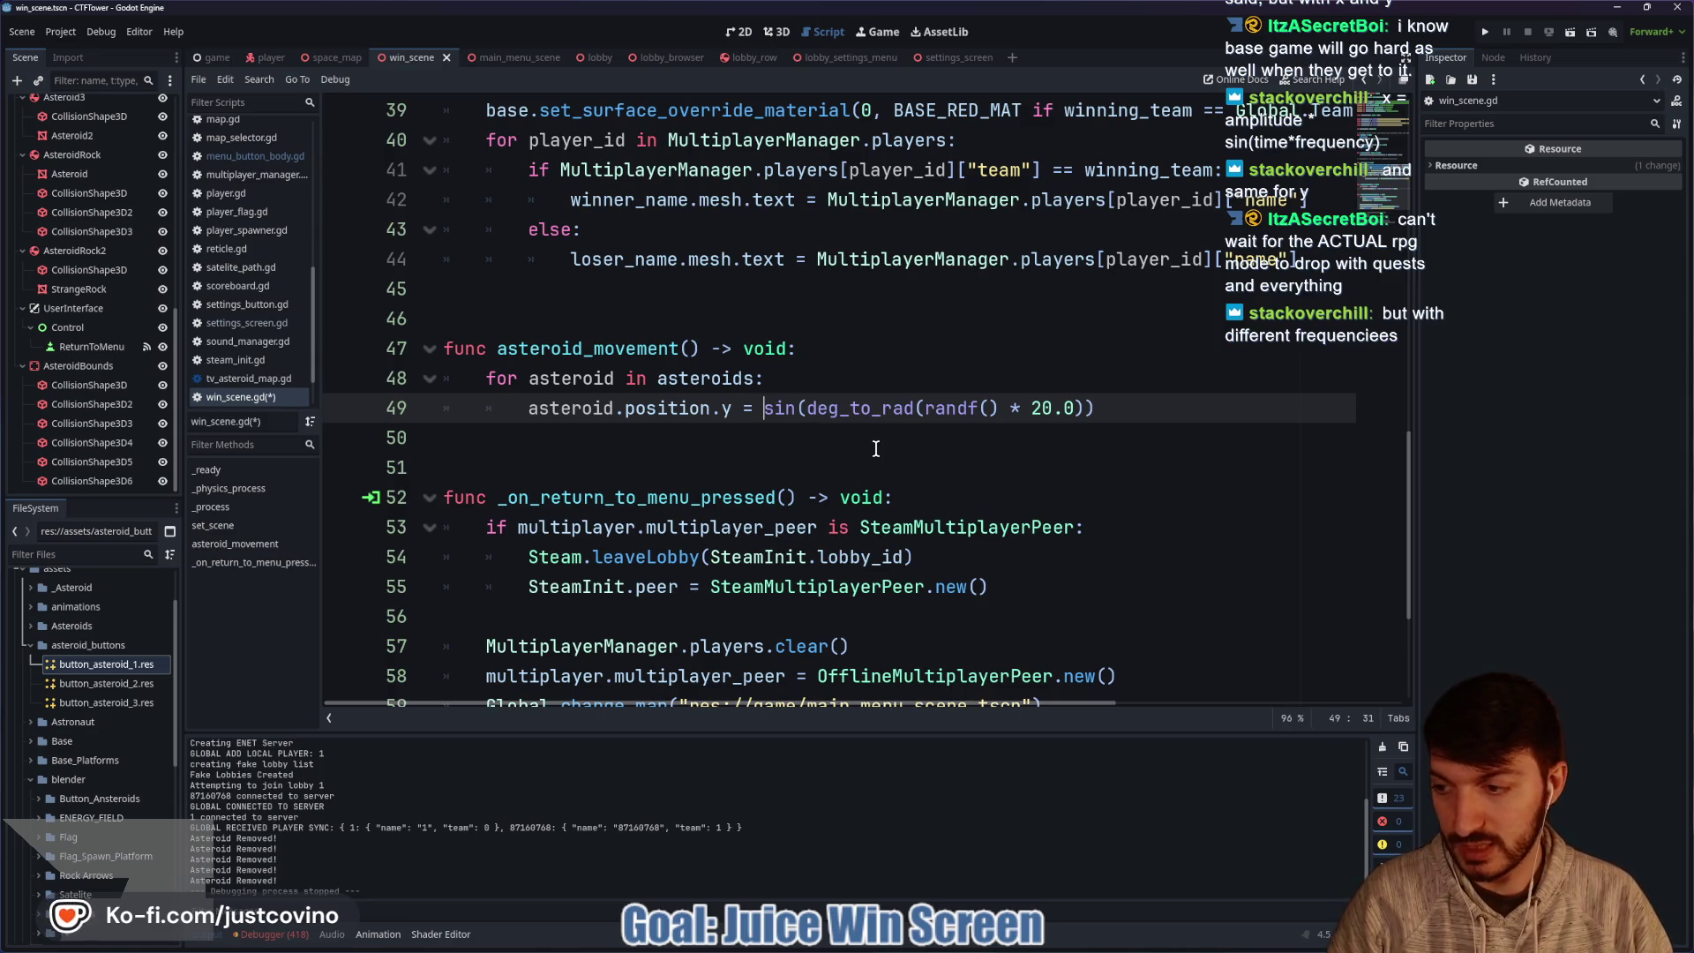
text(10 *)
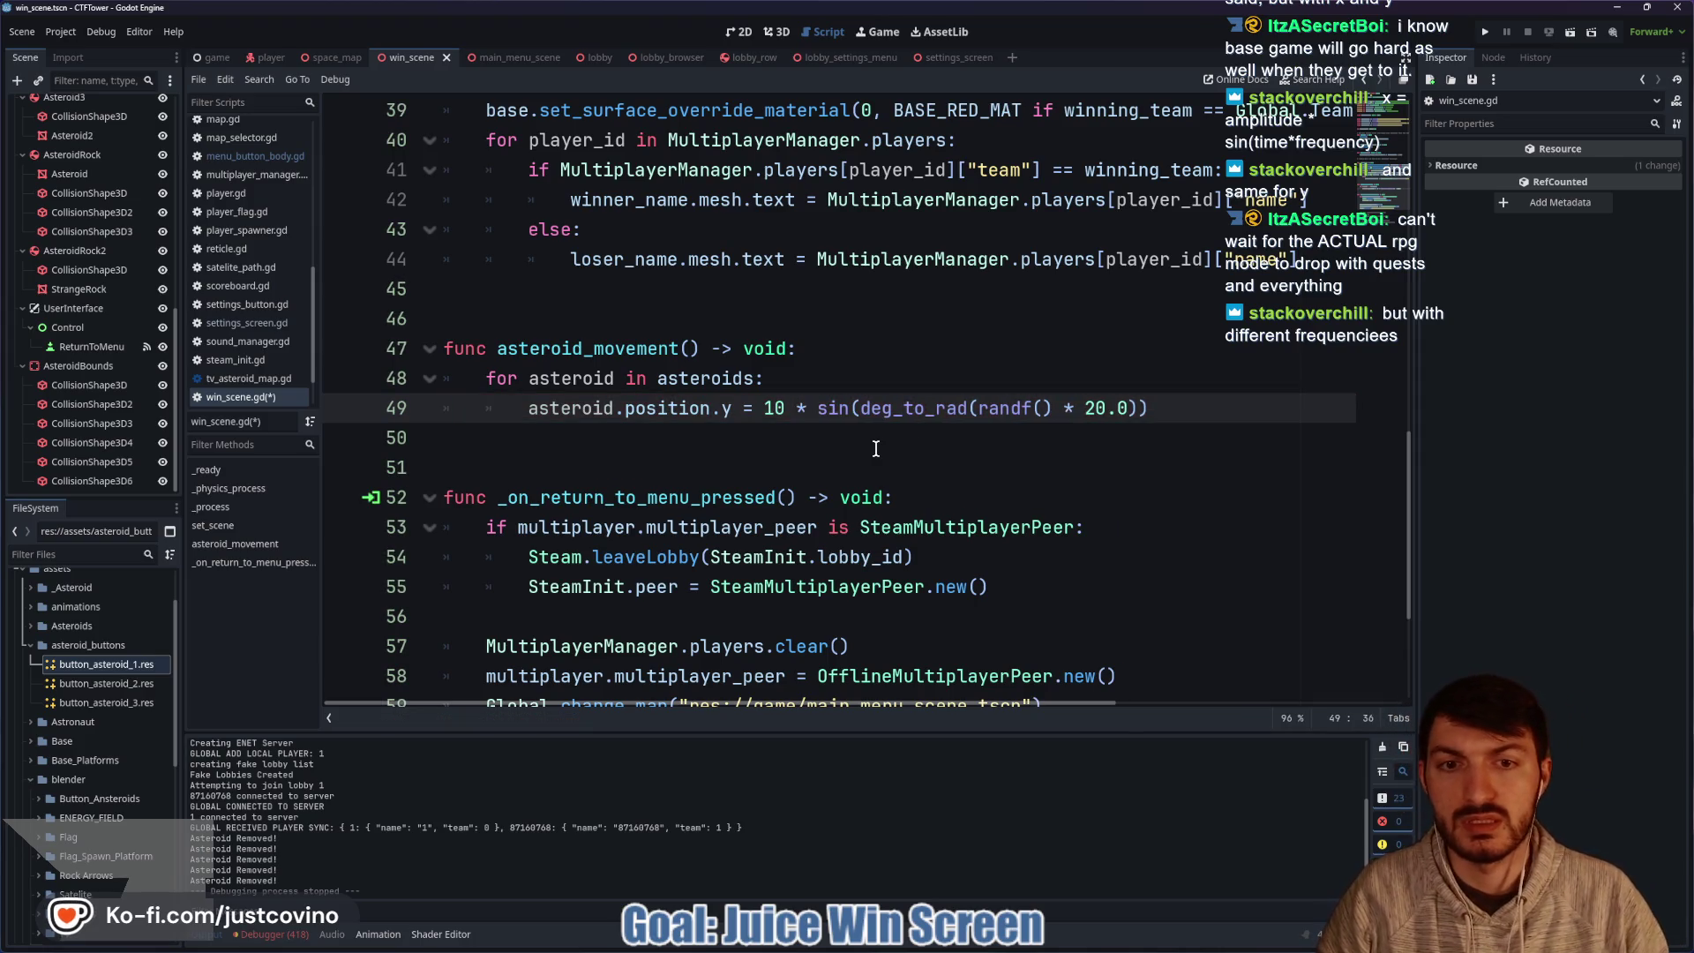
click(693, 348)
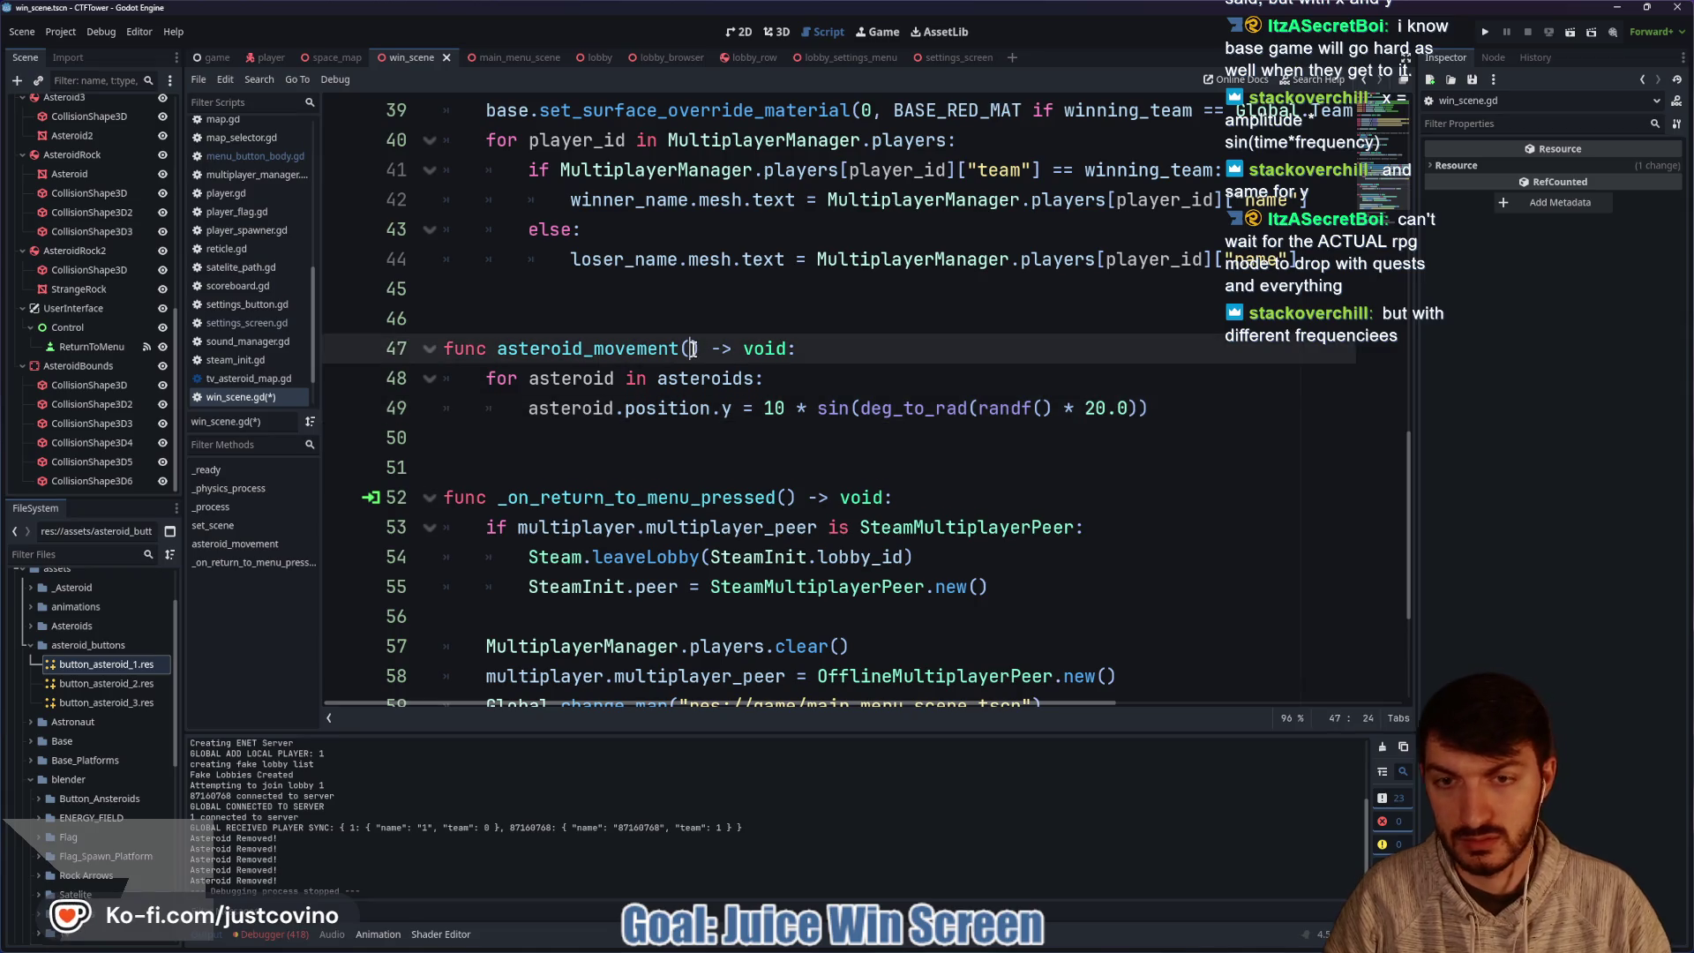
Give asteroid_movement a '_delta: float' parameter and replace the deg_to_rad argument with '_delta * 2'.
text(delta: float)
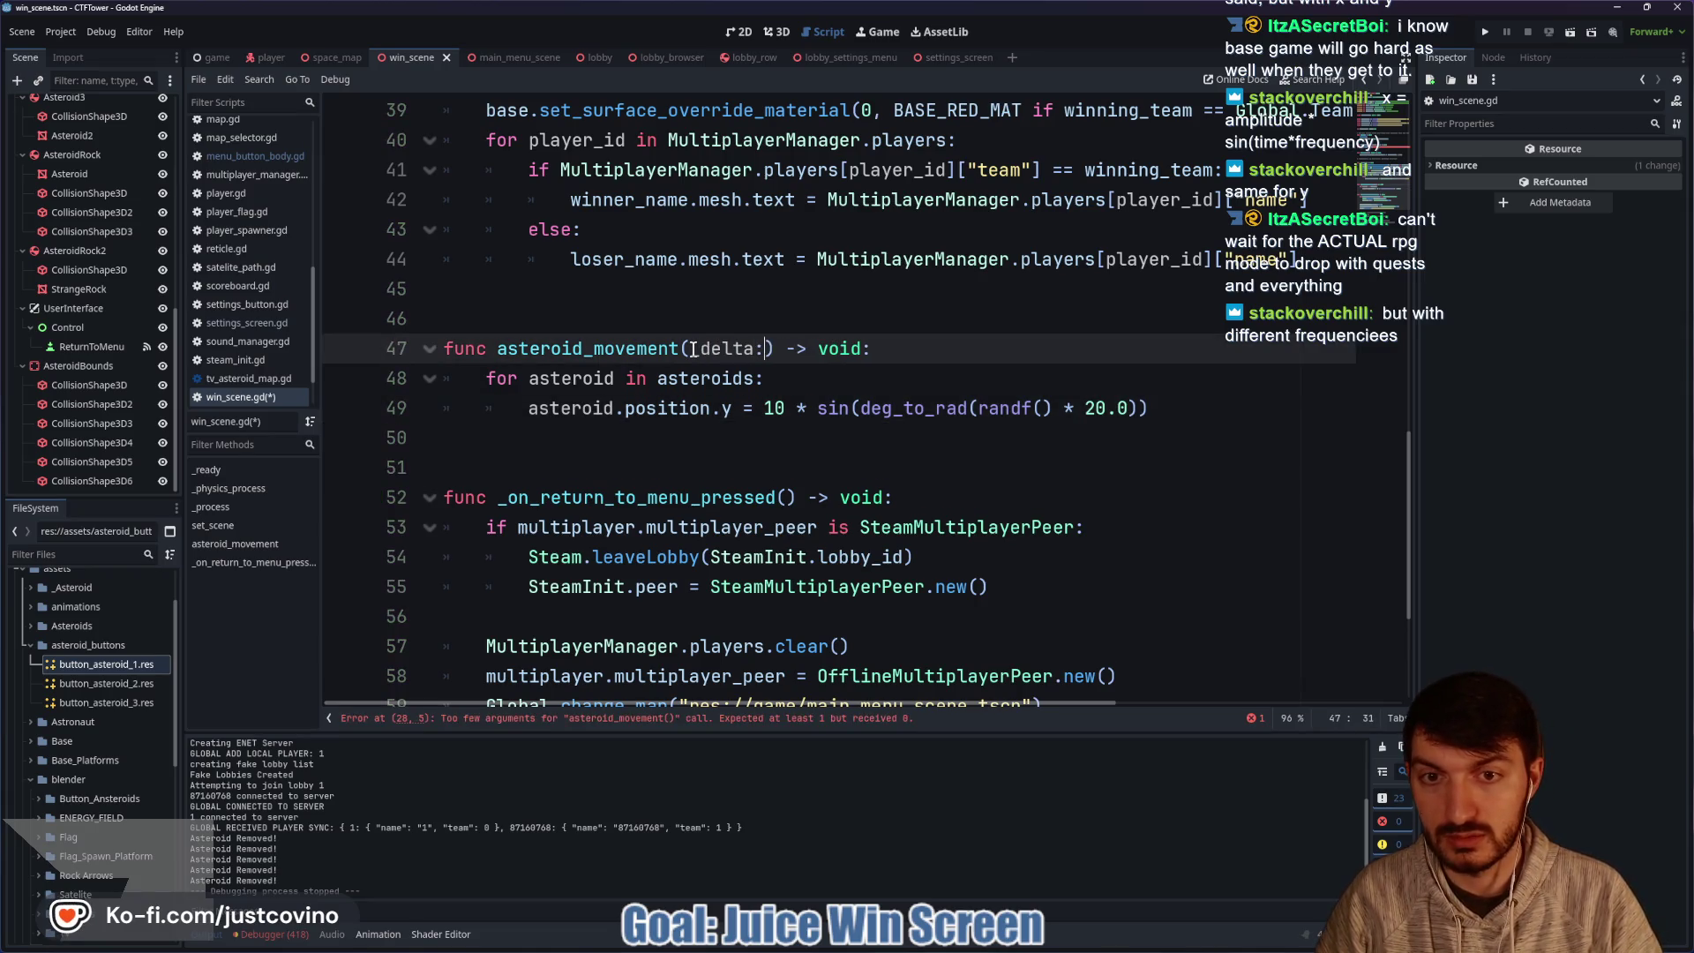
click(740, 378)
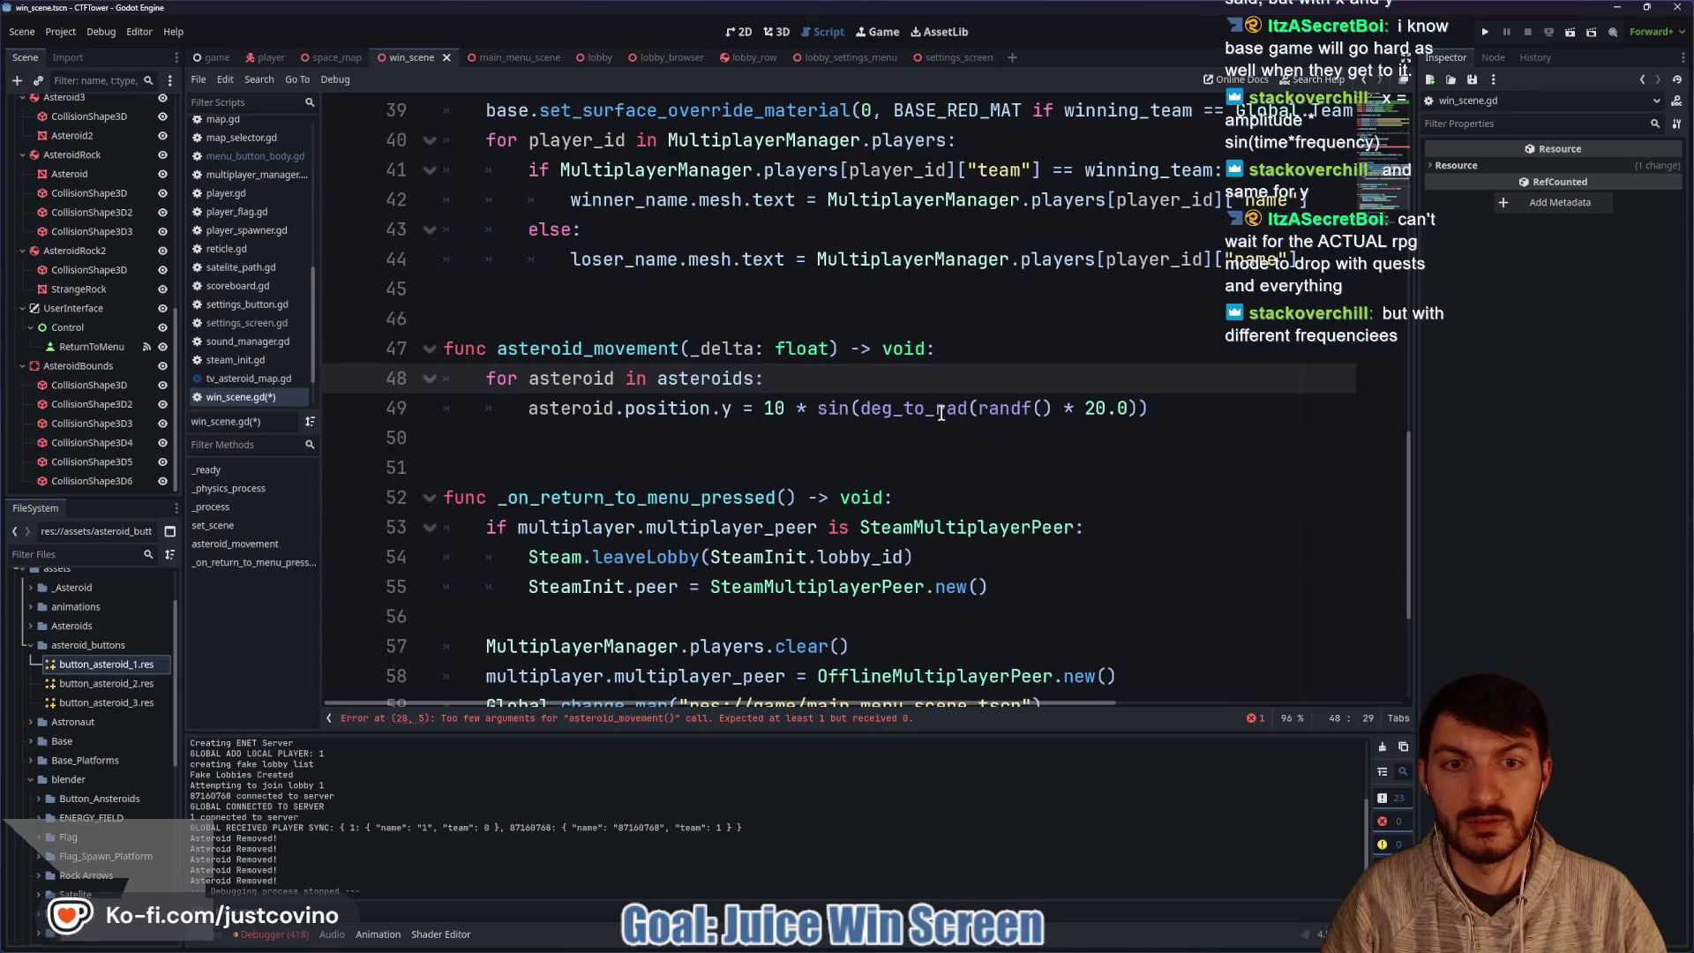
click(859, 408)
text(delta)
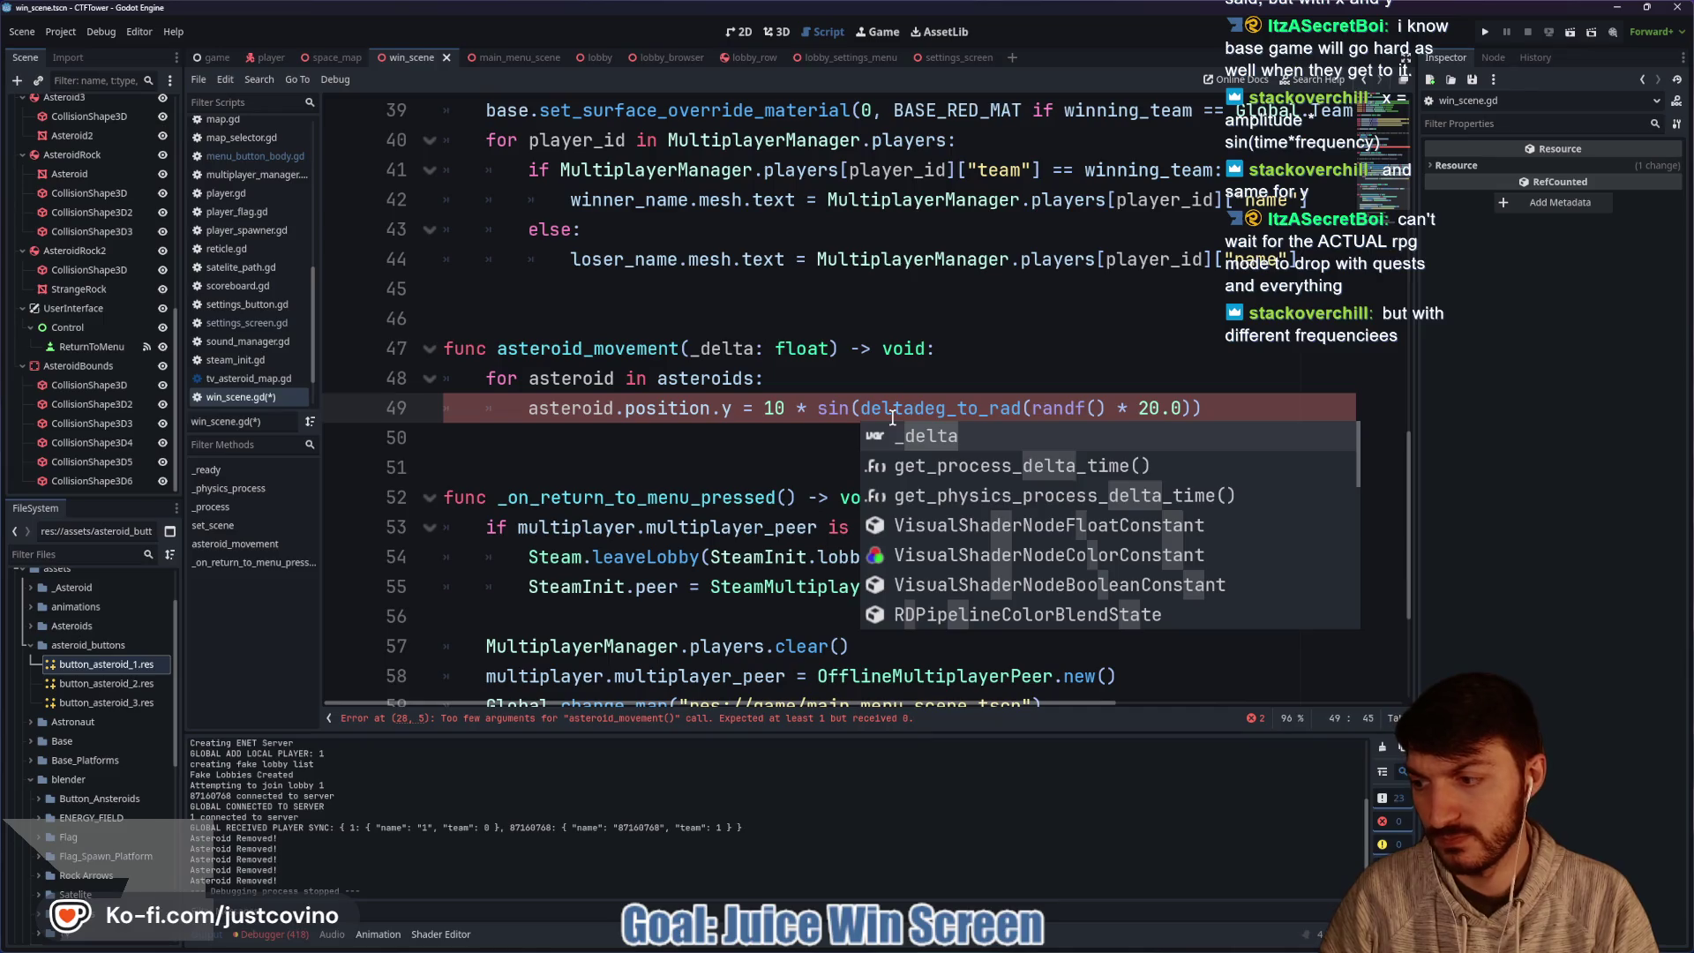
text( *)
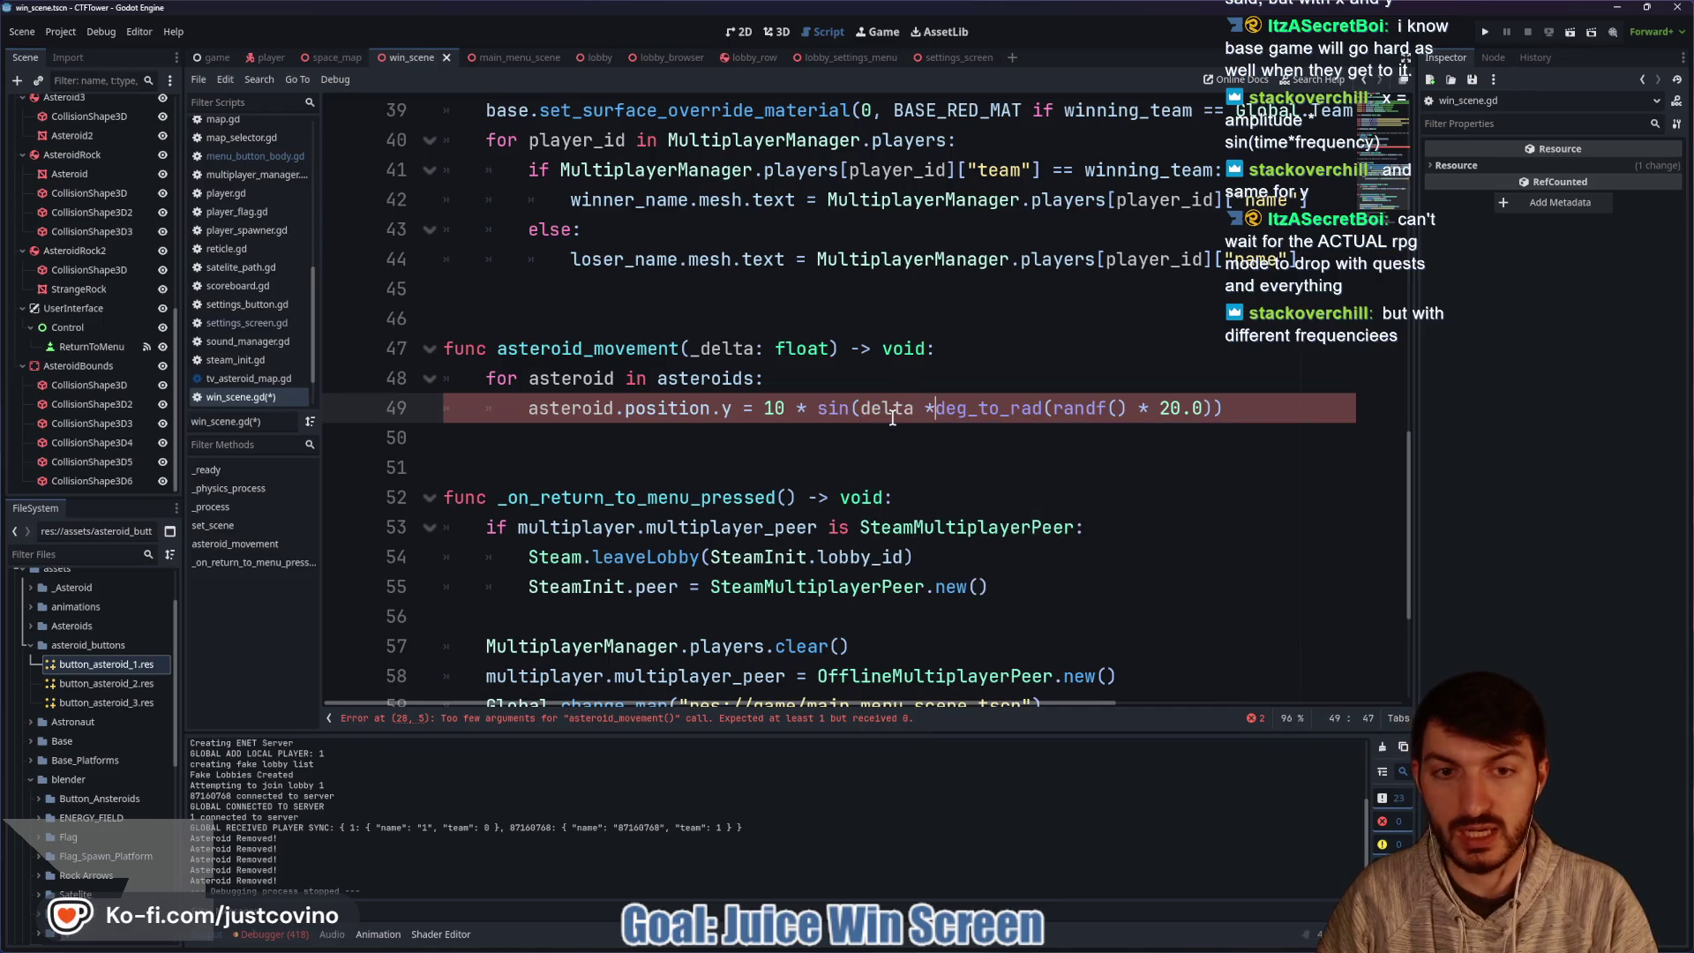
drag(946, 407, 1220, 408)
key(BackSpace)
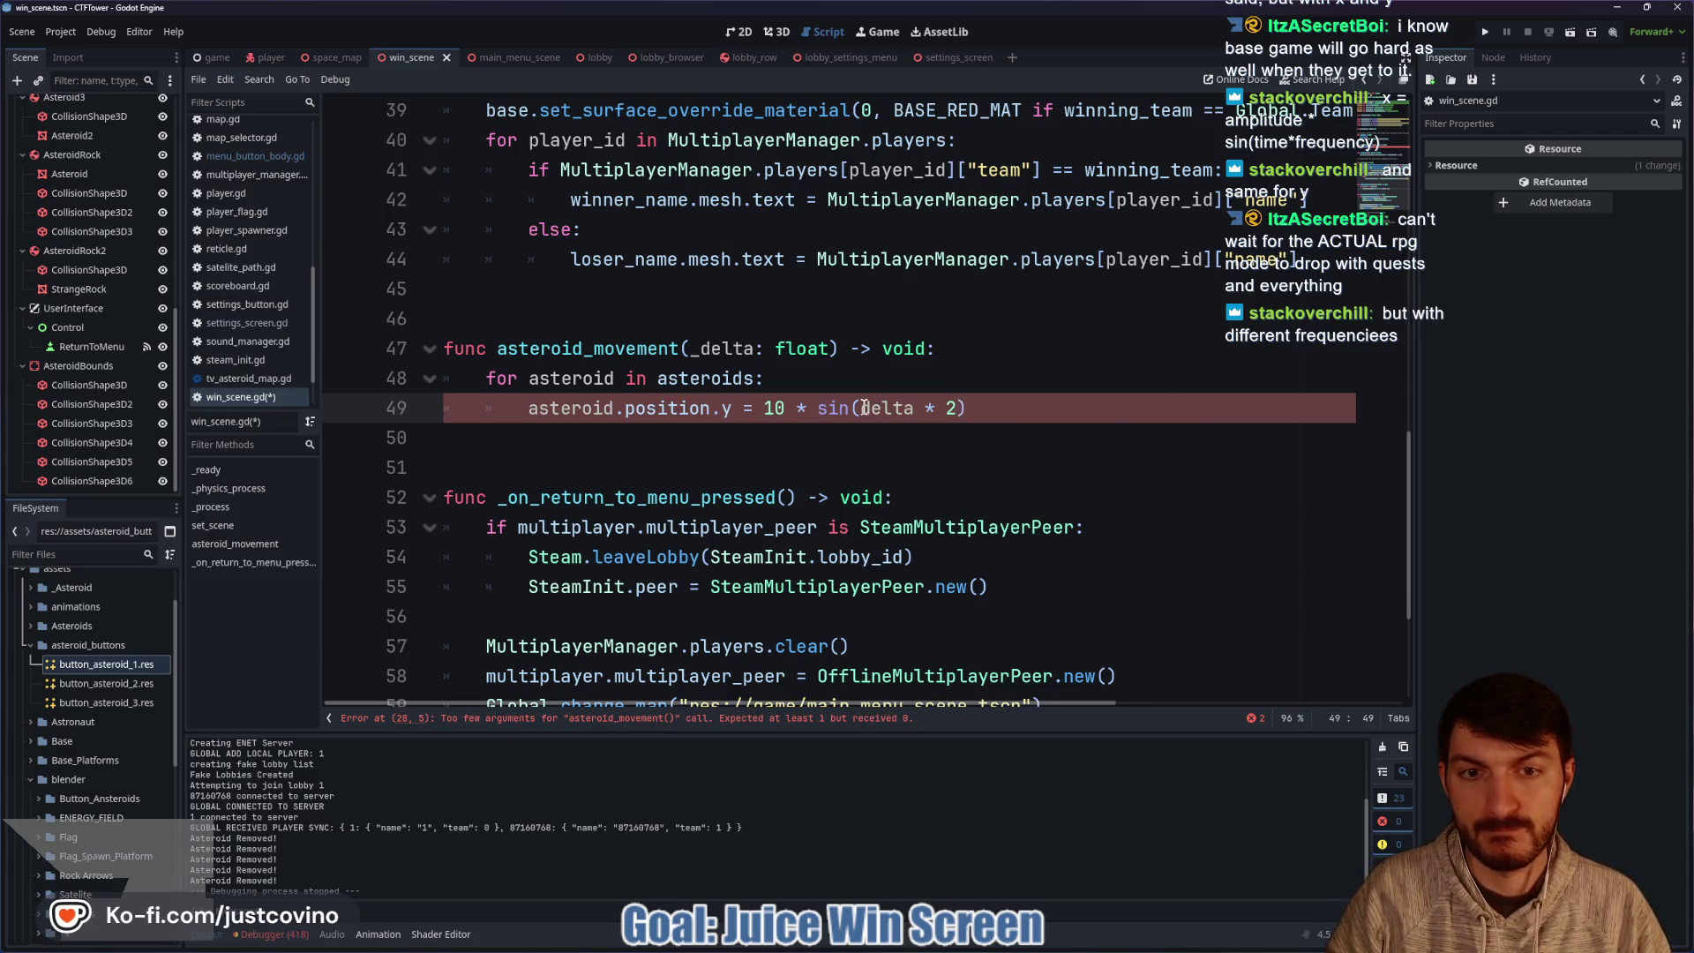
text(_)
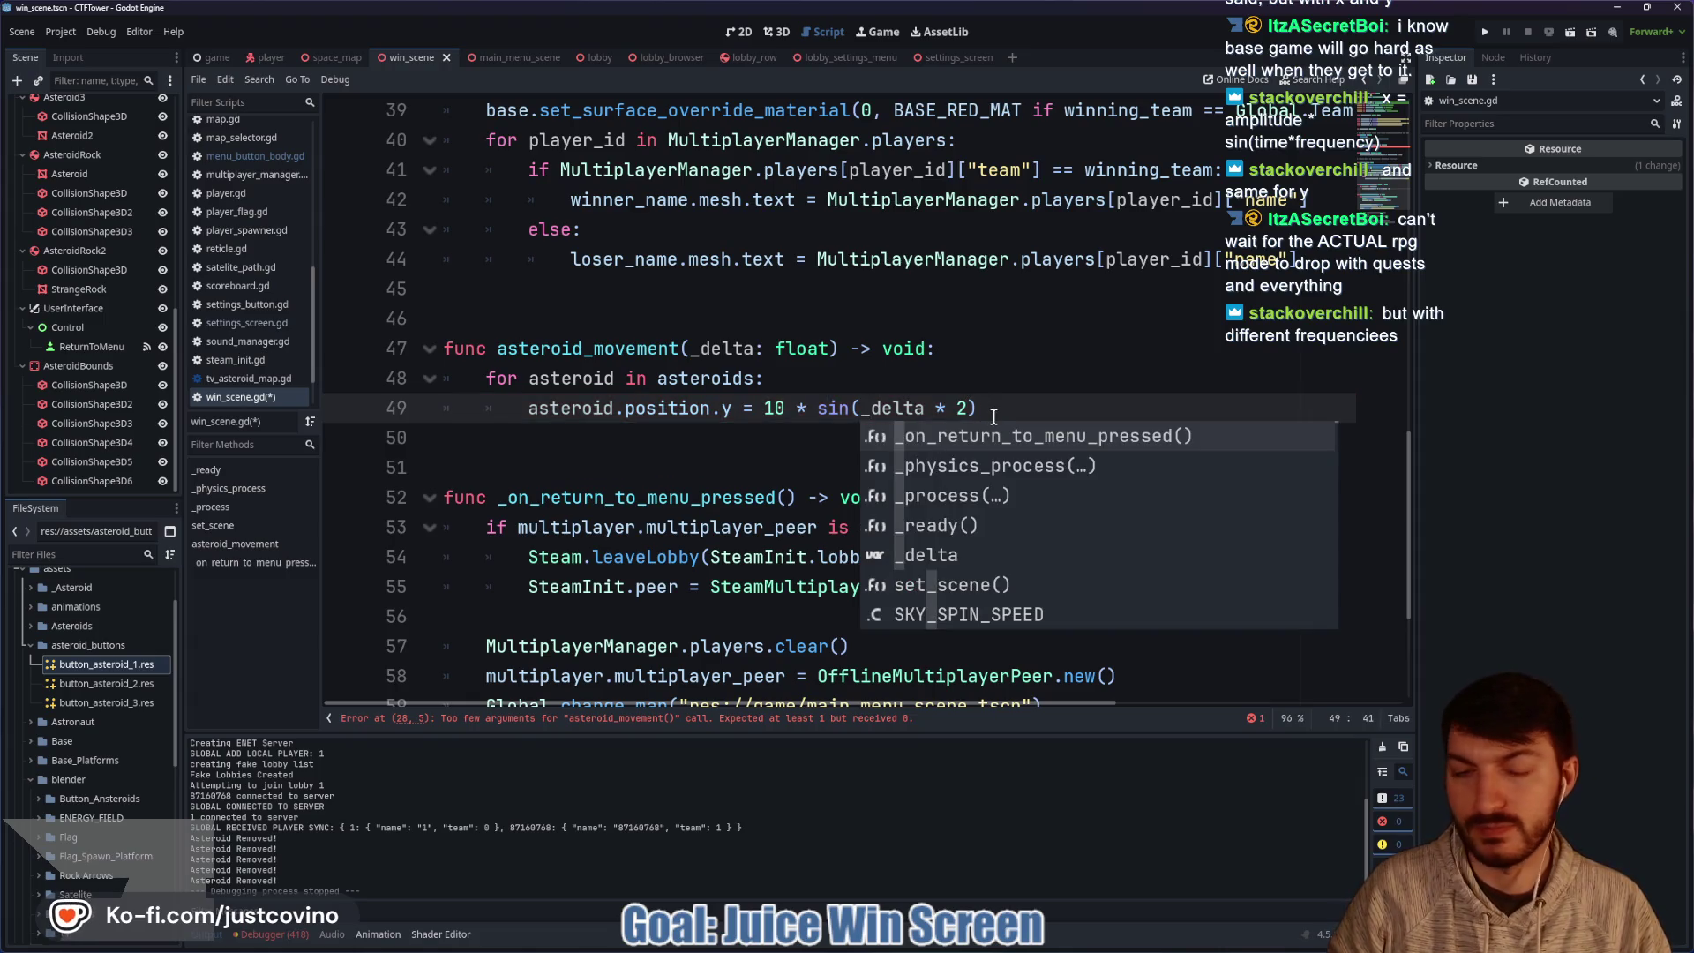
Add line 50 setting asteroid.position.x to the same 10 * sin(_delta * 2) formula.
click(994, 406)
drag(928, 408, 720, 406)
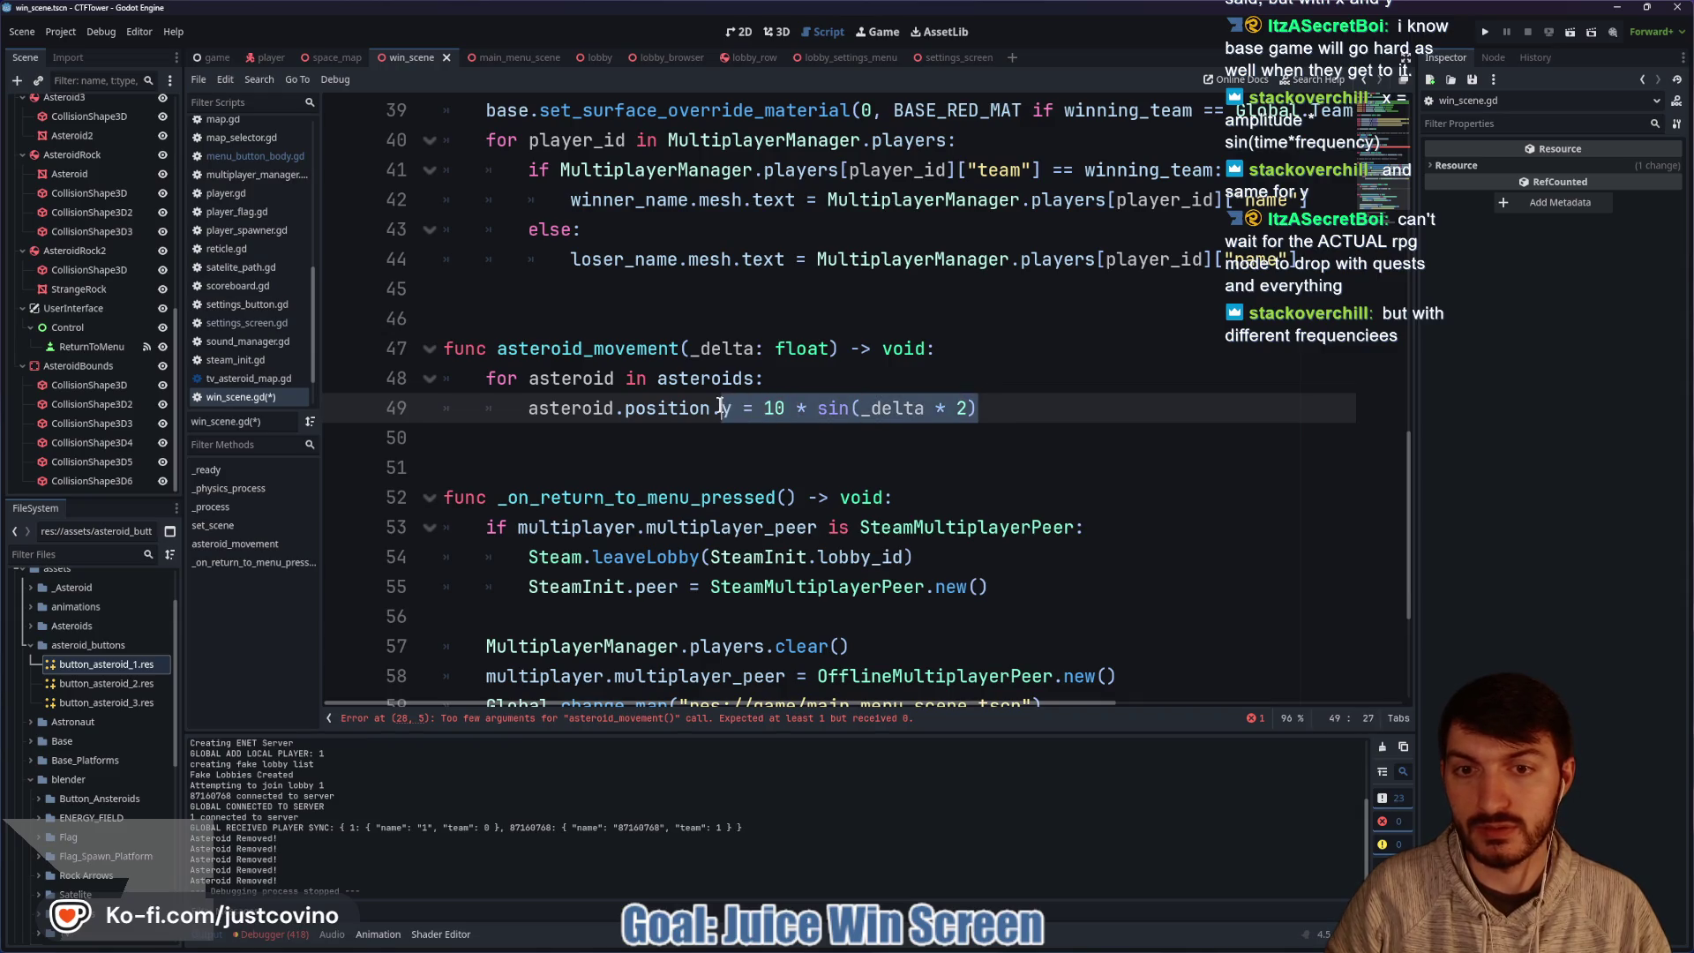
click(1022, 408)
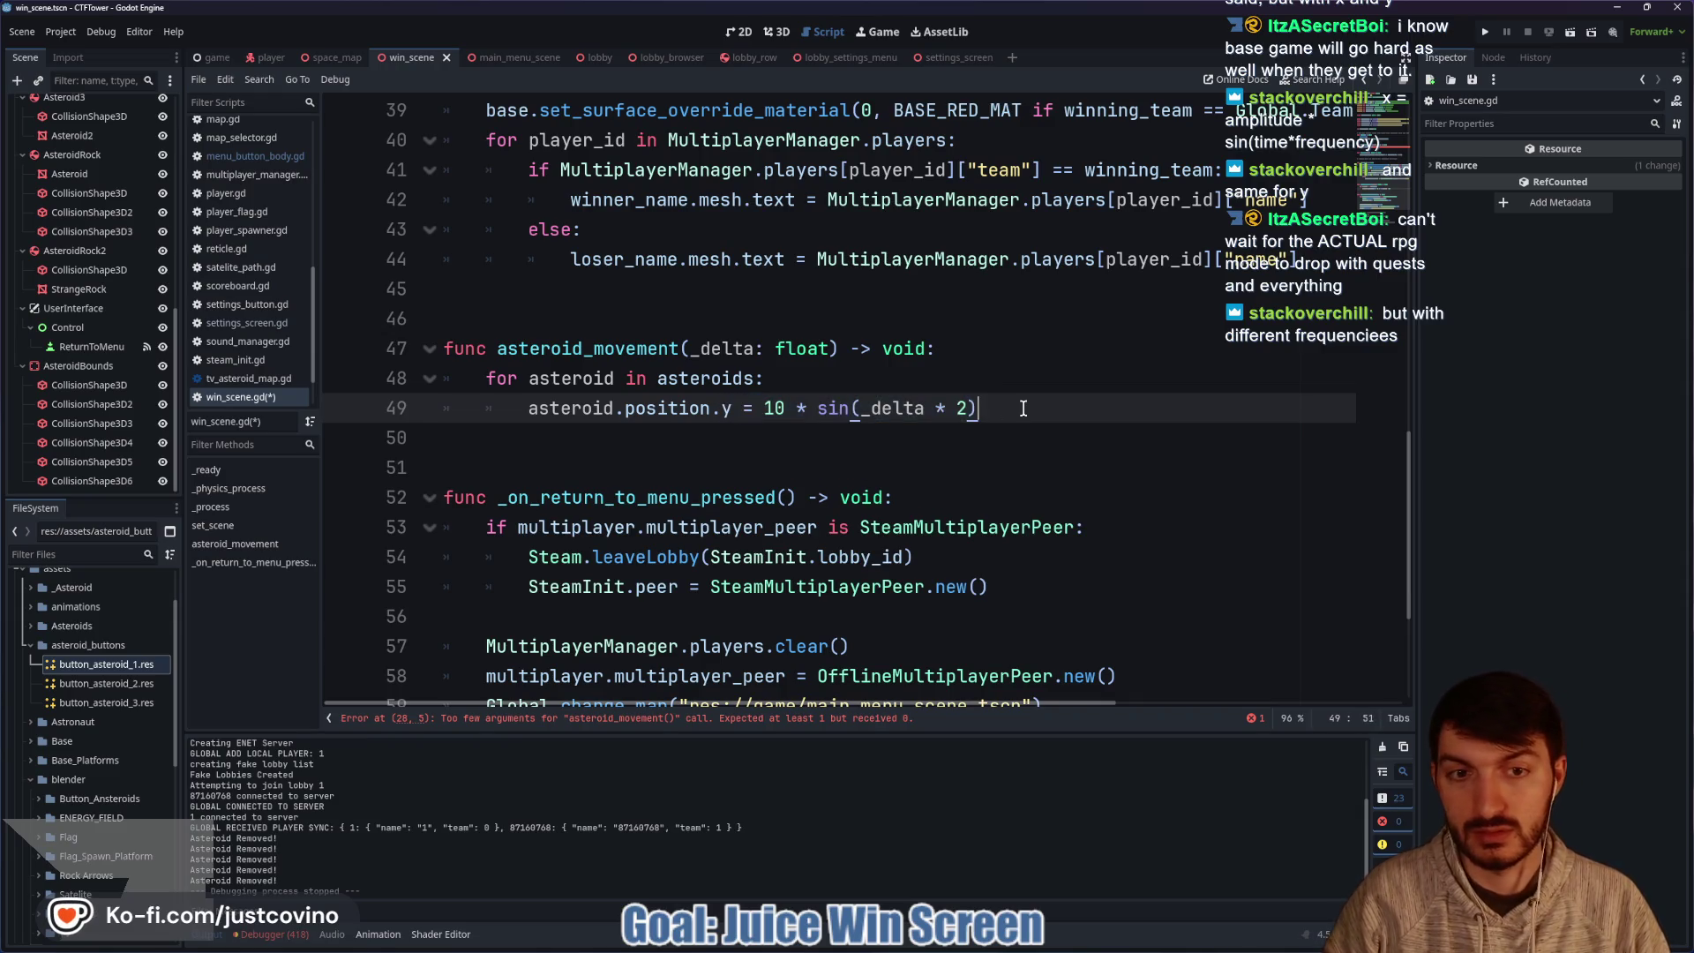
key(Return)
text(asteroid.position.x =)
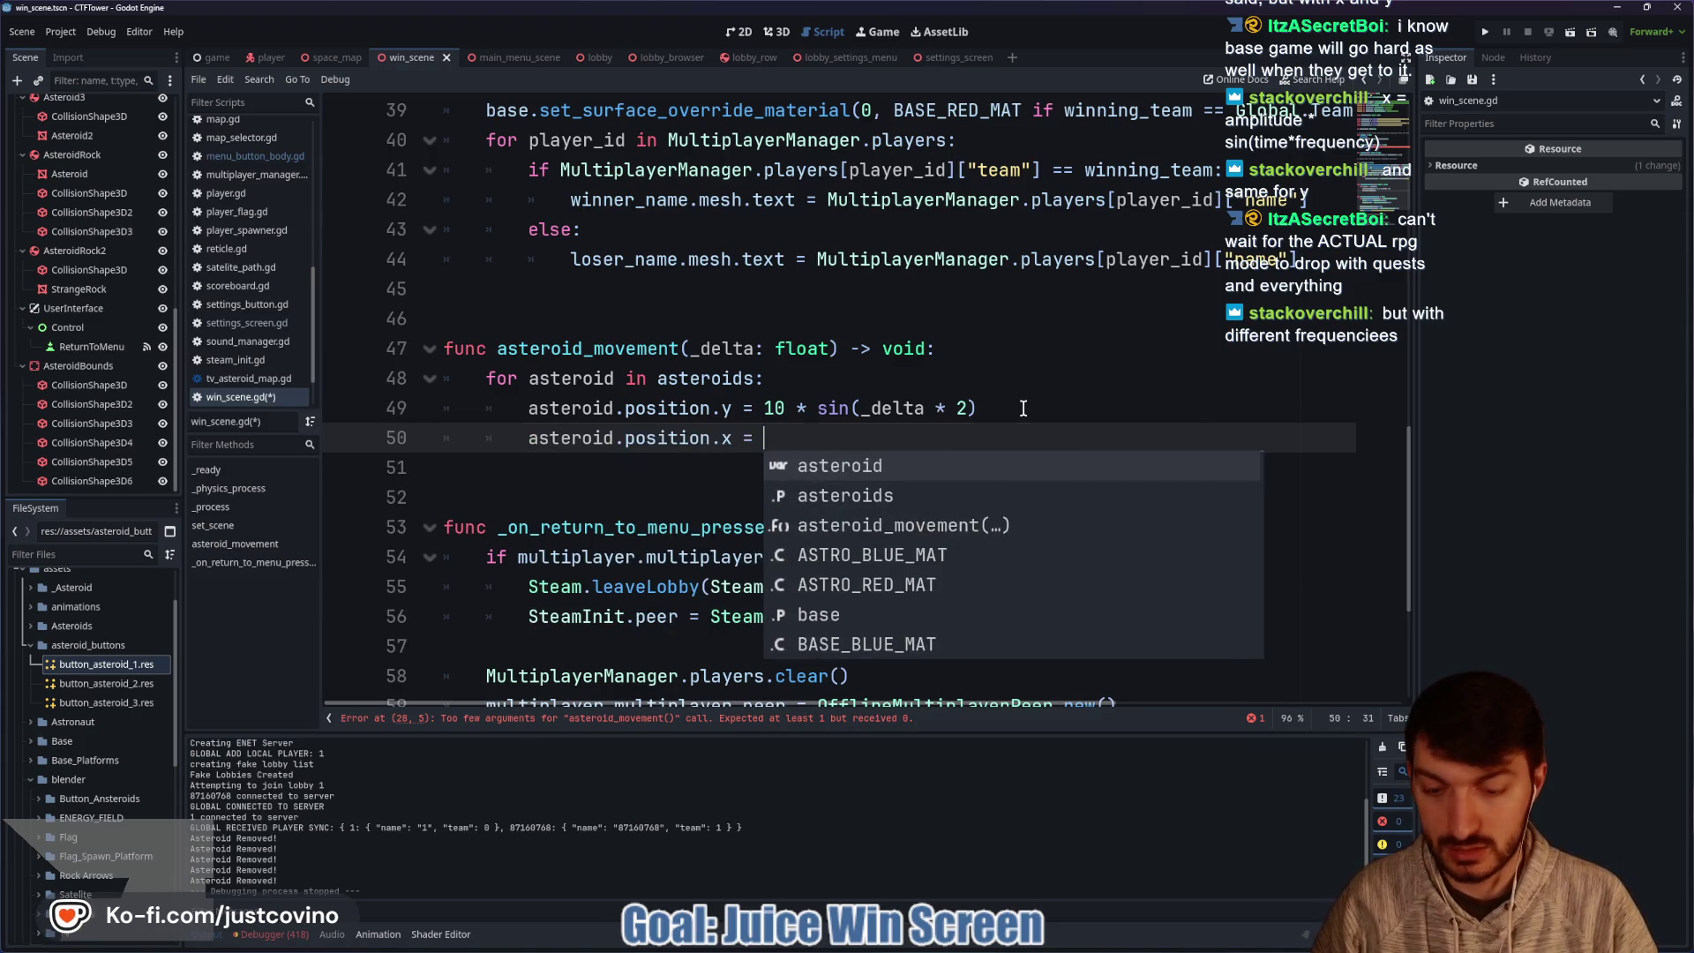
text(= 10 * sin(_delta * 2))
click(759, 439)
key(BackSpace)
key(BackSpace)
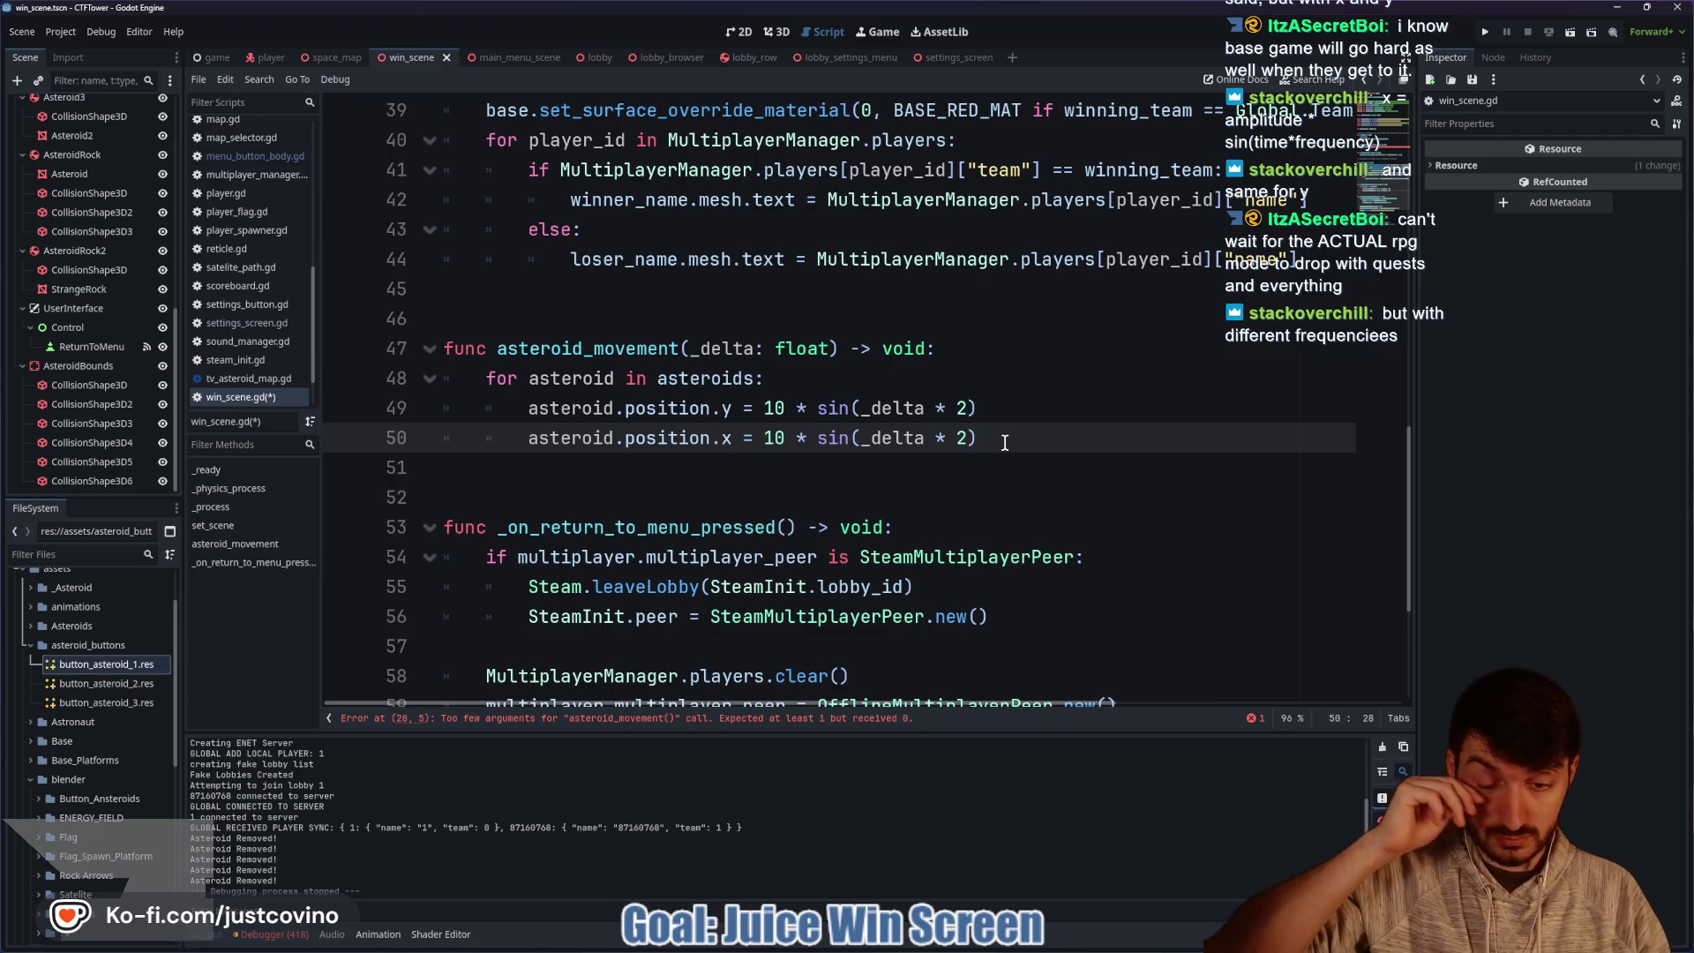
Pass delta to the asteroid_movement call on line 28 and run the project.
scroll(759, 212, up, 4)
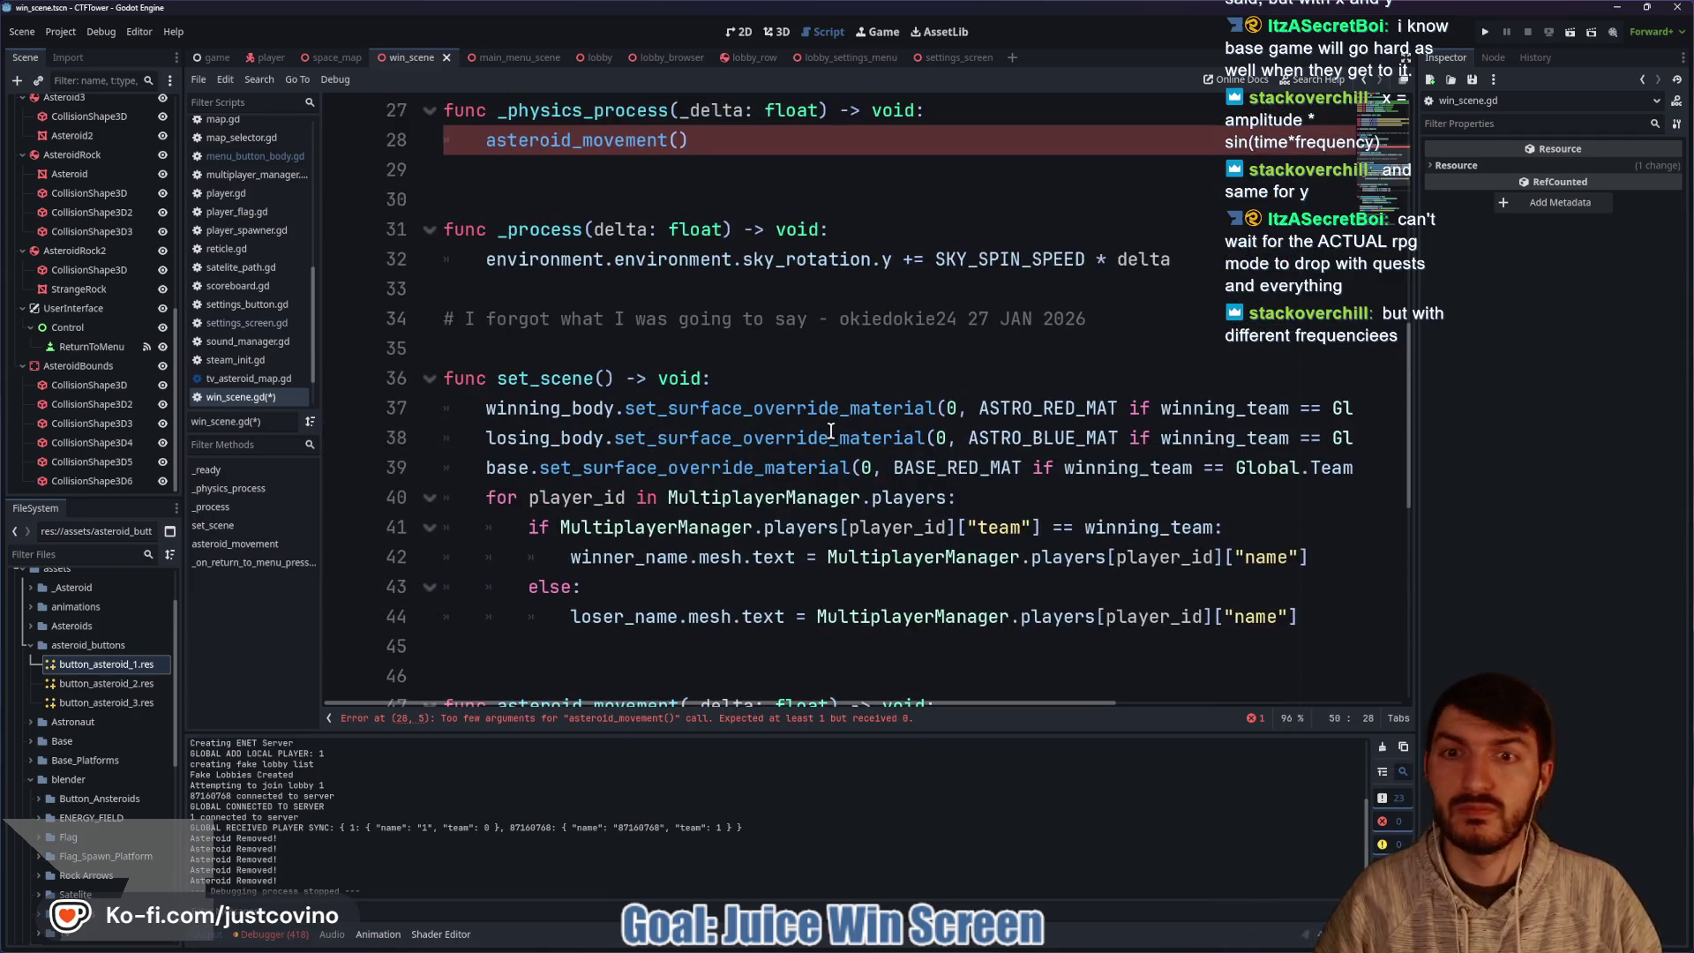
click(678, 139)
text(delta)
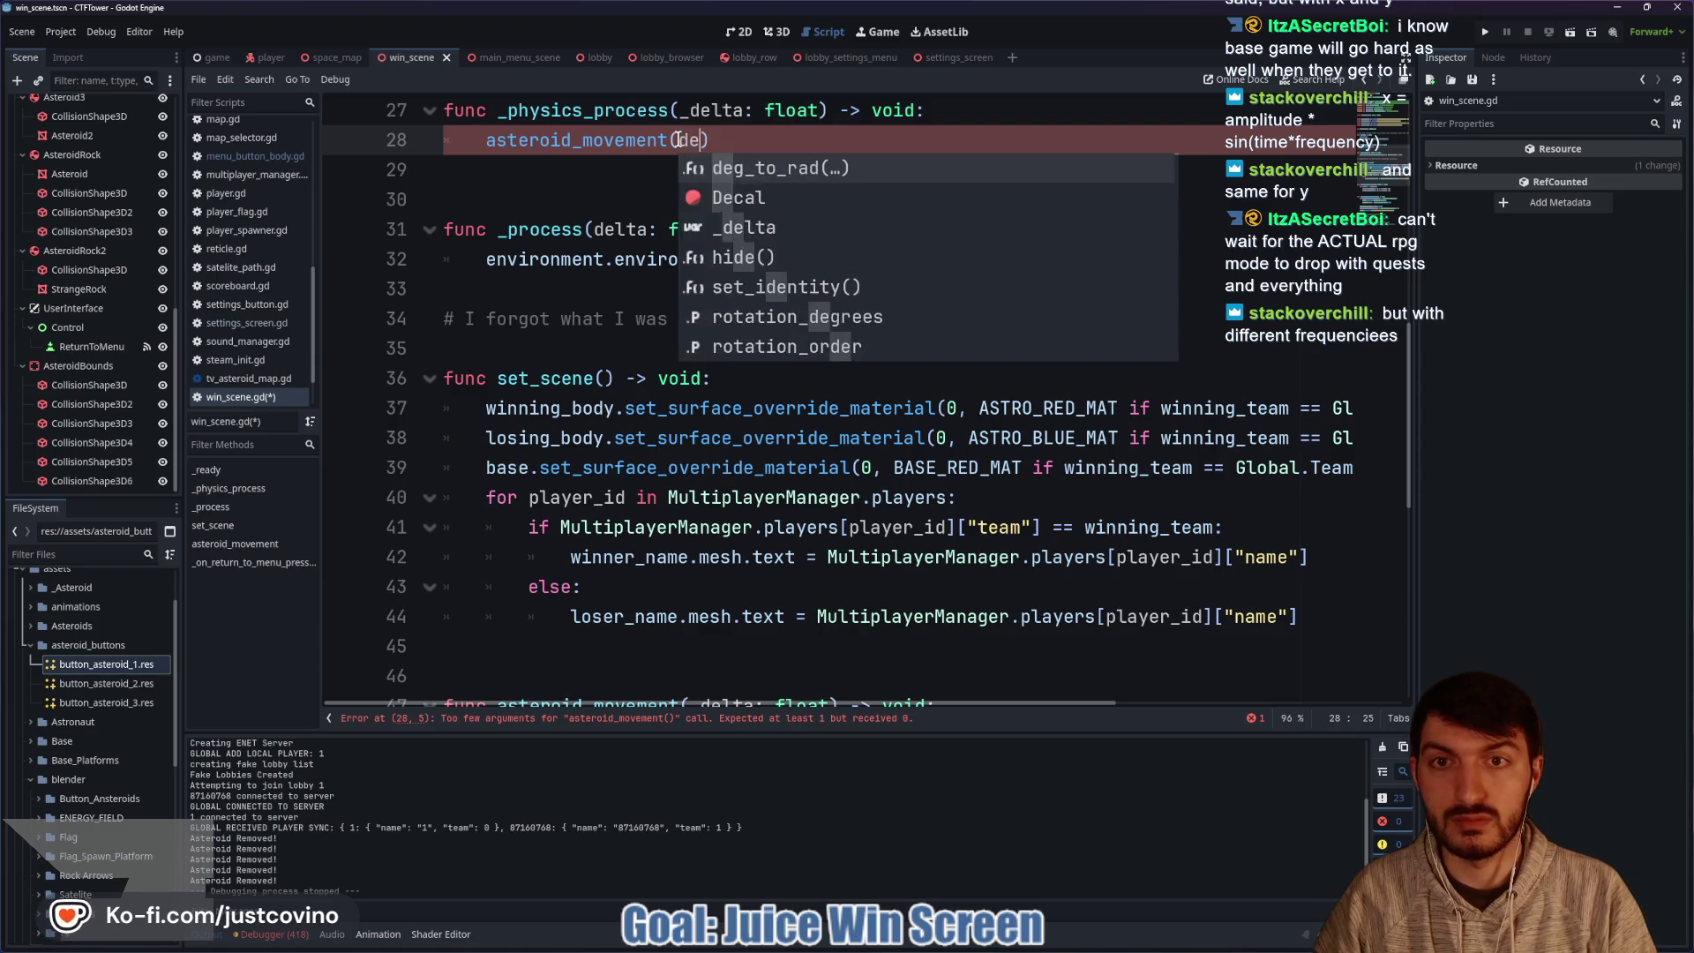
key(Escape)
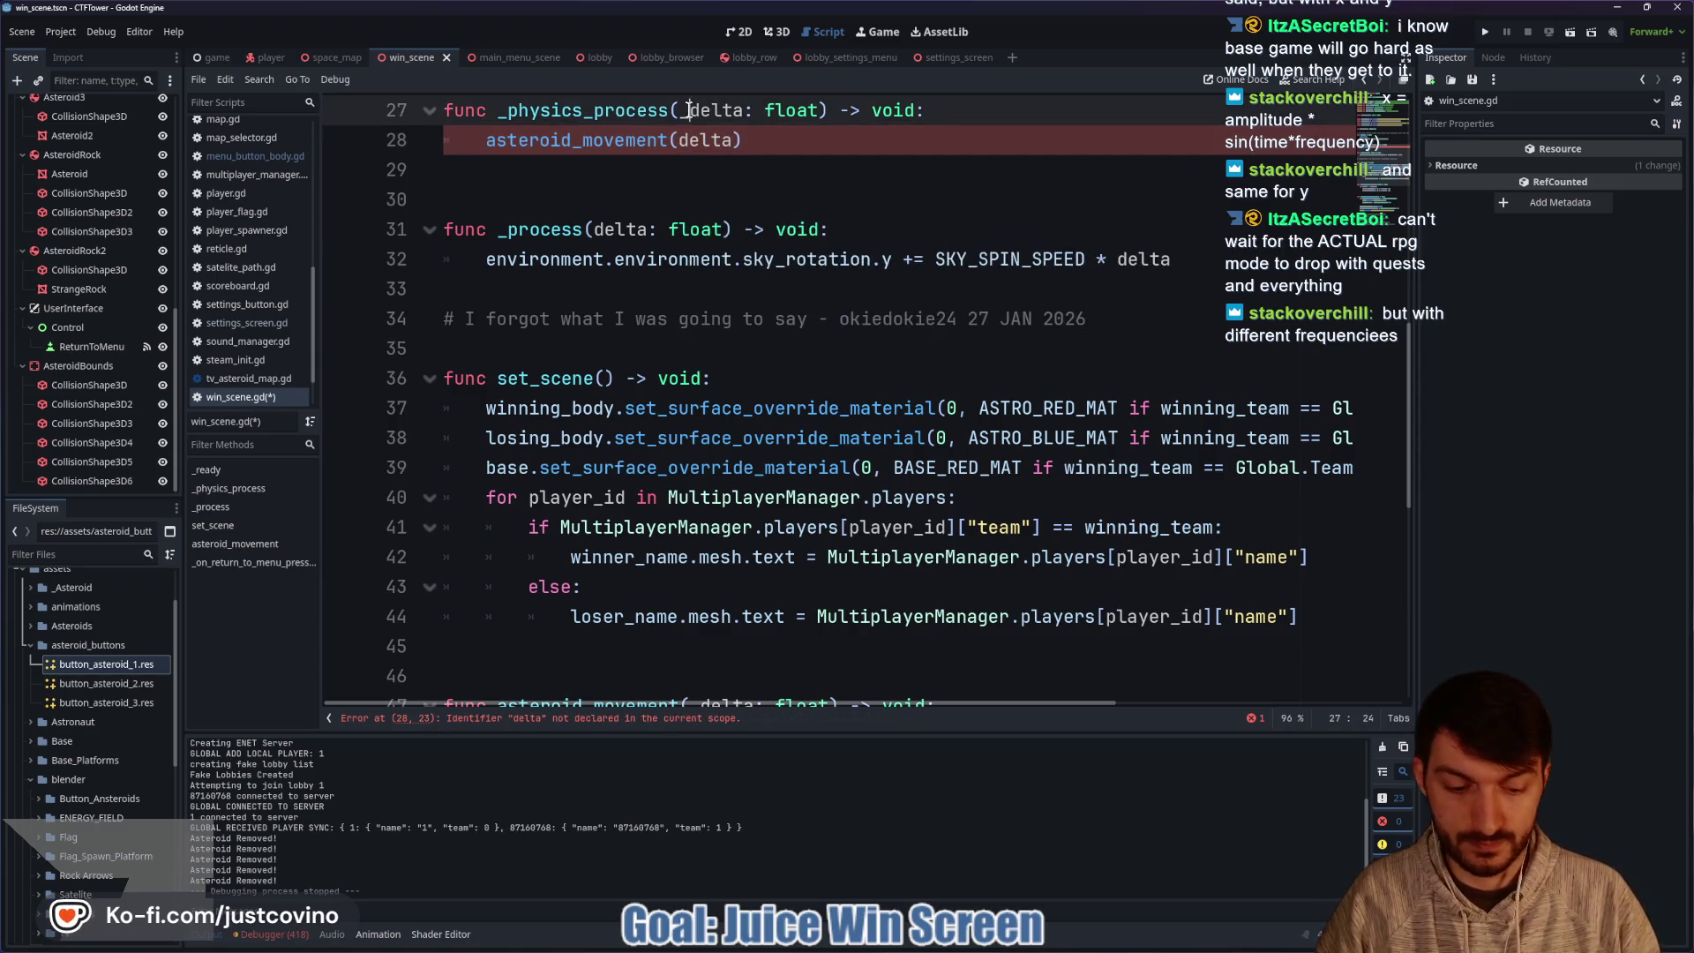
click(781, 141)
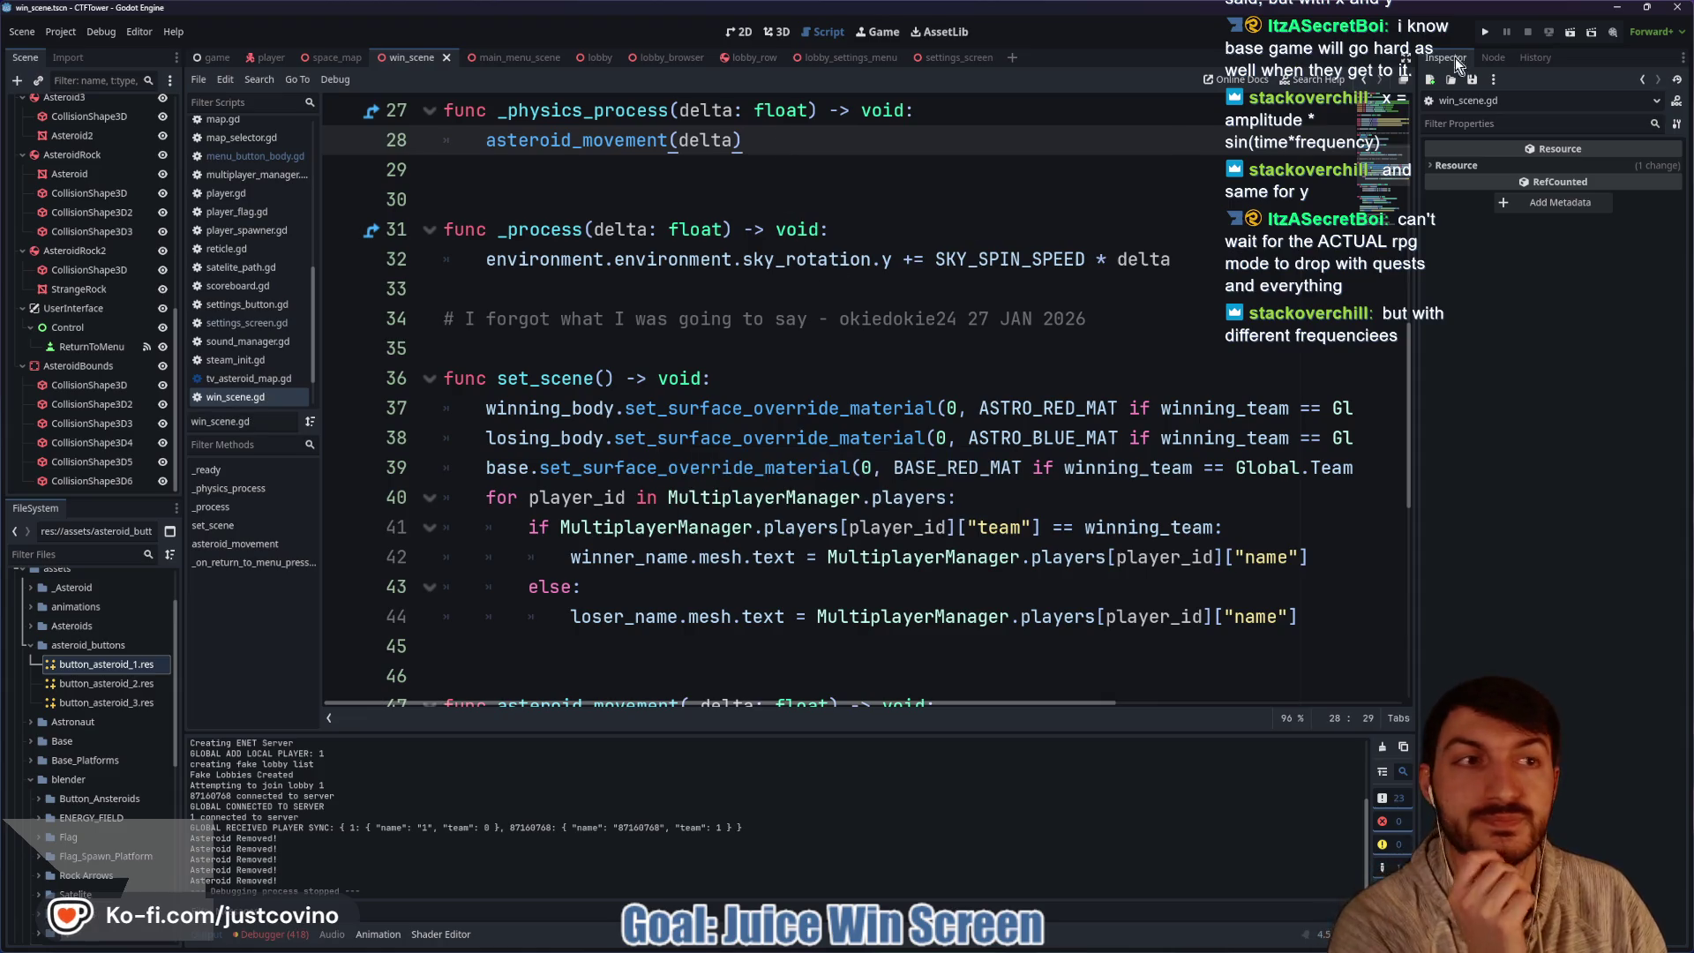
click(1480, 37)
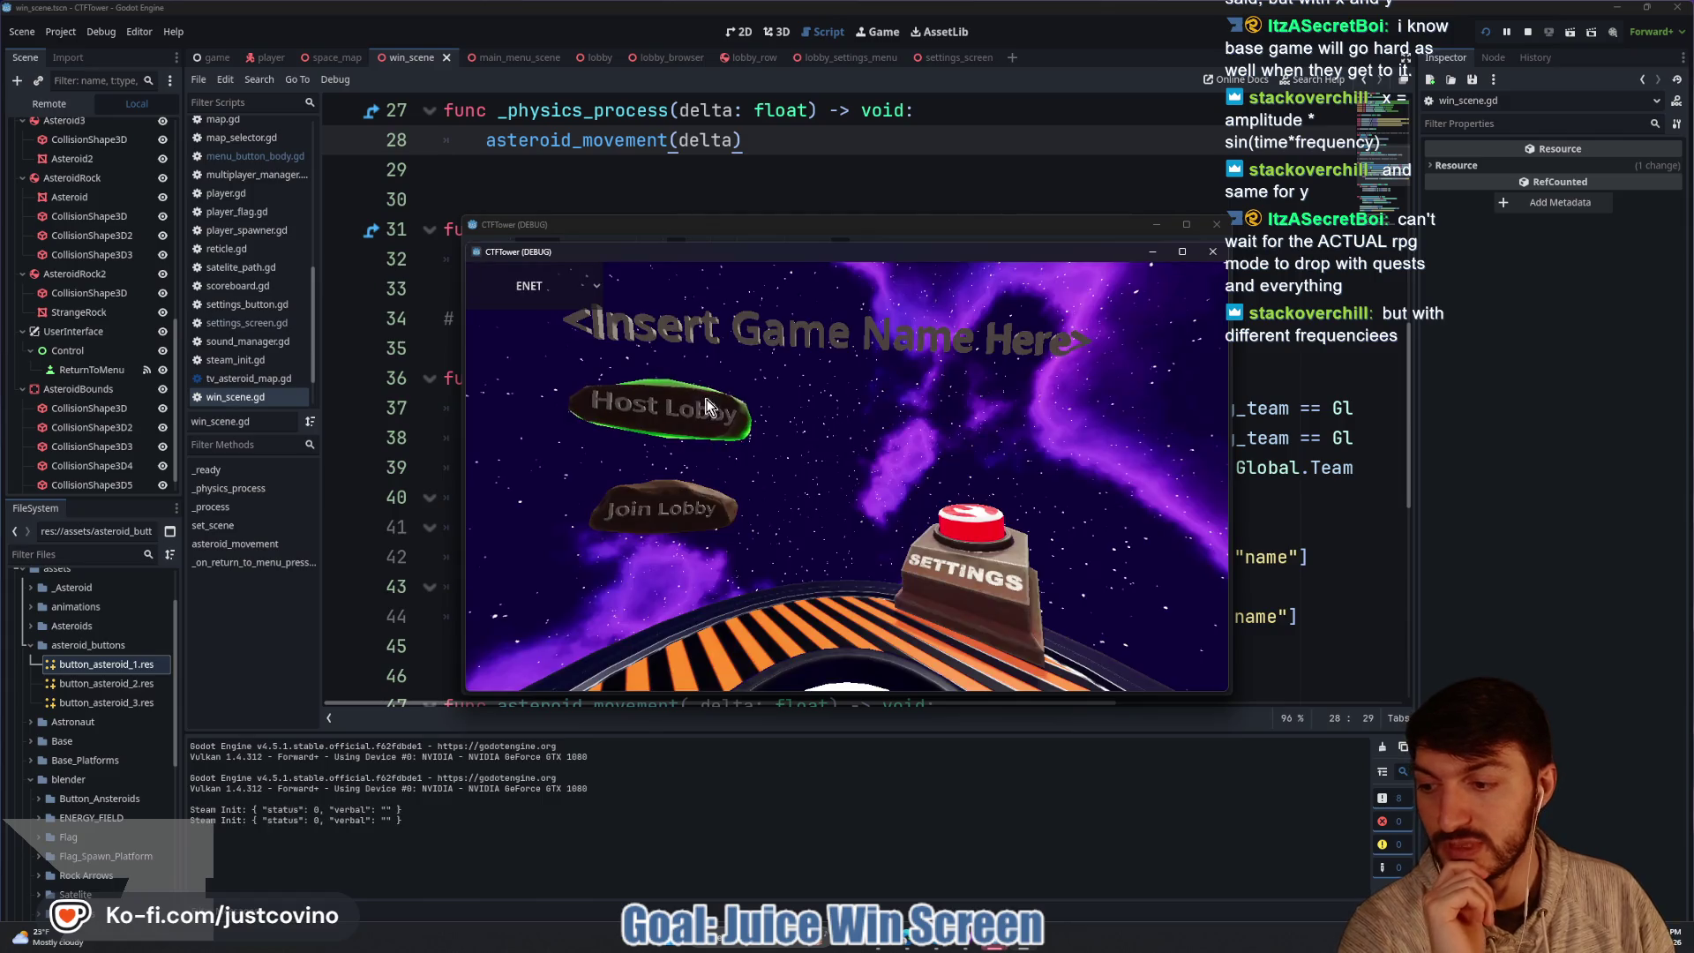
Host a lobby in one instance, join it from the other, ready both players and start.
click(686, 410)
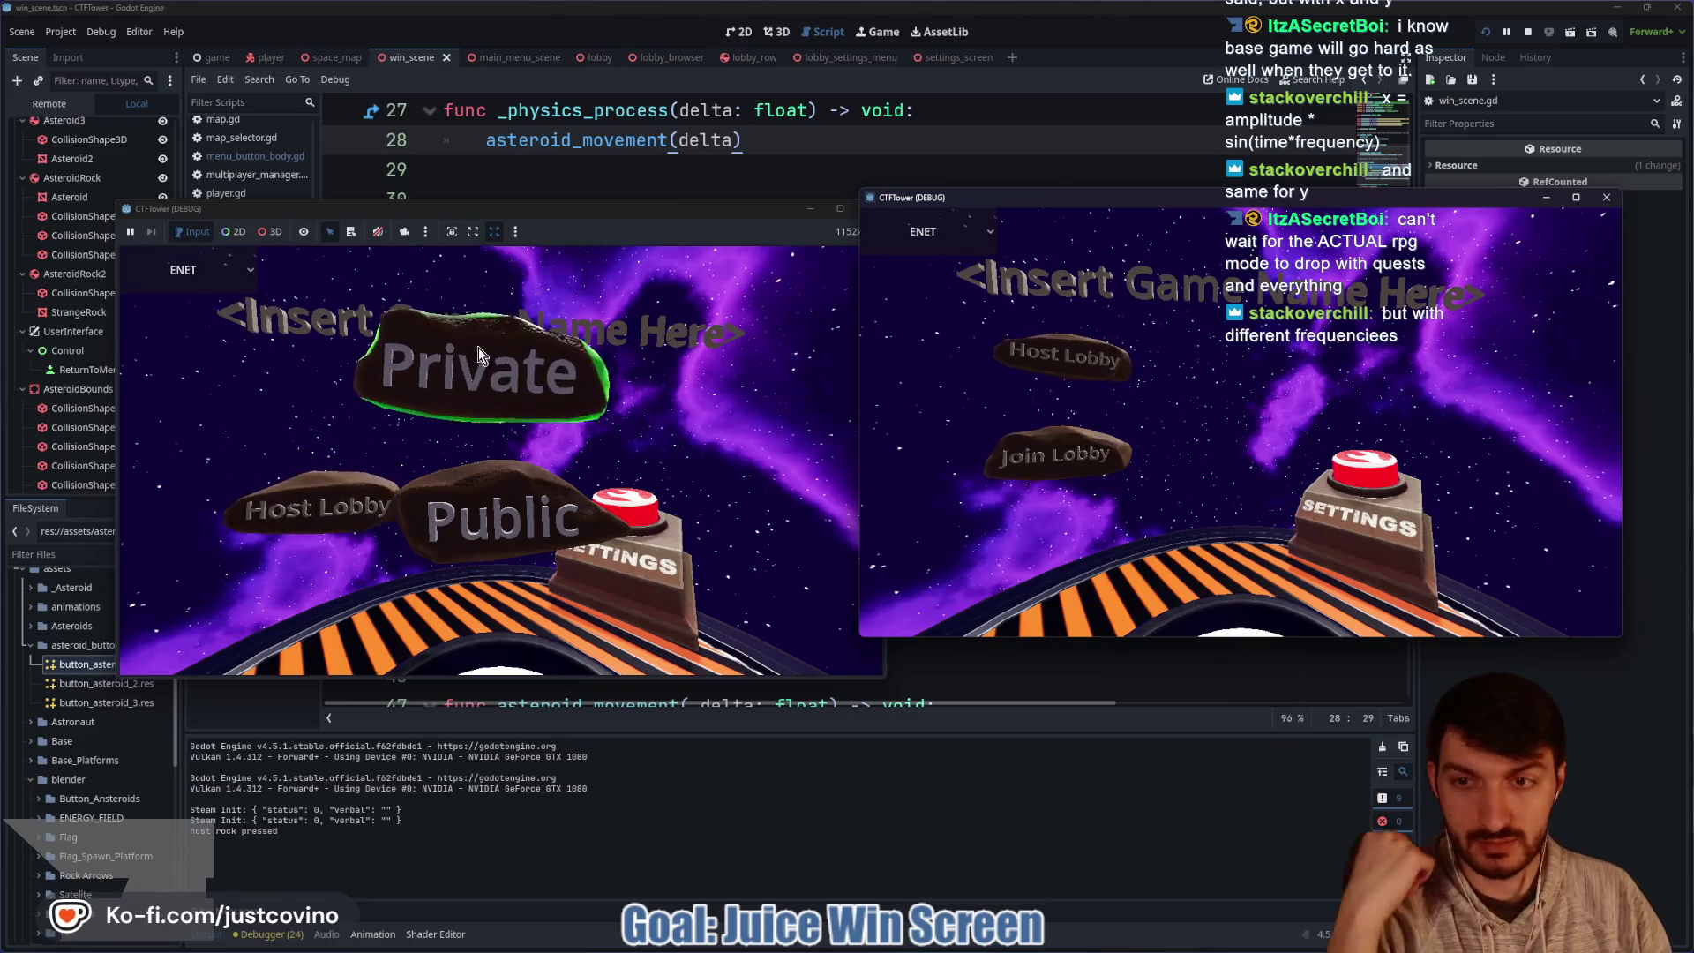
click(476, 367)
click(1084, 461)
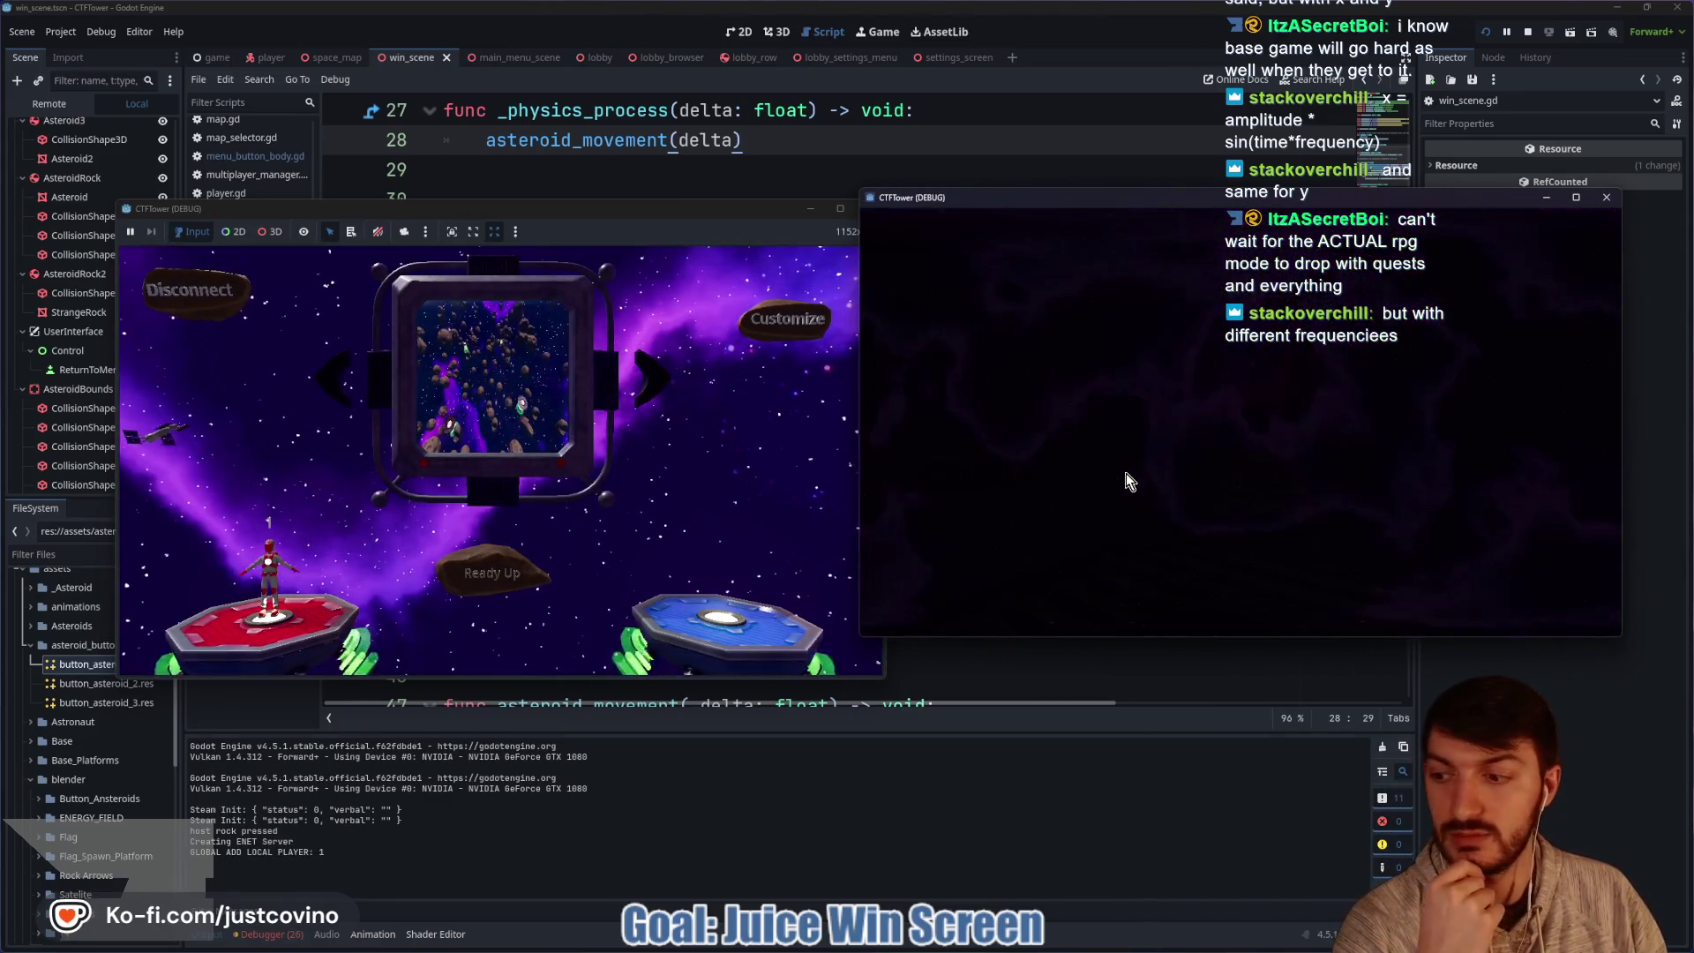
click(1188, 388)
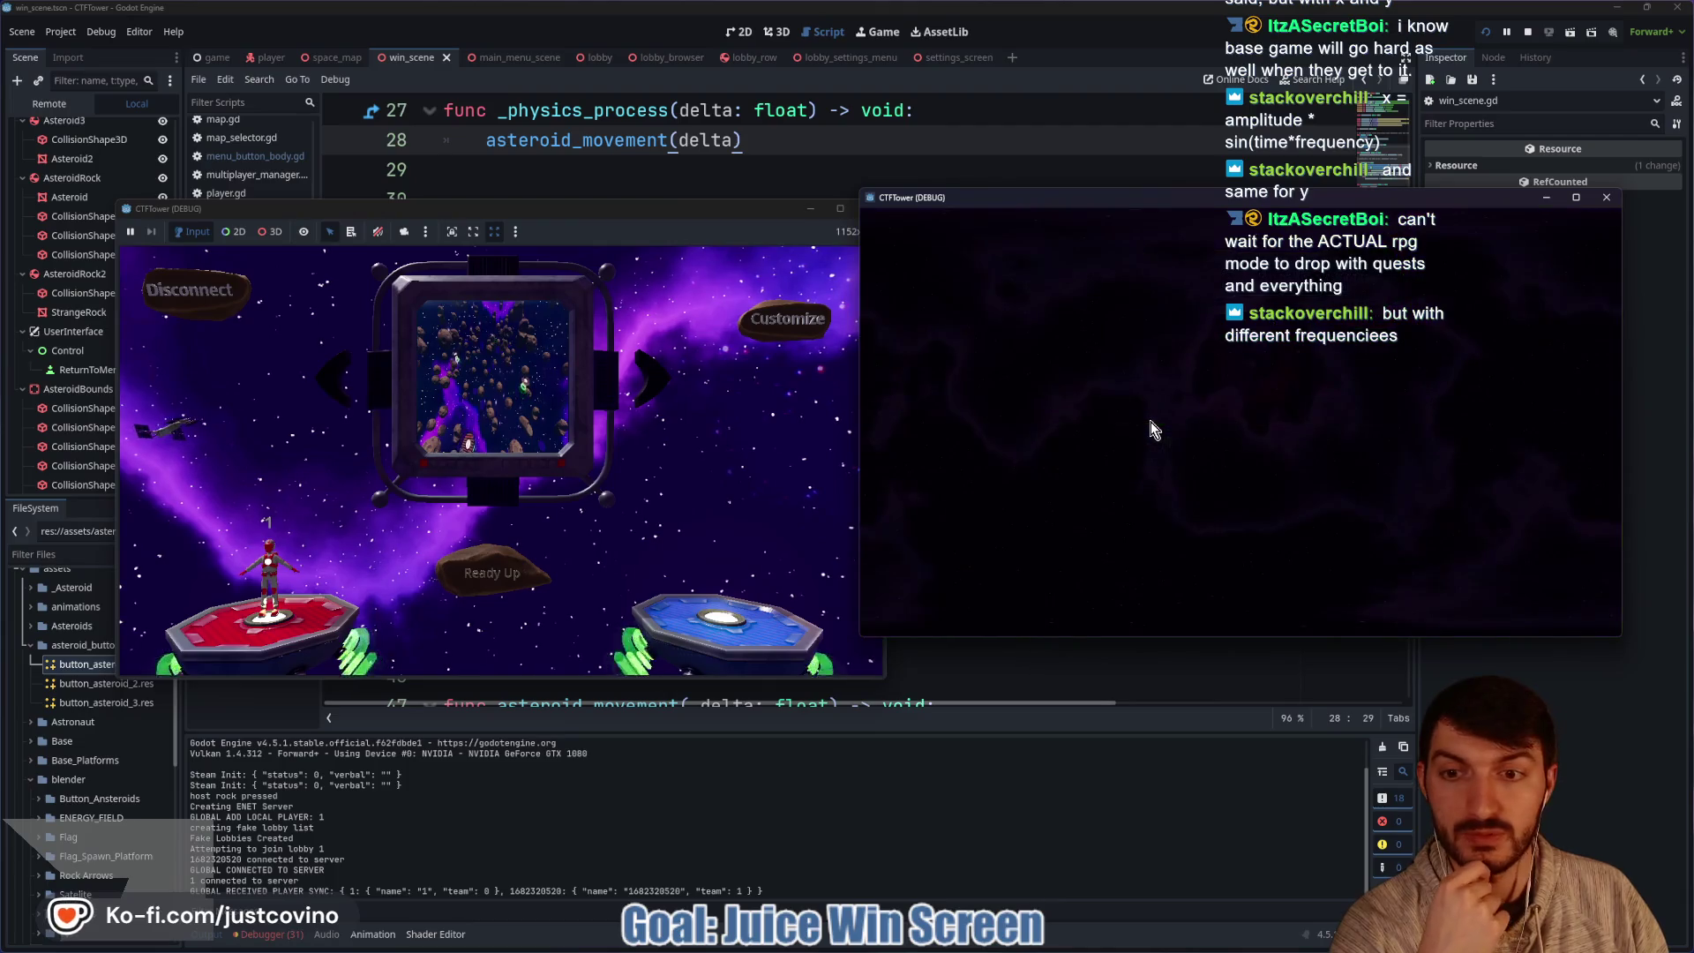
click(1232, 533)
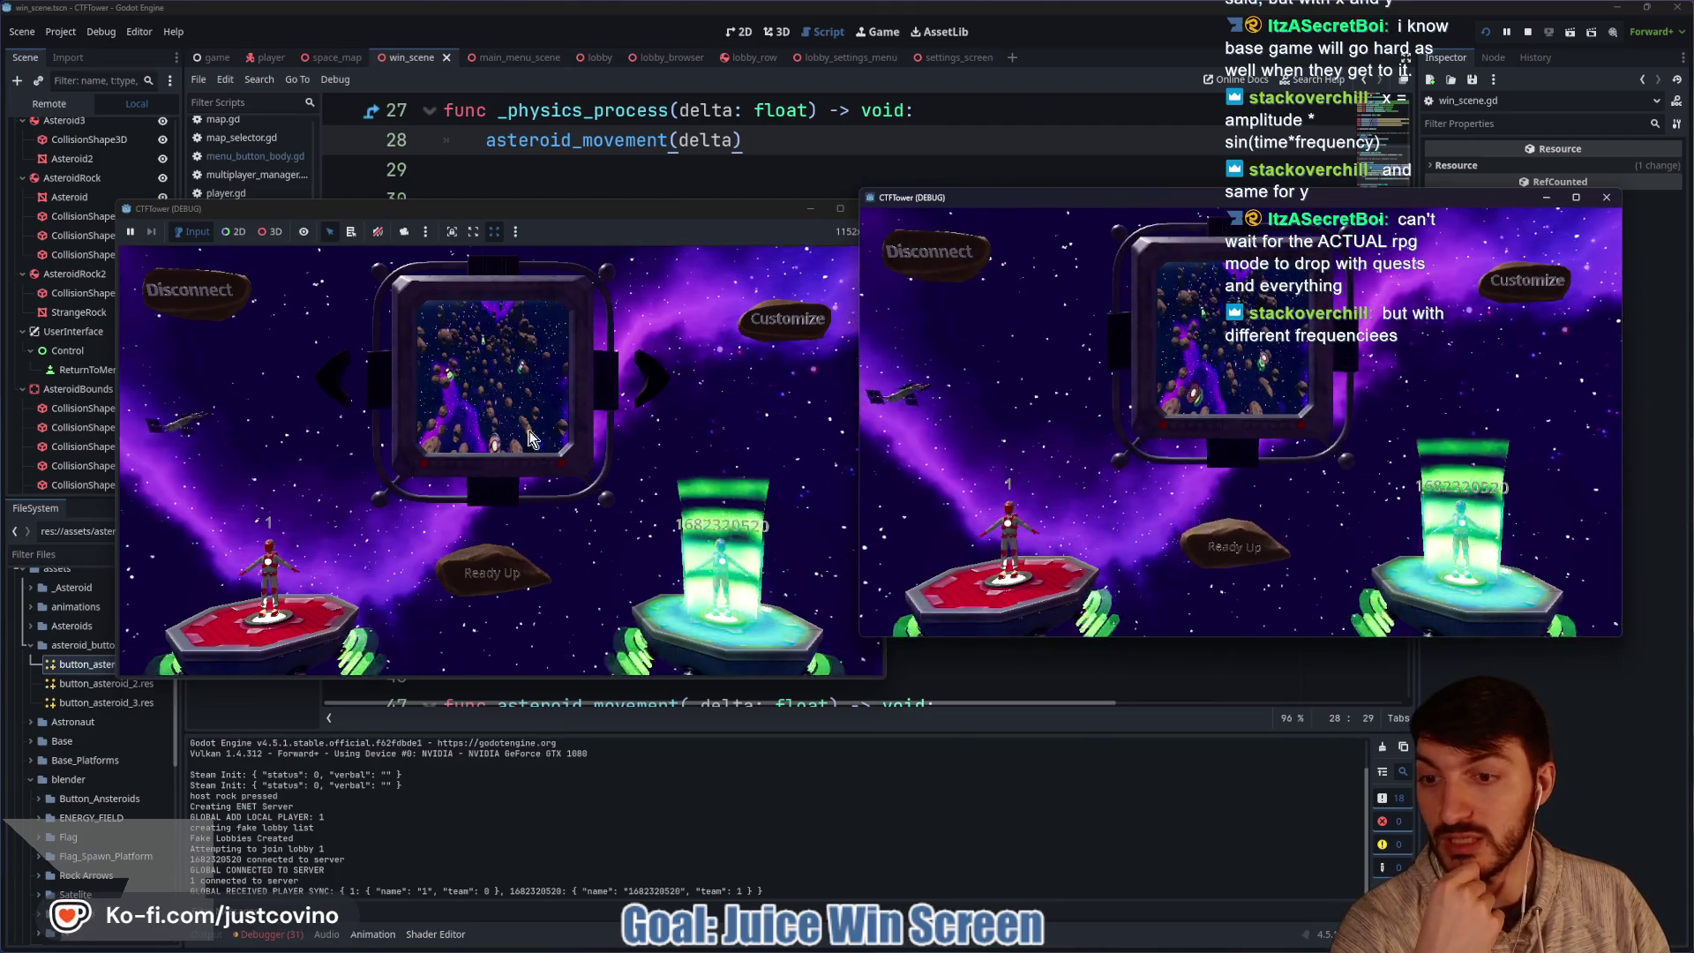
click(530, 563)
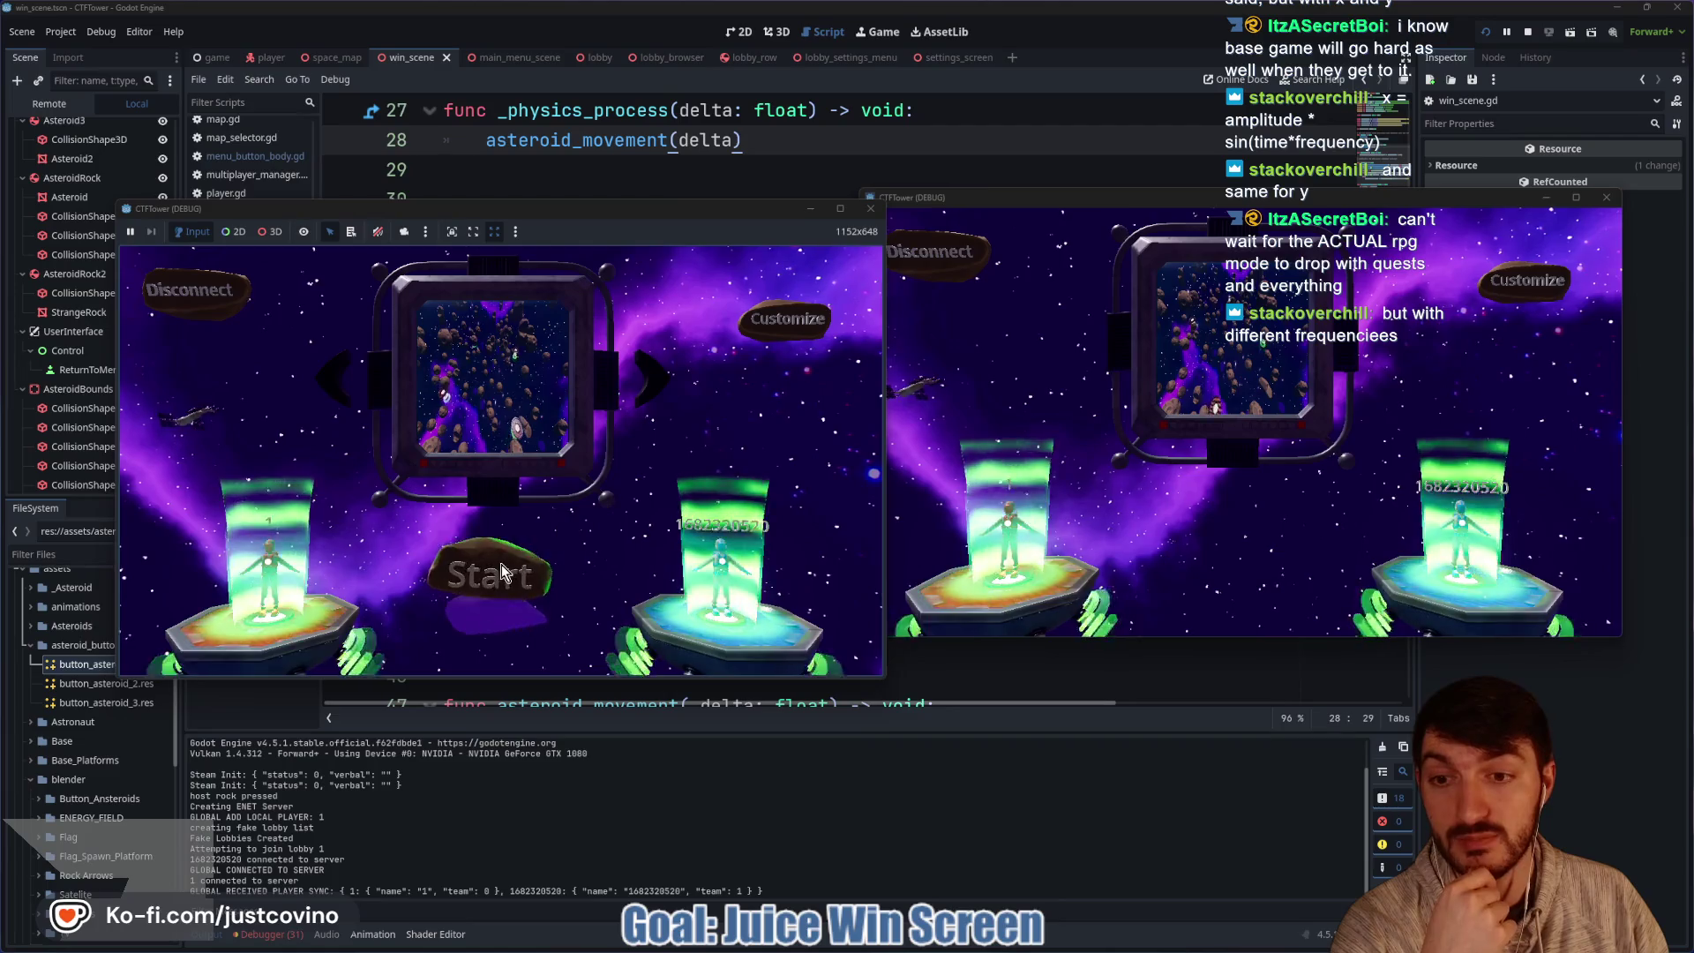
click(501, 571)
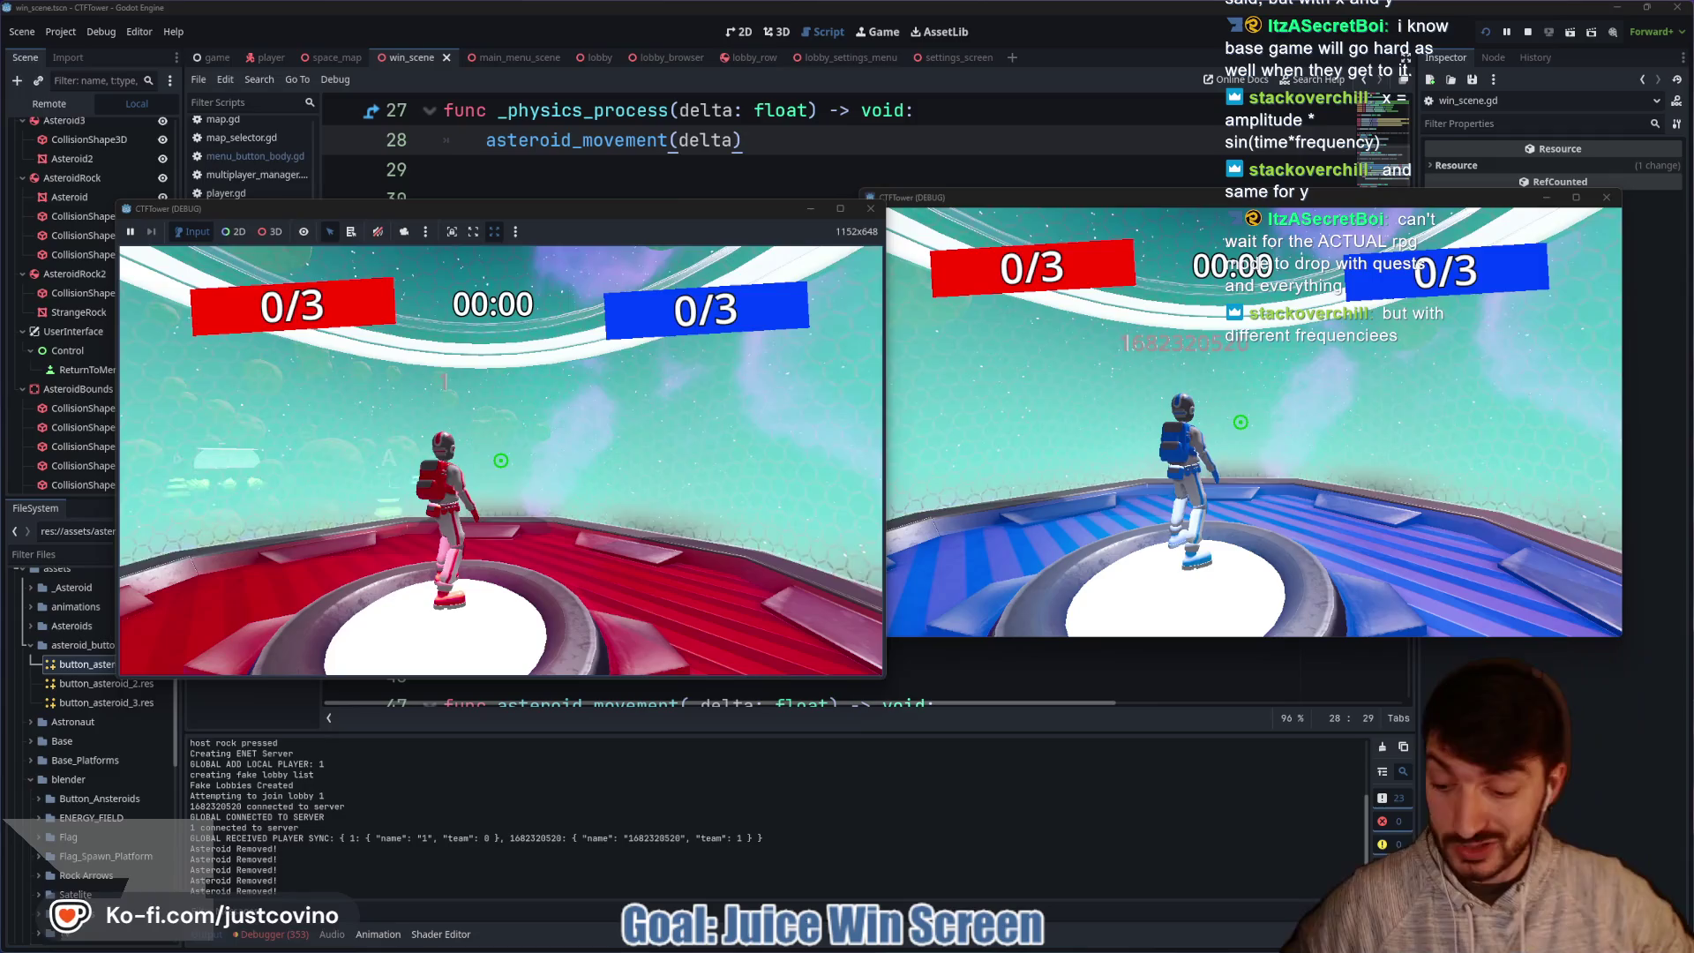
Run 'score 1' in the dev console to reach the win screen, then stop the game.
key(grave)
text(score 1)
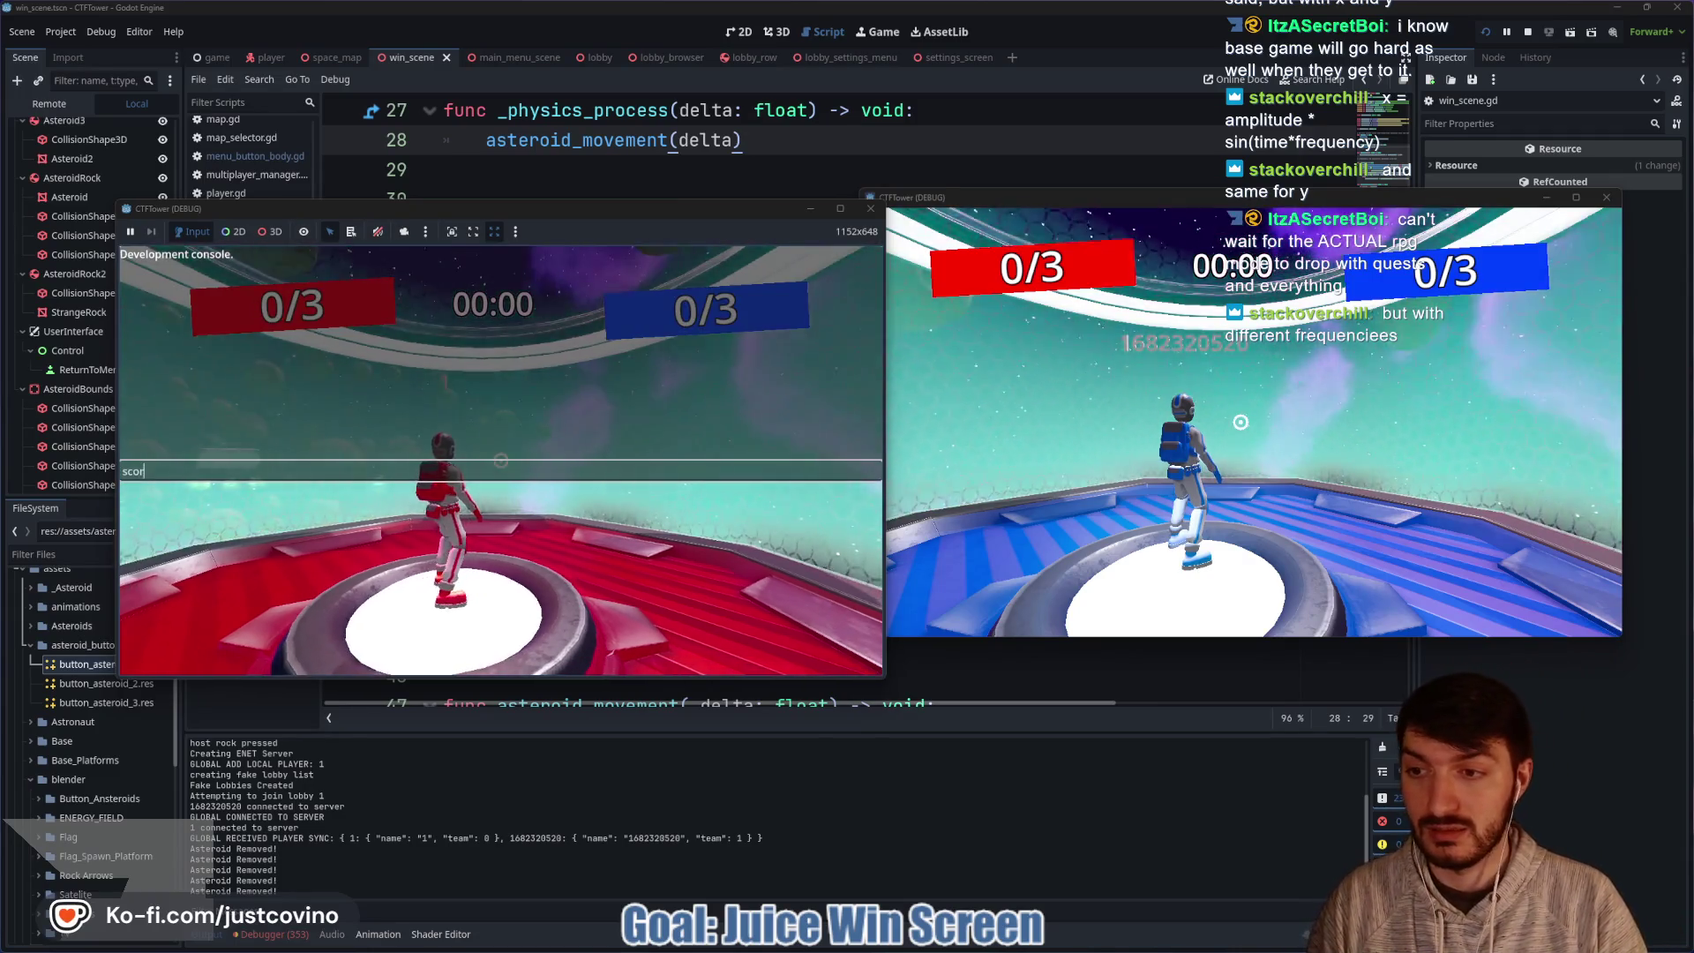
key(Return)
key(Return)
key(grave)
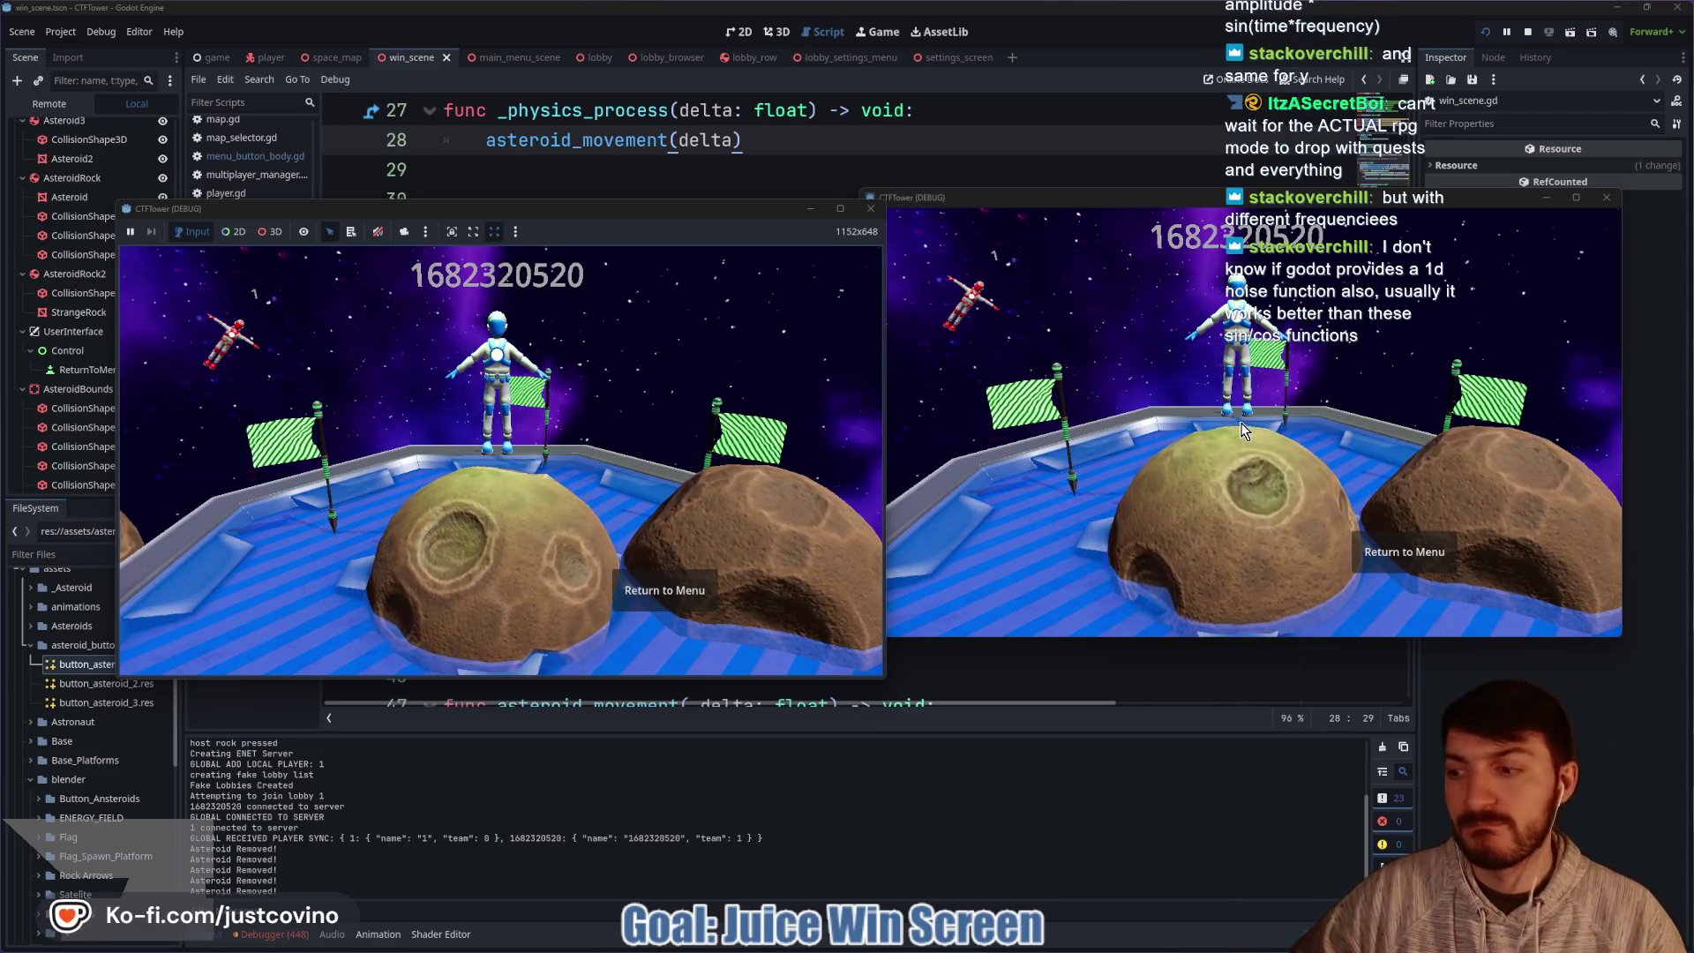
click(1526, 33)
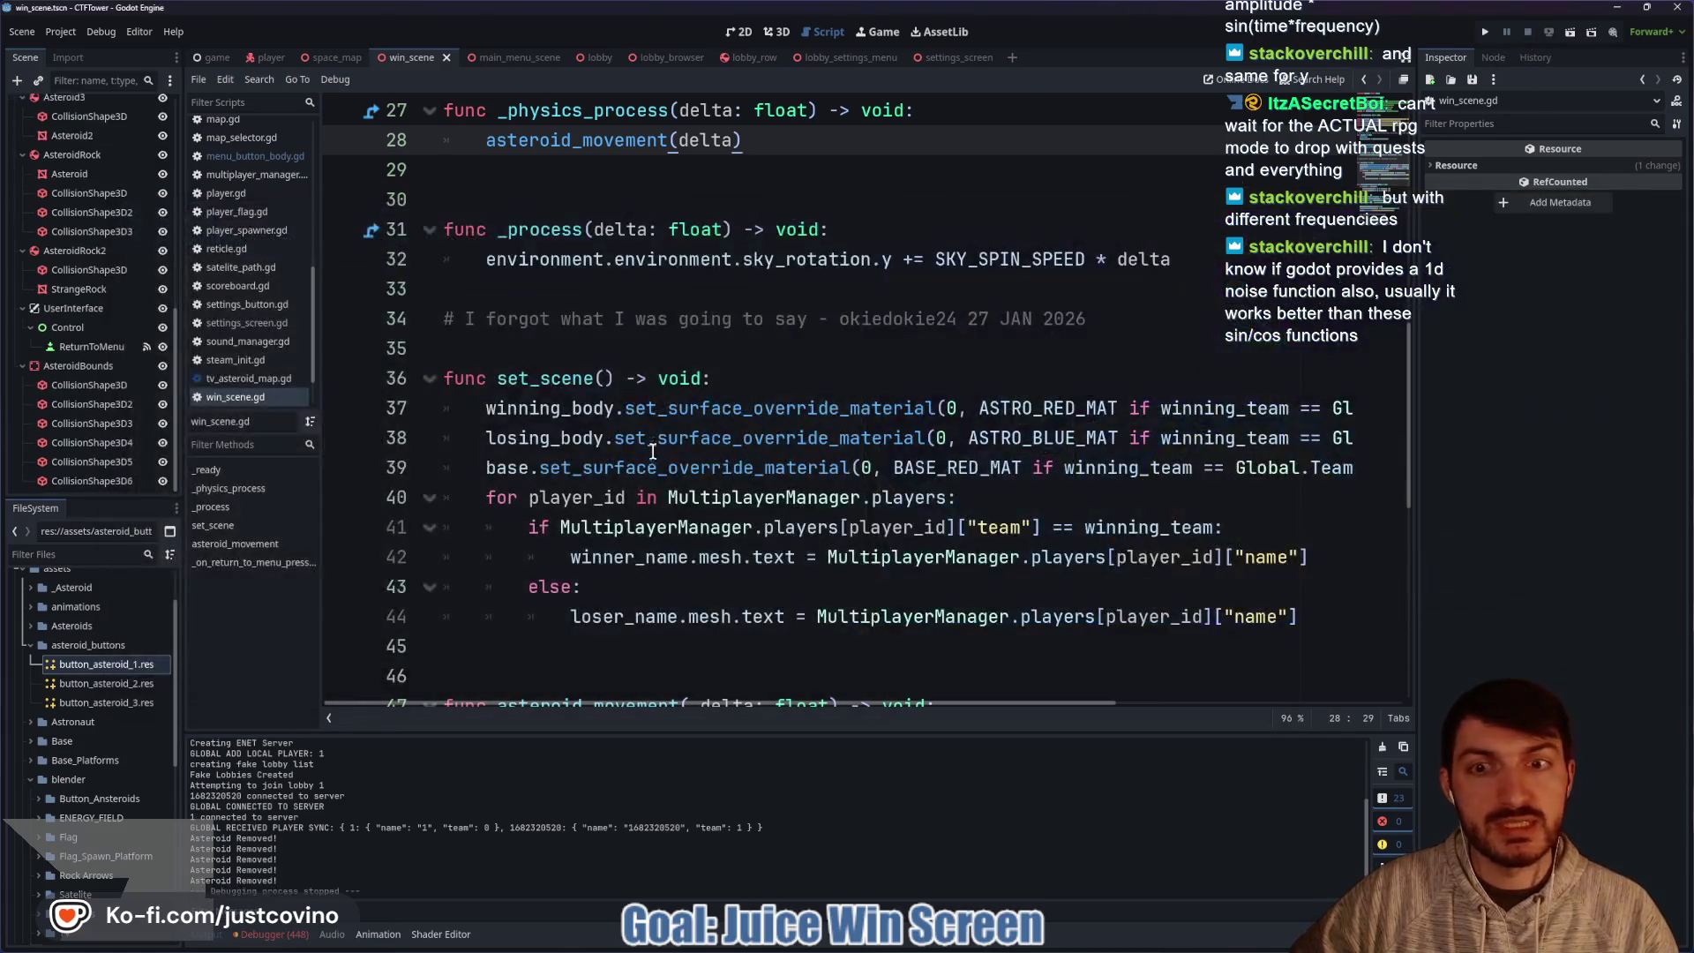
Change both asteroid position assignments to '+=' so movement accumulates, and save.
scroll(728, 371, down, 7)
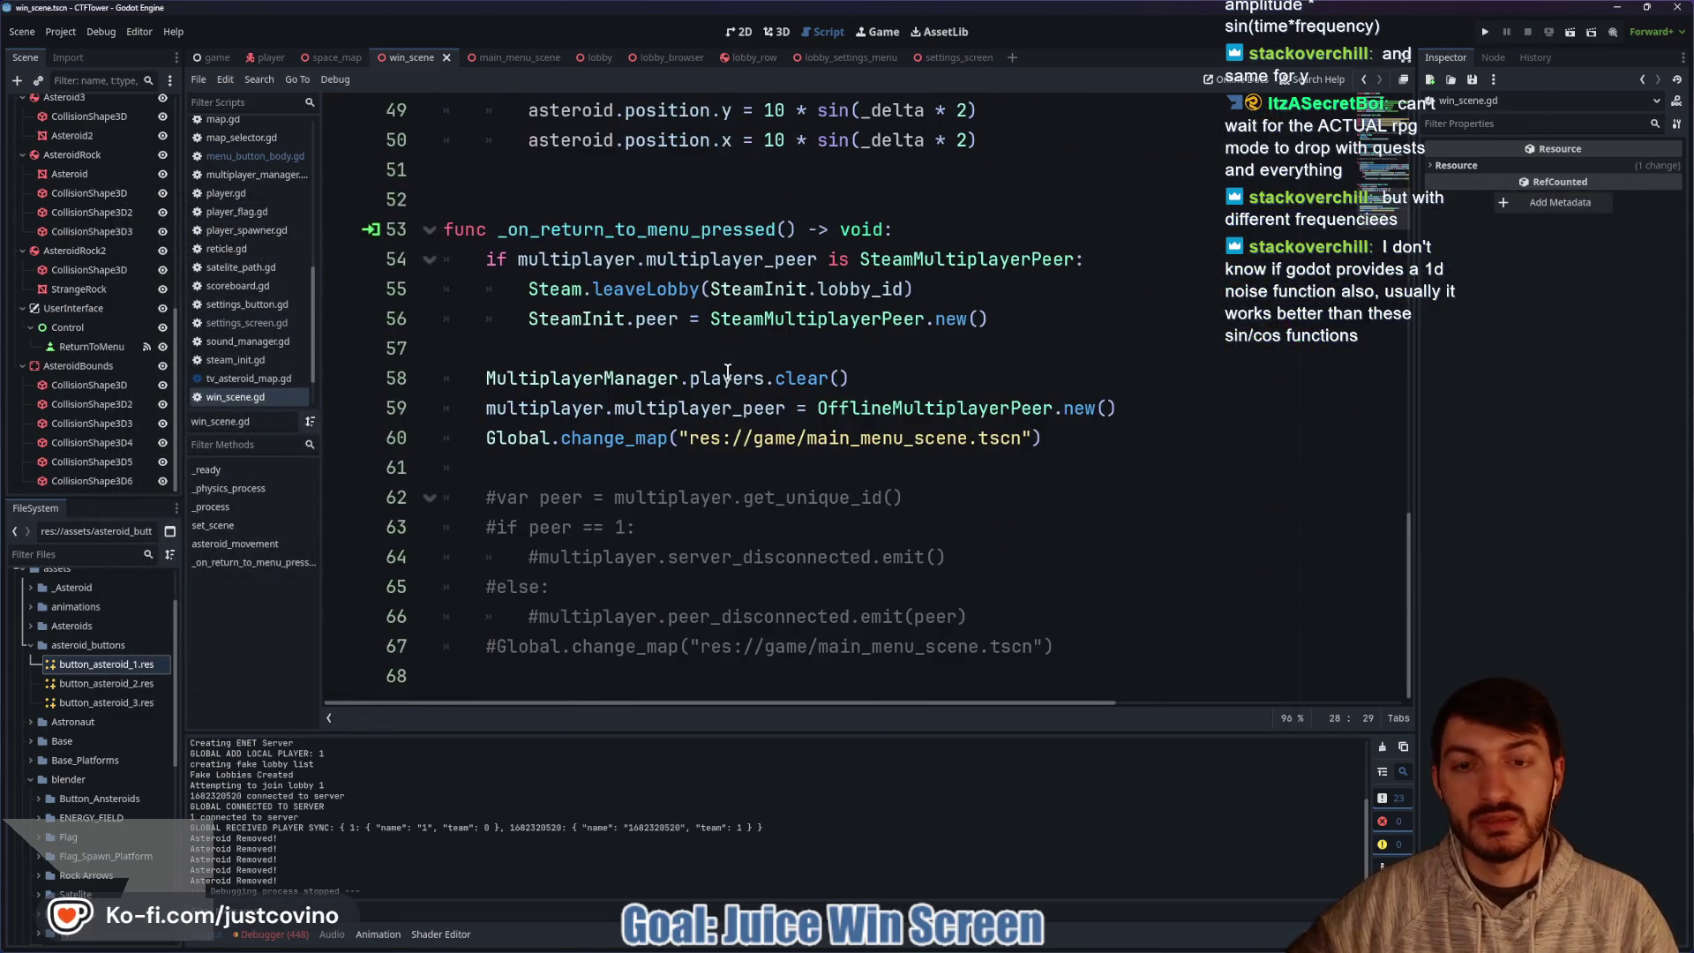
scroll(784, 258, up, 2)
click(744, 289)
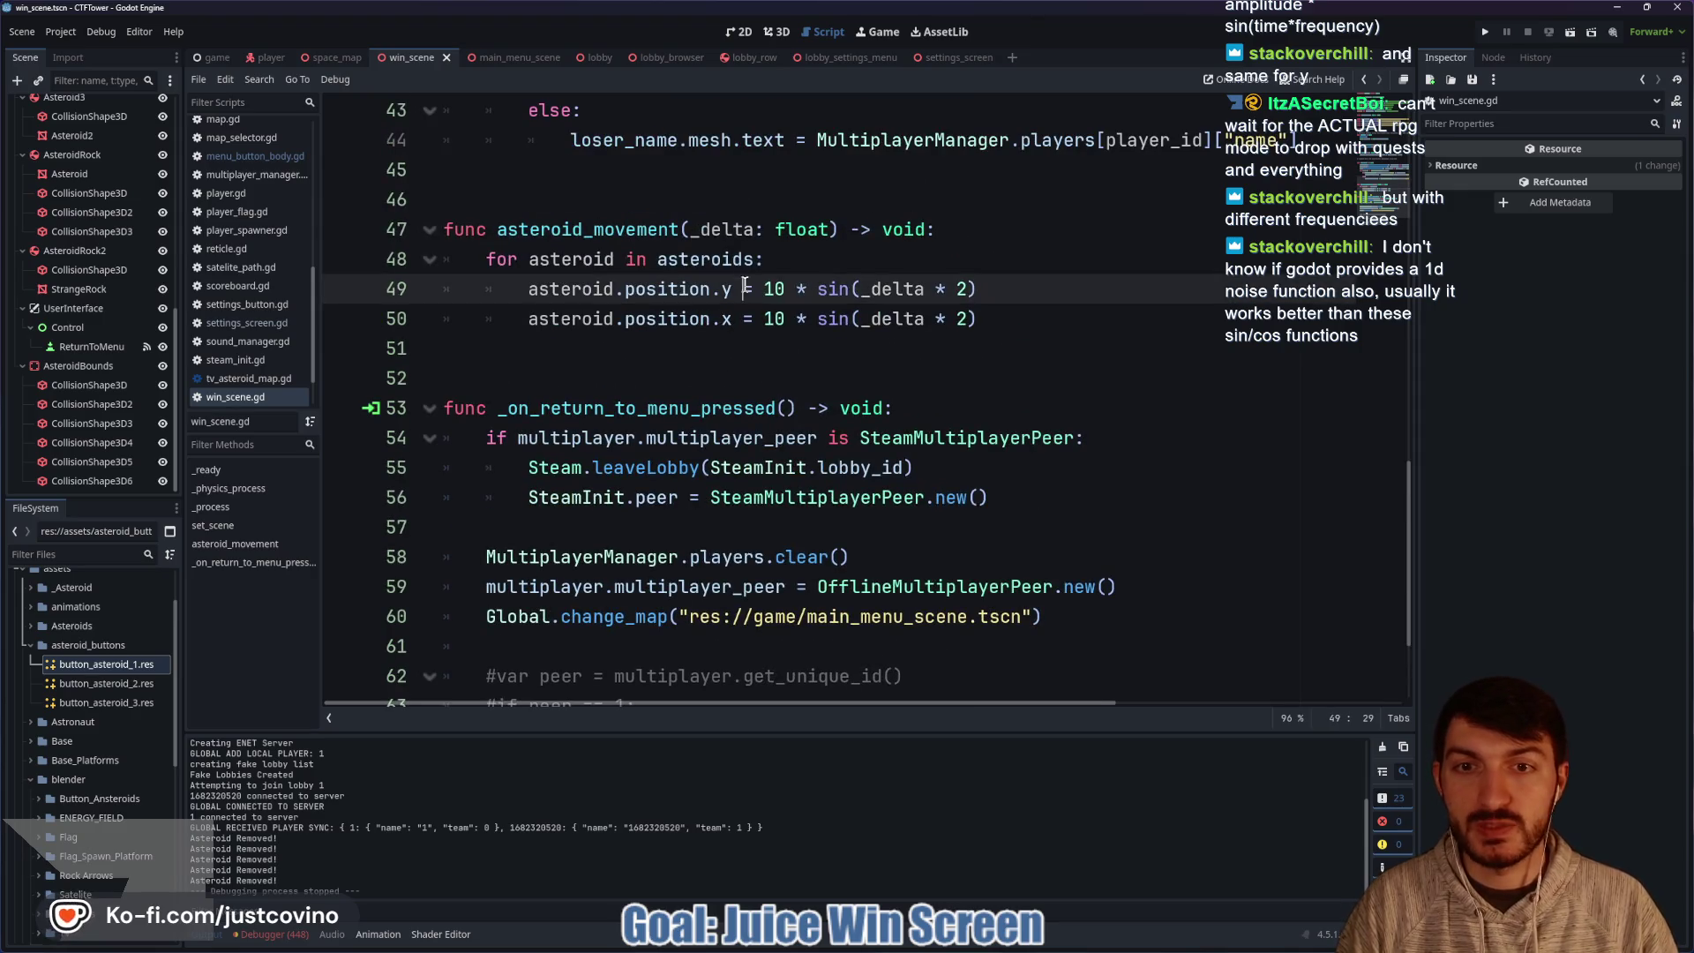
text(+)
click(741, 319)
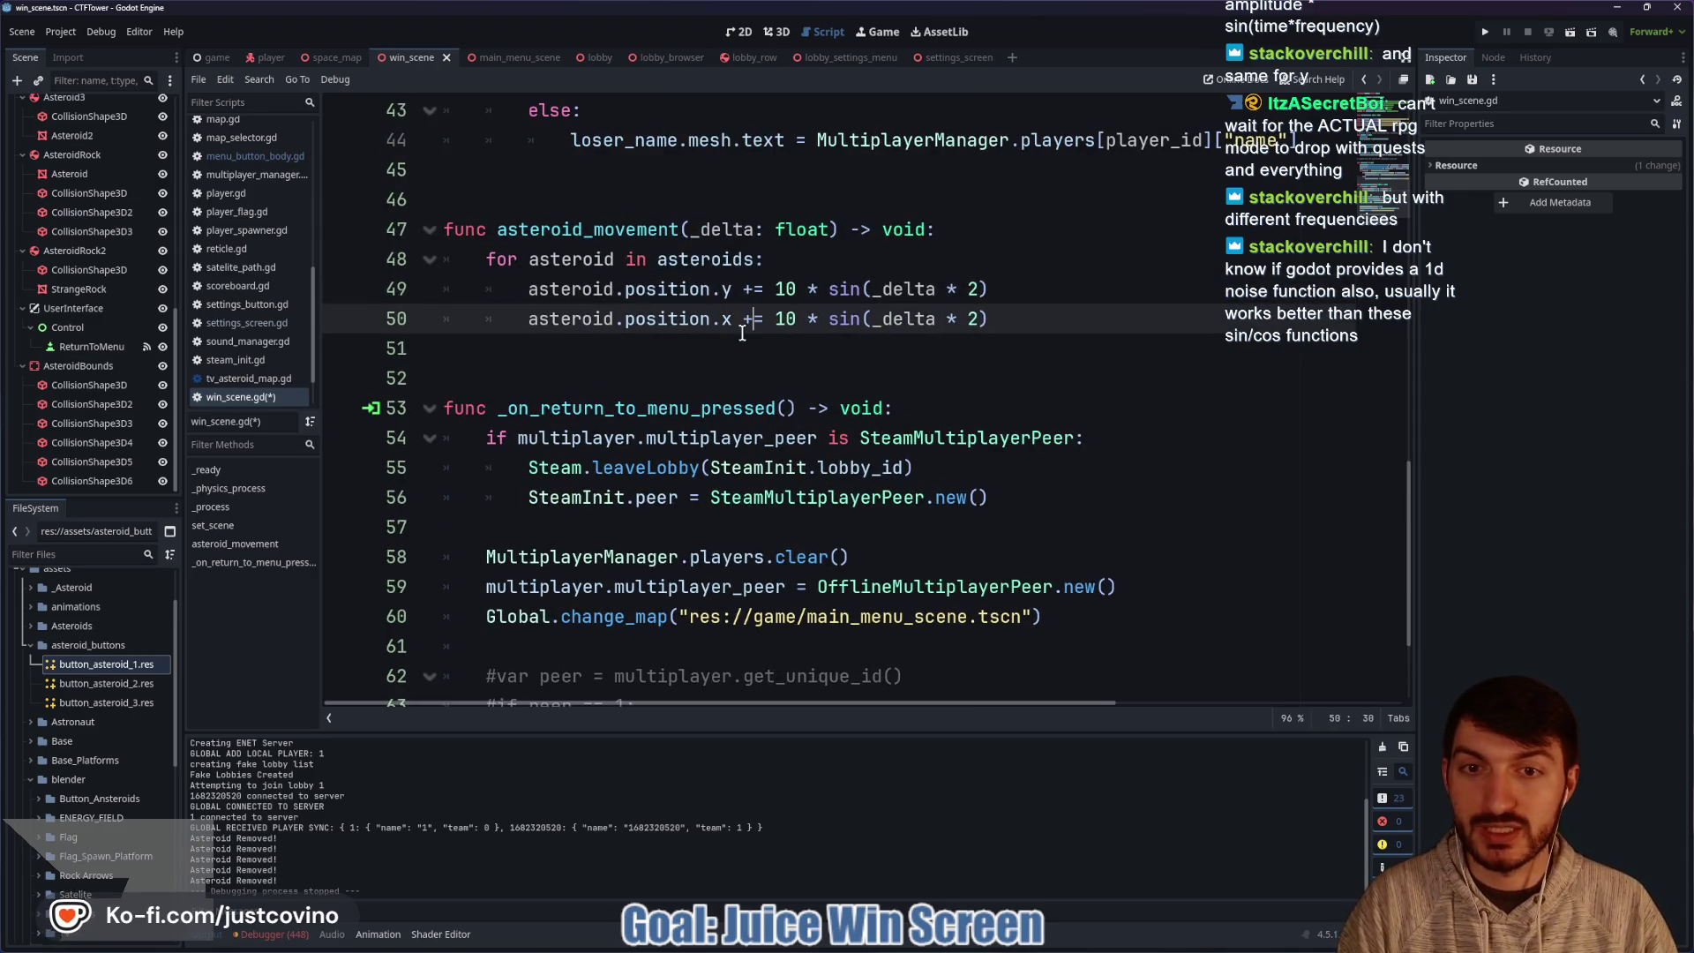
text(+)
click(744, 367)
key(ctrl+s)
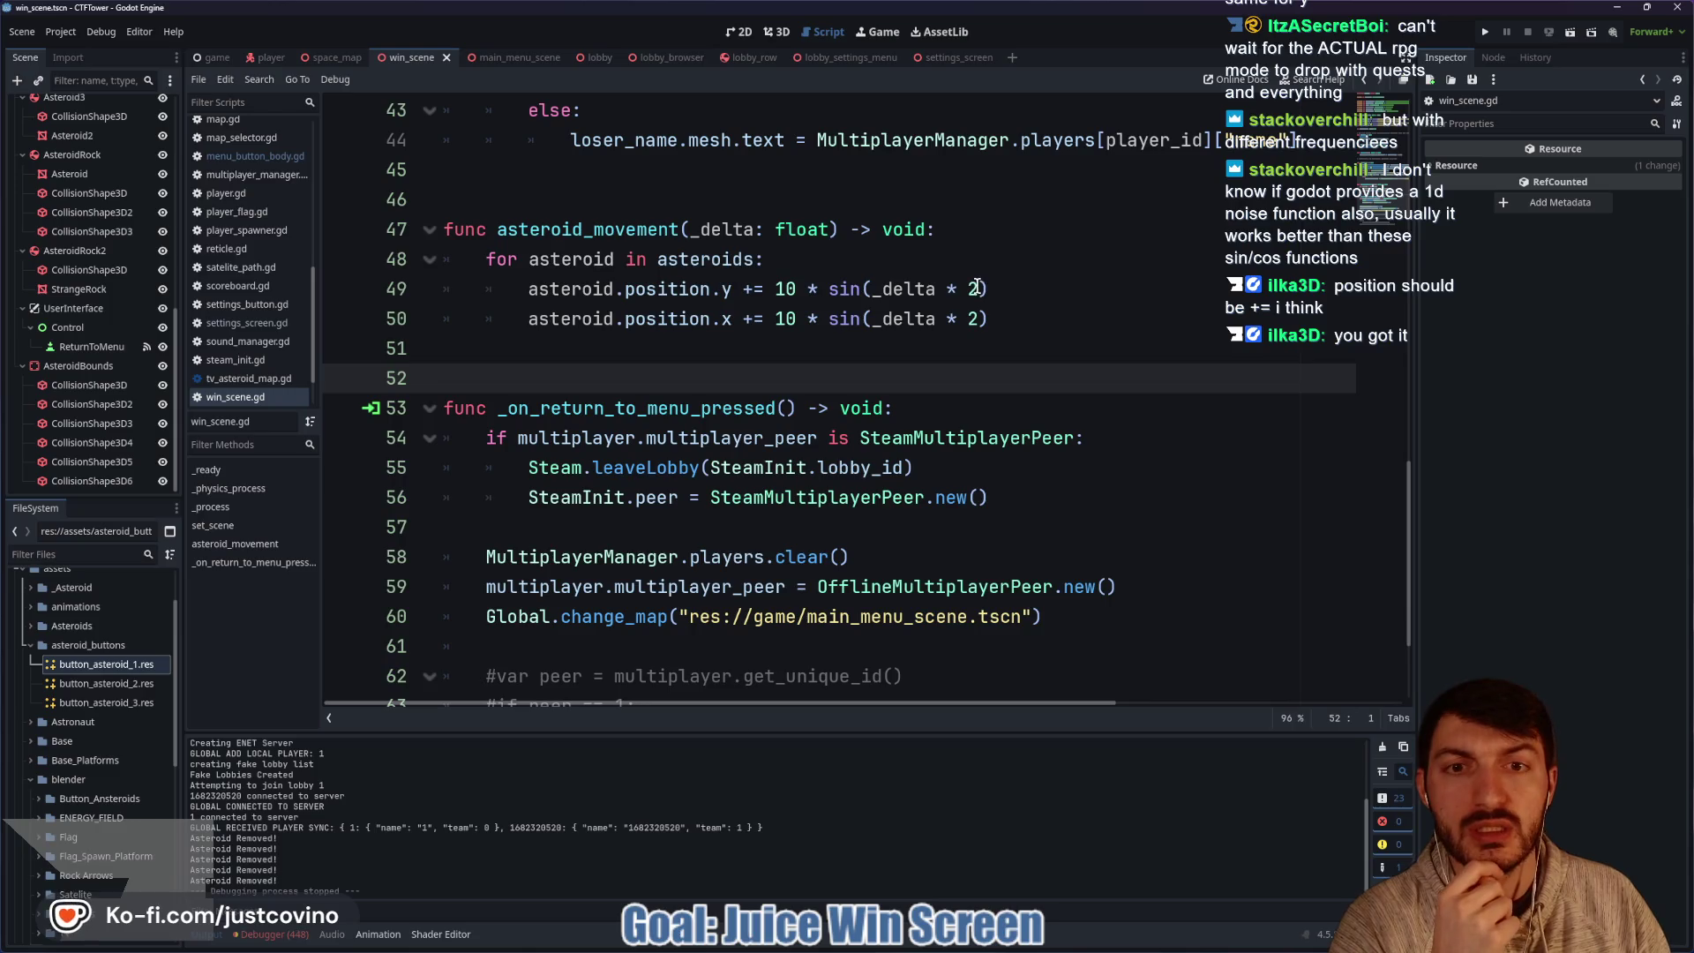
Replace the 2 multiplier with randf() on lines 49 and 50, save, and run the game.
click(1001, 320)
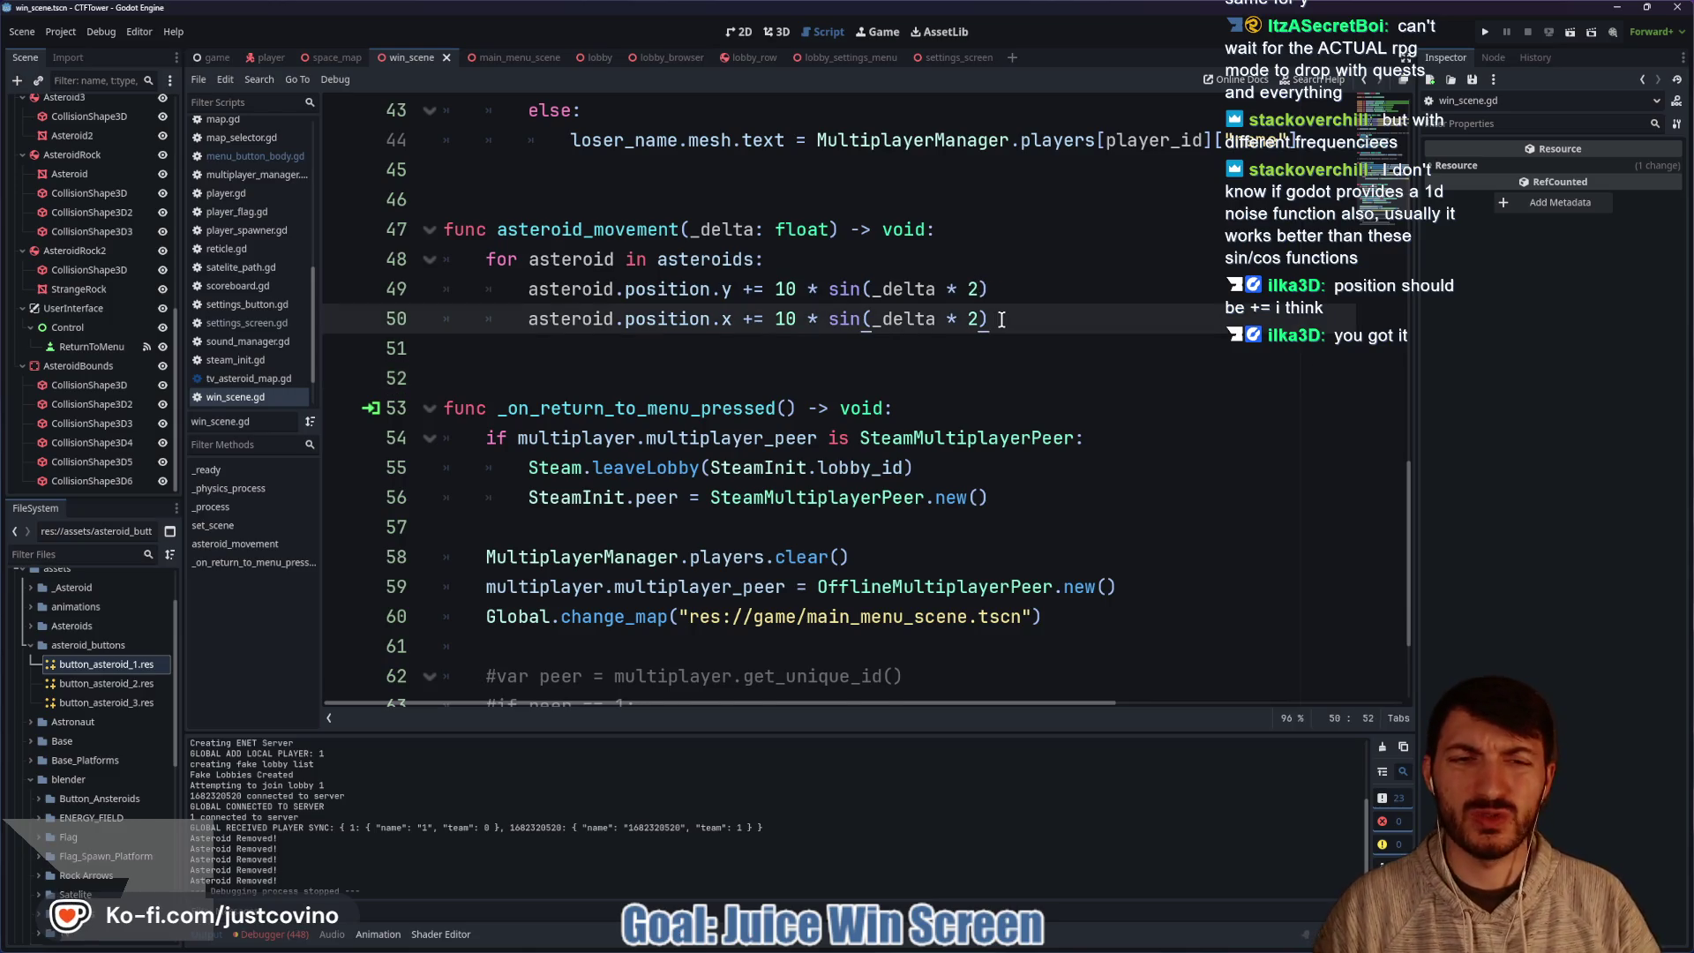
key(Return)
text(noise)
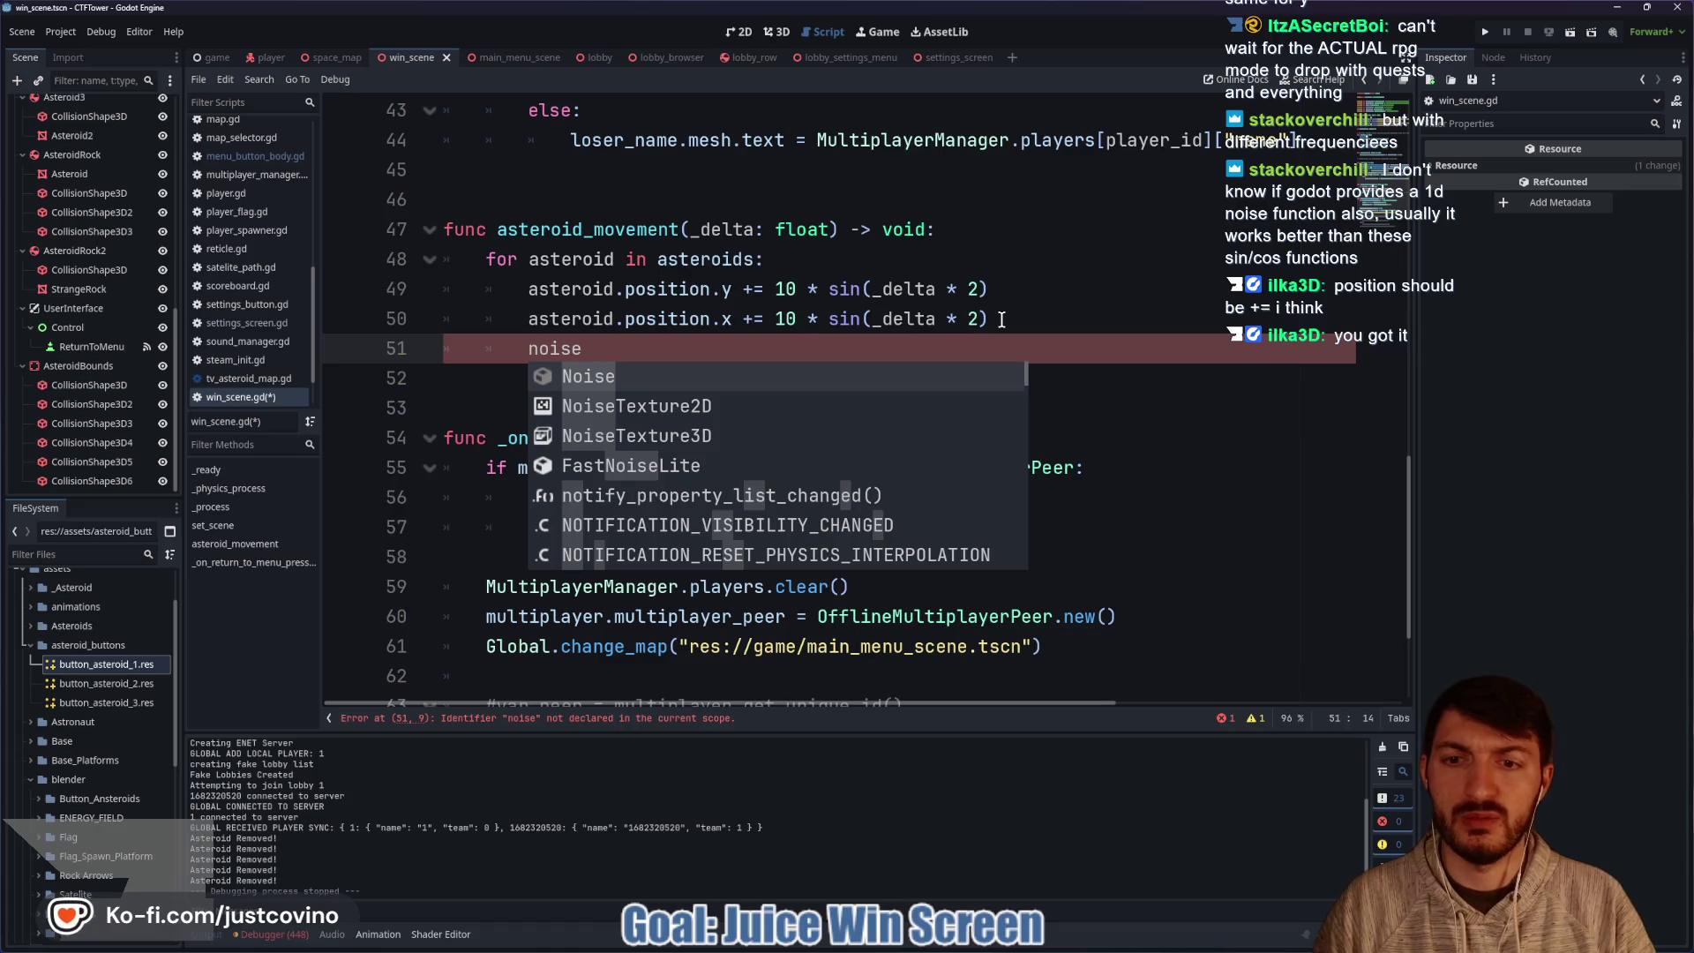
key(BackSpace)
key(BackSpace)
key(BackSpace)
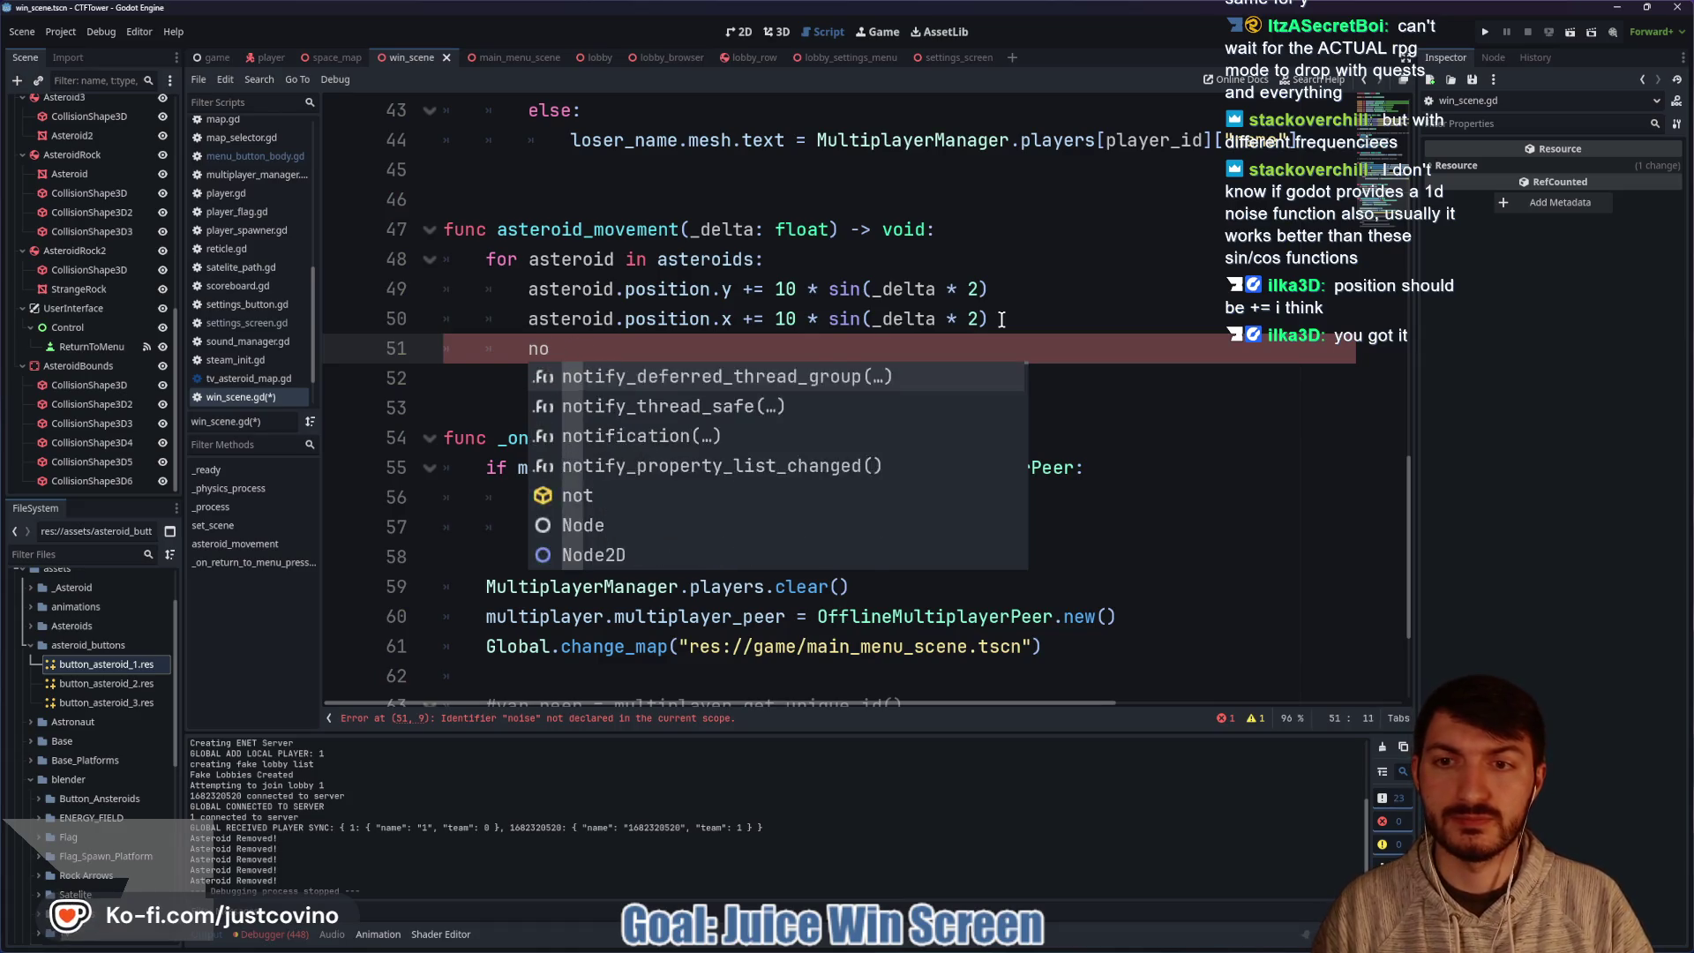
click(979, 288)
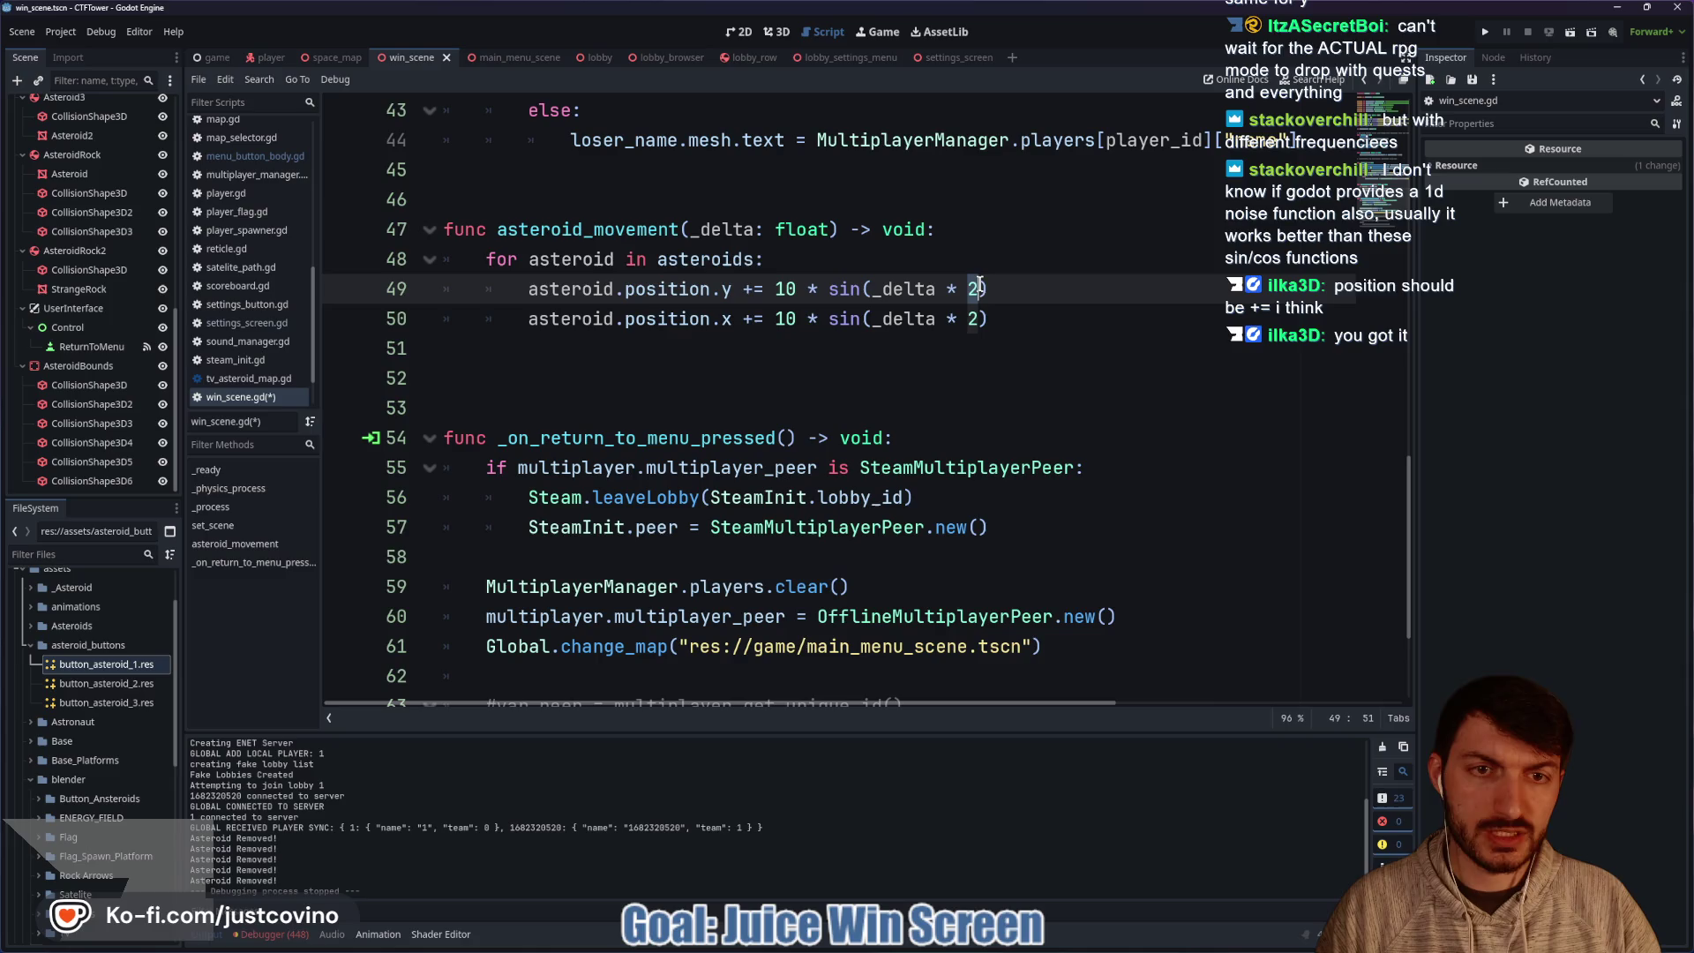
key(ctrl+d)
key(ctrl+d)
text(ran)
key(Return)
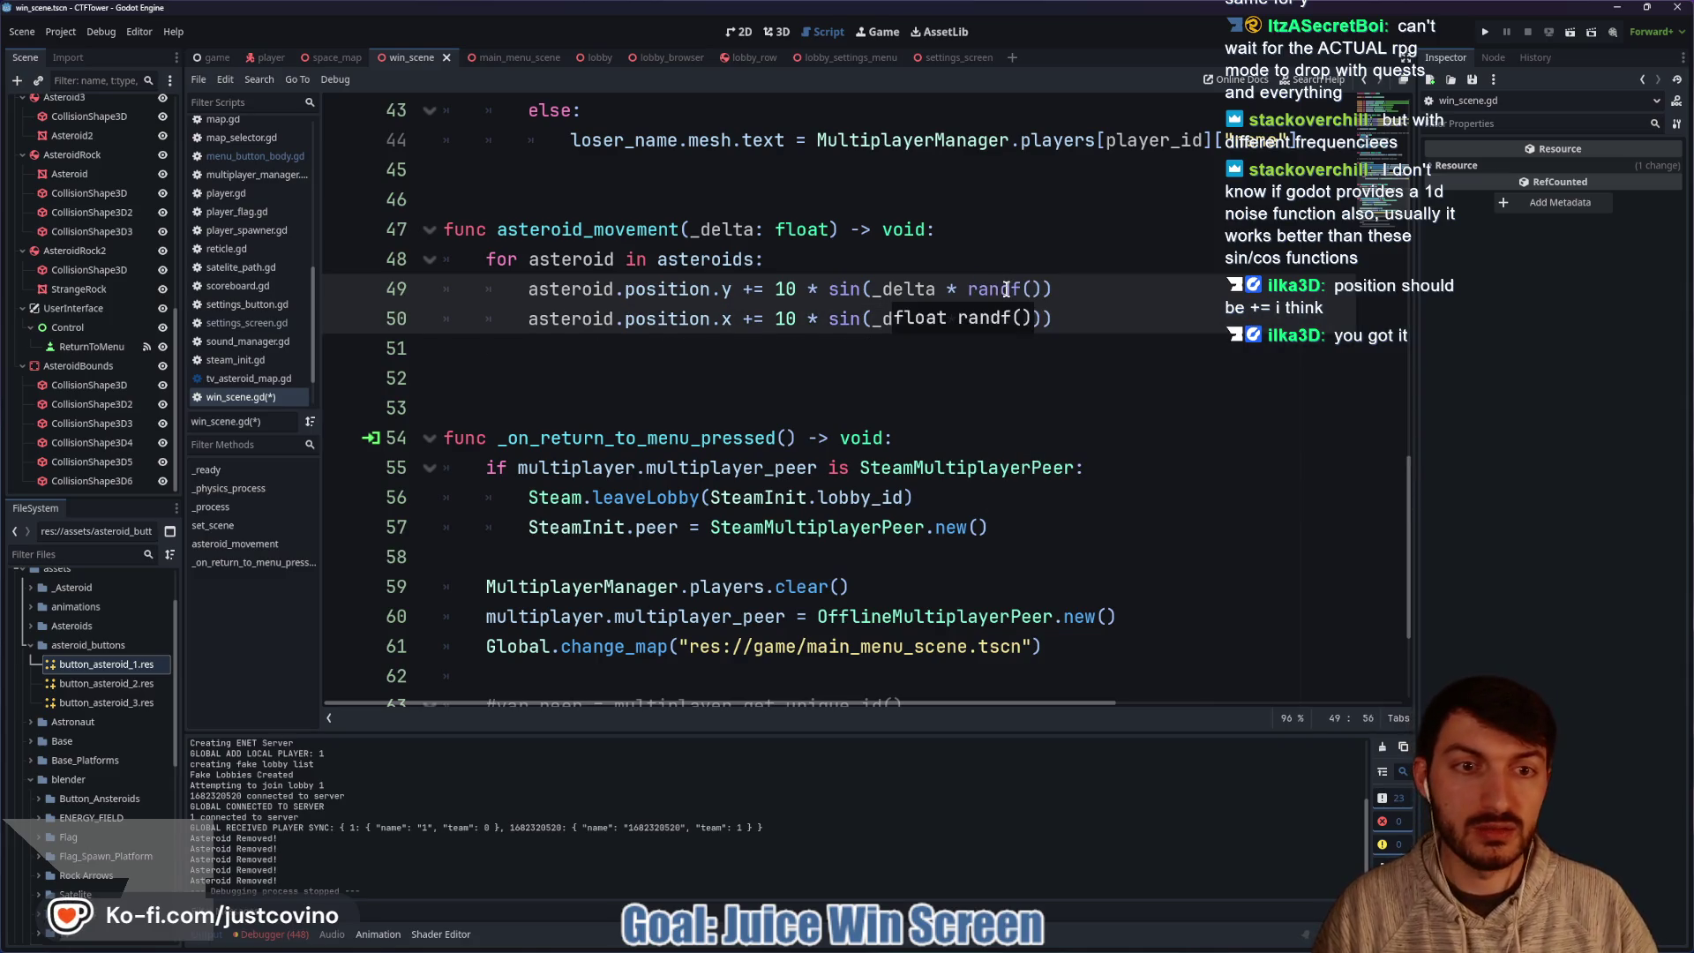
click(1089, 322)
key(ctrl+s)
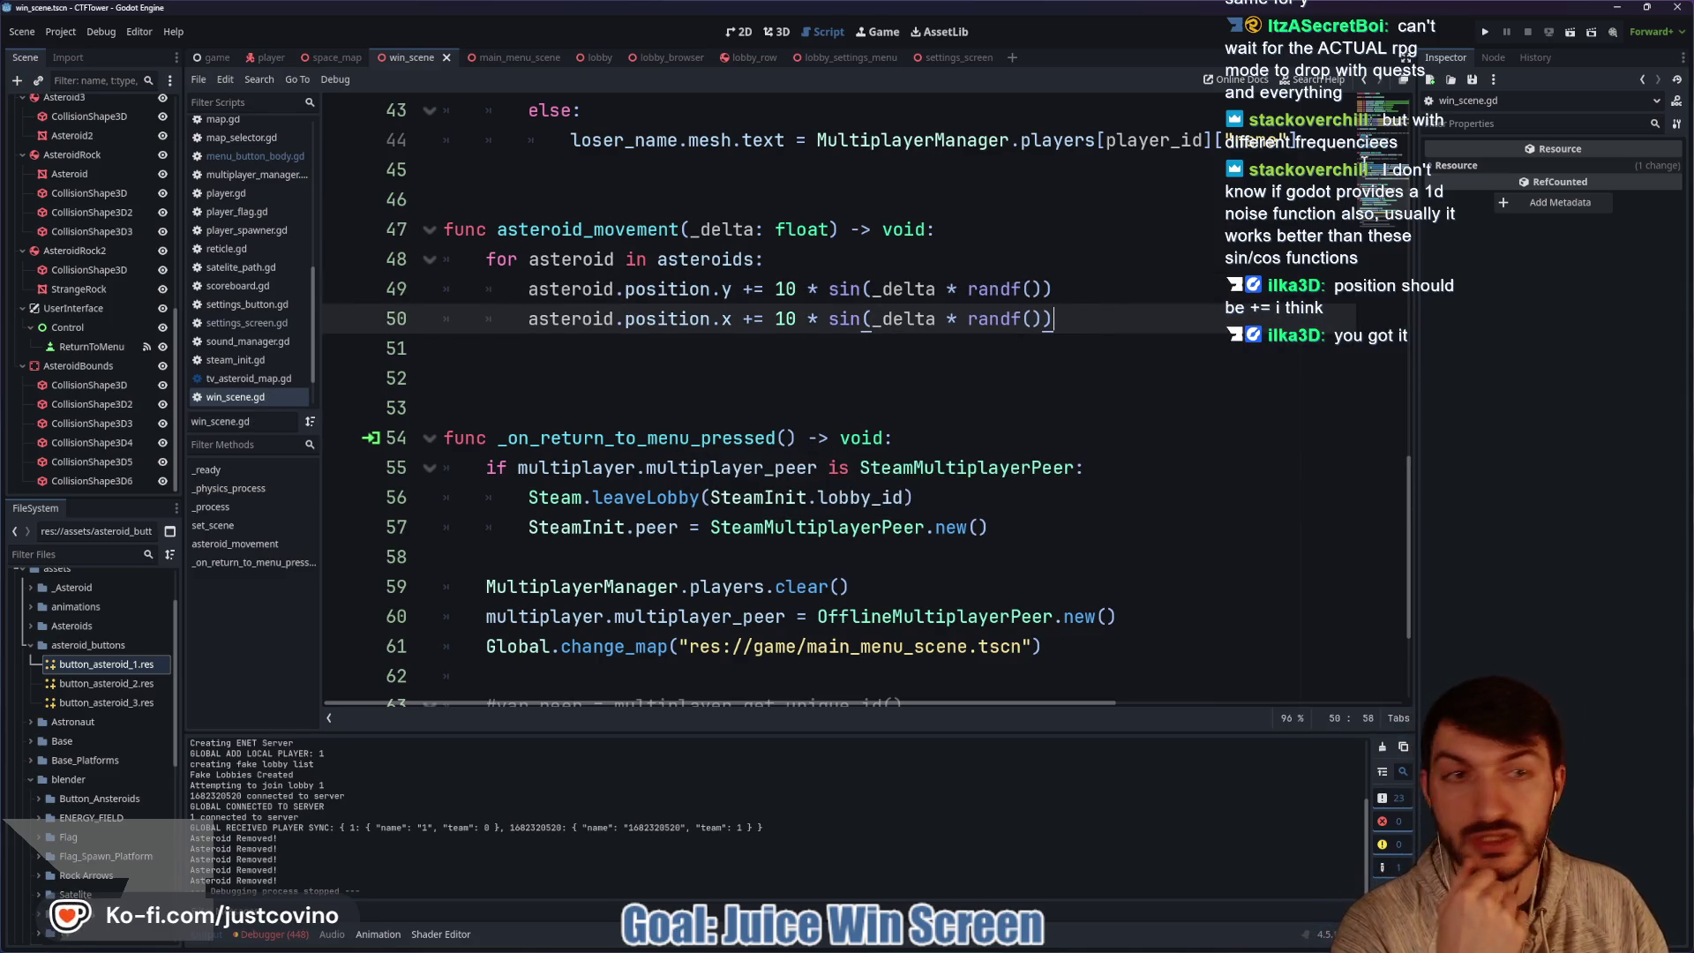
click(1485, 37)
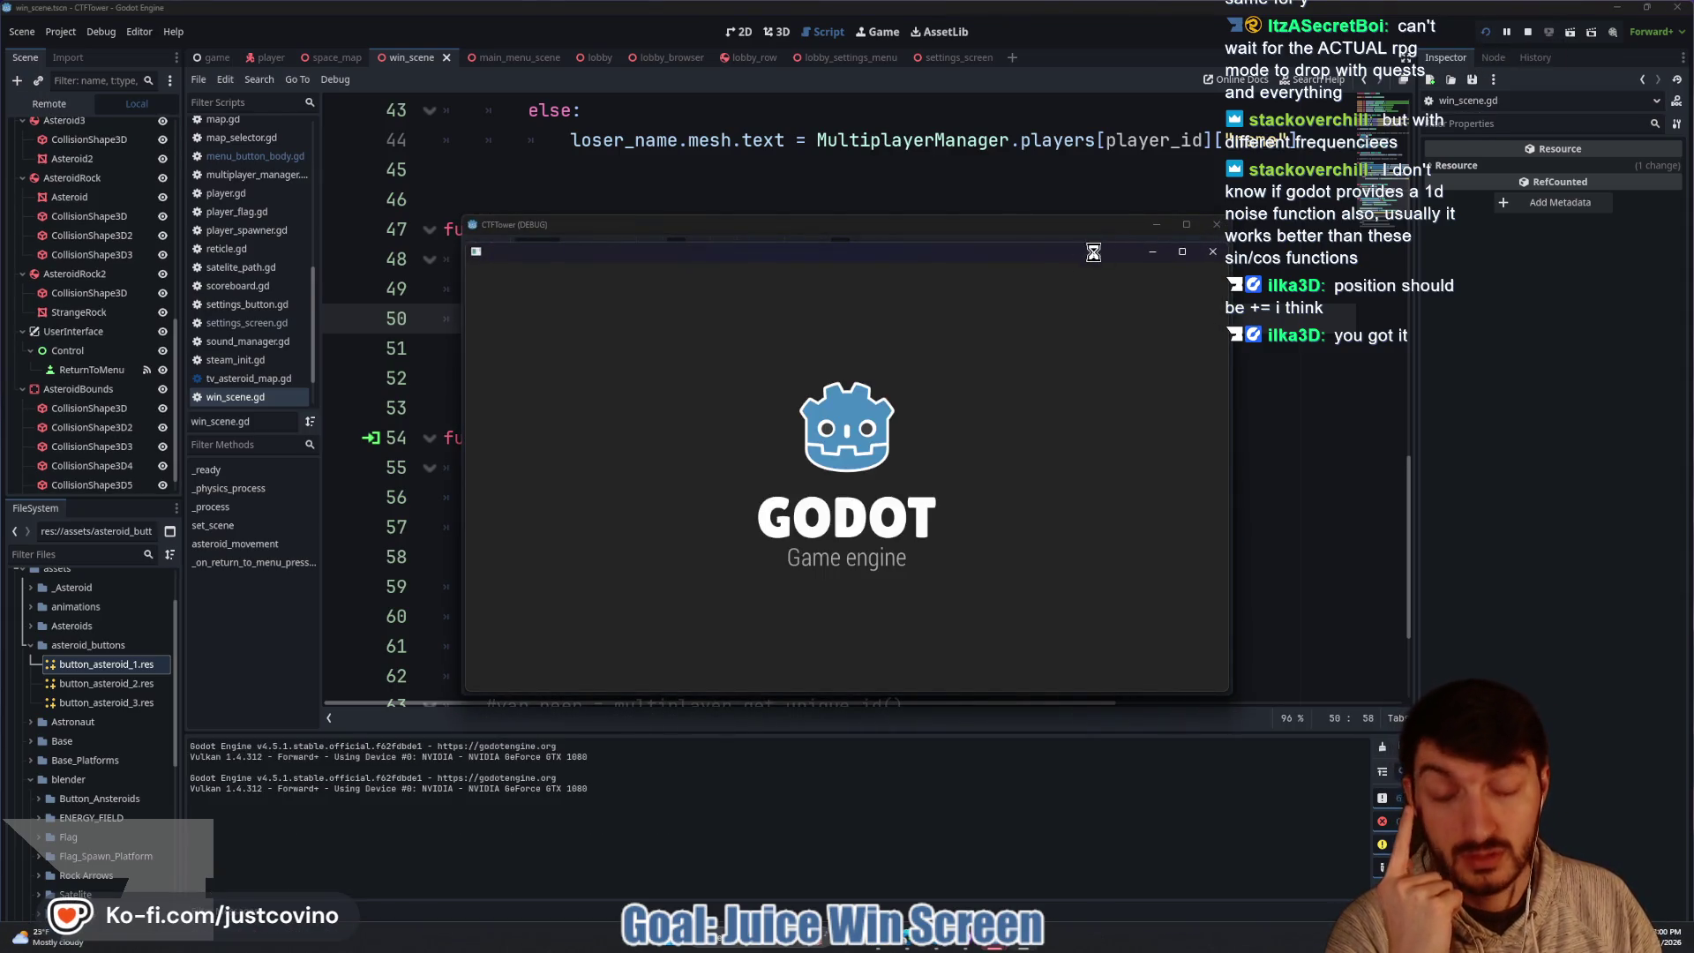
mouse_move(856, 225)
mouse_down()
mouse_move(454, 234)
mouse_move(428, 208)
mouse_up()
click(226, 390)
drag(887, 249, 1209, 231)
click(424, 517)
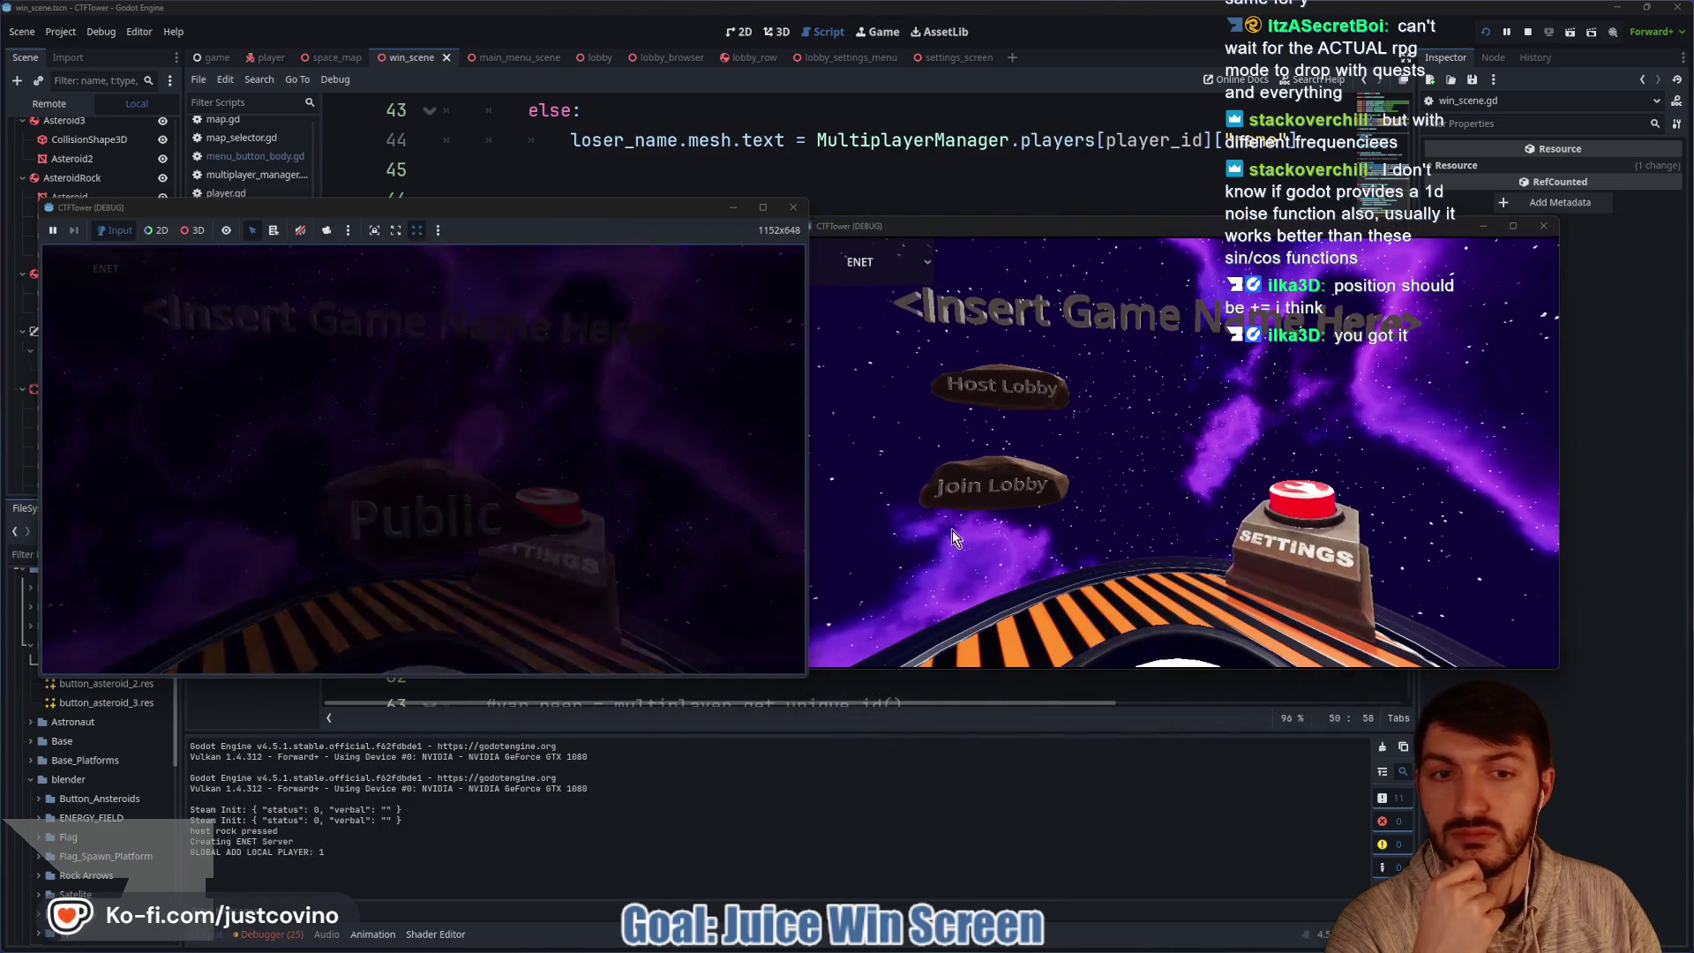
click(1008, 499)
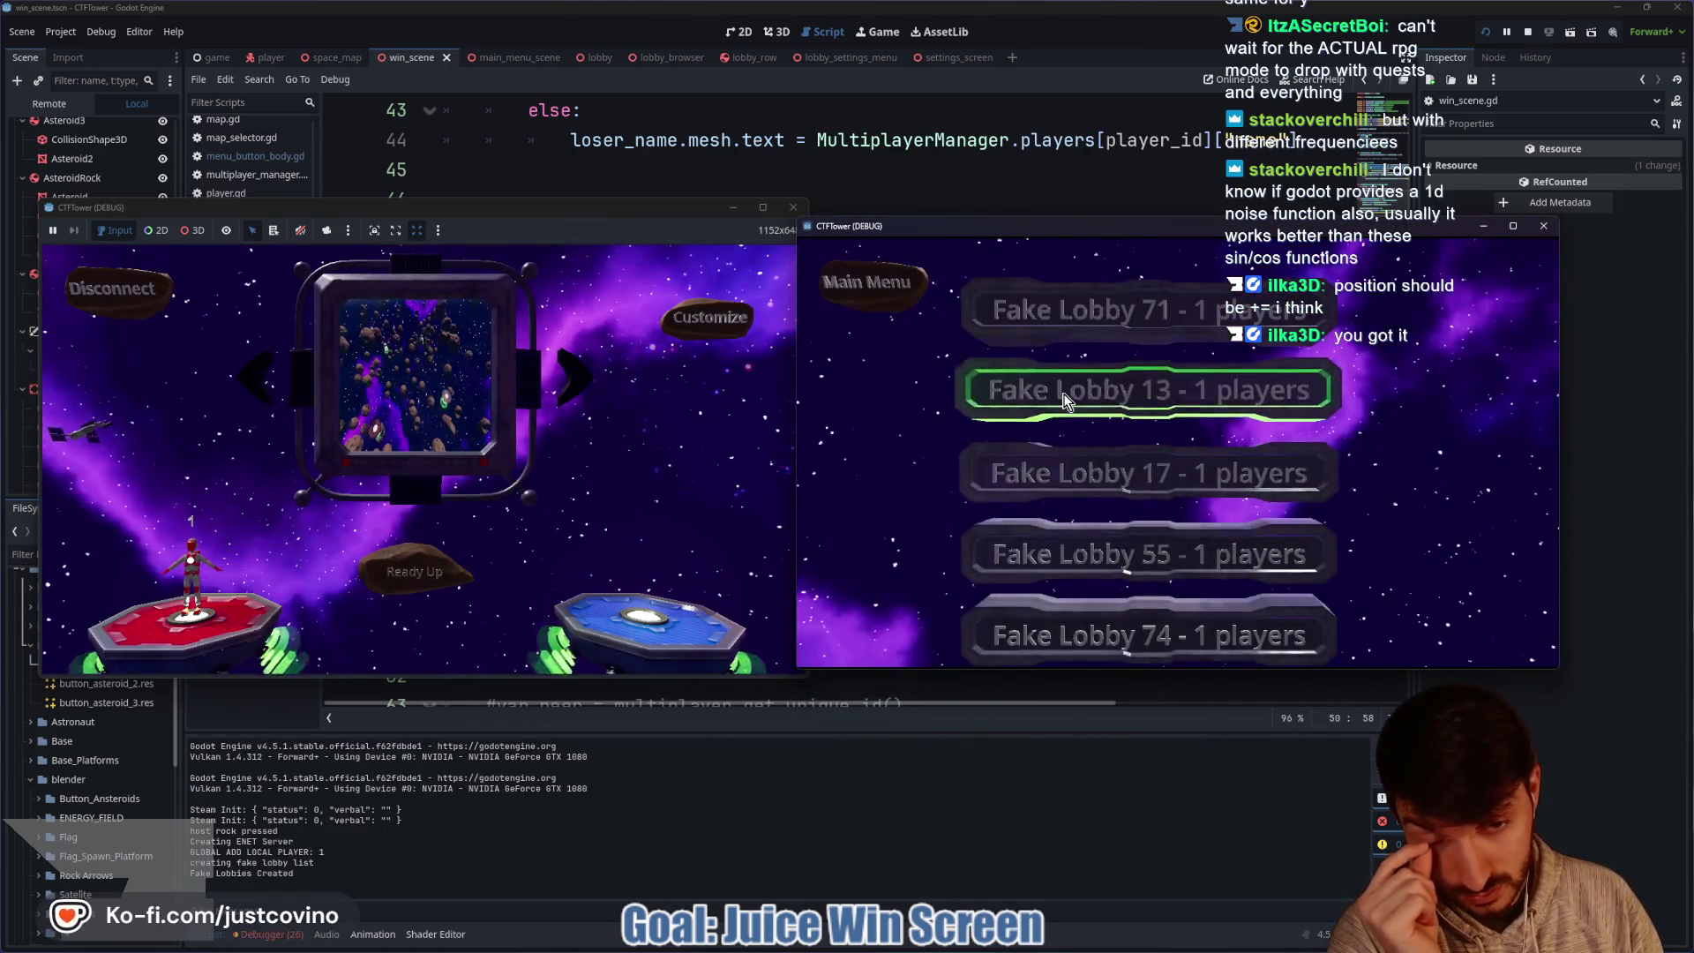
click(1067, 397)
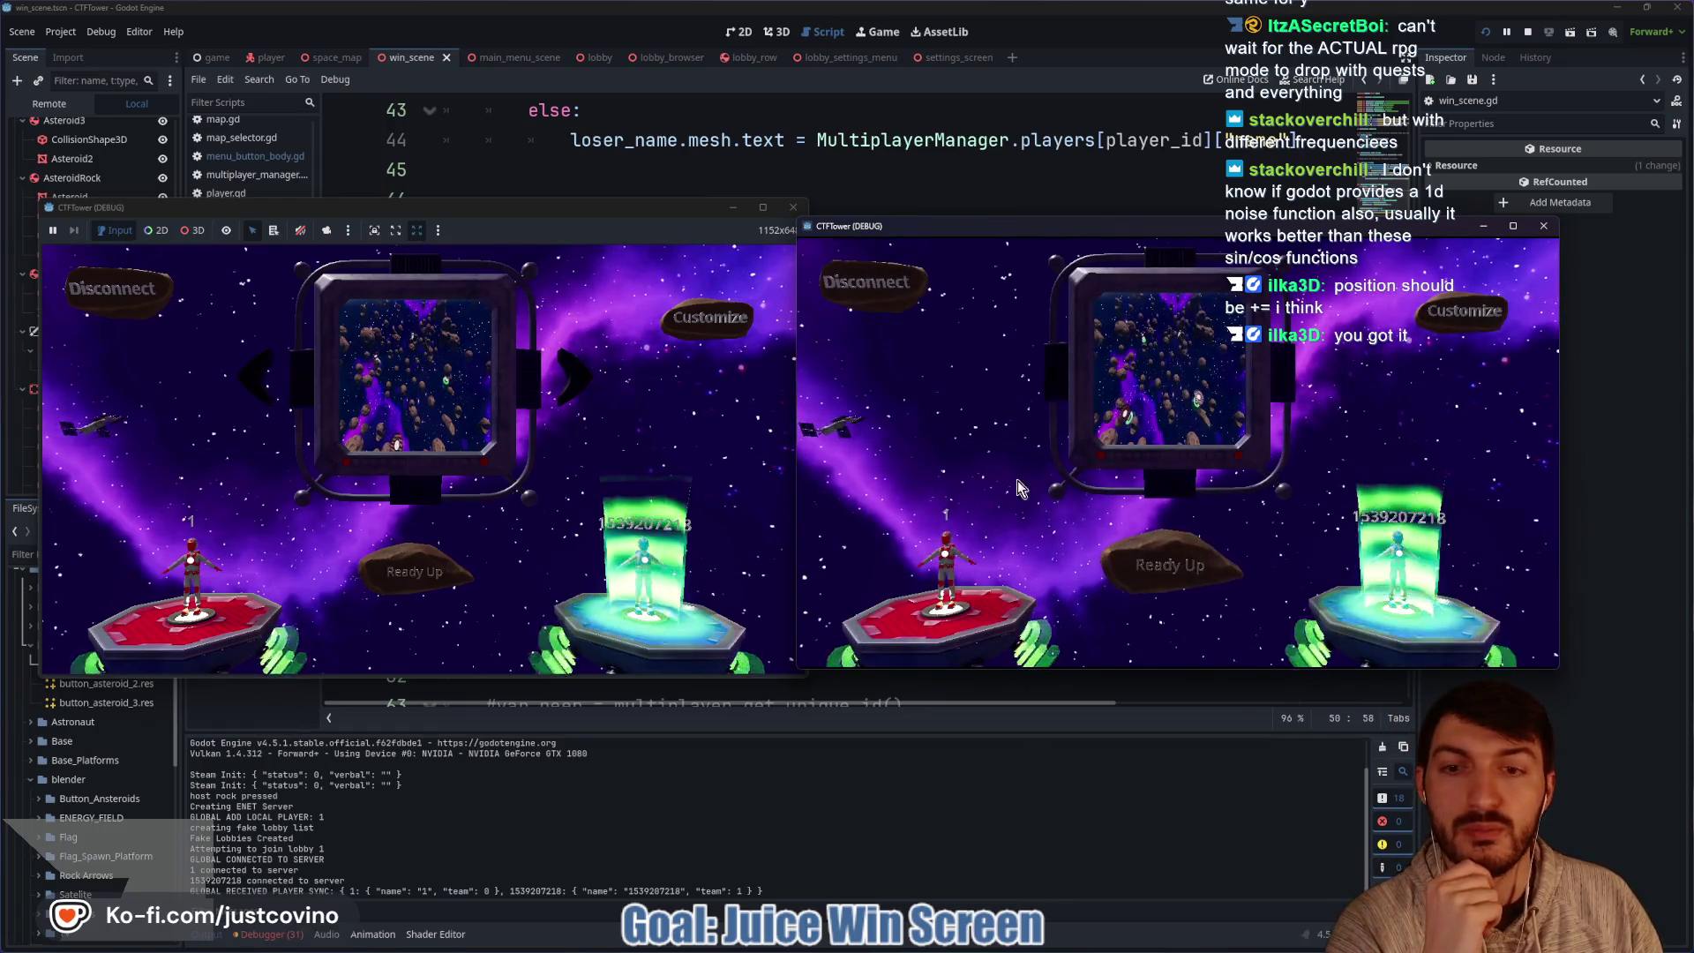
click(412, 558)
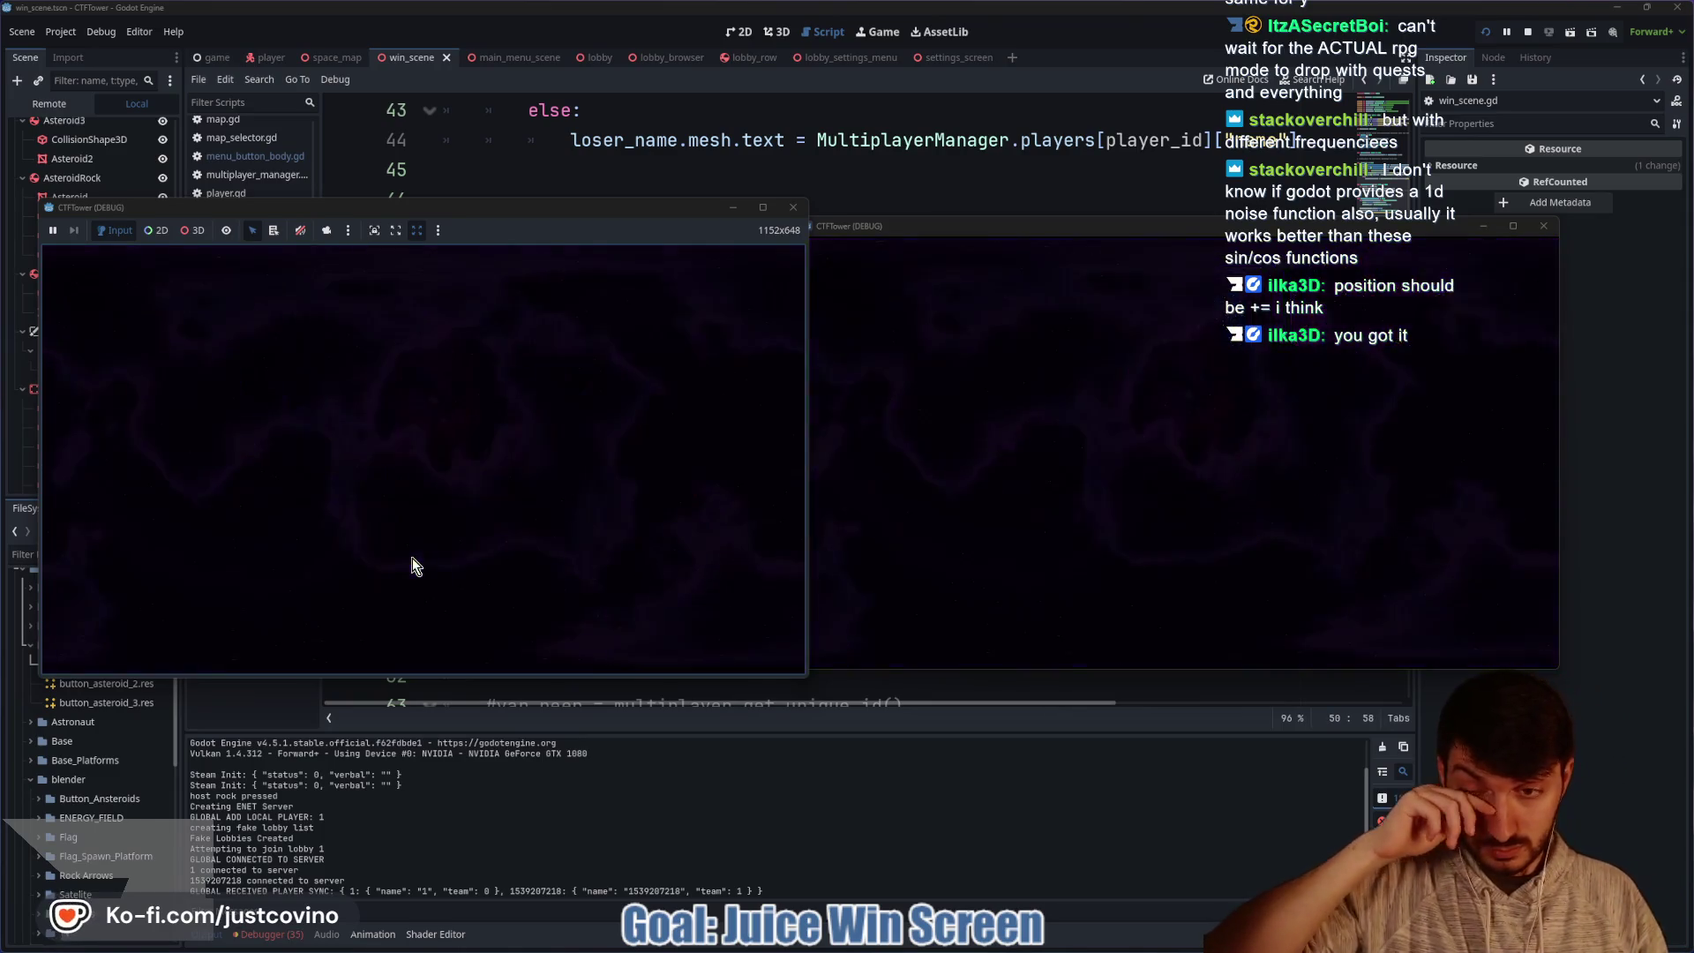
key(grave)
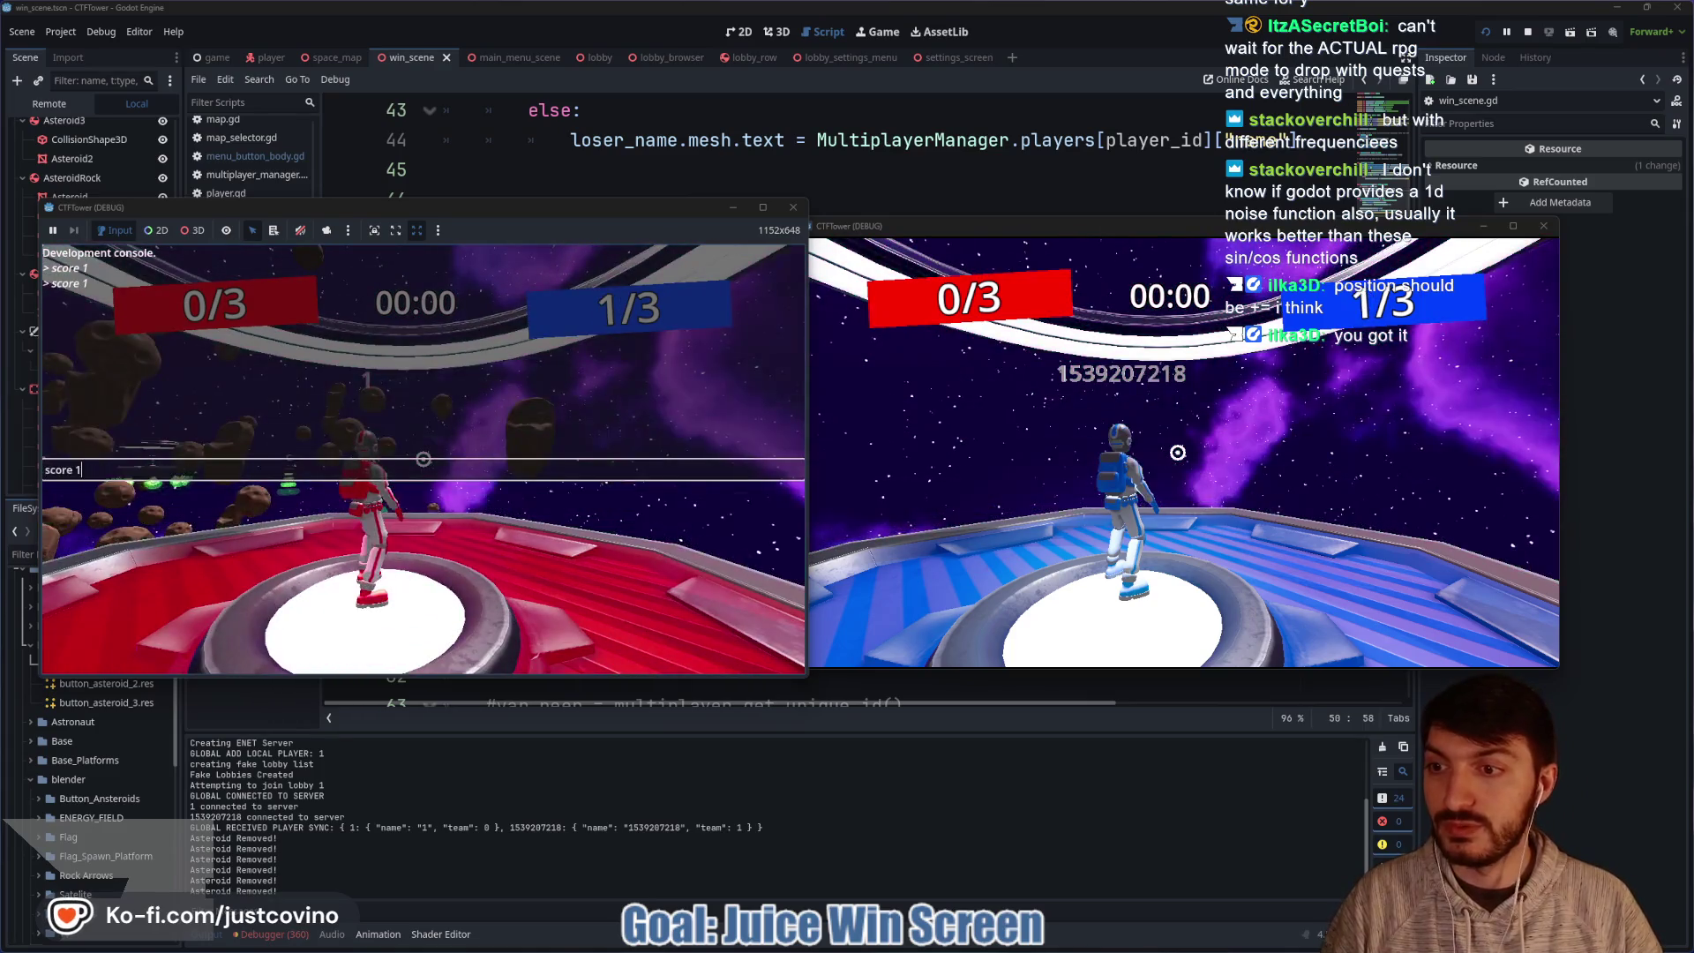
key(grave)
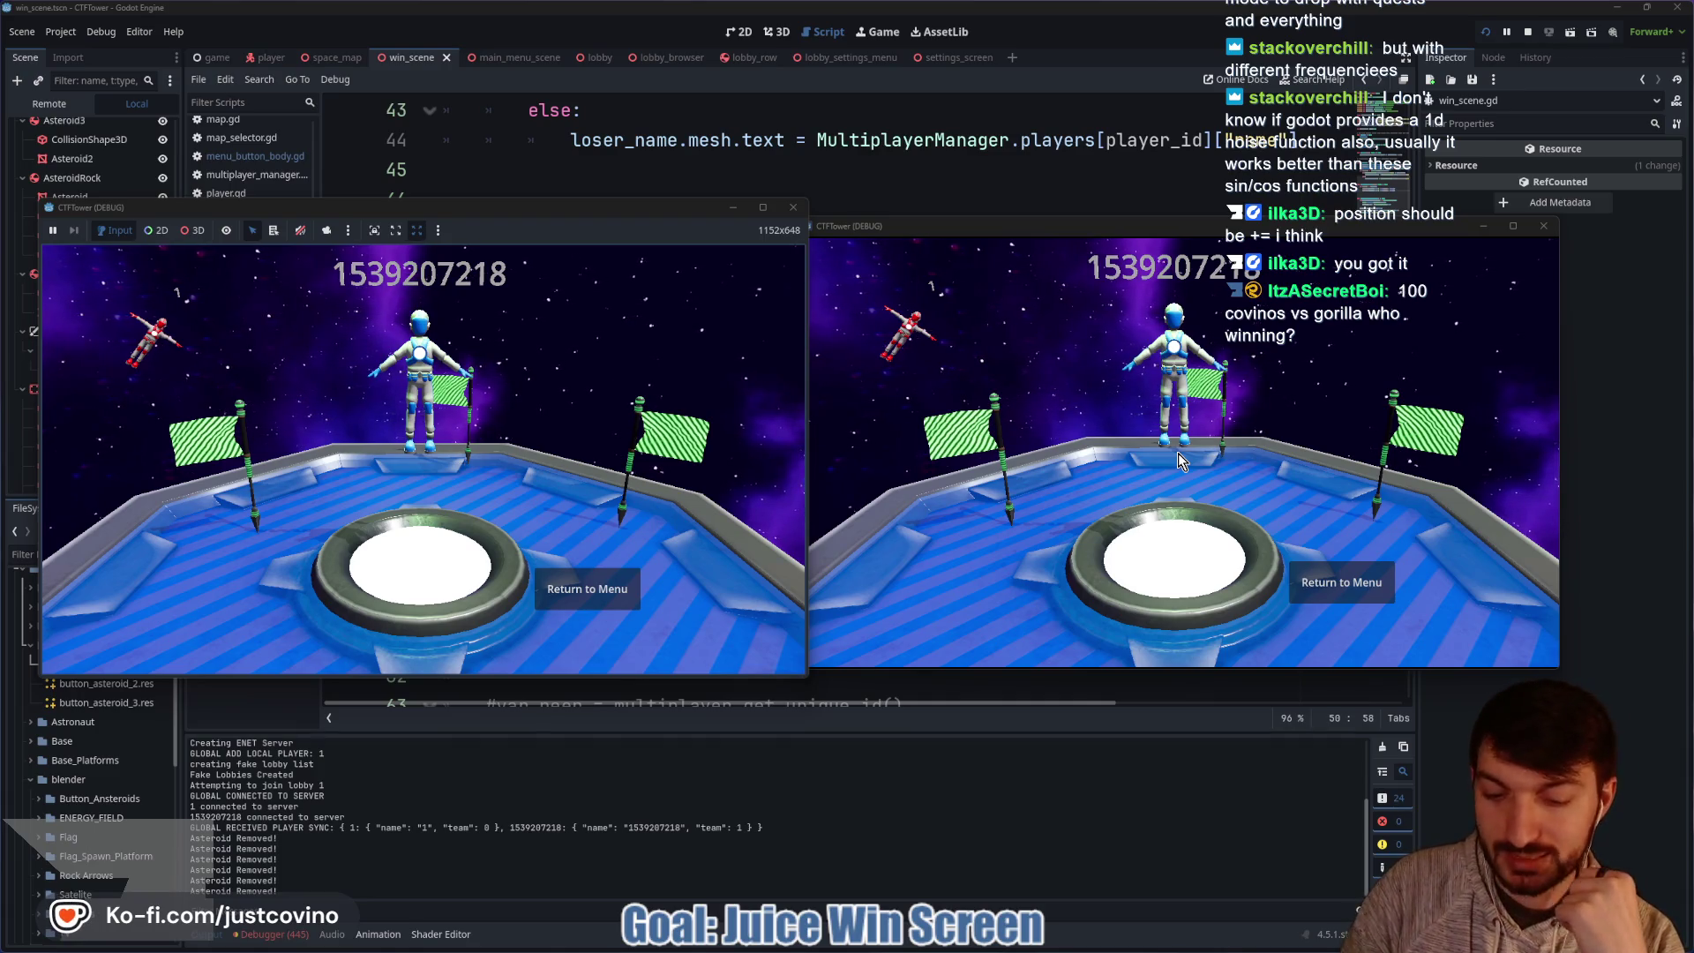
key(F8)
click(905, 361)
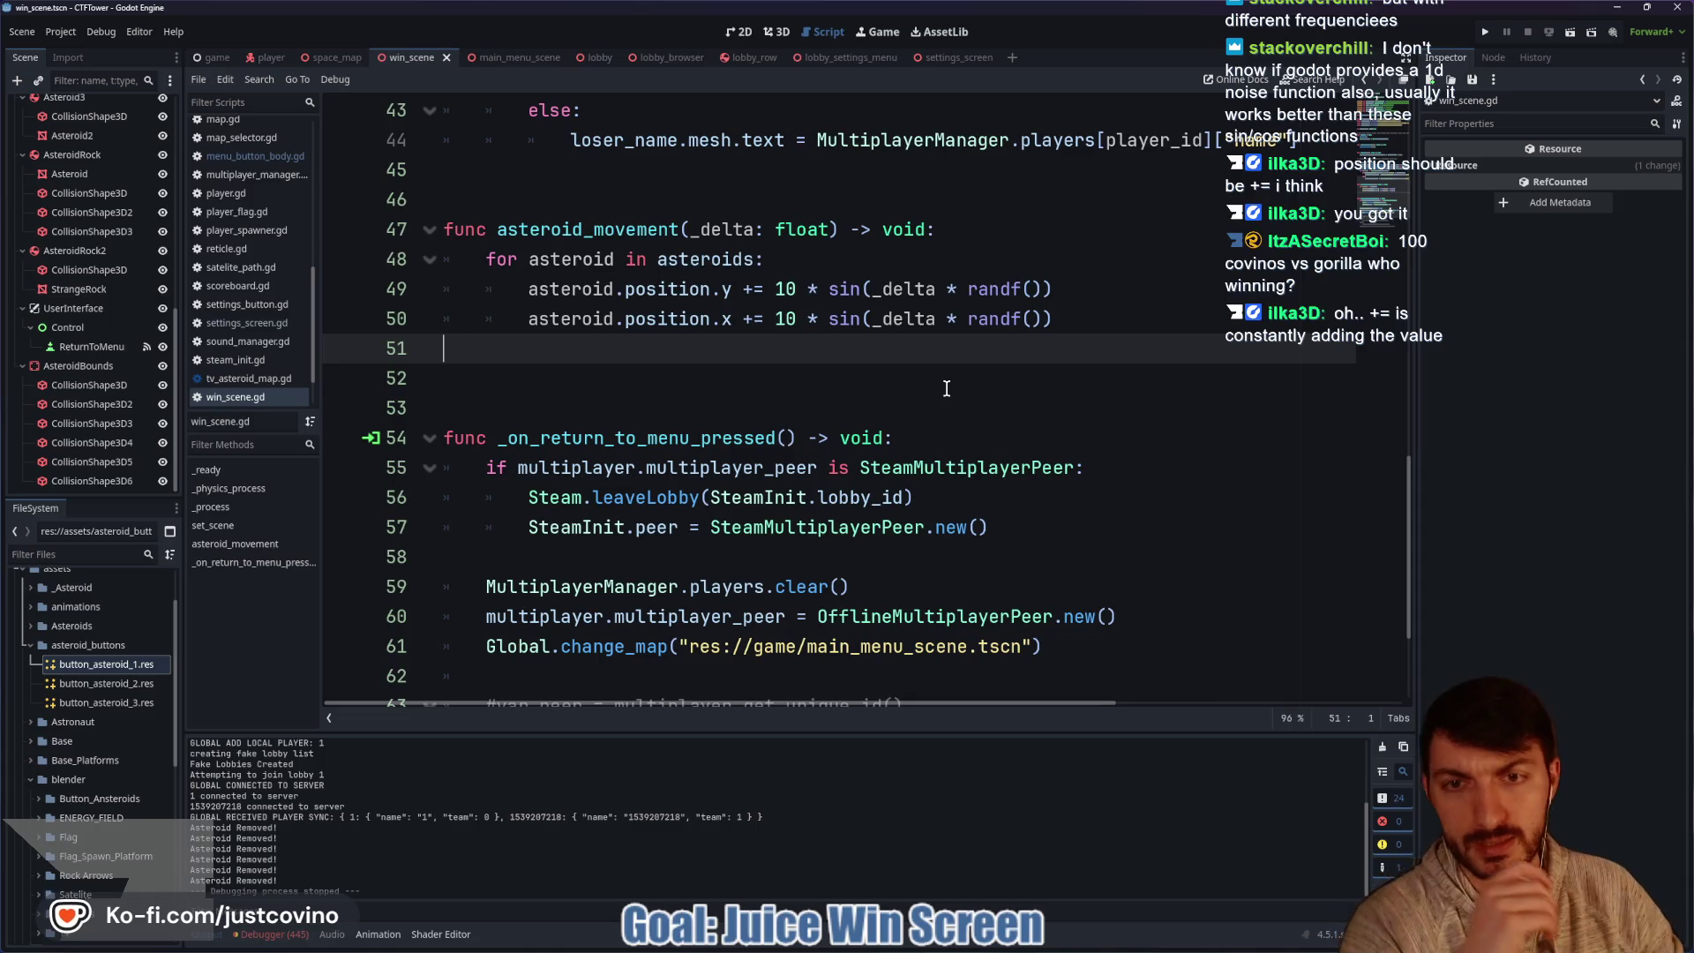
Delete the extra blank line 52, then relaunch and stop the game for a quick test.
key(Delete)
key(F5)
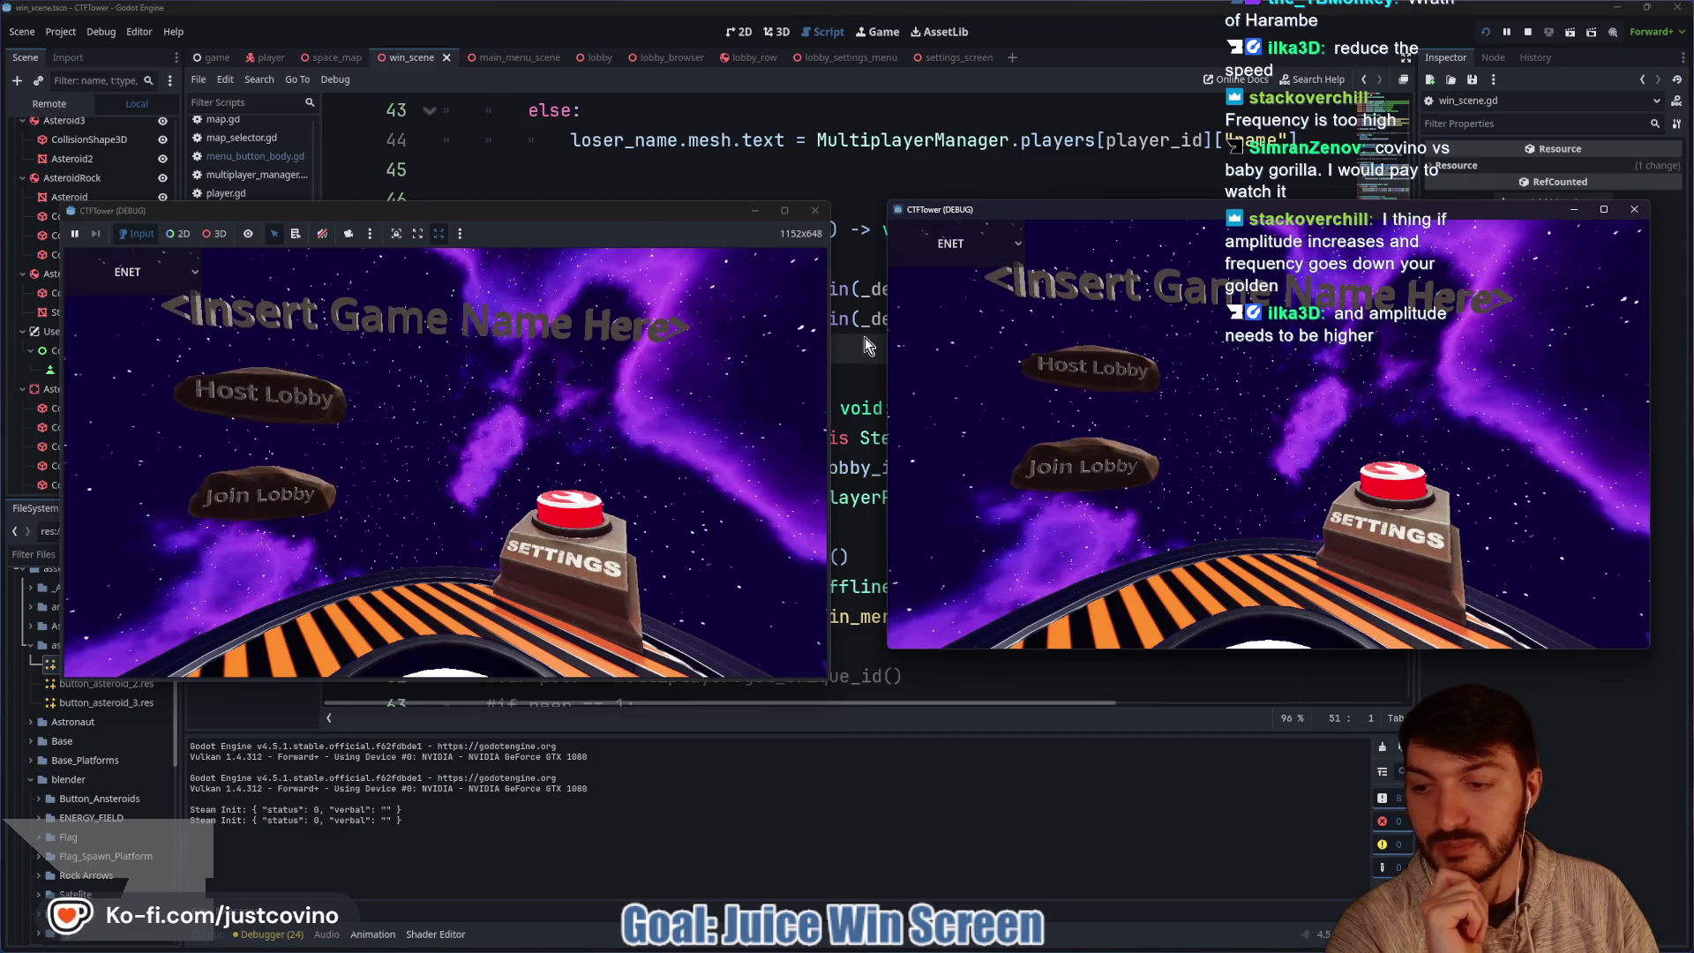
click(1526, 32)
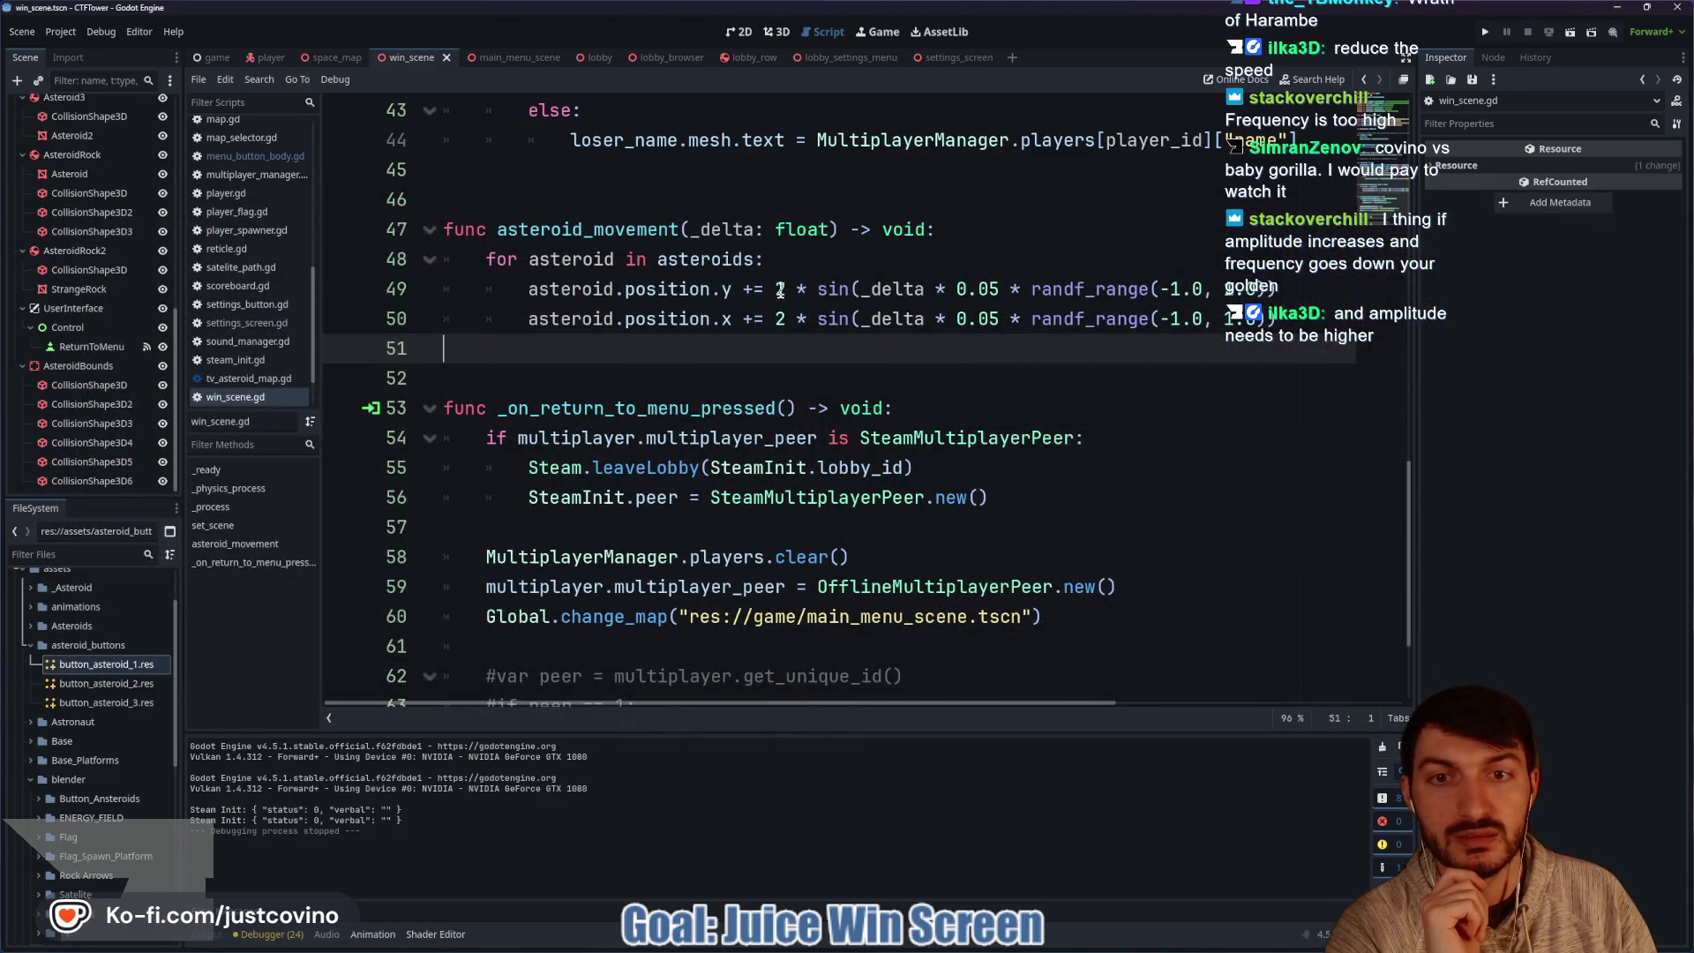
Remove the '* 0.05' factor from lines 49 and 50 at once.
click(780, 289)
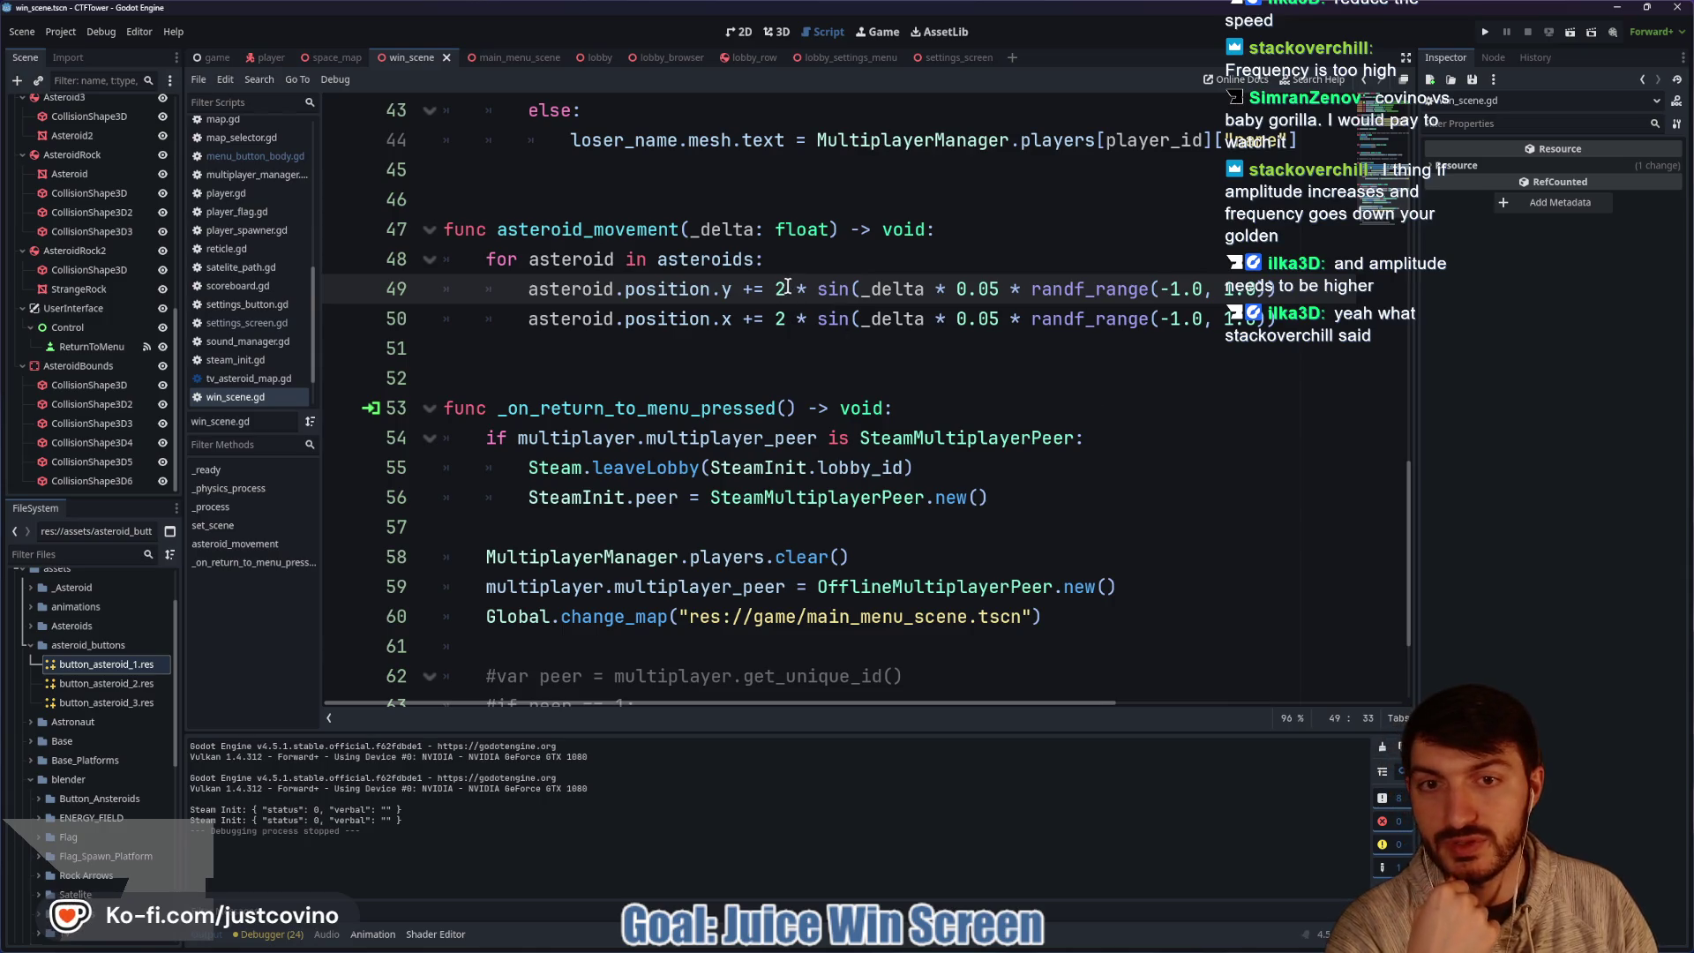
click(891, 286)
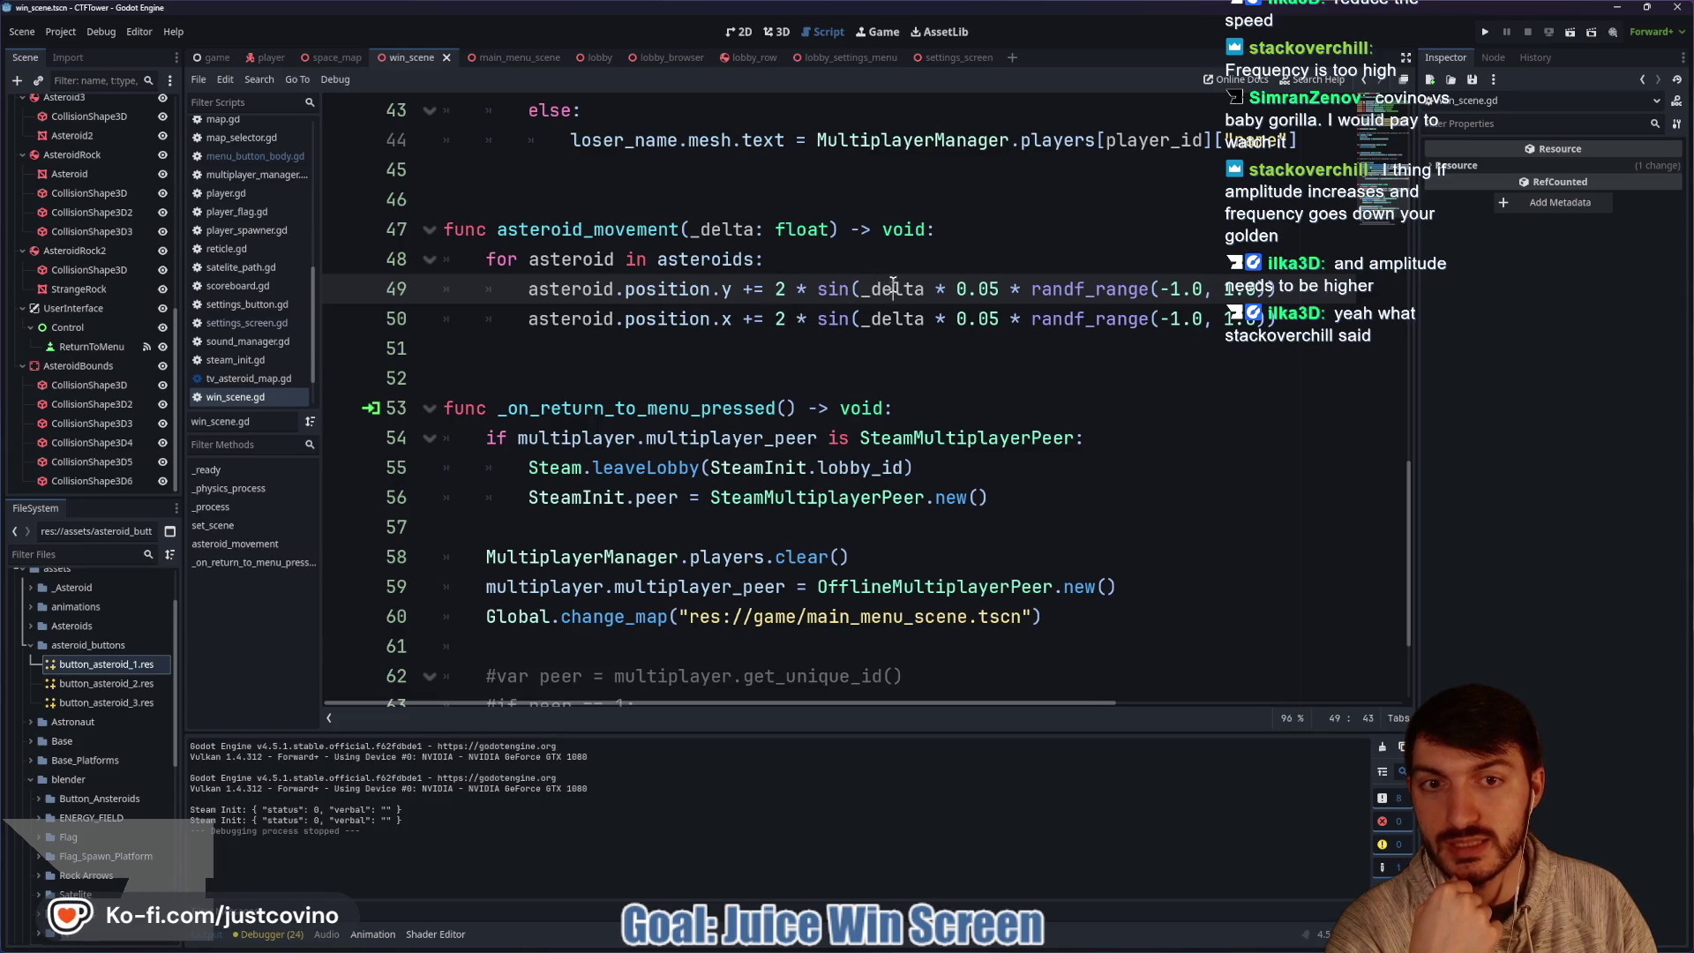
drag(957, 289, 1276, 288)
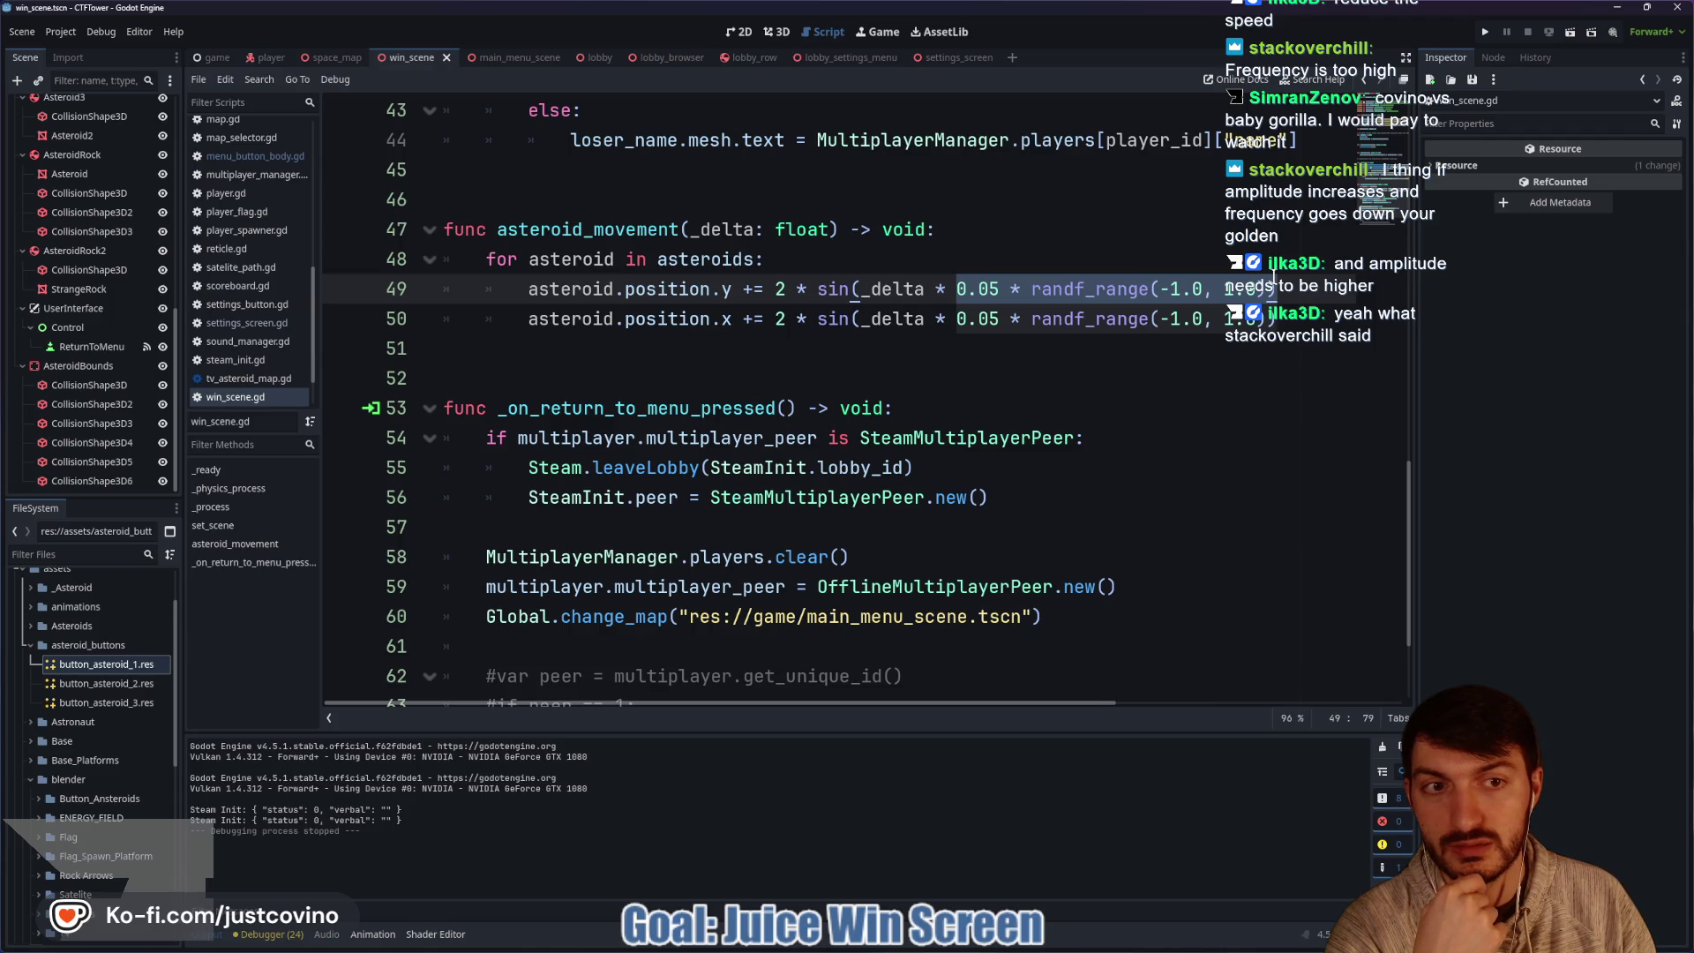
mouse_move(1000, 289)
mouse_down()
mouse_move(900, 290)
mouse_move(931, 296)
mouse_up()
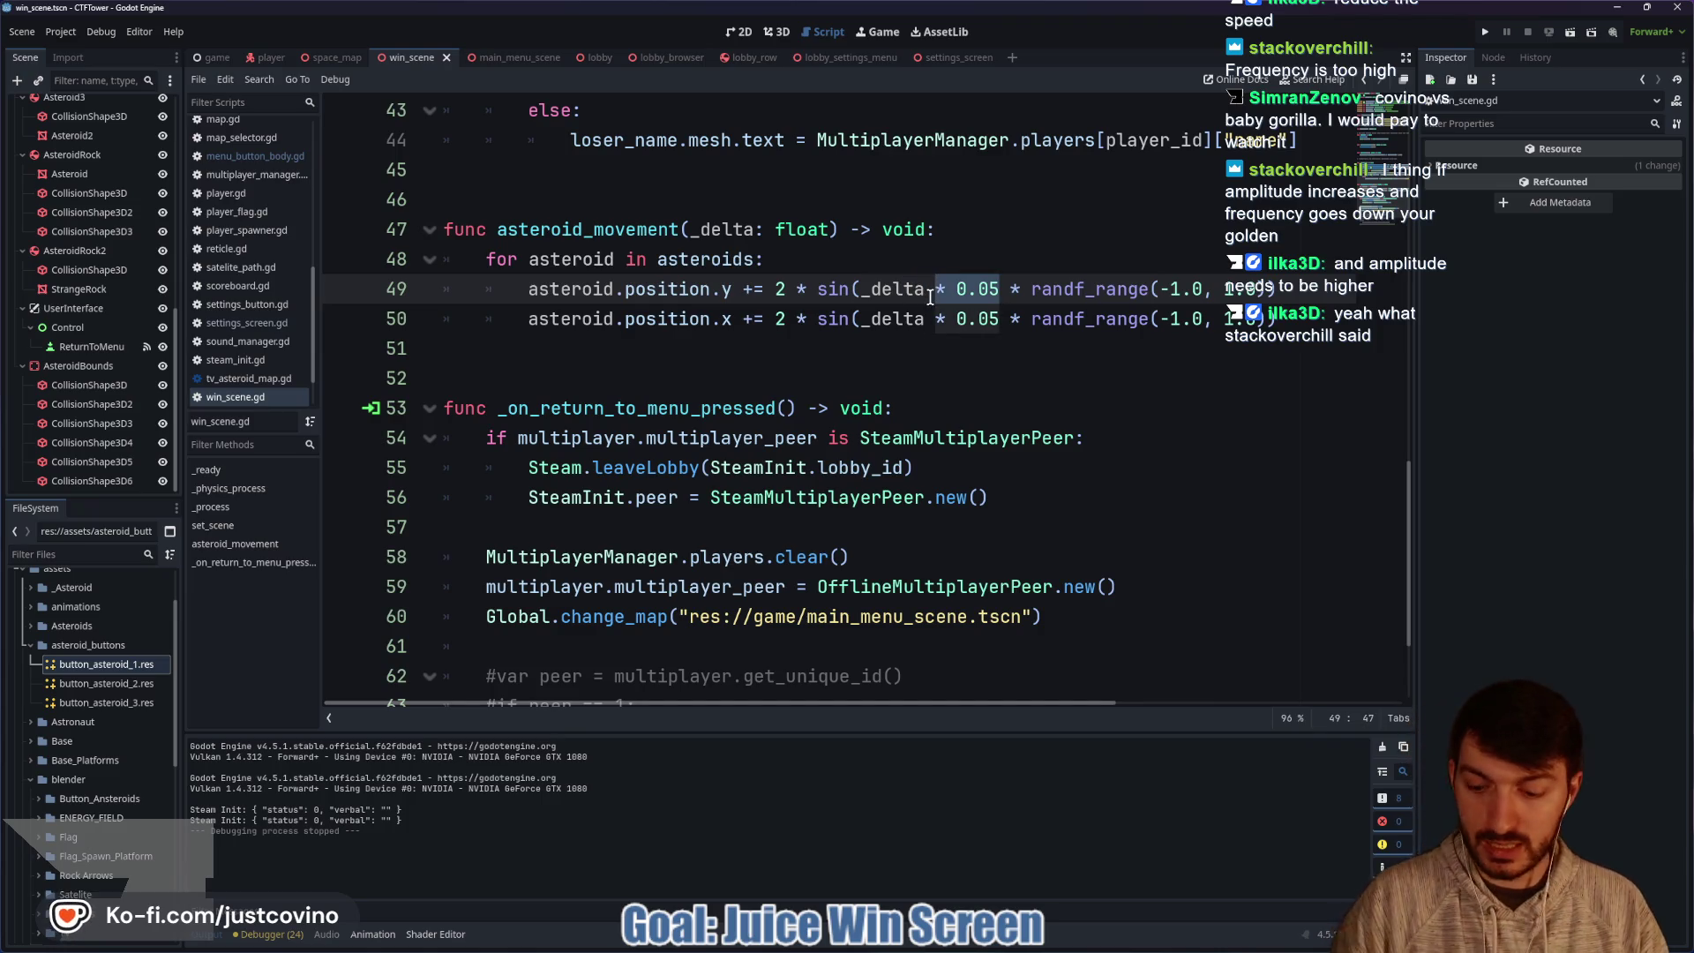
key(ctrl+d)
key(BackSpace)
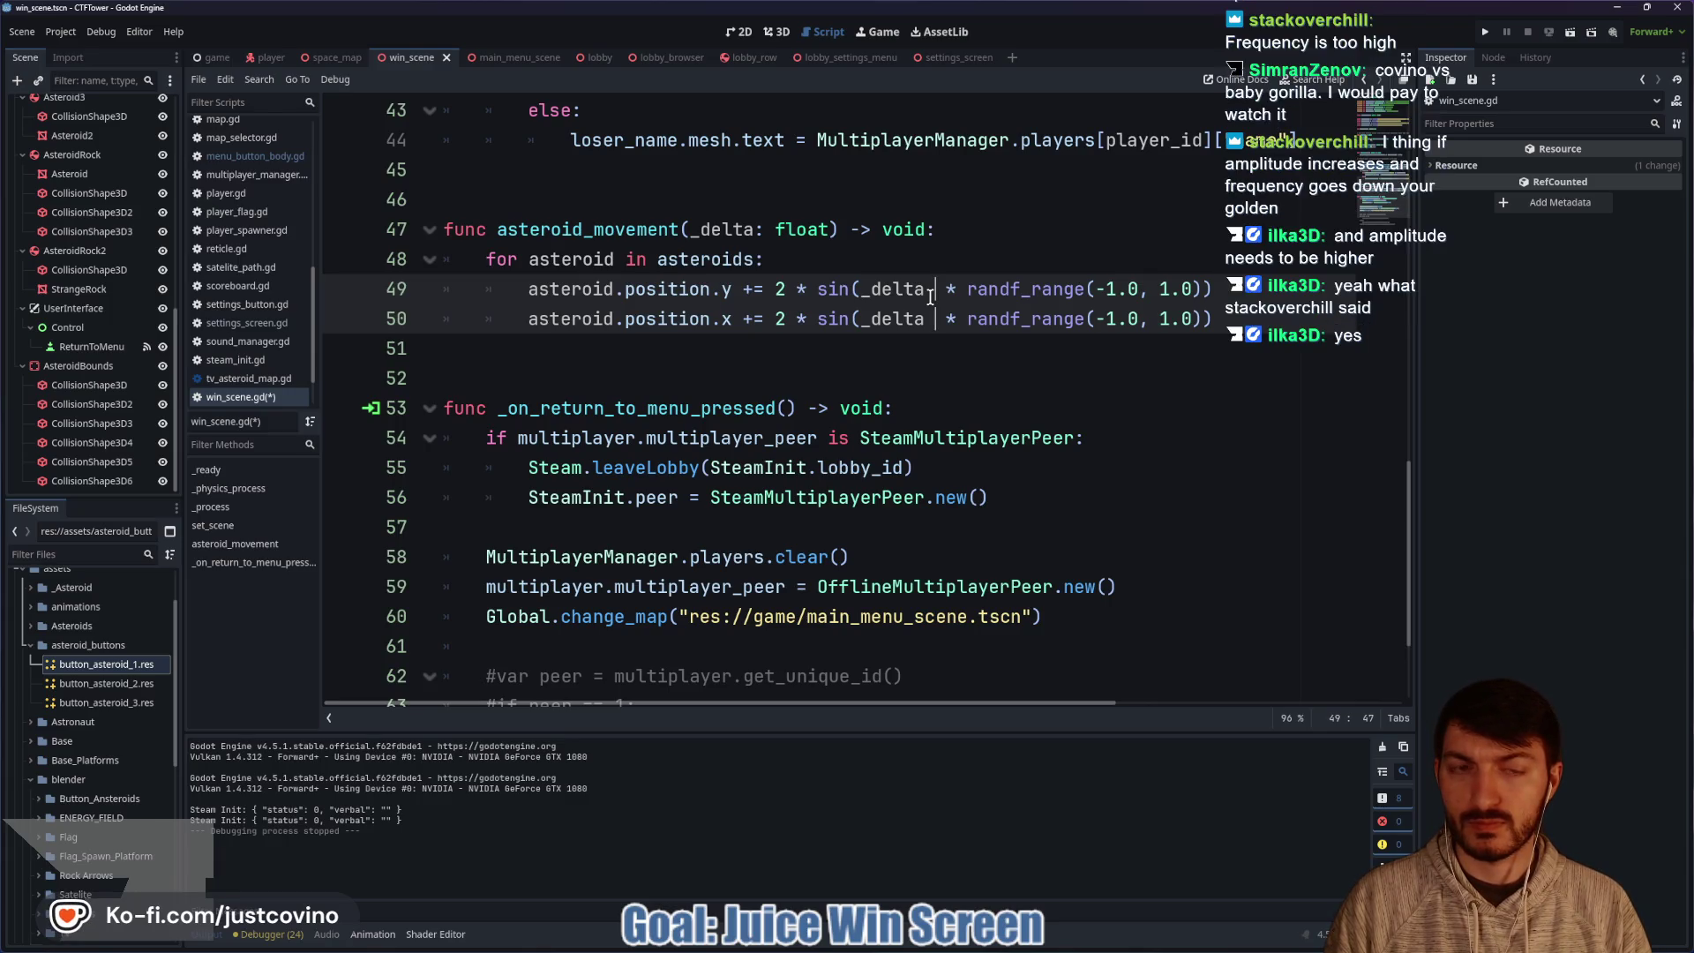
text(*)
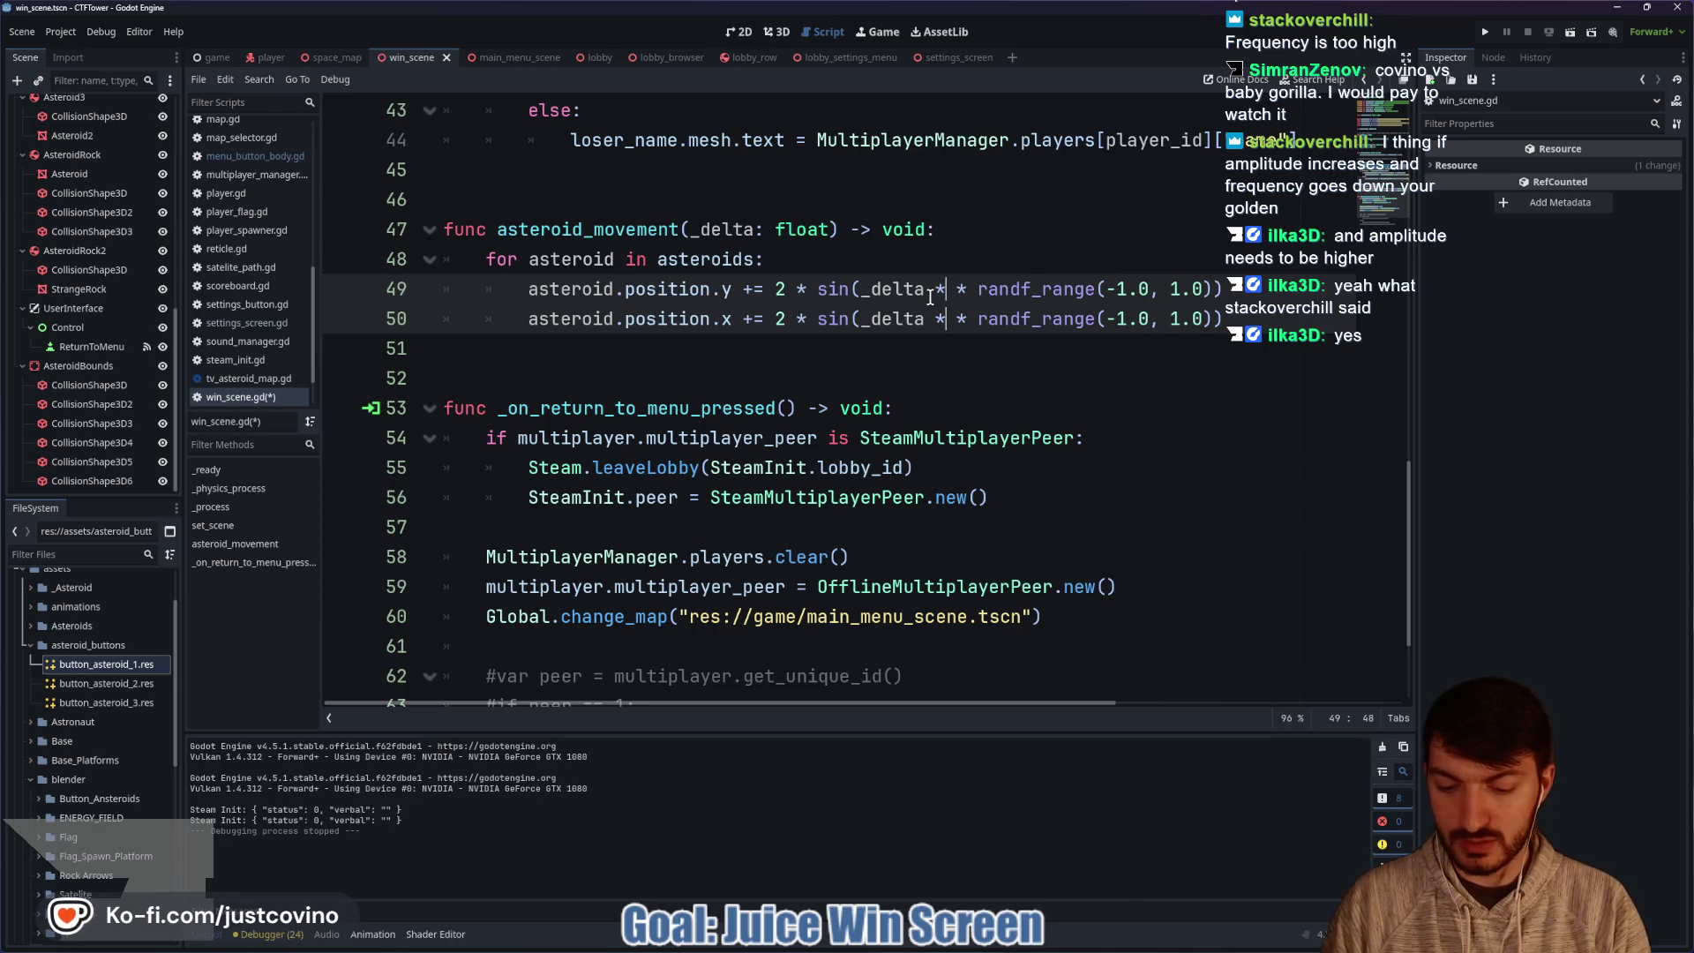
text( 0.05)
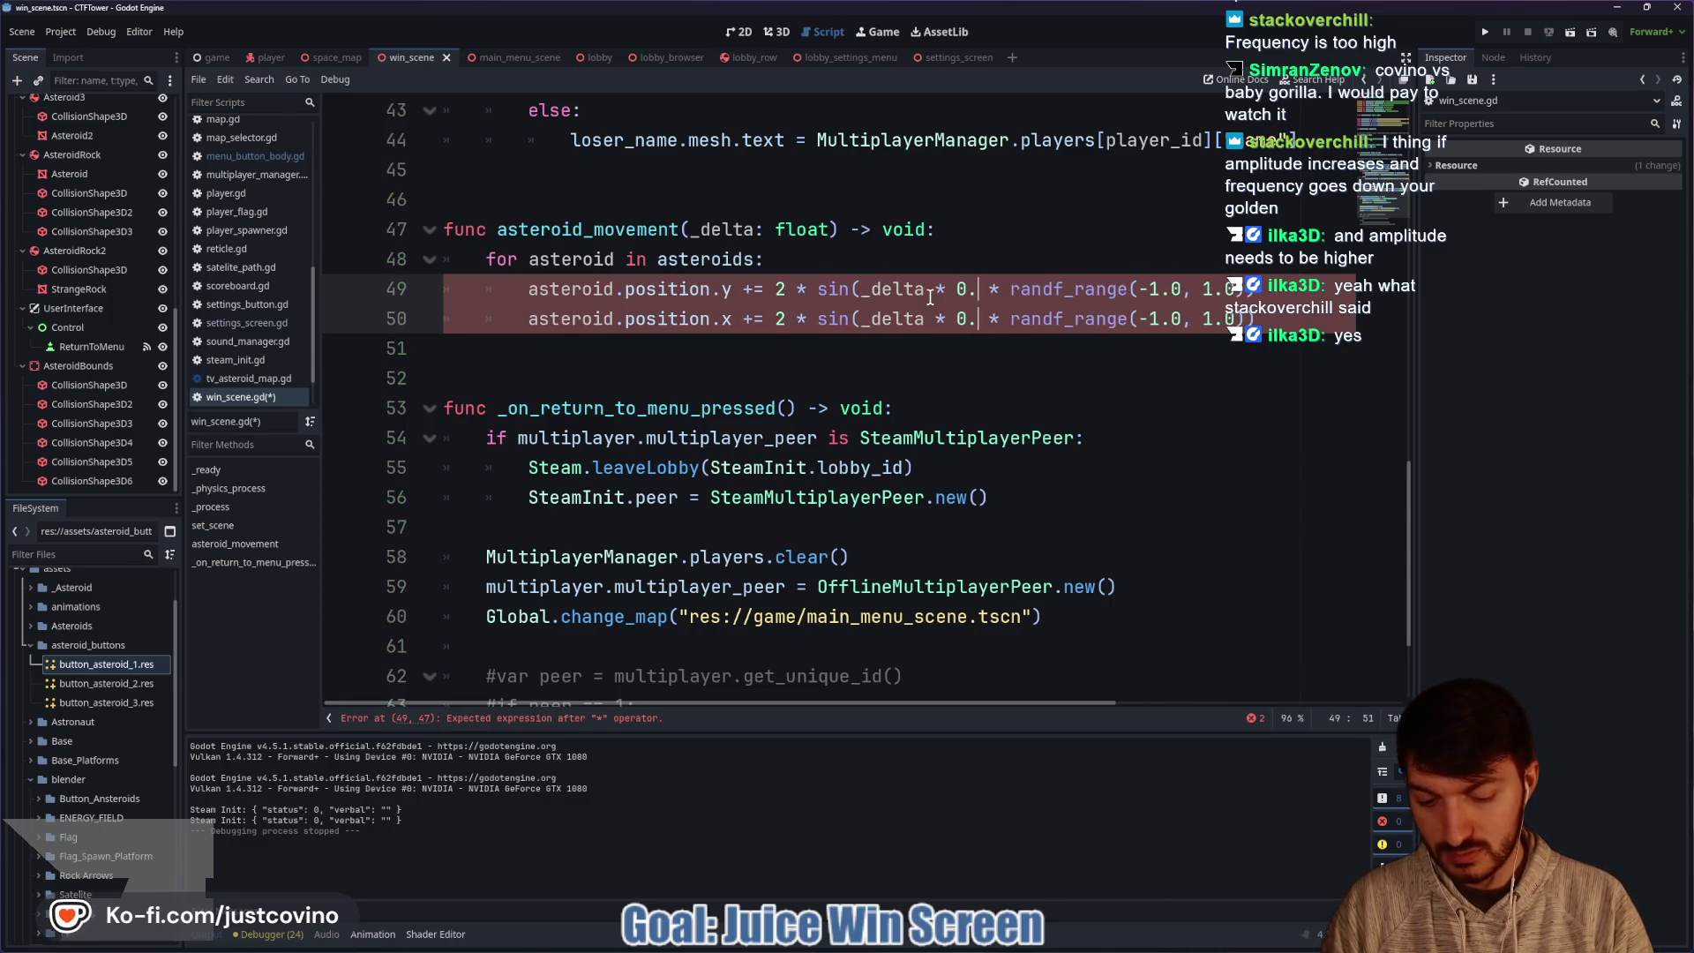
click(1003, 289)
key(ctrl+shift+Left)
key(ctrl+shift+Left)
key(ctrl+shift+Left)
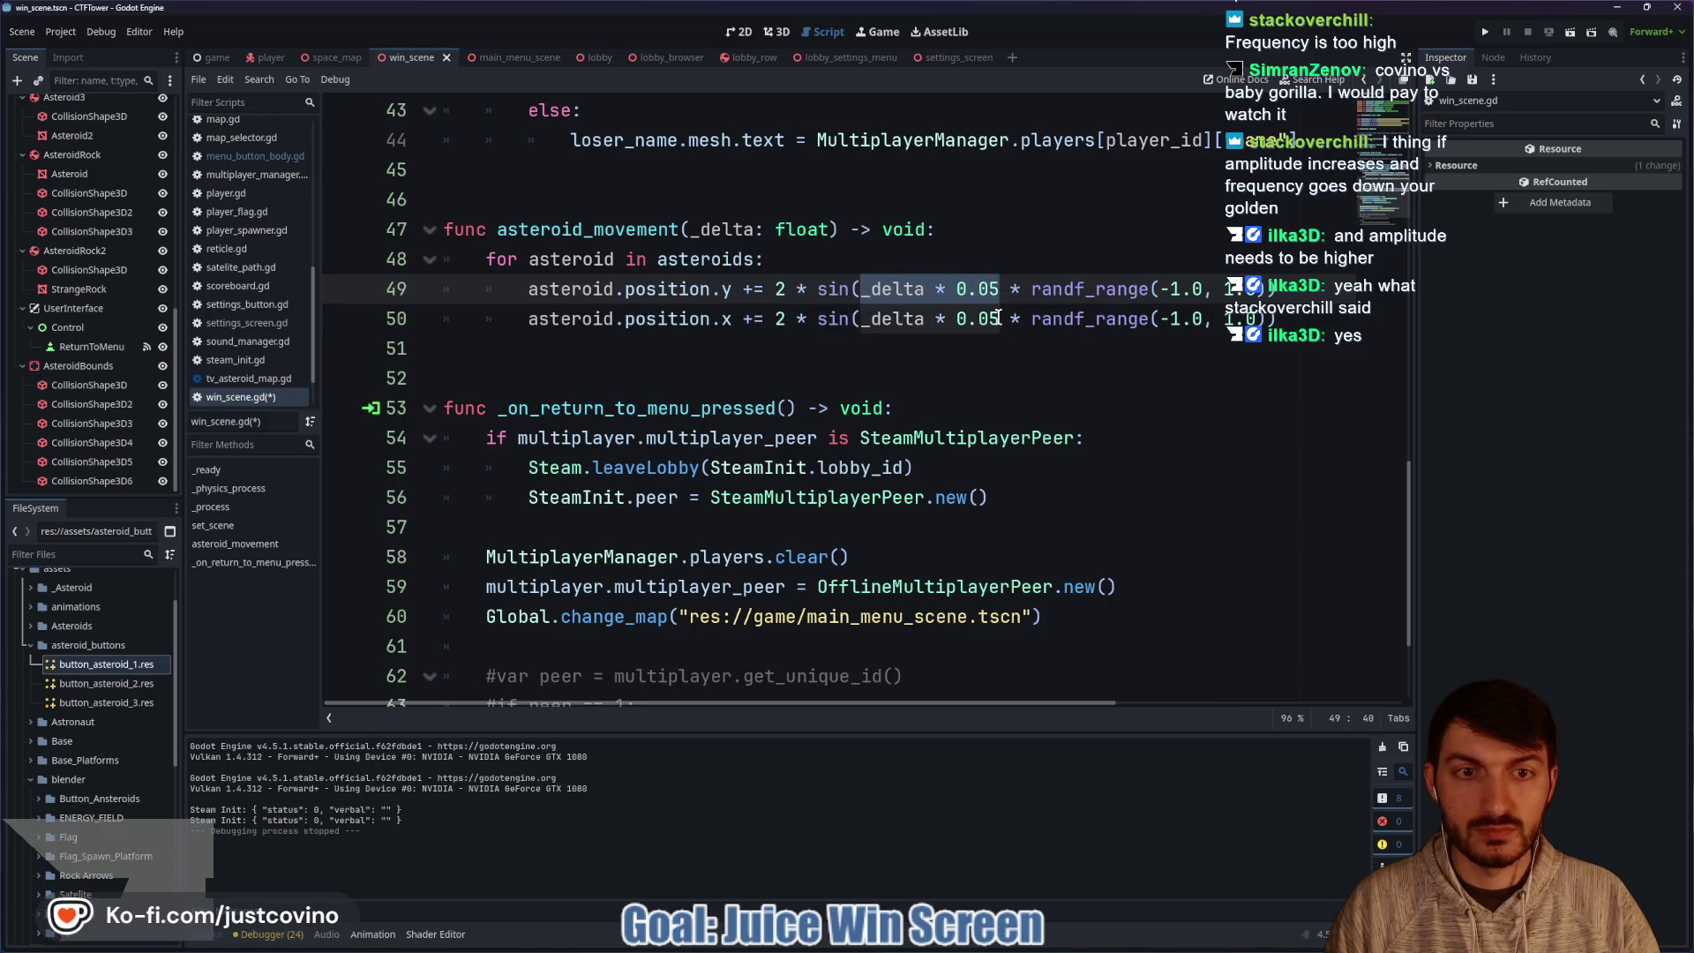
key(ctrl+d)
text(()
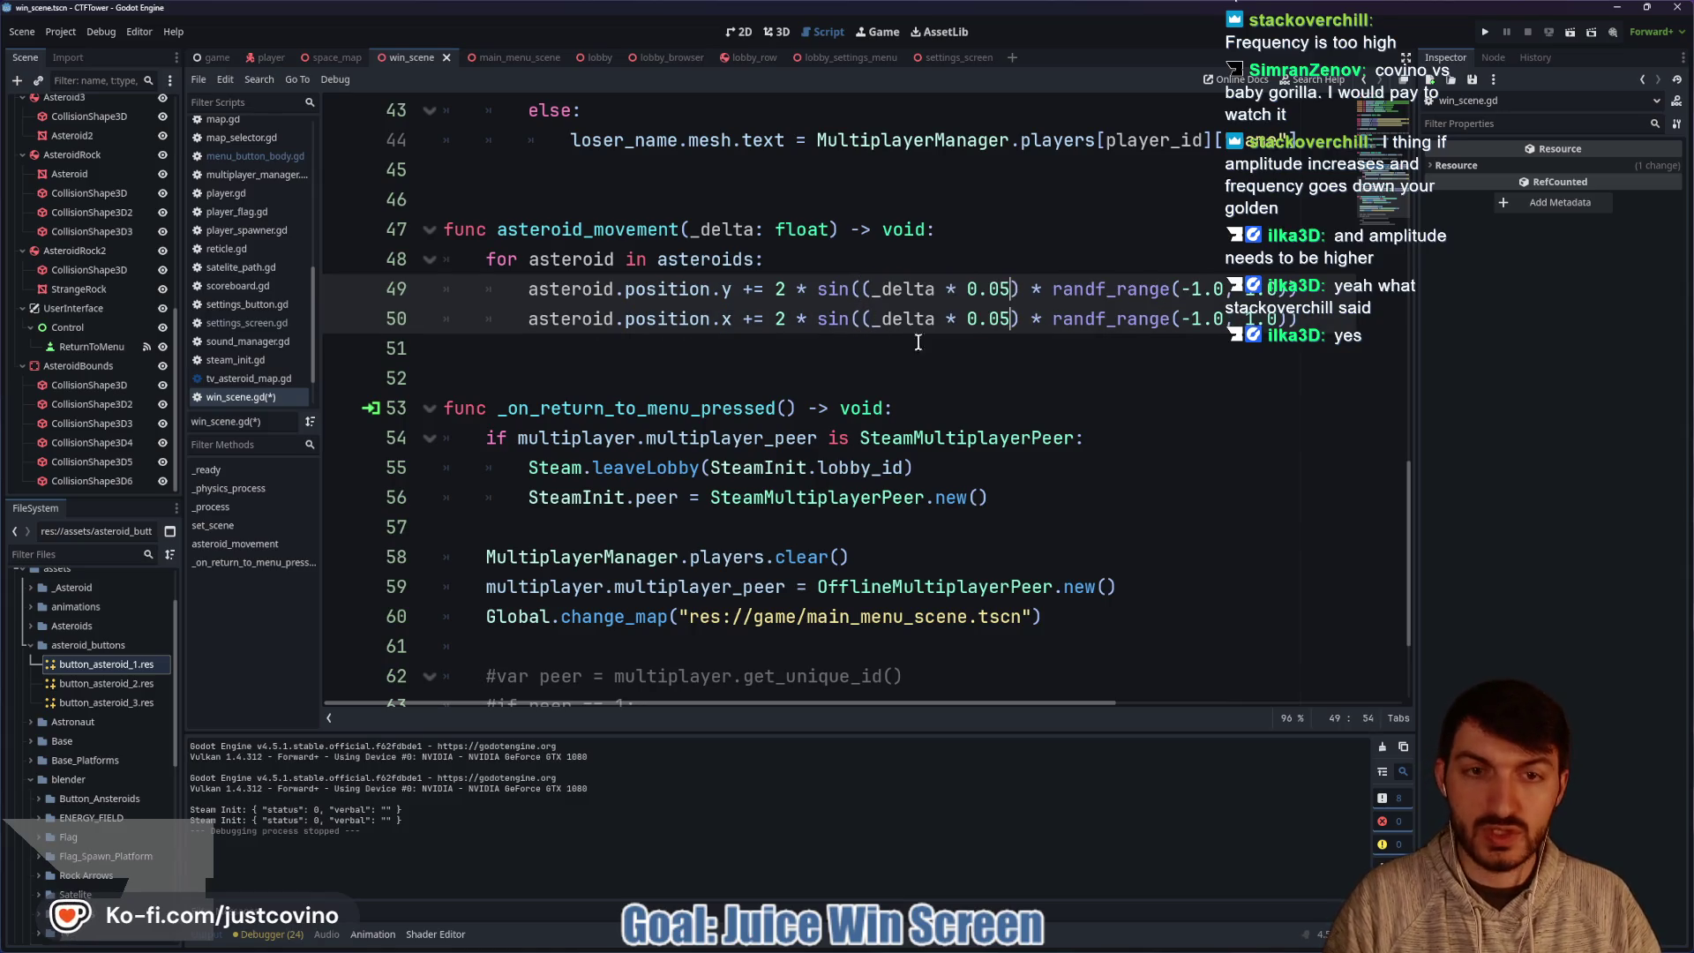
click(1041, 320)
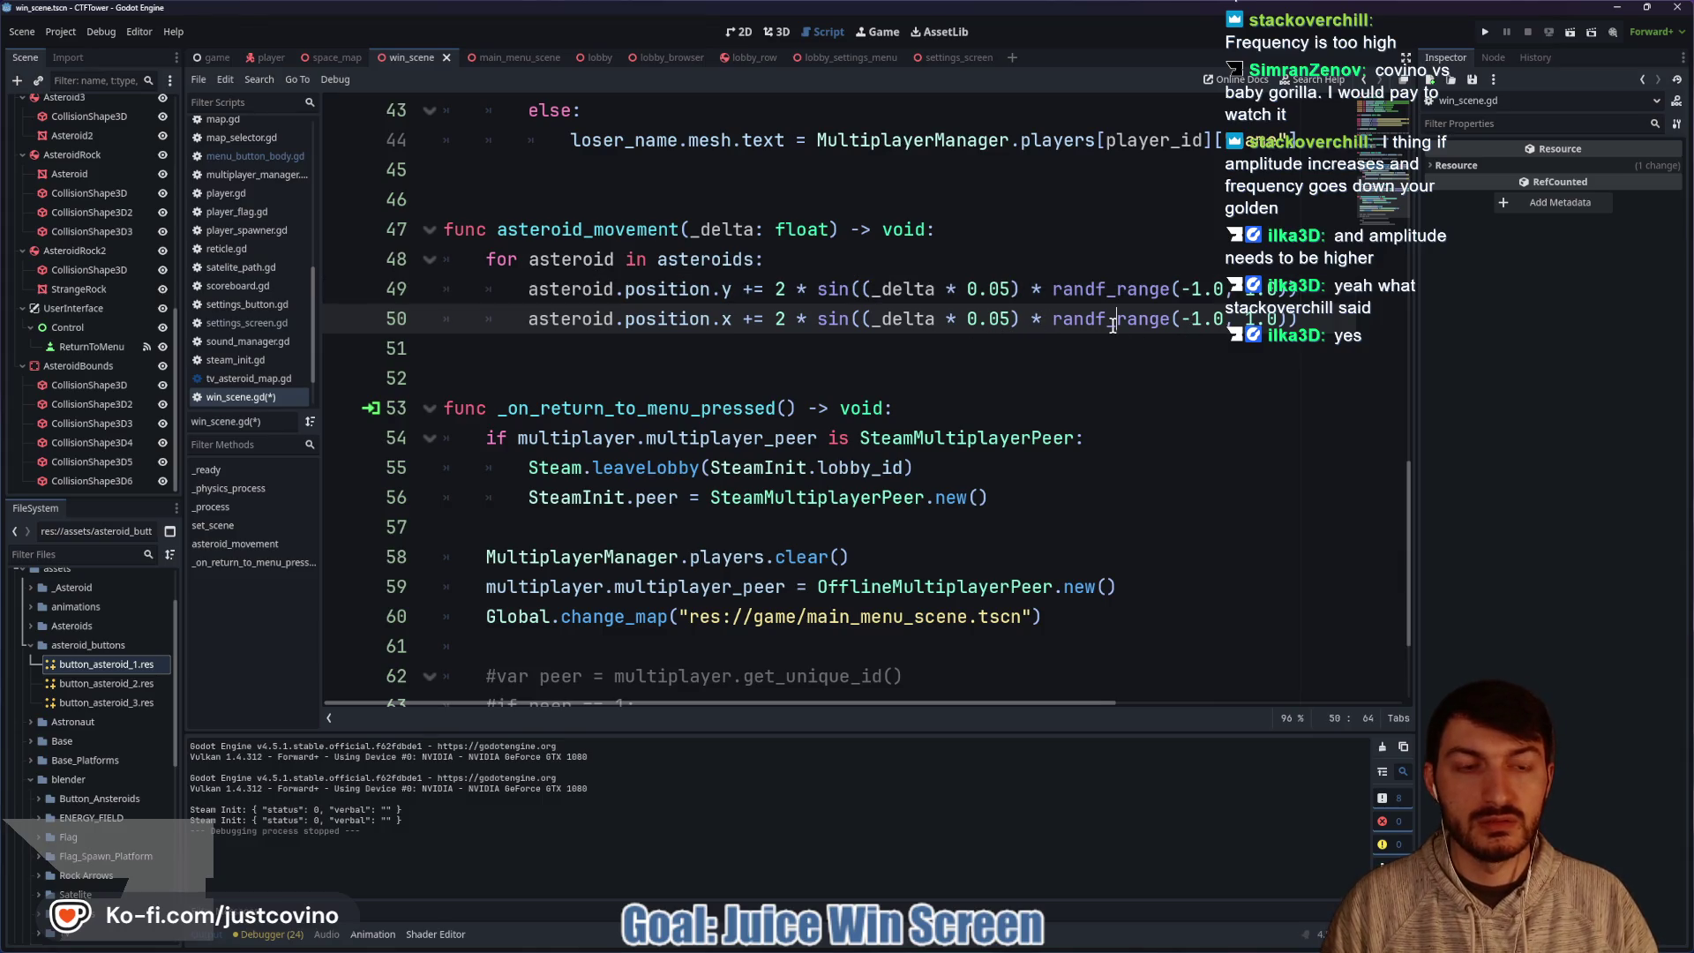
drag(1055, 289, 1284, 291)
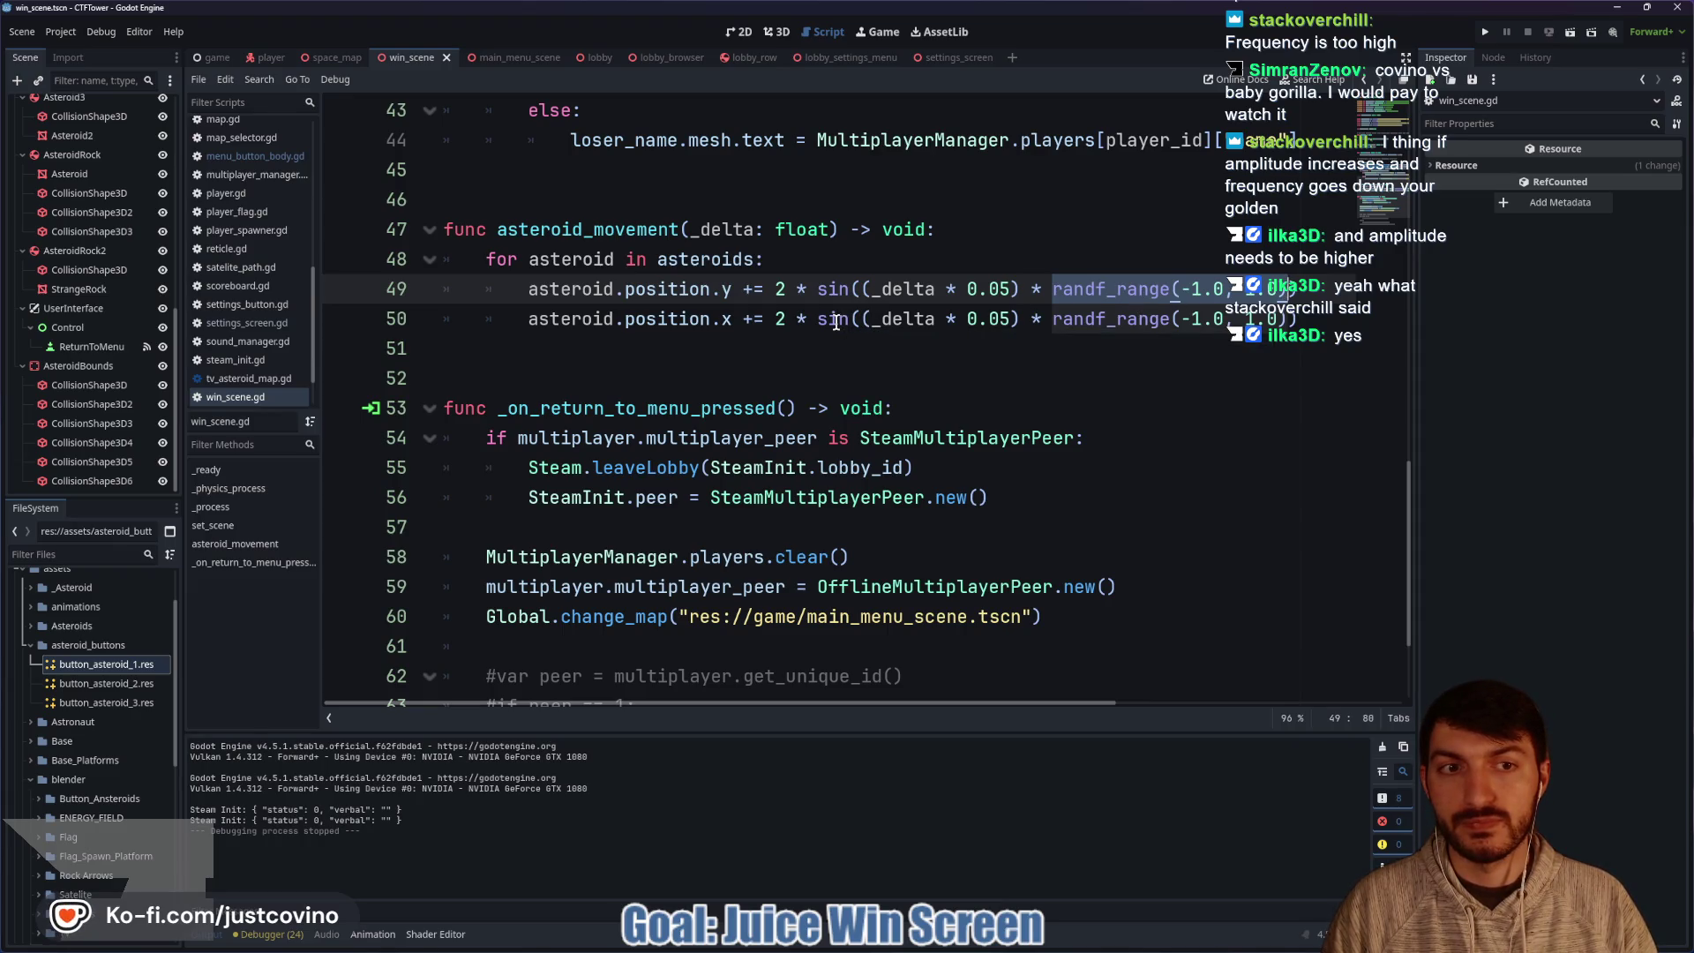
click(788, 290)
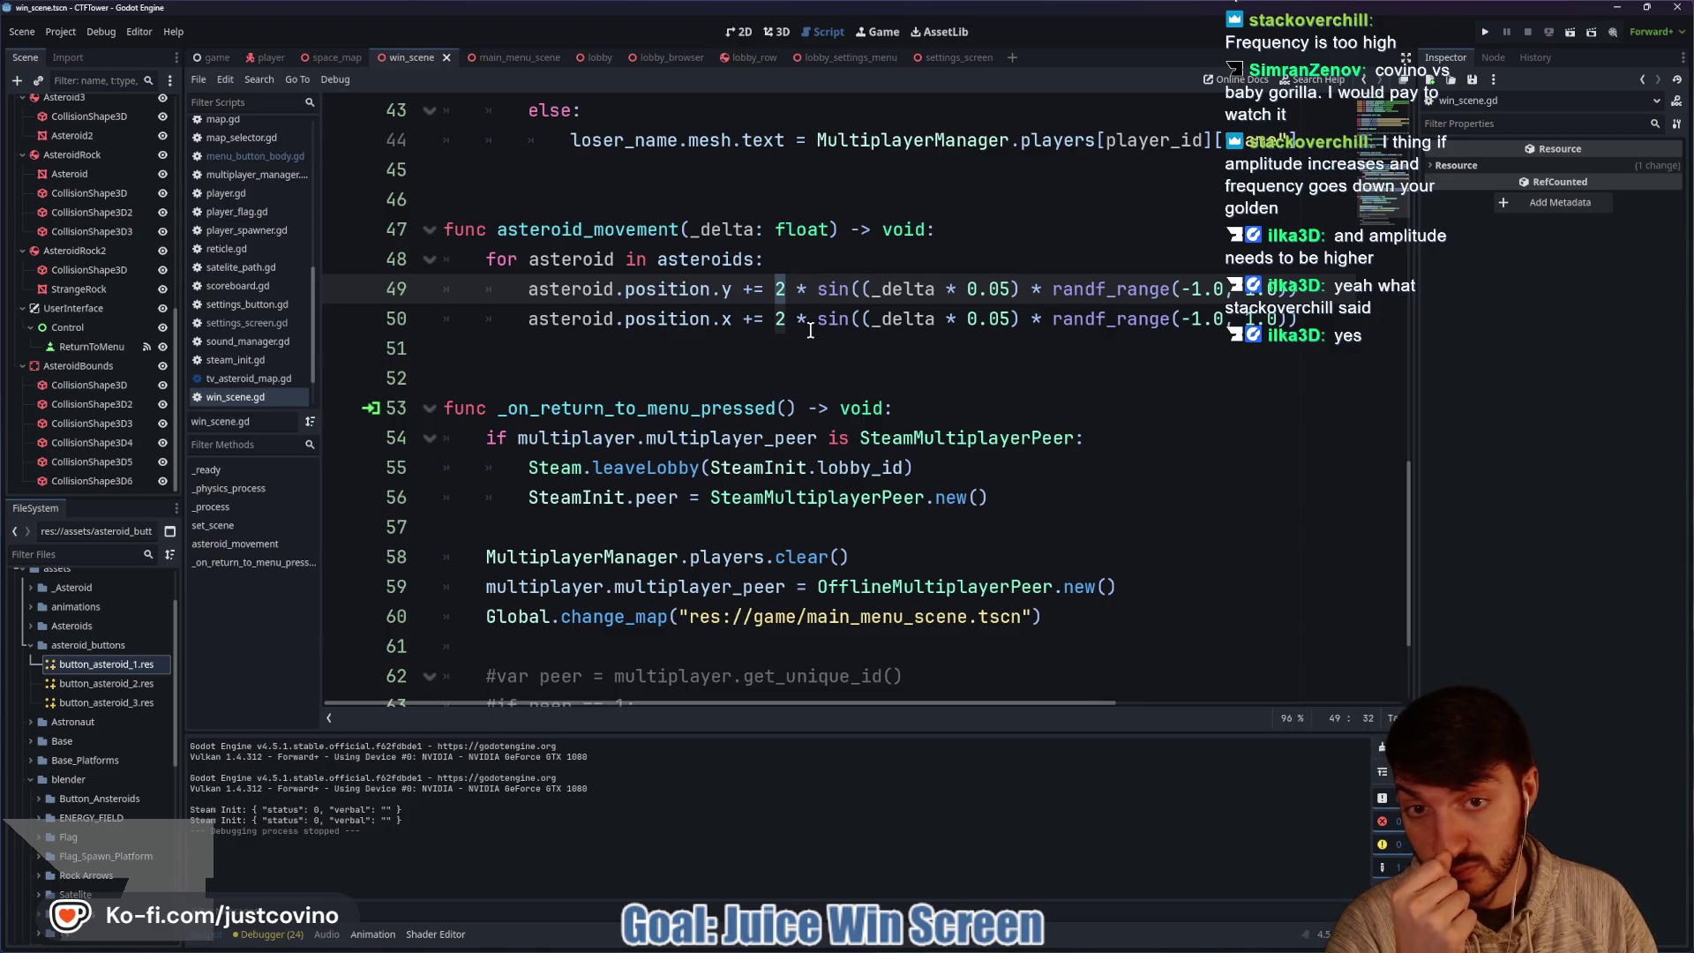
key(shift+alt+Down)
key(Delete)
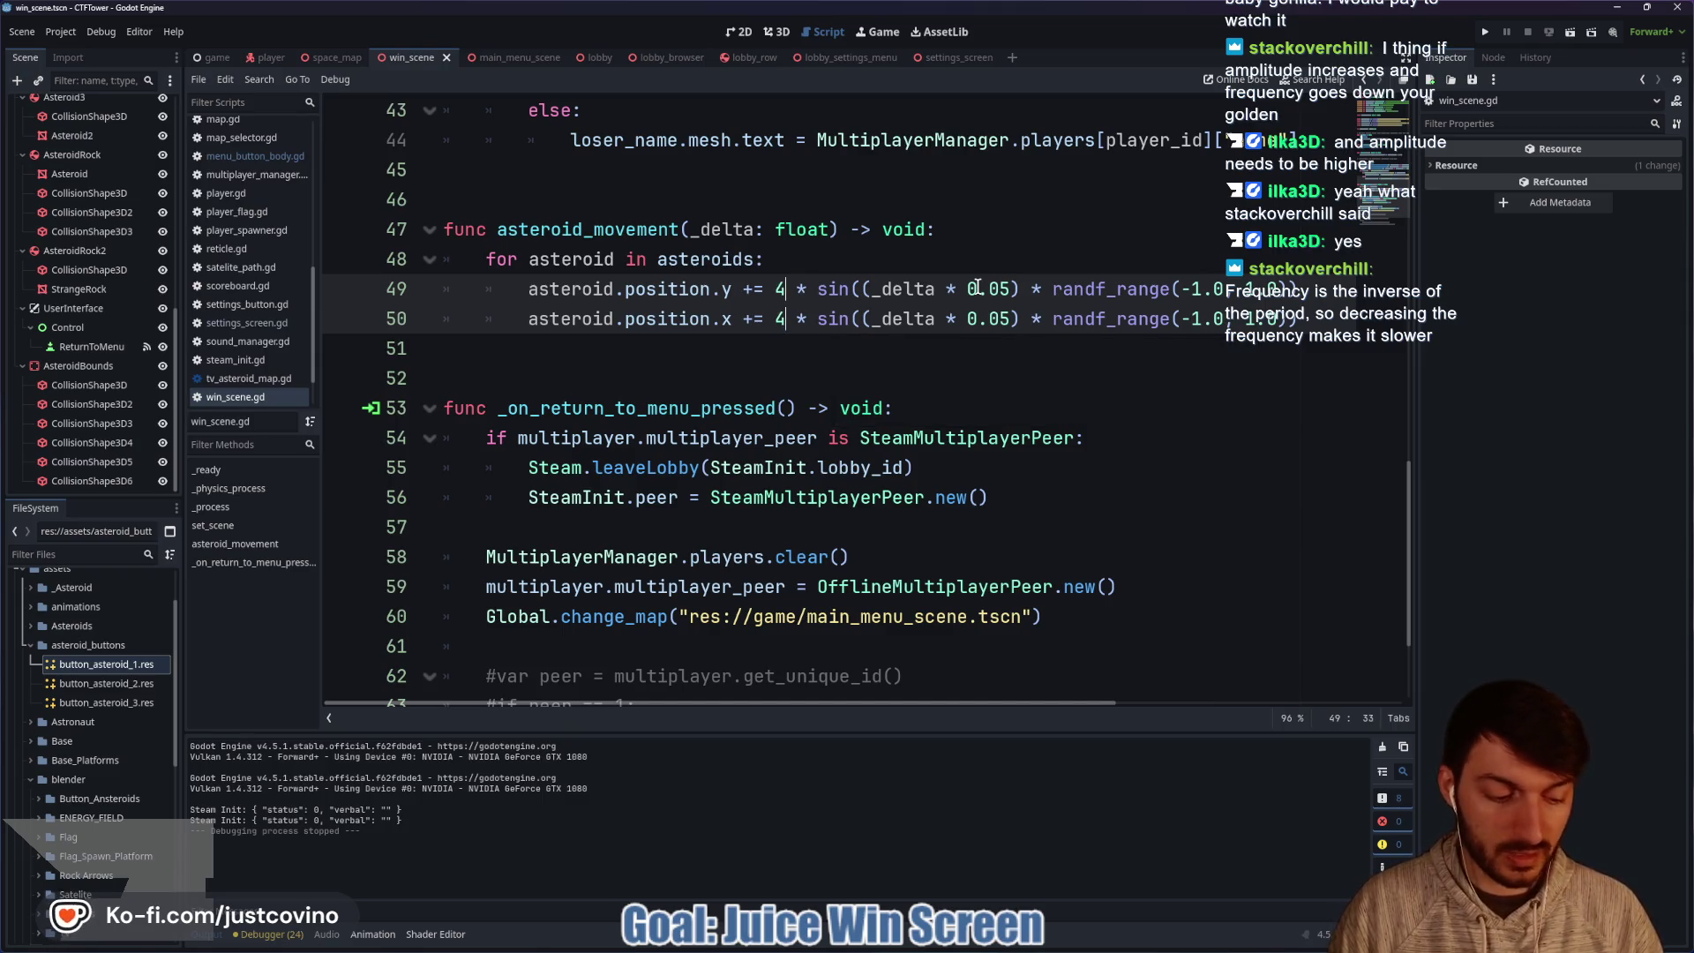
text(4.0)
click(807, 352)
key(ctrl+s)
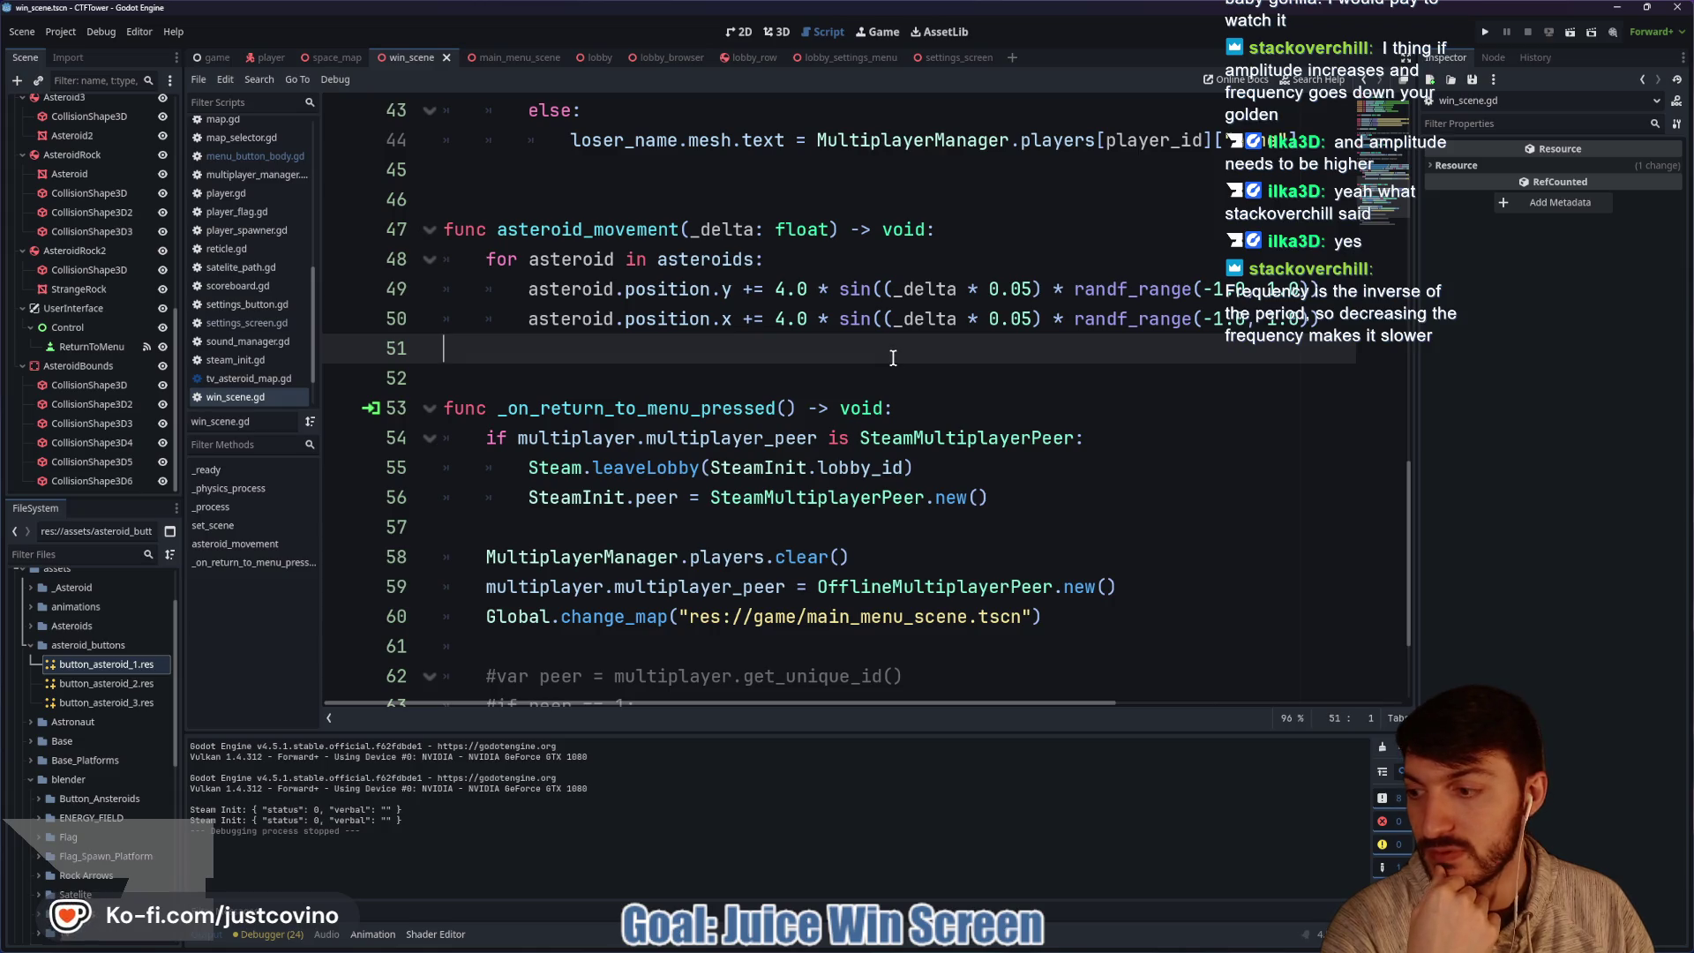
Launch the debug game, host a lobby, join from the second window, and start the match.
click(1489, 33)
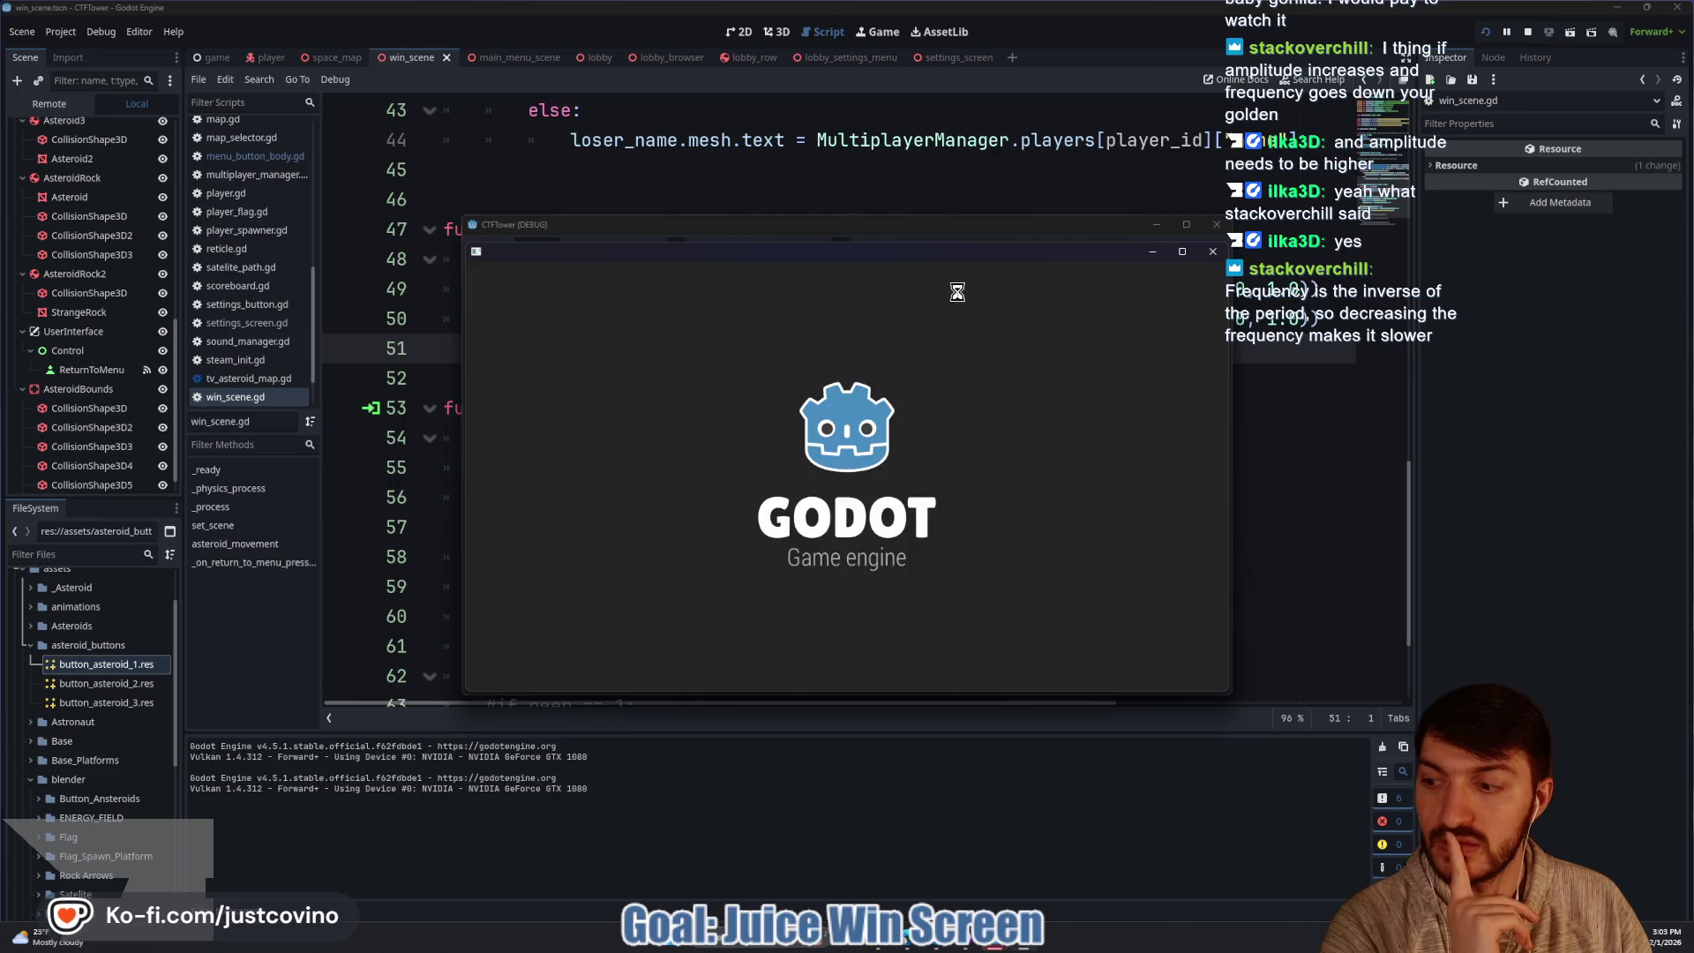
click(234, 388)
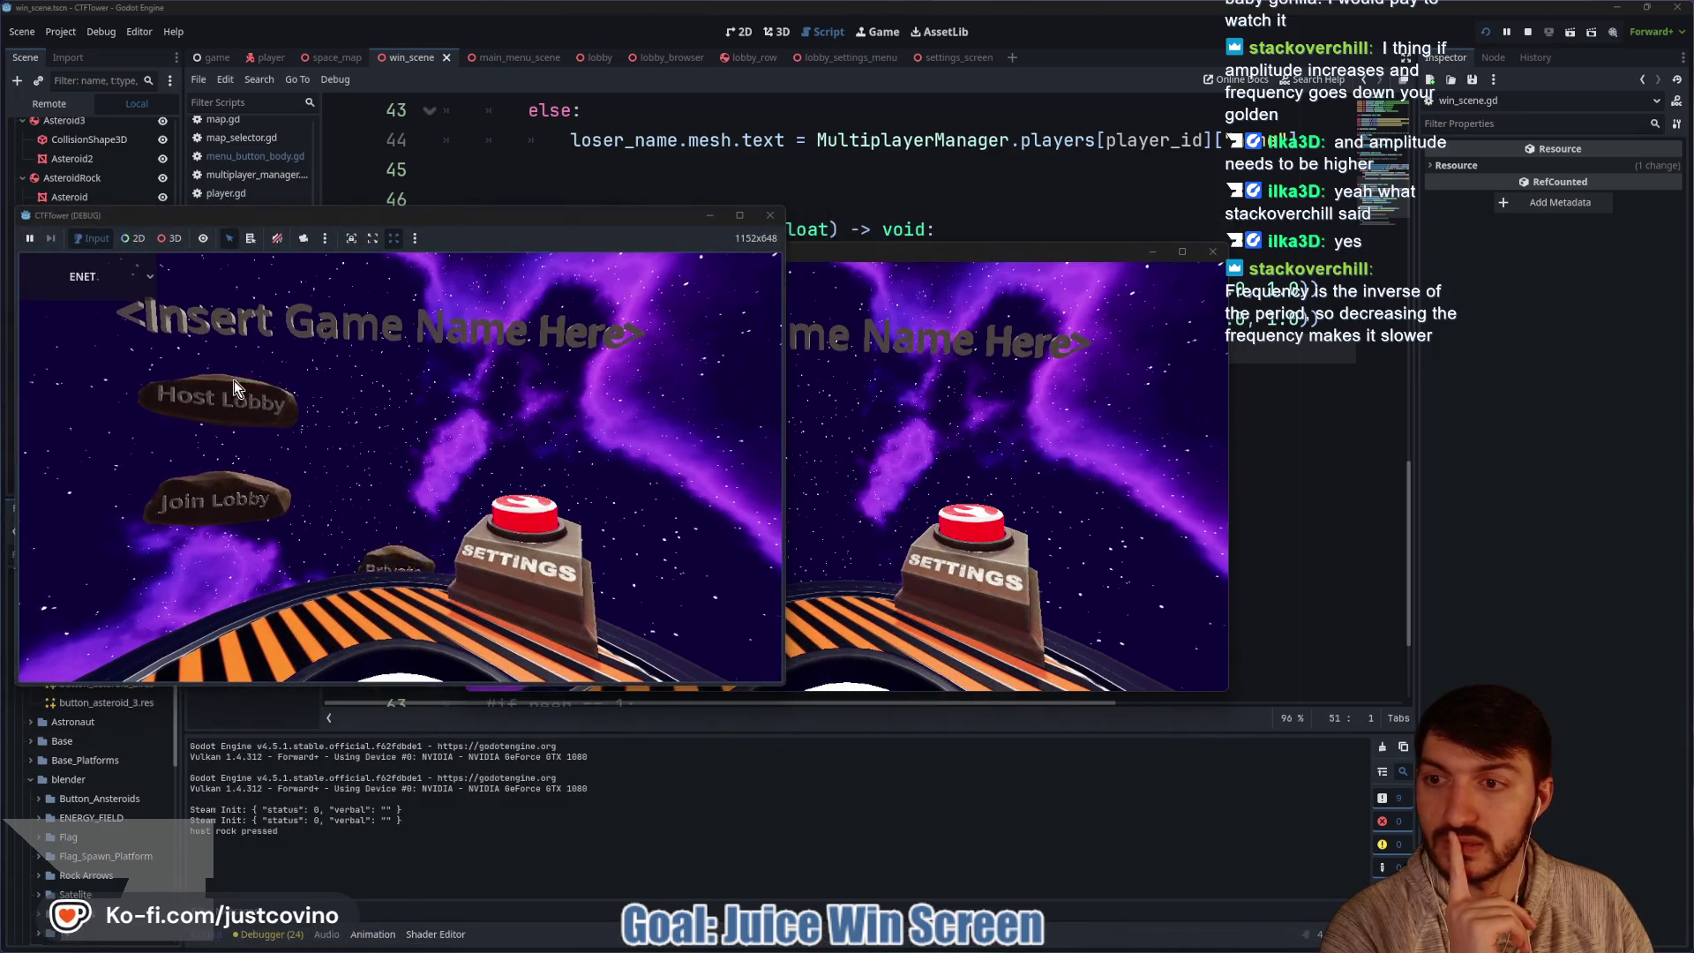
drag(971, 251, 1297, 187)
click(397, 516)
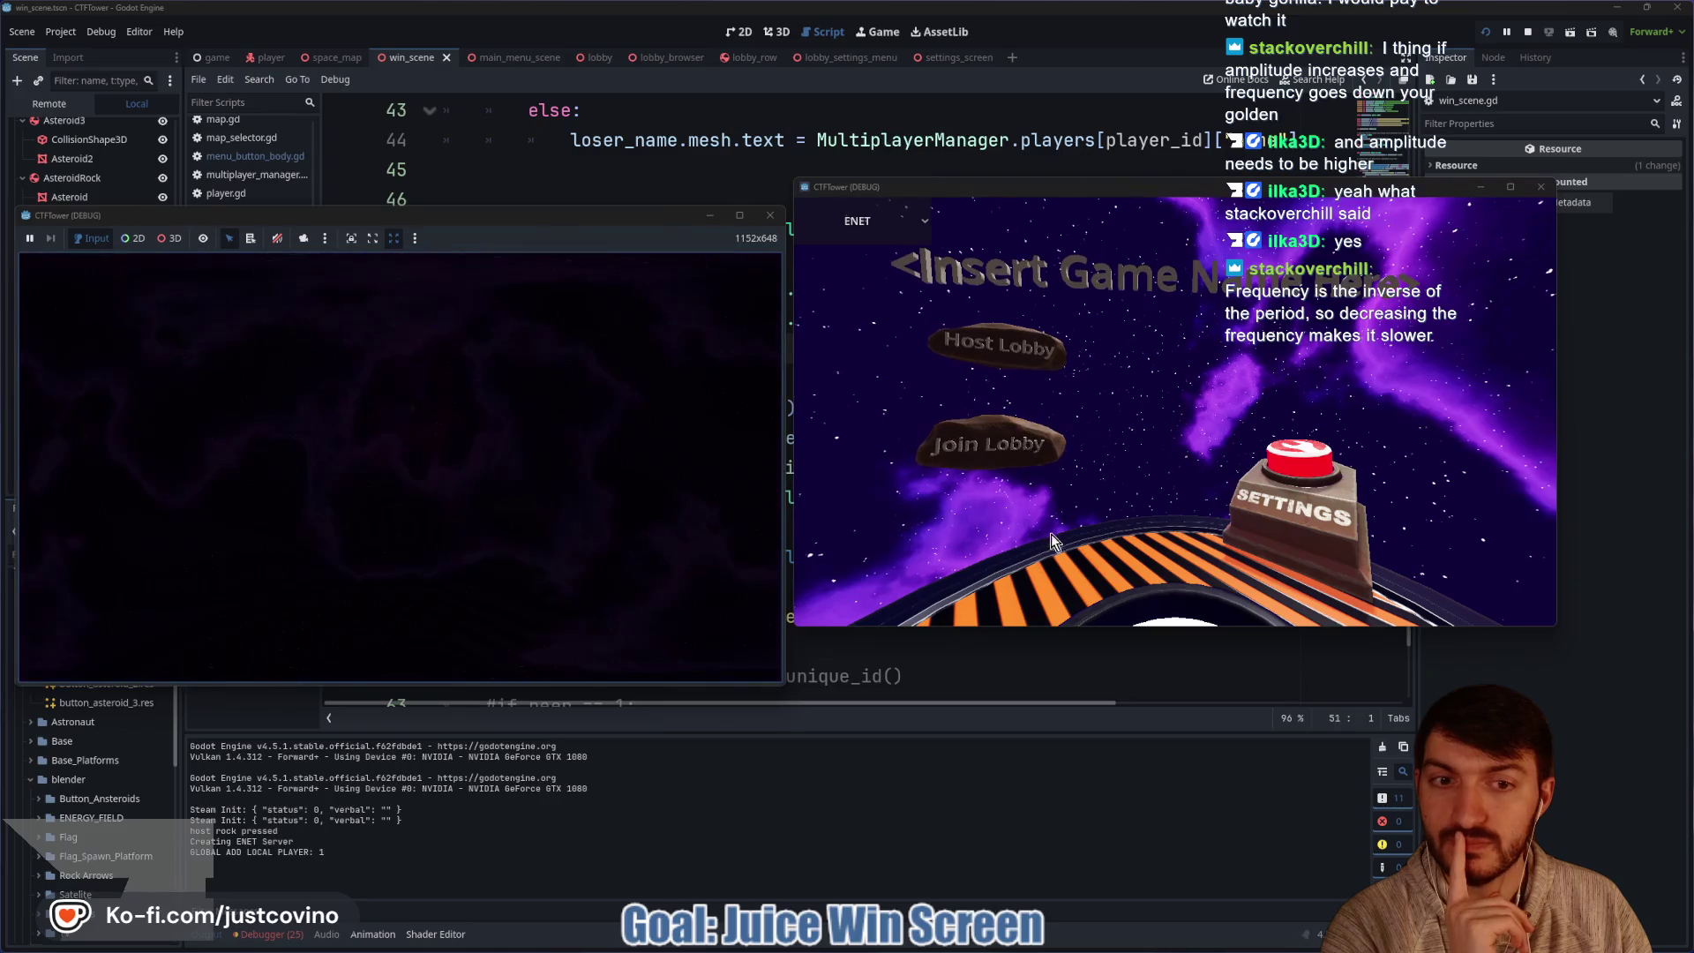
click(998, 444)
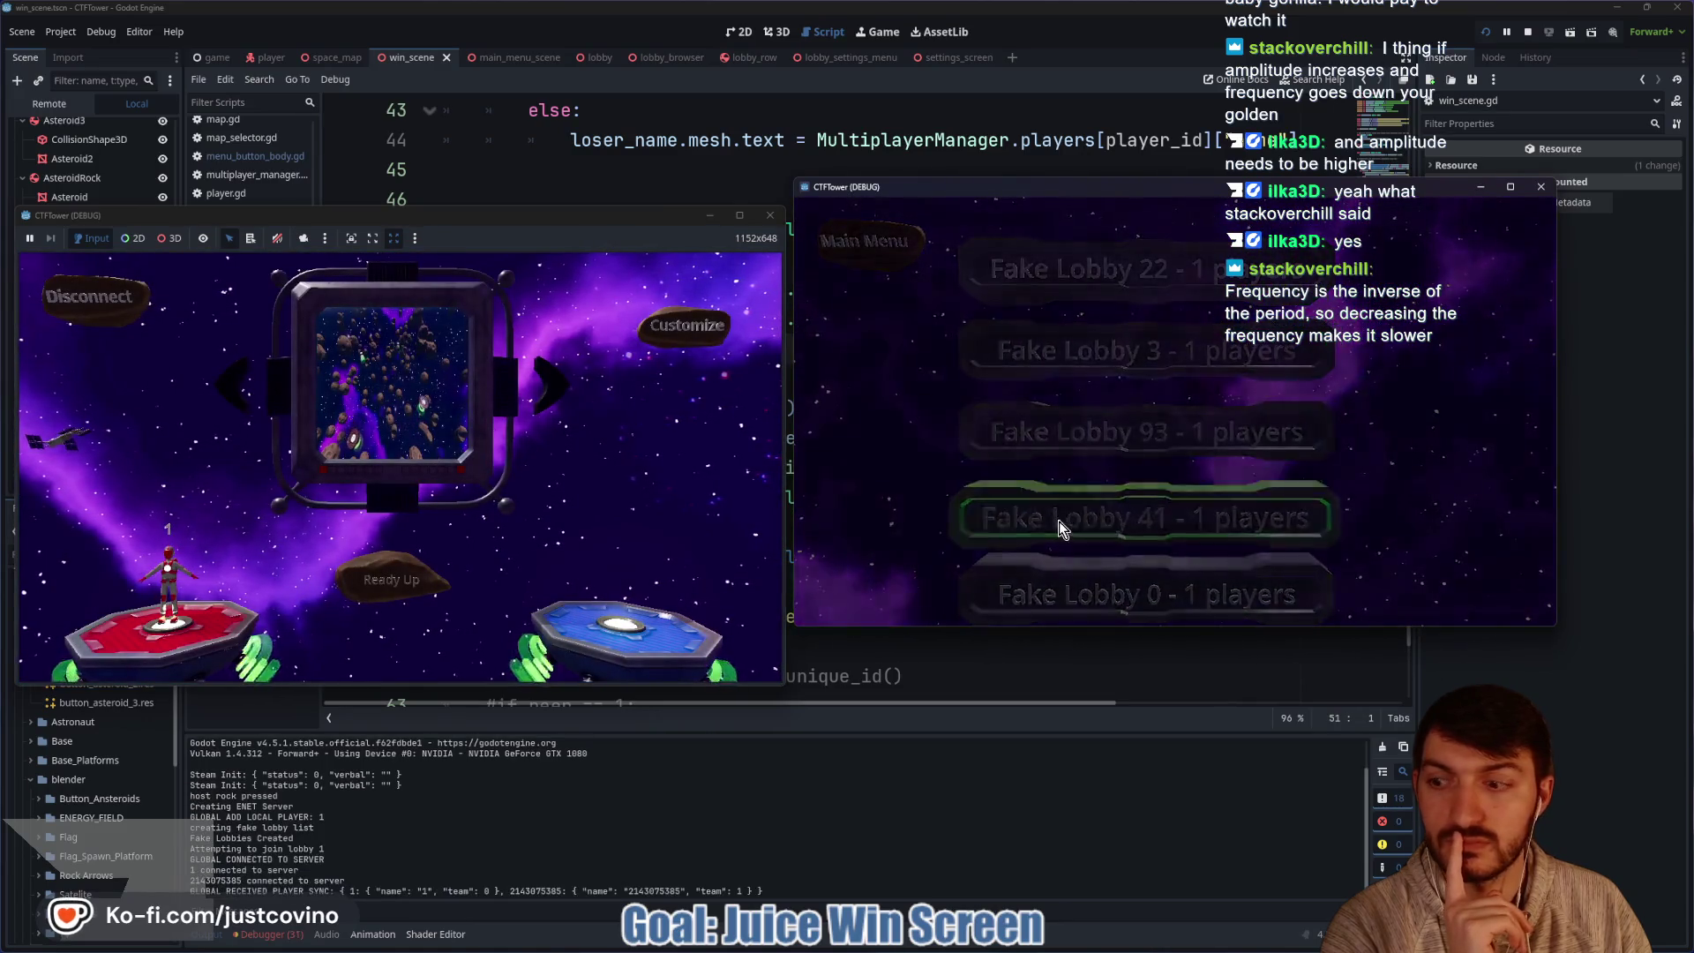
click(394, 583)
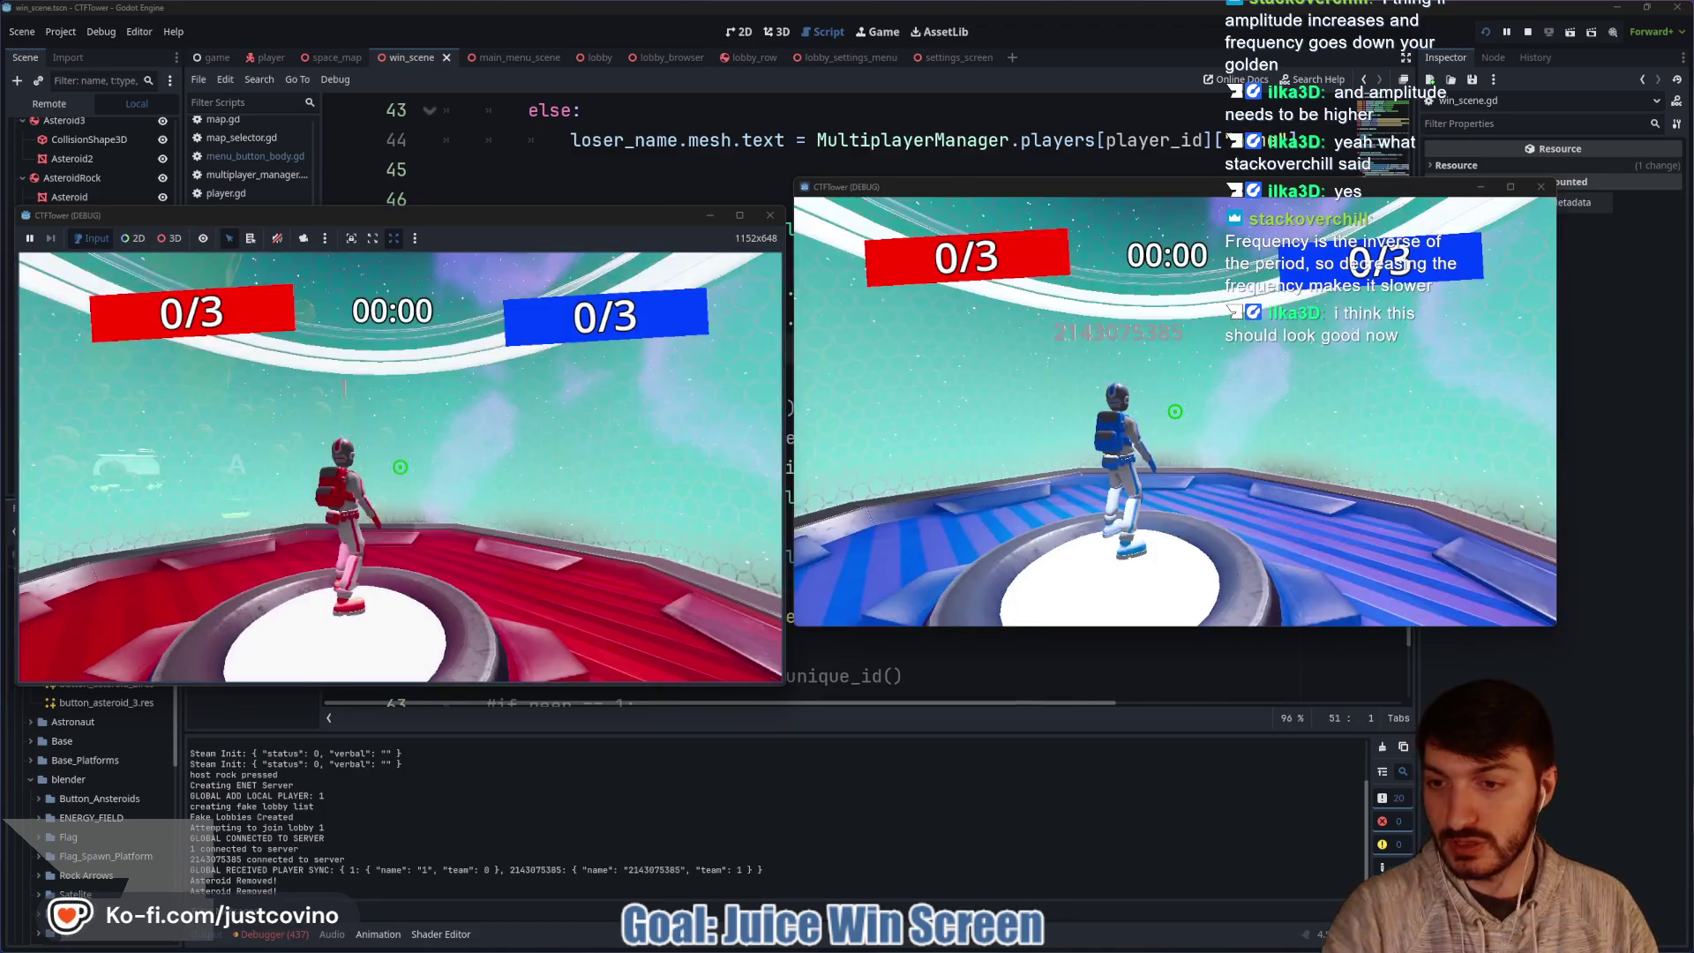
Run 'score 1' in the dev console, view the win screen maximized, then stop the game.
key(grave)
text(score 1)
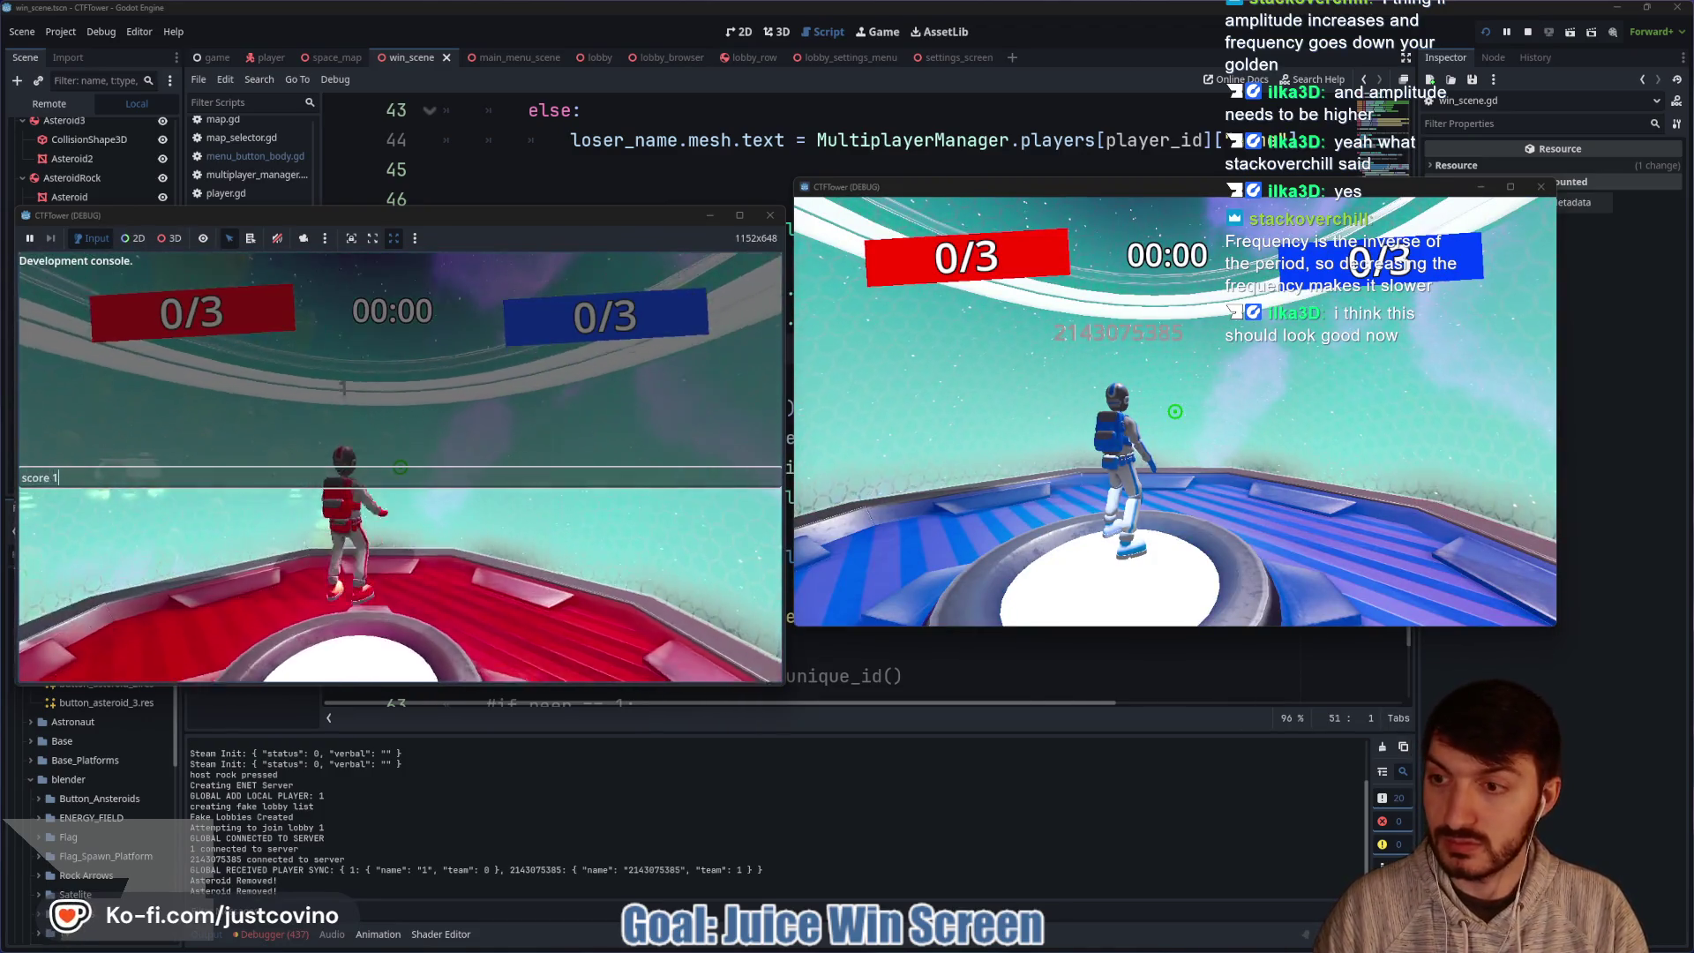
key(Return)
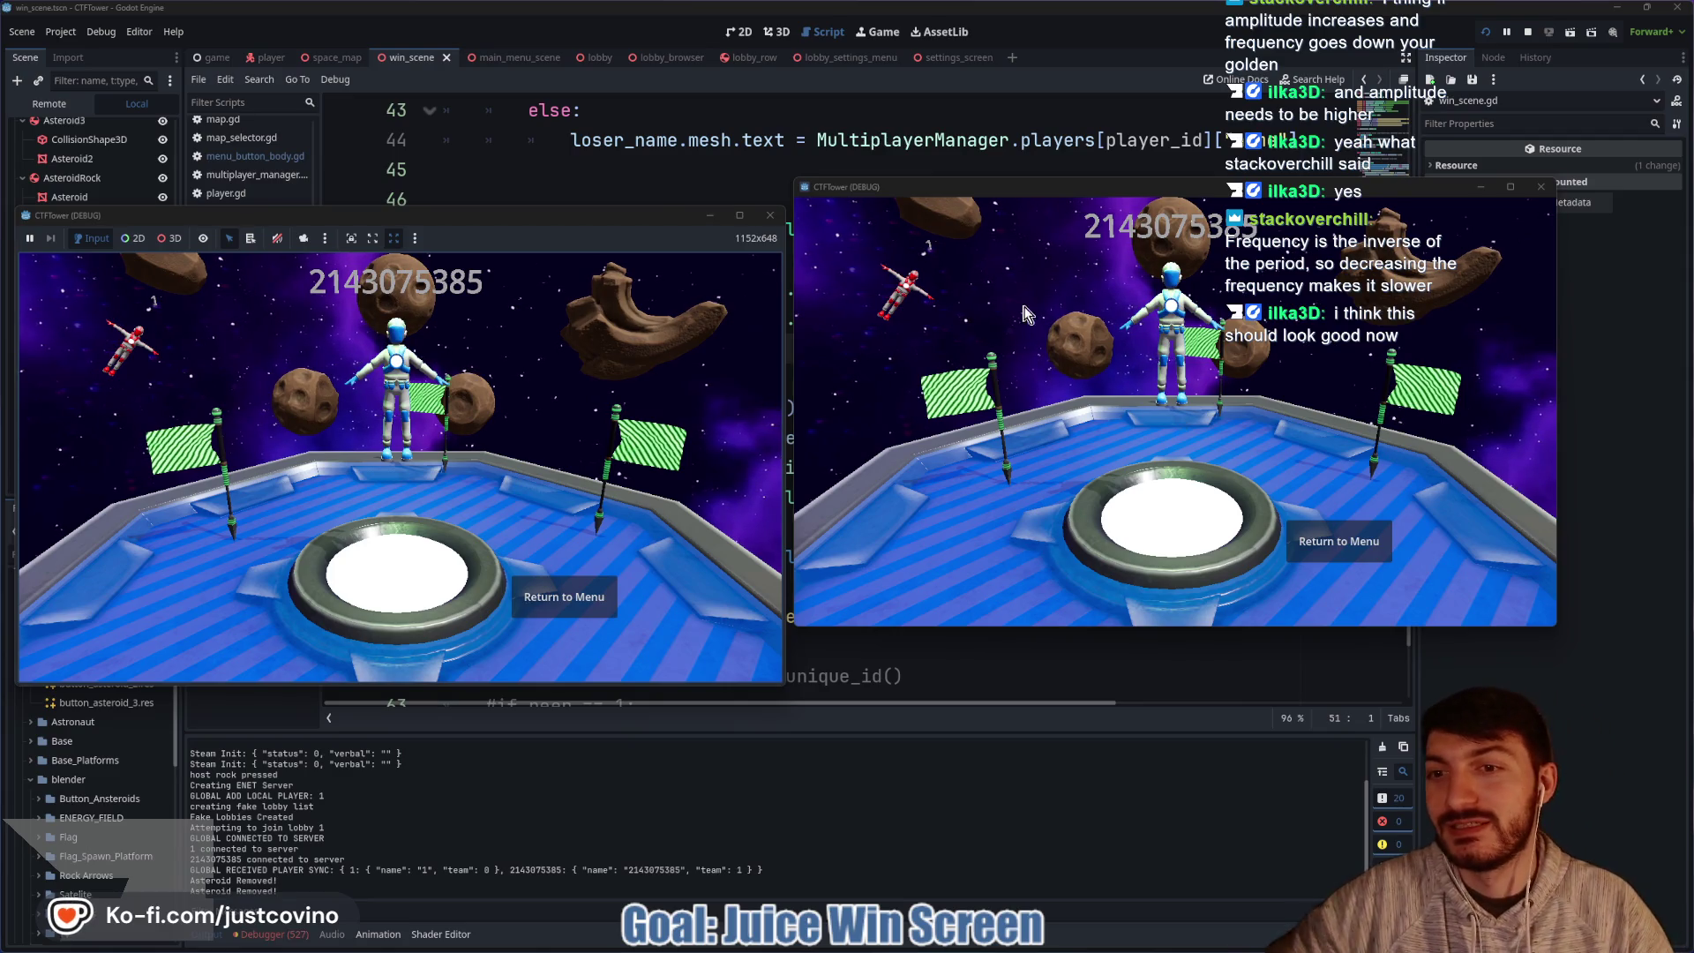
click(741, 213)
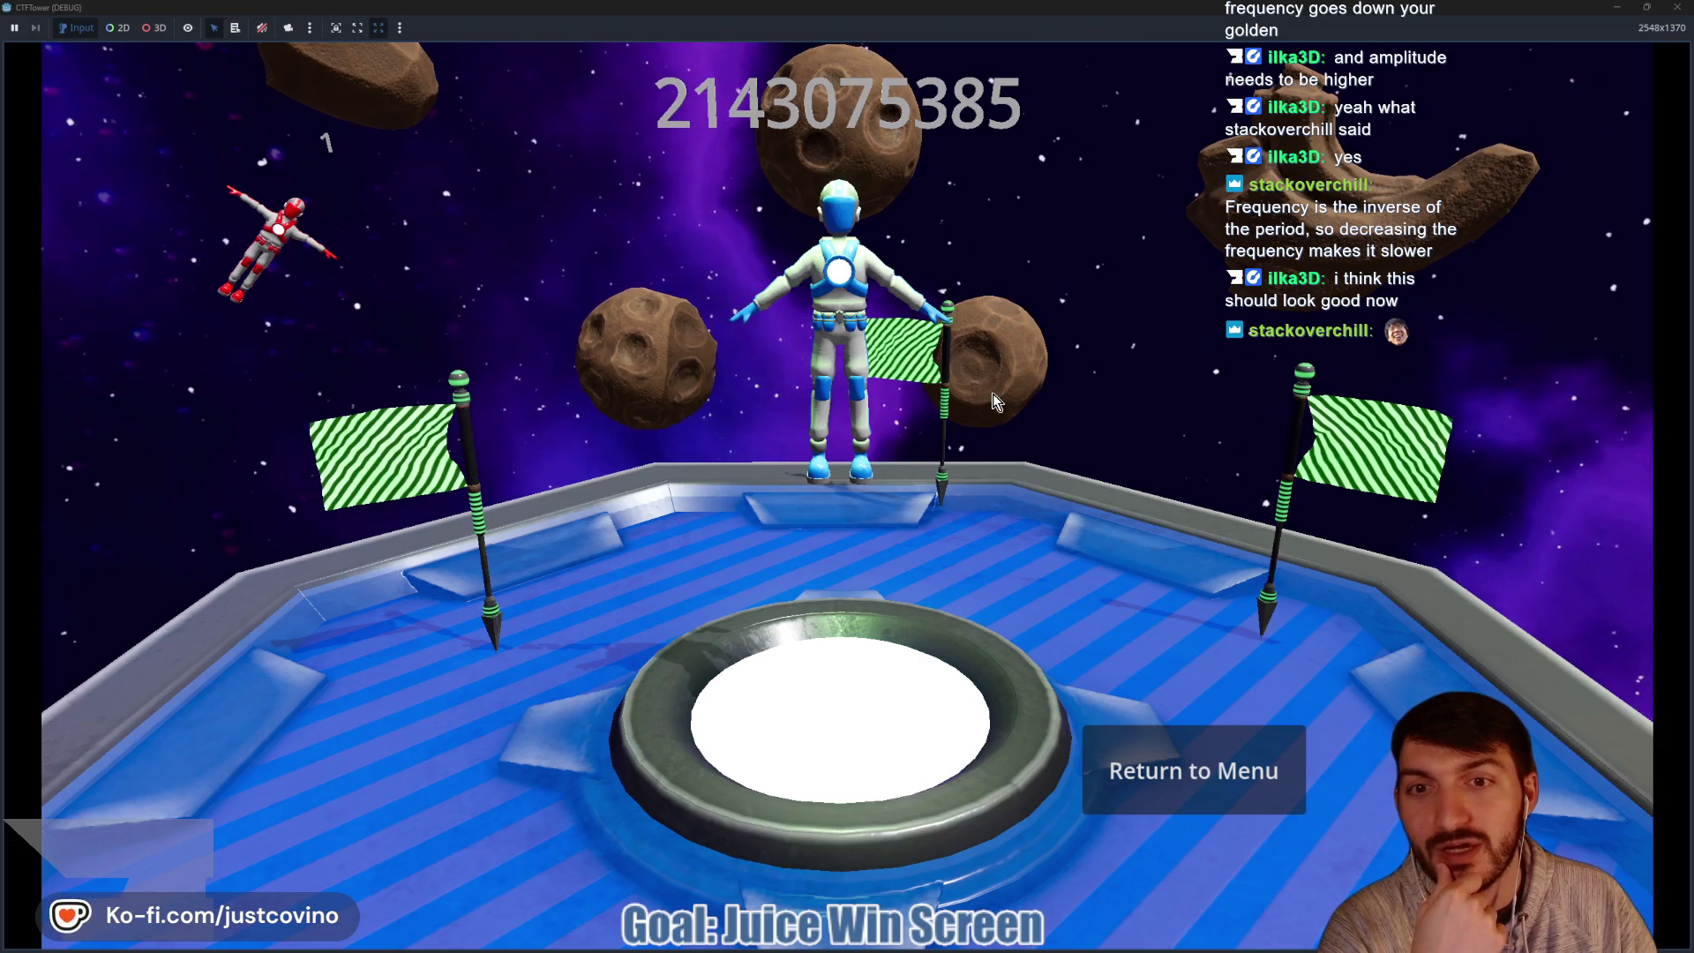
click(1647, 7)
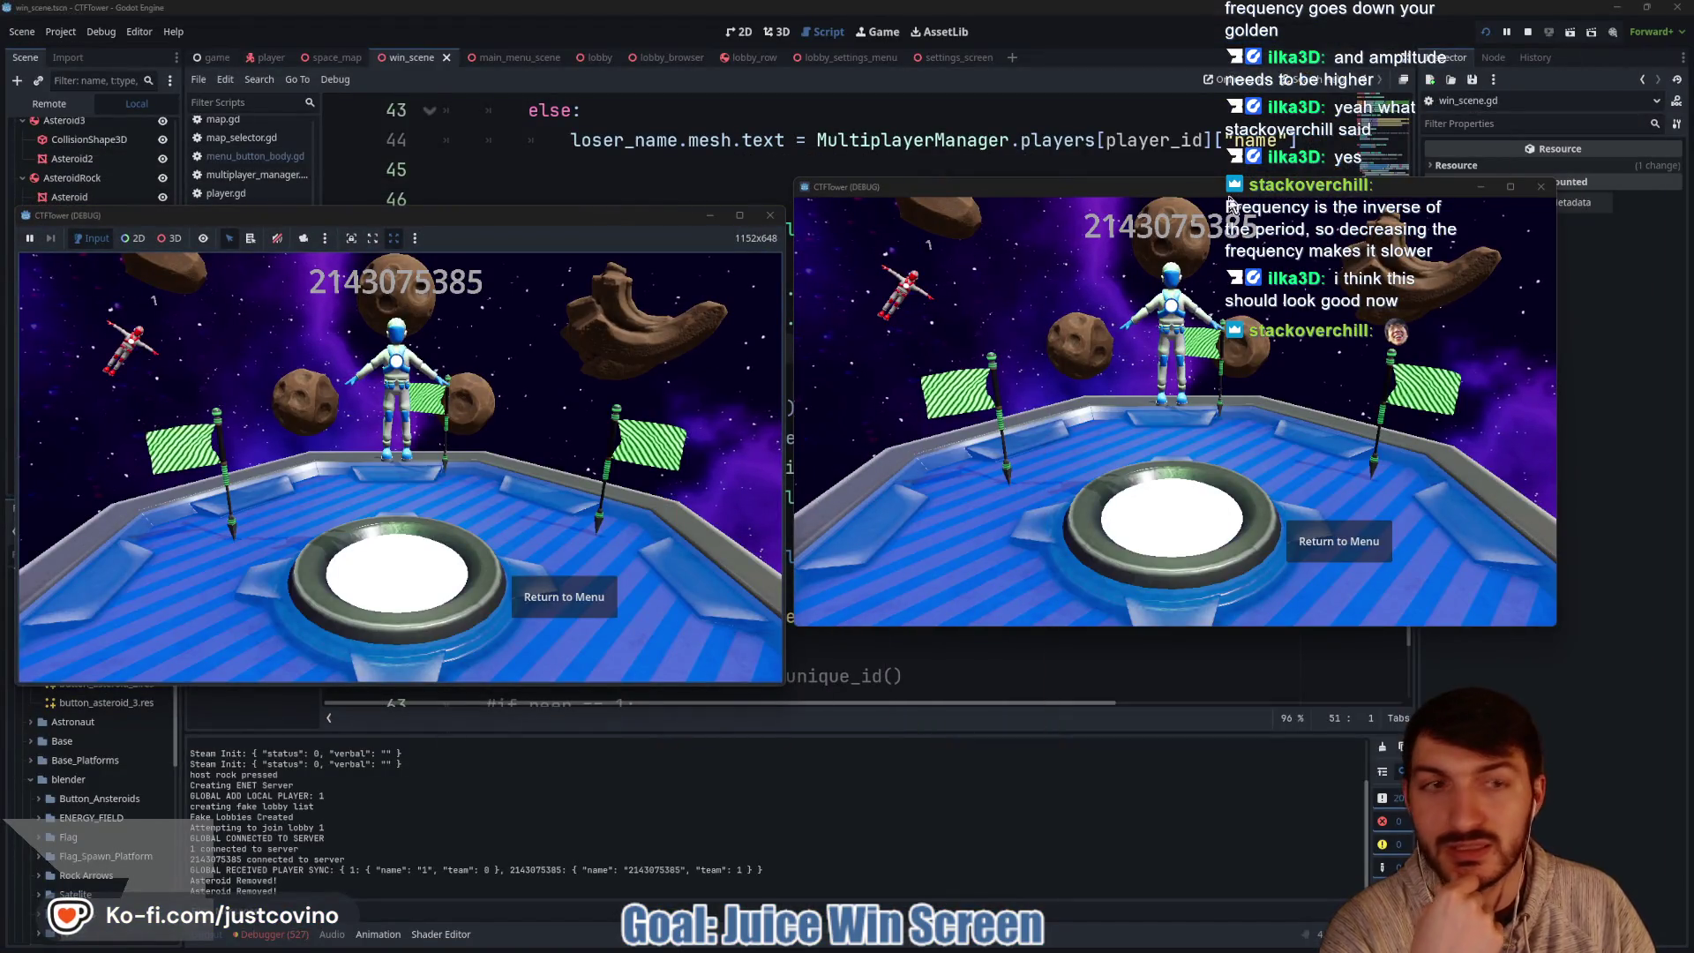
key(F8)
Review session 1's debugger errors, clear them, and collapse the debugger panel.
click(294, 766)
click(228, 744)
click(282, 768)
scroll(590, 859, down, 10)
scroll(587, 856, down, 4)
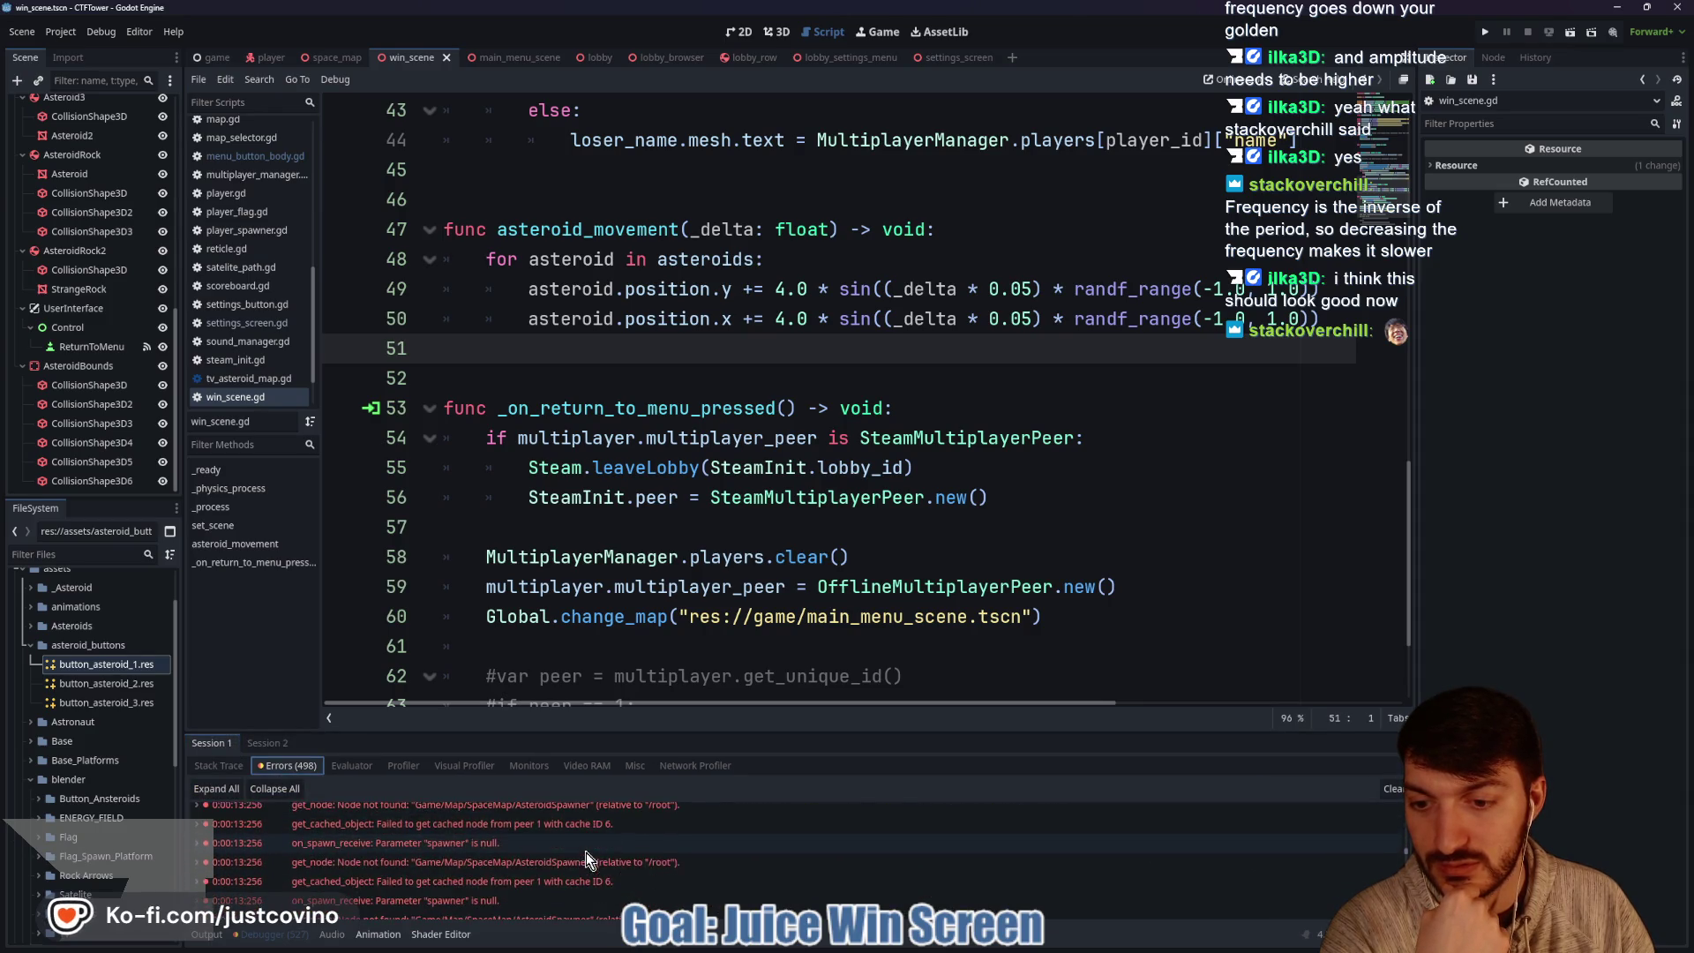
scroll(585, 848, down, 10)
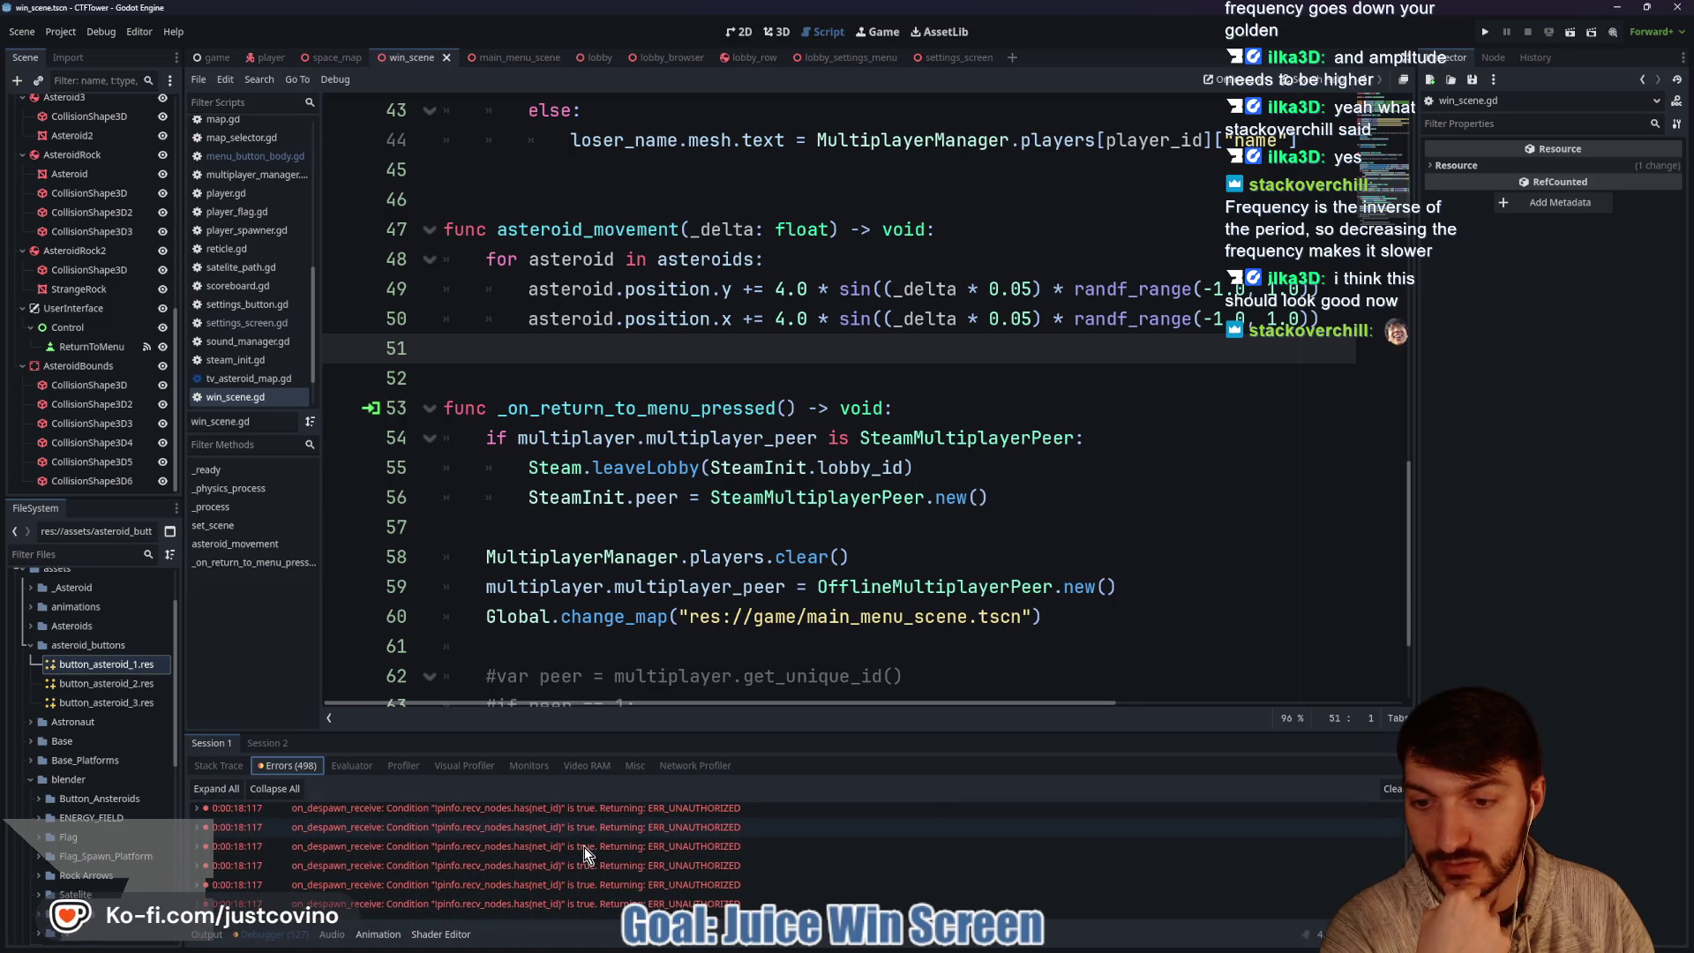
click(1393, 788)
click(215, 941)
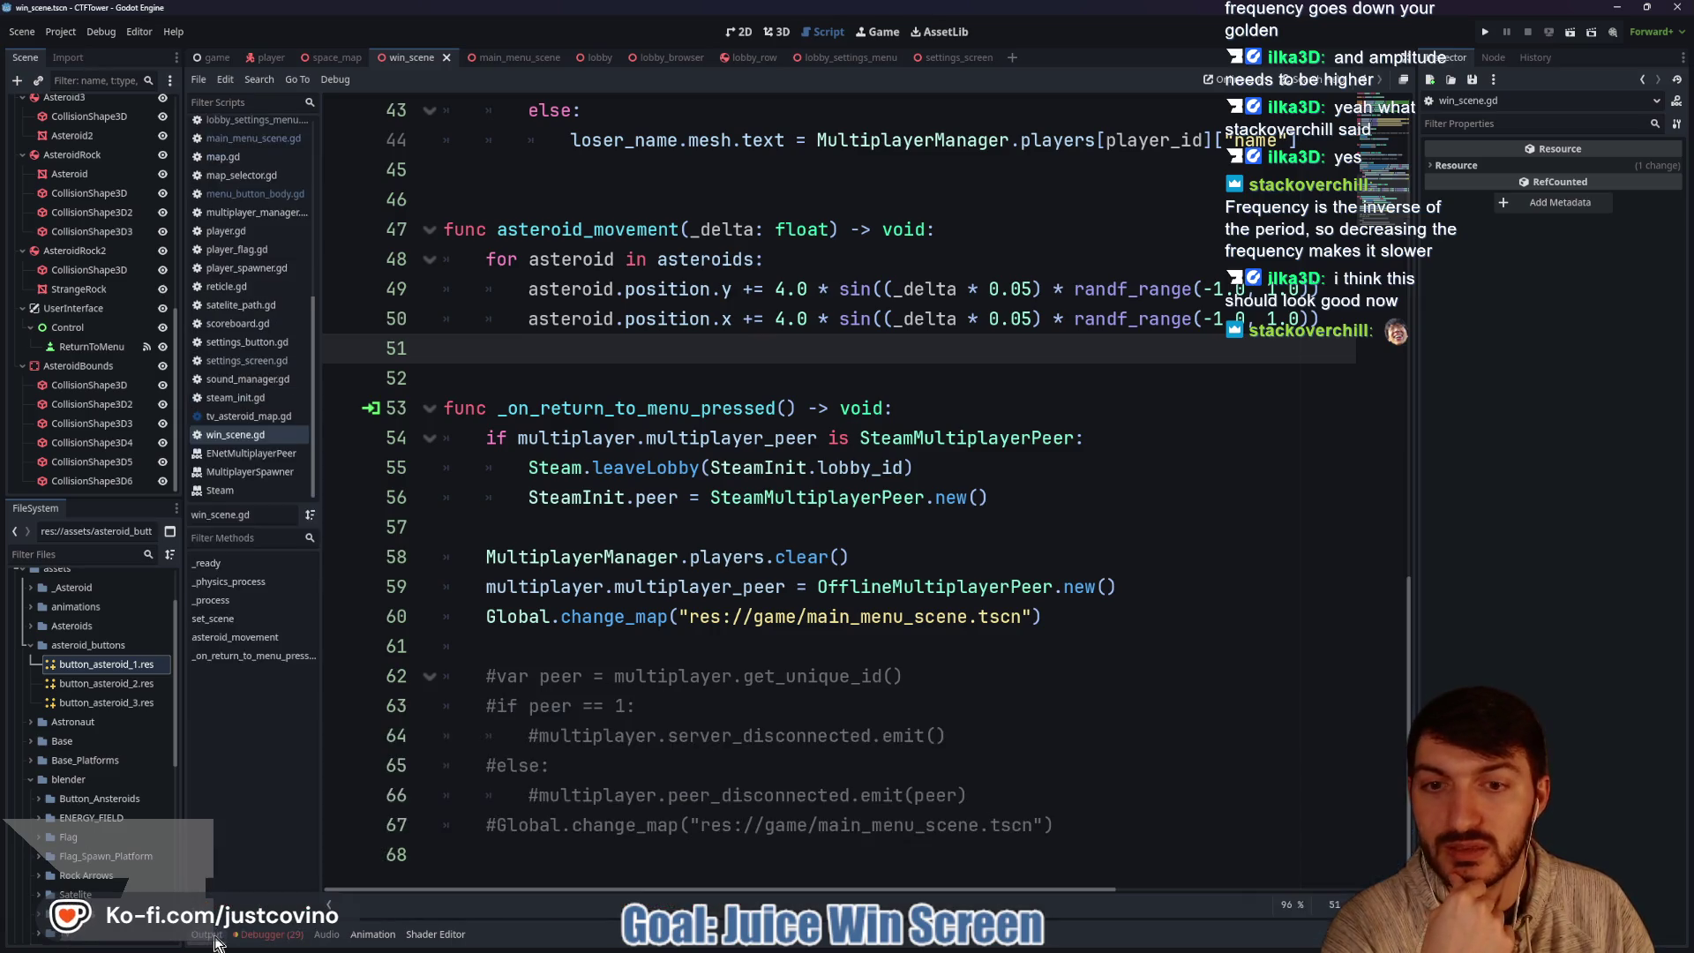
Change 0.05 to 0.5 on lines 49 and 50, then save and relaunch with F5.
click(1021, 319)
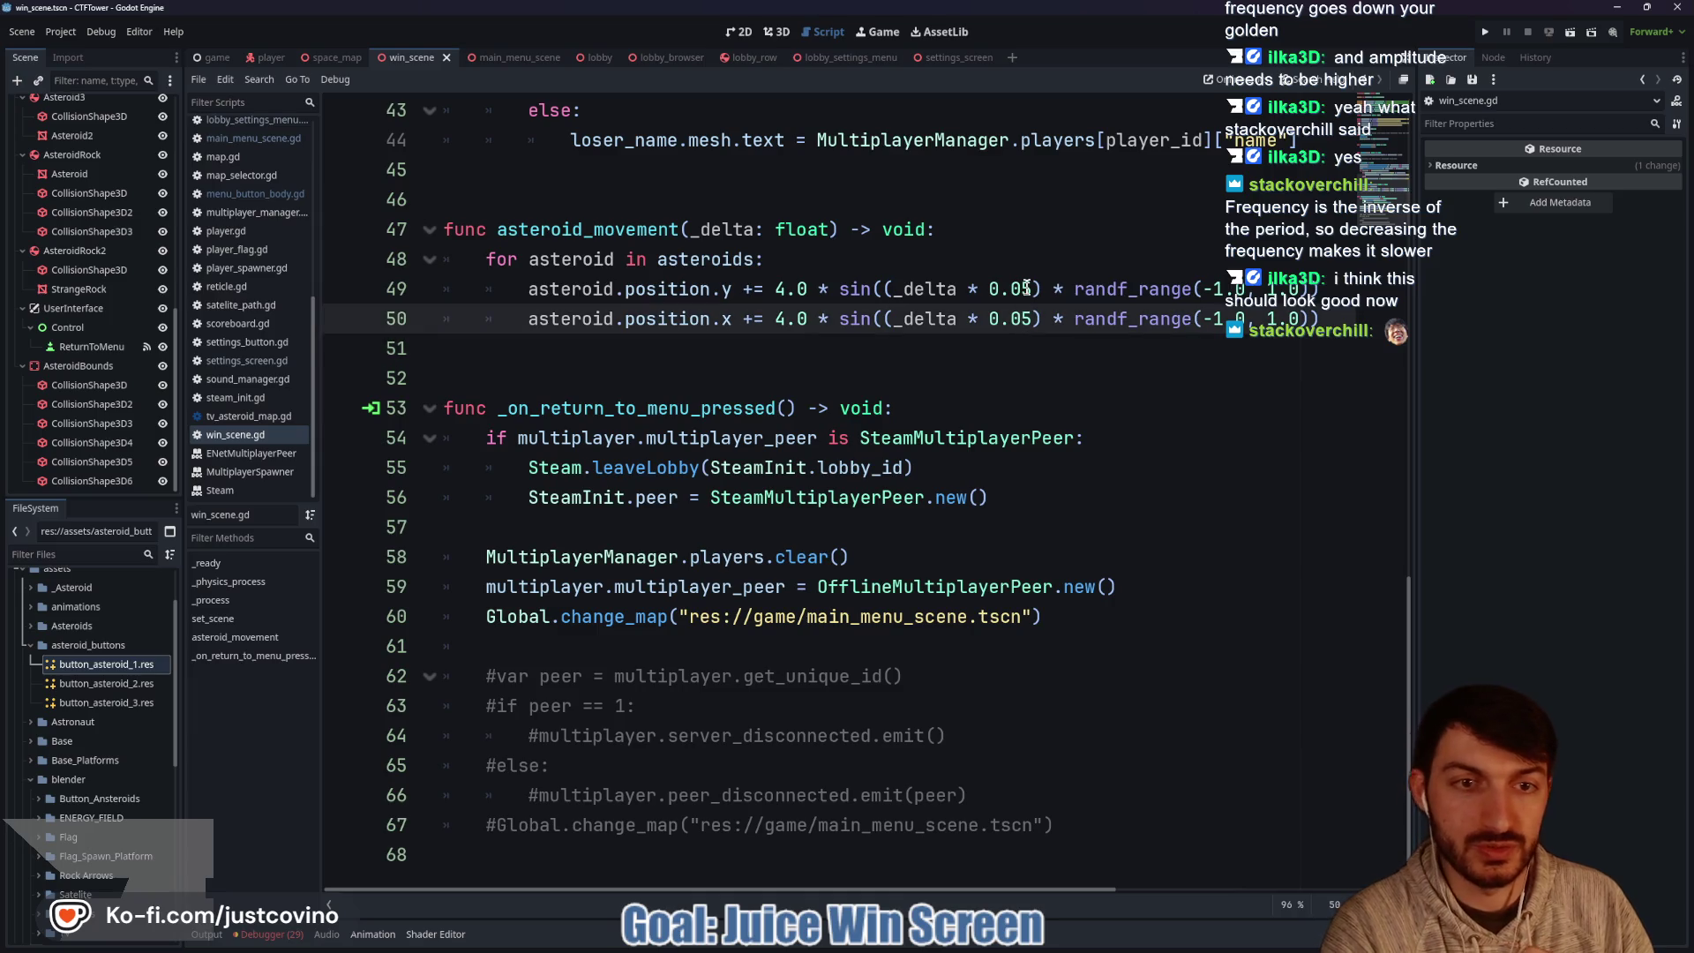
key(BackSpace)
click(1022, 289)
key(BackSpace)
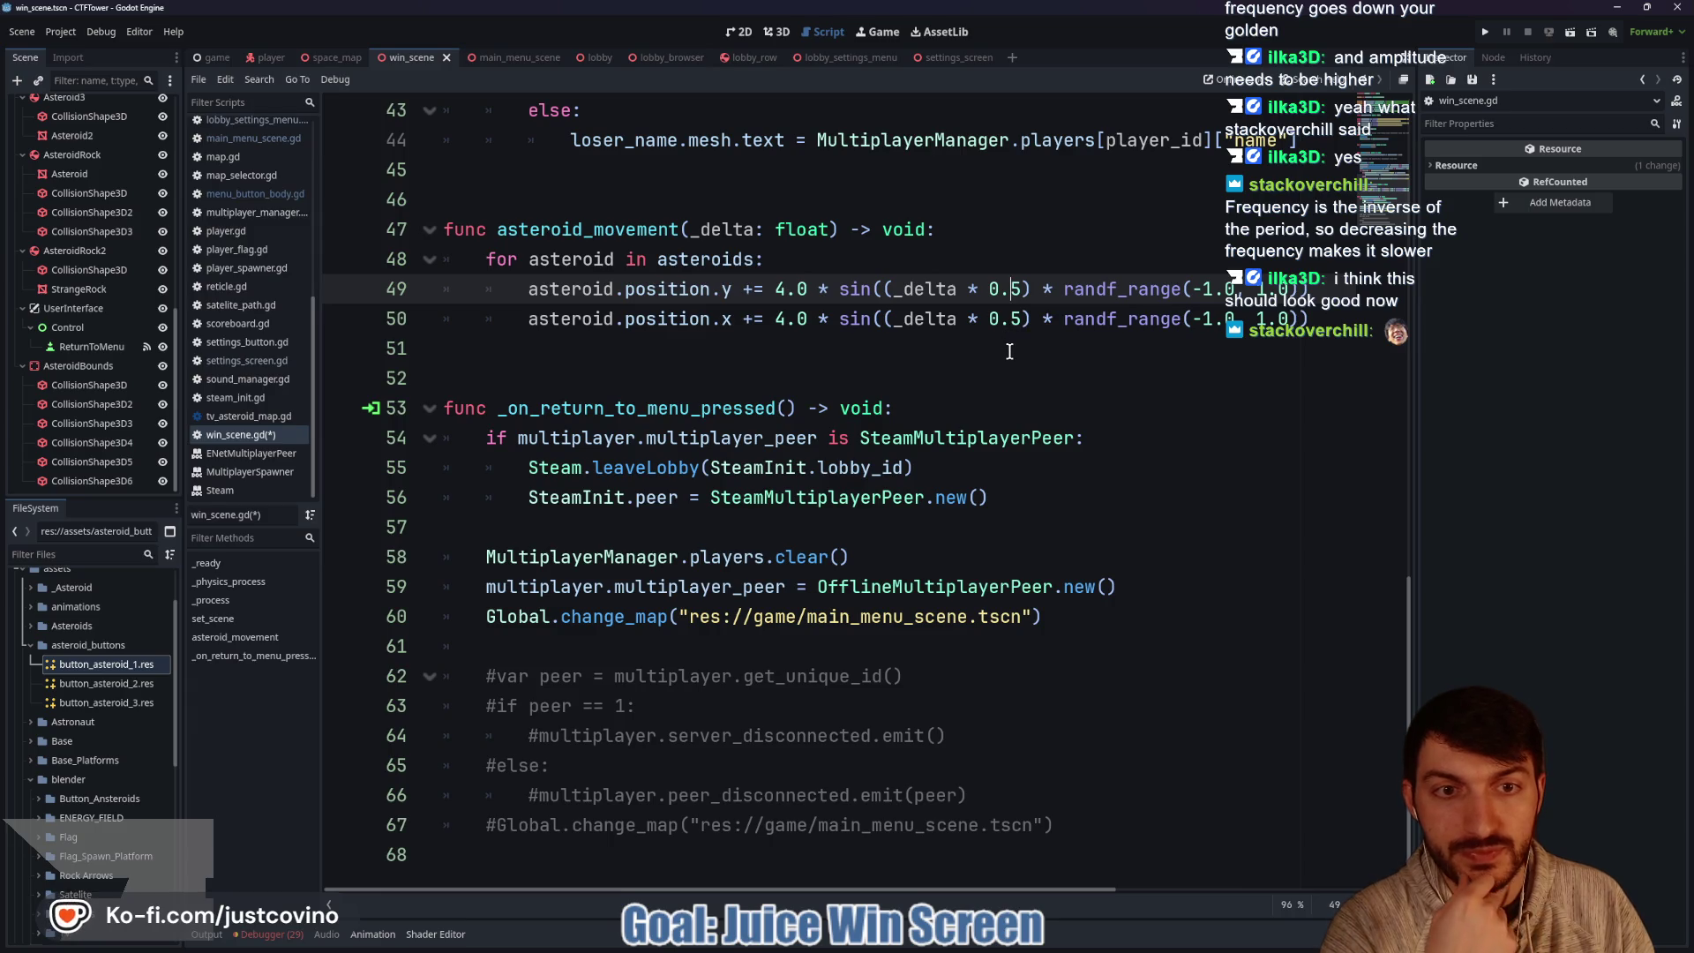
click(1010, 351)
key(F5)
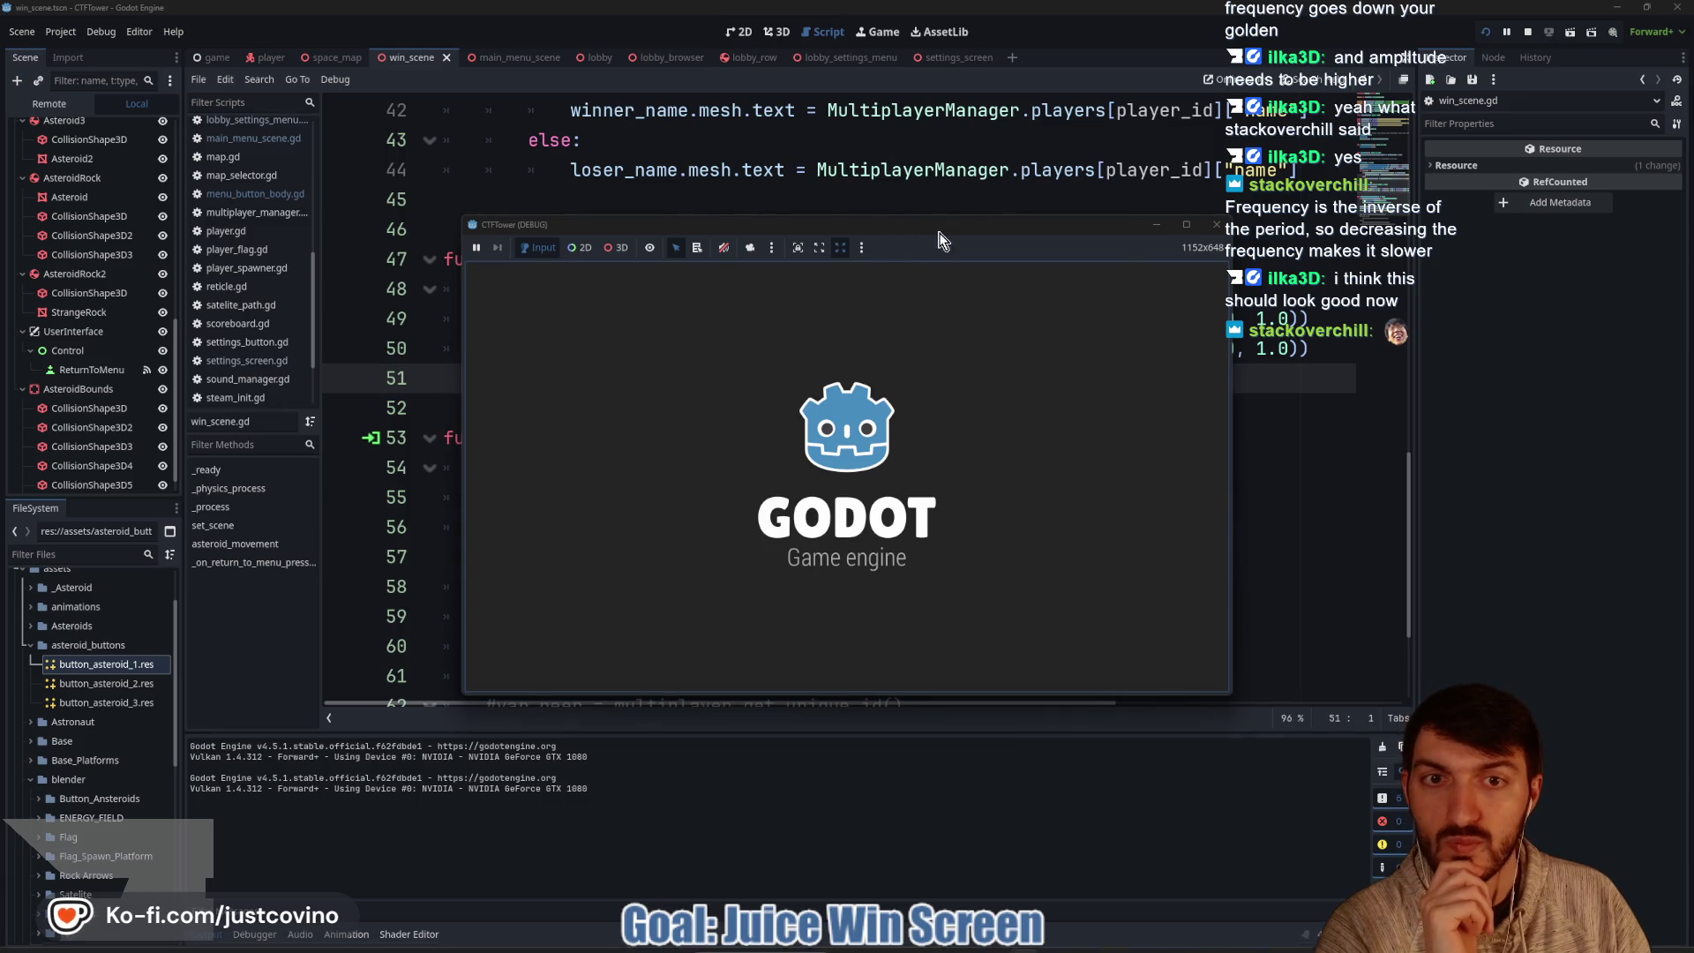
Host a public lobby, join from the second window, start, and run 'score 0' in the console.
click(291, 393)
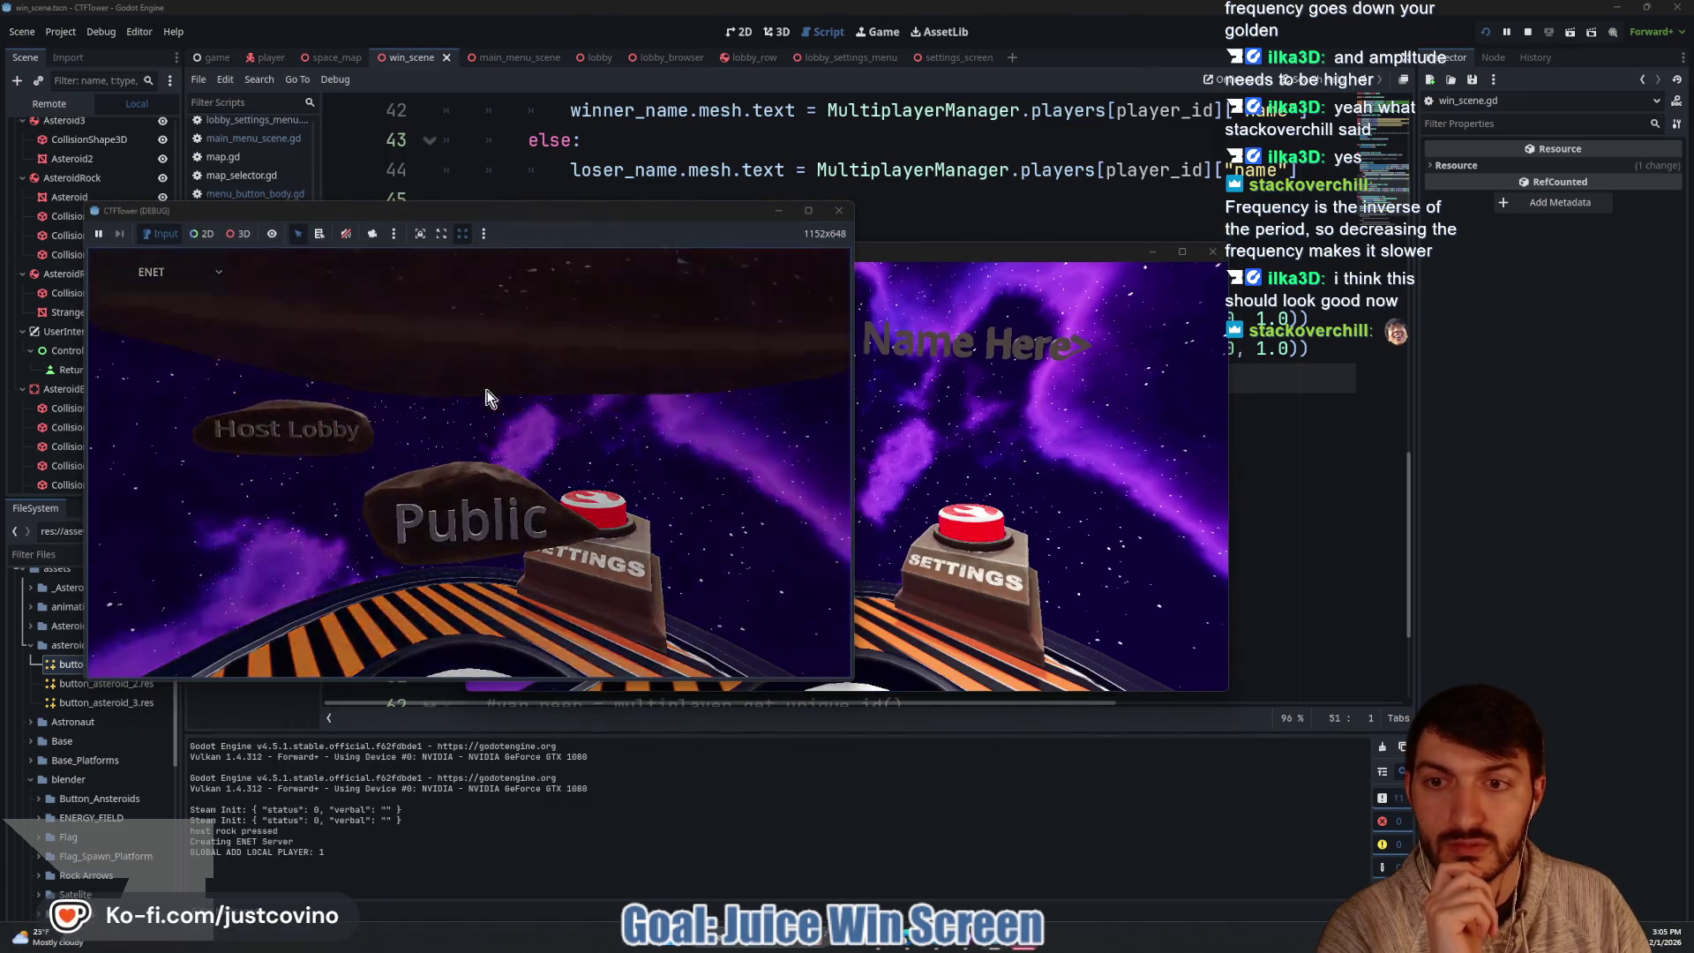
click(1086, 458)
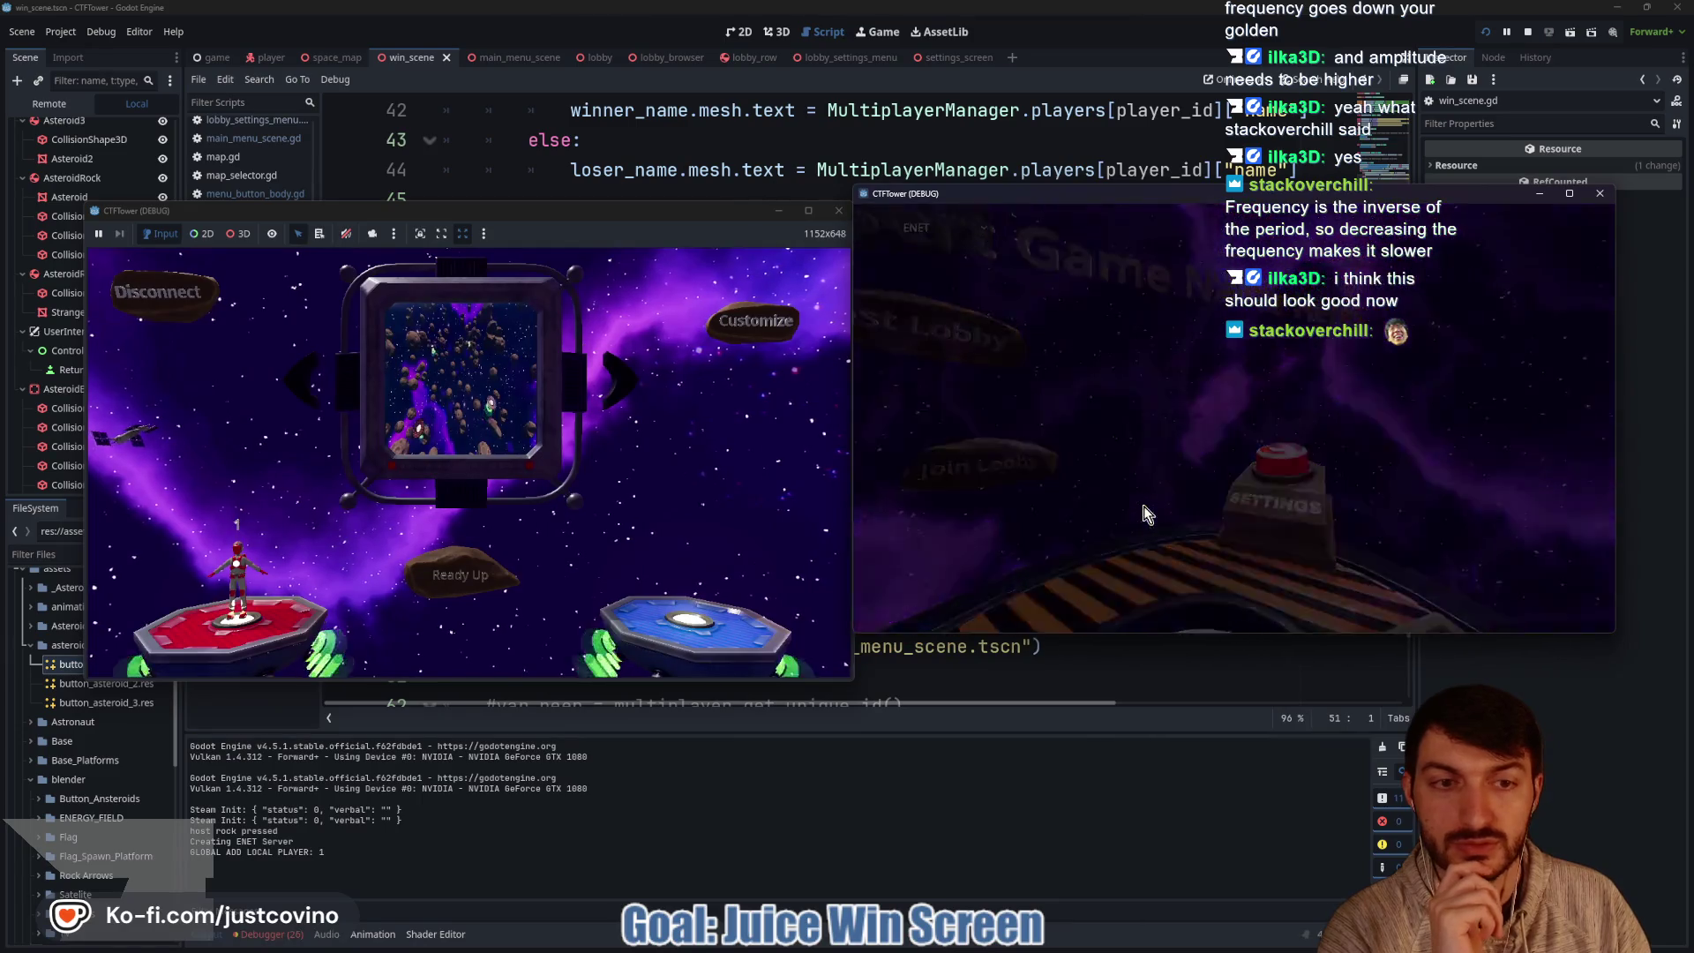
click(1183, 419)
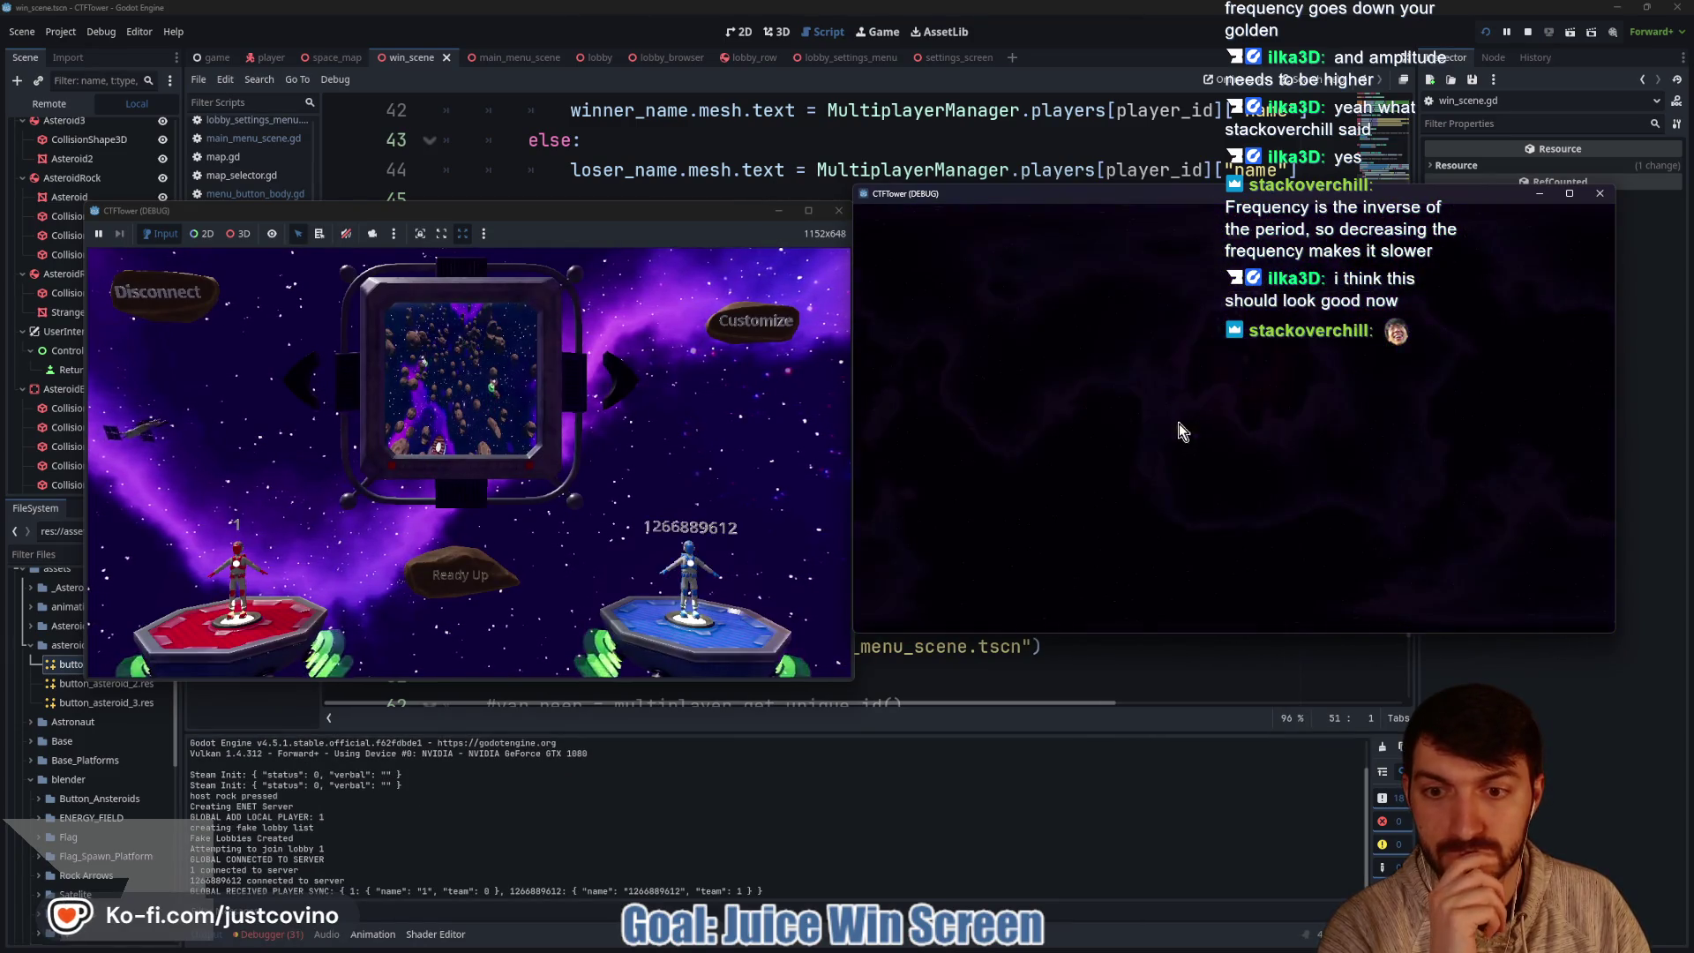
click(482, 573)
click(481, 574)
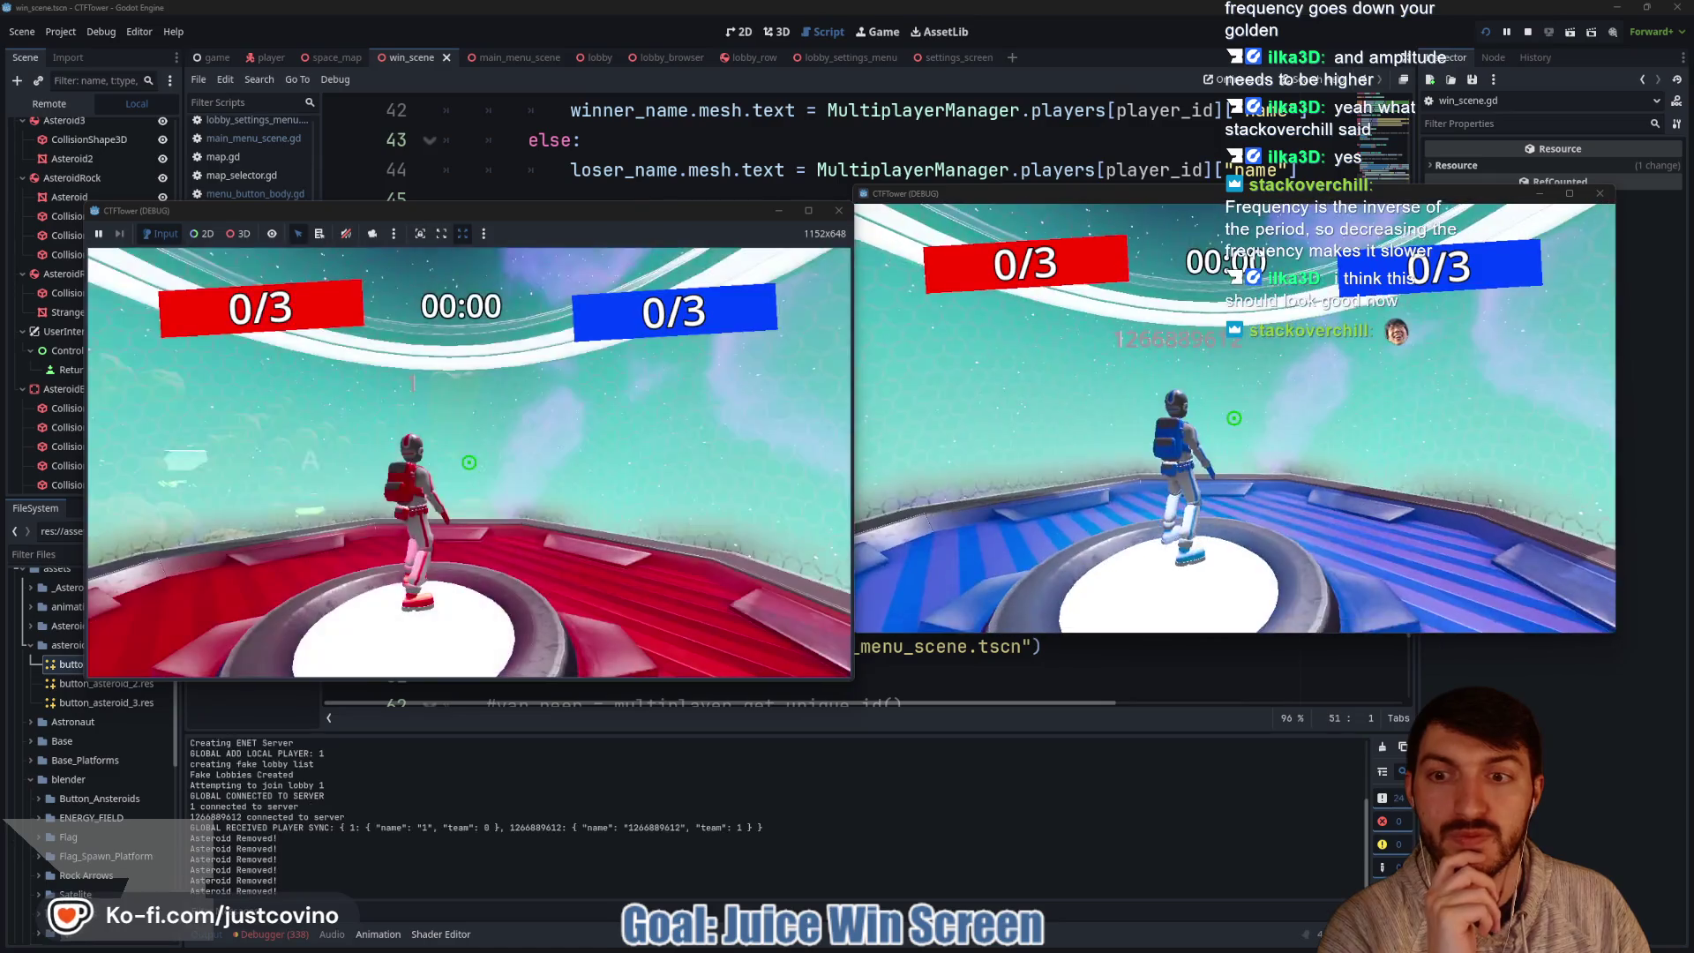
key(grave)
text(score 0)
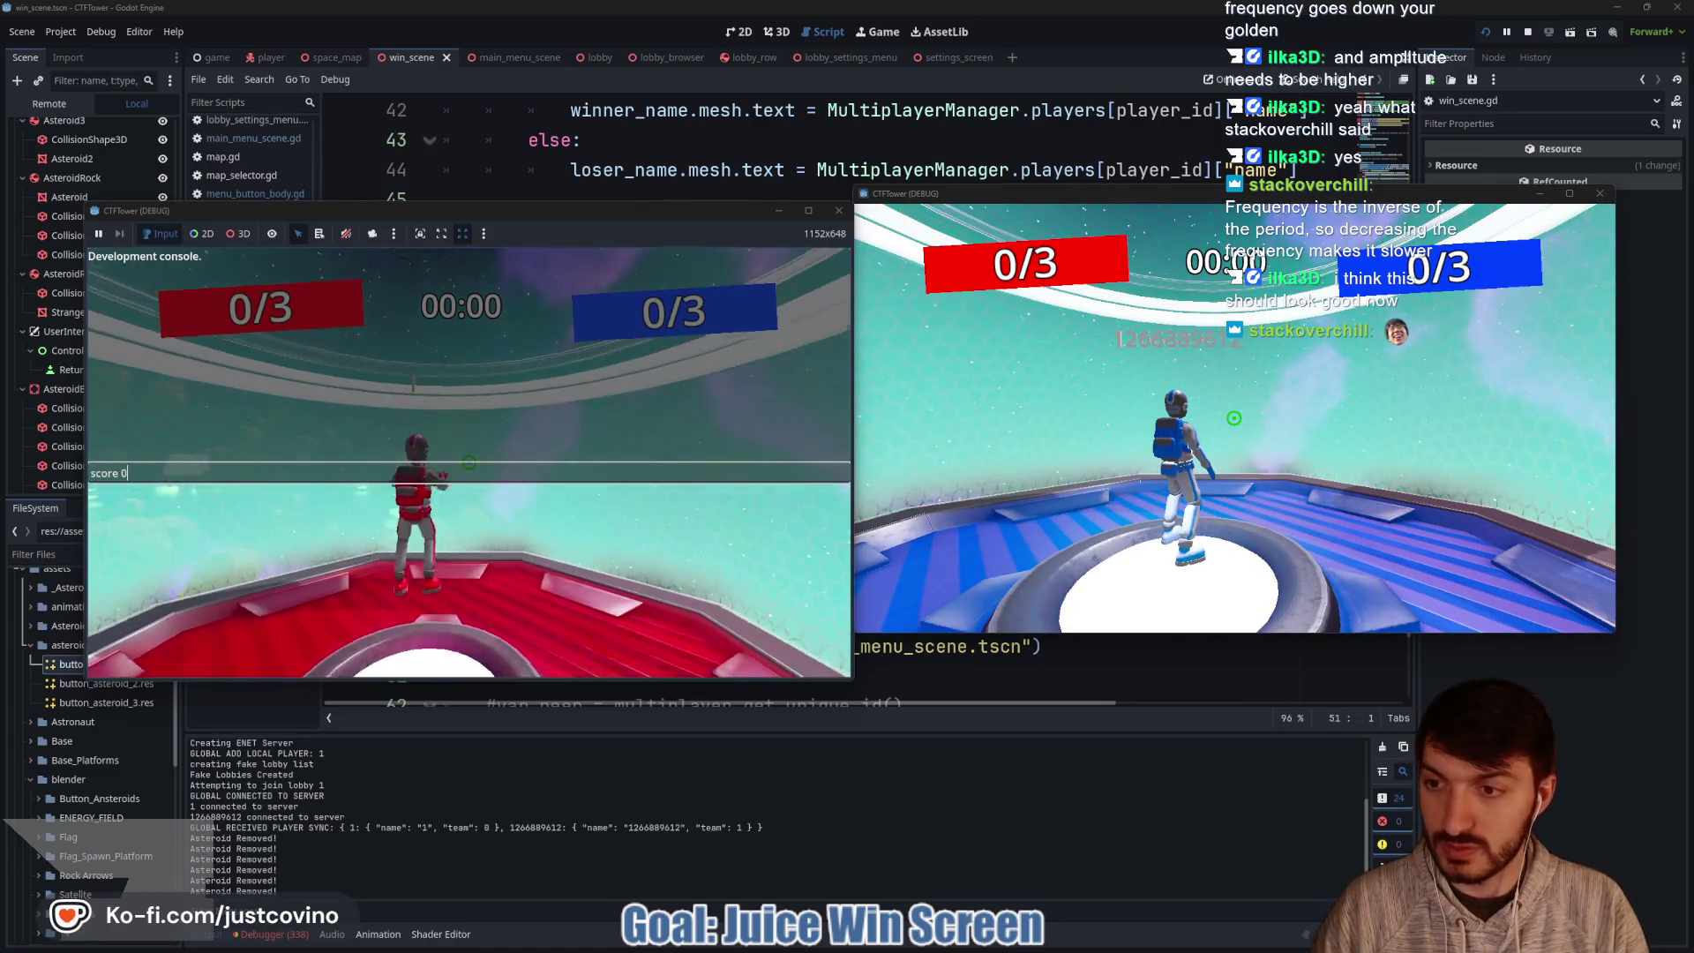
key(Return)
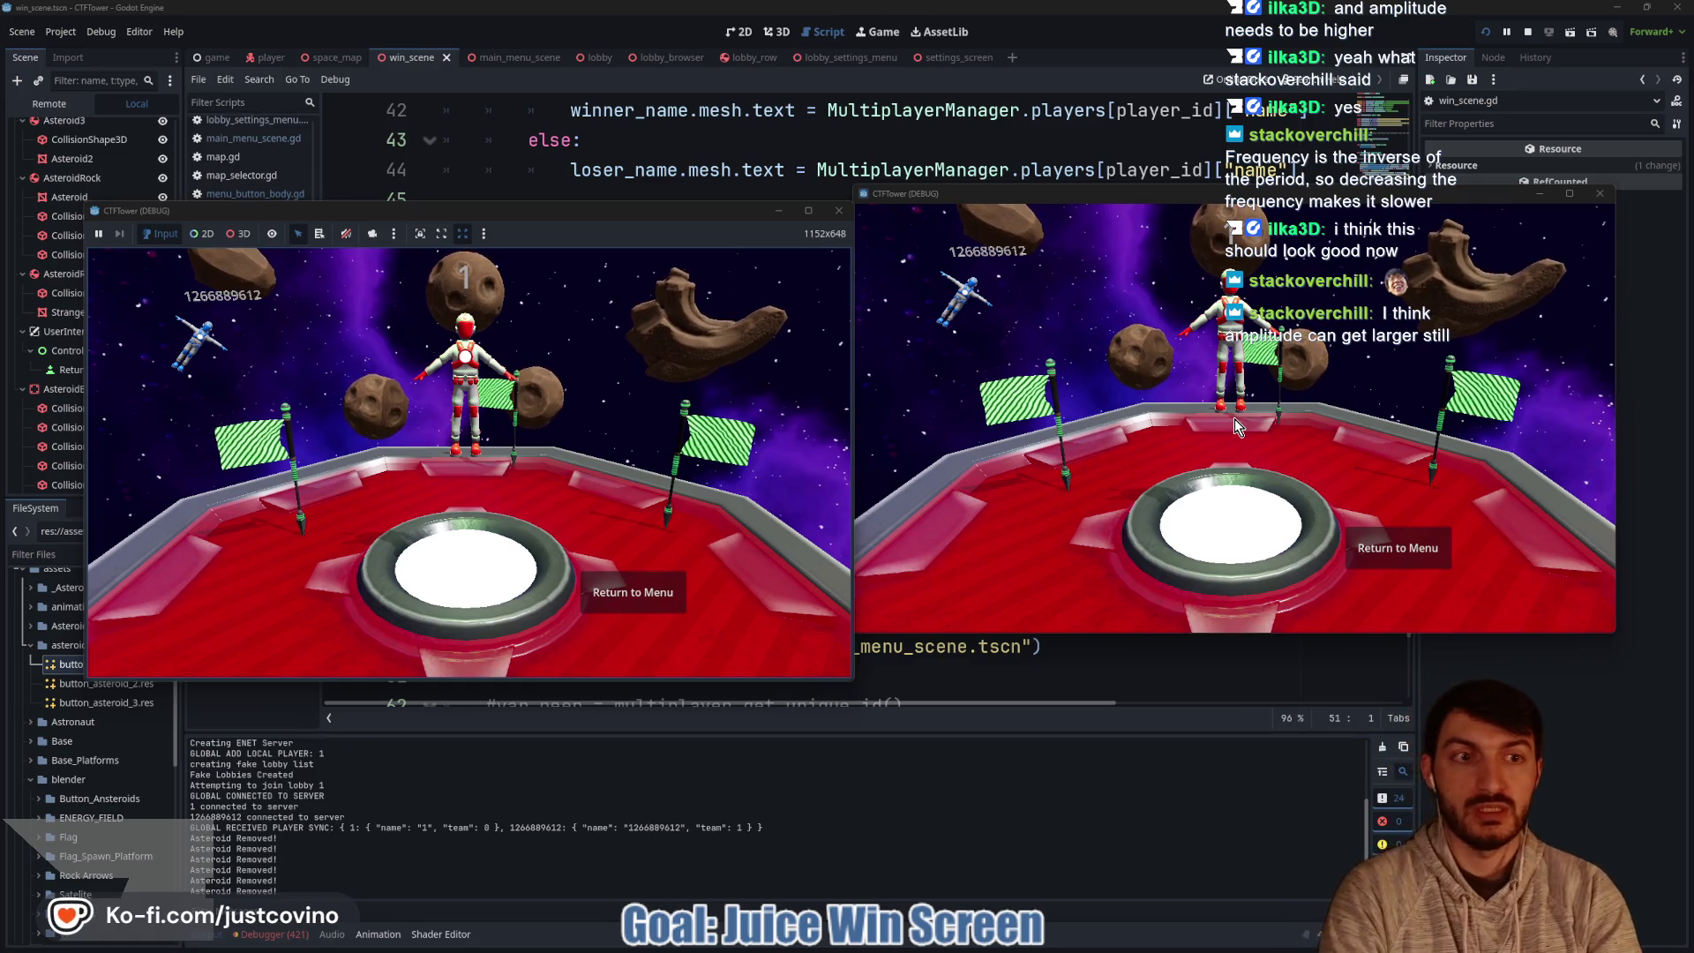
Stop the game and select asteroid_movement's lines 46–51 in win_scene.gd.
click(1528, 31)
mouse_move(847, 409)
mouse_down()
mouse_move(468, 260)
mouse_move(484, 236)
mouse_up()
mouse_move(855, 319)
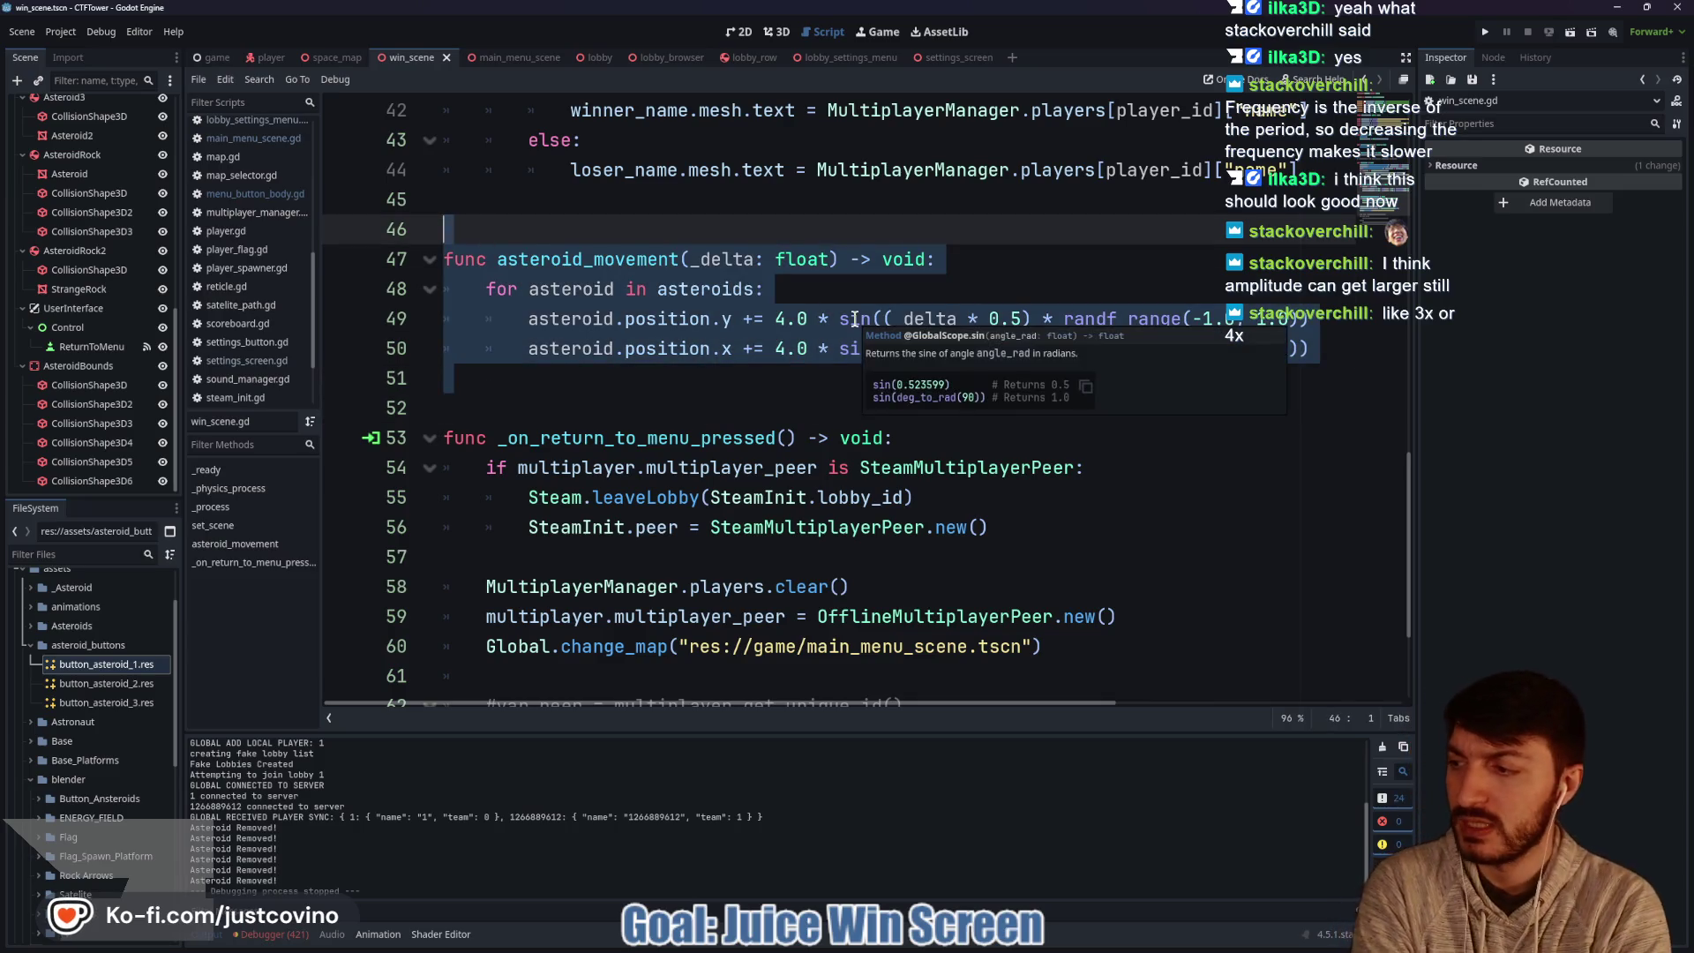
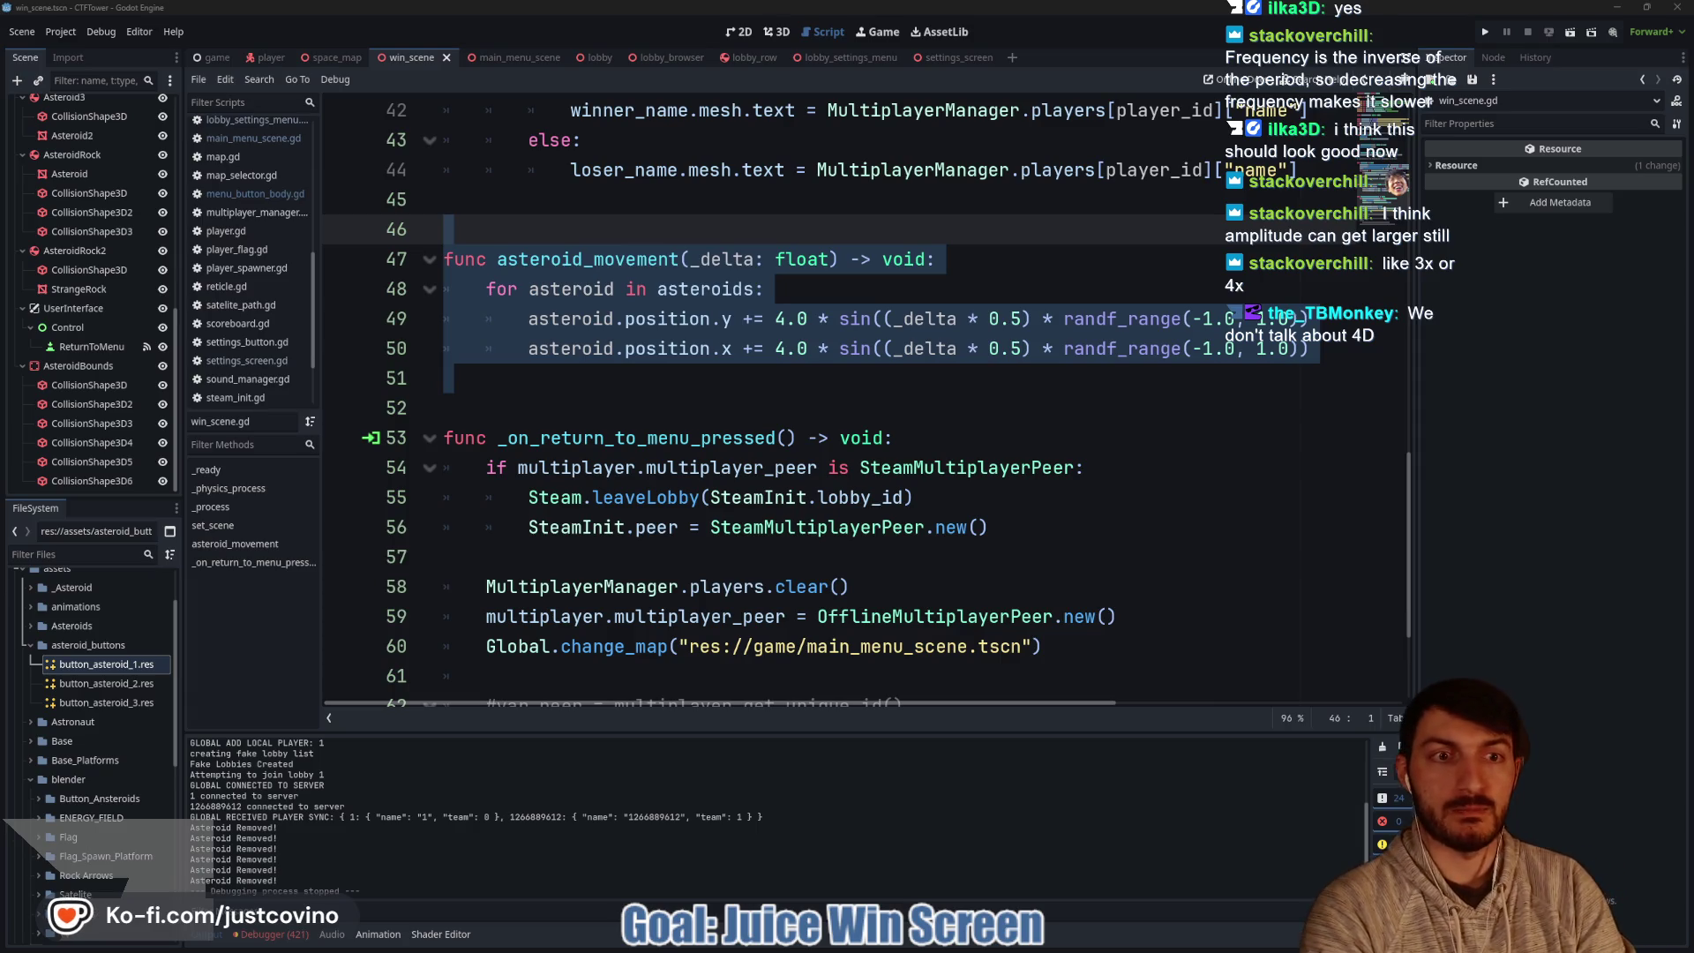
Change both randf_range calls on lines 49 and 50 from -1.0, 1.0 to -3.0, 3.0.
drag(626, 438, 781, 501)
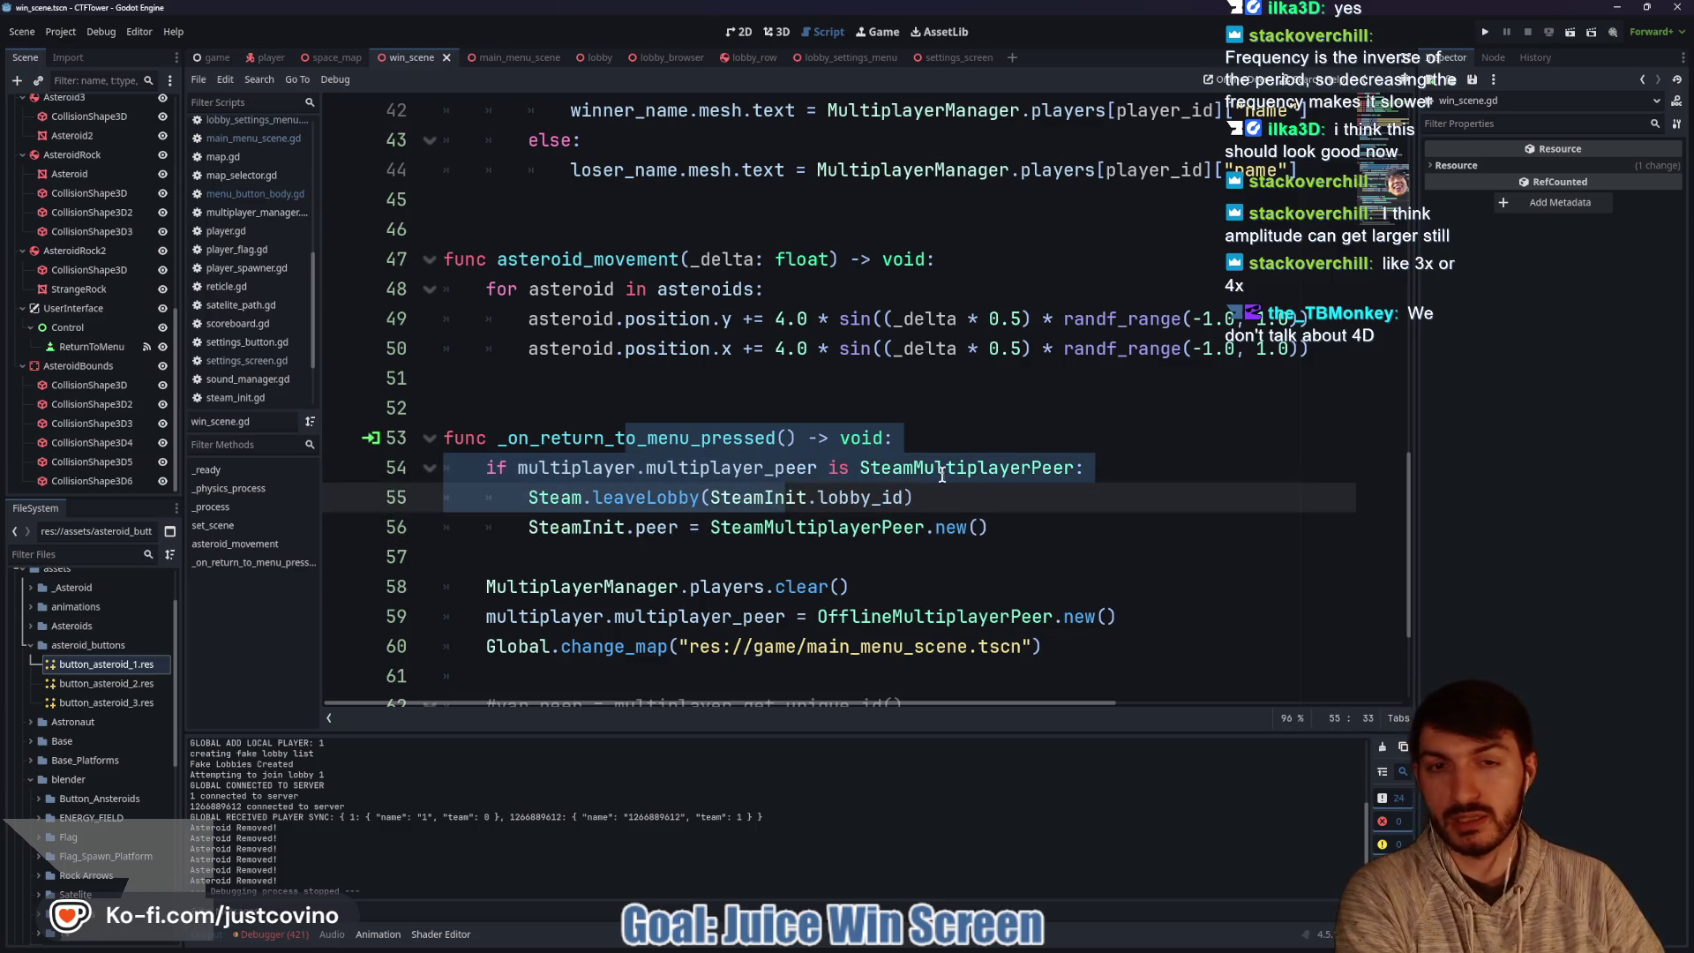
click(972, 469)
scroll(793, 233, up, 6)
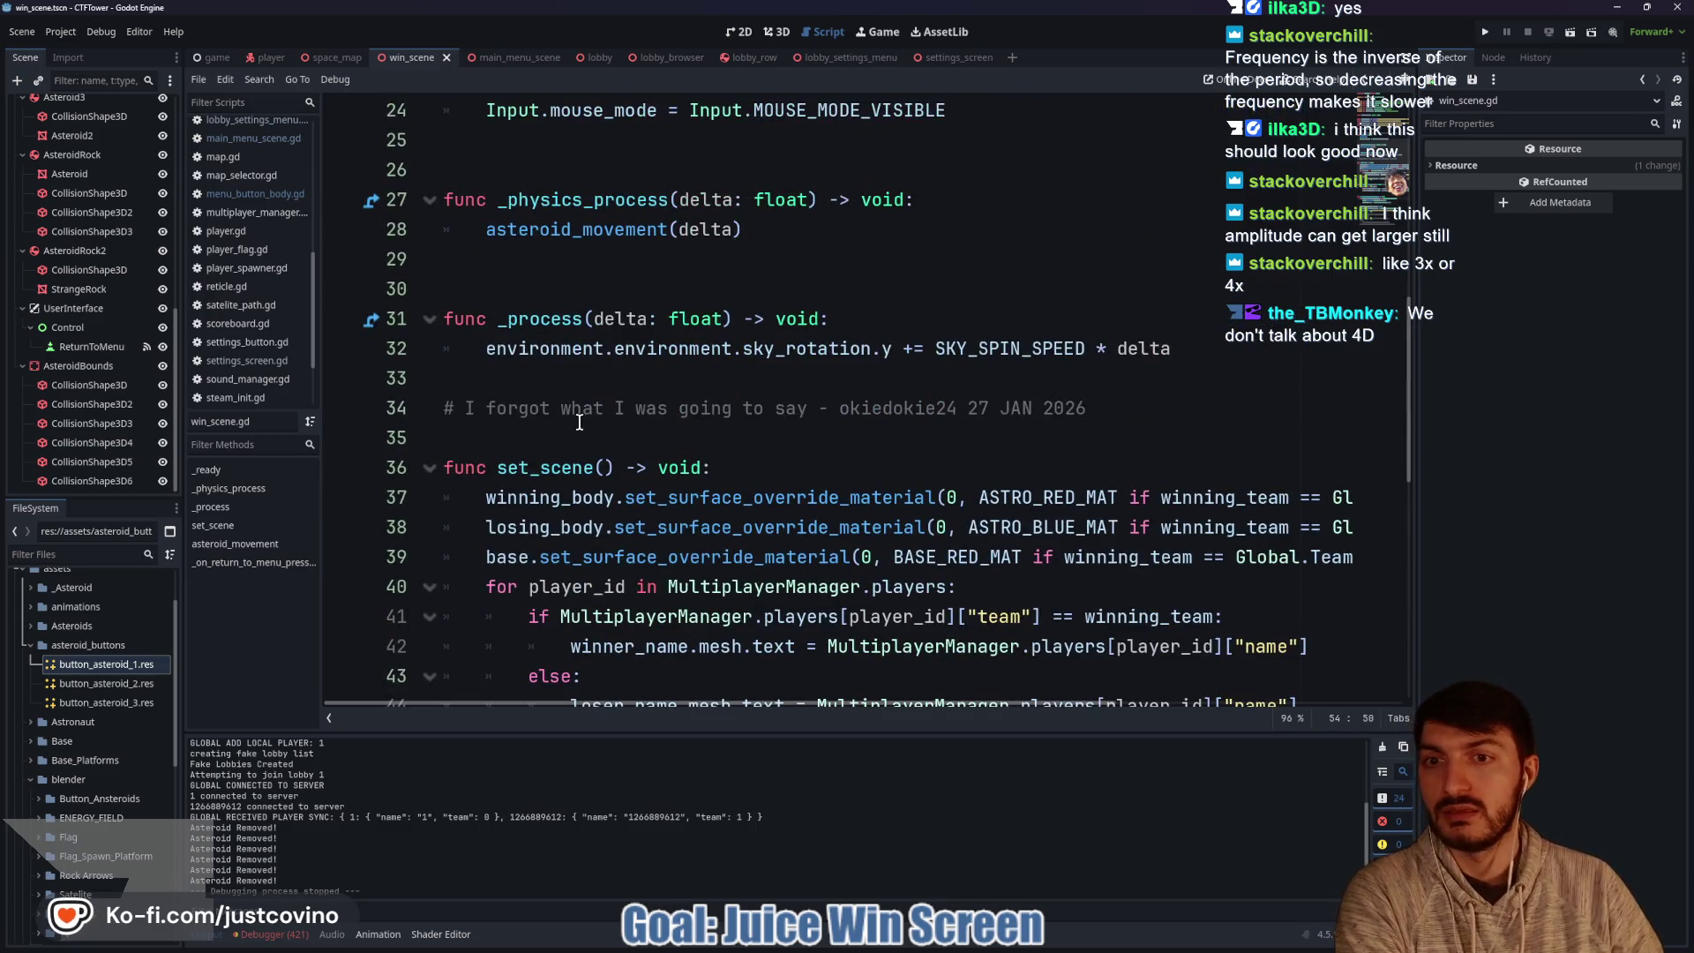
scroll(642, 377, up, 4)
scroll(593, 431, down, 7)
scroll(686, 455, down, 2)
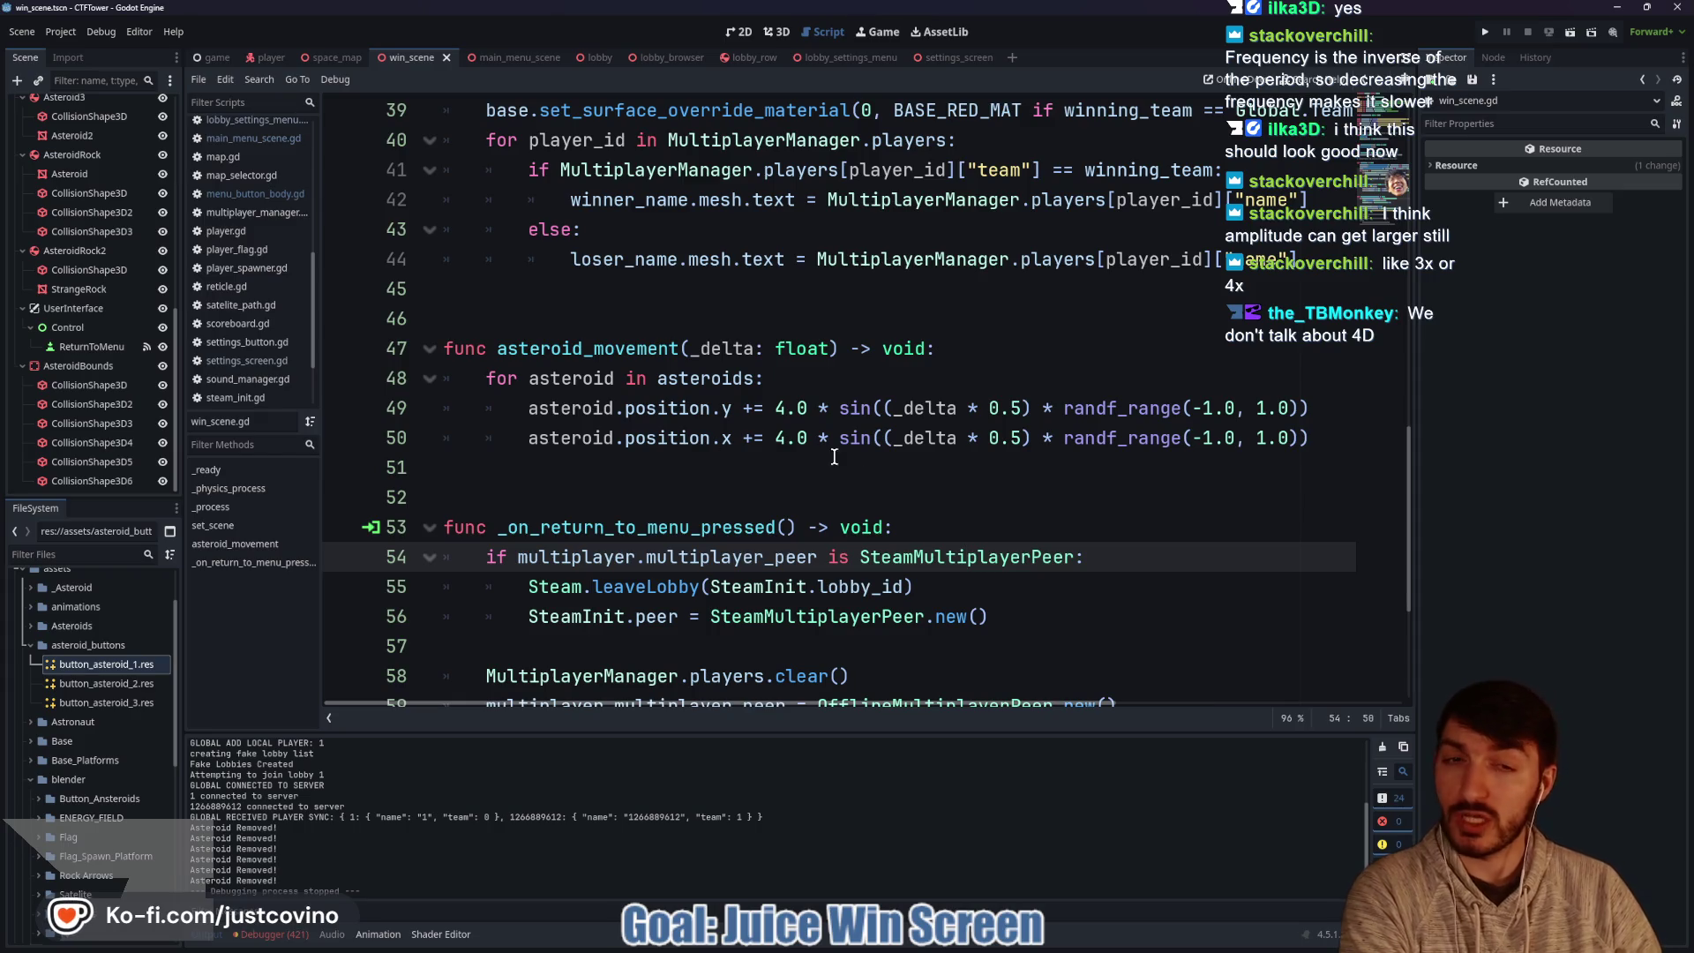
click(1207, 408)
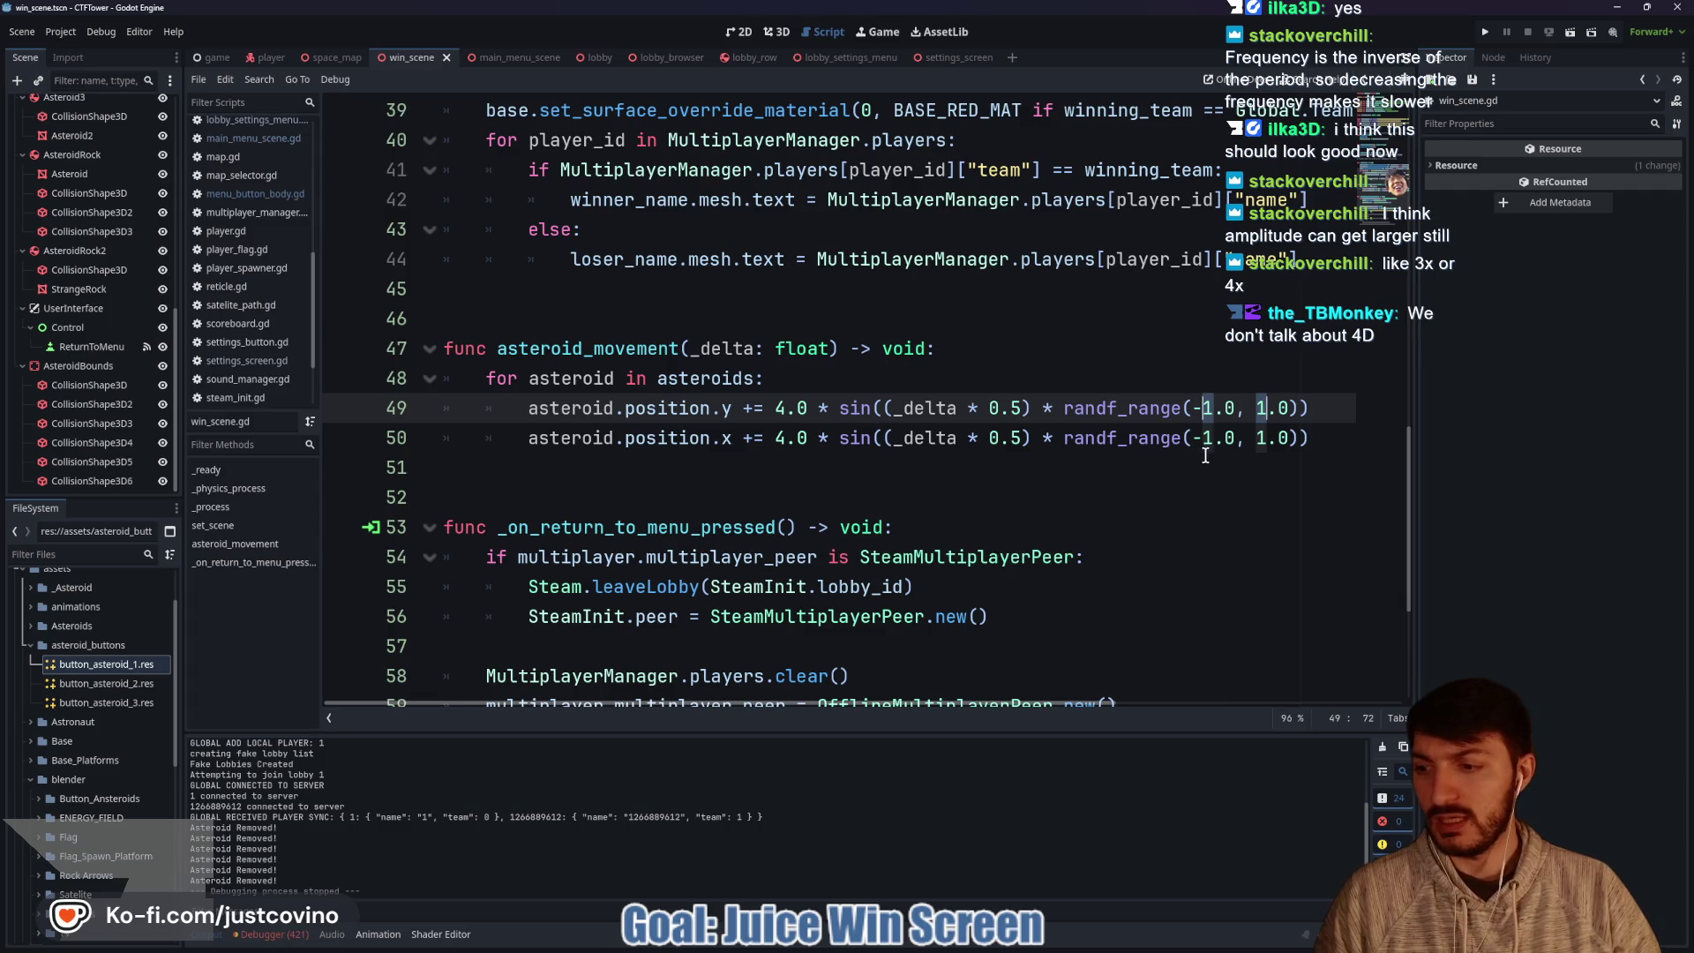
text(3)
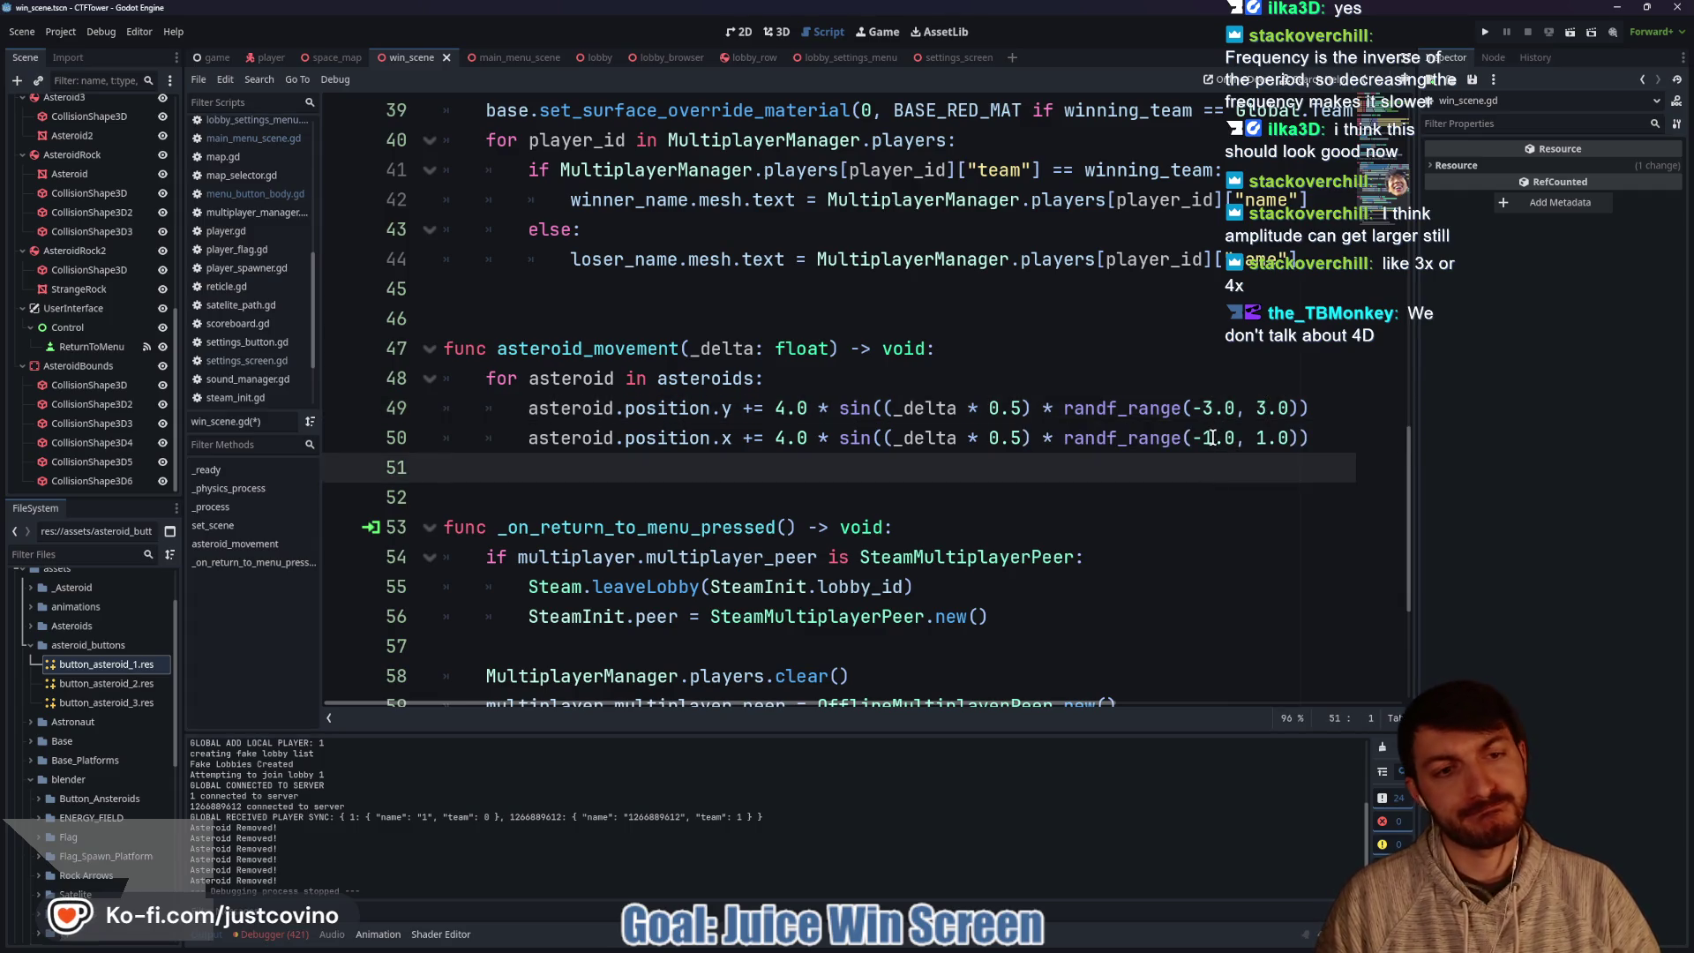
click(1207, 438)
key(ctrl+d)
text(3)
click(938, 498)
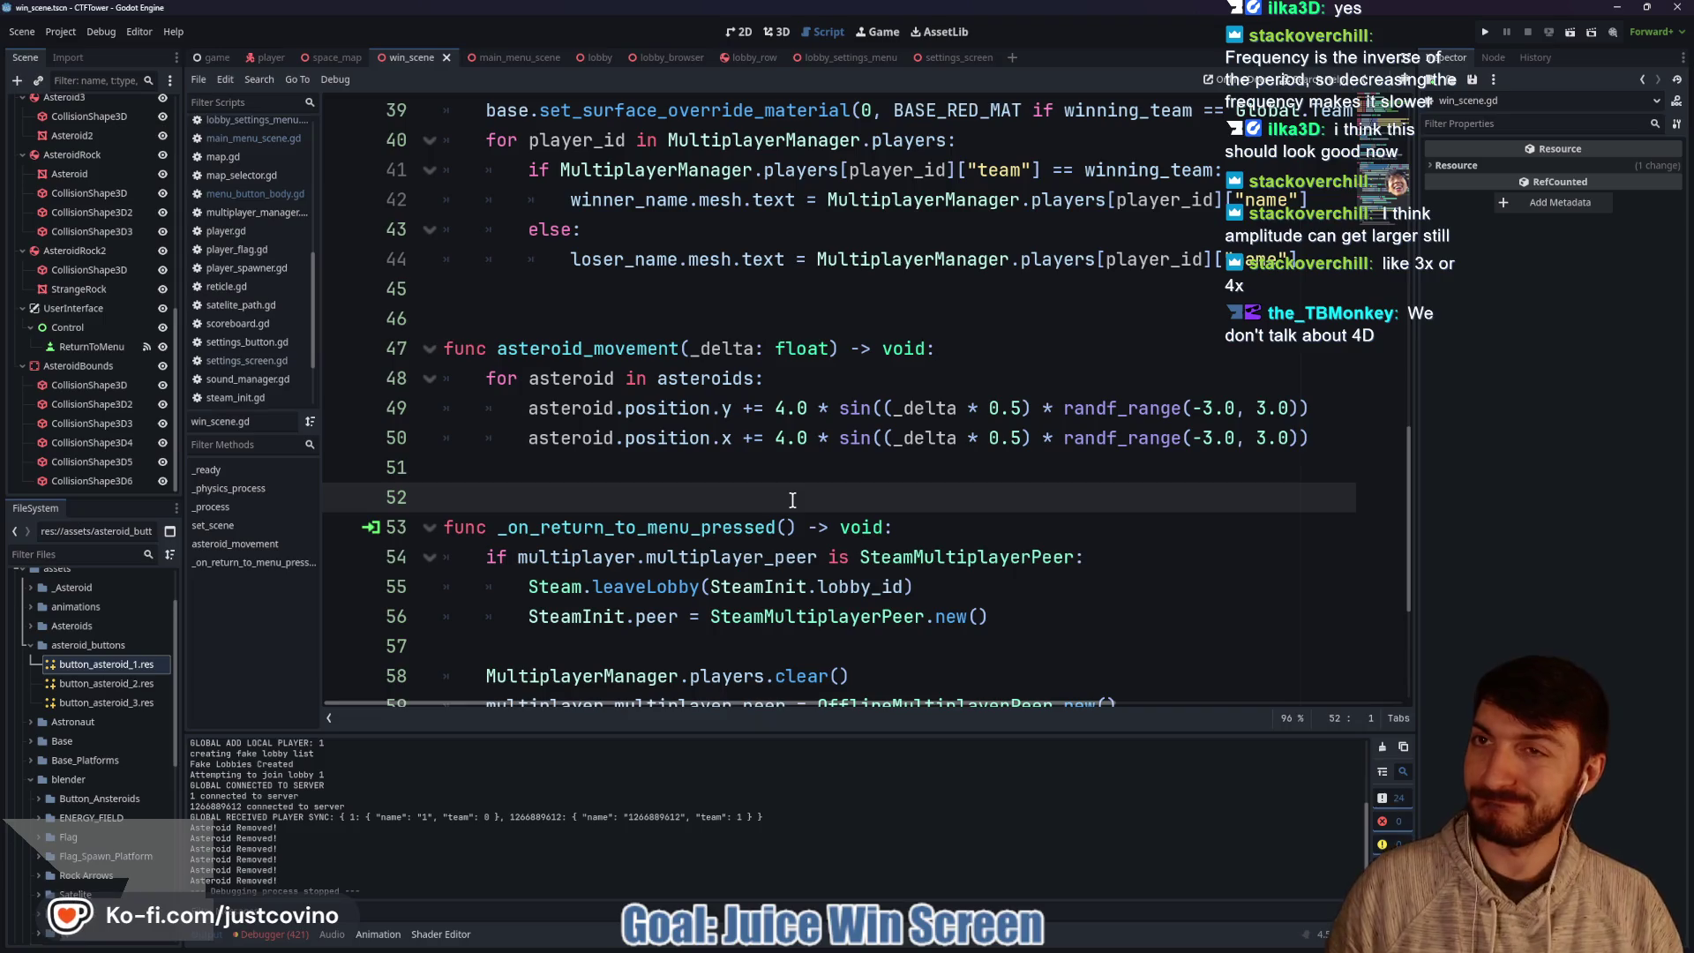
click(683, 468)
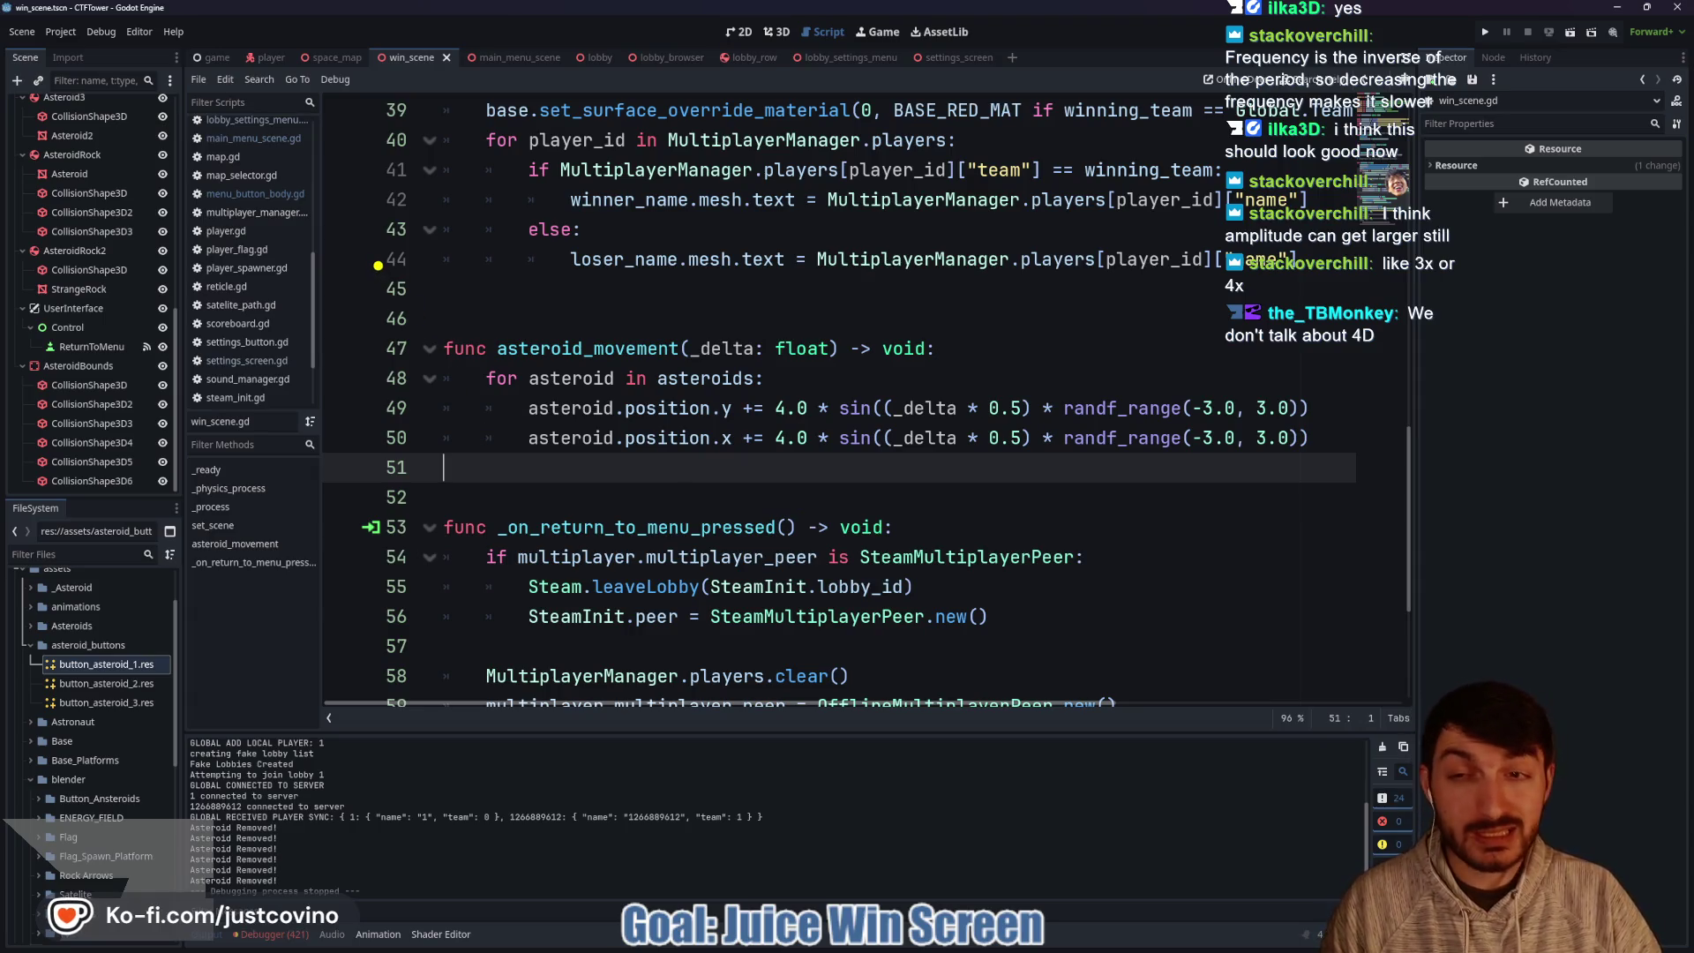
mouse_move(350, 212)
mouse_down()
mouse_move(465, 290)
mouse_move(671, 384)
mouse_up()
mouse_move(350, 418)
mouse_down()
mouse_move(637, 593)
mouse_move(668, 592)
mouse_up()
mouse_move(732, 315)
mouse_down()
mouse_move(782, 358)
mouse_move(1046, 466)
mouse_up()
mouse_move(396, 358)
mouse_down()
mouse_move(396, 245)
mouse_move(385, 322)
mouse_up()
text(Unreal)
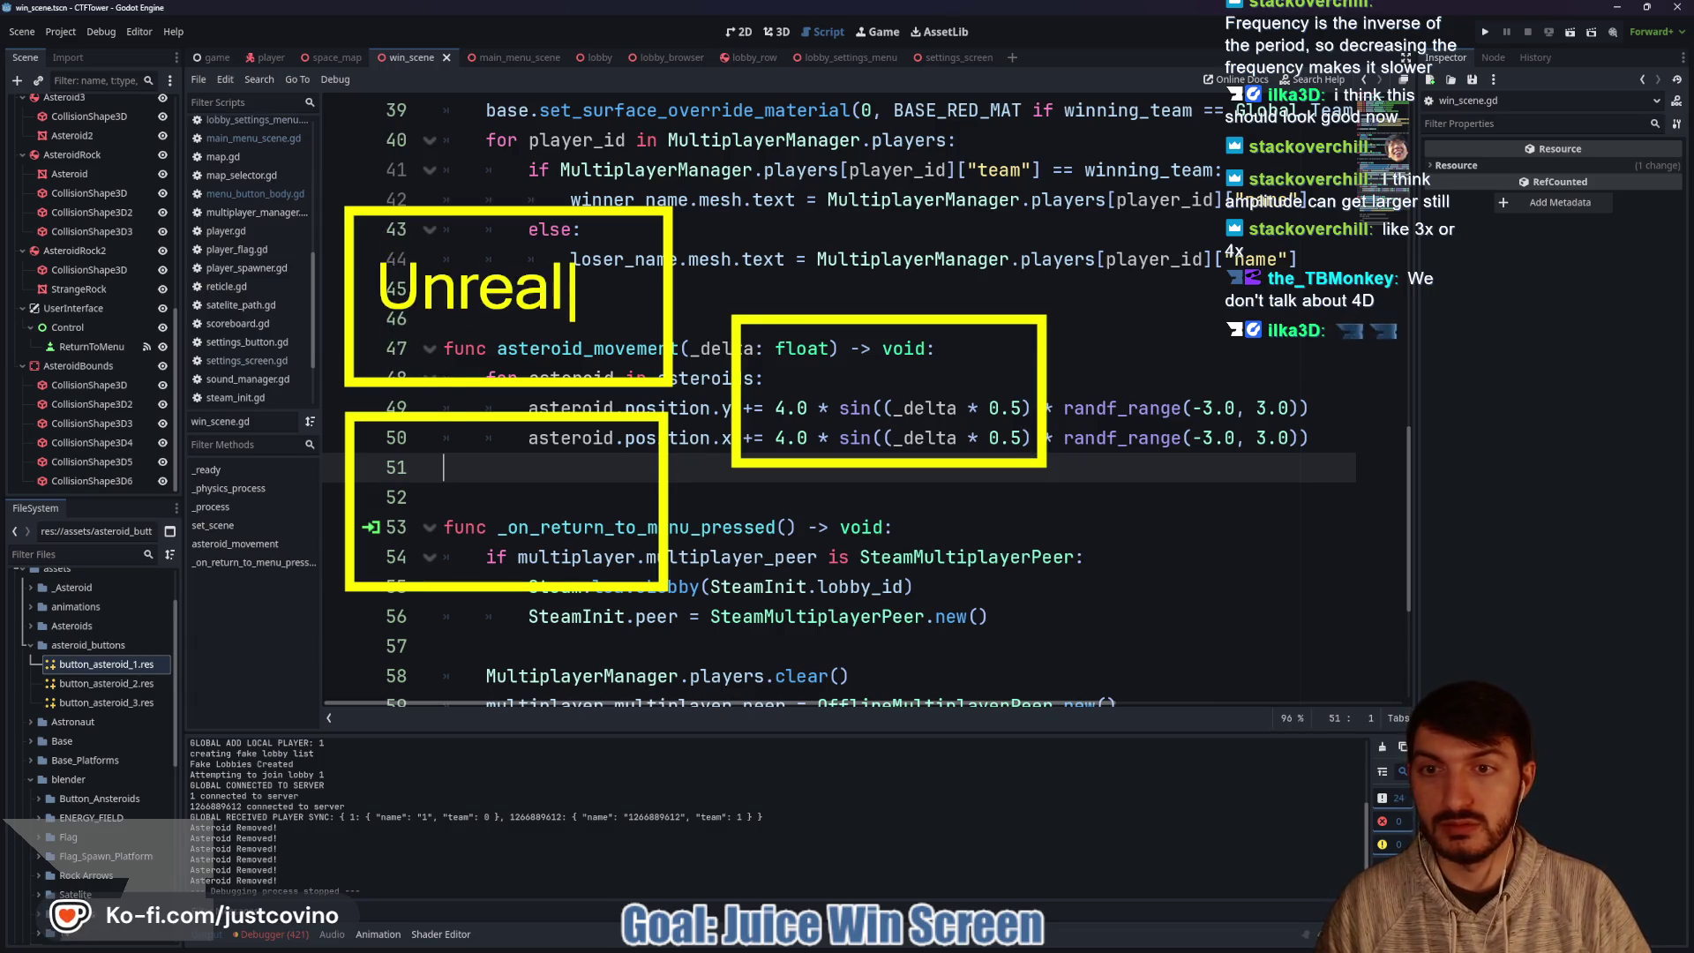
click(413, 501)
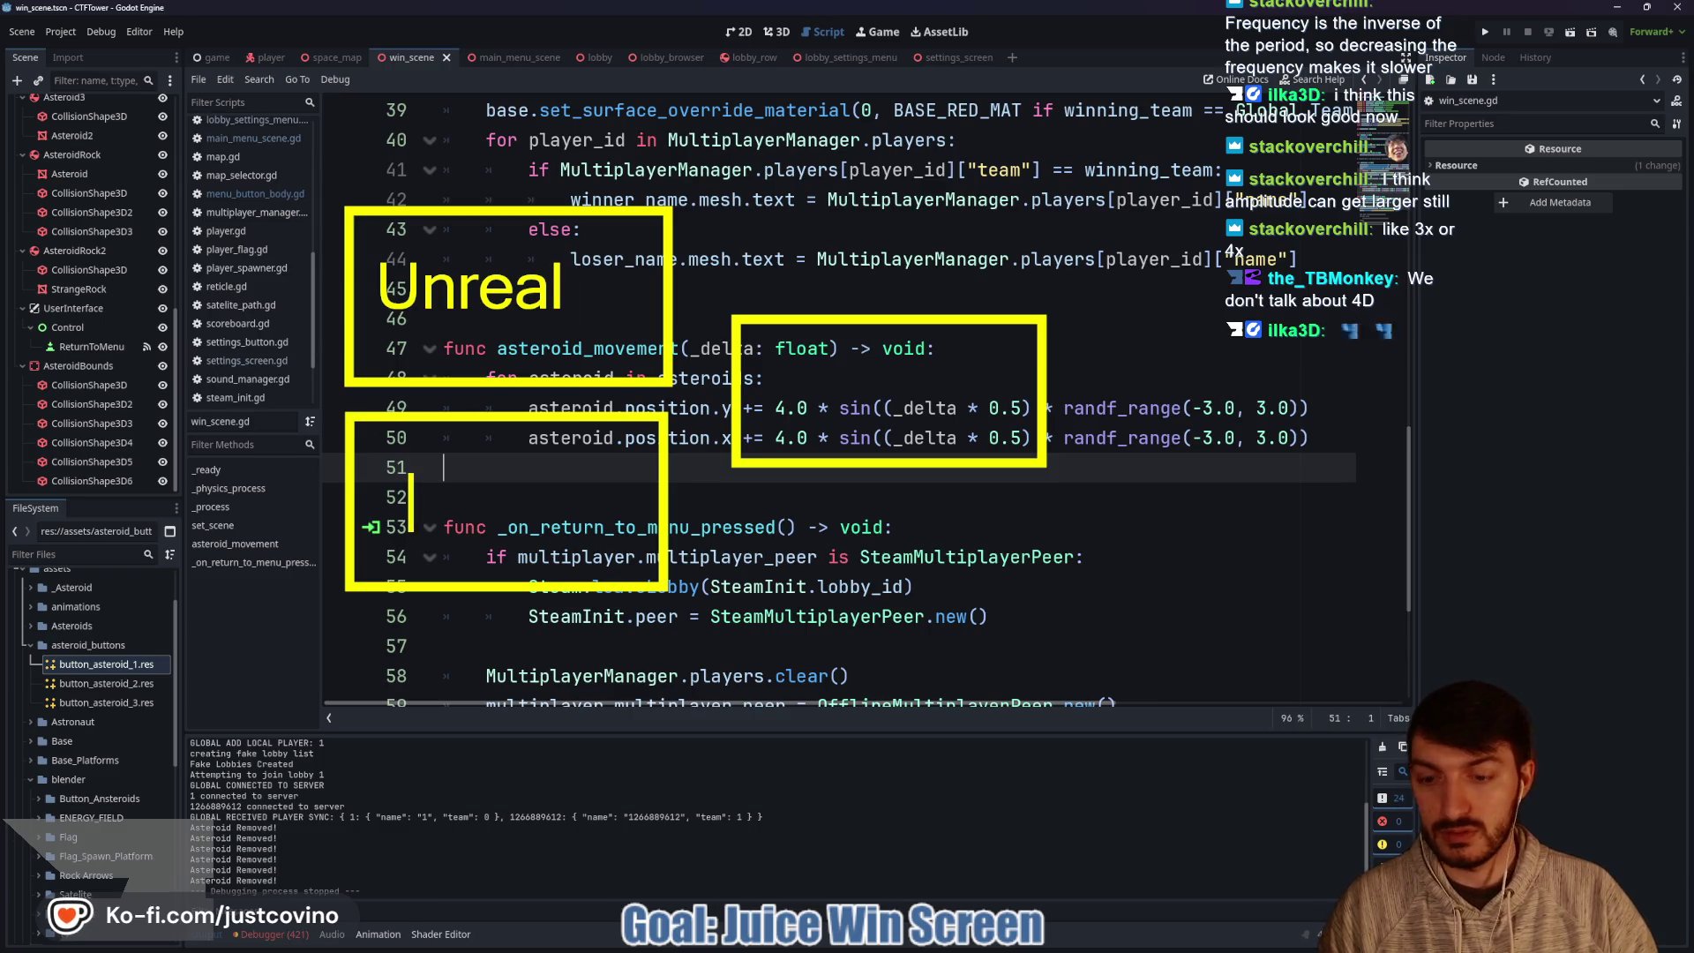
text(Unity)
click(779, 381)
text(Godot)
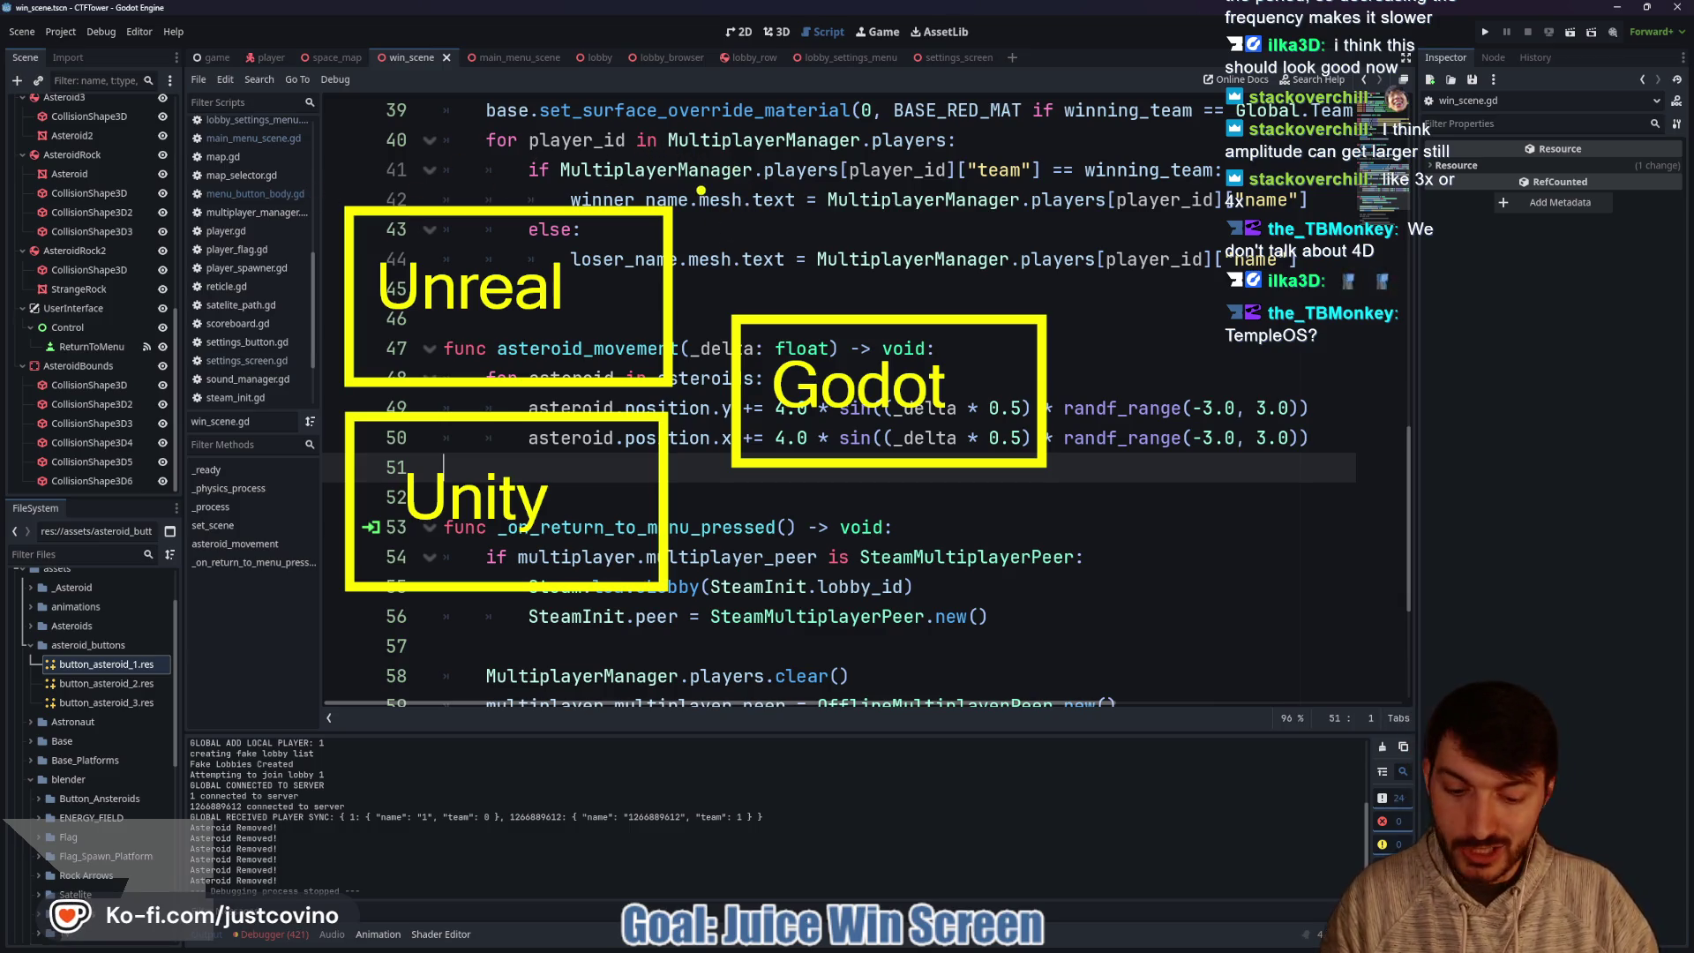
drag(457, 201, 517, 145)
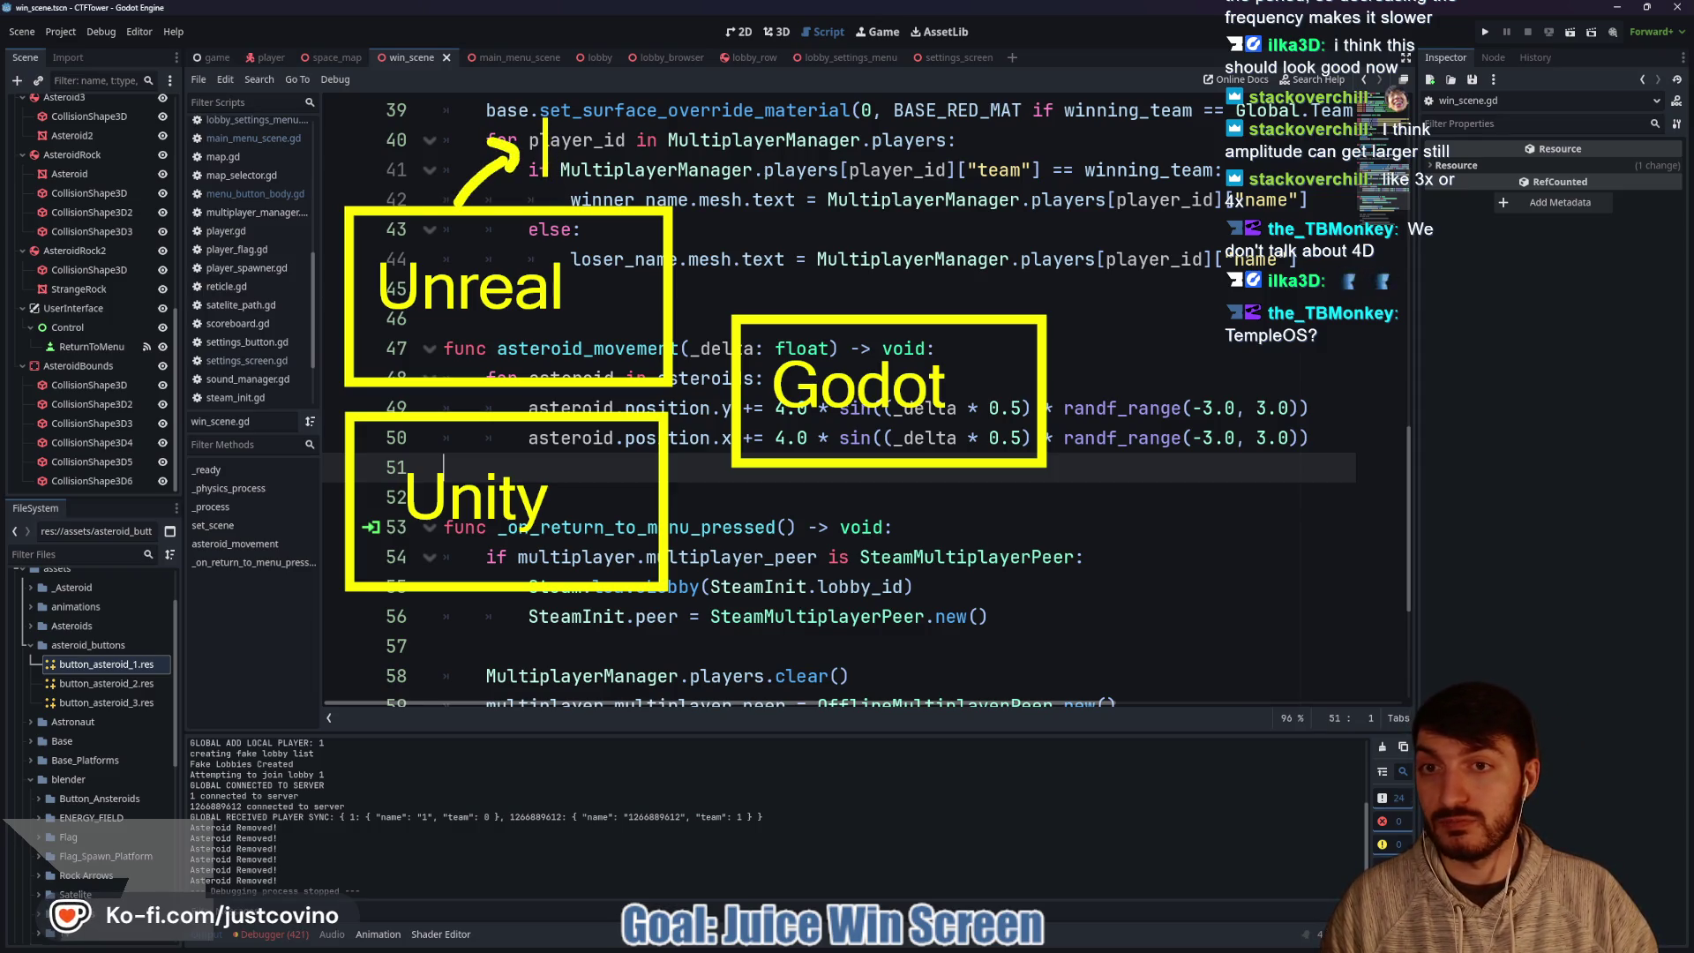
text(Realistic 3D)
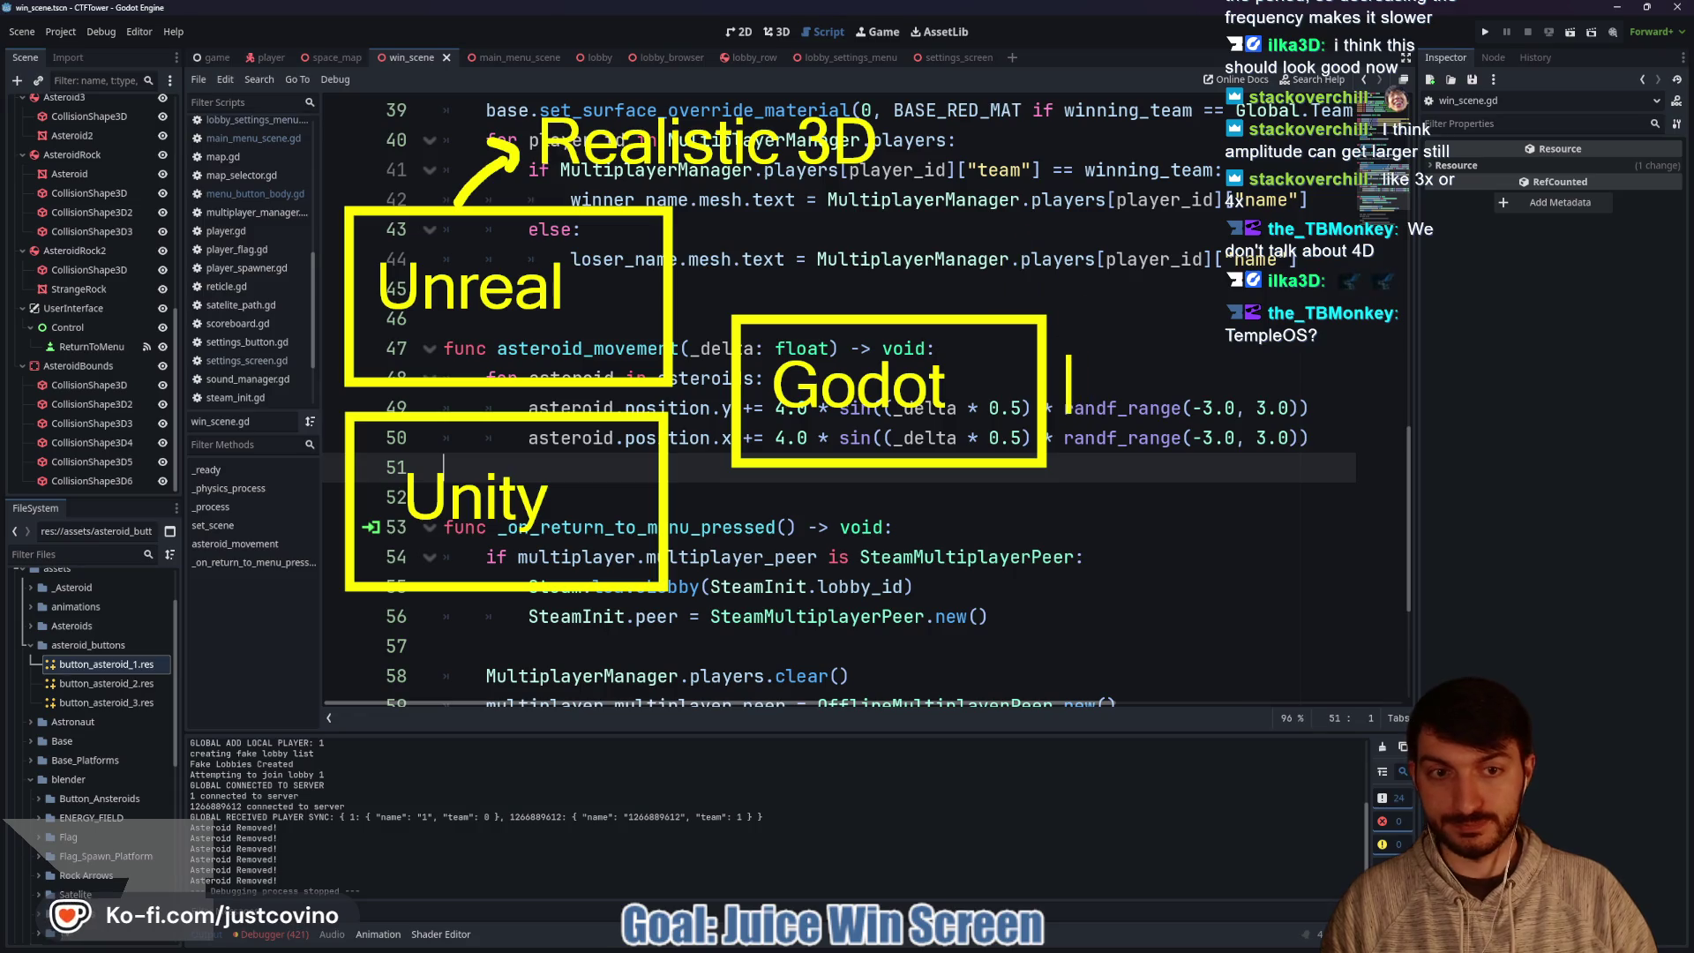
text(- )
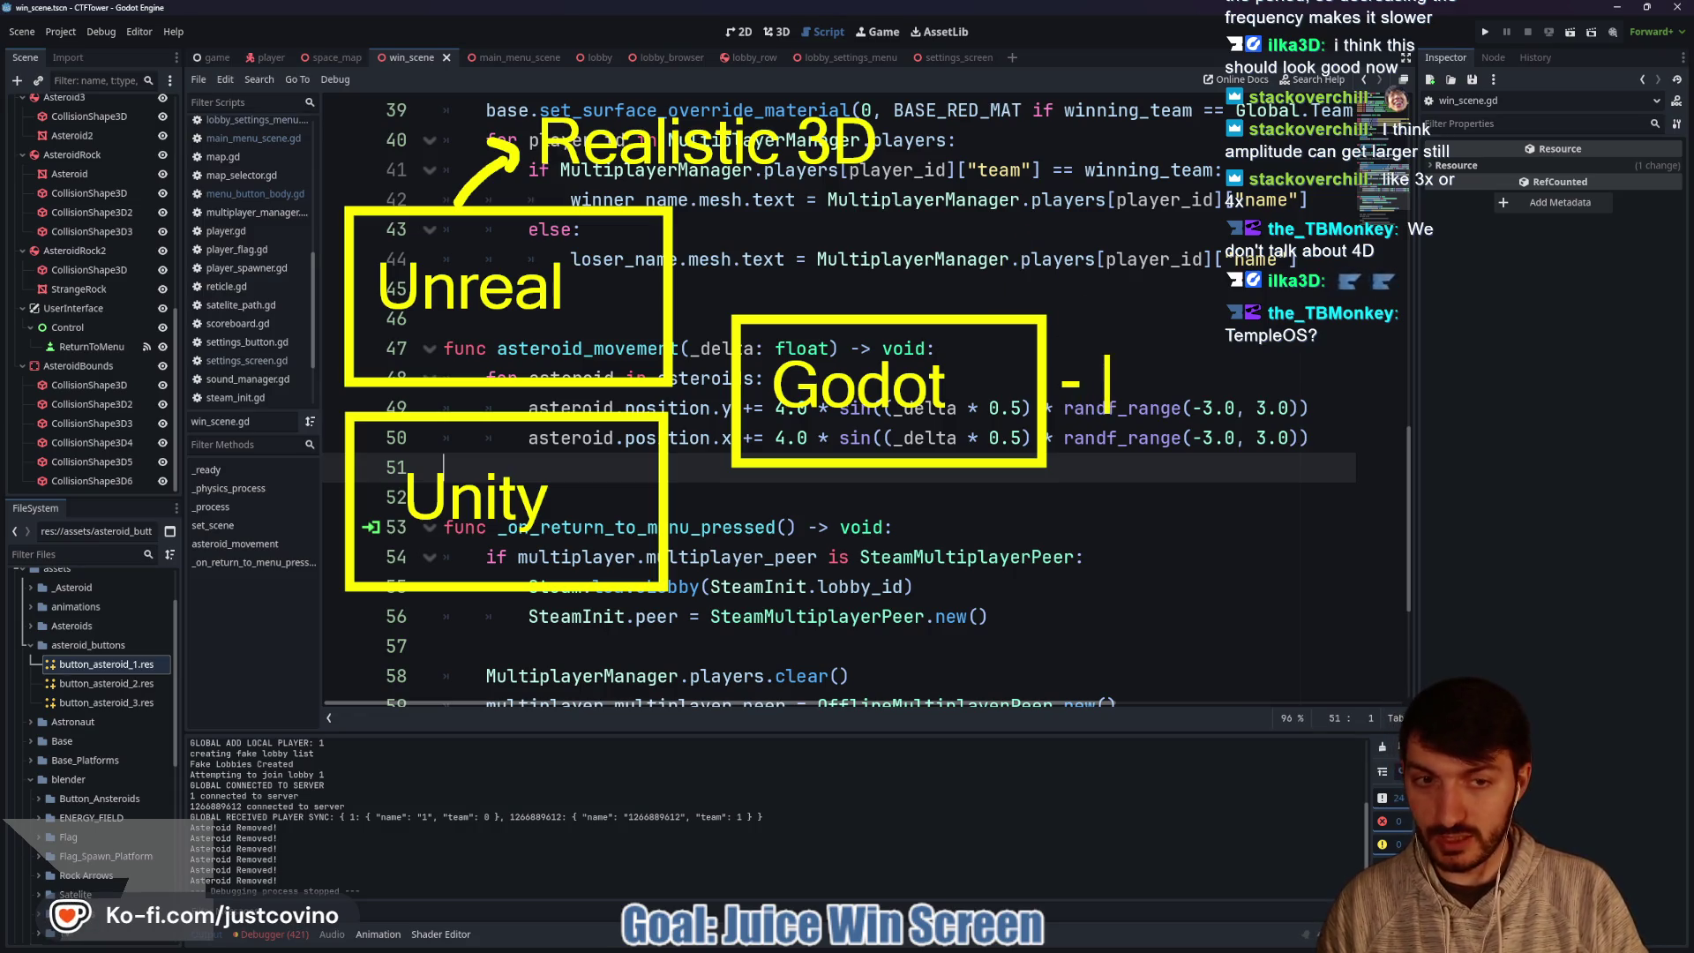
text(Everything)
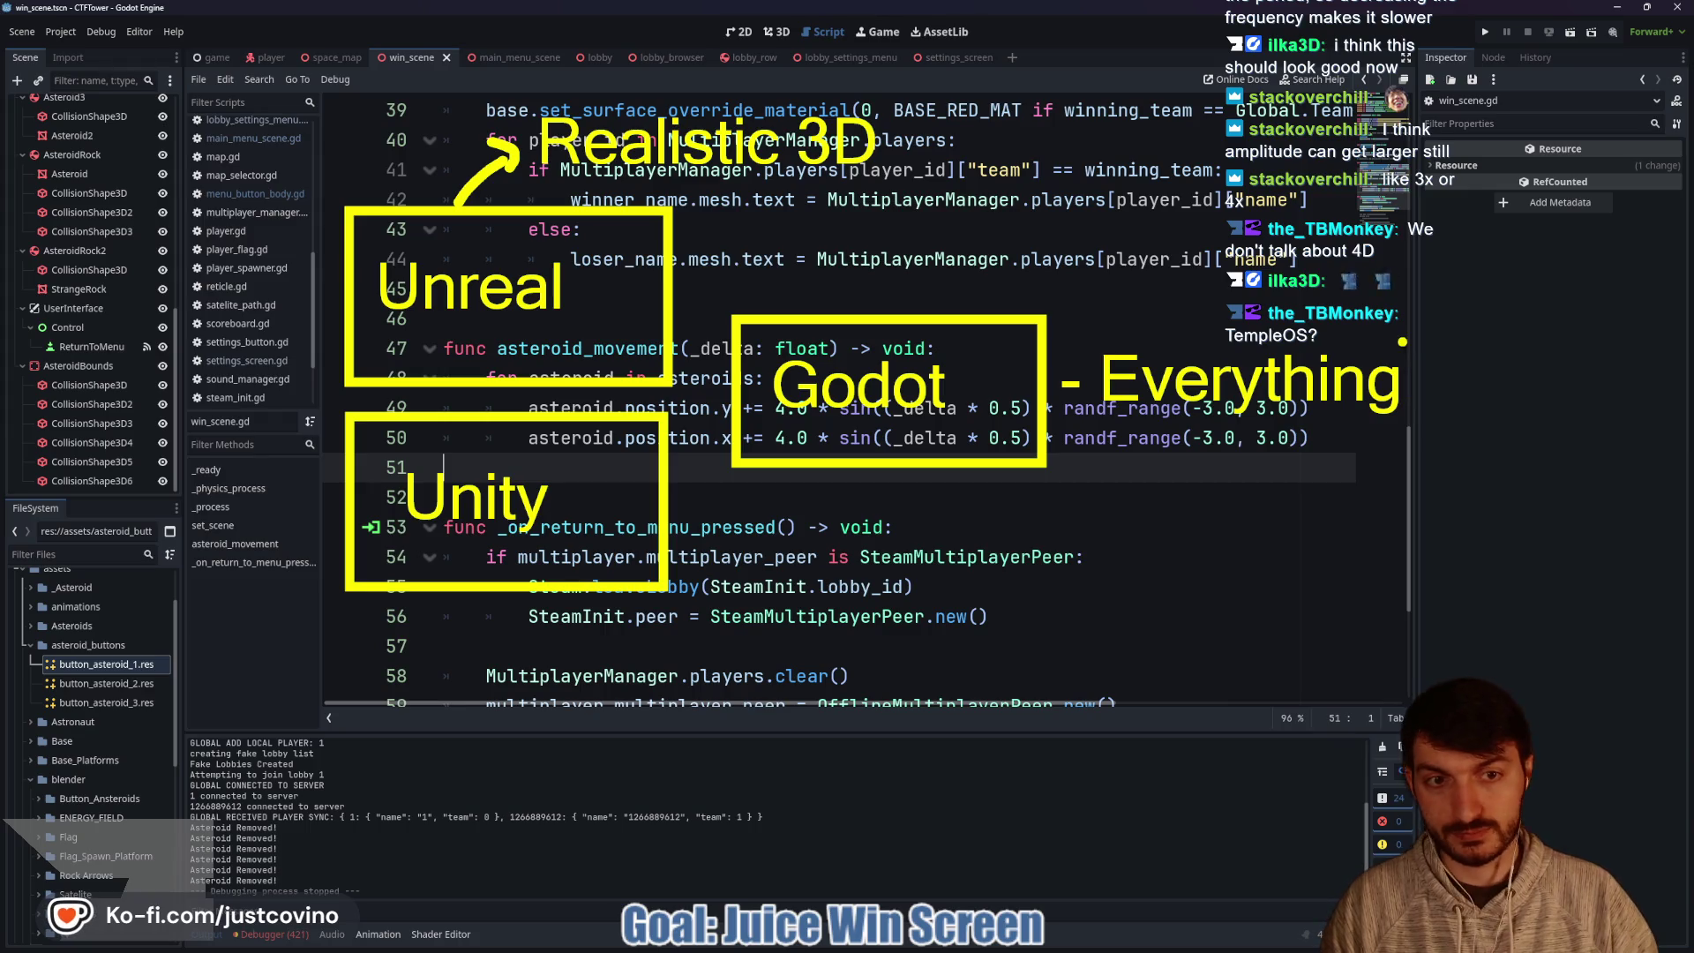
click(377, 623)
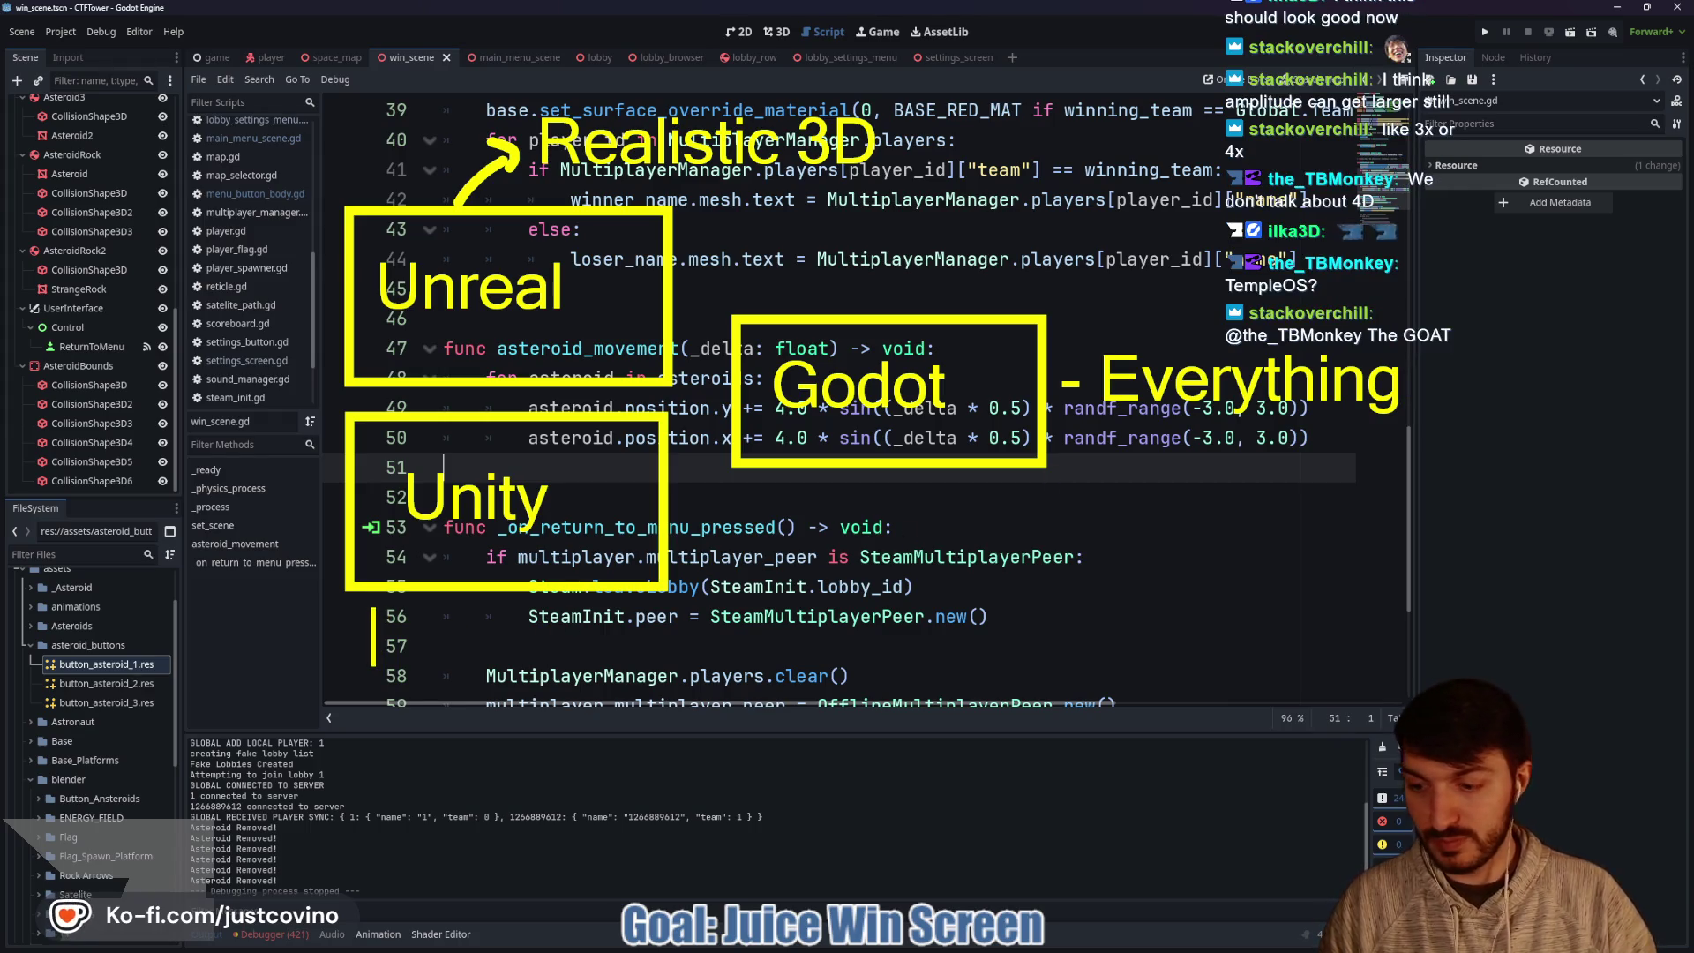
text(Everything + Bl)
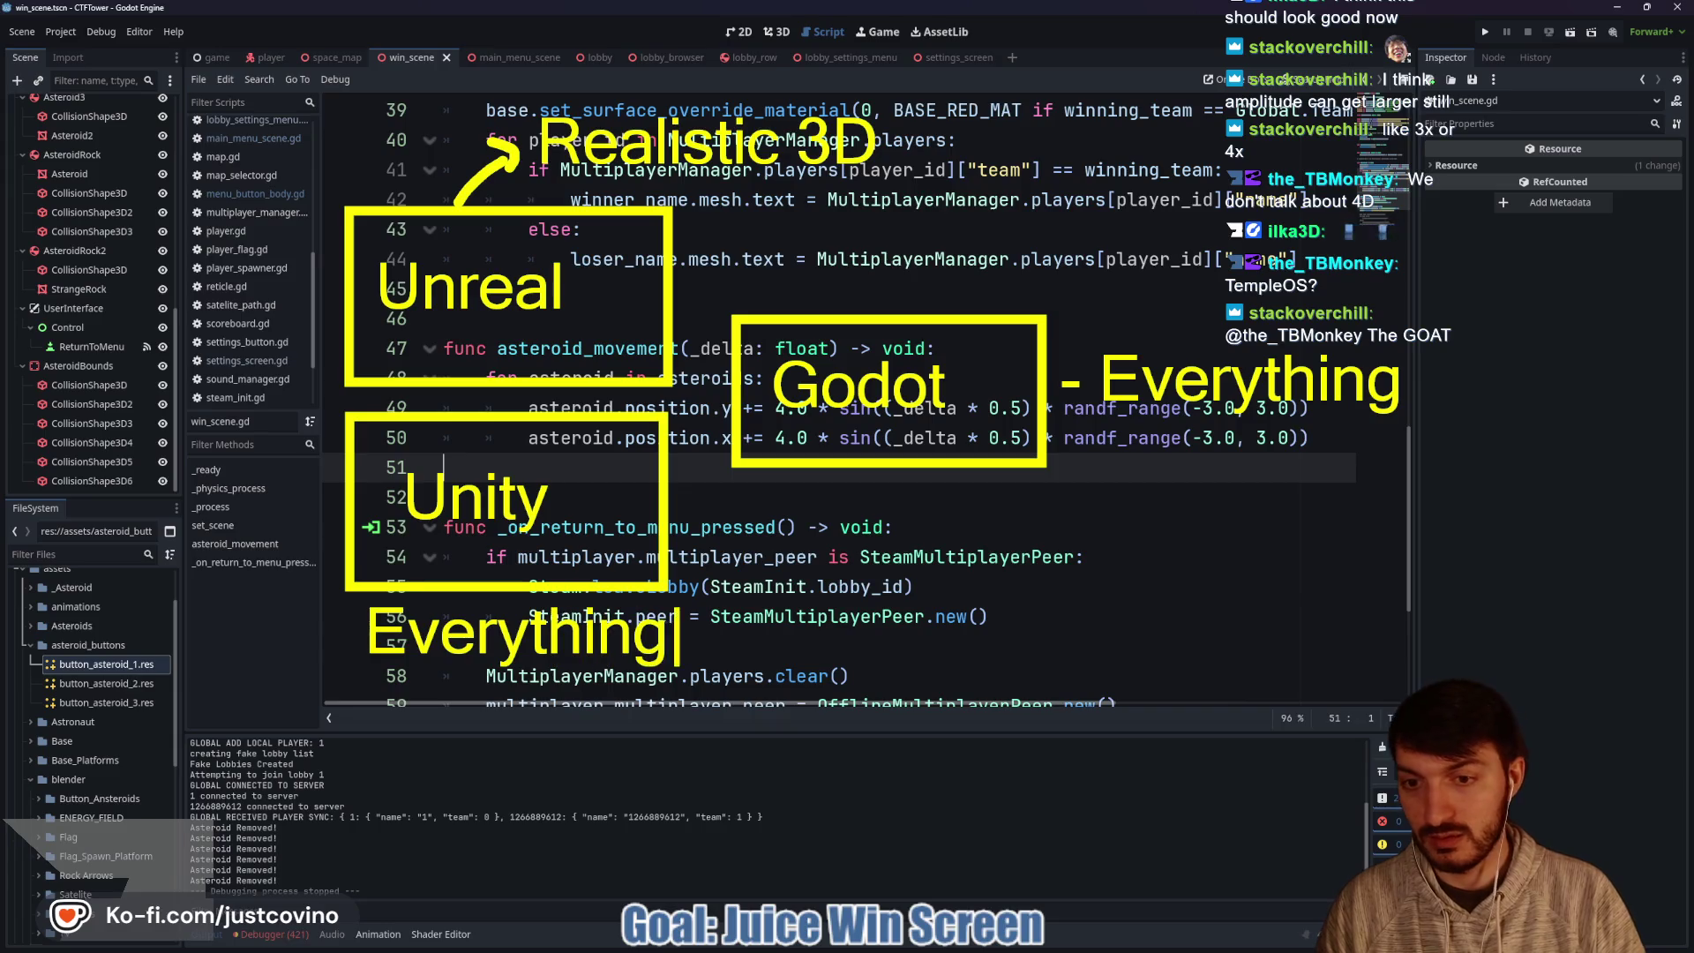
text(oat)
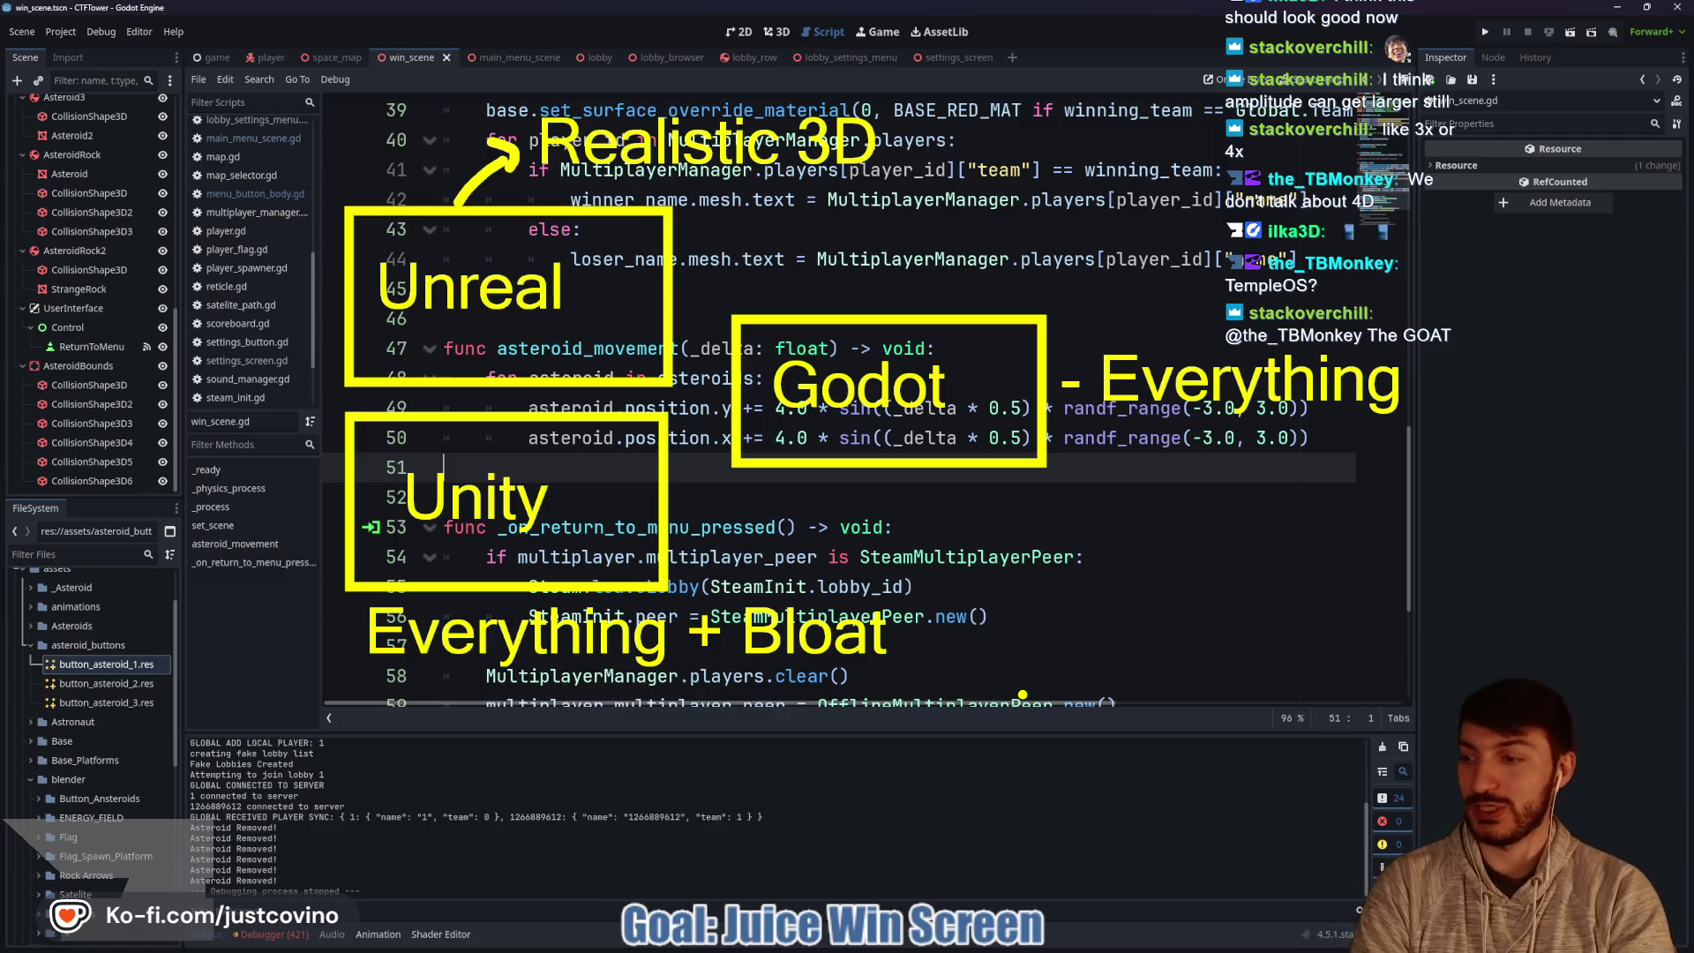
key(e)
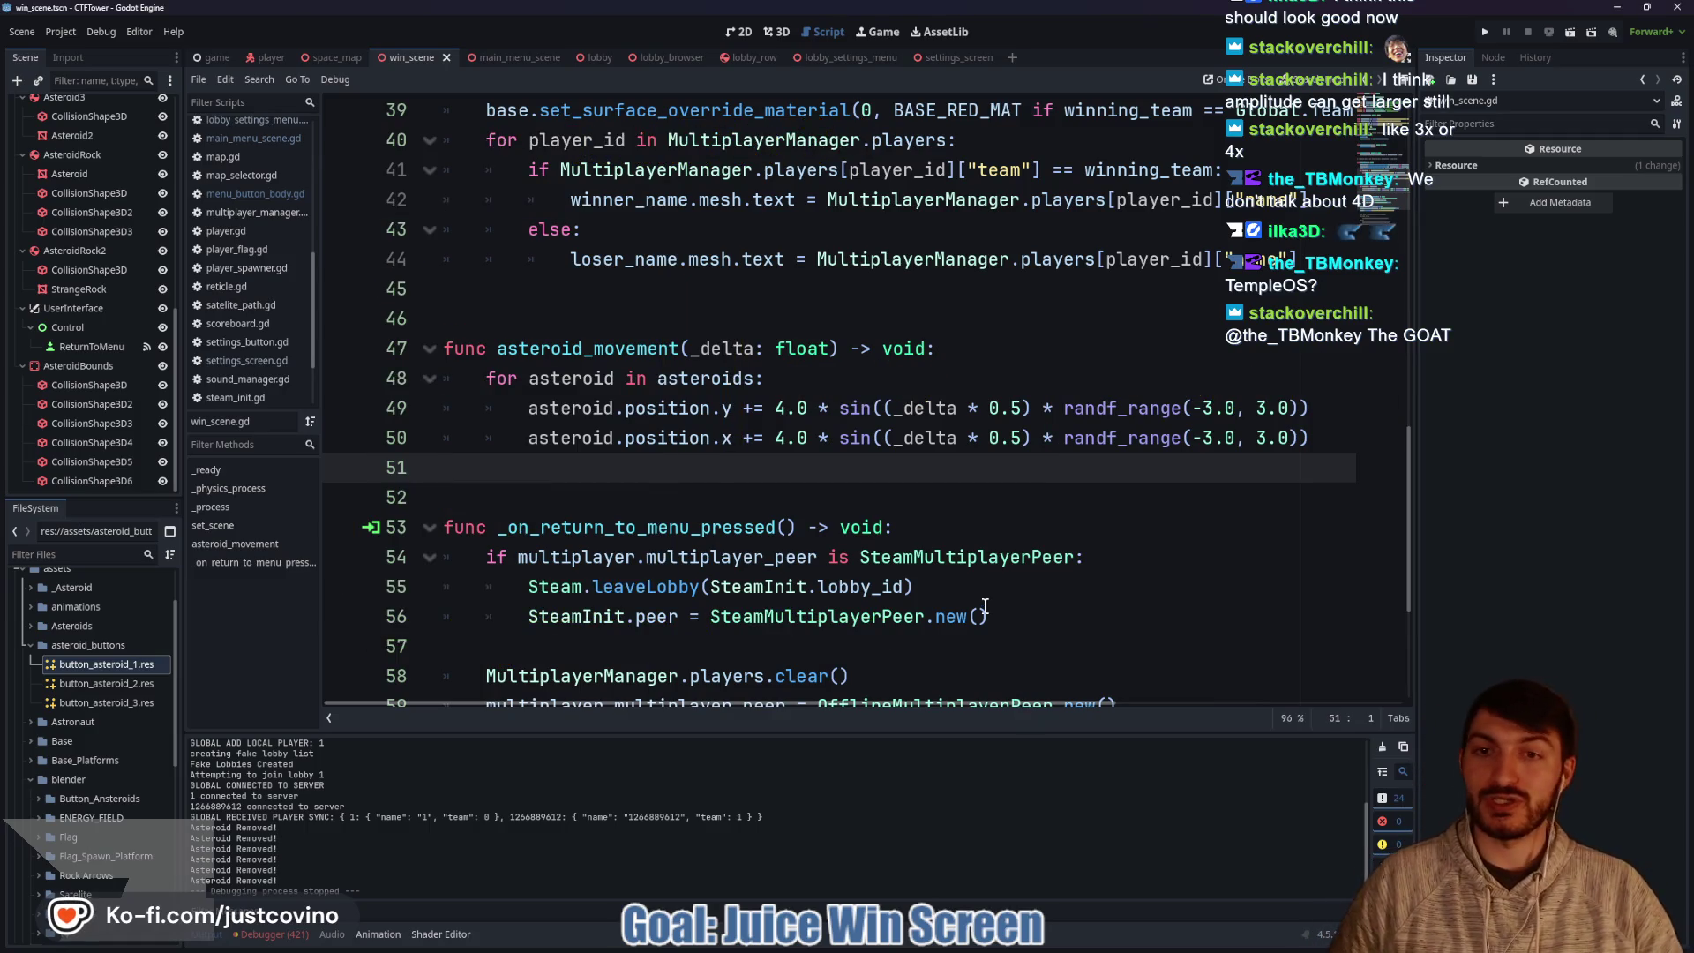
drag(348, 163, 1165, 874)
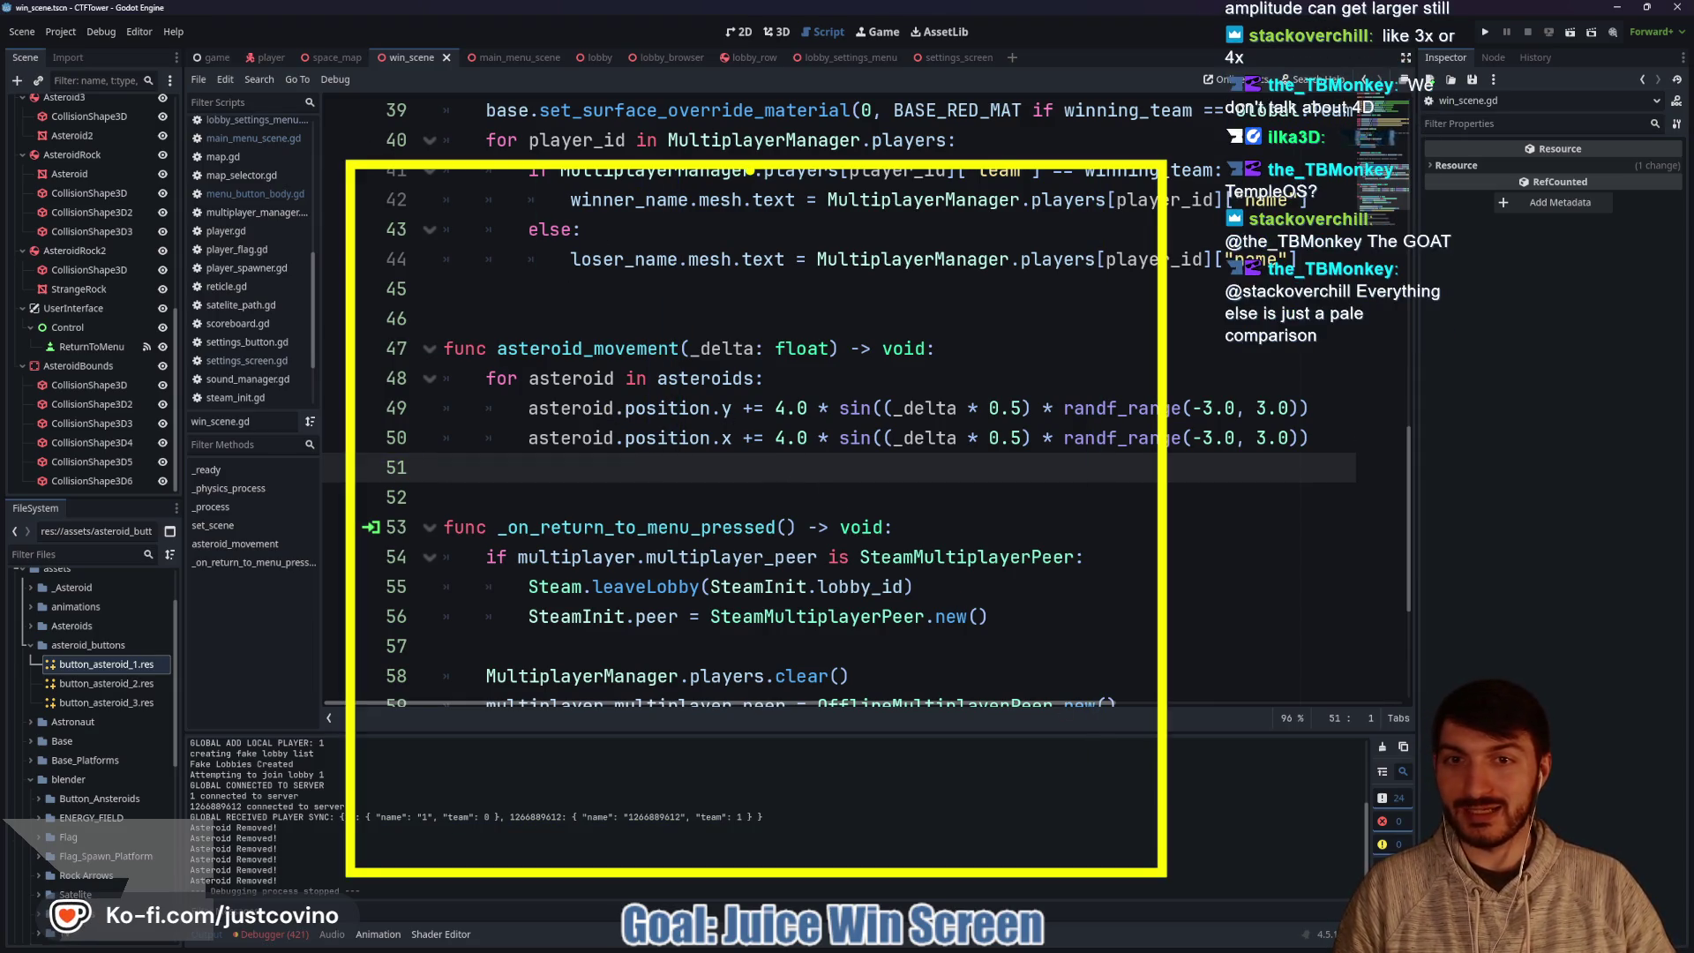
drag(749, 168, 754, 878)
drag(428, 187, 432, 233)
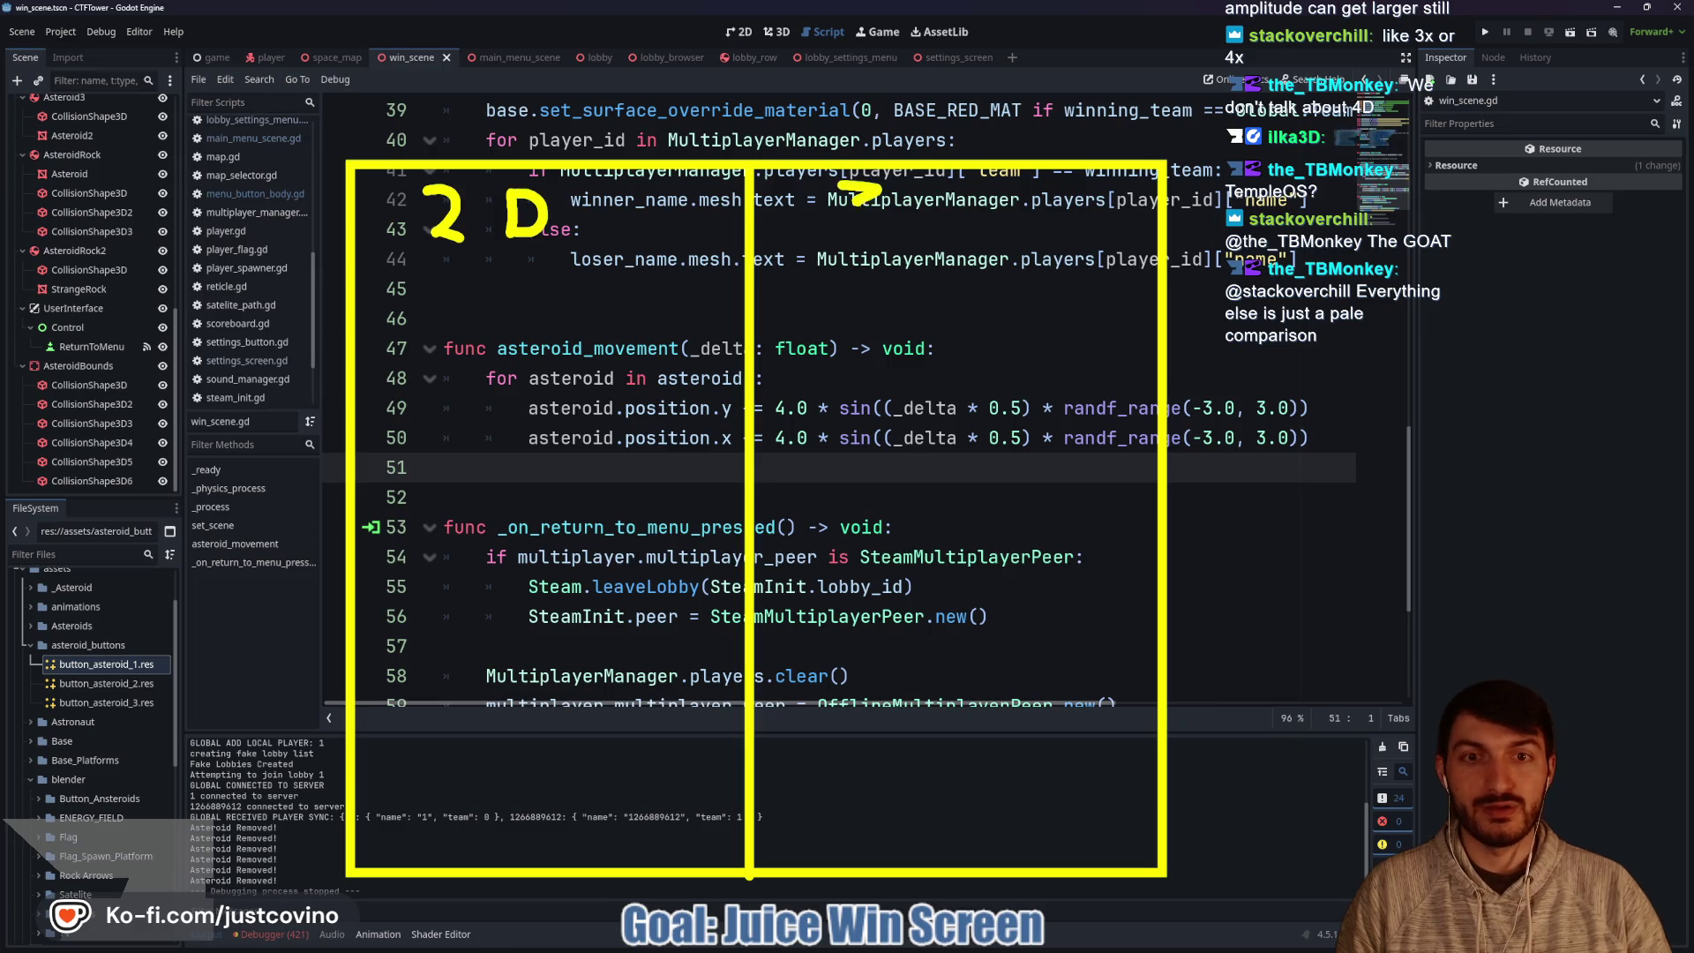
drag(922, 185, 922, 240)
drag(353, 284, 1165, 282)
drag(353, 389, 1169, 388)
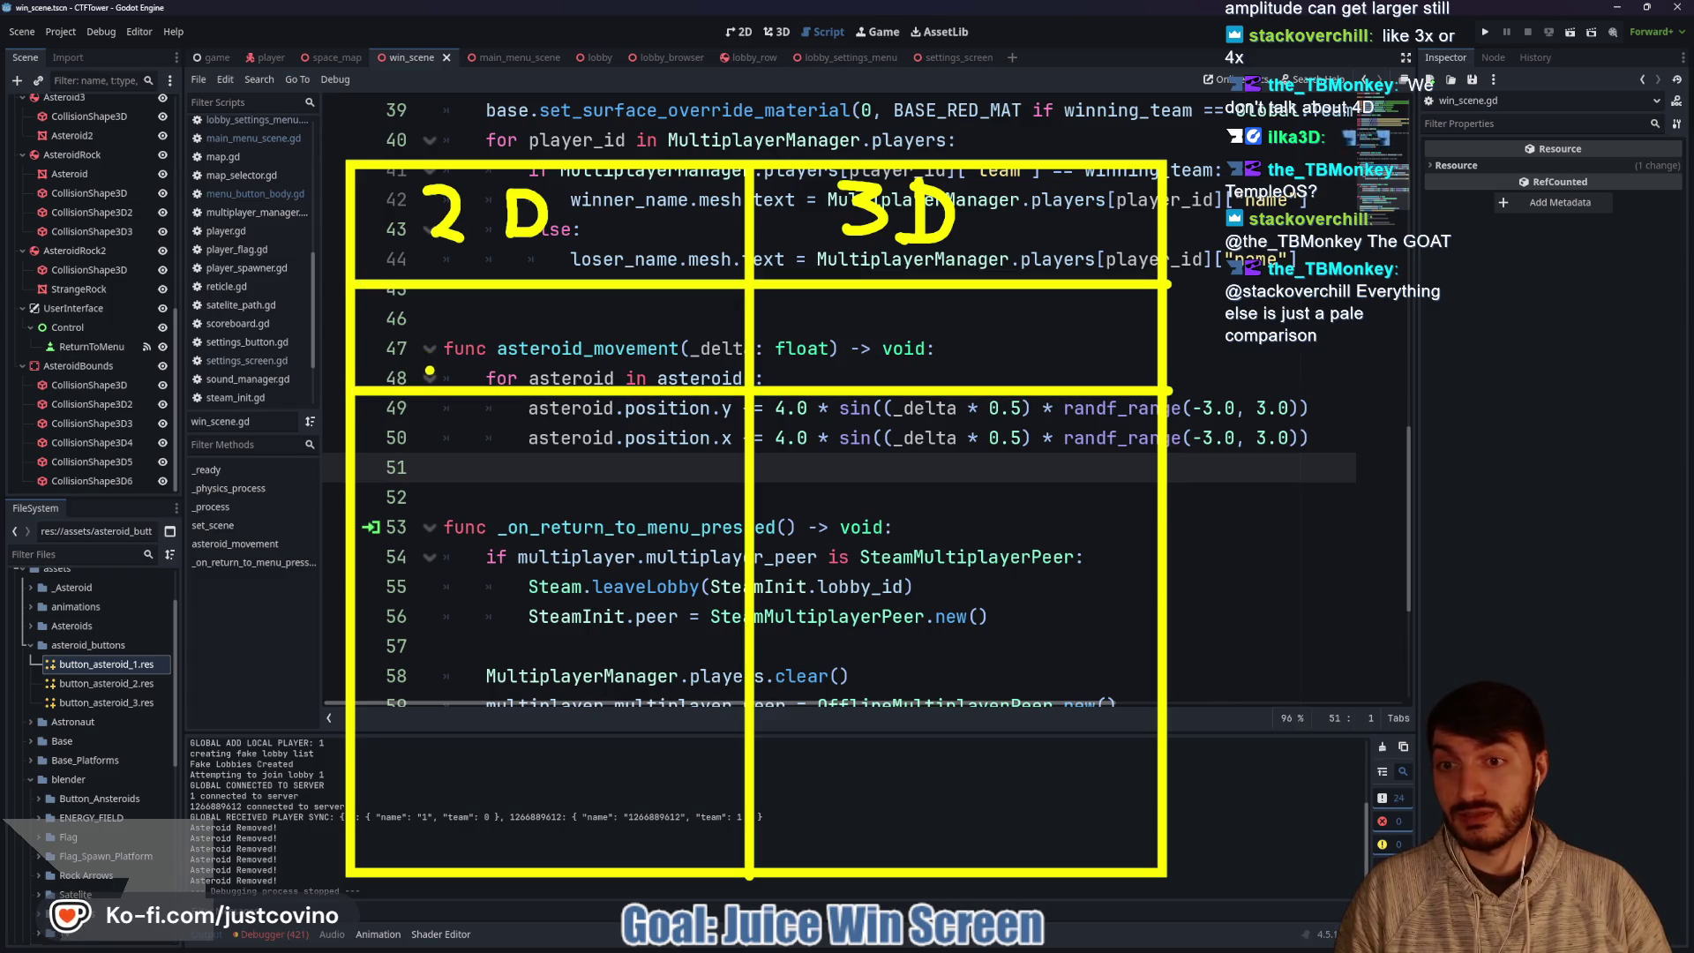
drag(429, 368, 487, 376)
drag(590, 309, 584, 373)
drag(572, 351, 635, 352)
mouse_move(817, 375)
mouse_down()
mouse_move(878, 380)
mouse_move(858, 353)
mouse_move(935, 348)
mouse_up()
click(901, 363)
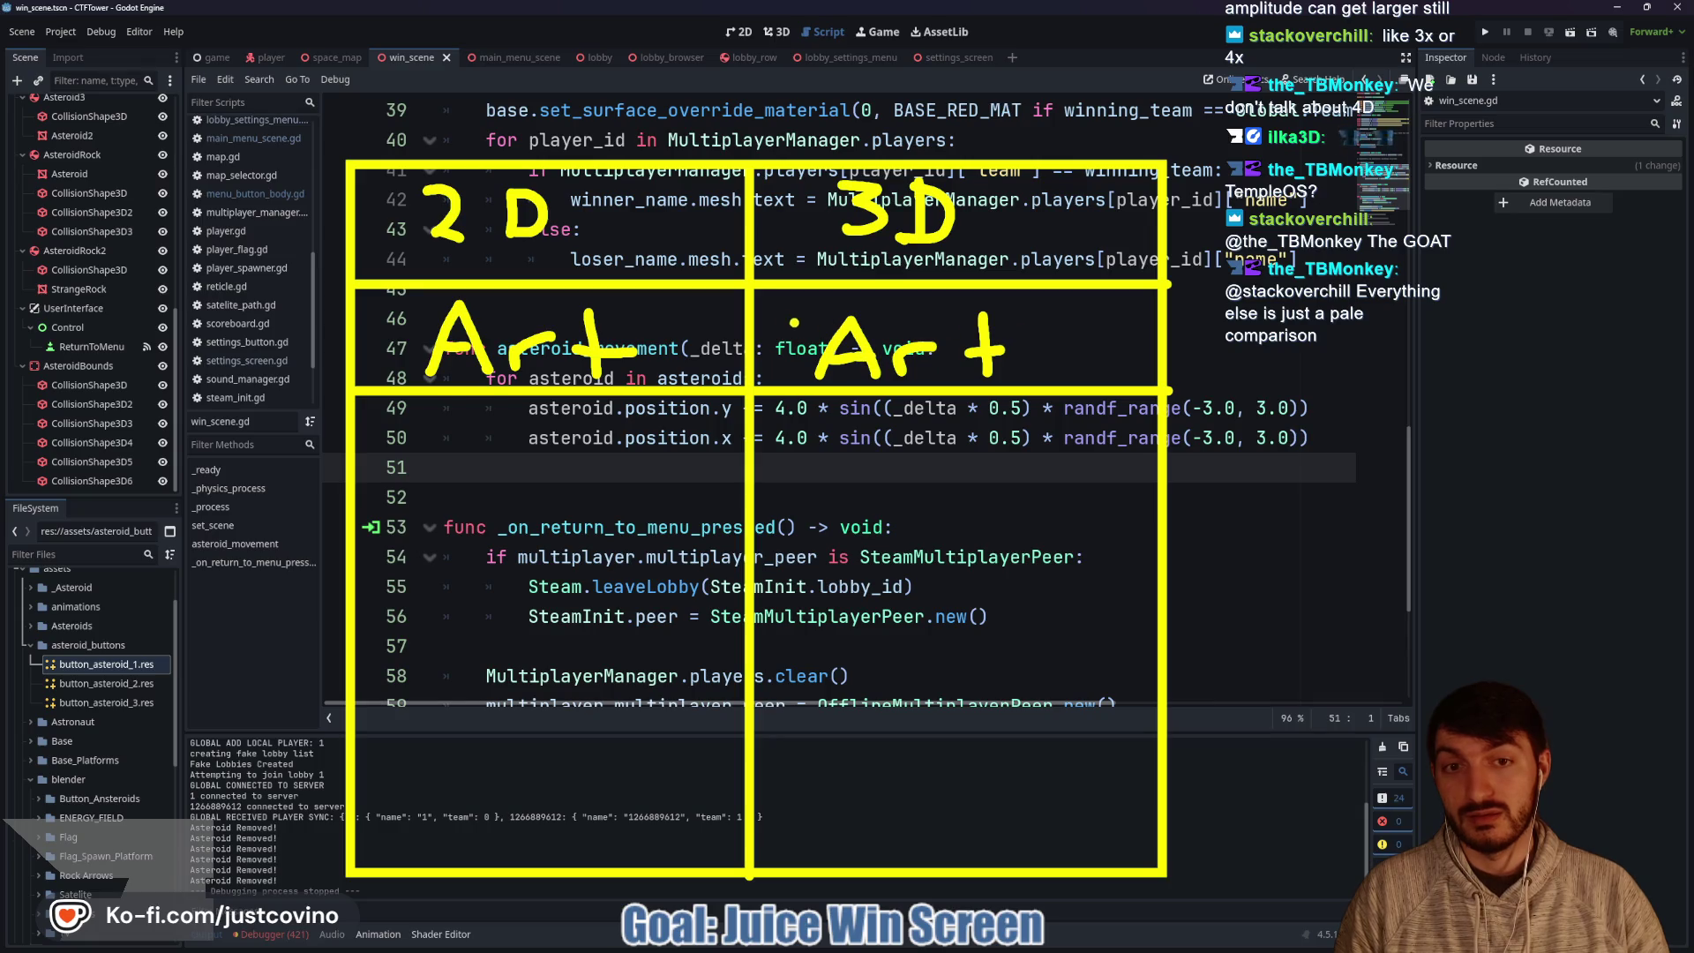
drag(355, 490, 1165, 497)
mouse_move(483, 423)
mouse_down()
mouse_move(484, 446)
mouse_move(545, 448)
mouse_up()
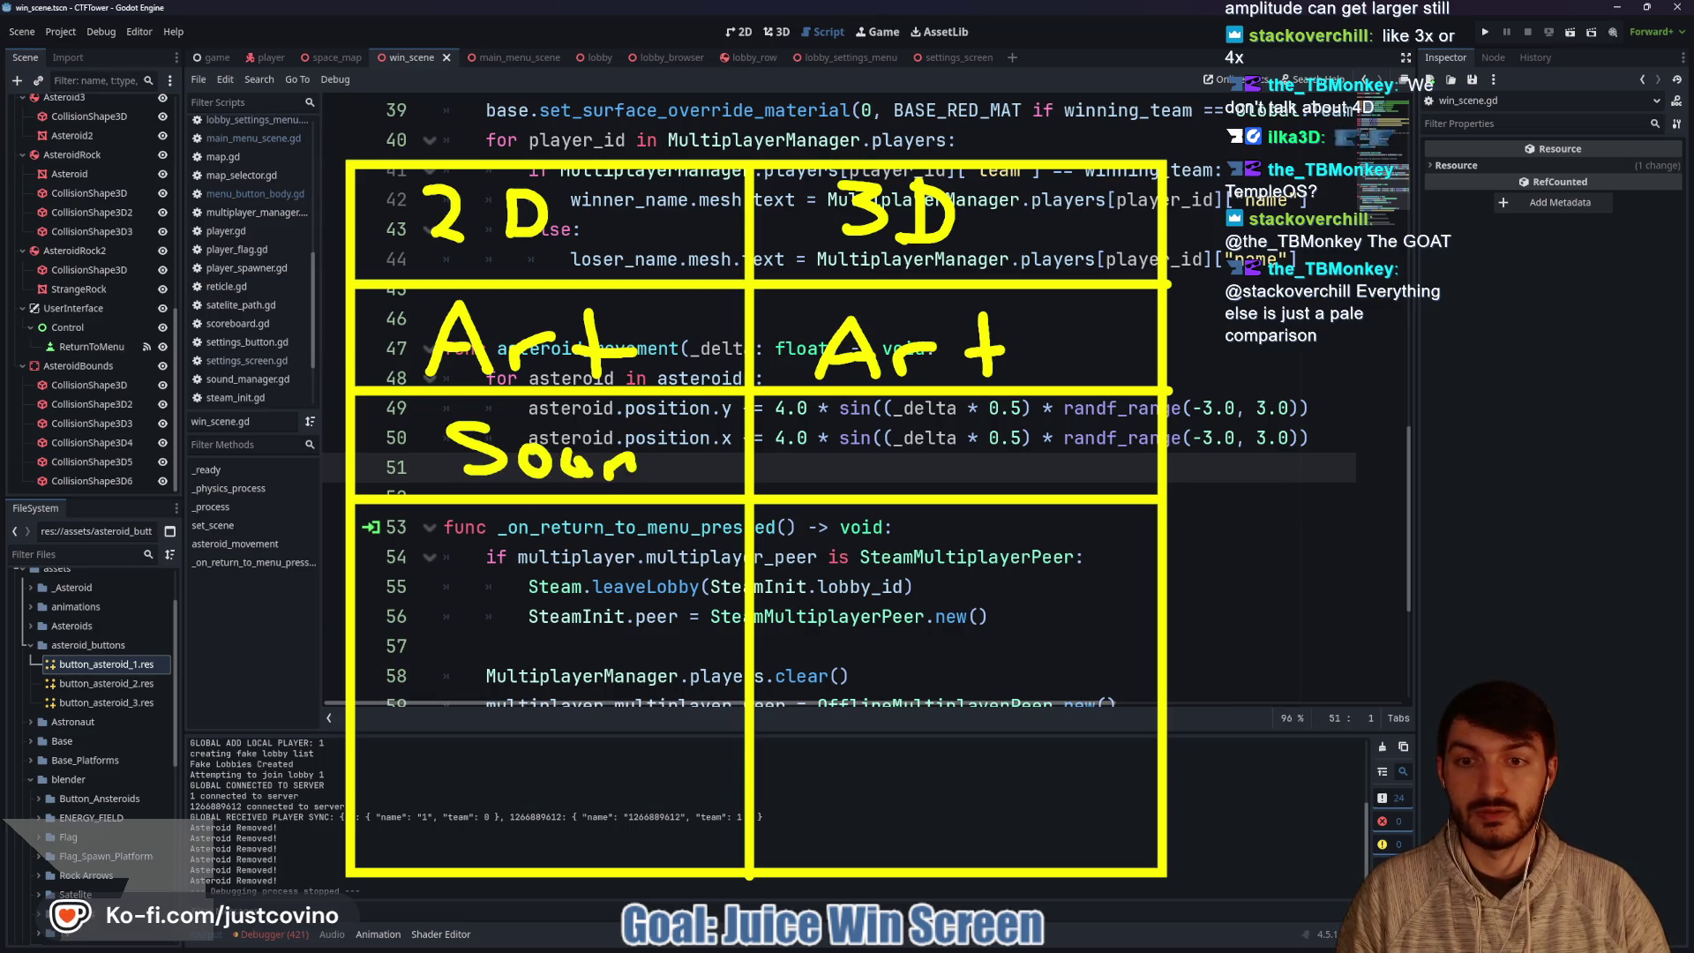
mouse_move(834, 422)
mouse_down()
mouse_move(785, 466)
mouse_move(924, 452)
mouse_move(1015, 474)
mouse_up()
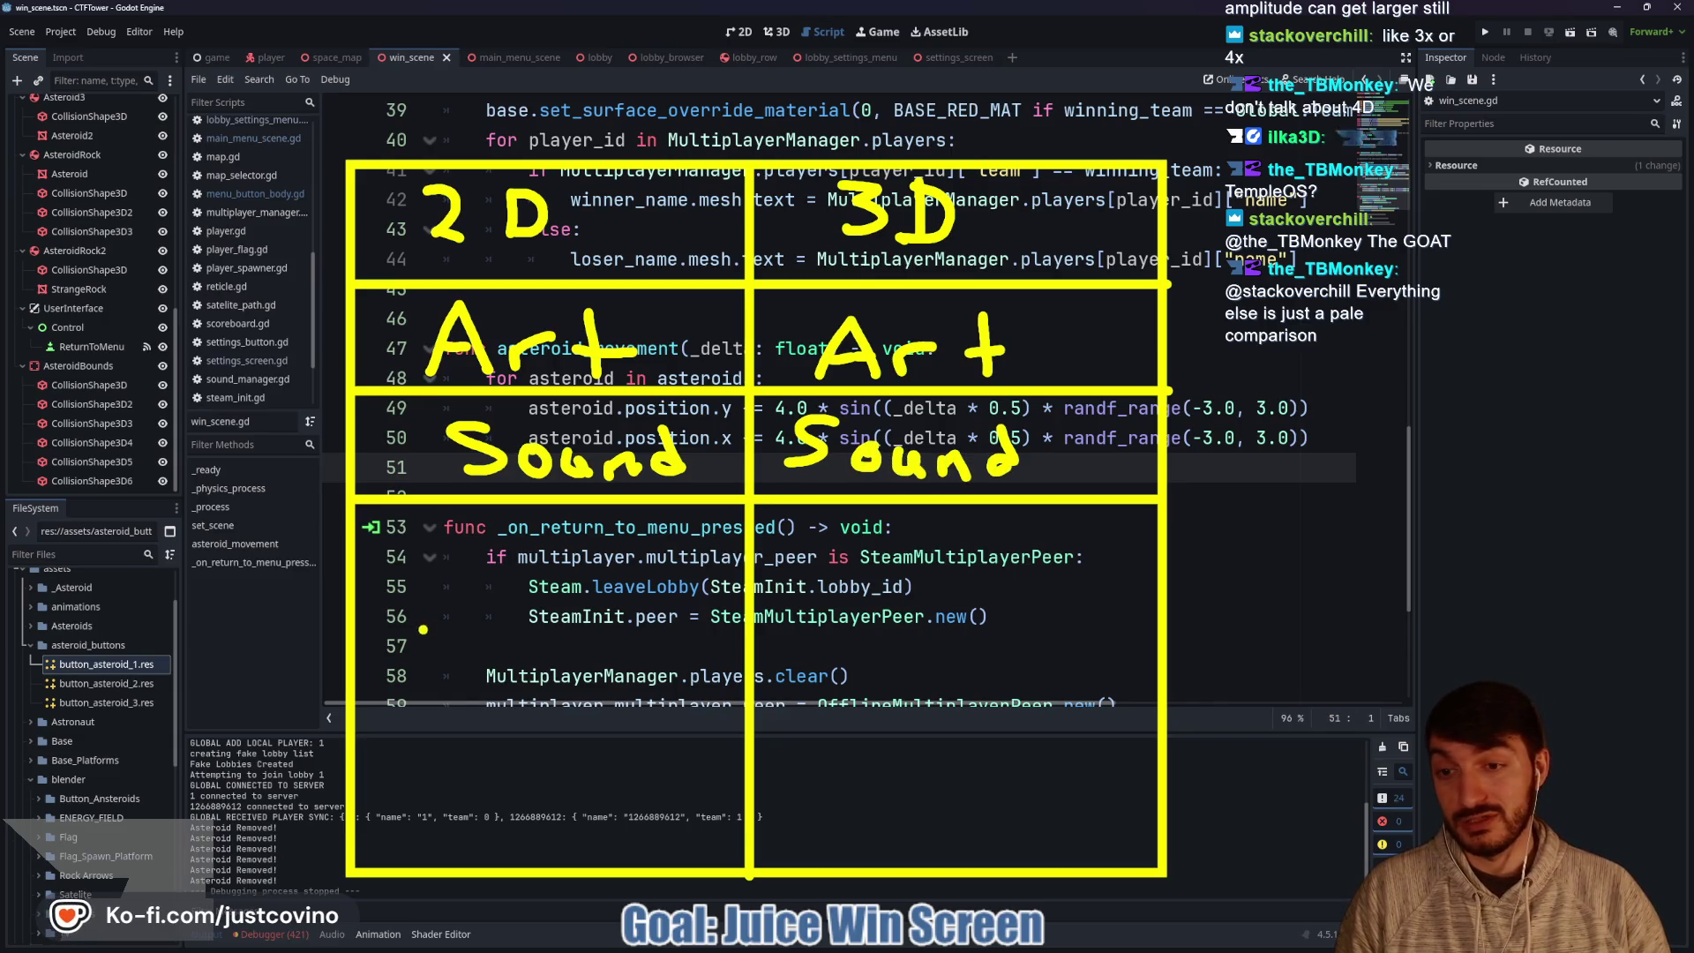
drag(360, 624, 1171, 622)
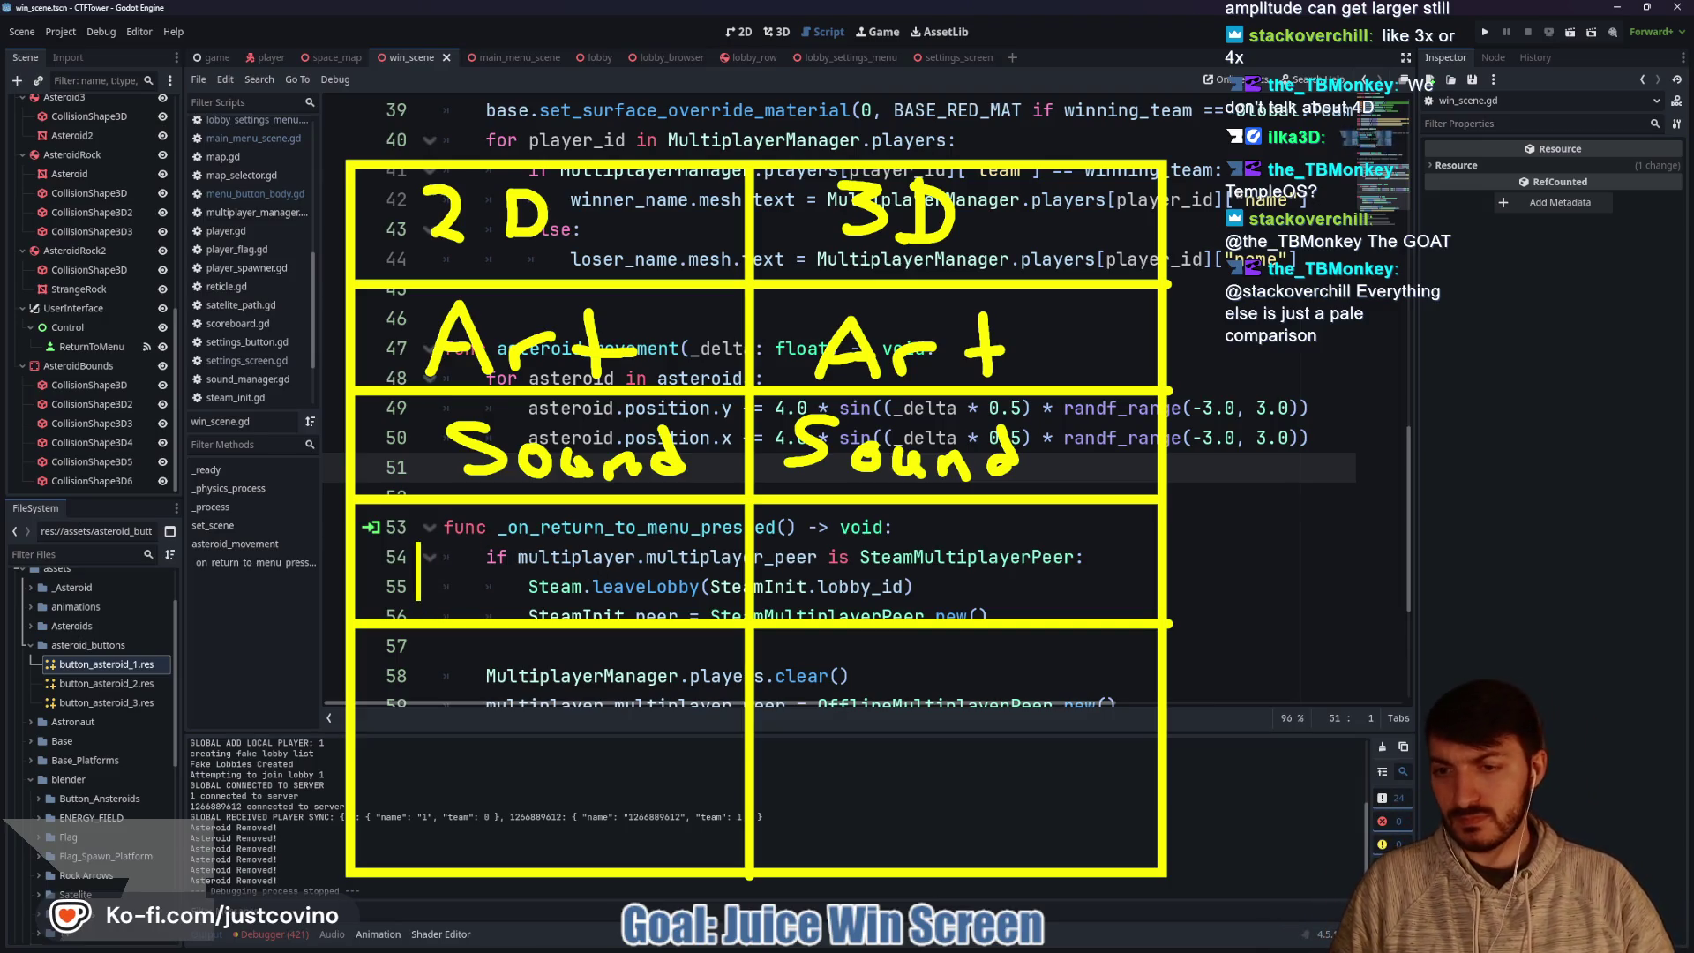
drag(416, 548, 439, 586)
drag(451, 560, 451, 587)
click(451, 547)
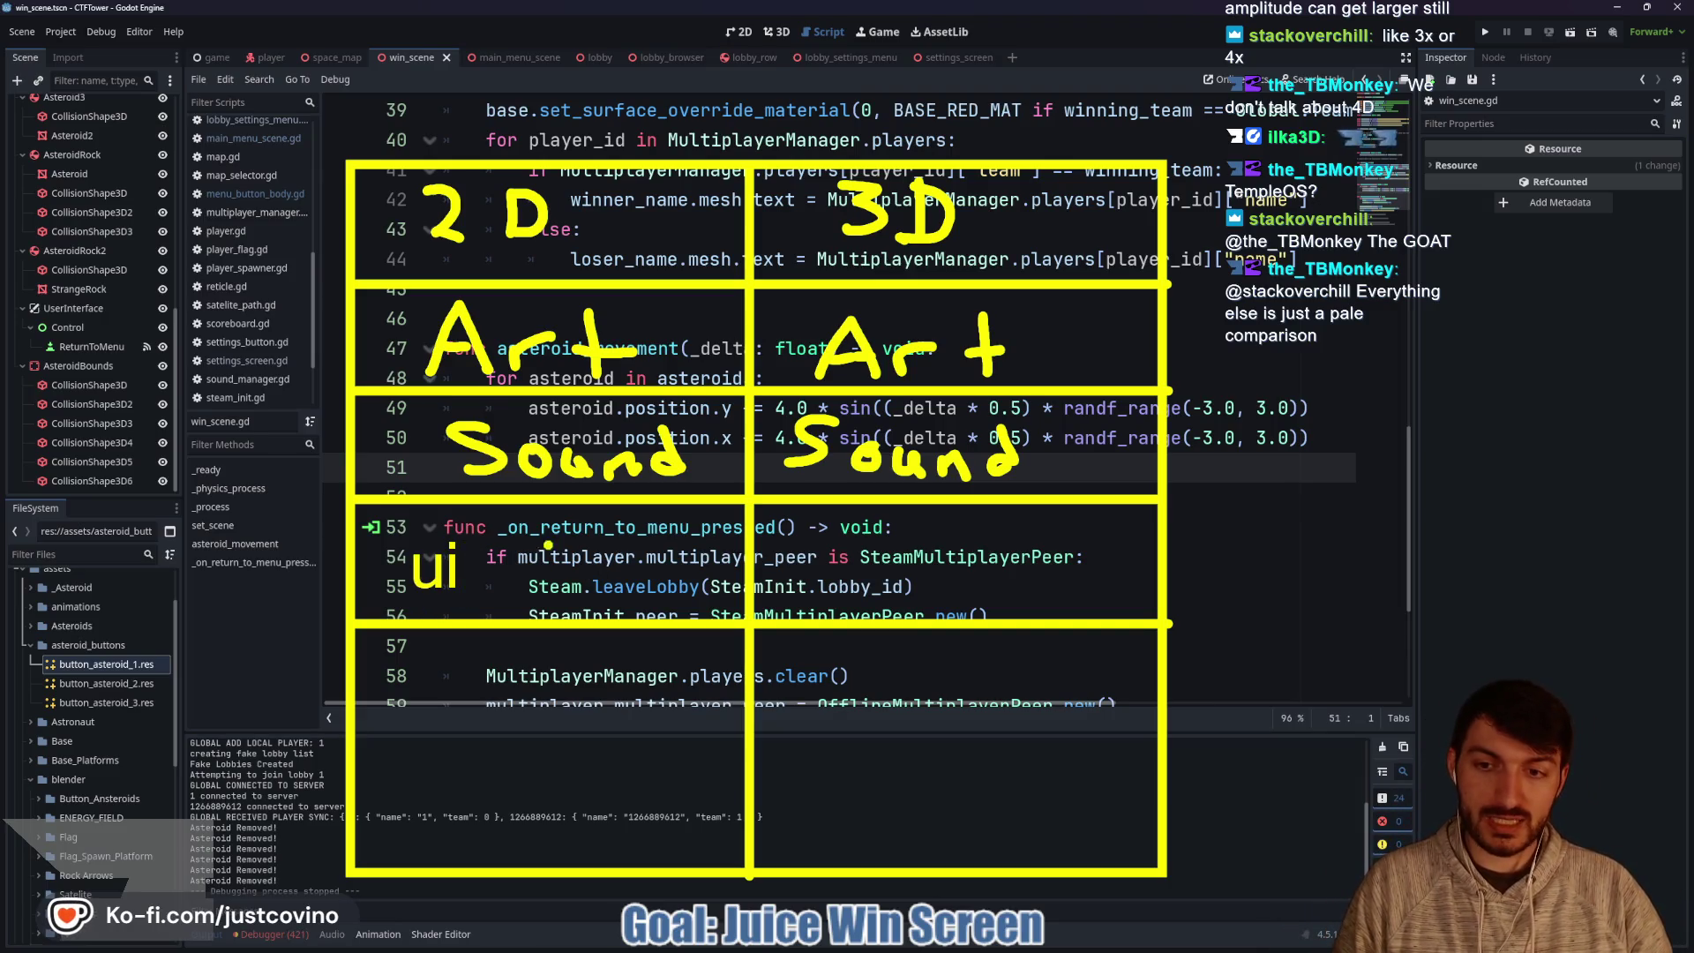
mouse_move(831, 549)
mouse_down()
mouse_move(857, 604)
mouse_move(882, 604)
mouse_up()
click(884, 549)
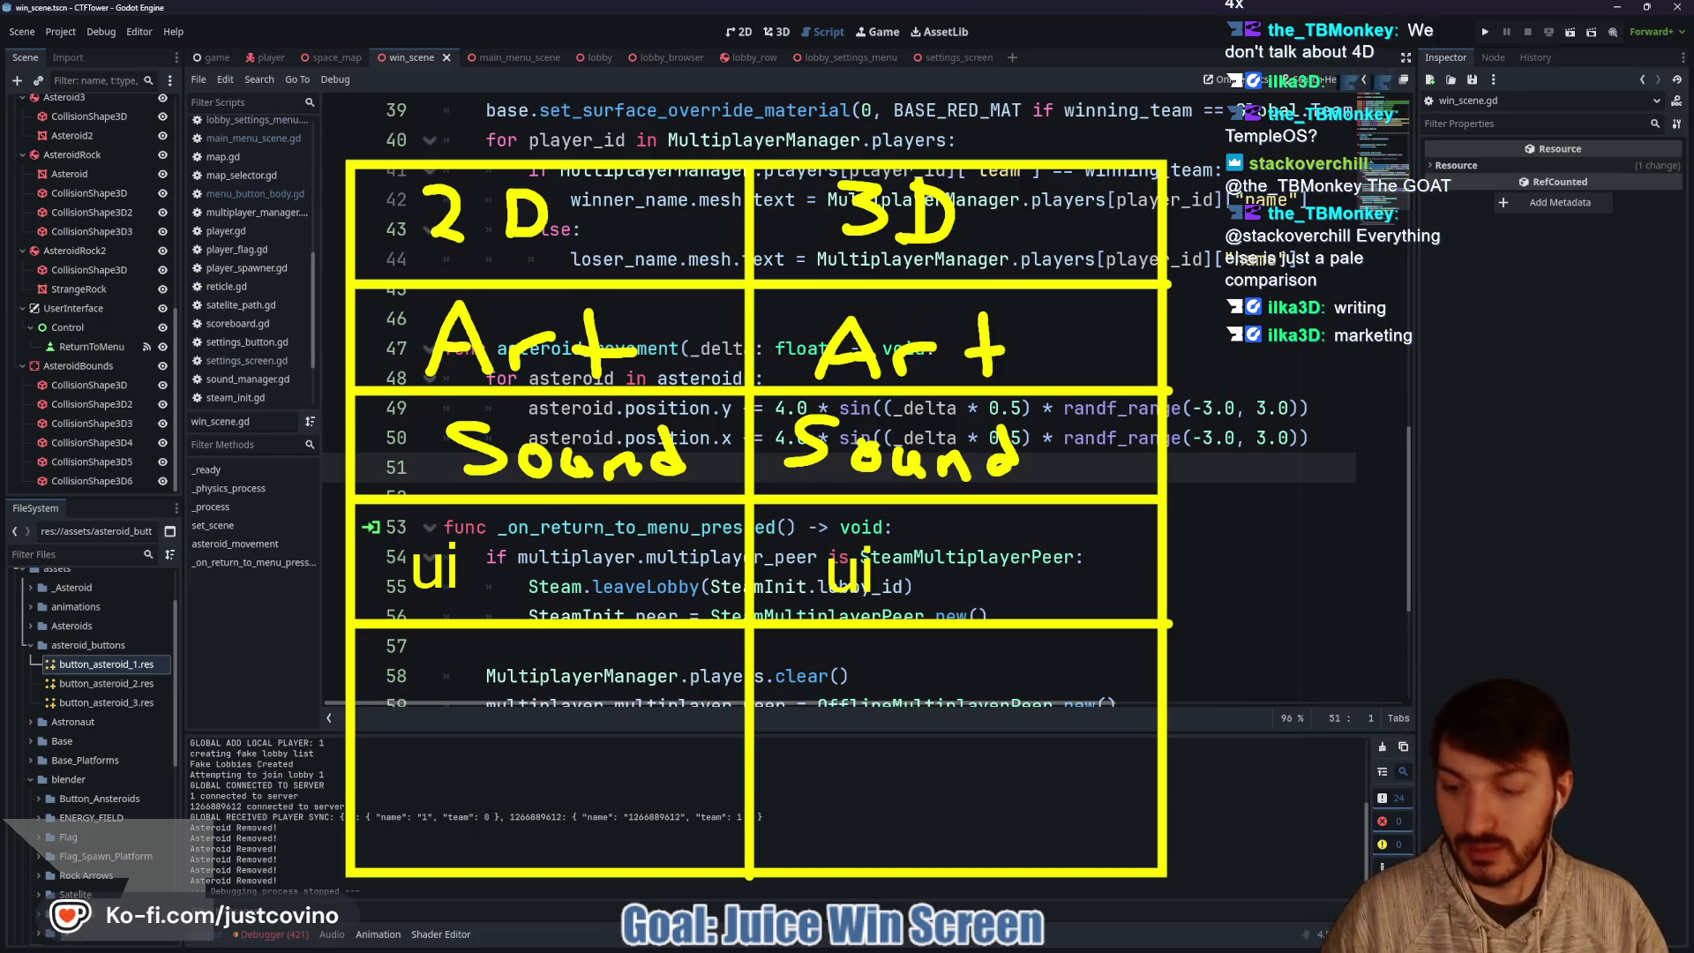
key(Escape)
drag(403, 214, 404, 296)
text(Unreal =)
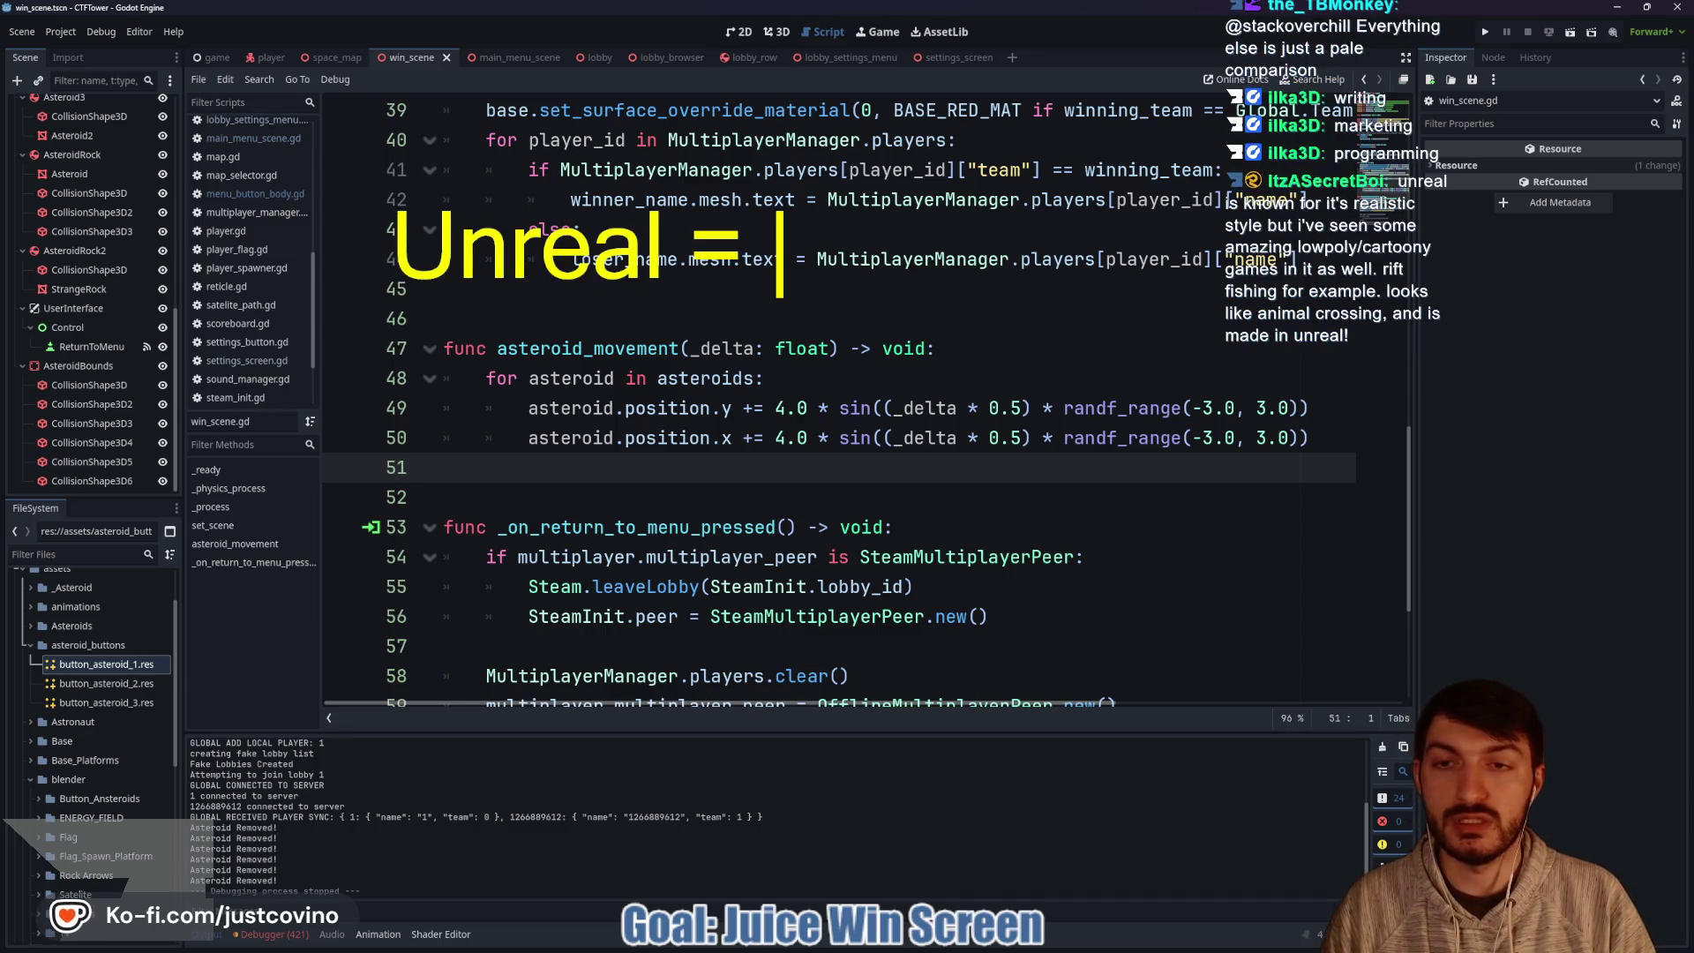
text( C++)
key(Return)
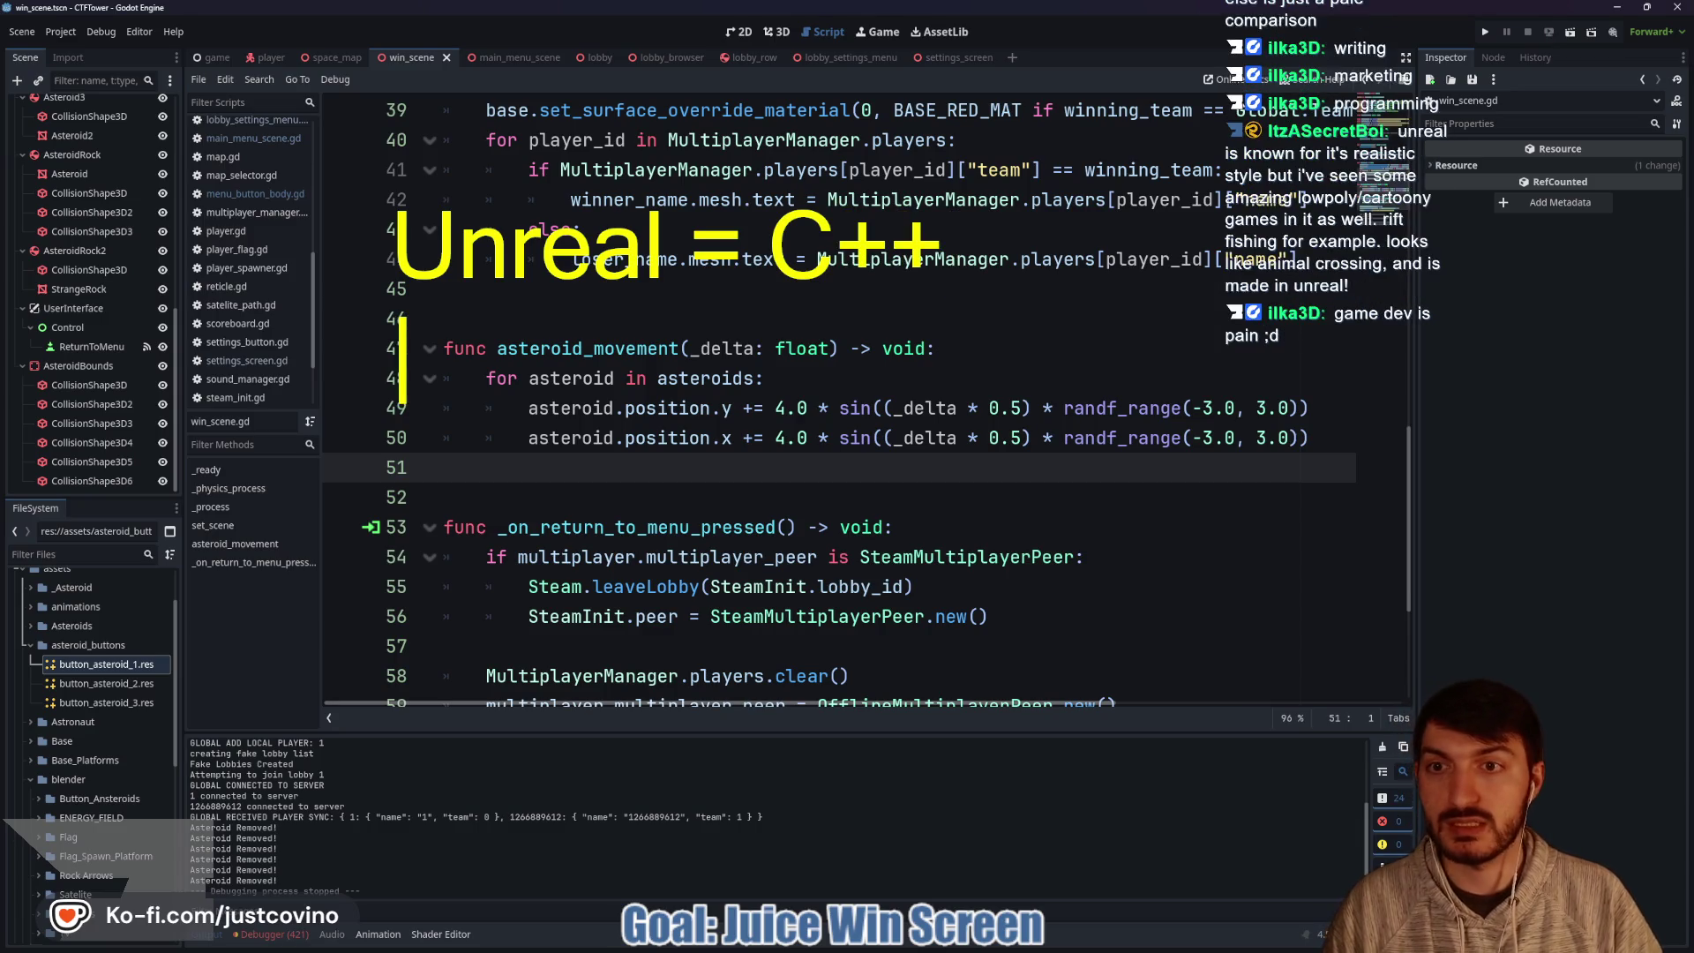
text(Unity = C)
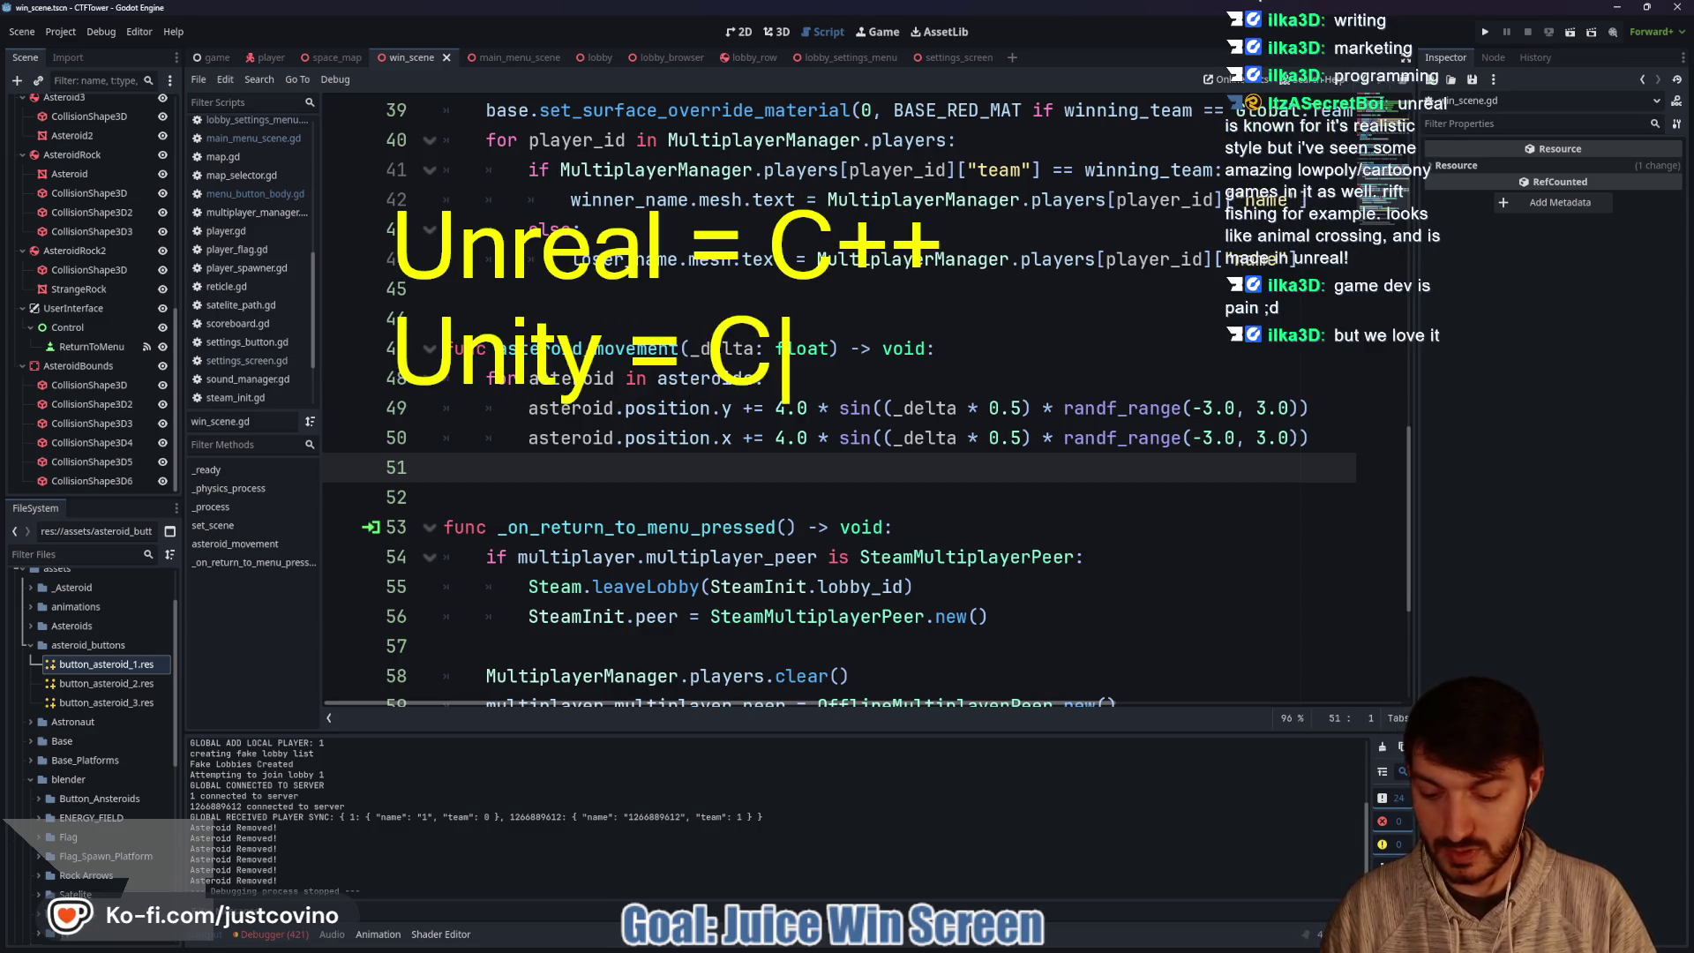
text(#)
key(Return)
text(G)
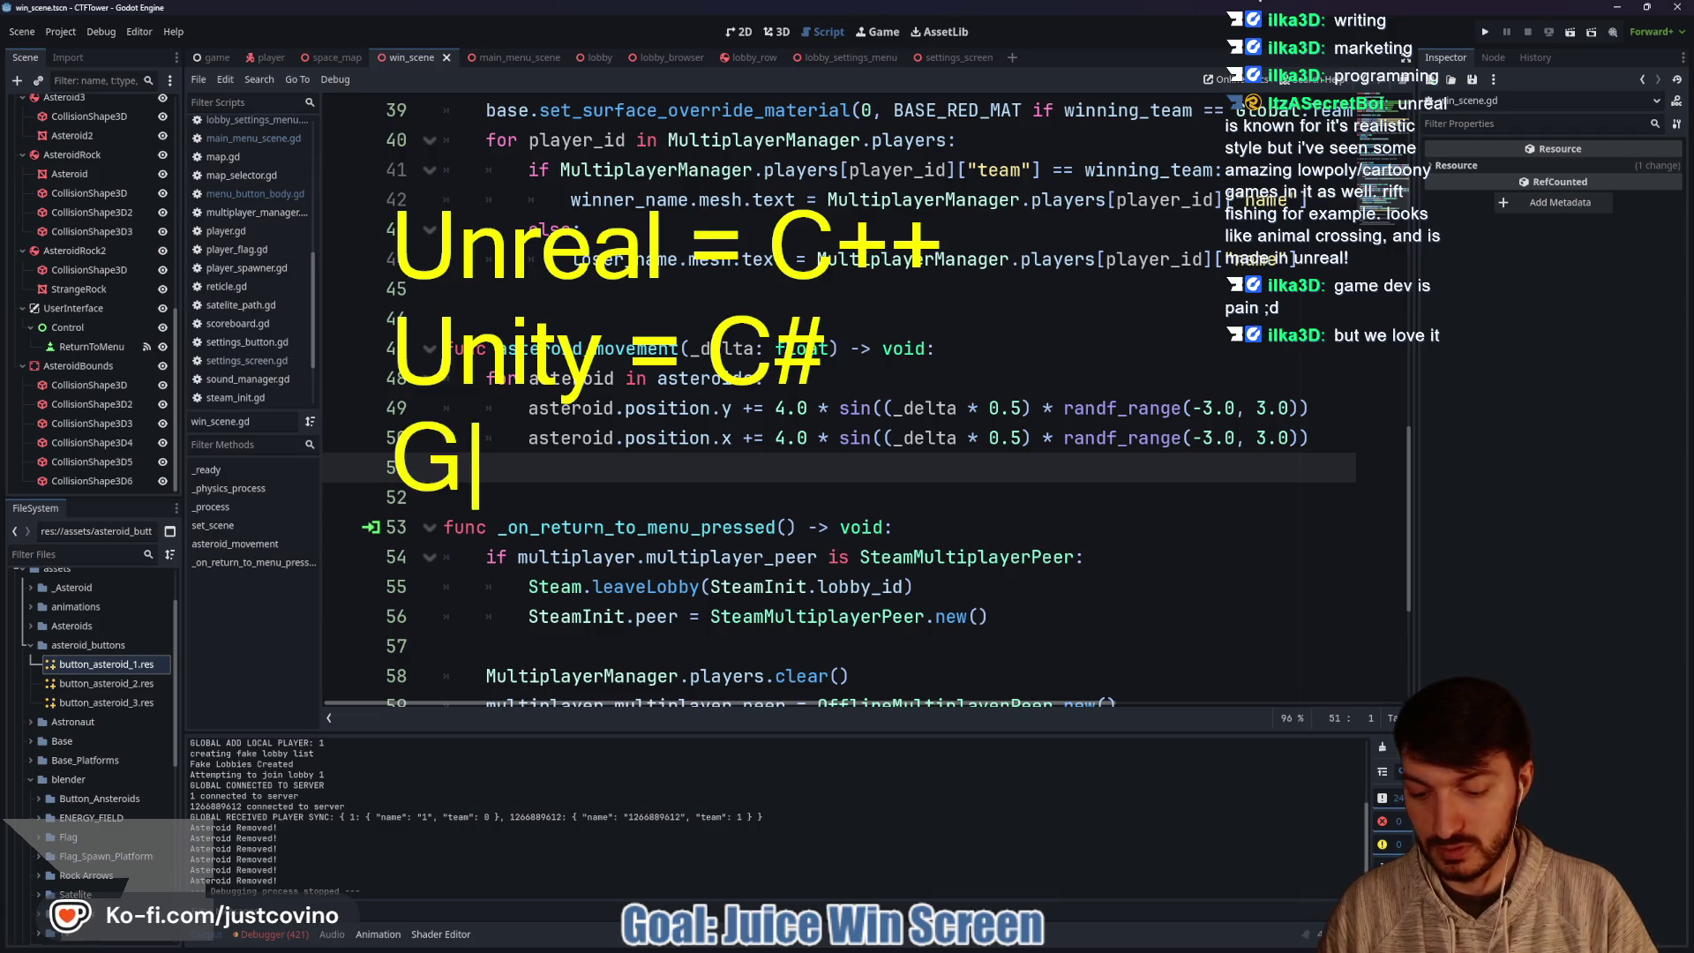
text(odot = GDScript)
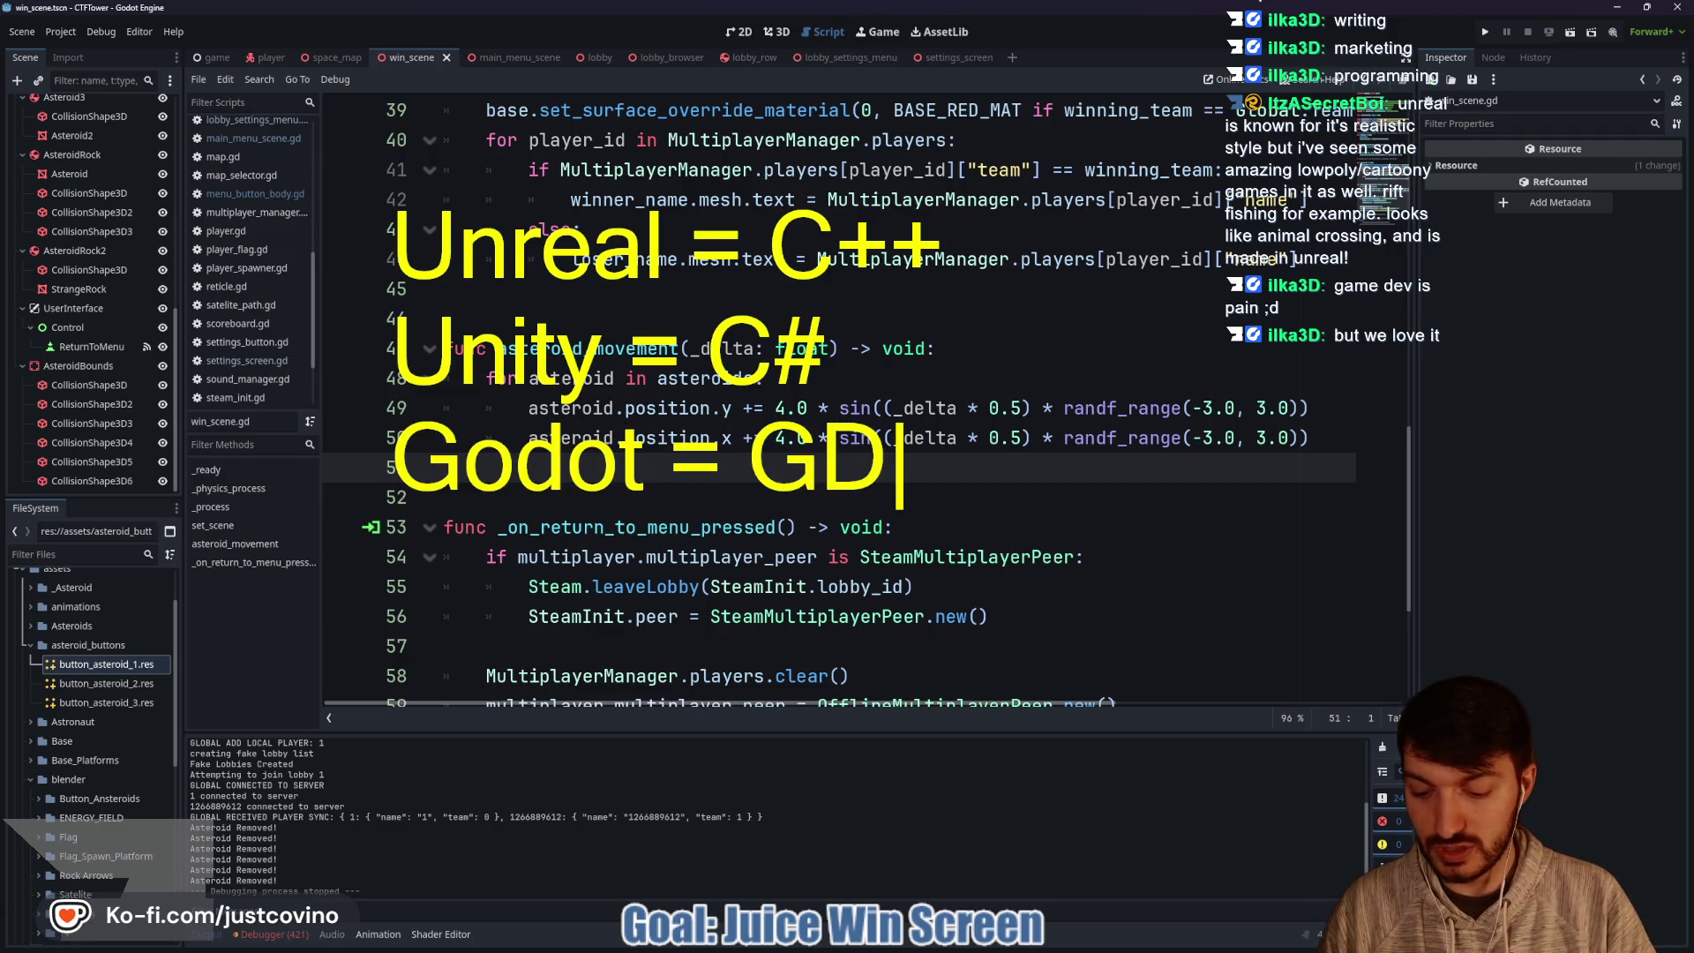
text(/)
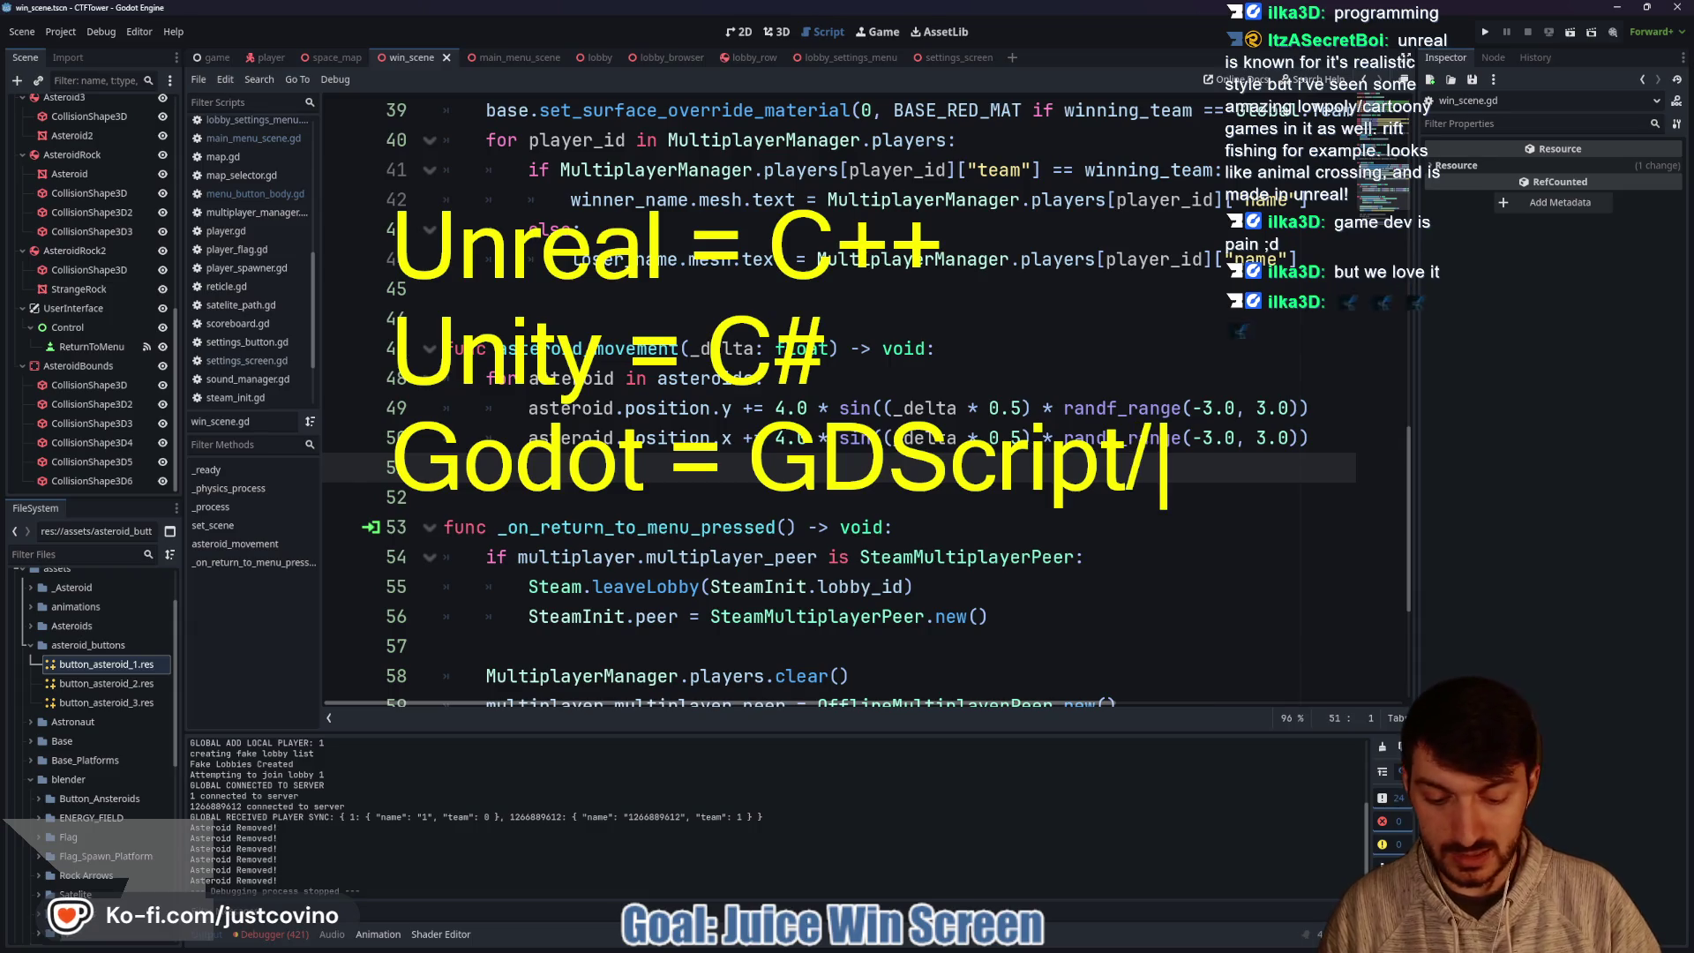
text(C#/C++)
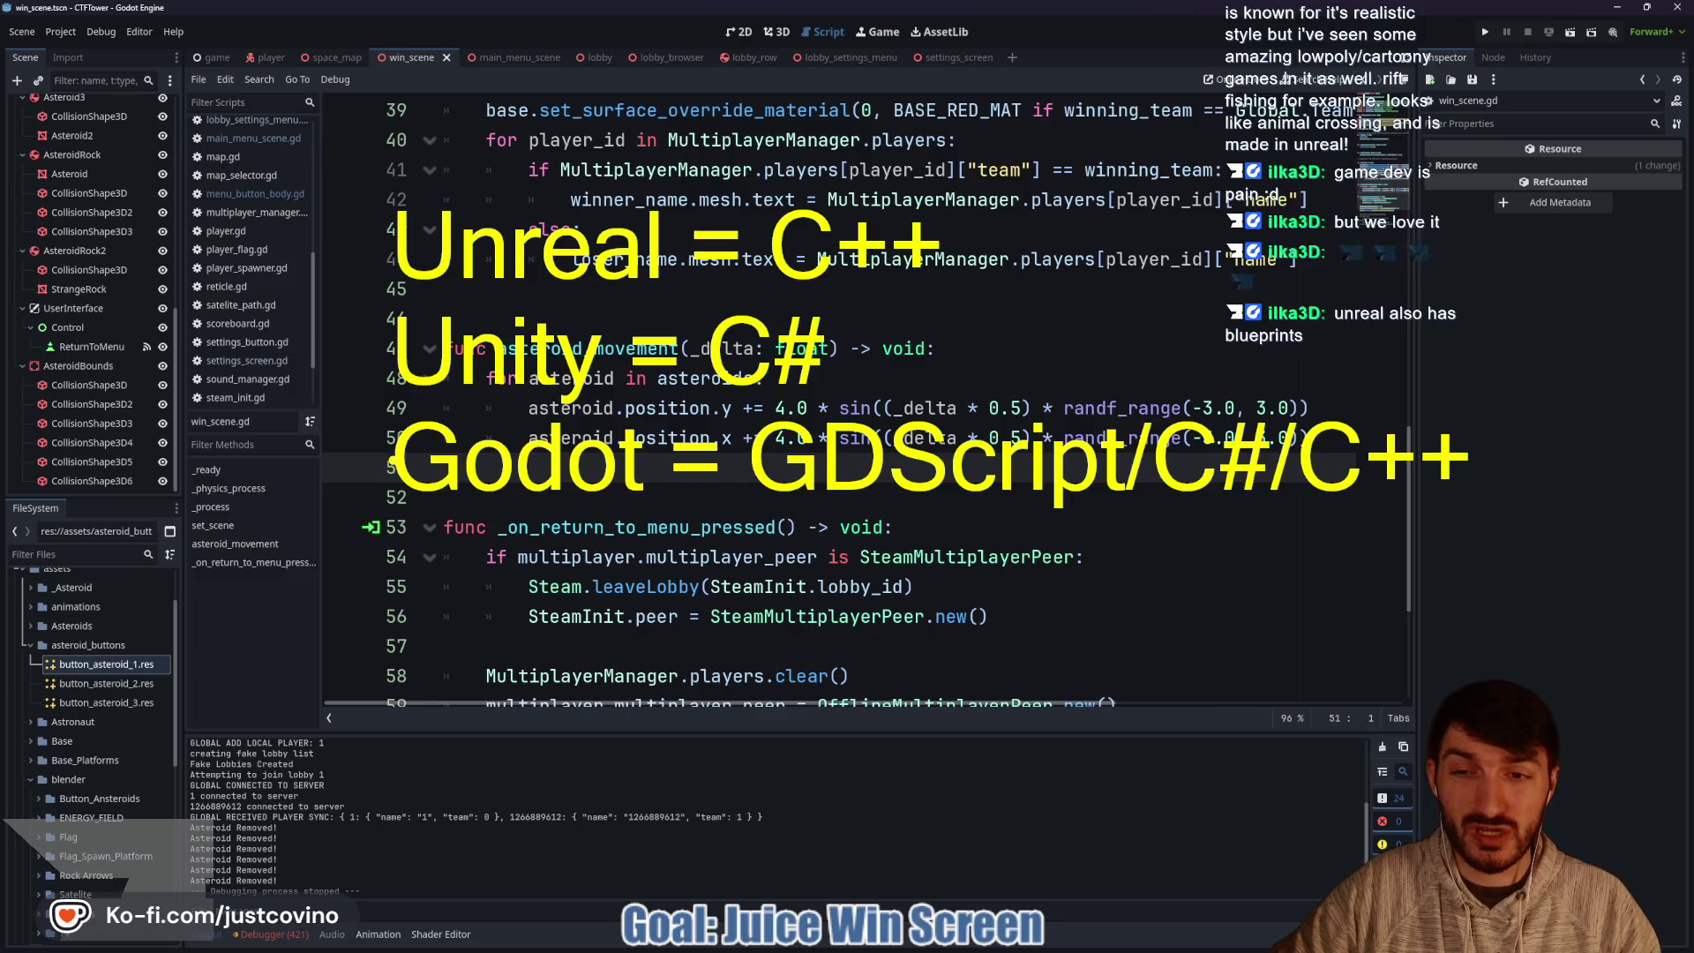
mouse_move(376, 358)
mouse_down()
mouse_move(310, 360)
mouse_move(375, 482)
mouse_up()
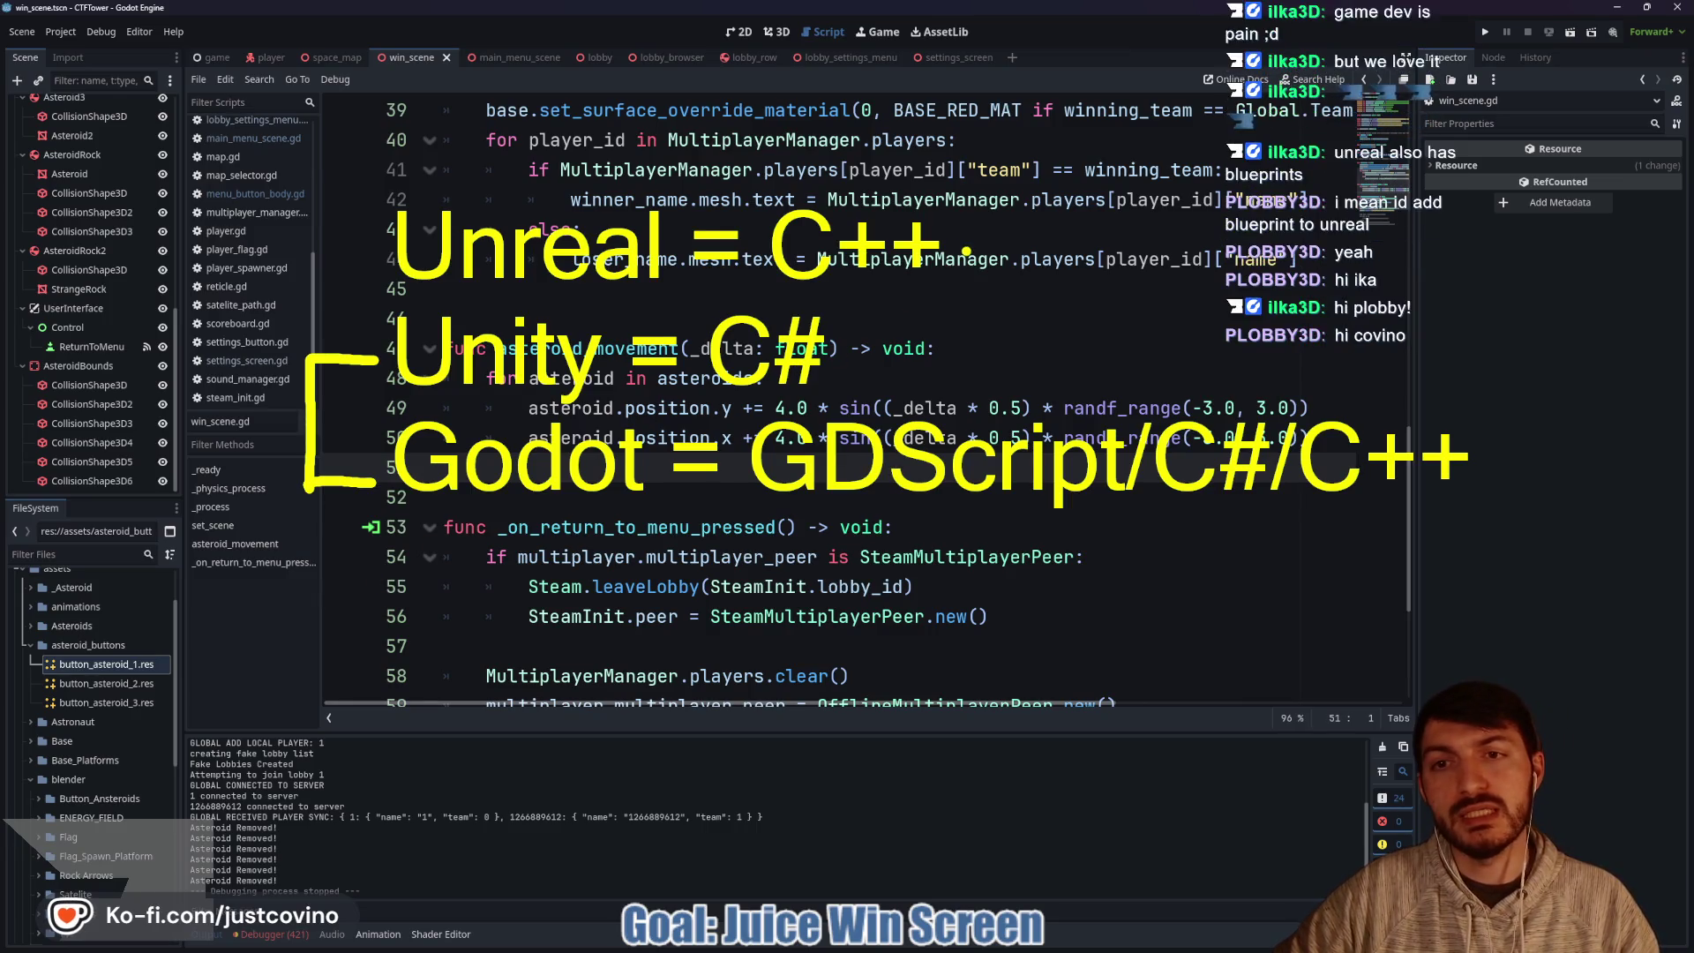
drag(972, 222, 978, 310)
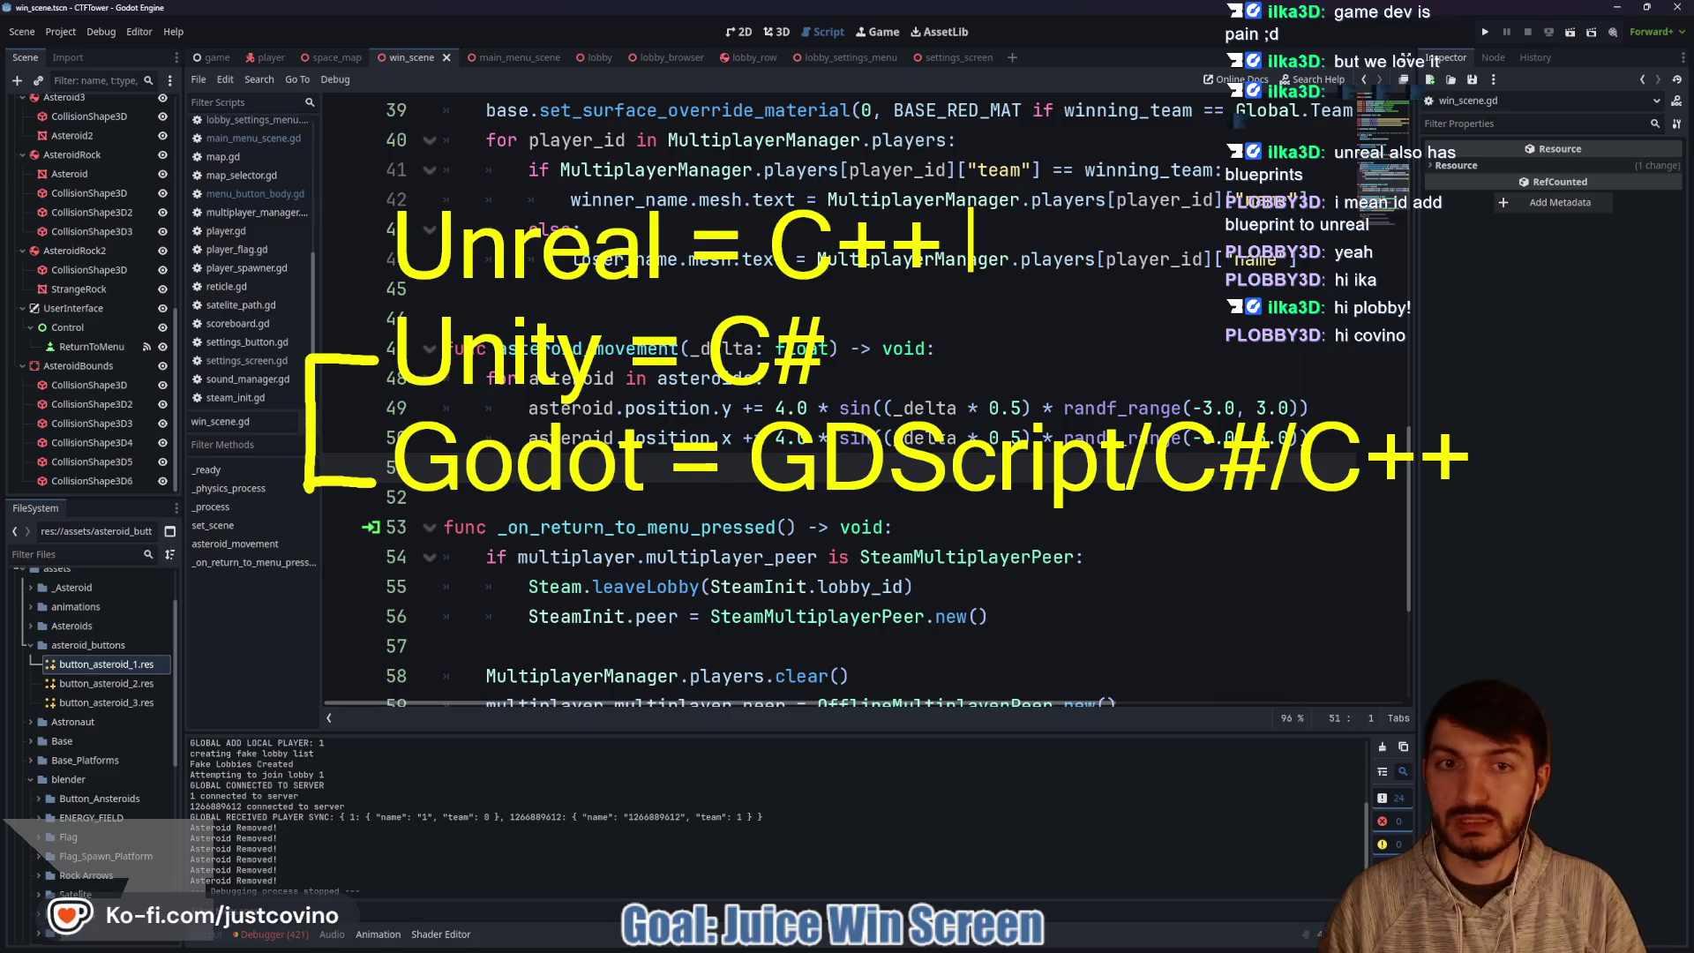
text(/ )
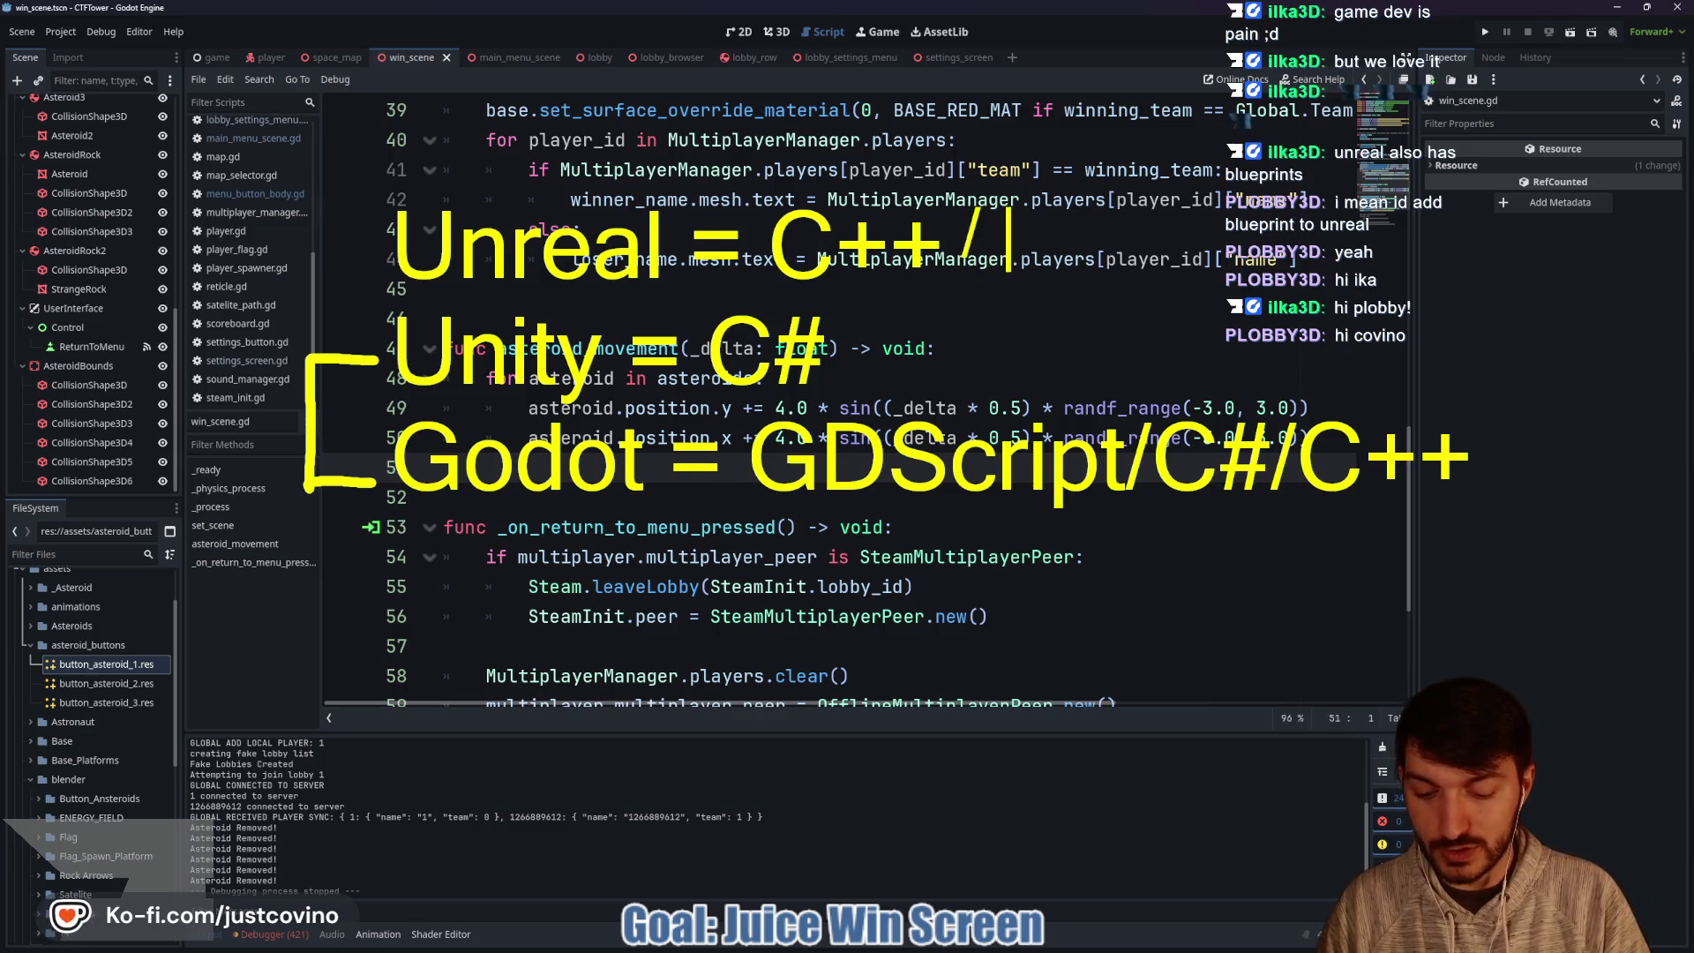
text(Visual S)
key(BackSpace)
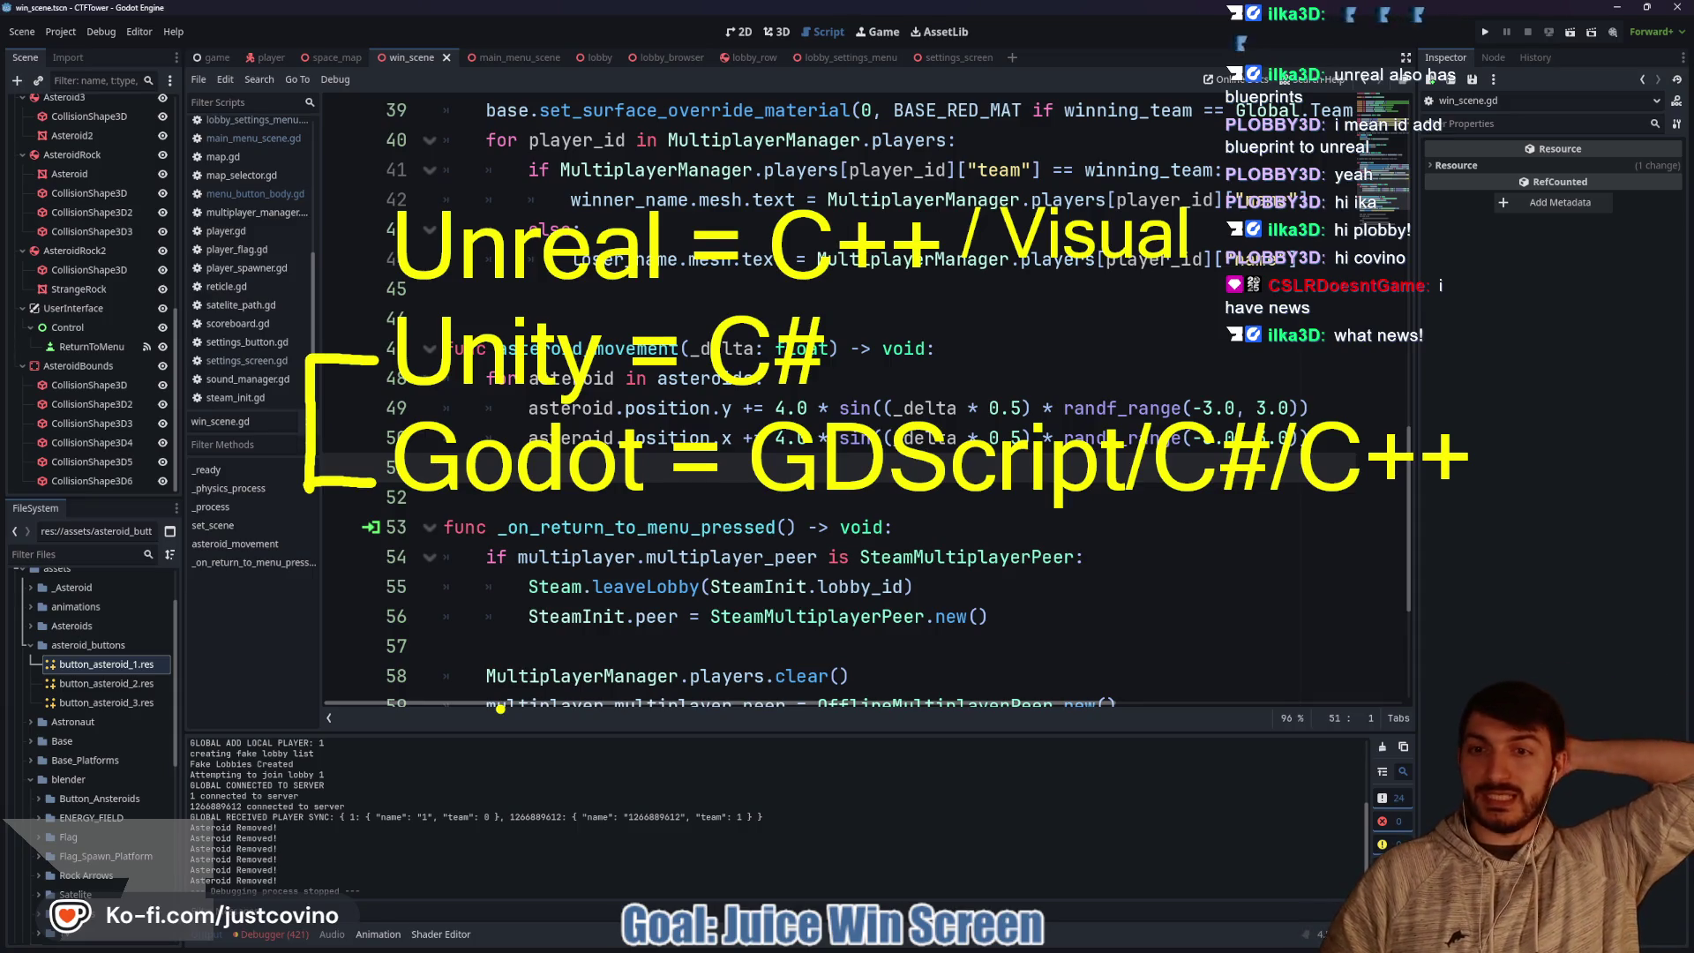
click(603, 523)
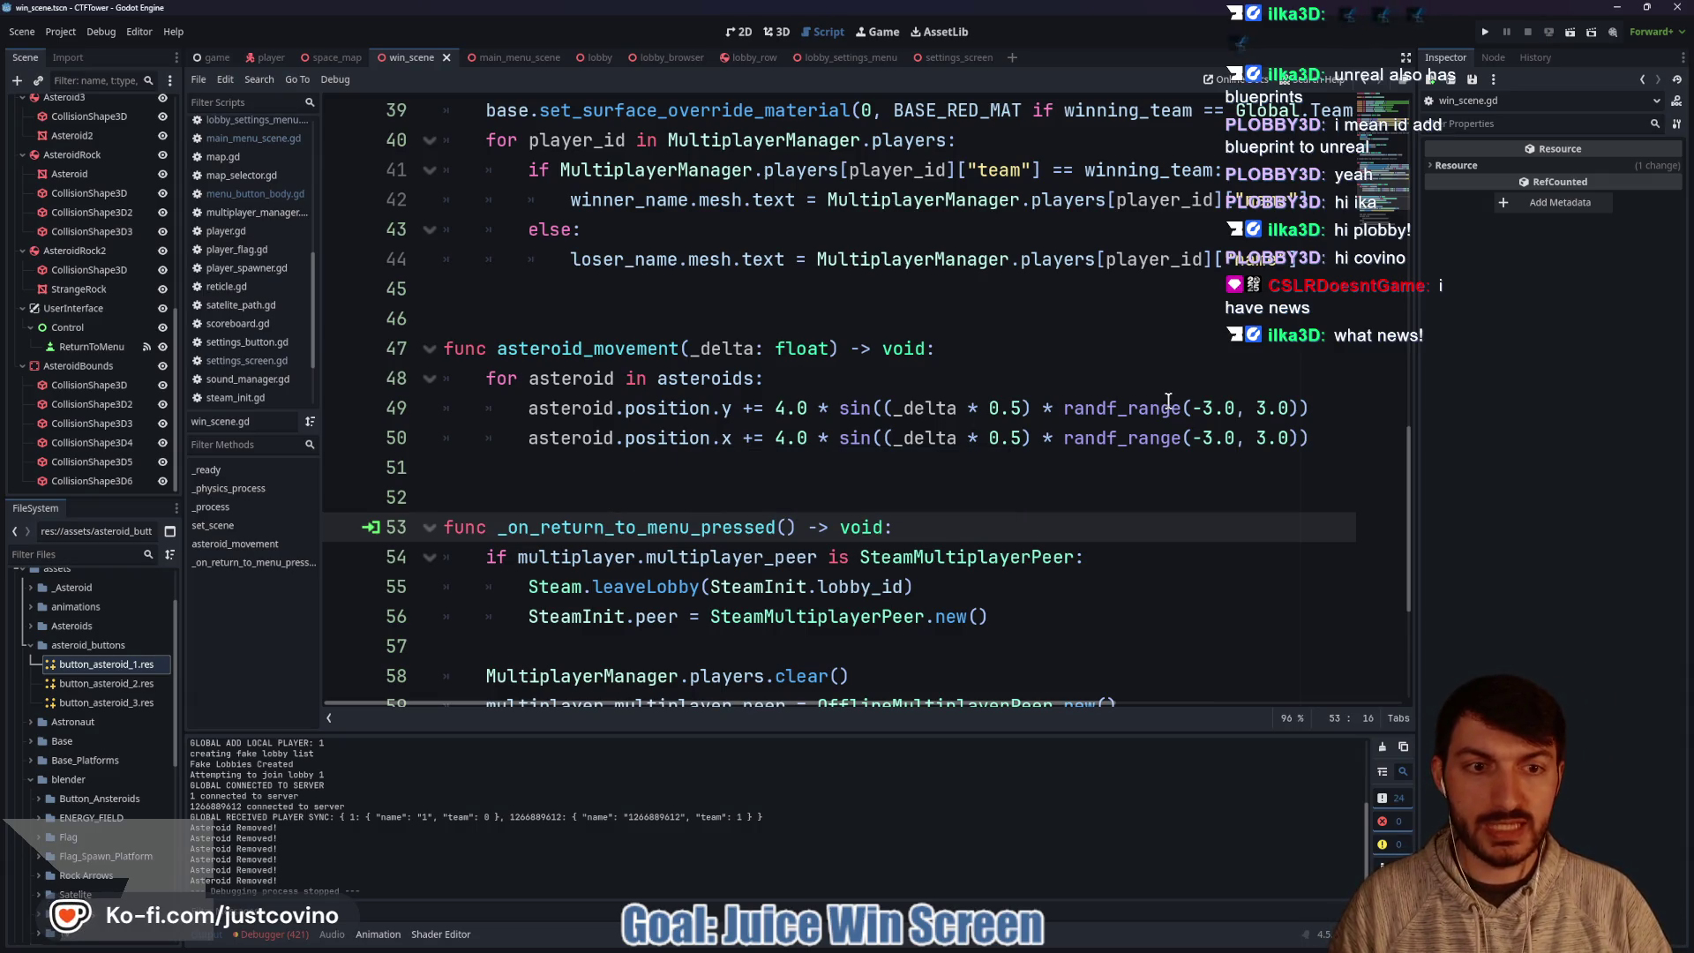
key(F5)
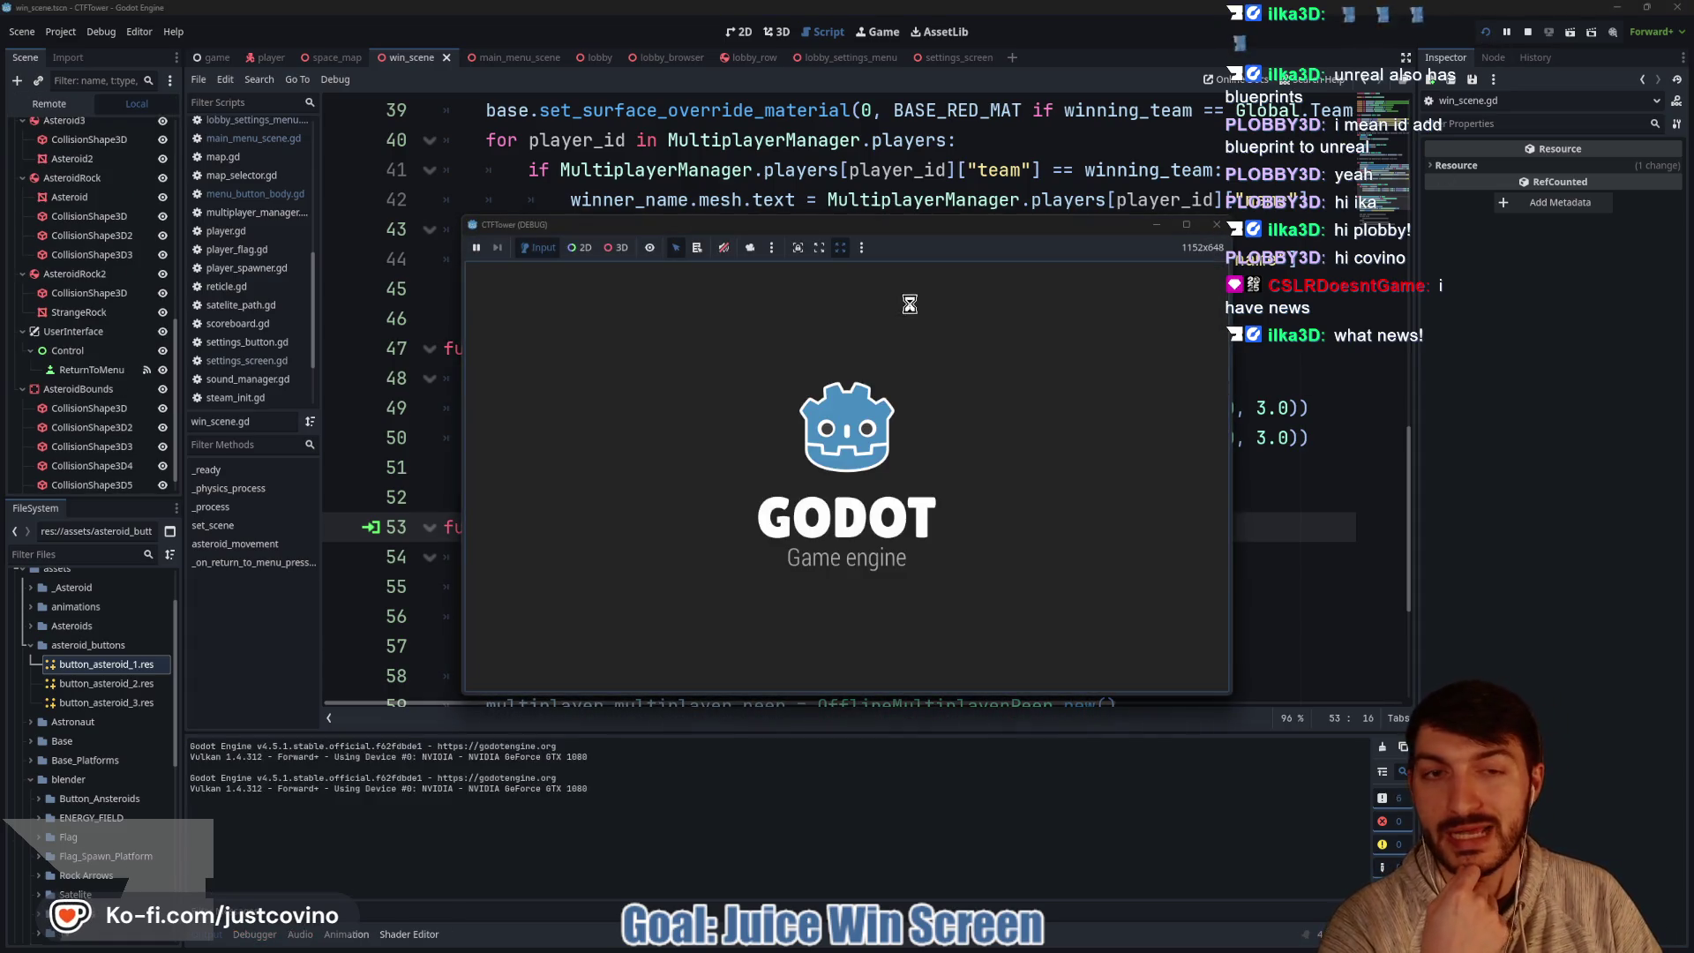
drag(851, 236, 510, 199)
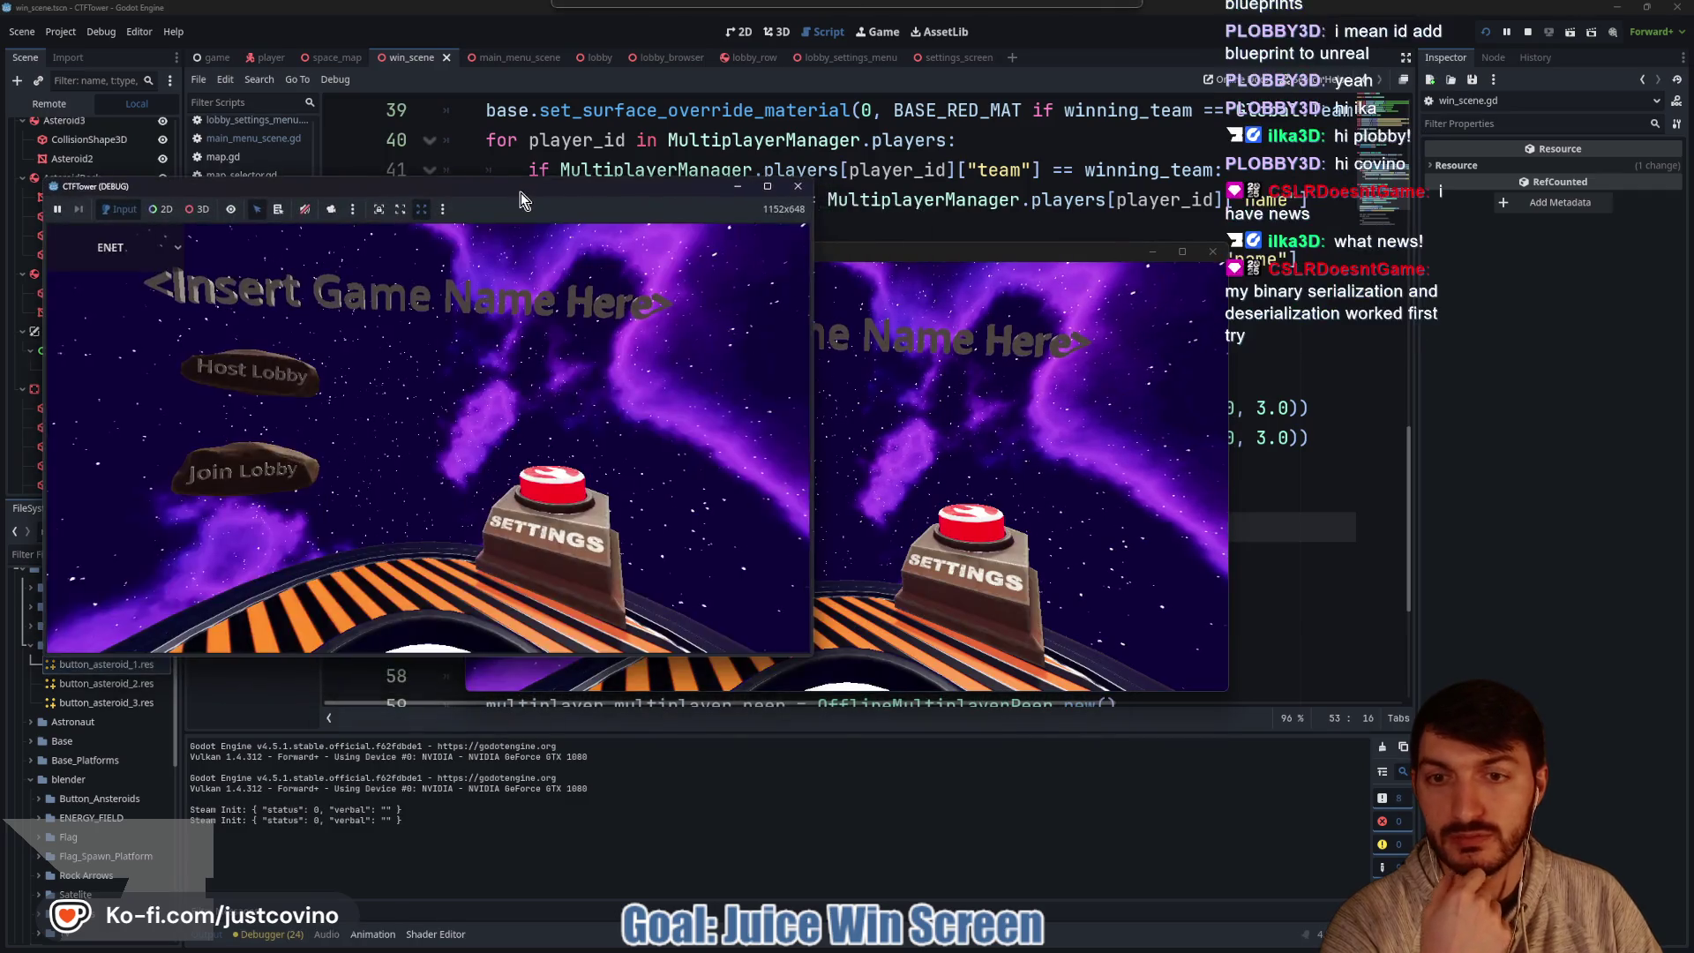
click(222, 391)
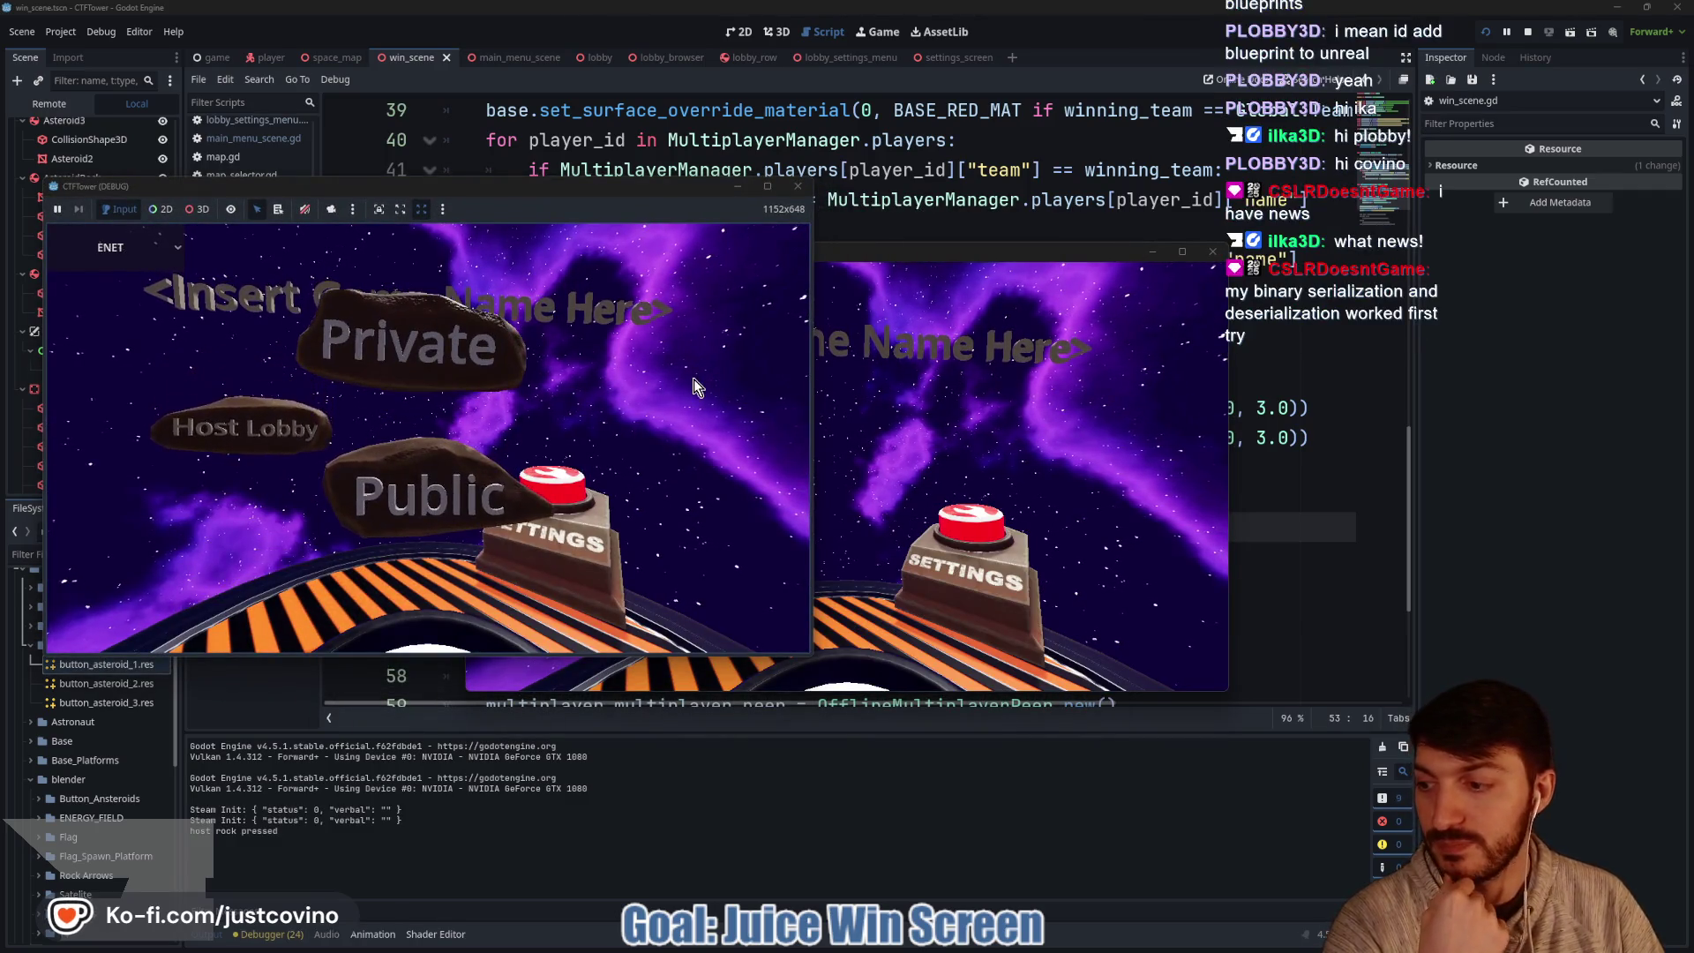
click(413, 349)
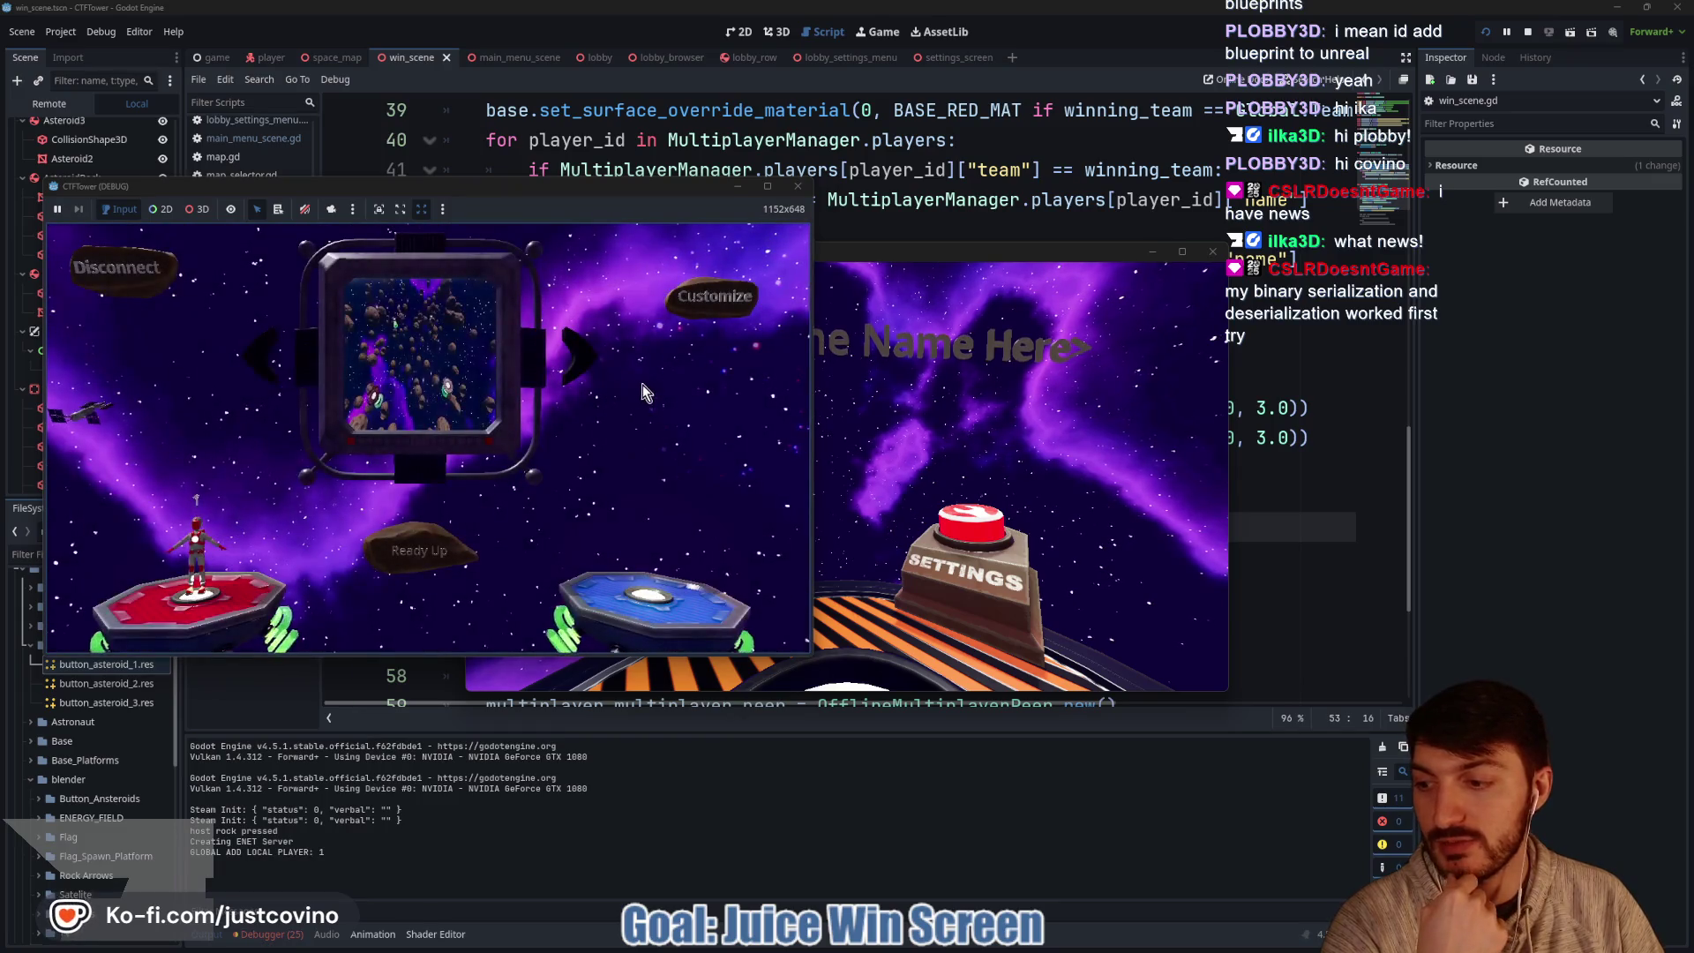
mouse_move(882, 258)
mouse_down()
mouse_move(1306, 168)
mouse_move(1229, 197)
mouse_up()
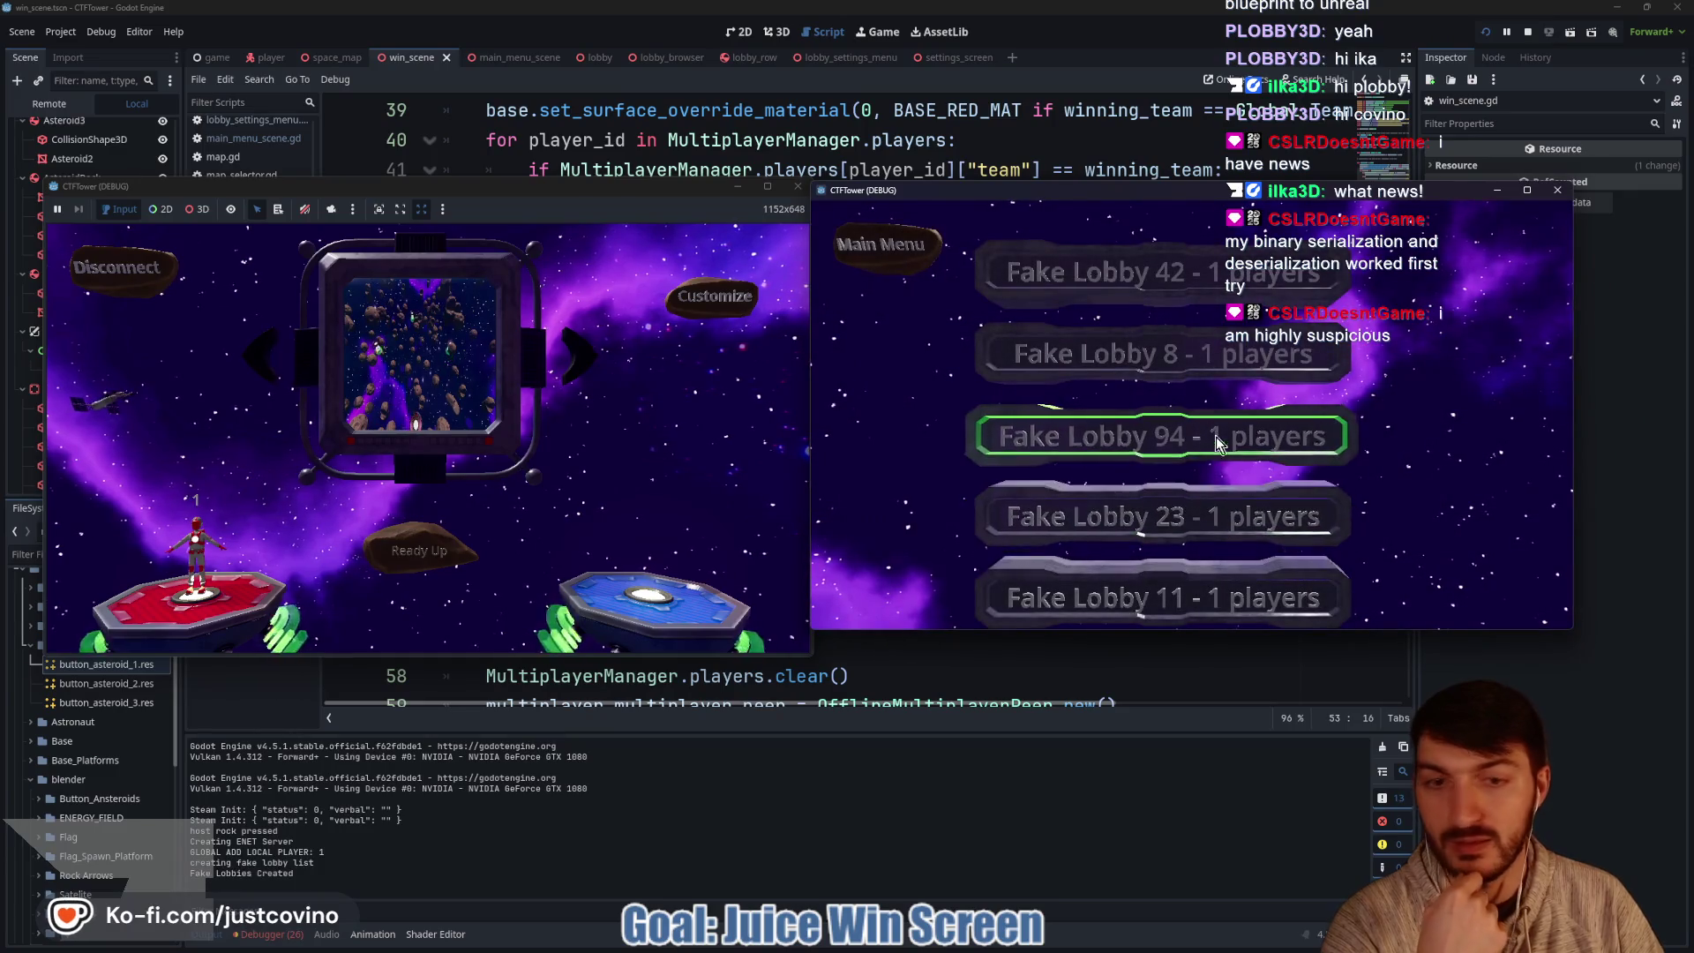
click(1209, 439)
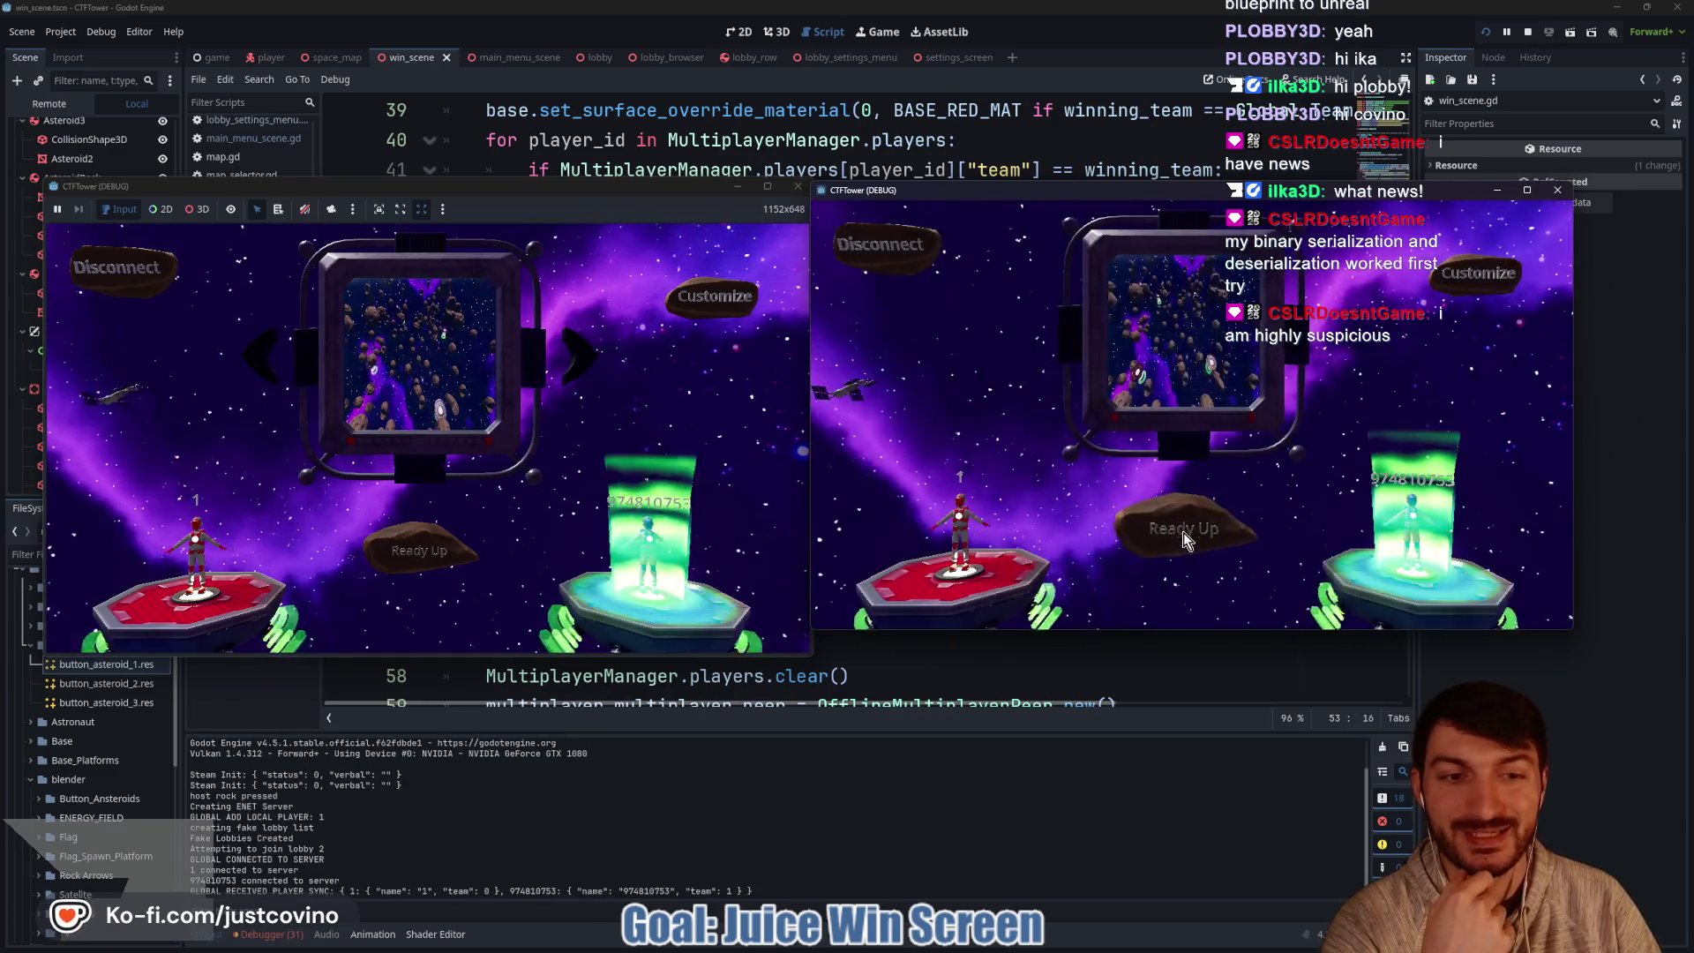
click(465, 566)
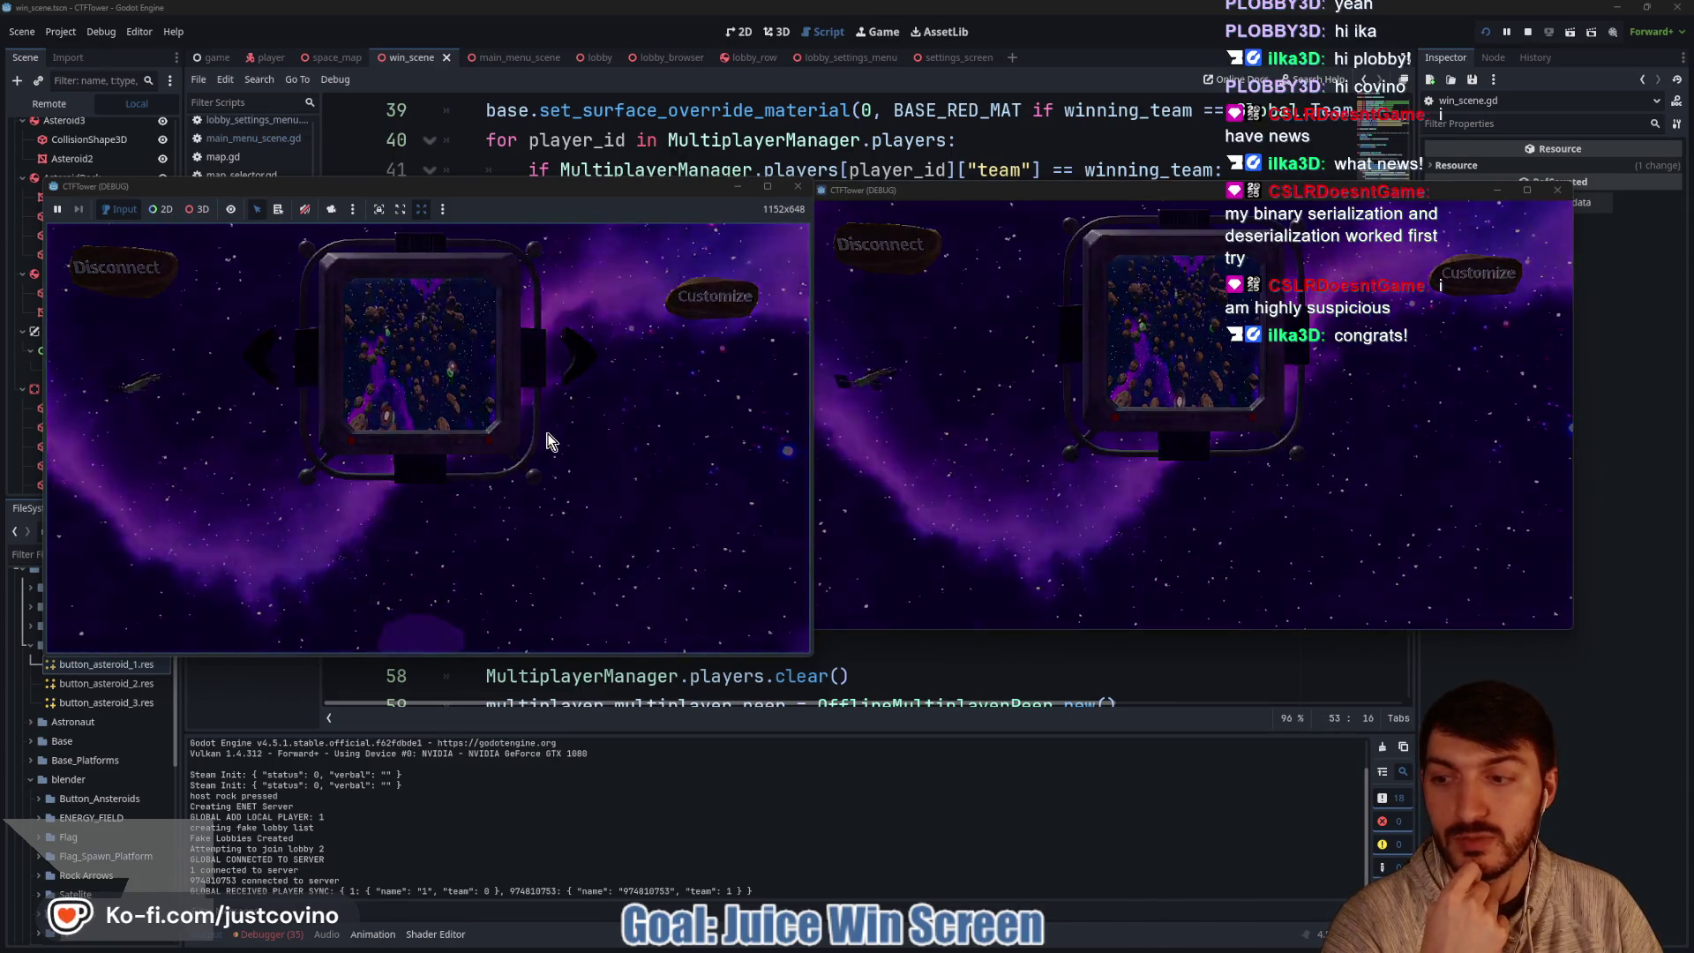
key(grave)
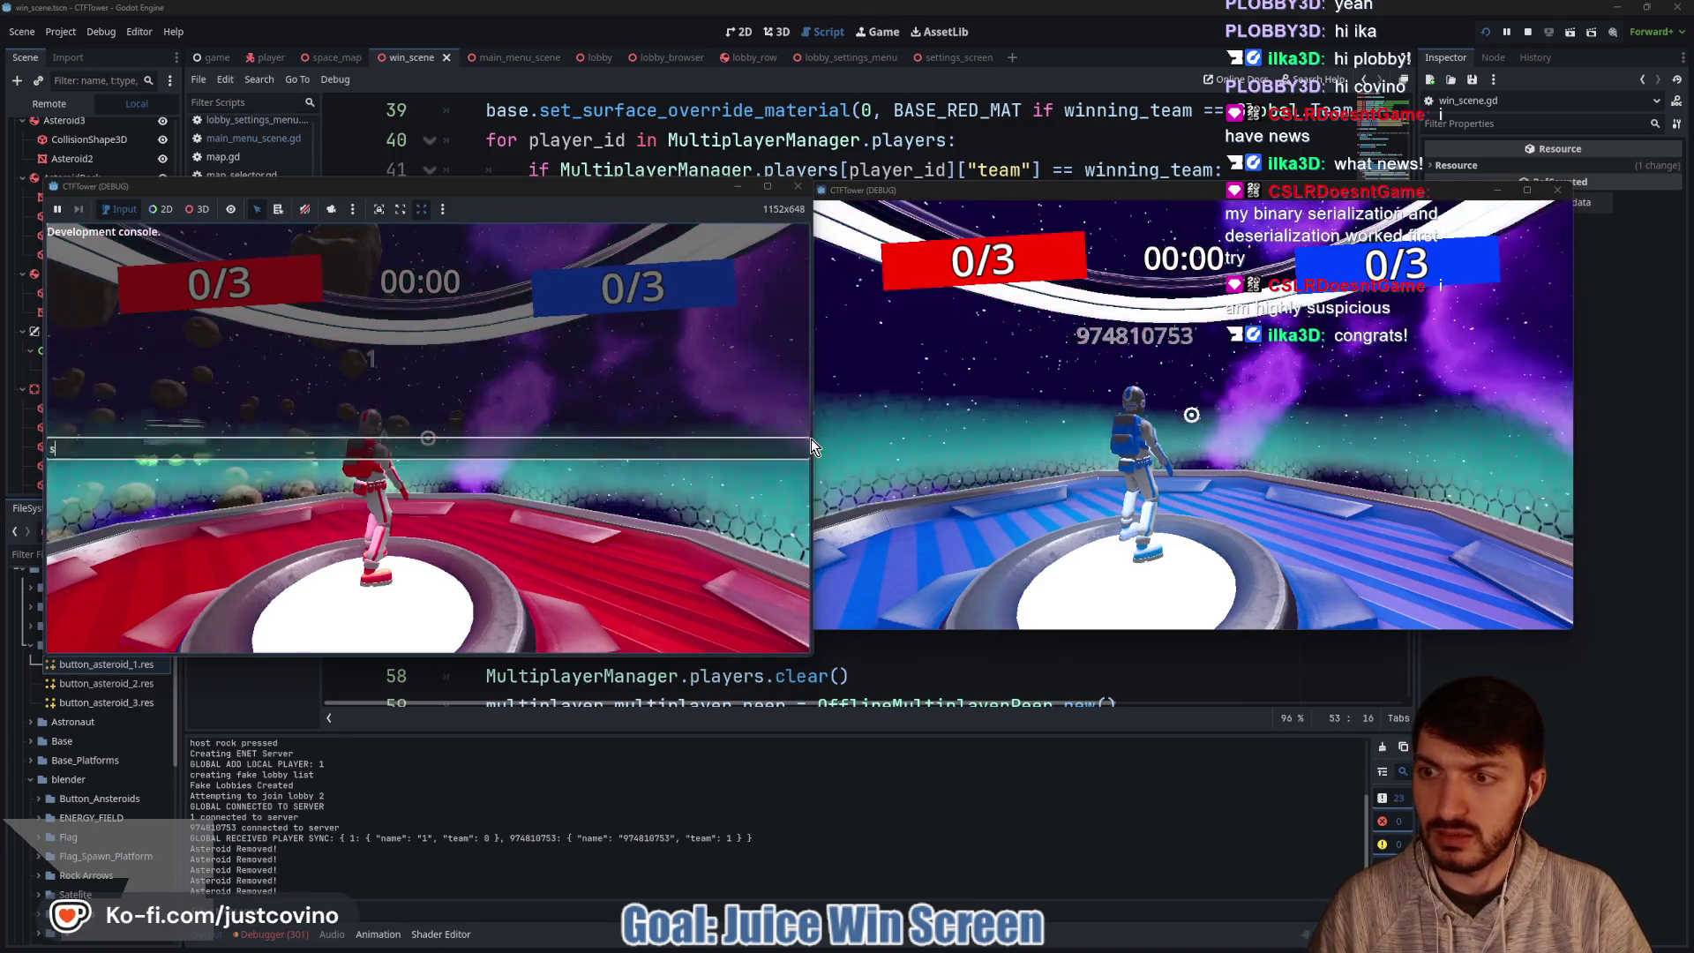
text(score 1)
key(Return)
key(grave)
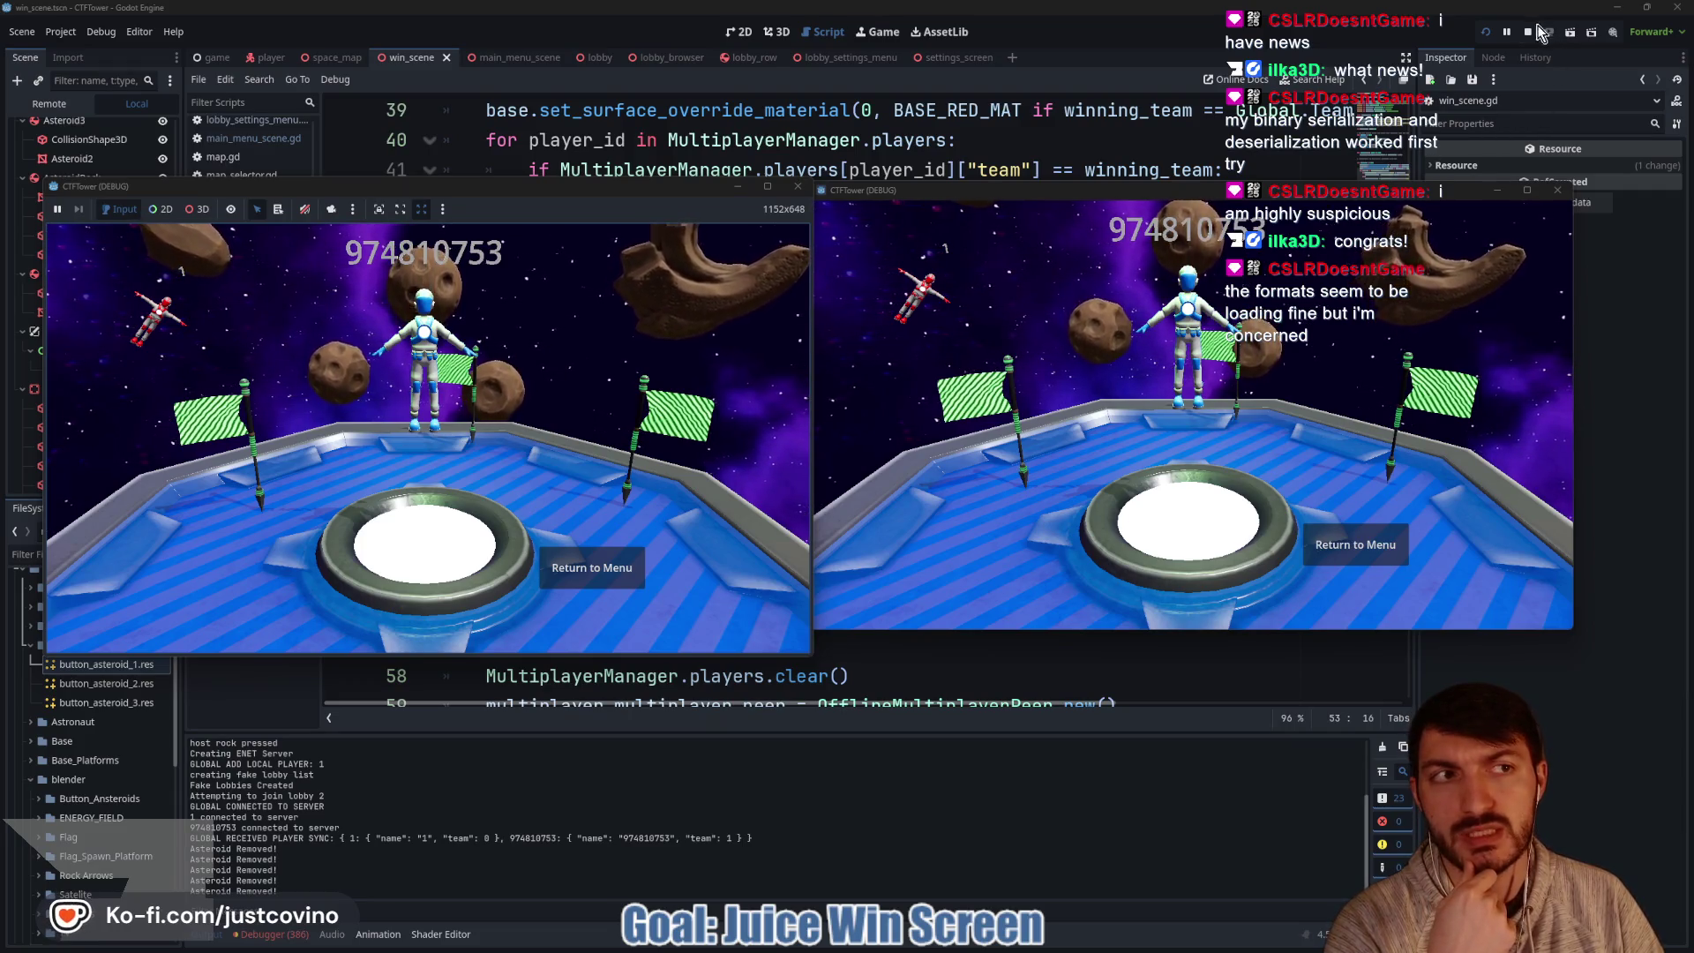
key(F8)
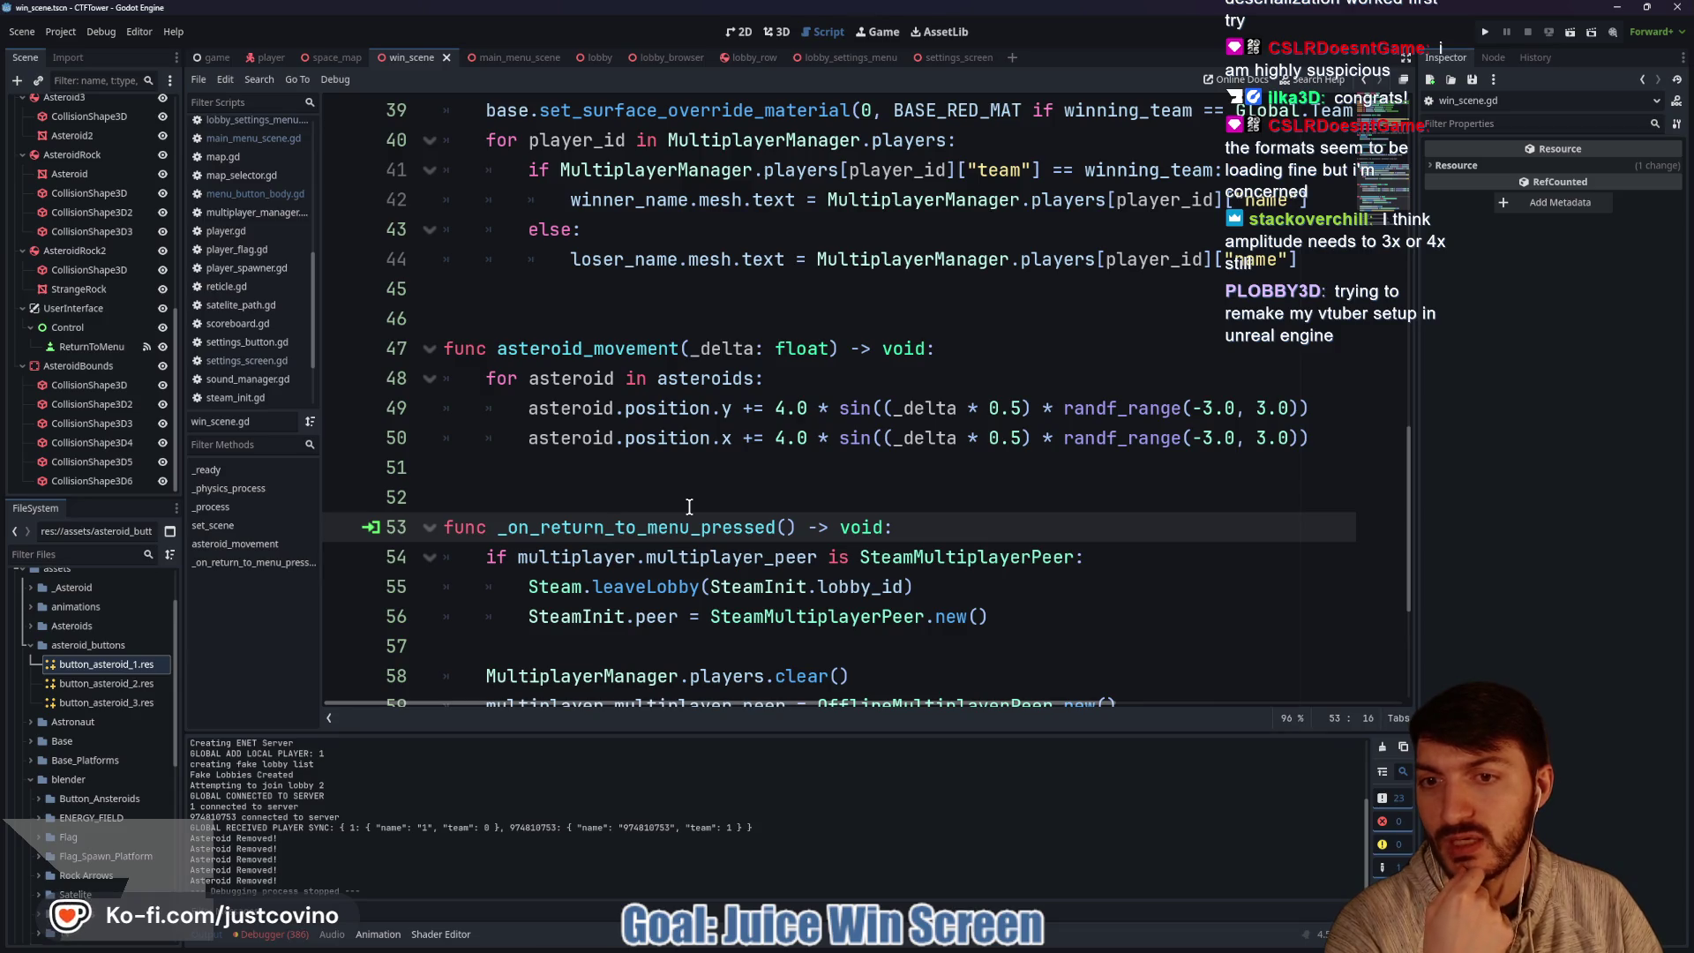
Add 'await get_tree().create_timer(2.0).timeout' at the start of asteroid_movement.
scroll(689, 507, up, 1)
click(995, 445)
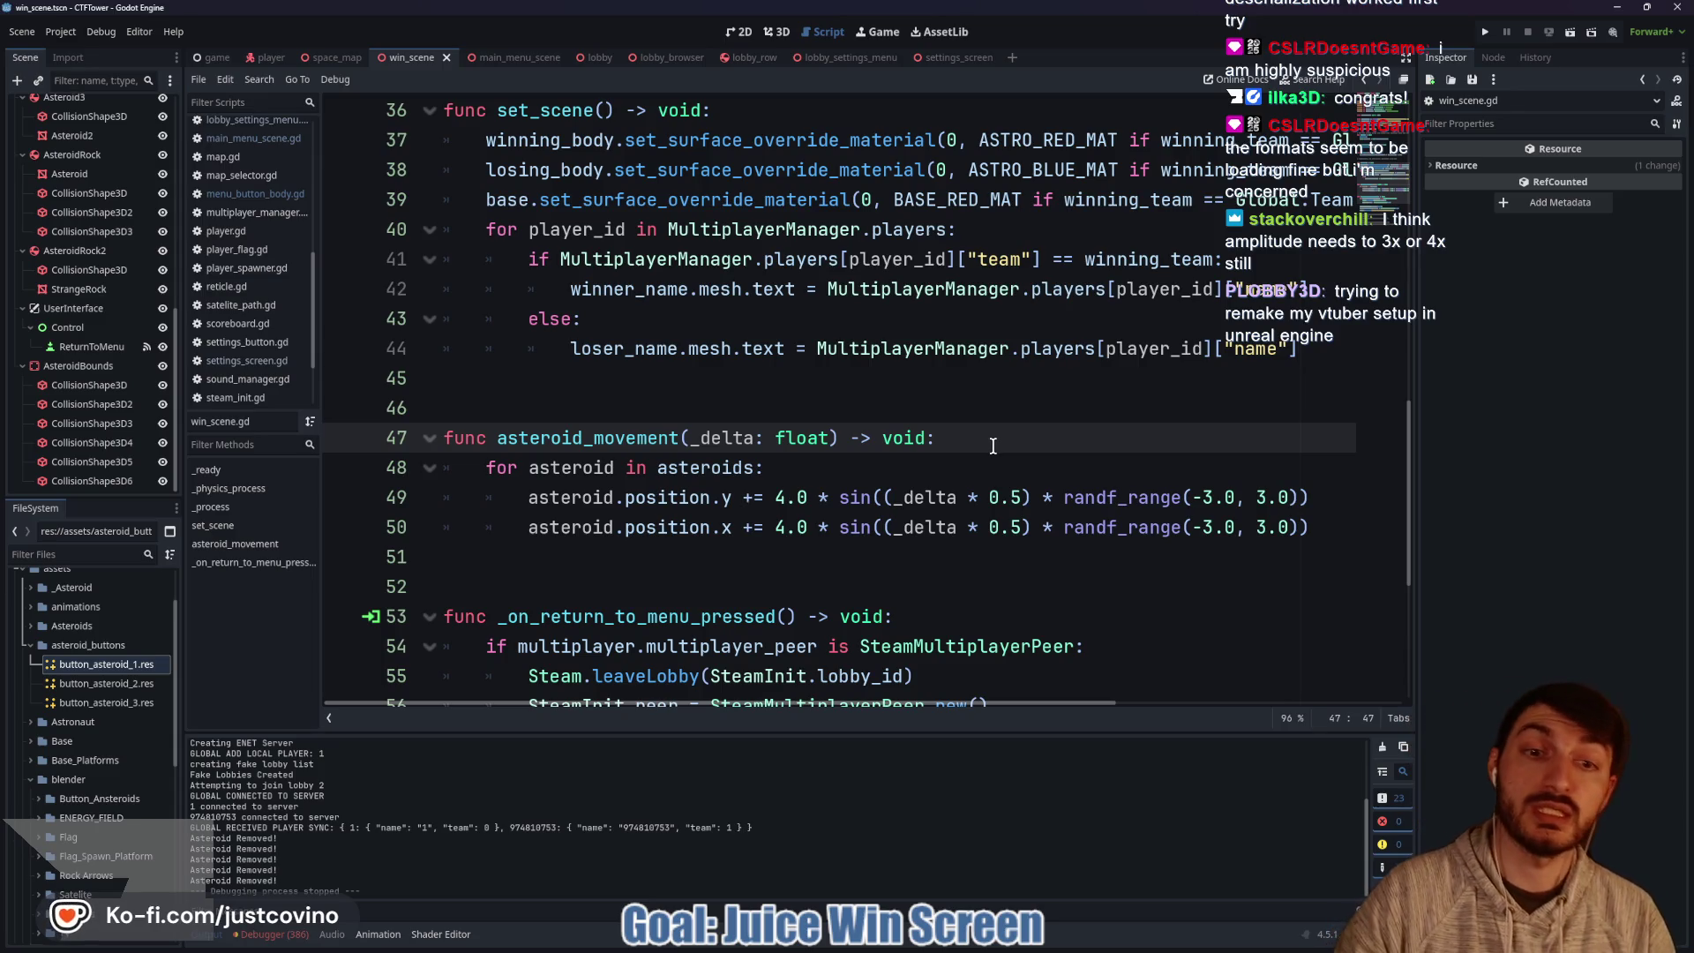
key(Return)
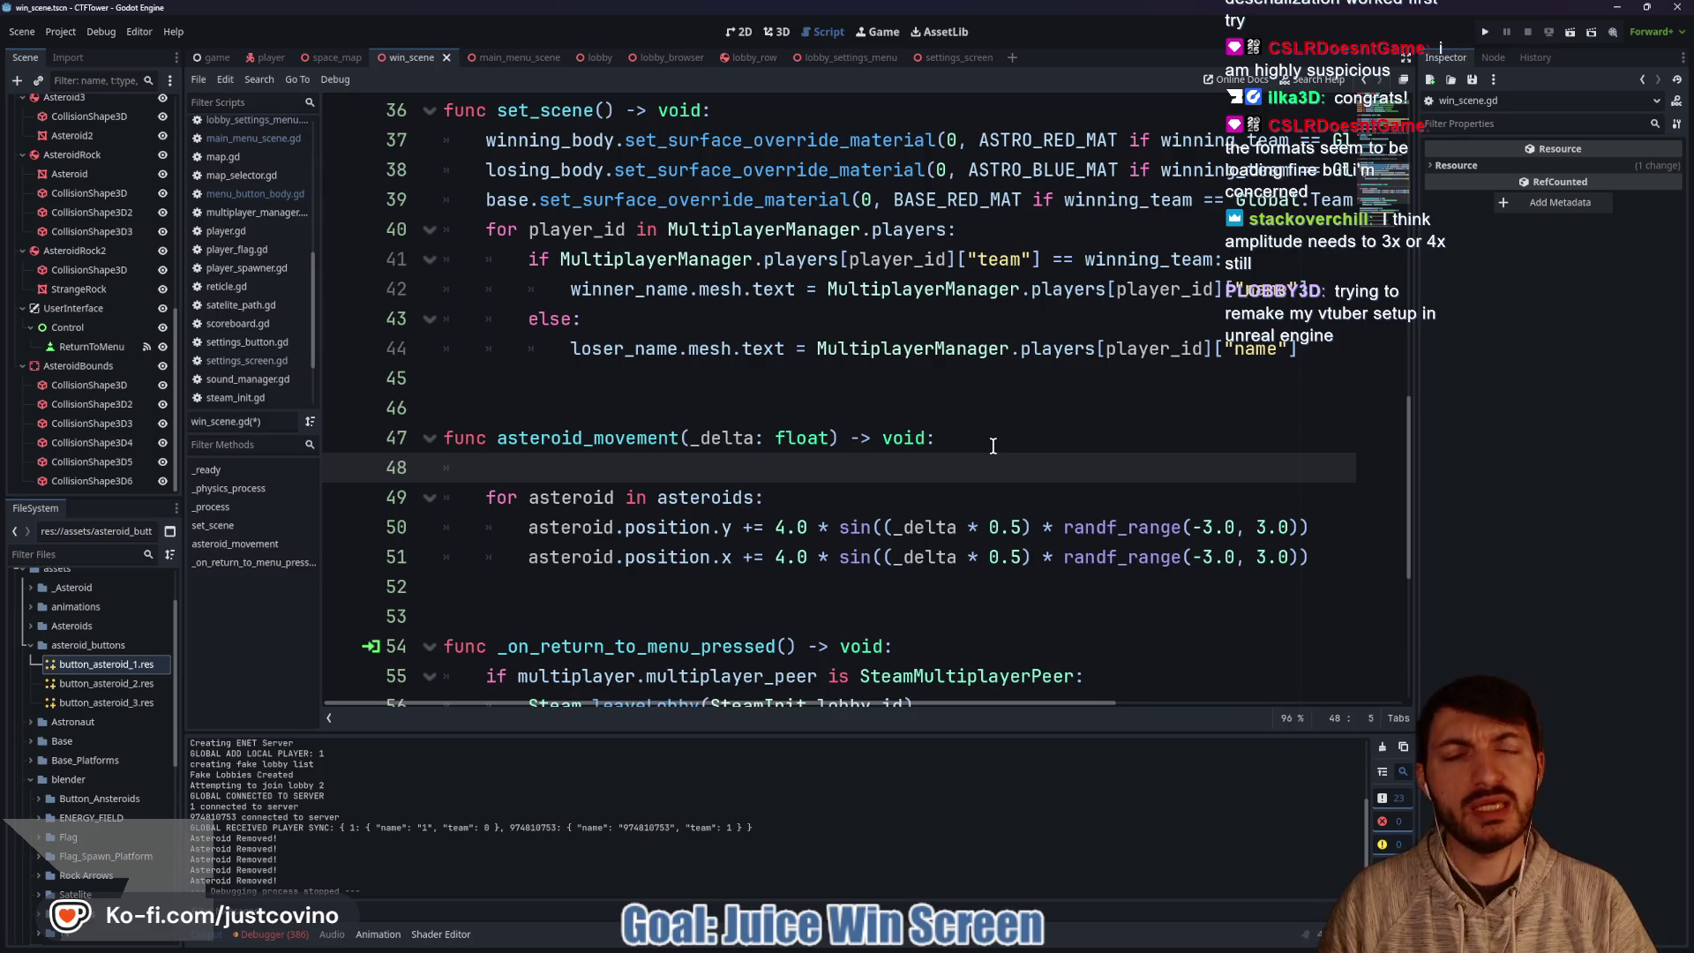
text(await get_tree().crea)
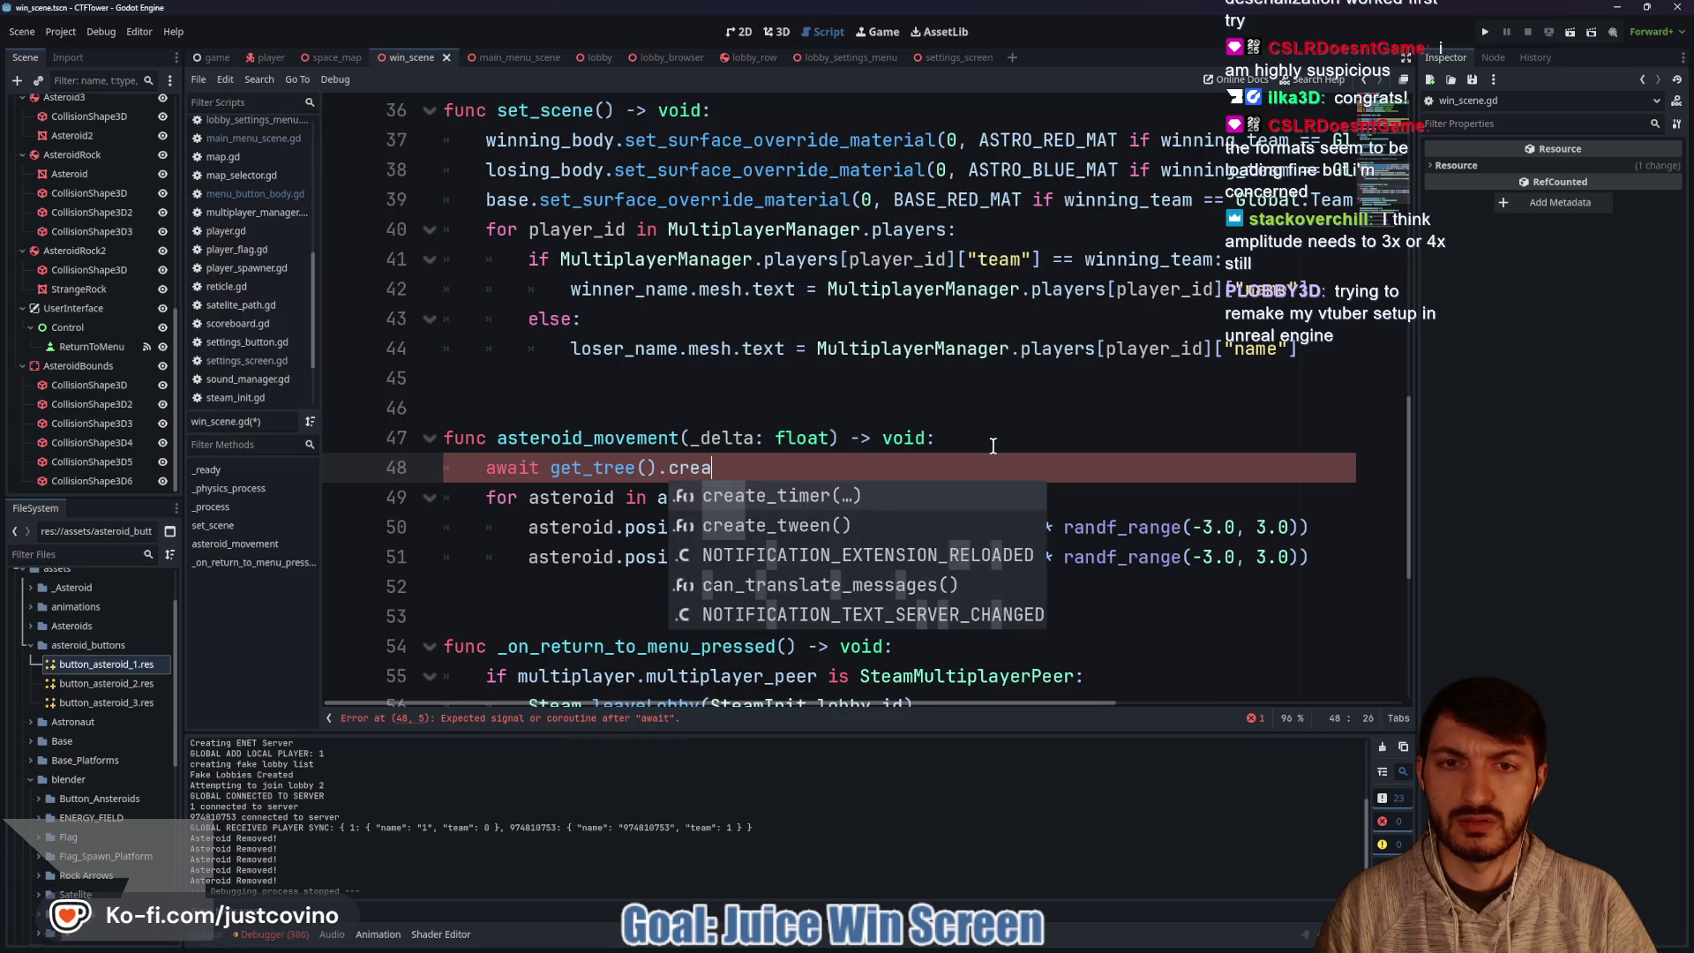
key(Return)
text(2.0))
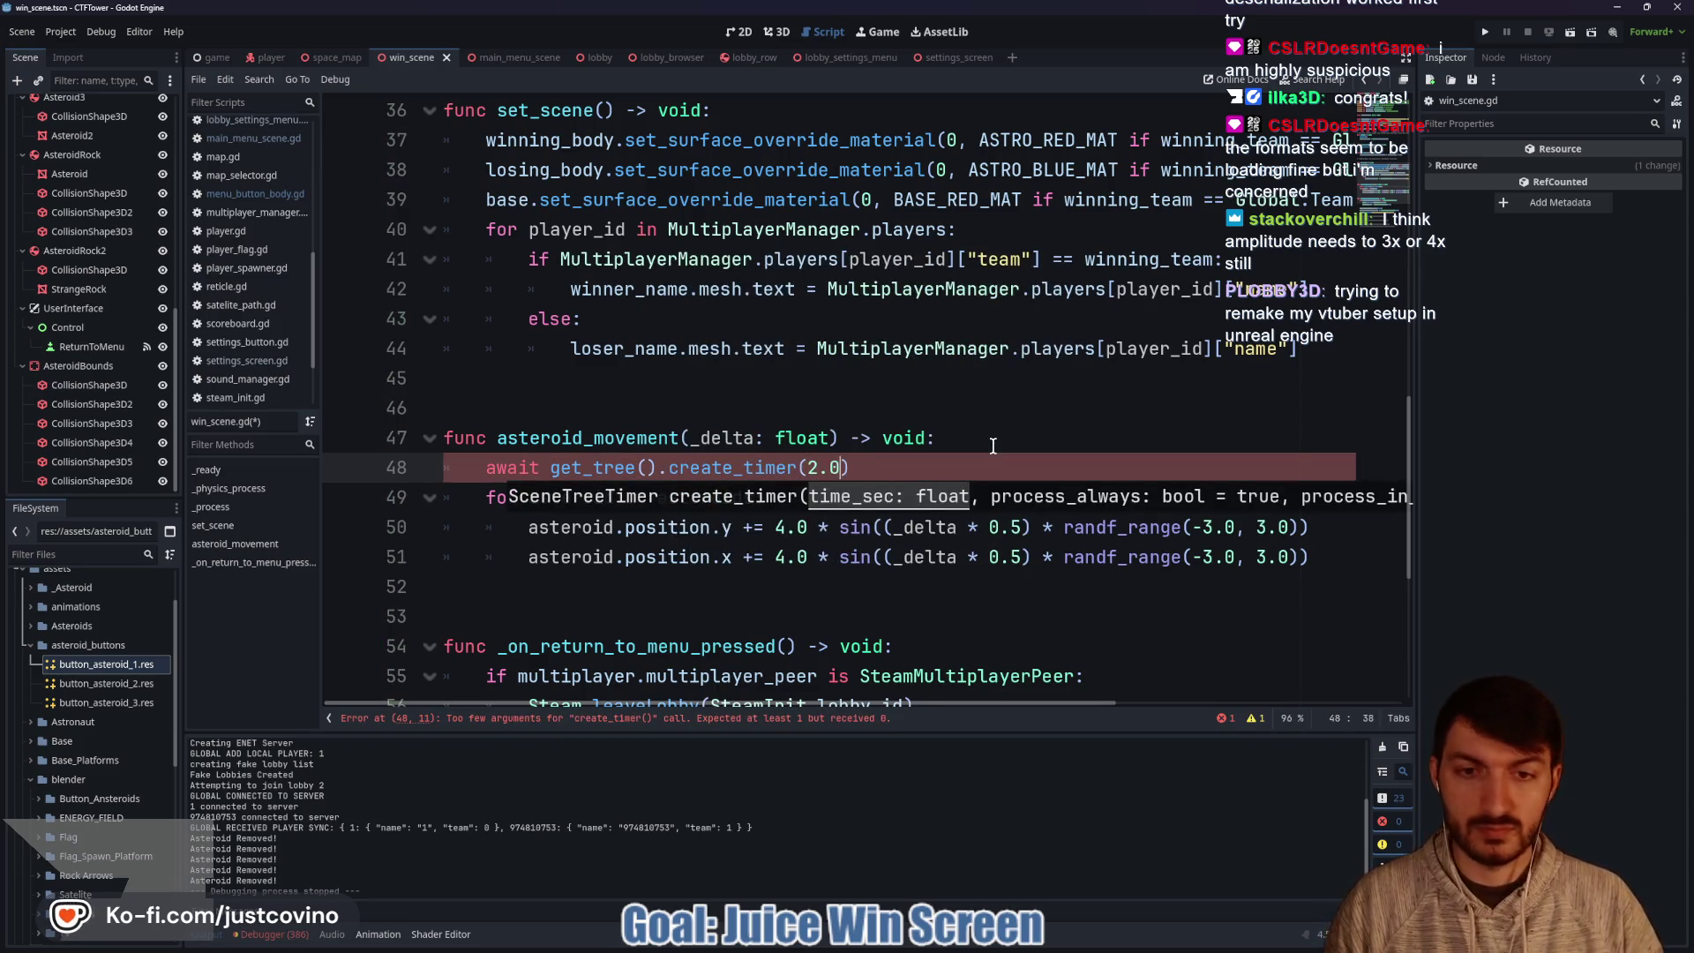
text(.time)
key(Return)
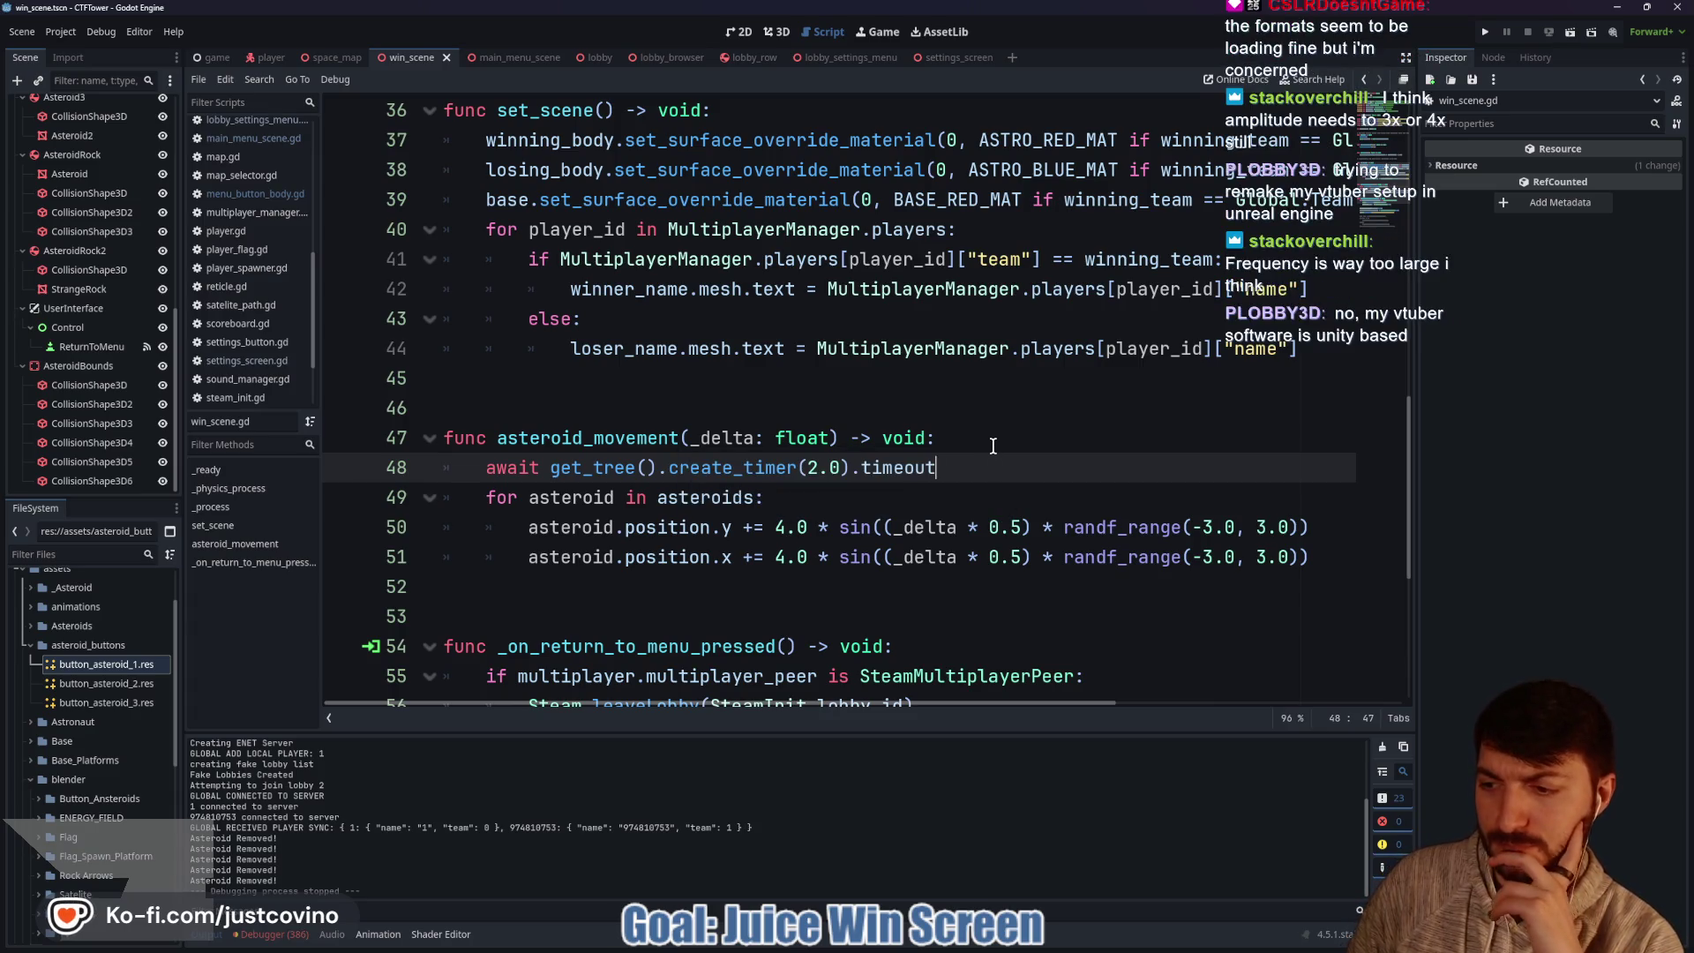
Change the random ranges on lines 50 and 51 from -3.0, 3.0 to -2.0, 2.0.
click(783, 527)
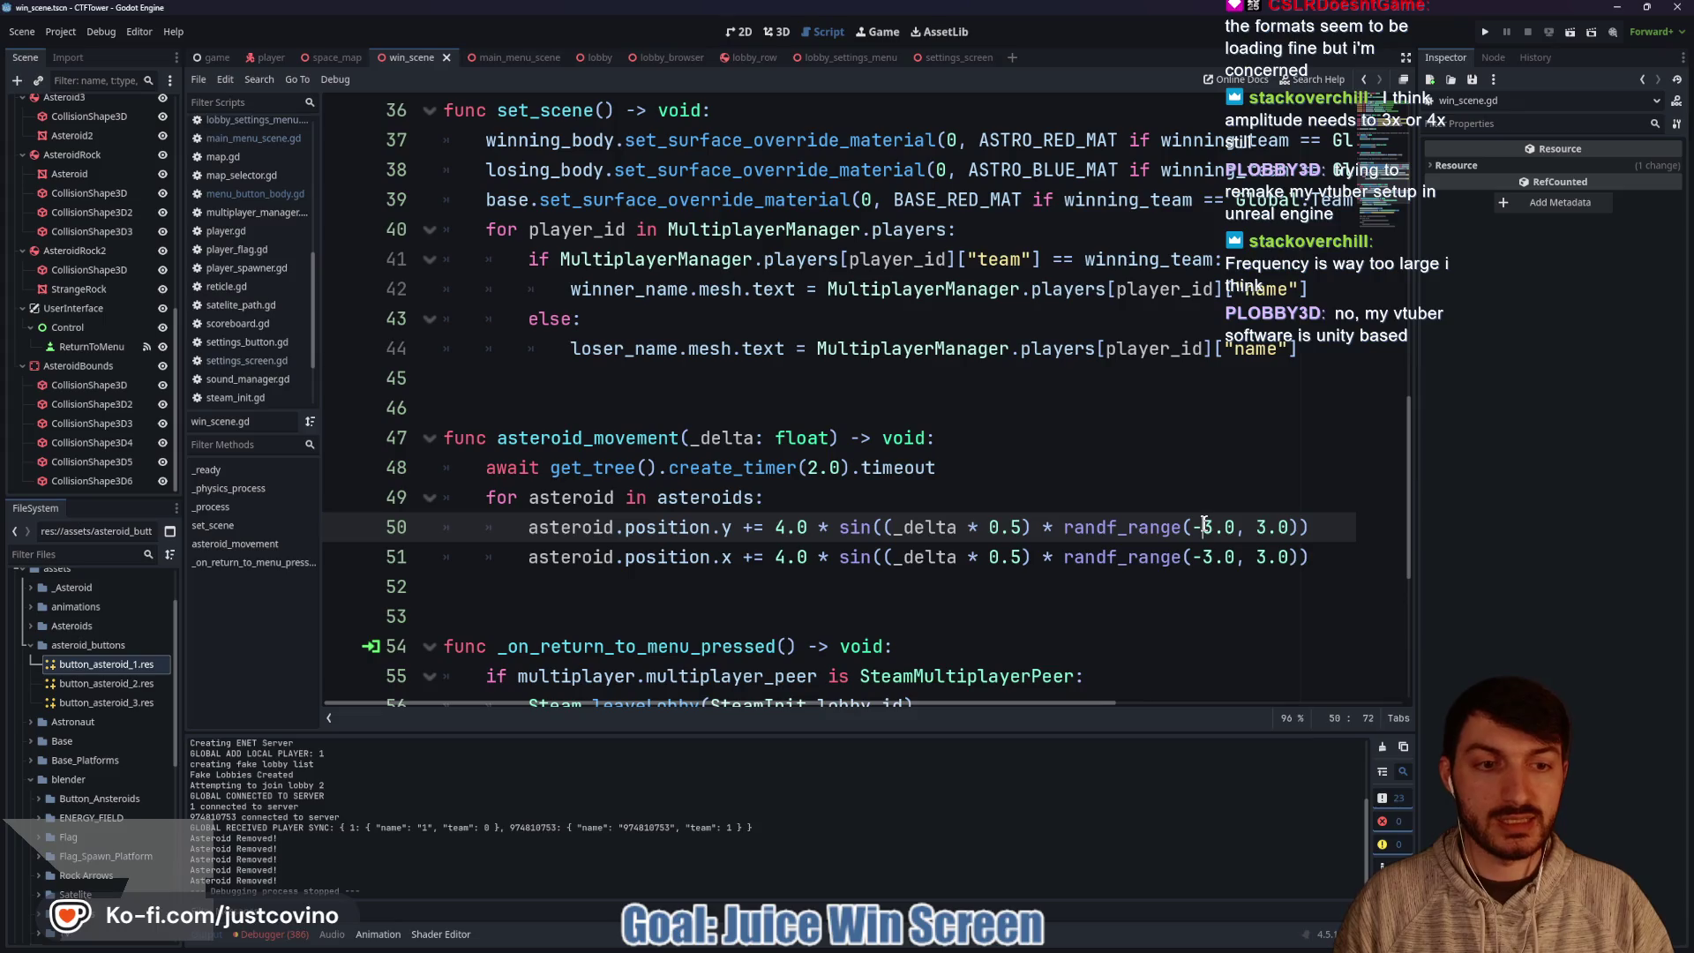
key(shift+alt+Down)
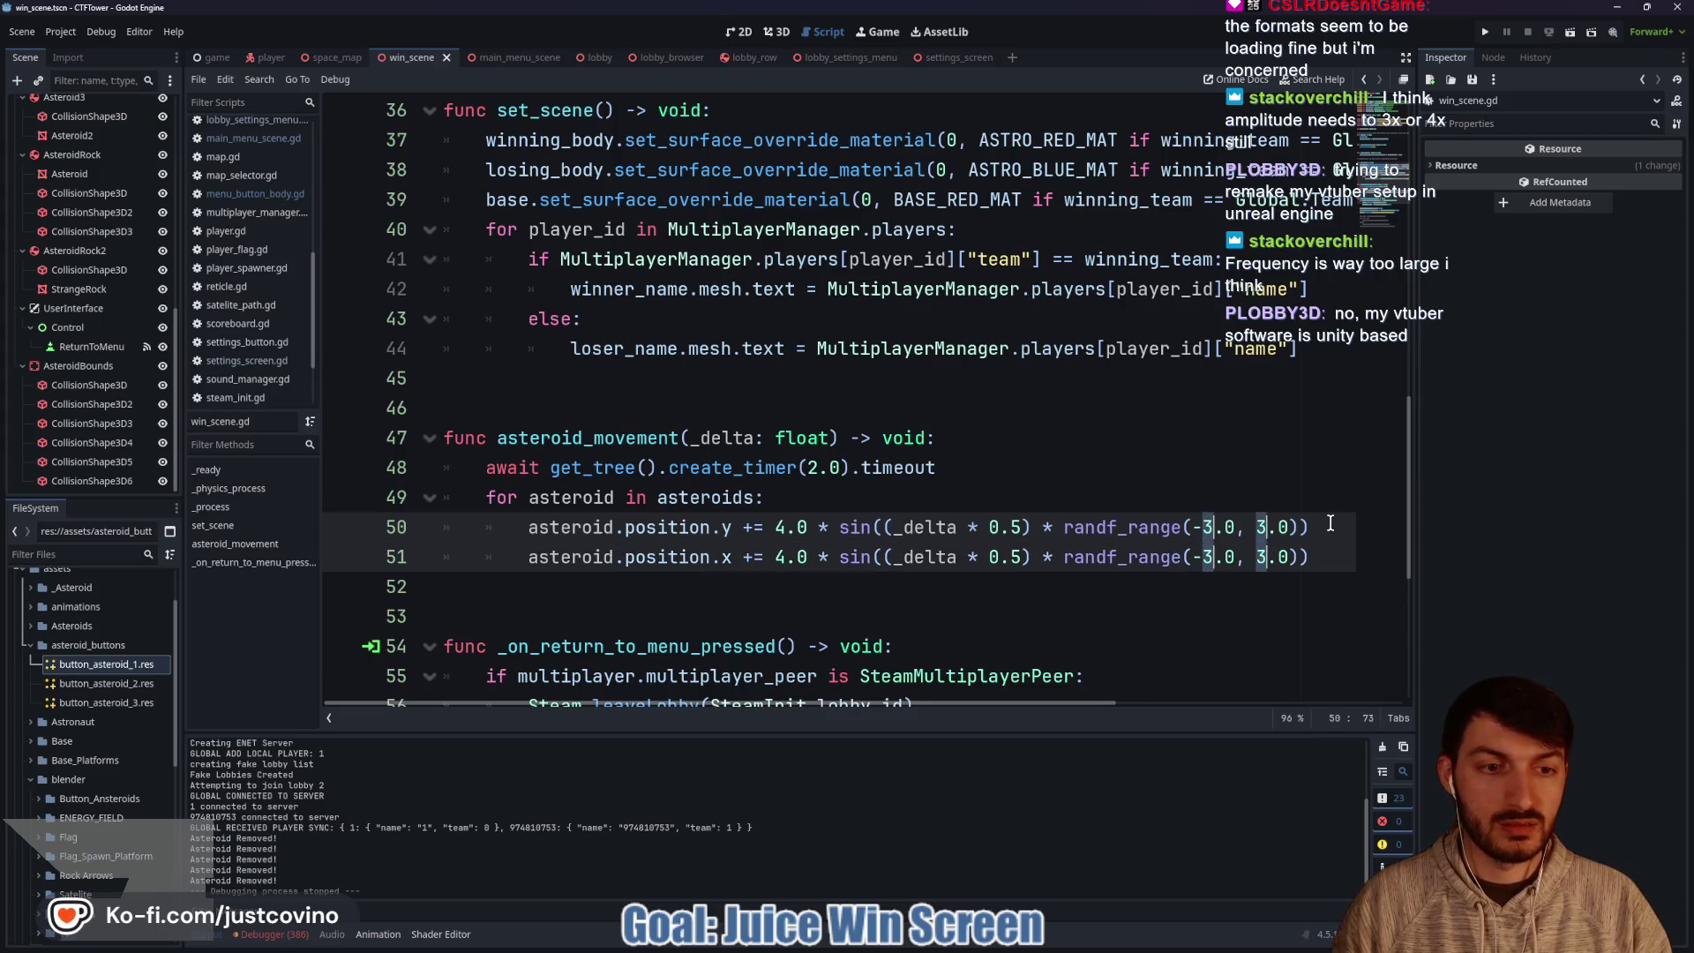
text(2)
click(1136, 510)
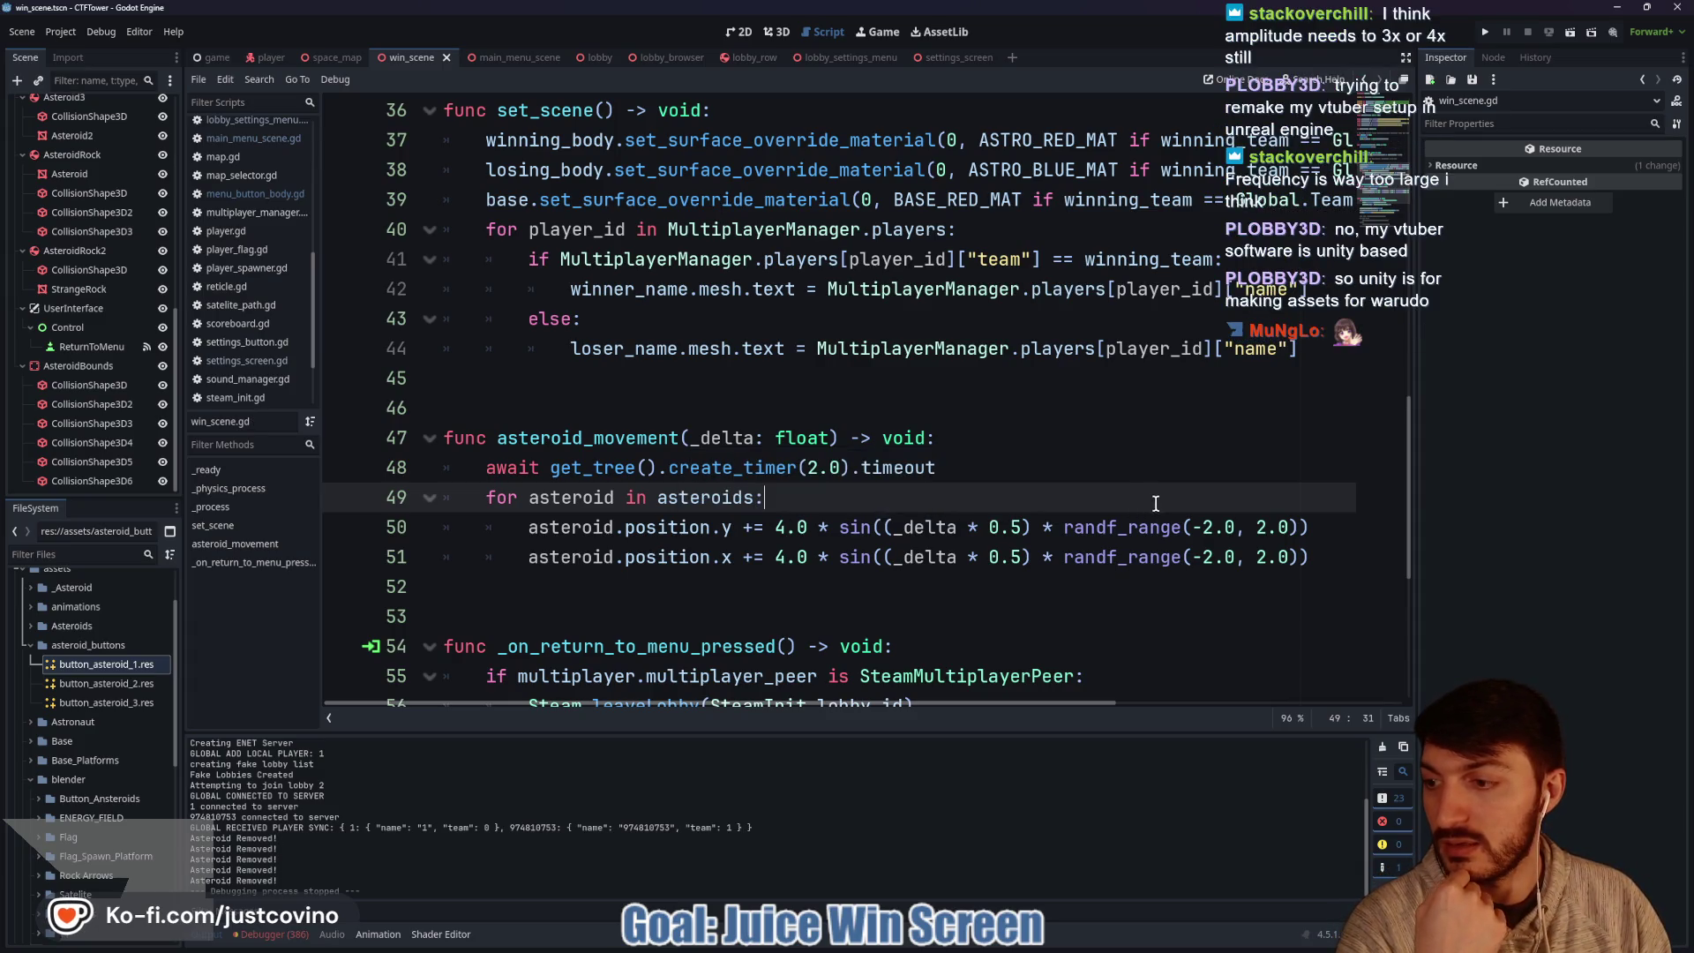
Change both 4.0 multipliers to 12.0, save win_scene.gd and relaunch the game.
click(782, 527)
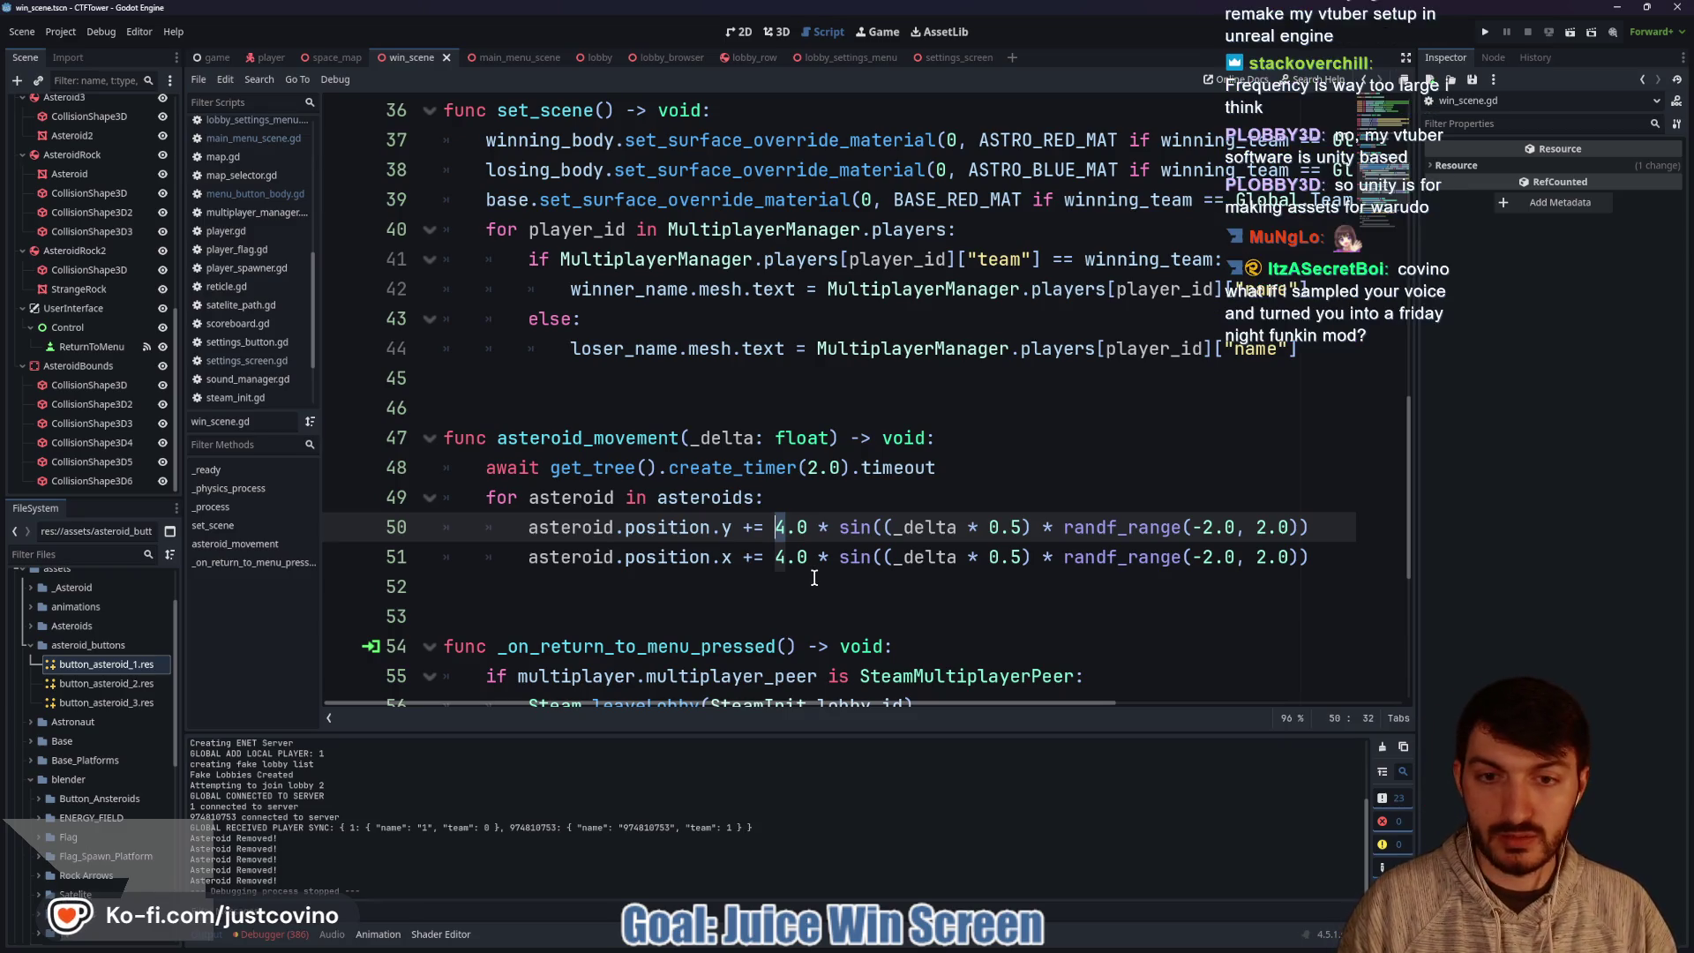
key(Delete)
text(12)
click(777, 557)
key(Delete)
text(12)
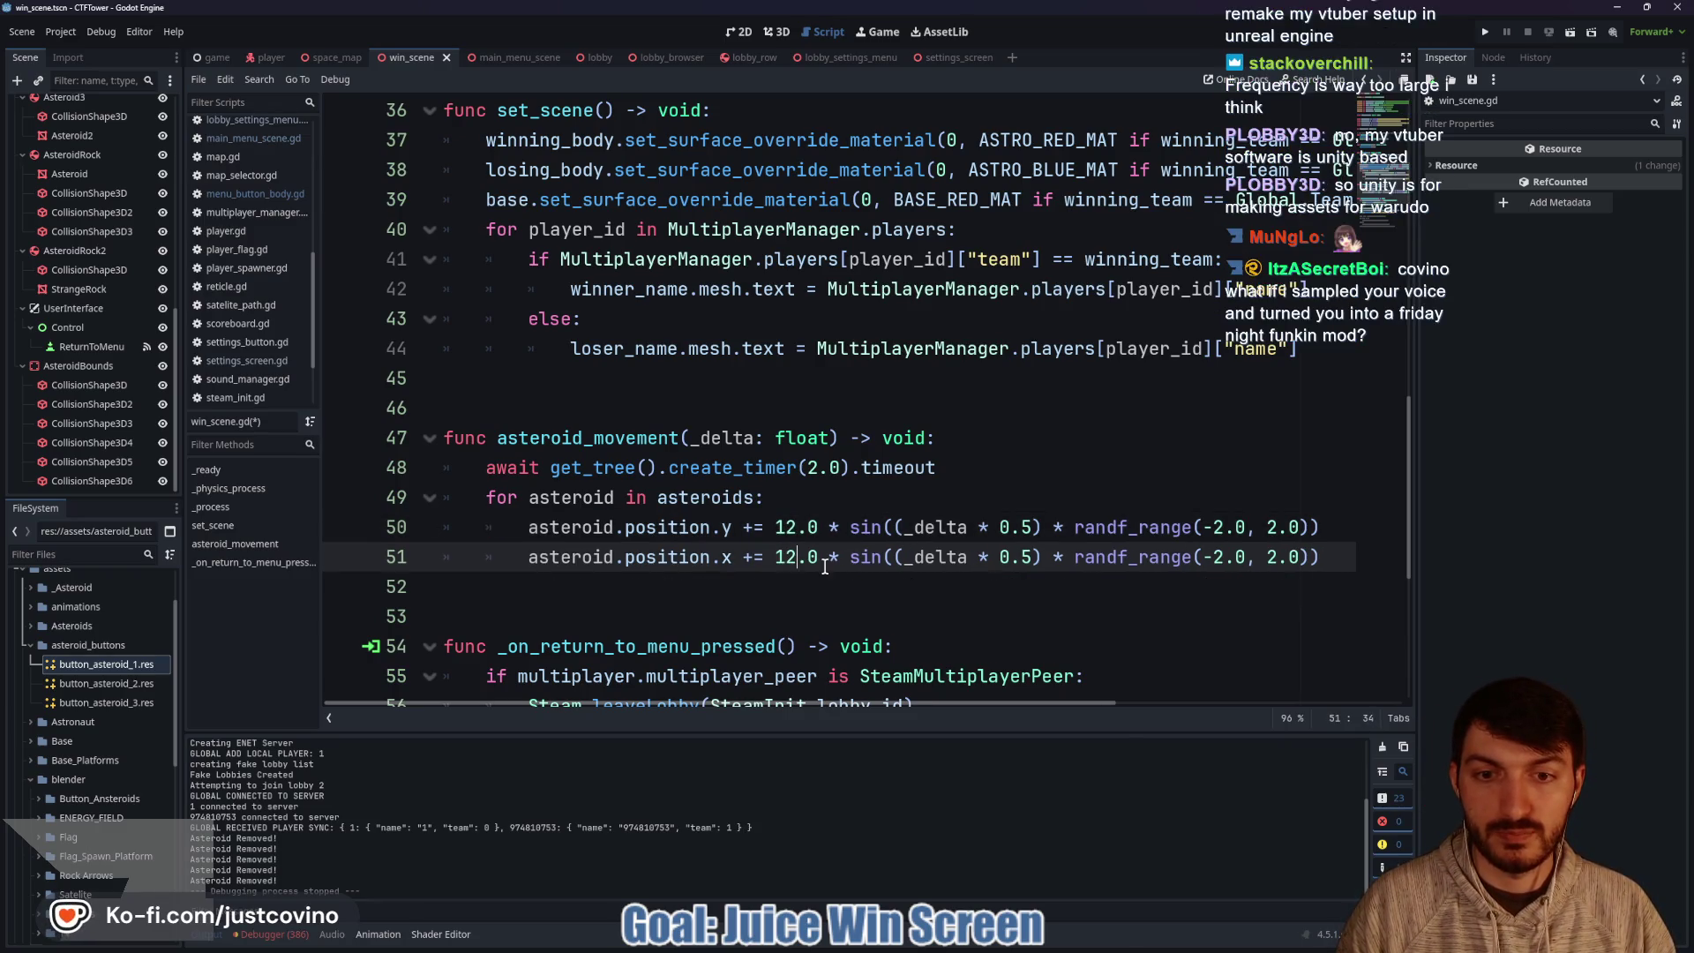
key(ctrl+s)
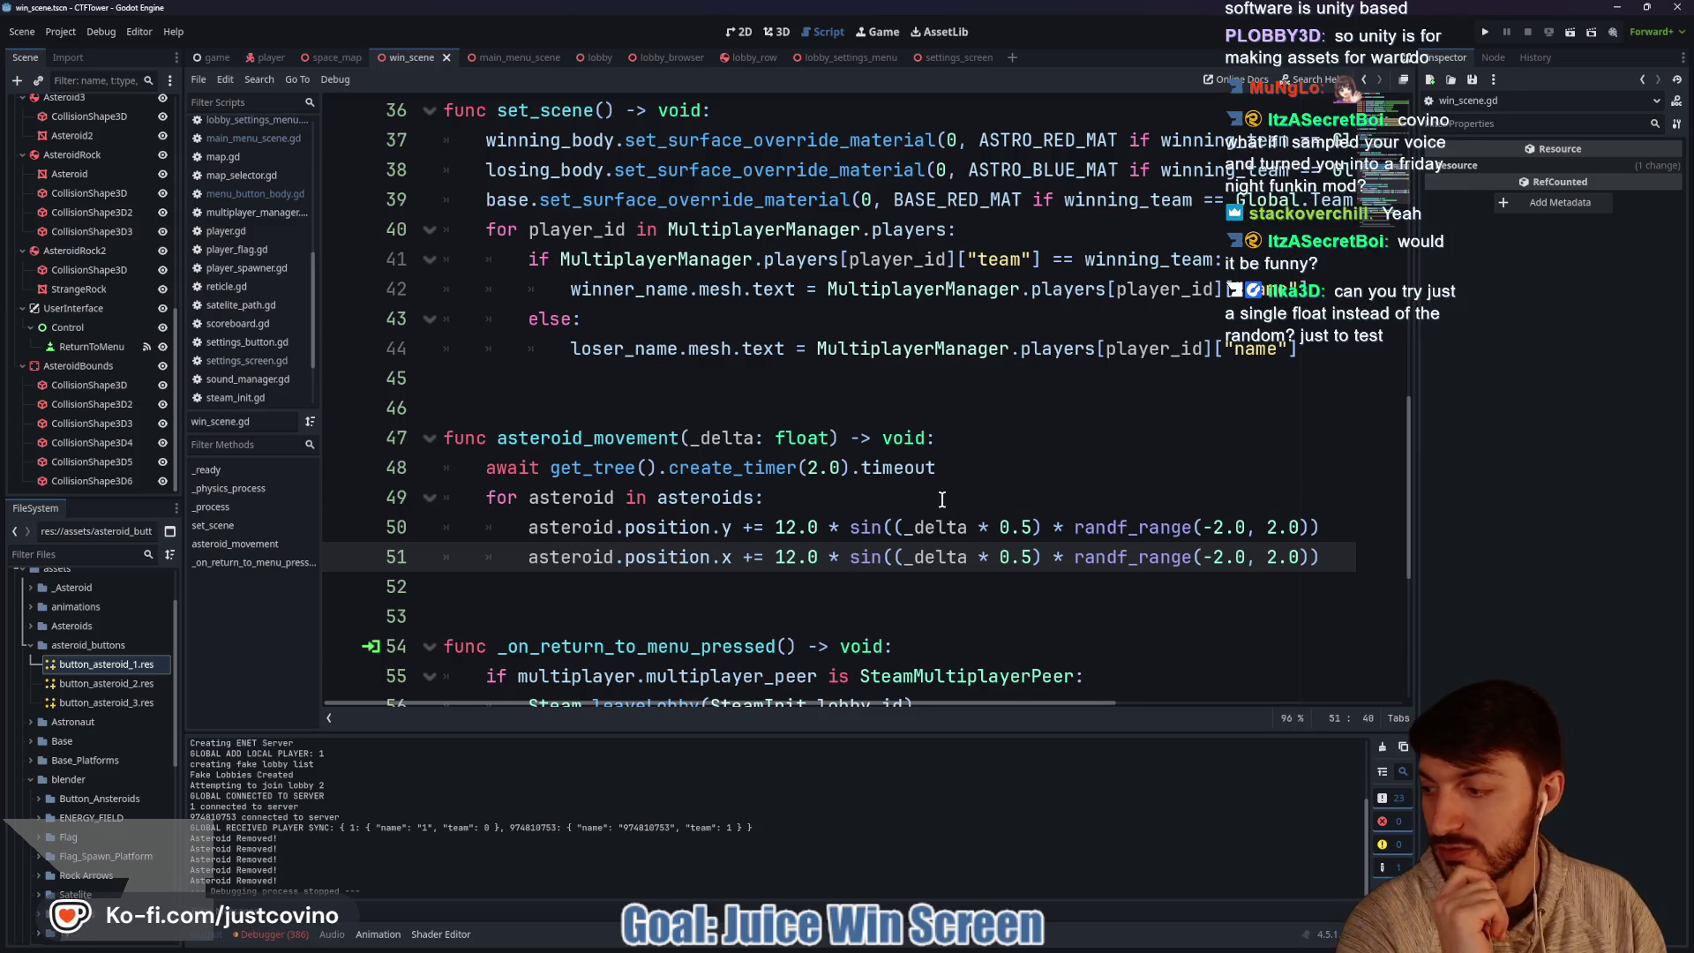
click(1485, 32)
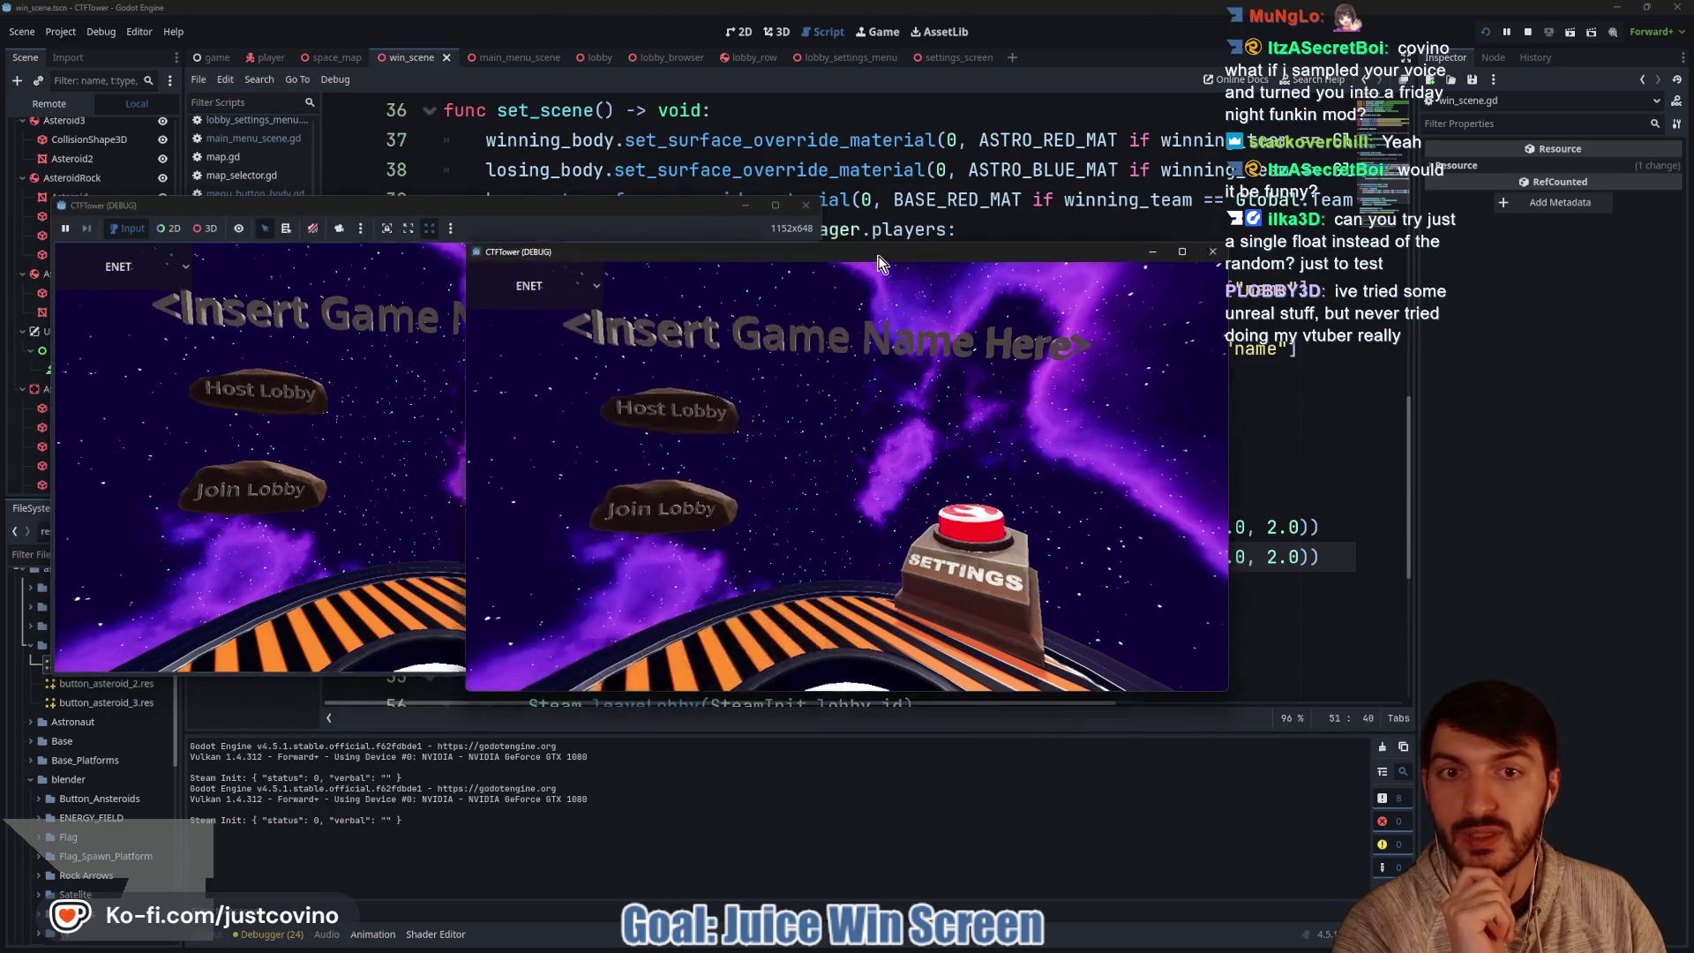
Host a private lobby, join it from the second instance, ready both players and start.
click(258, 400)
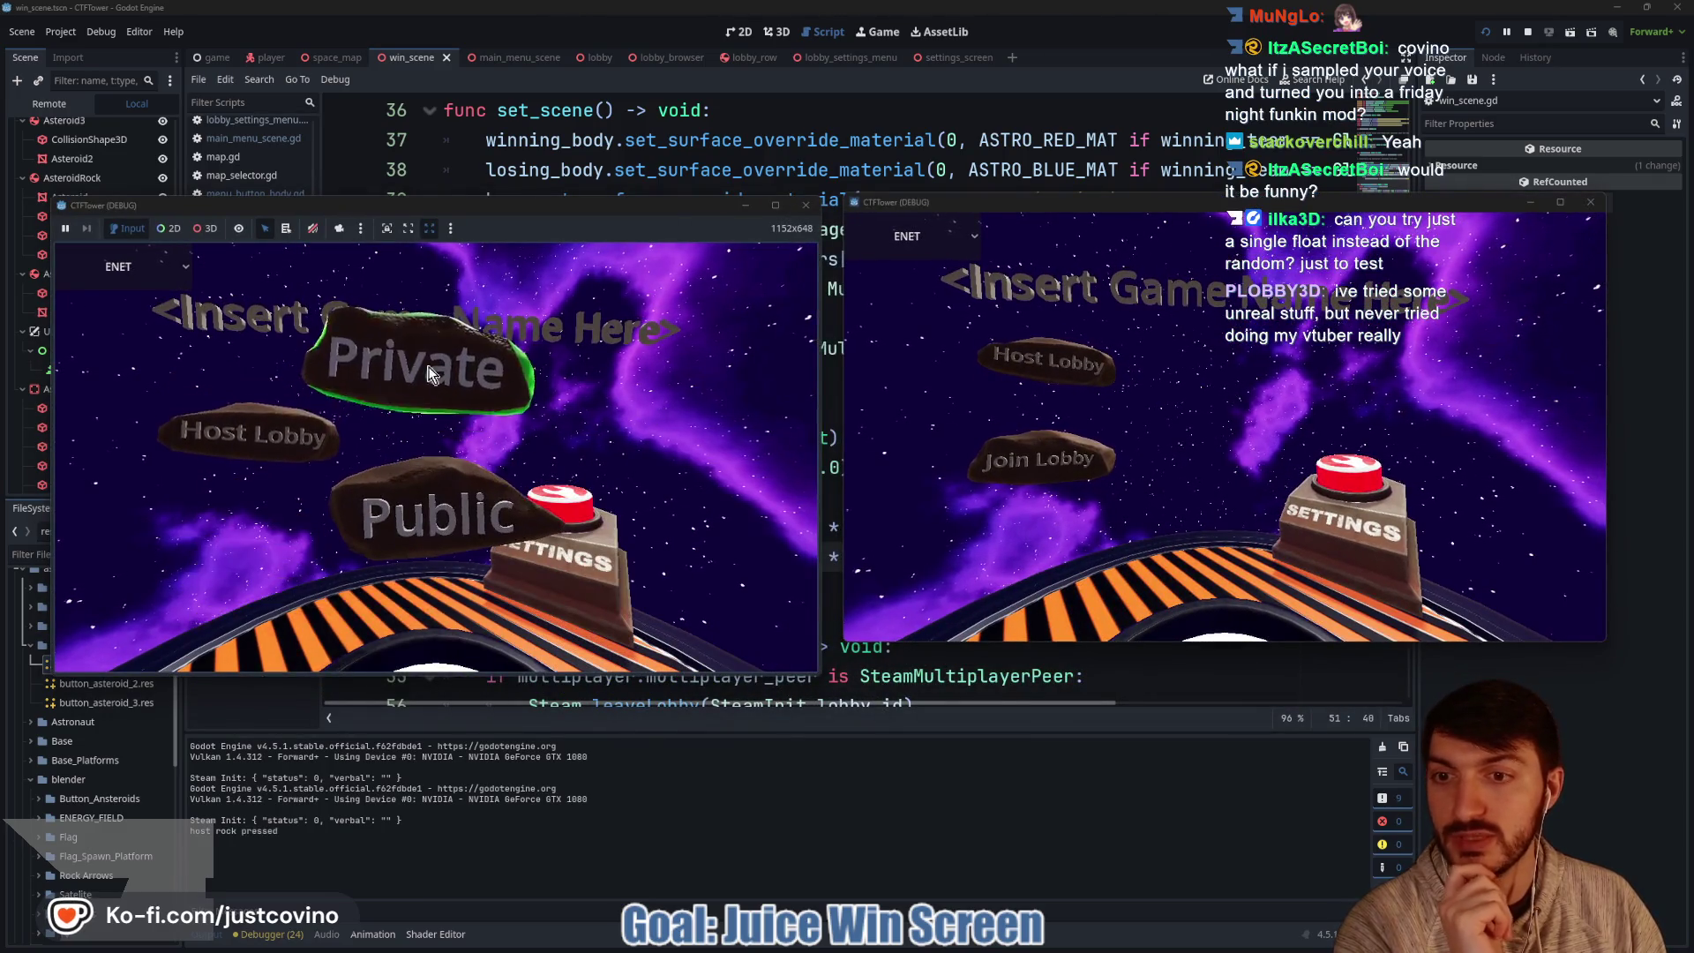
click(430, 414)
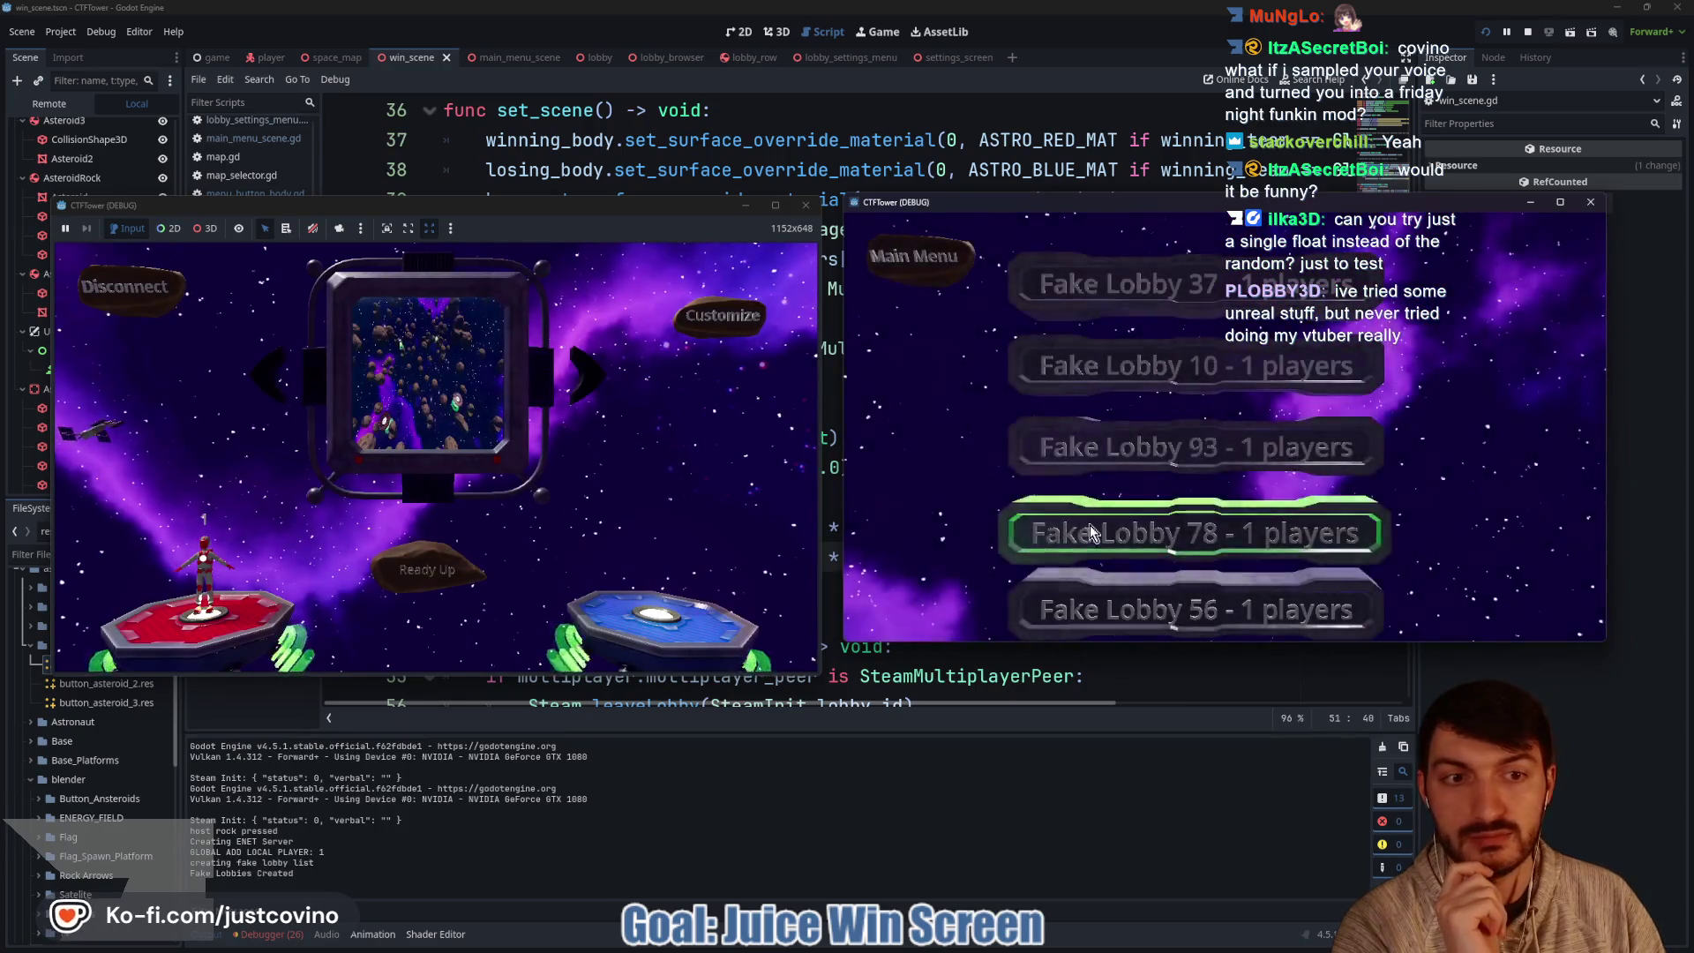
click(1160, 560)
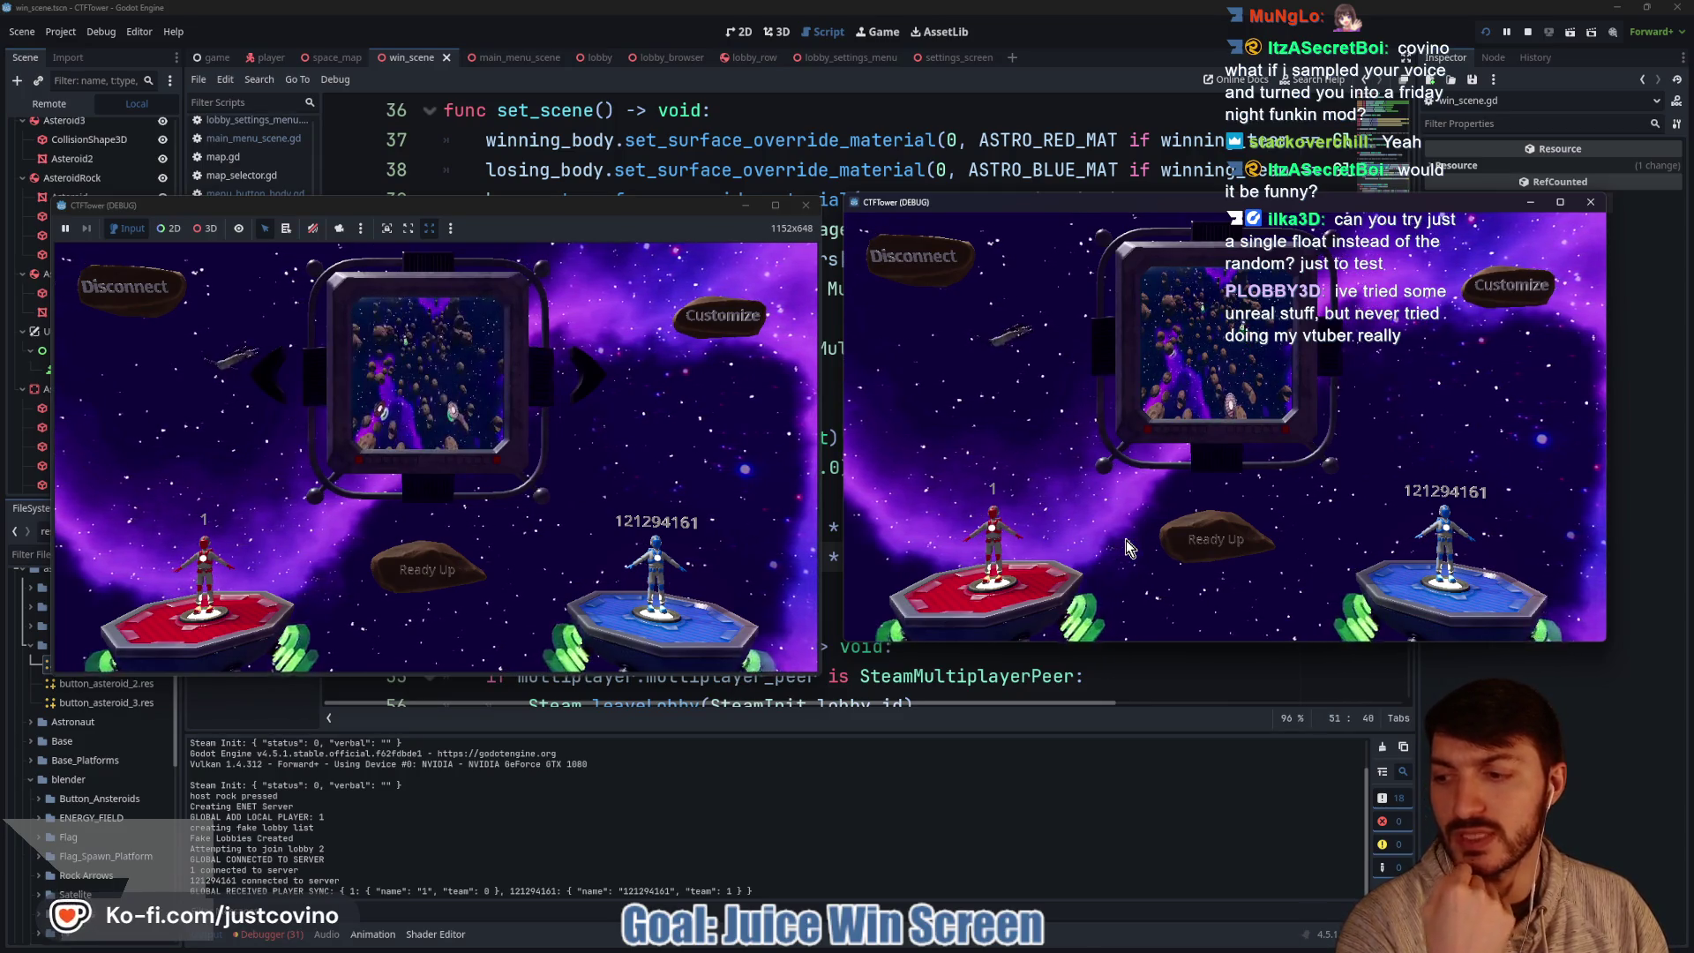
click(1159, 560)
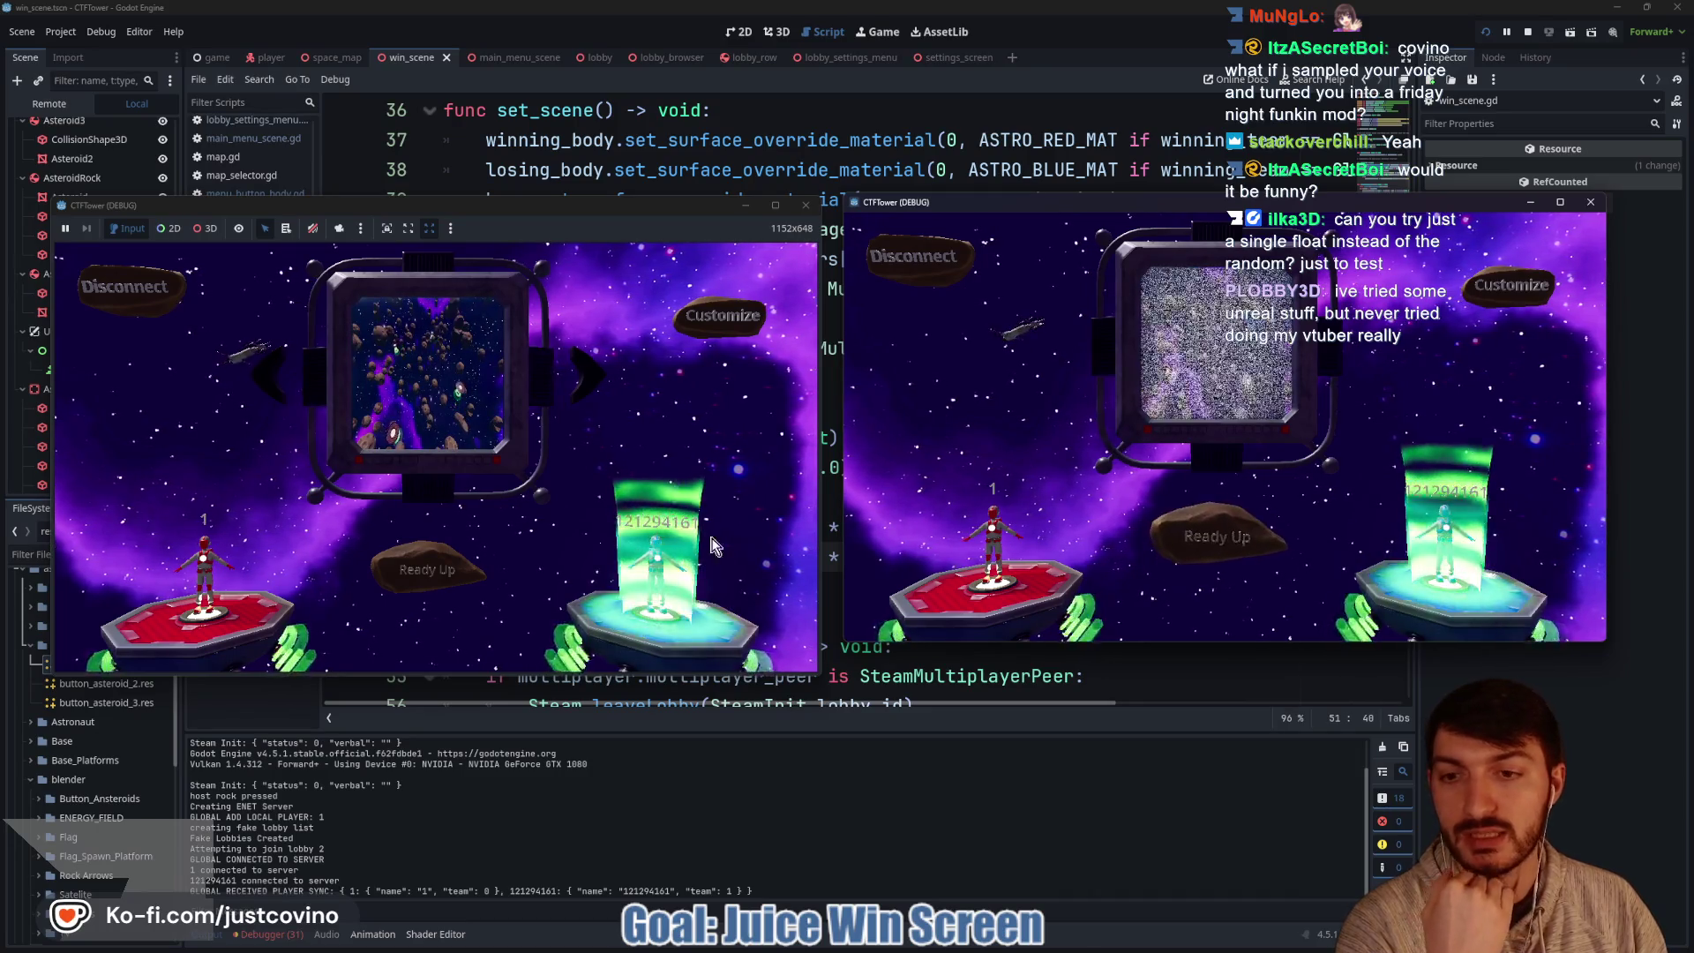
click(425, 575)
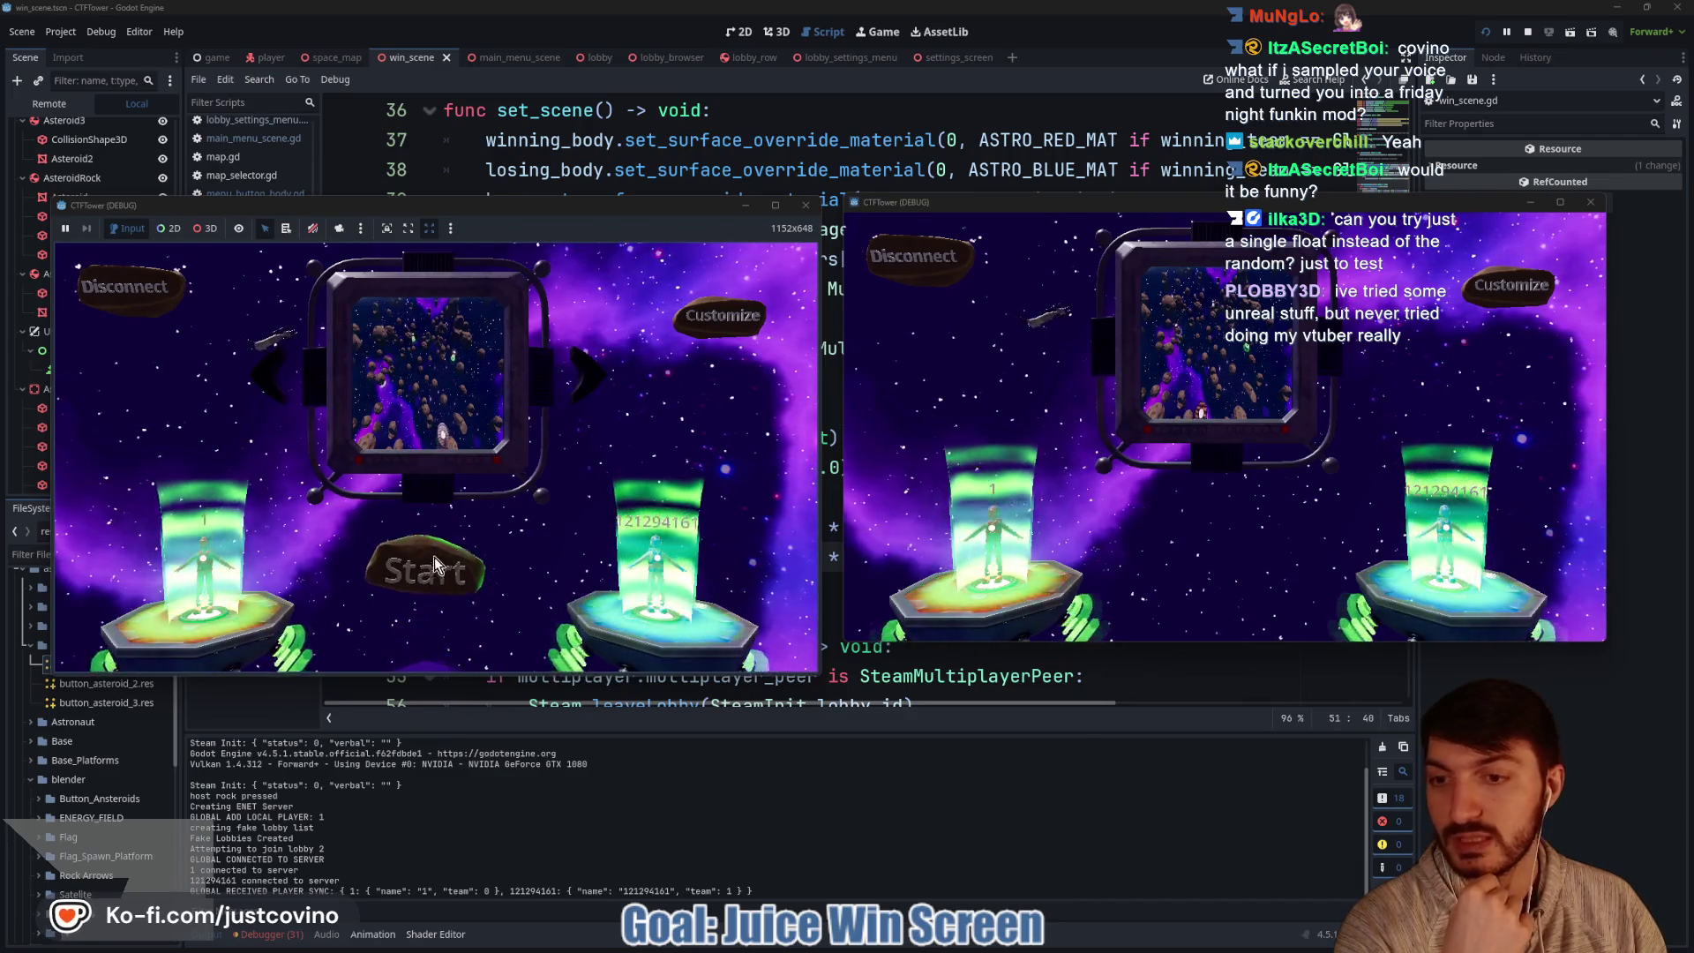
click(418, 569)
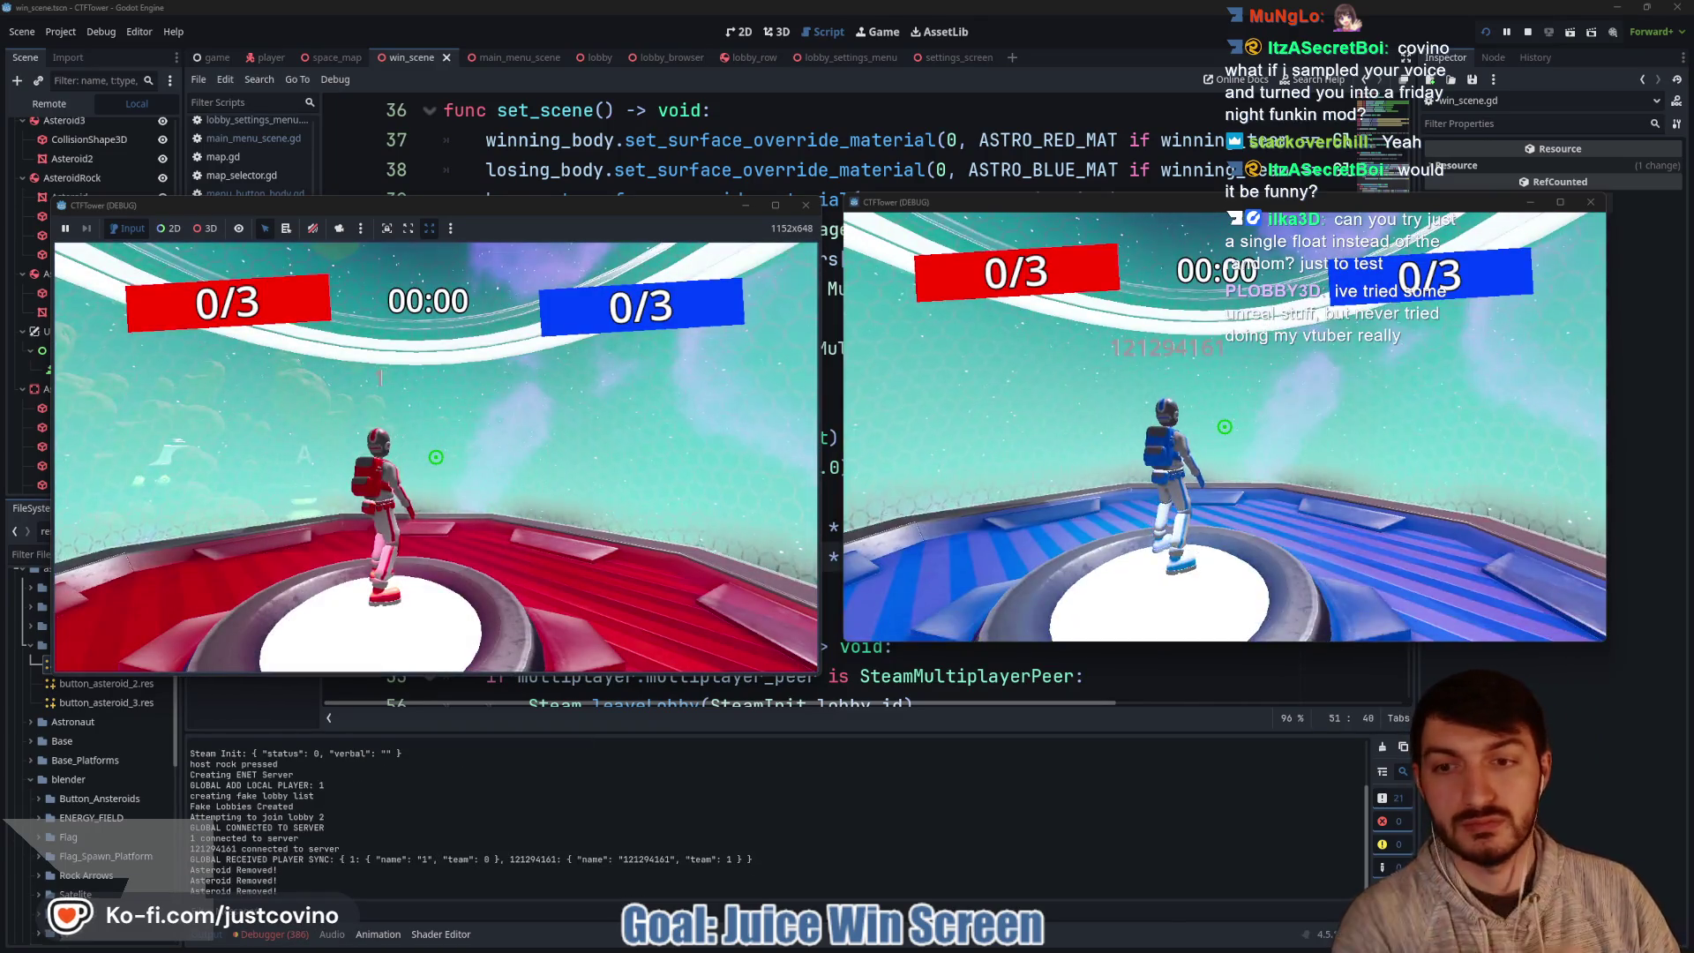
Run 'score 1' in the in-game dev console to push blue to the win screen.
key(grave)
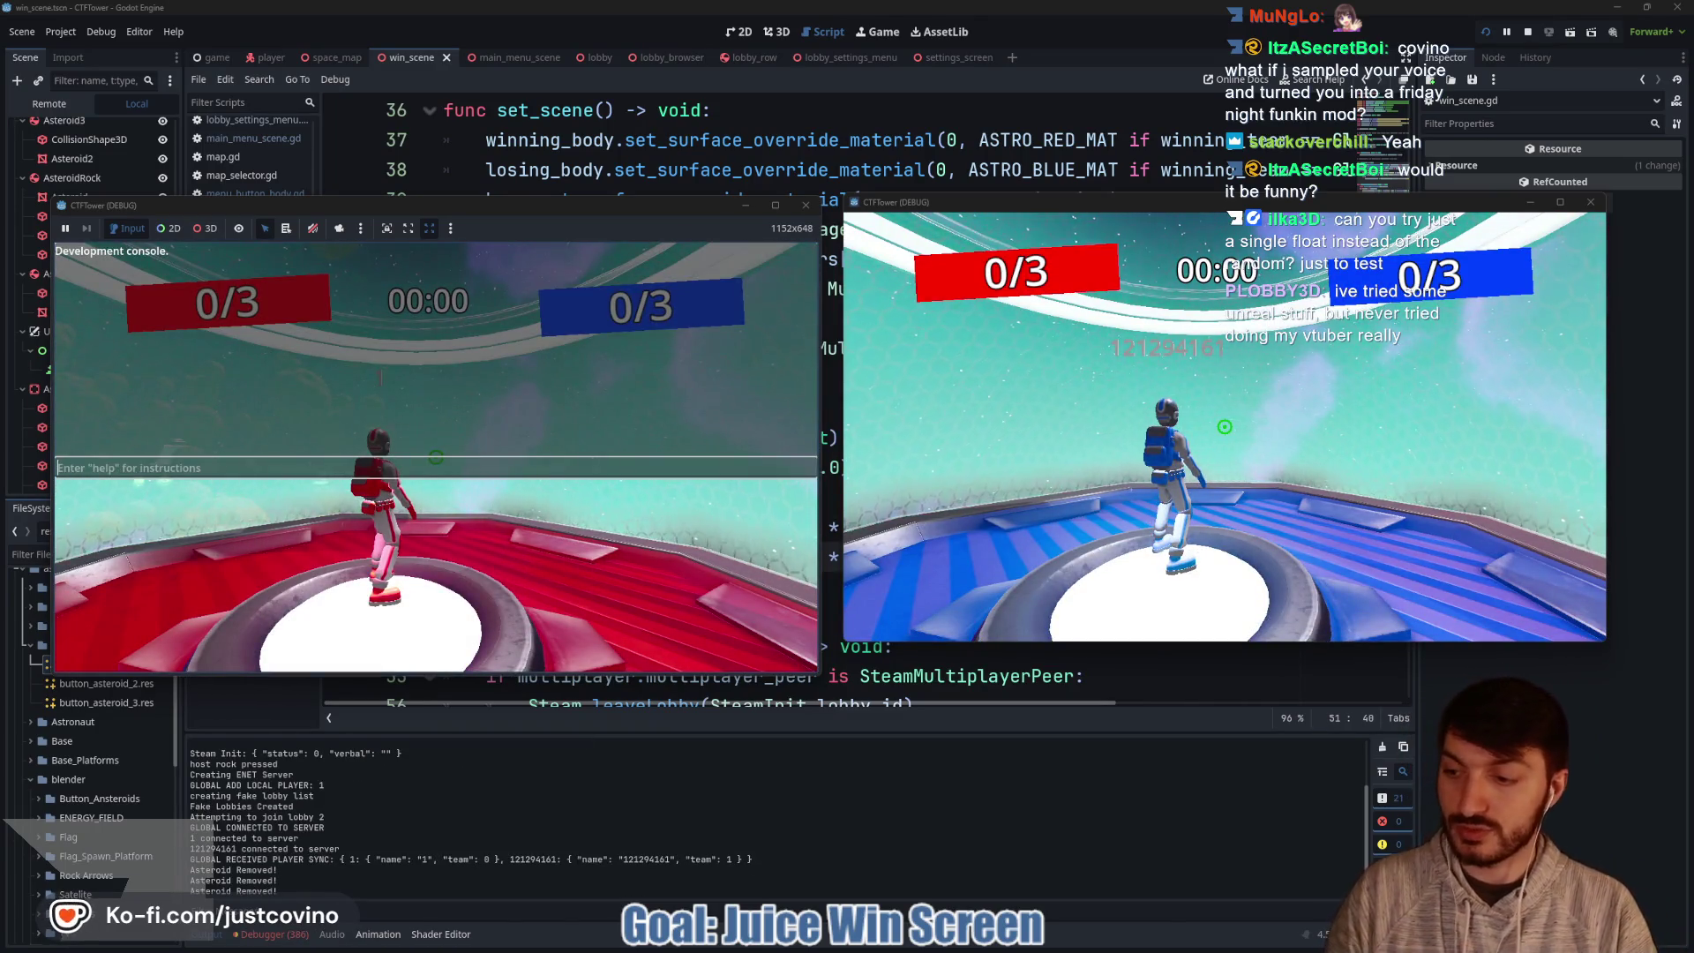
text(score 1)
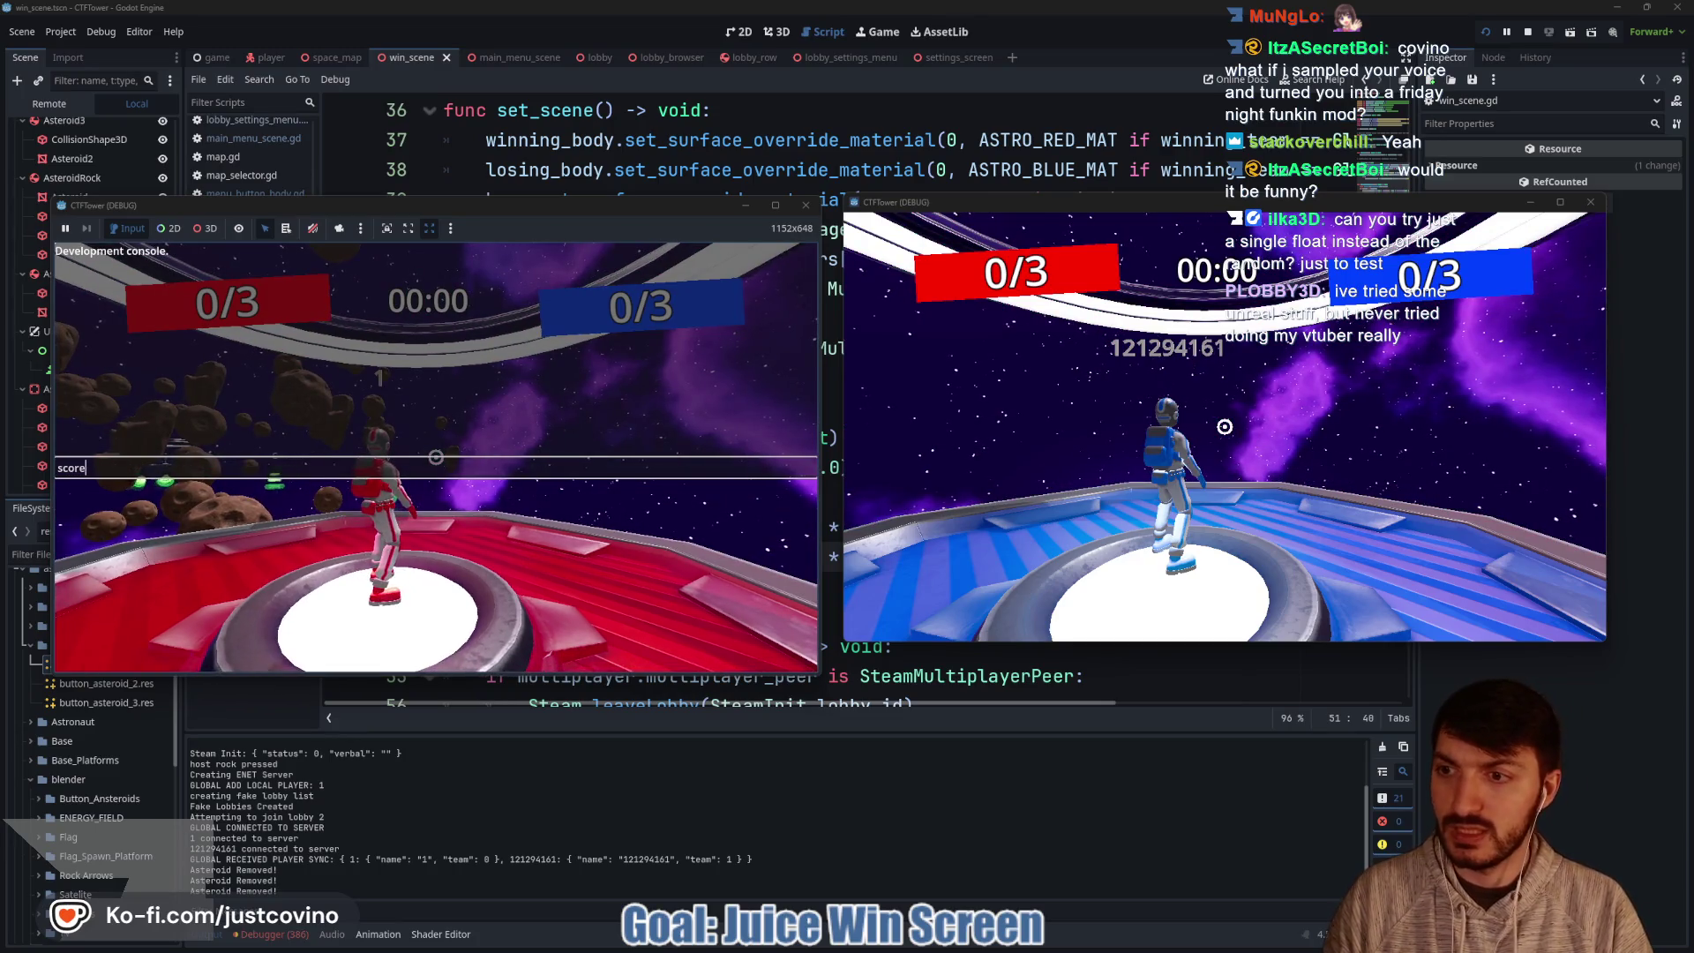
key(Return)
key(grave)
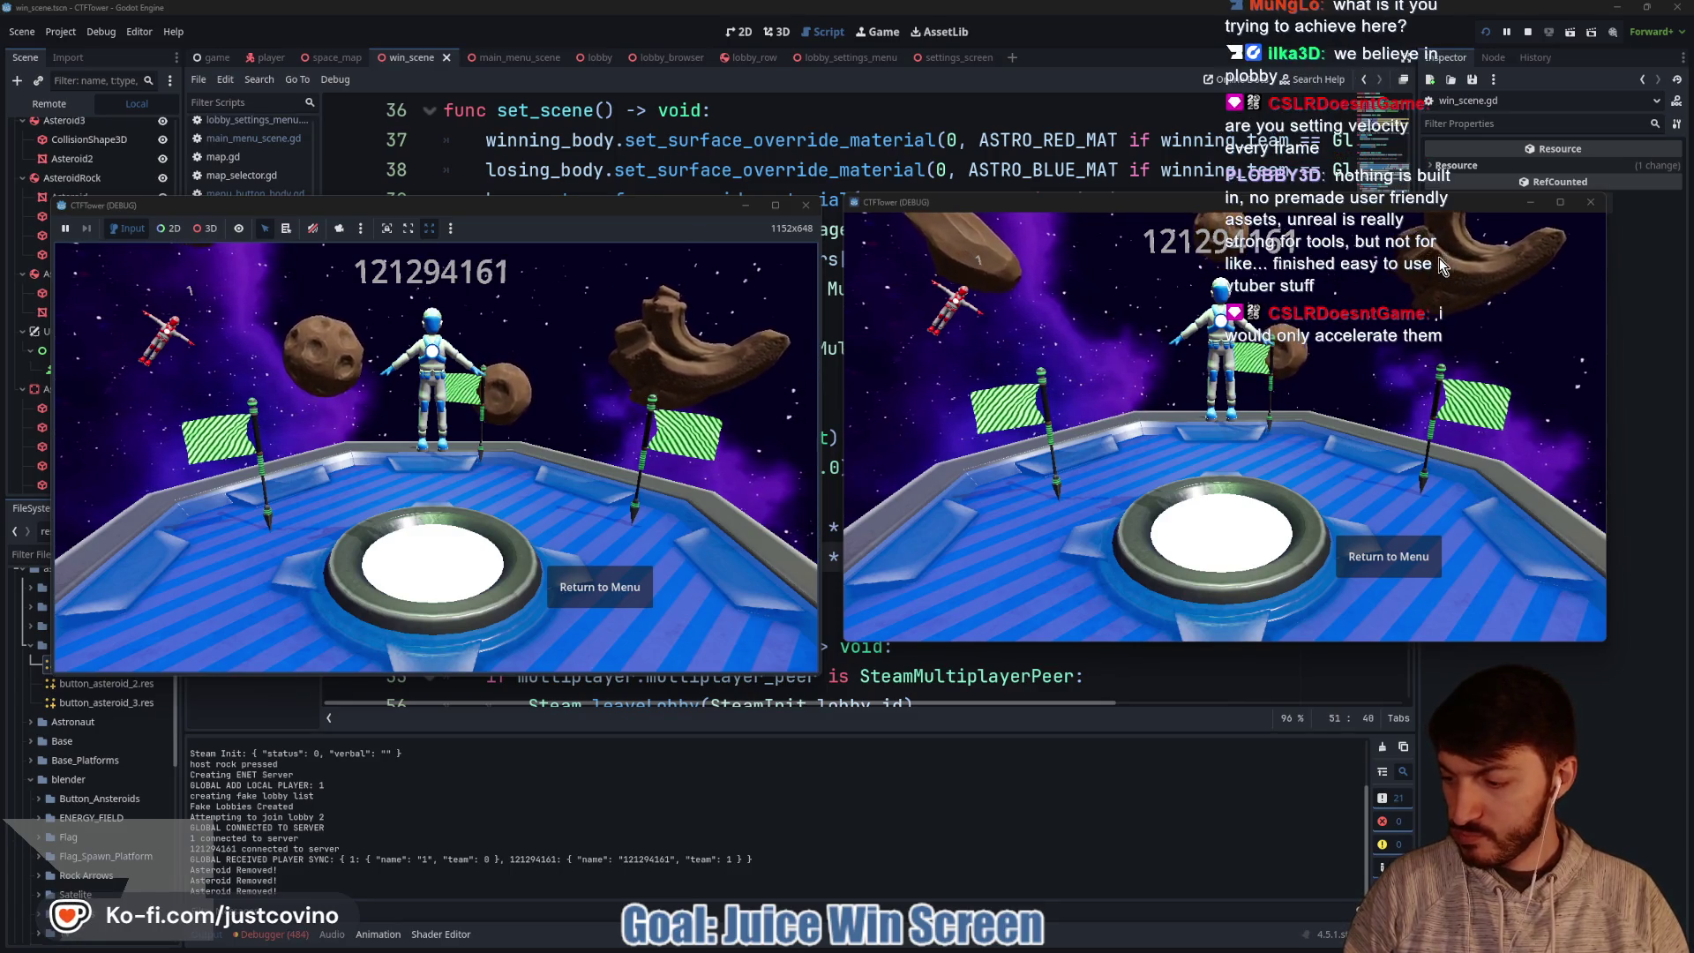
Stop the test game and inspect the await line and the asteroid_movement call.
click(1526, 32)
click(933, 468)
key(shift+Home)
key(shift+Home)
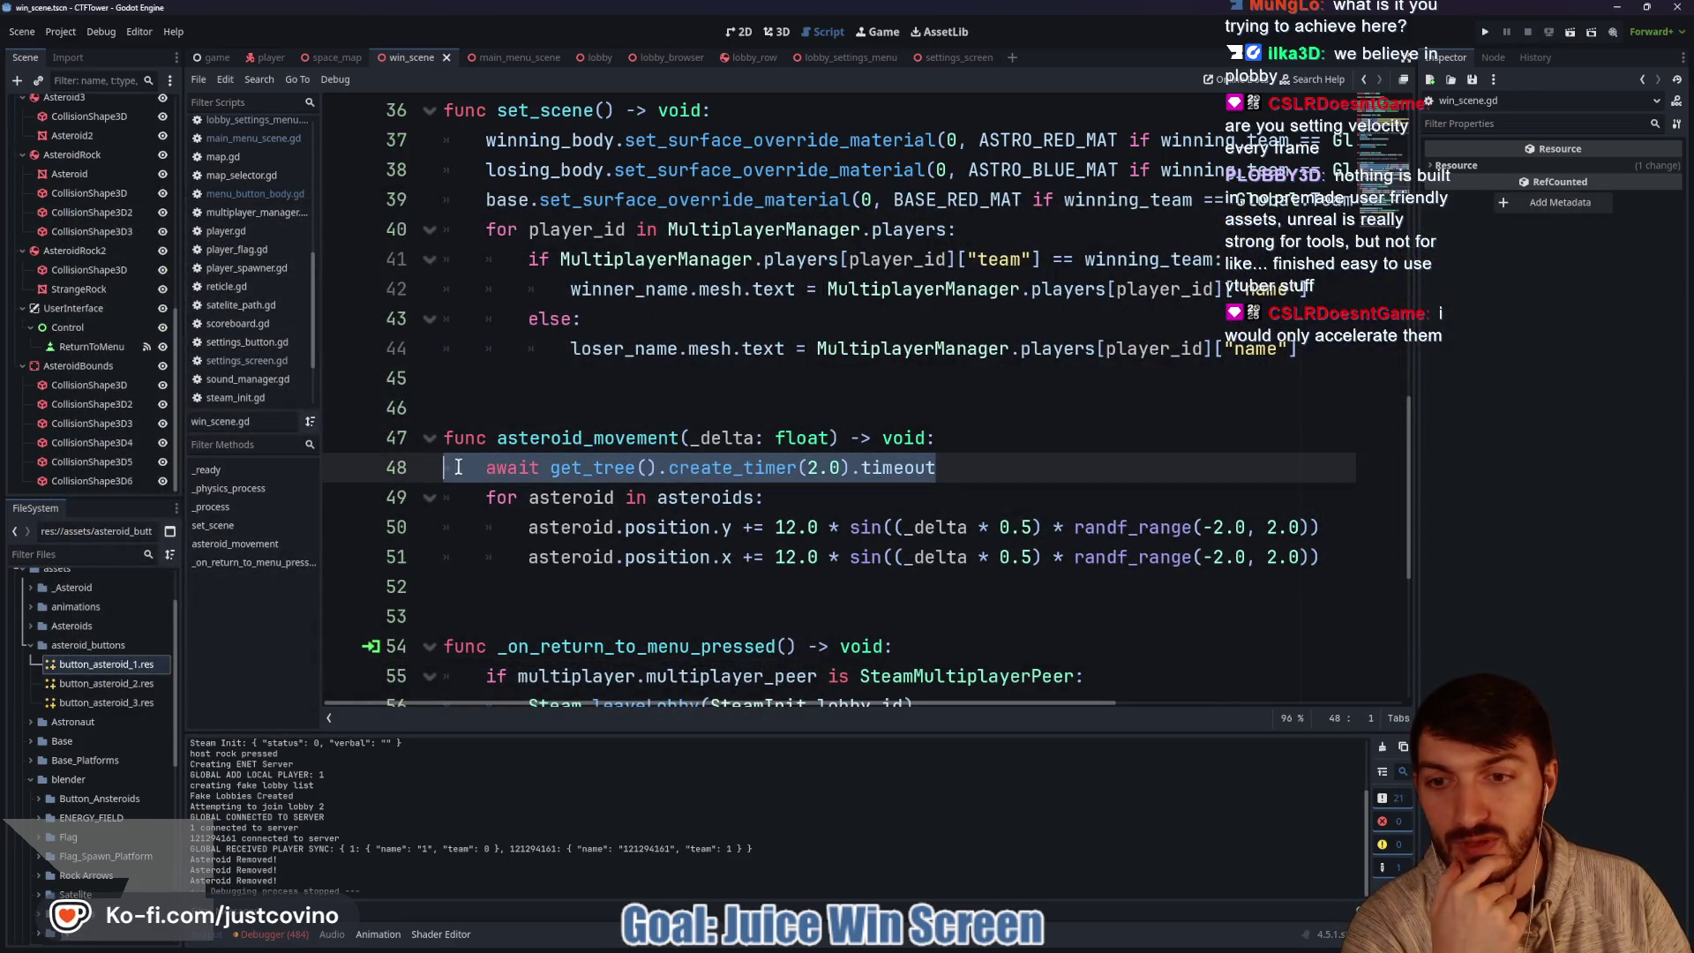
scroll(642, 372, up, 4)
scroll(669, 350, up, 1)
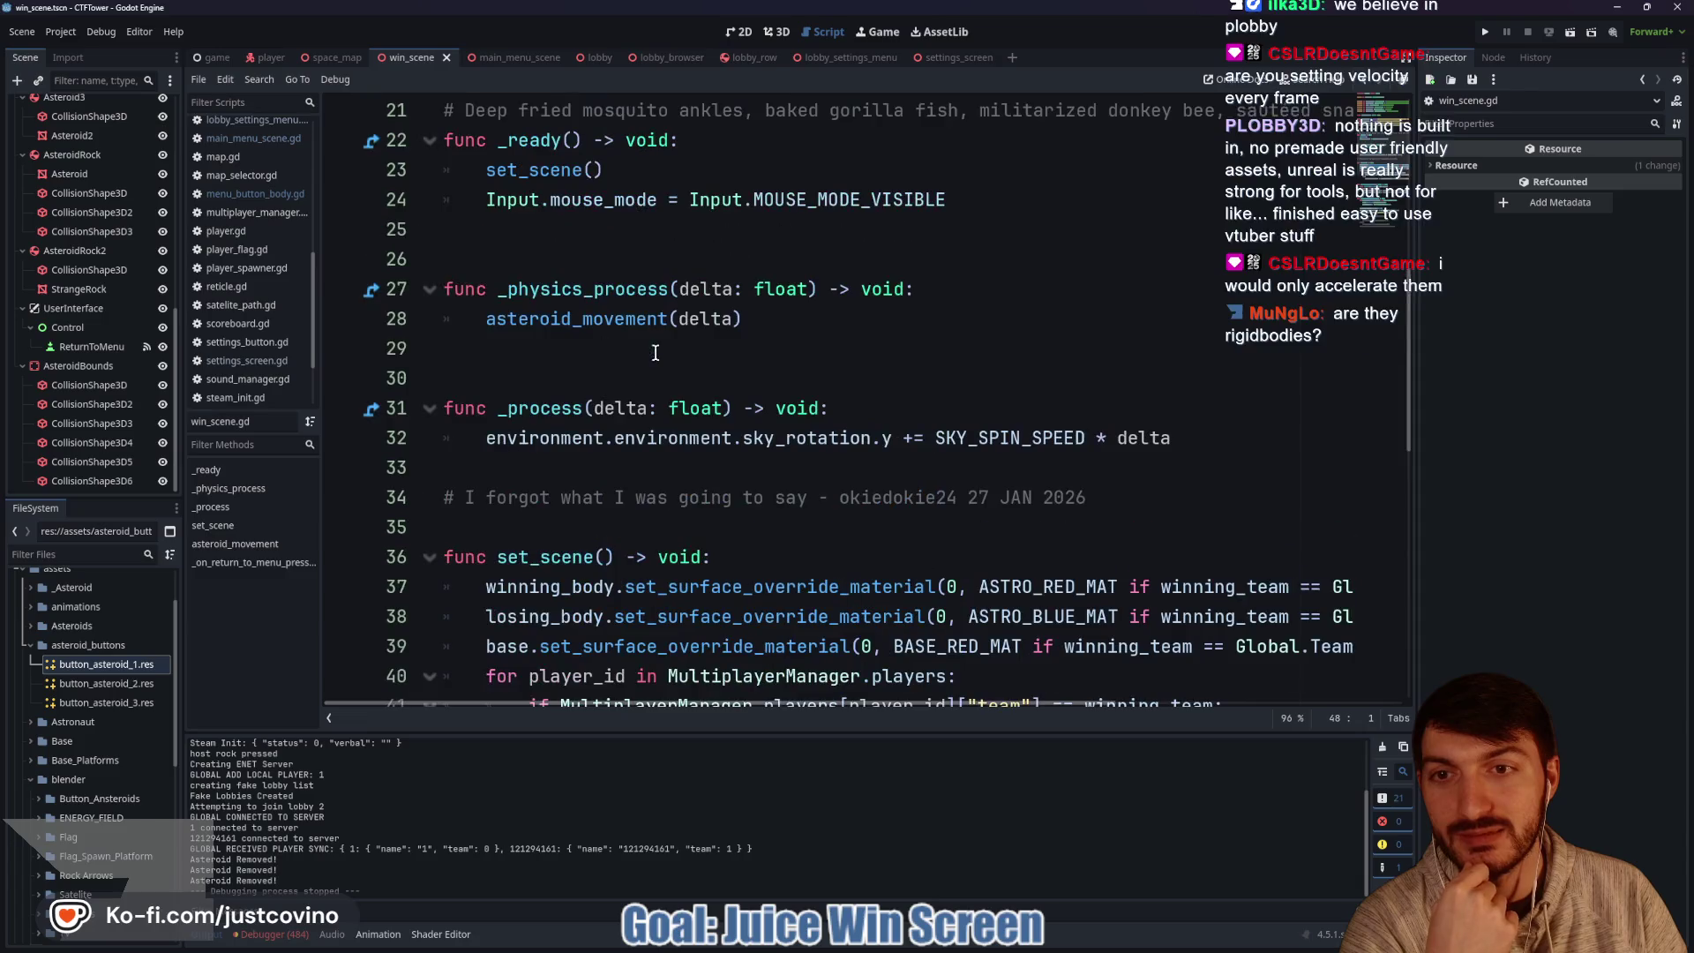
click(618, 320)
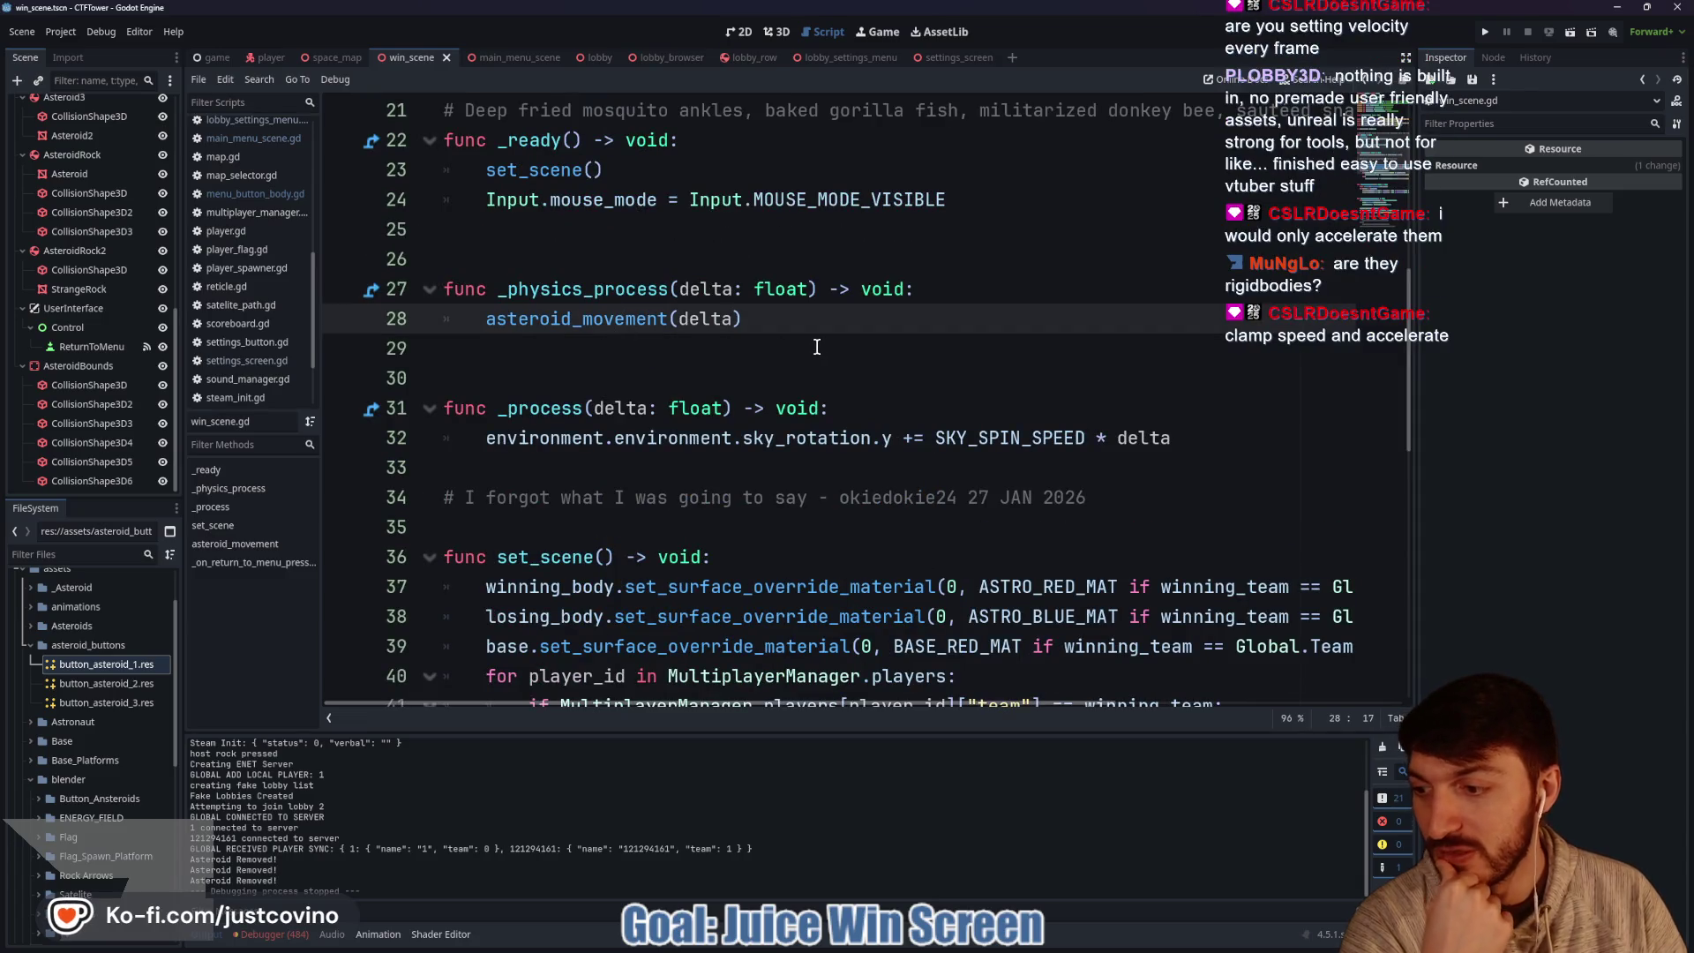
scroll(785, 369, down, 2)
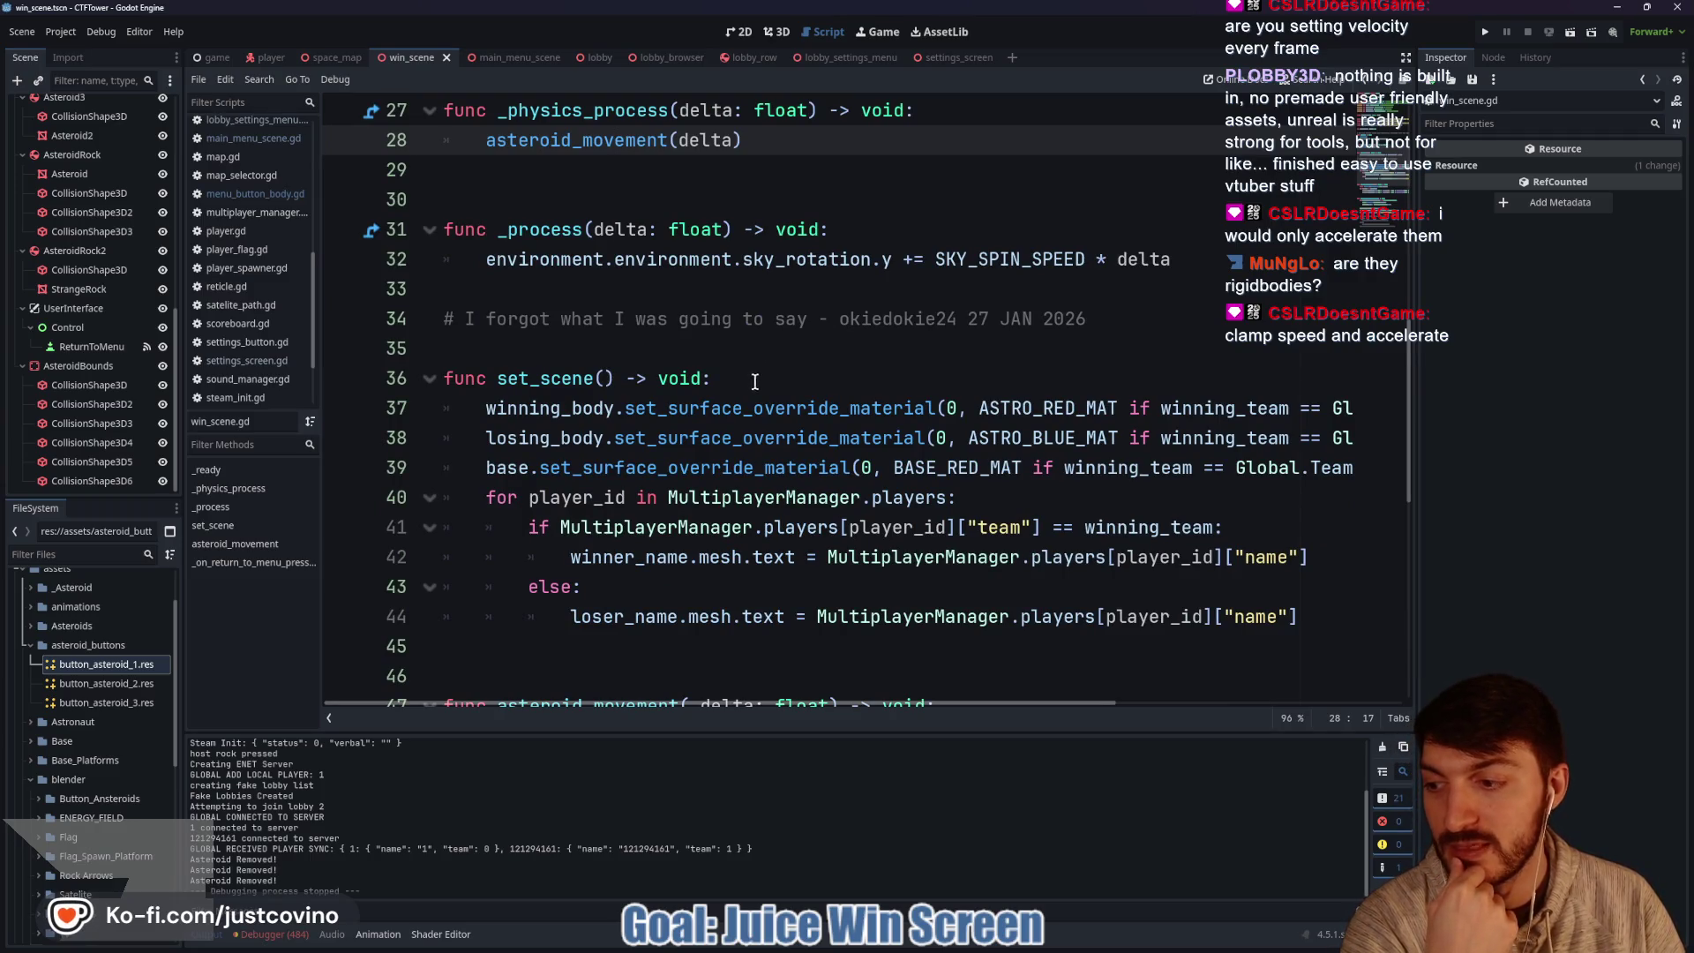
scroll(720, 453, up, 1)
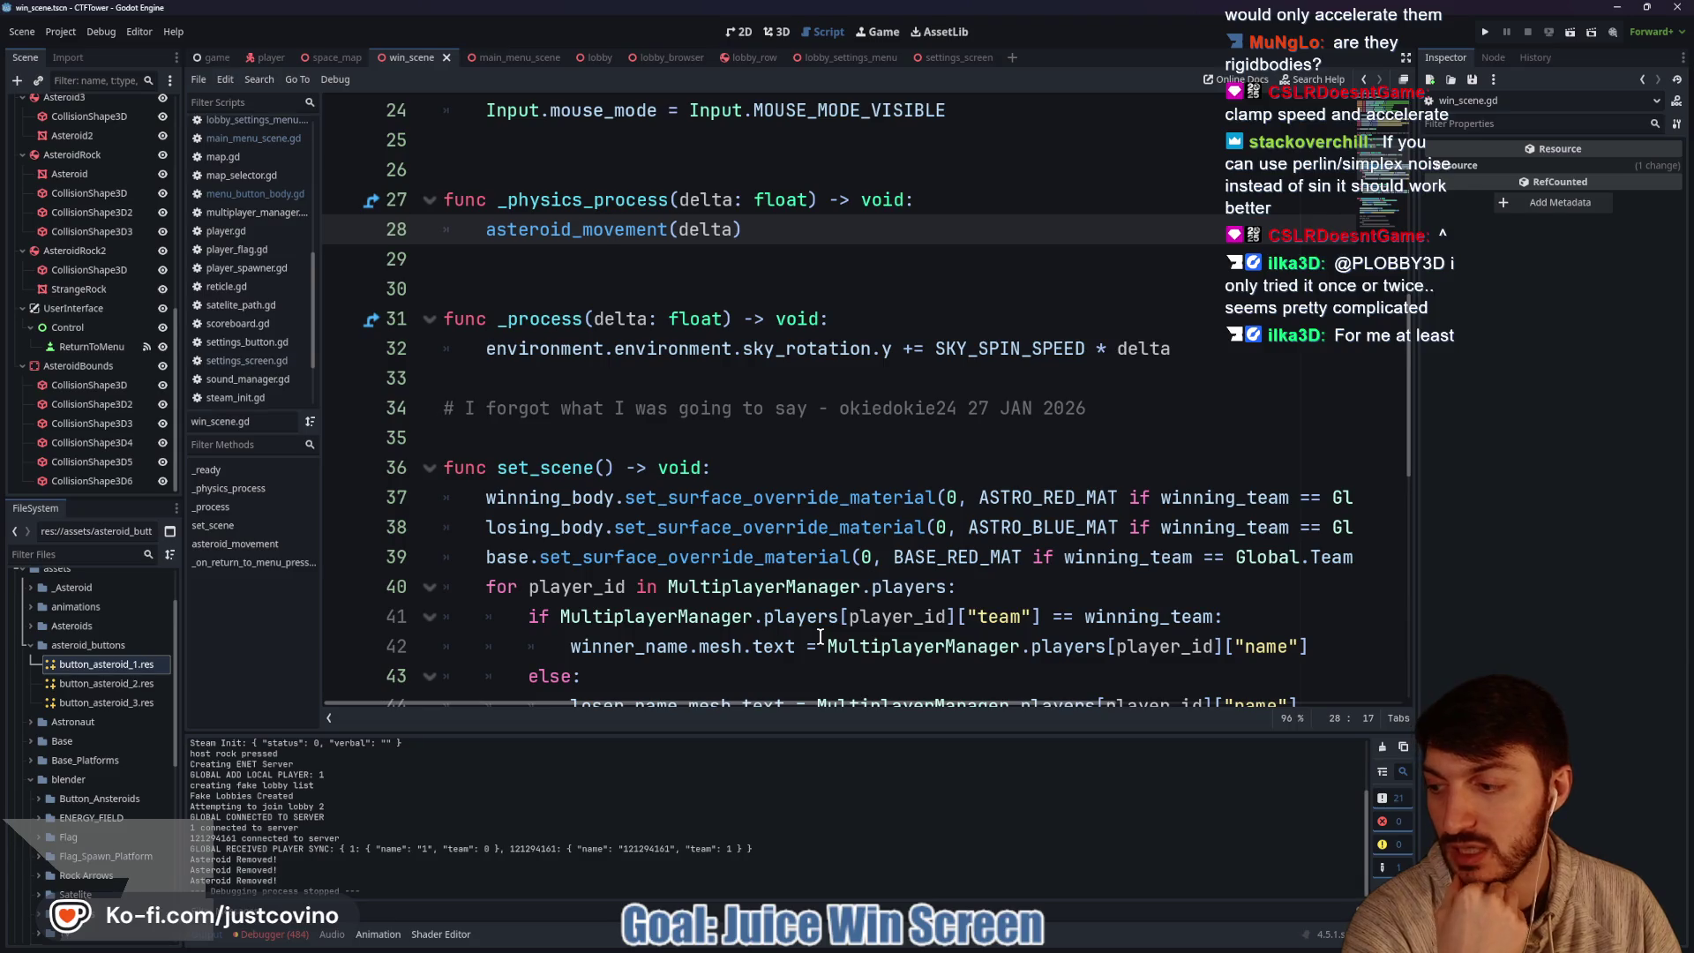
Examine the asteroid_movement function and its position lines 50–51.
mouse_move(824, 623)
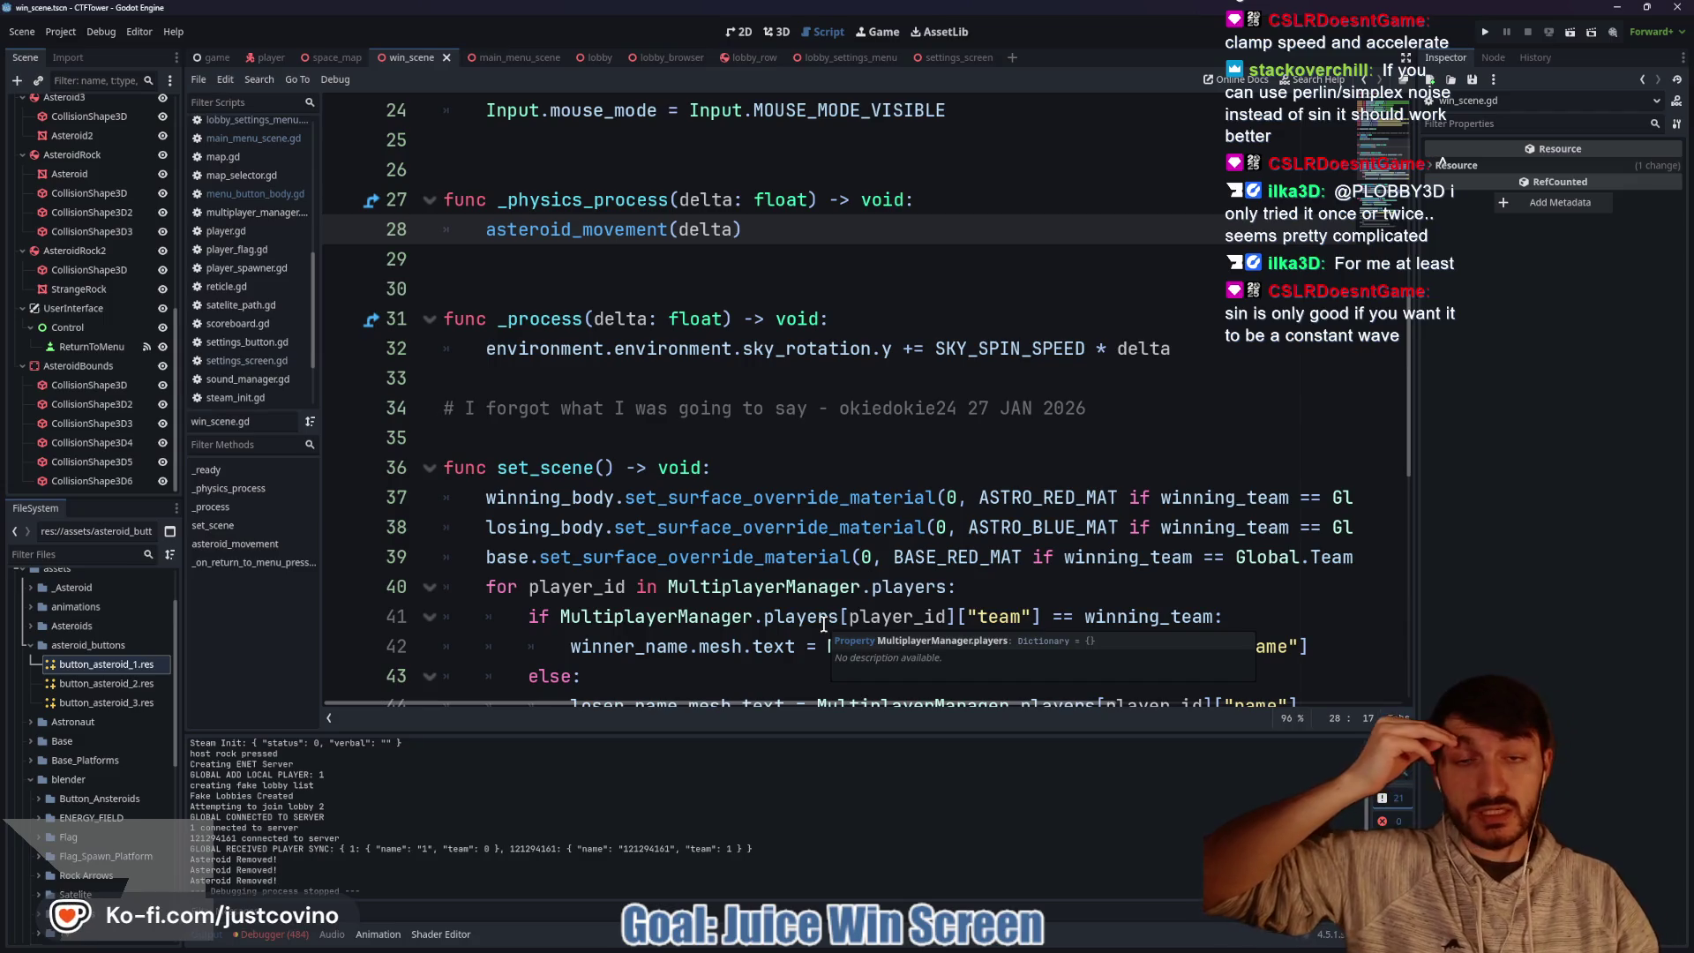
mouse_move(761, 516)
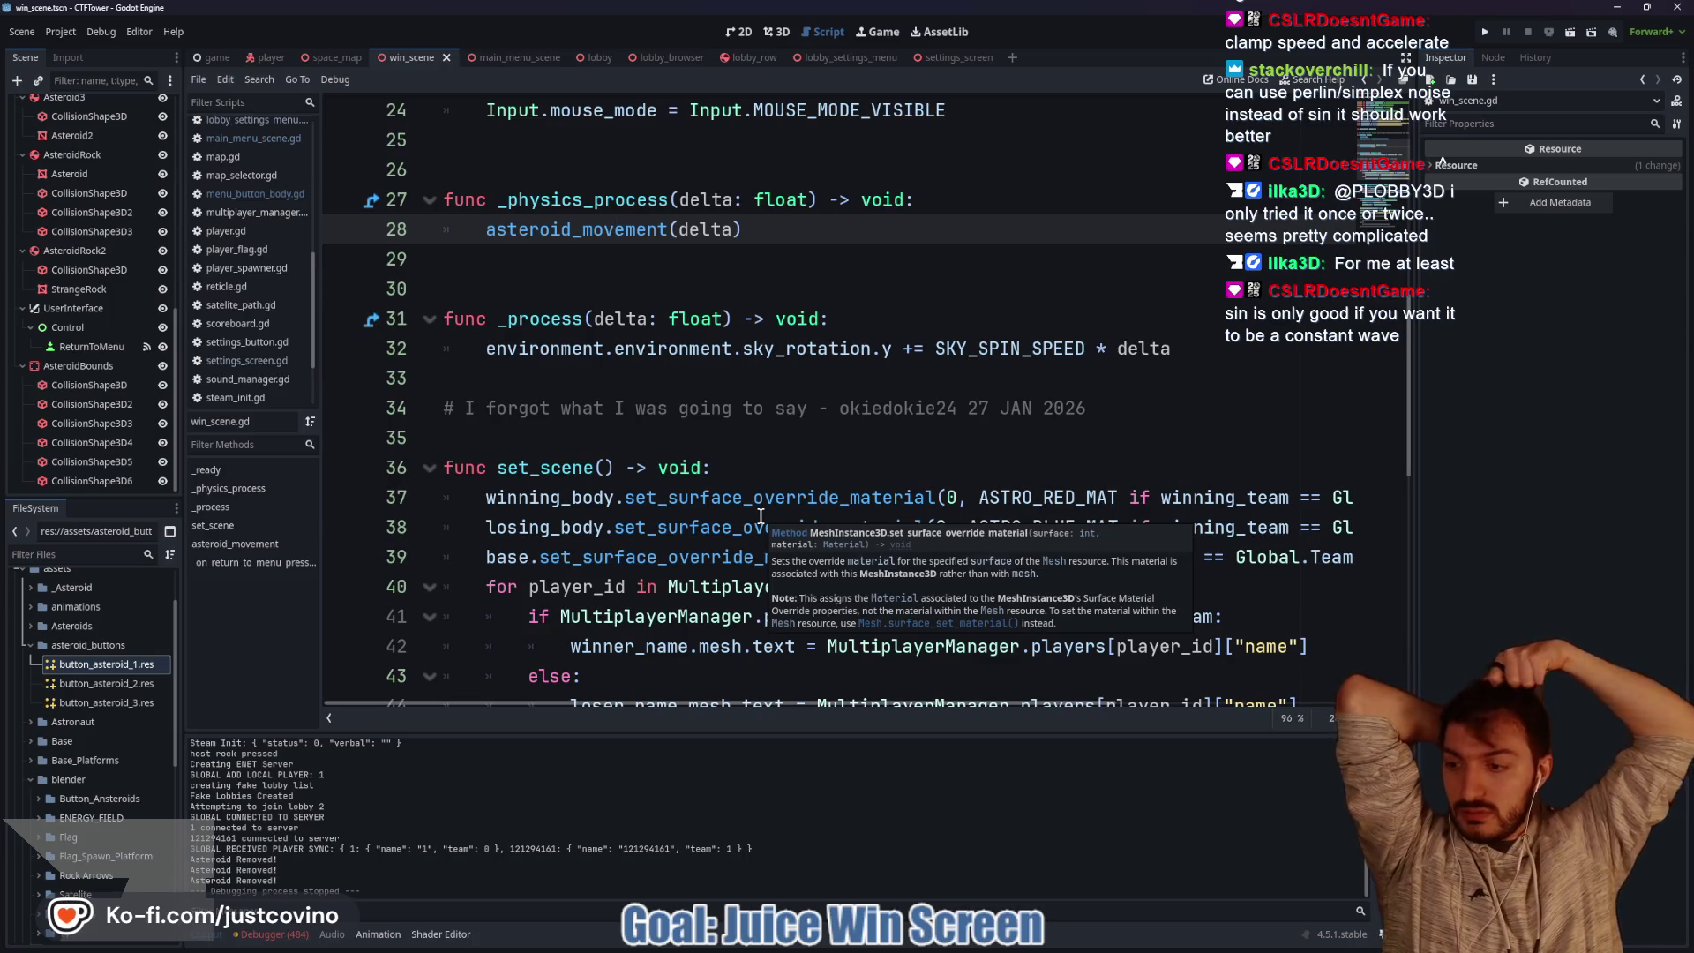
scroll(760, 517, down, 9)
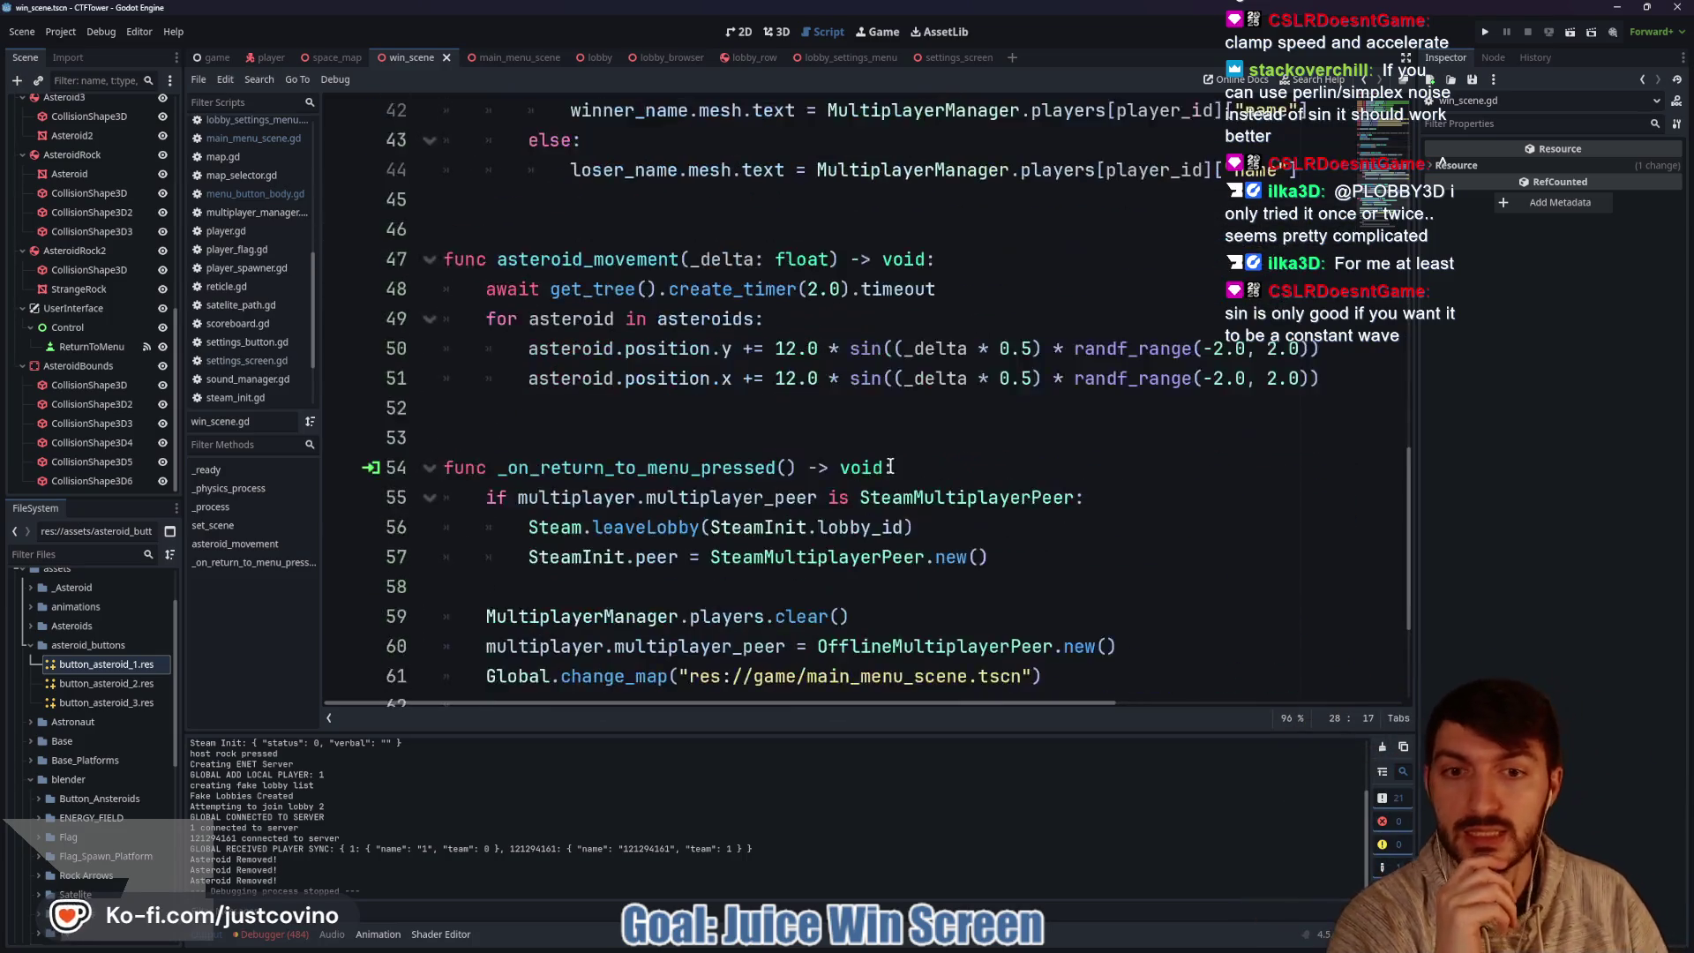
scroll(768, 459, up, 3)
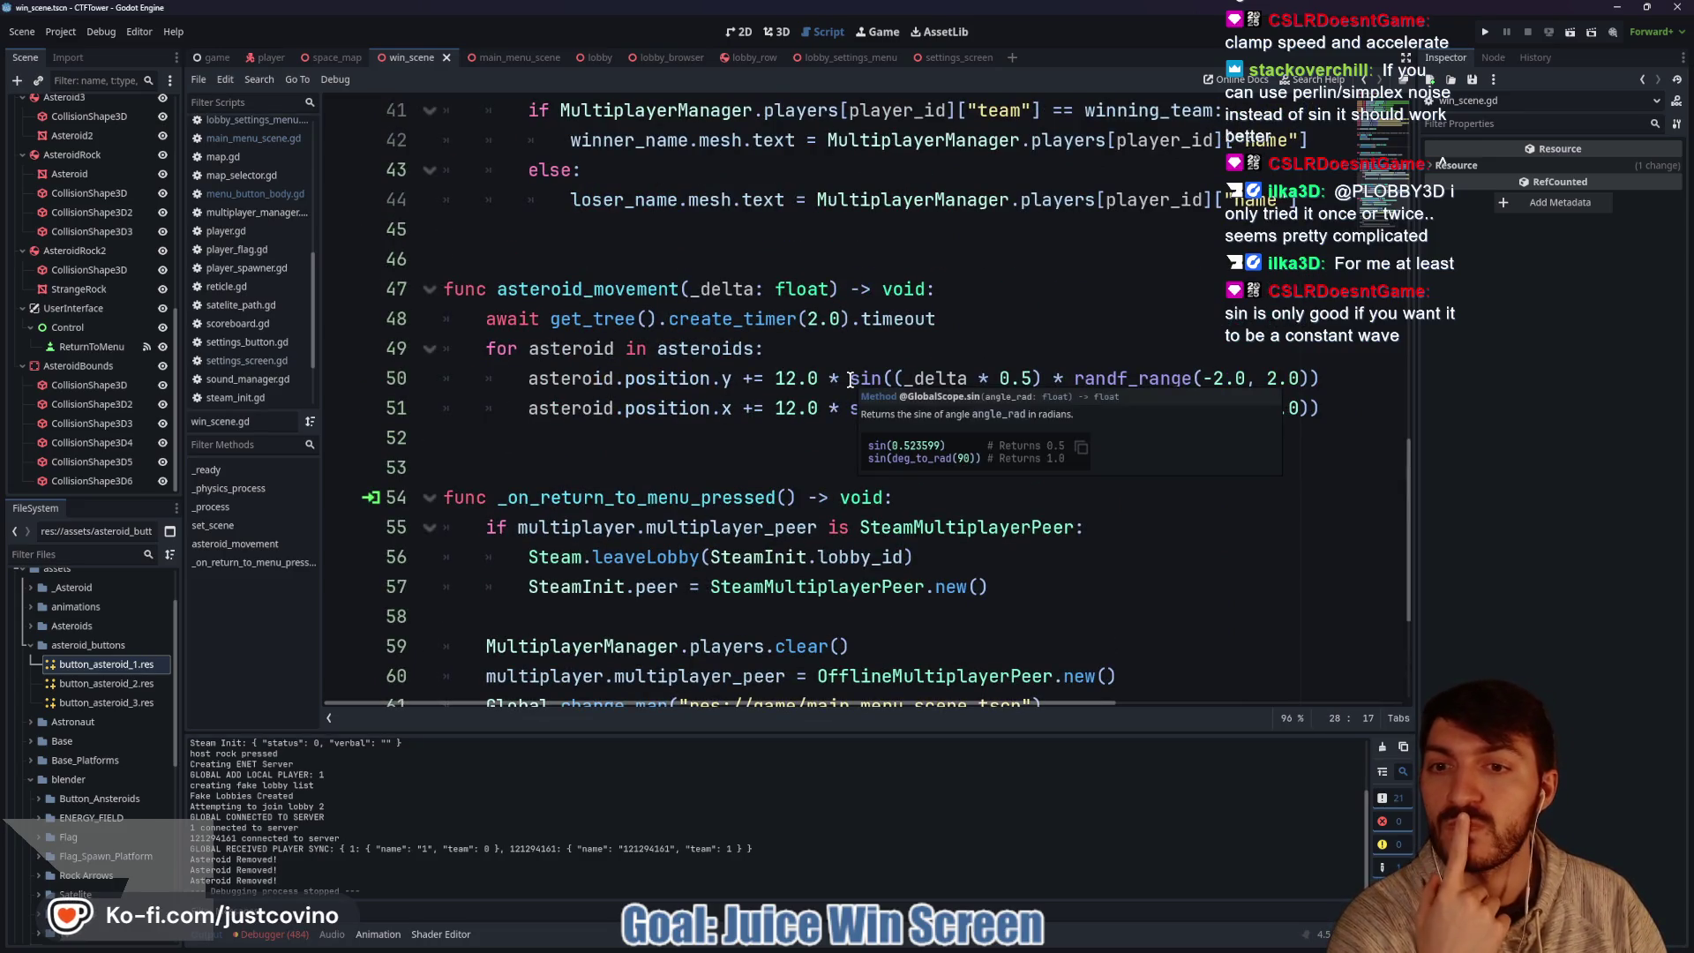
double_click(618, 290)
scroll(631, 326, up, 6)
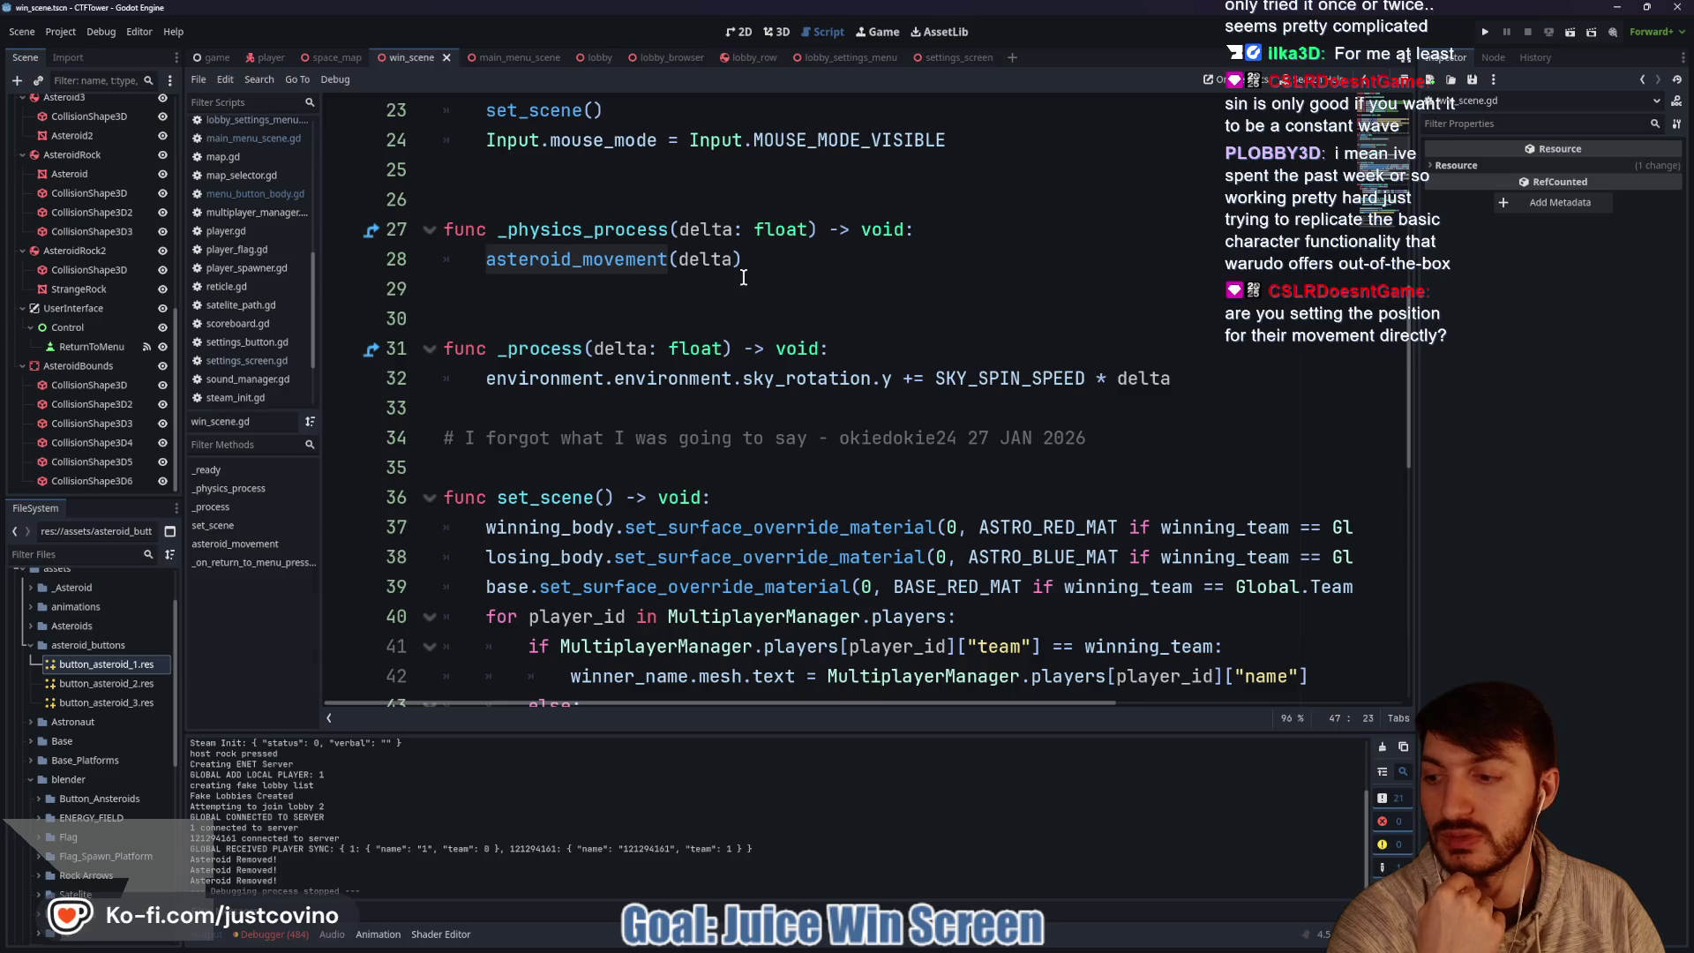
scroll(744, 278, down, 5)
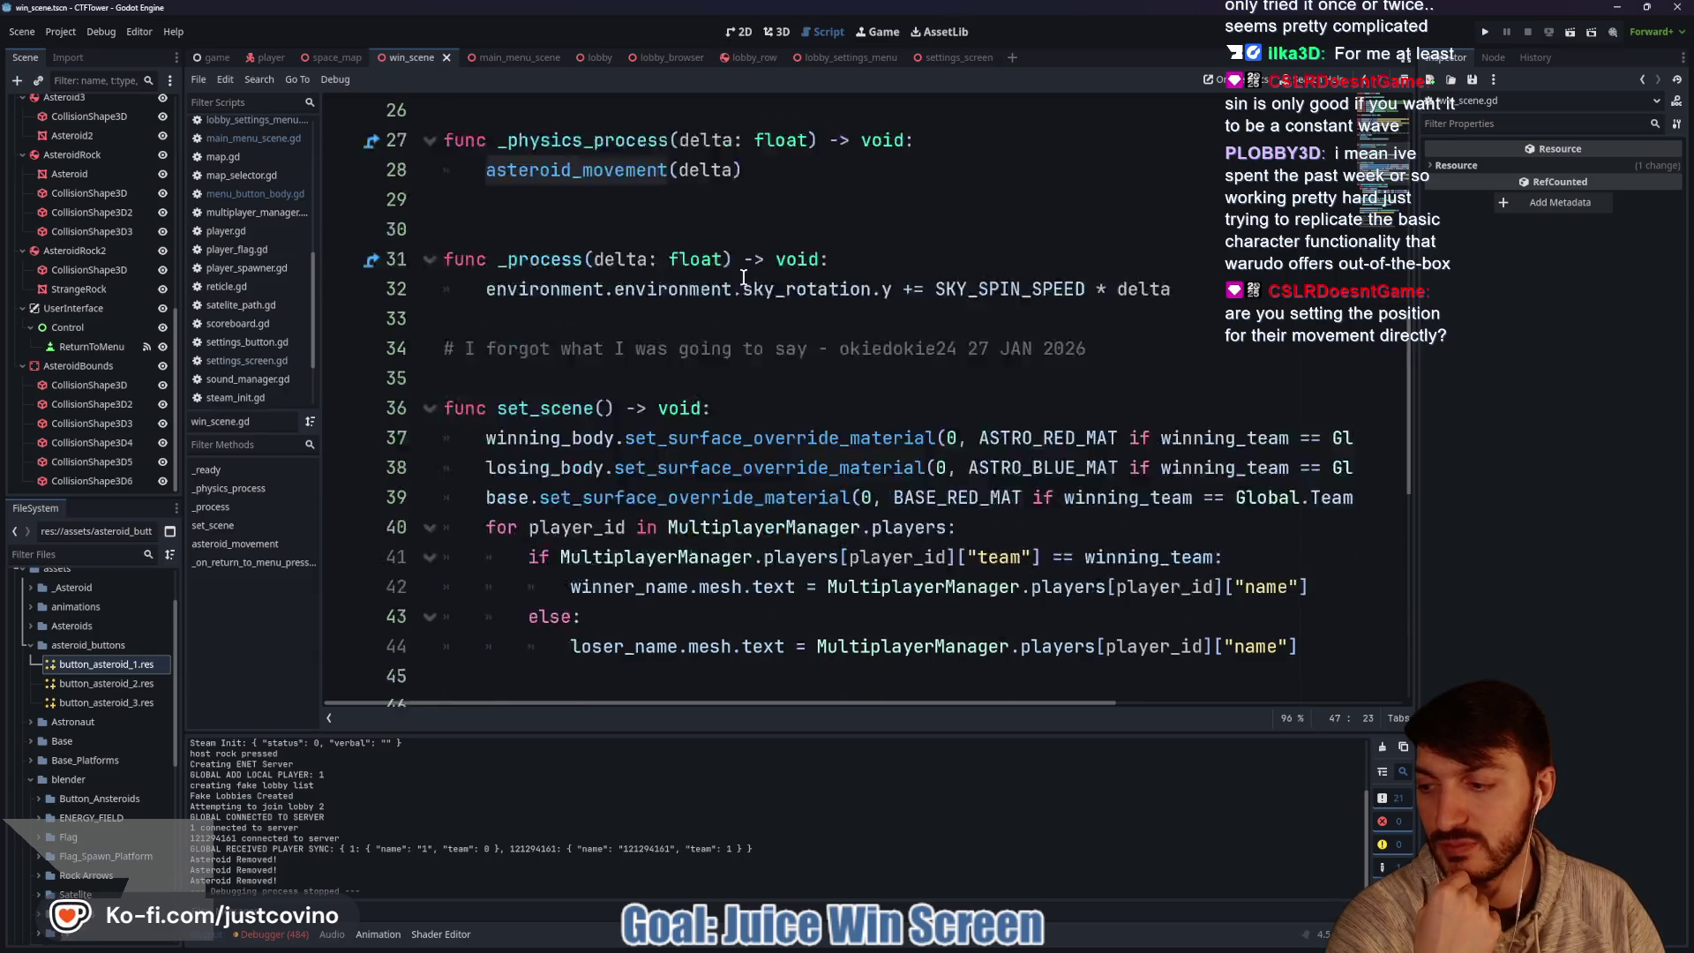
double_click(666, 475)
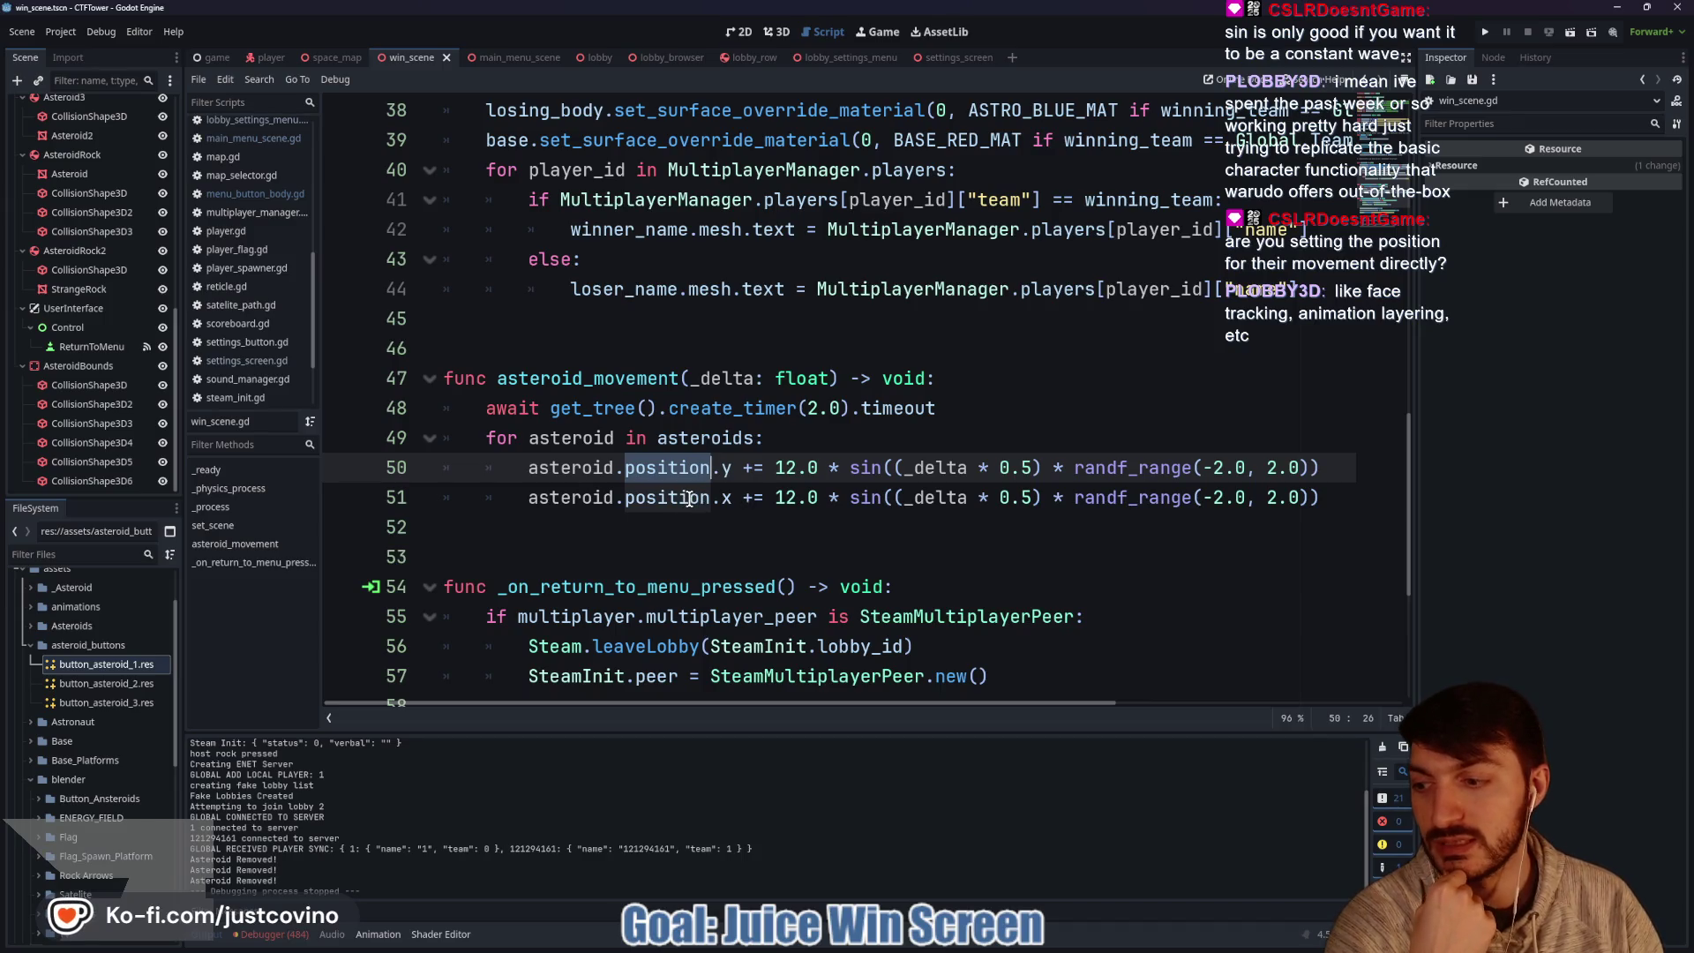
mouse_move(688, 499)
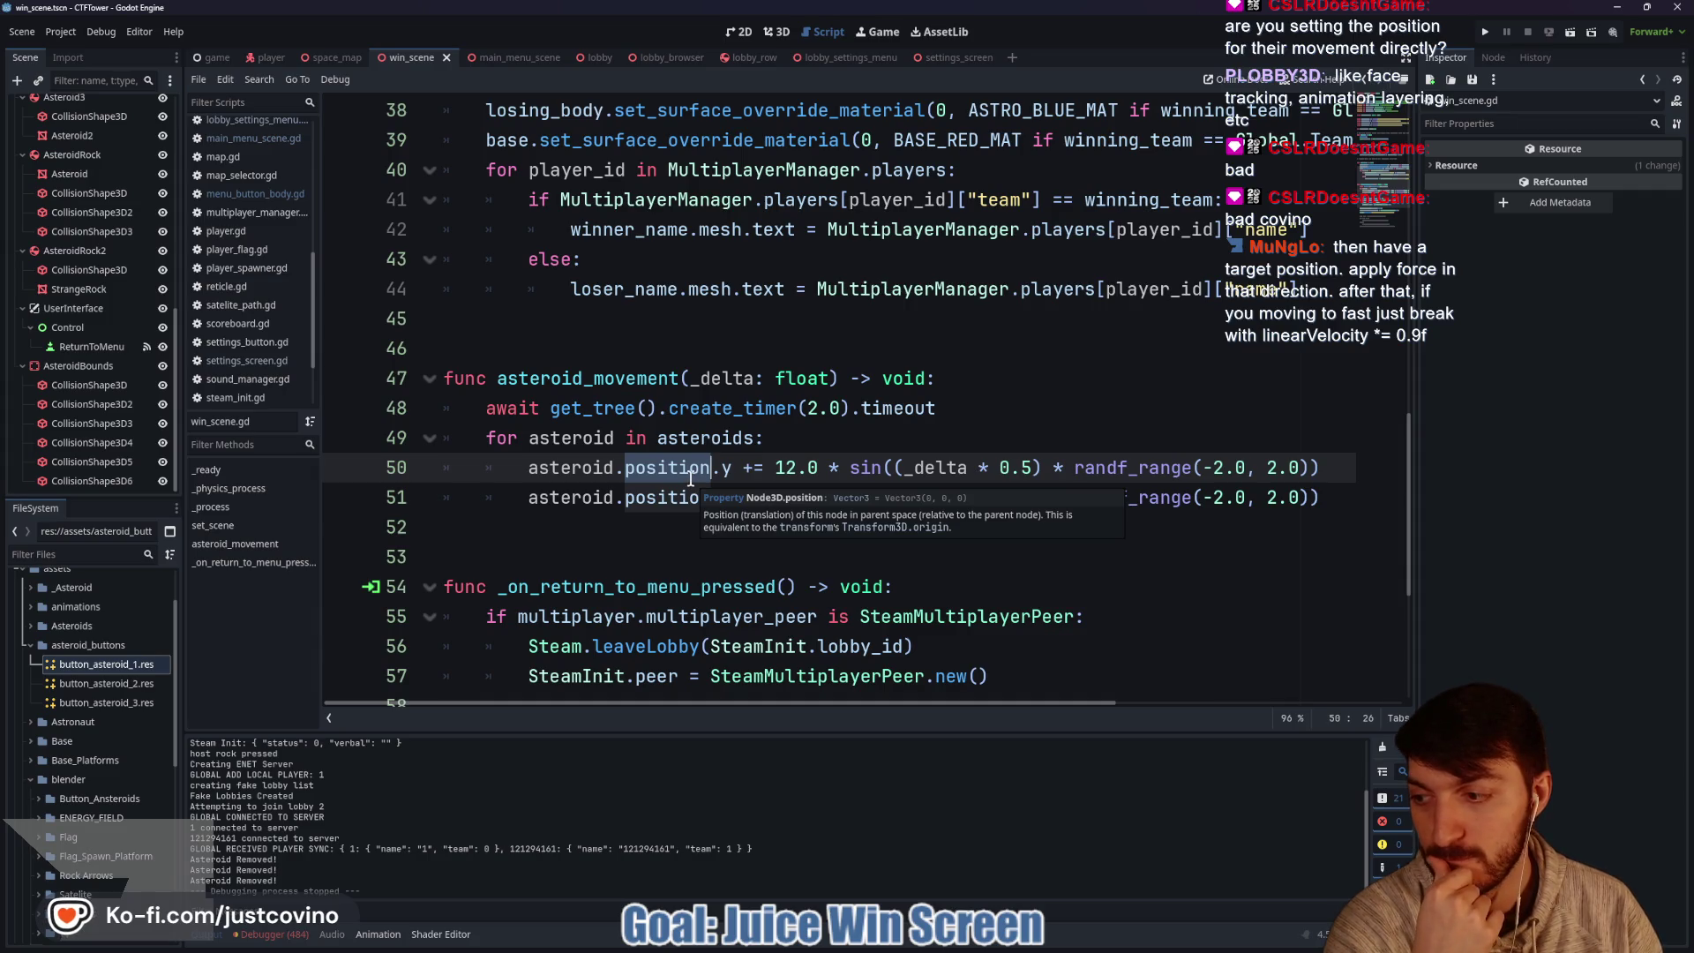
click(749, 495)
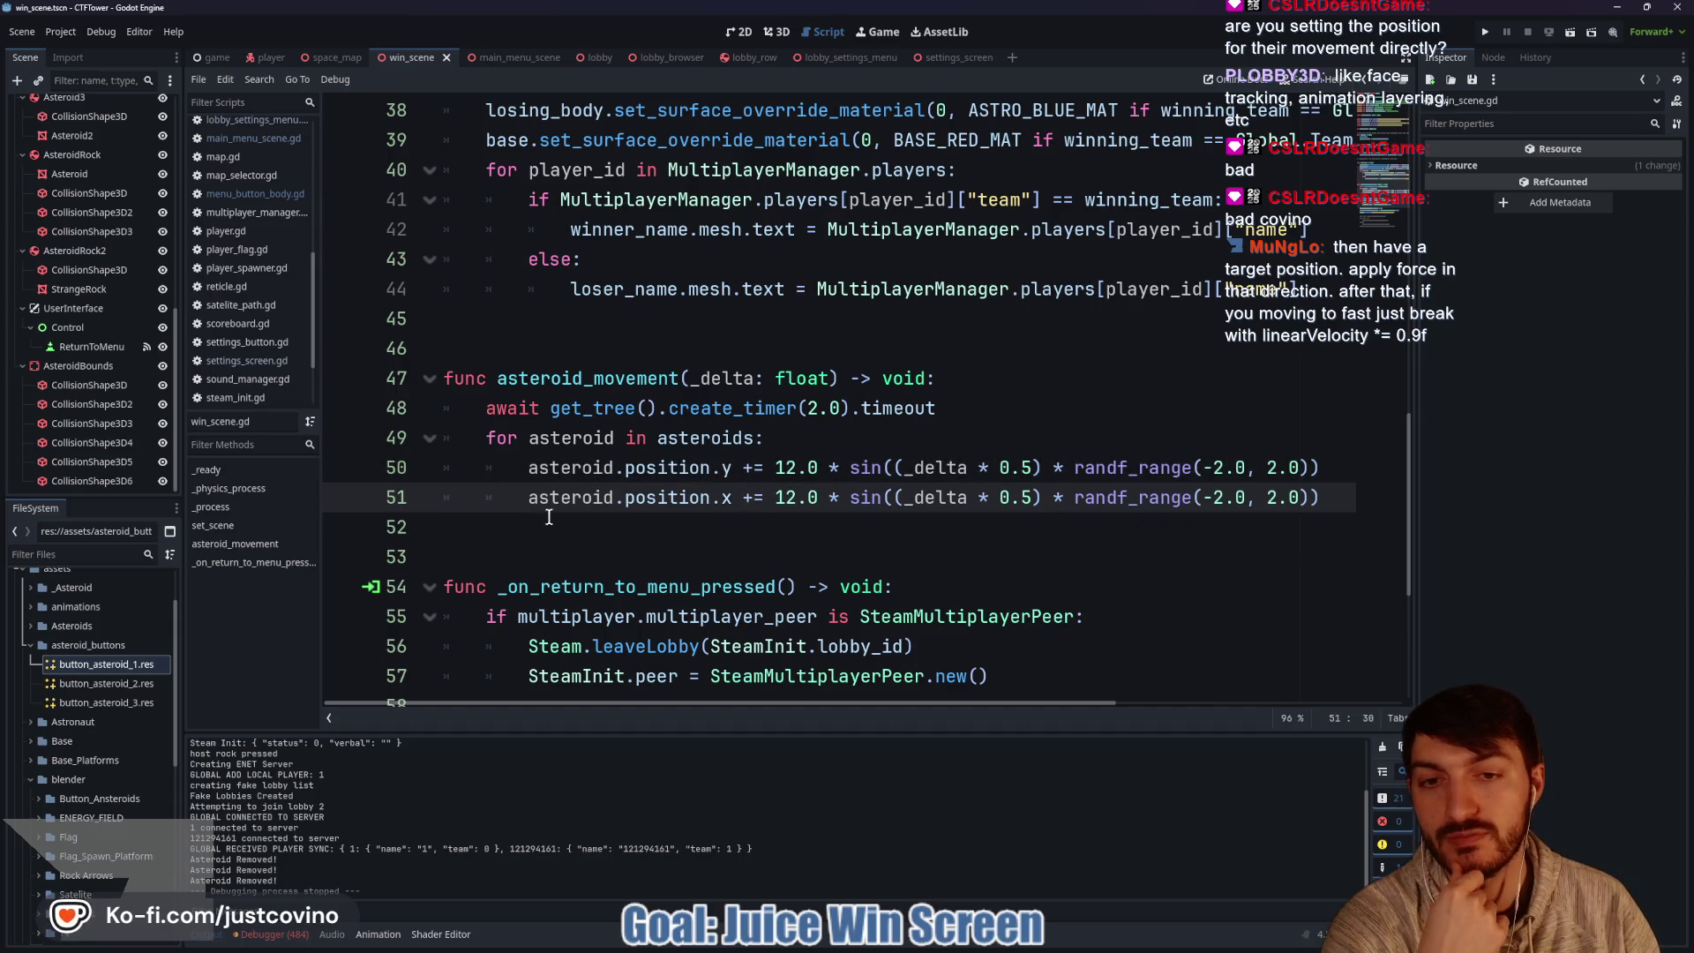
Delete the two sine-based position lines and the await timer line.
drag(521, 467, 1367, 504)
key(BackSpace)
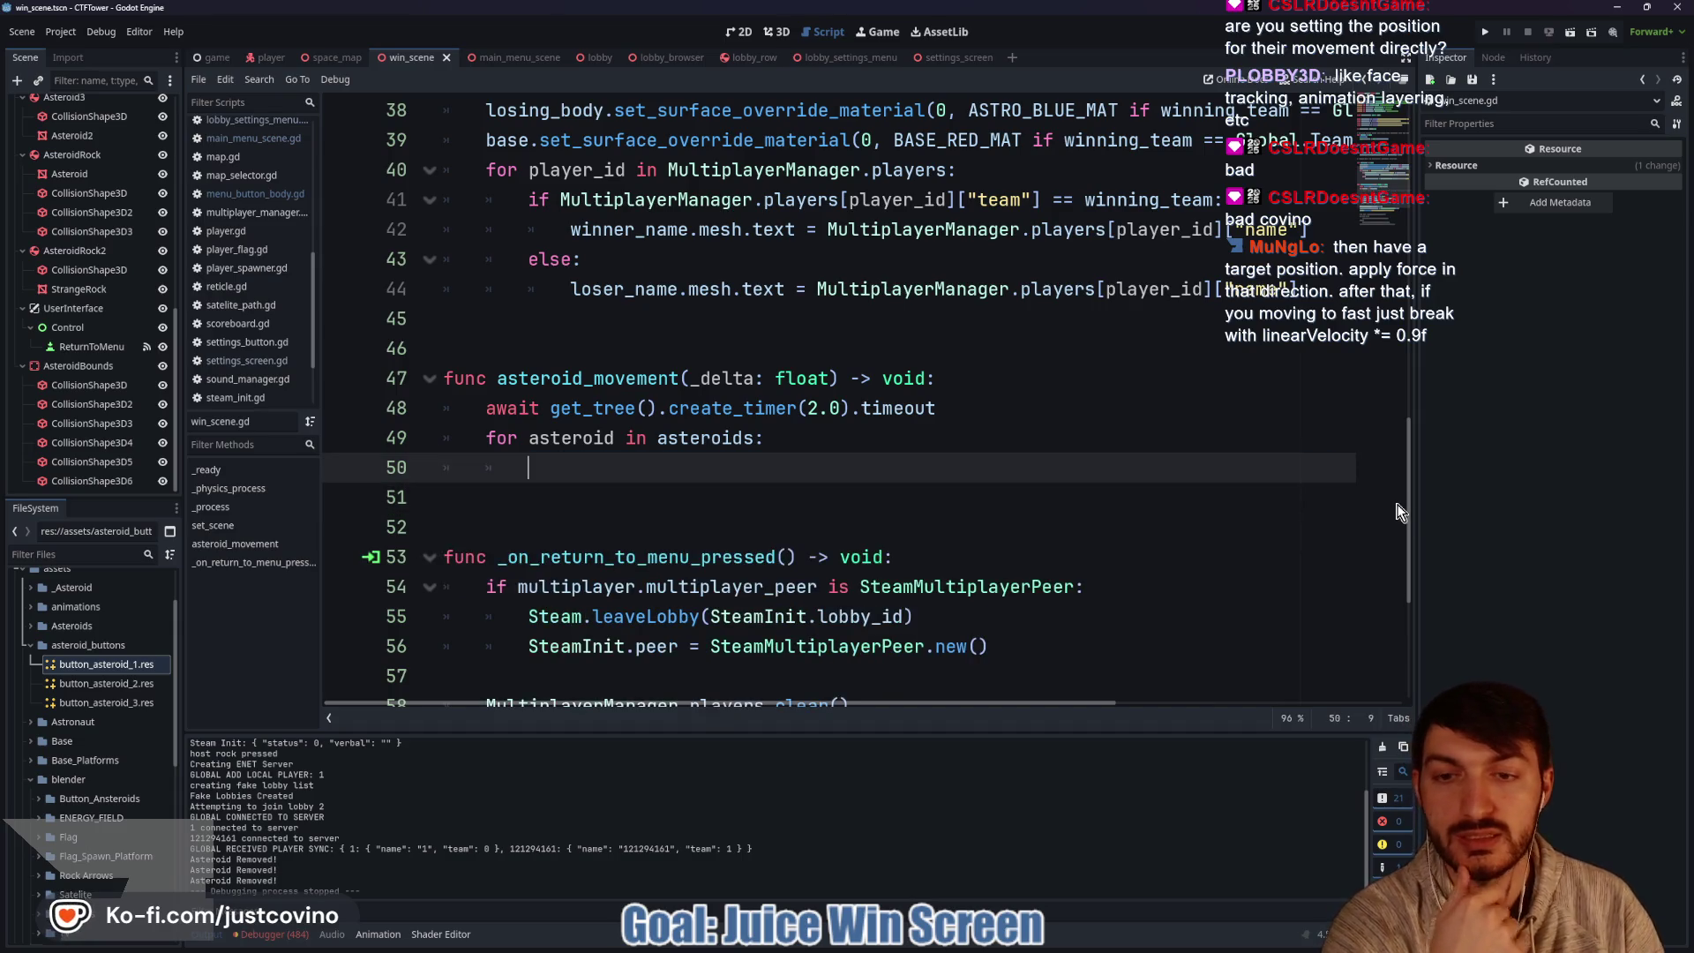
drag(936, 408, 463, 412)
key(BackSpace)
key(BackSpace)
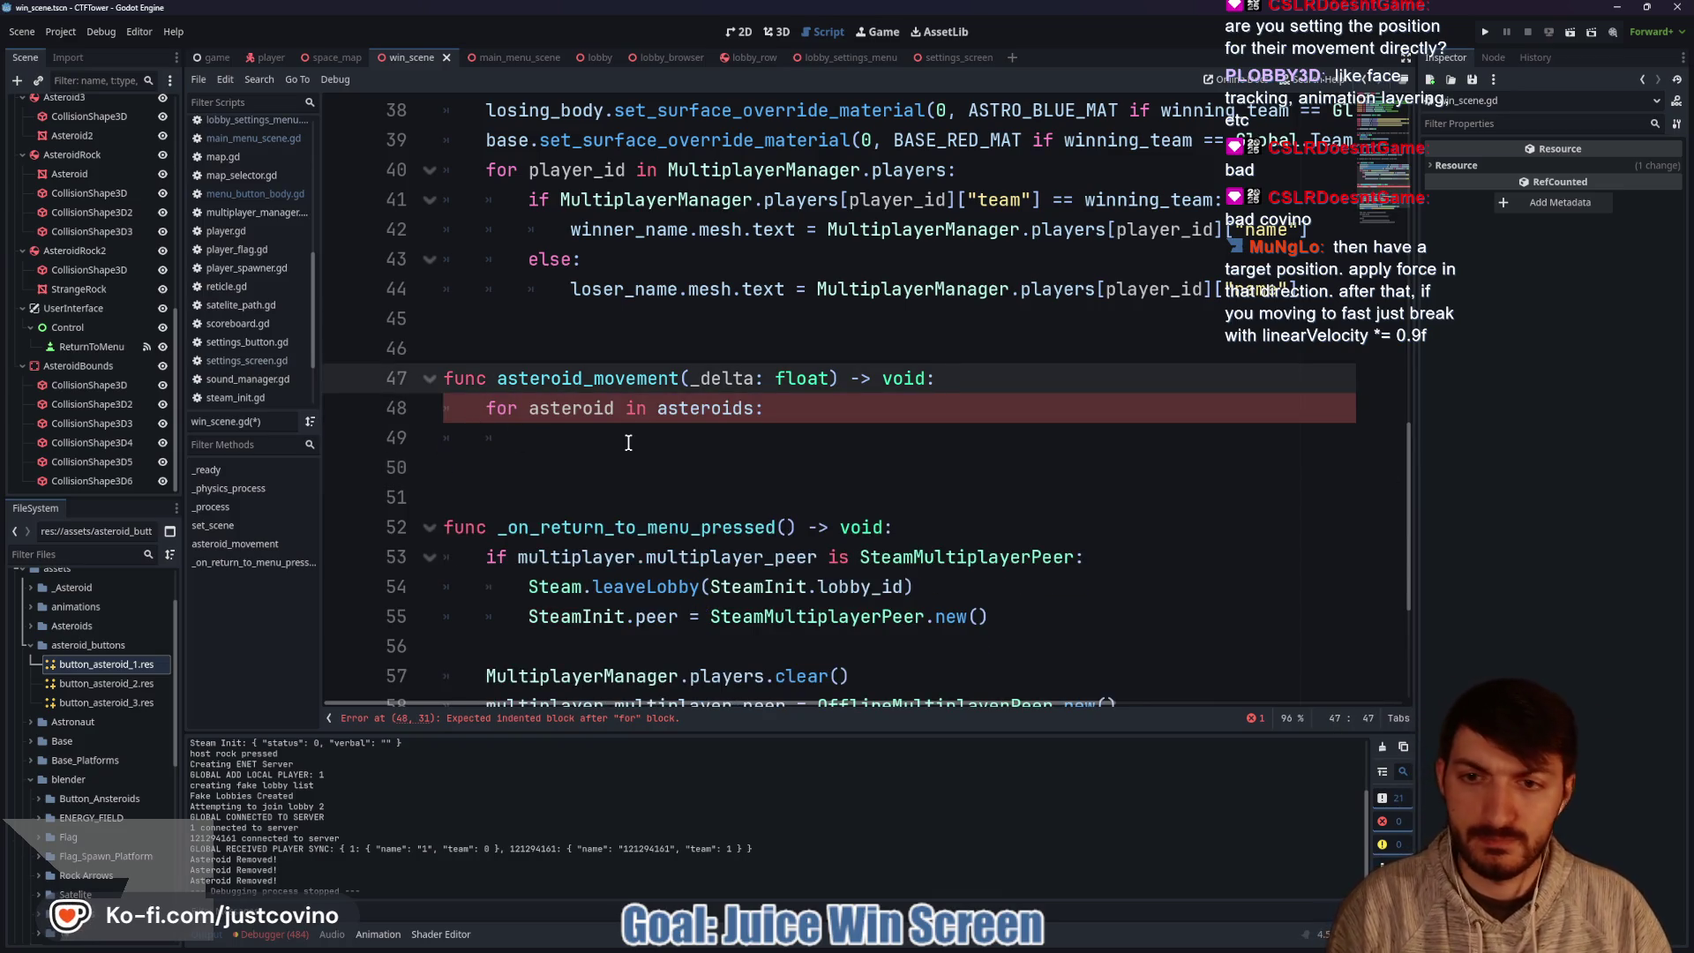
click(629, 442)
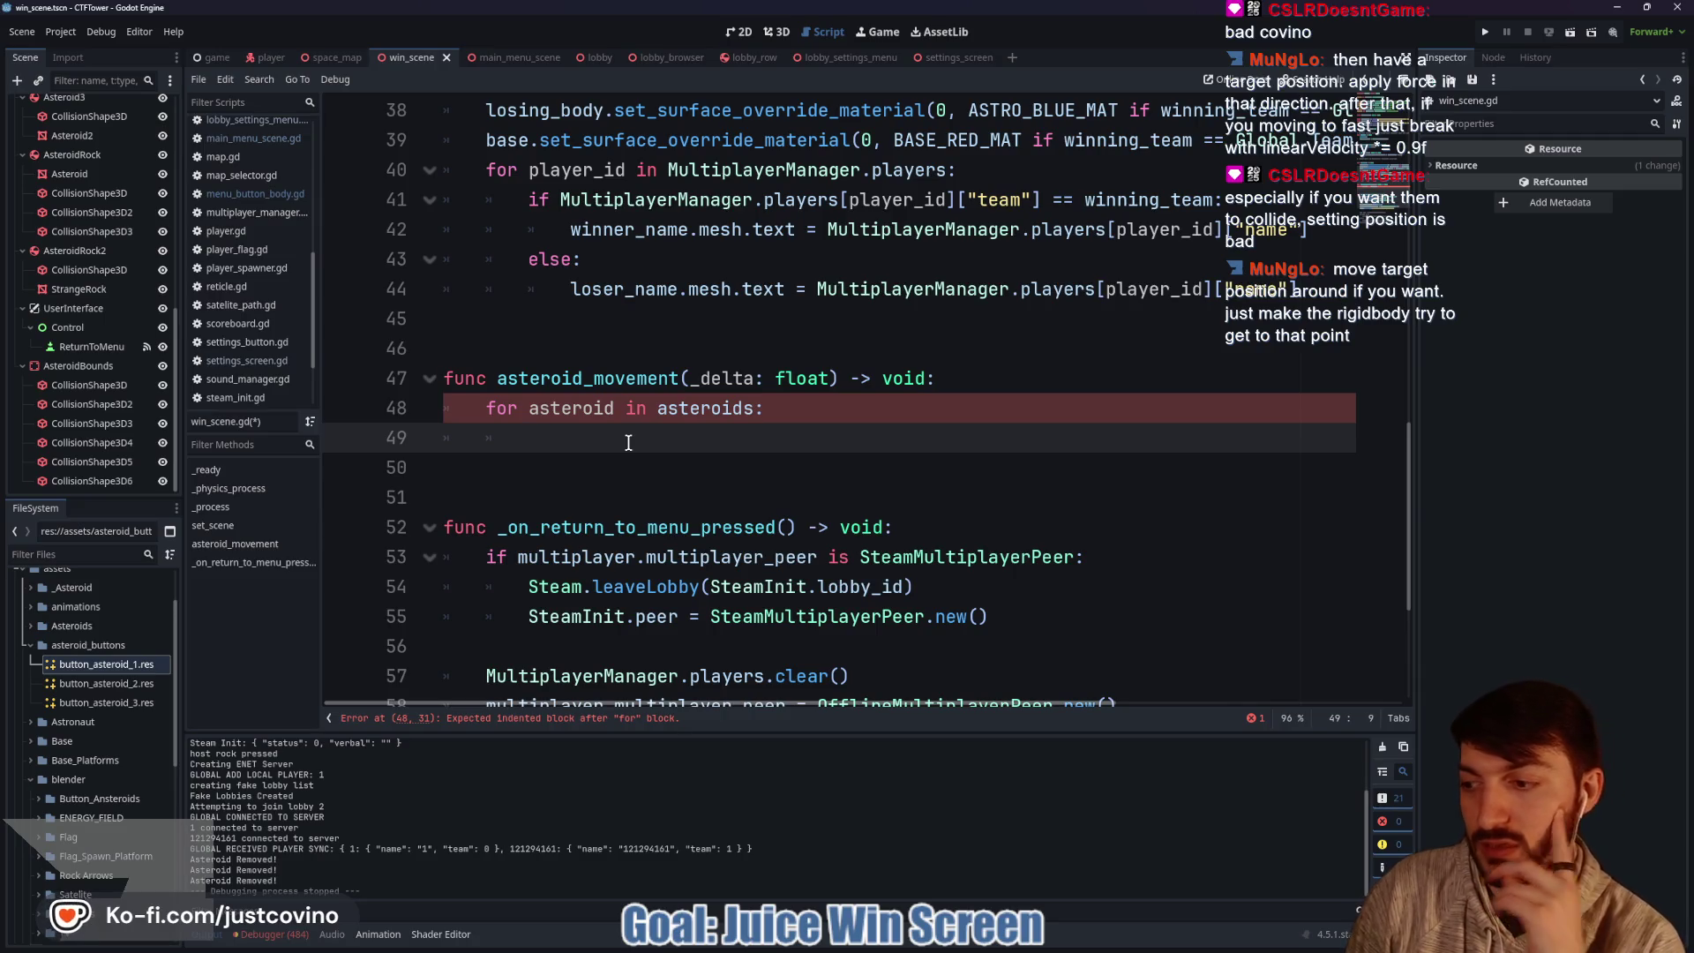
text(var)
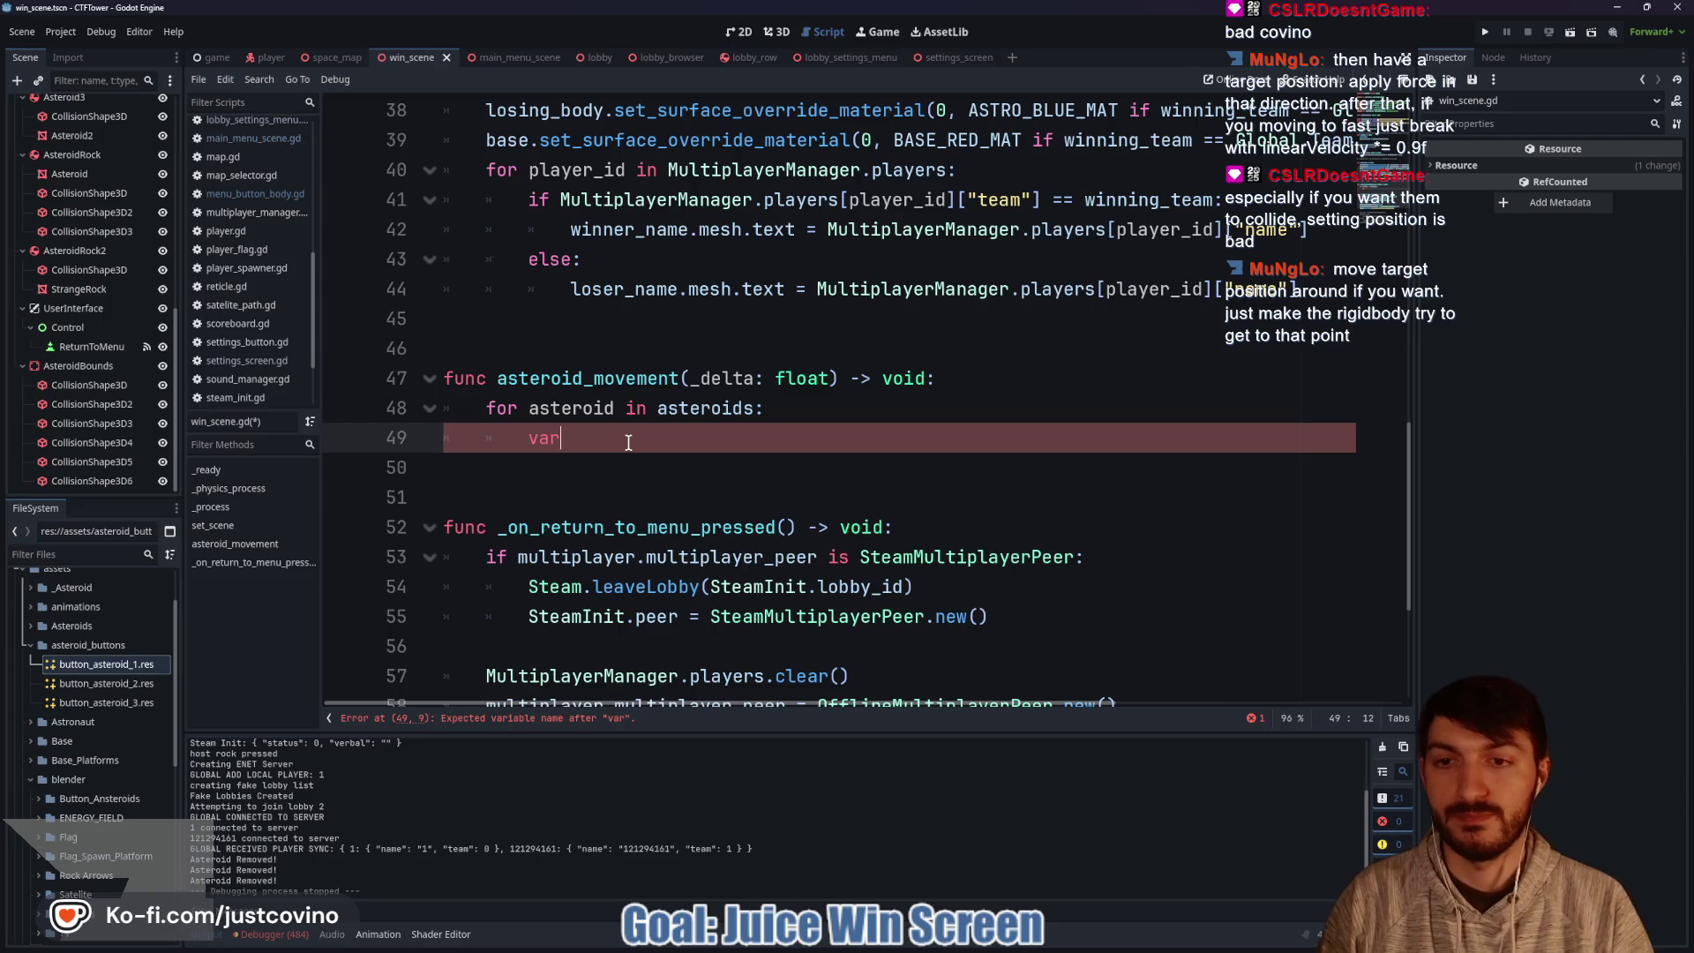
Write 'direction = asteroid.global_position.direction_to()' and start 'var offset = Vector3' above it.
text( direction)
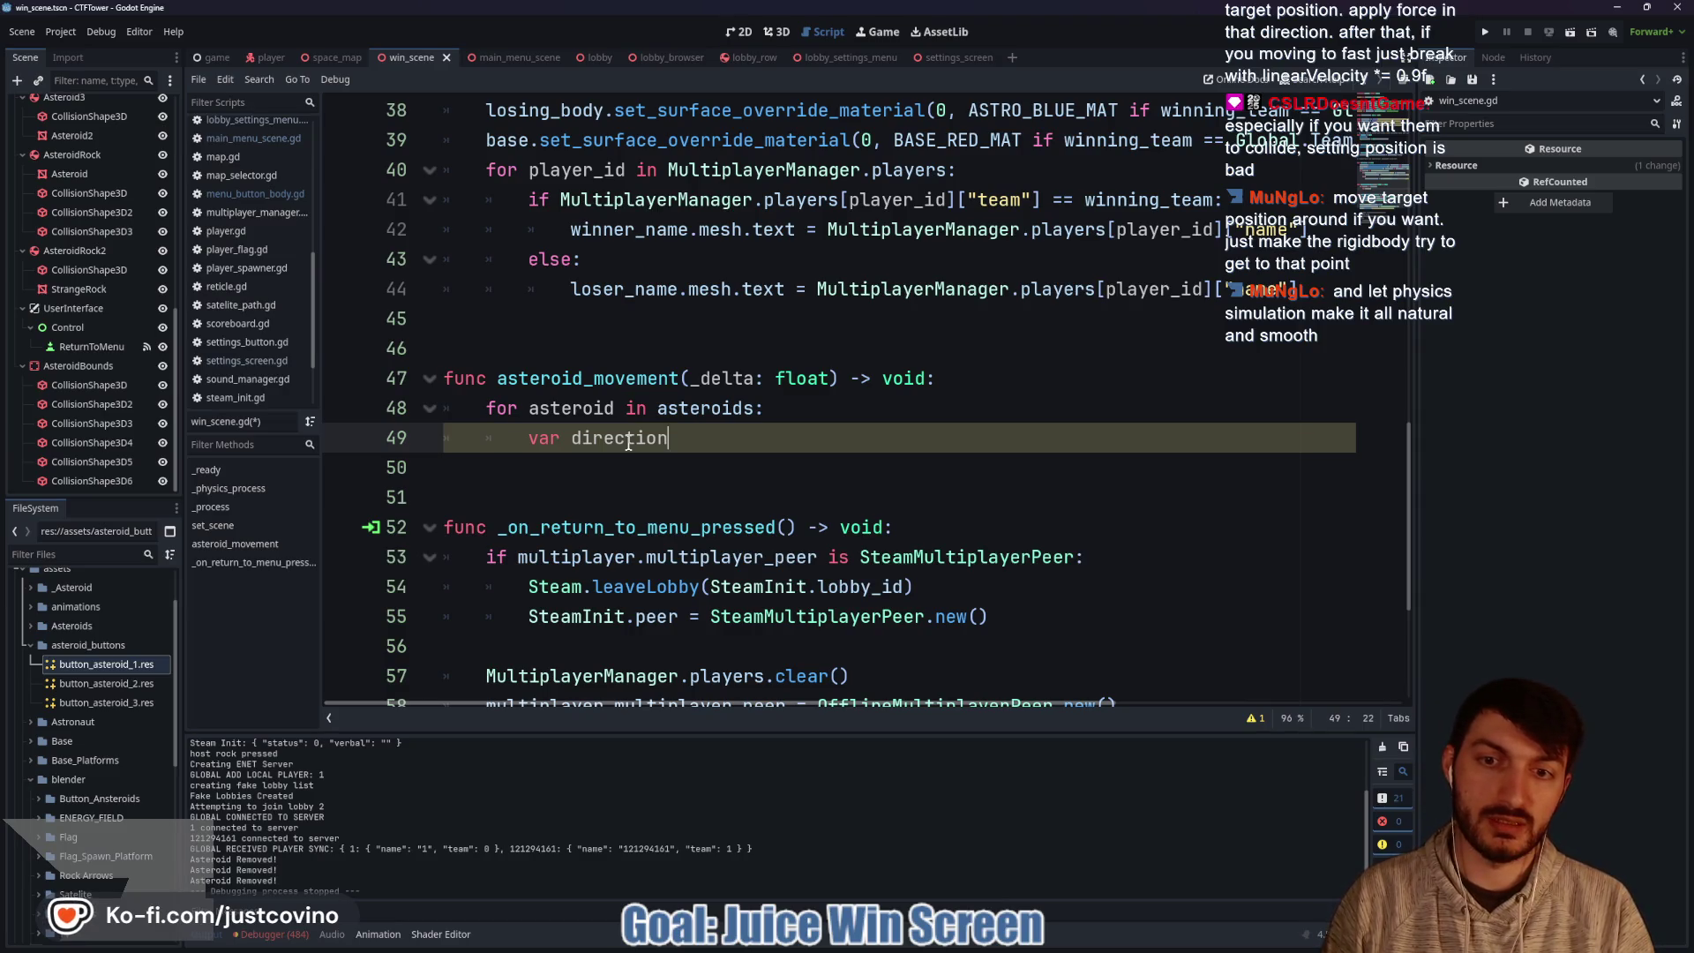
text( = )
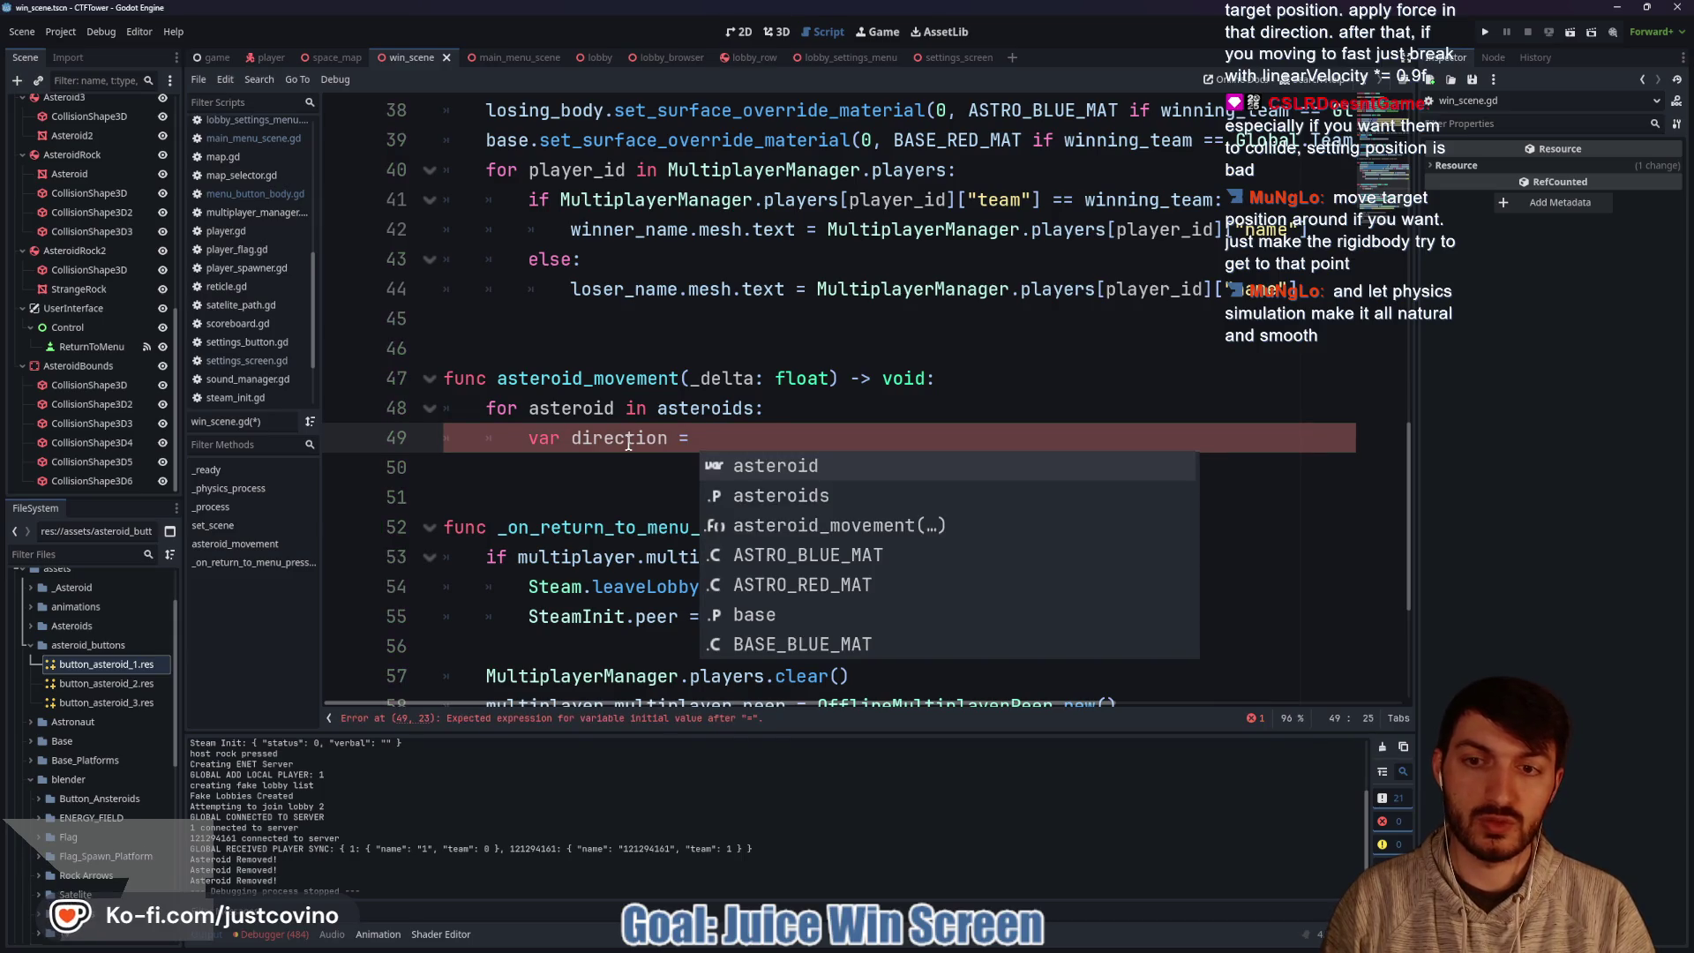
text(asteroid.)
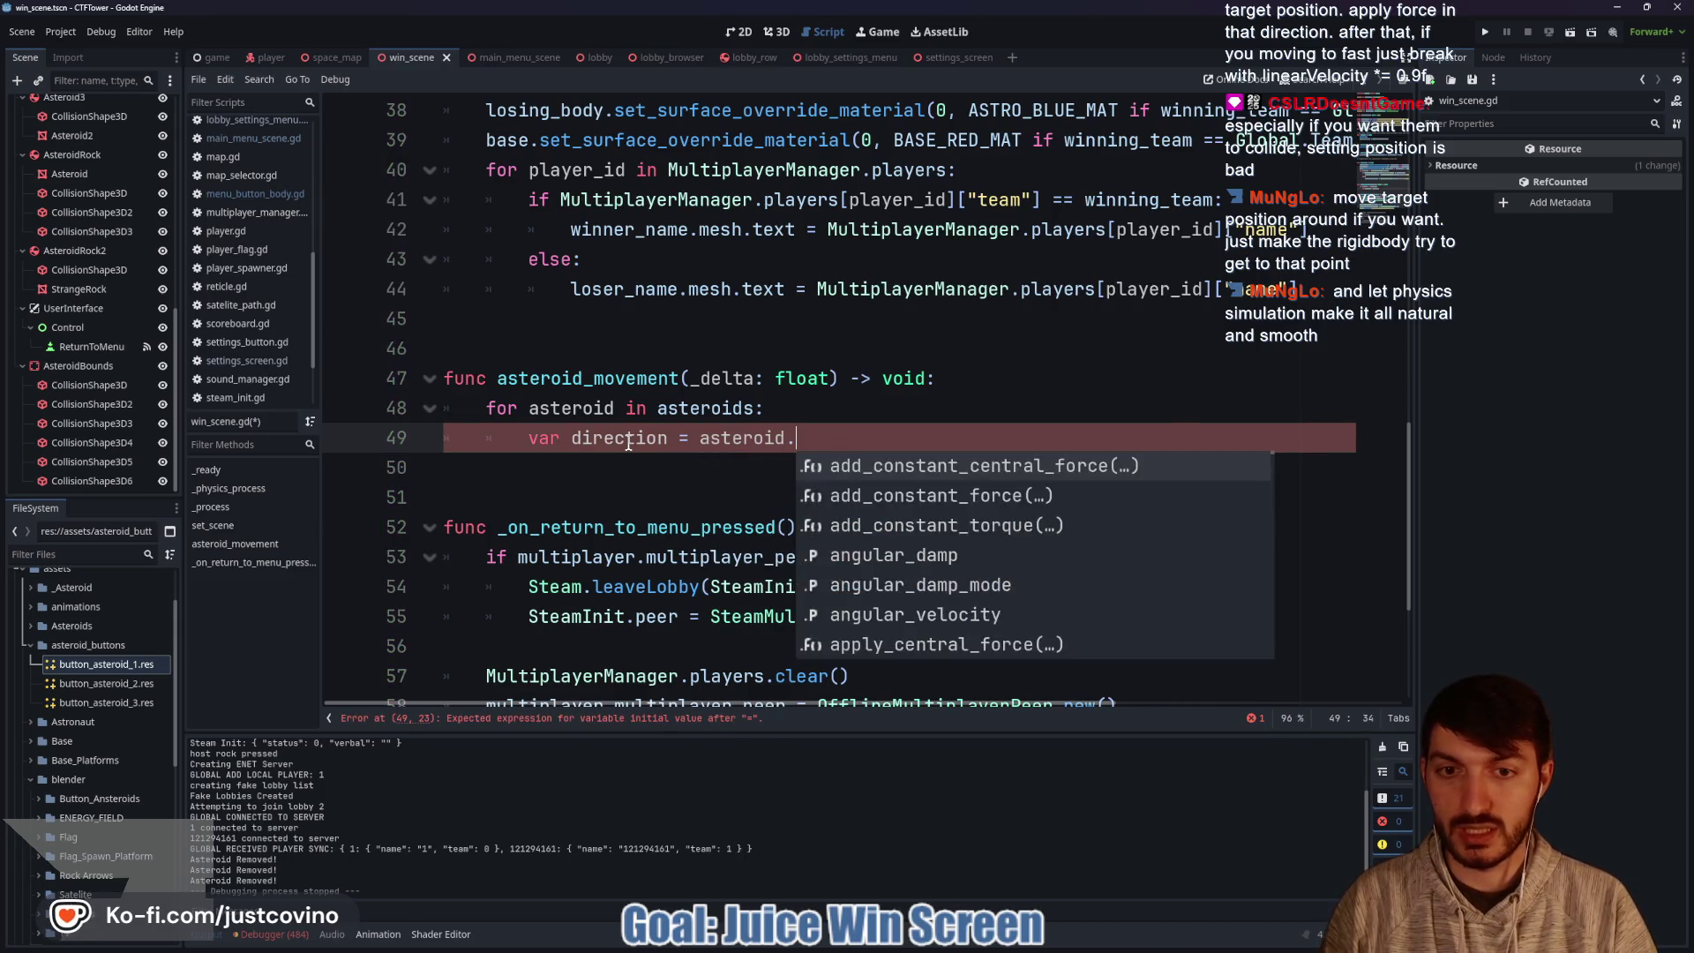
text(global_position)
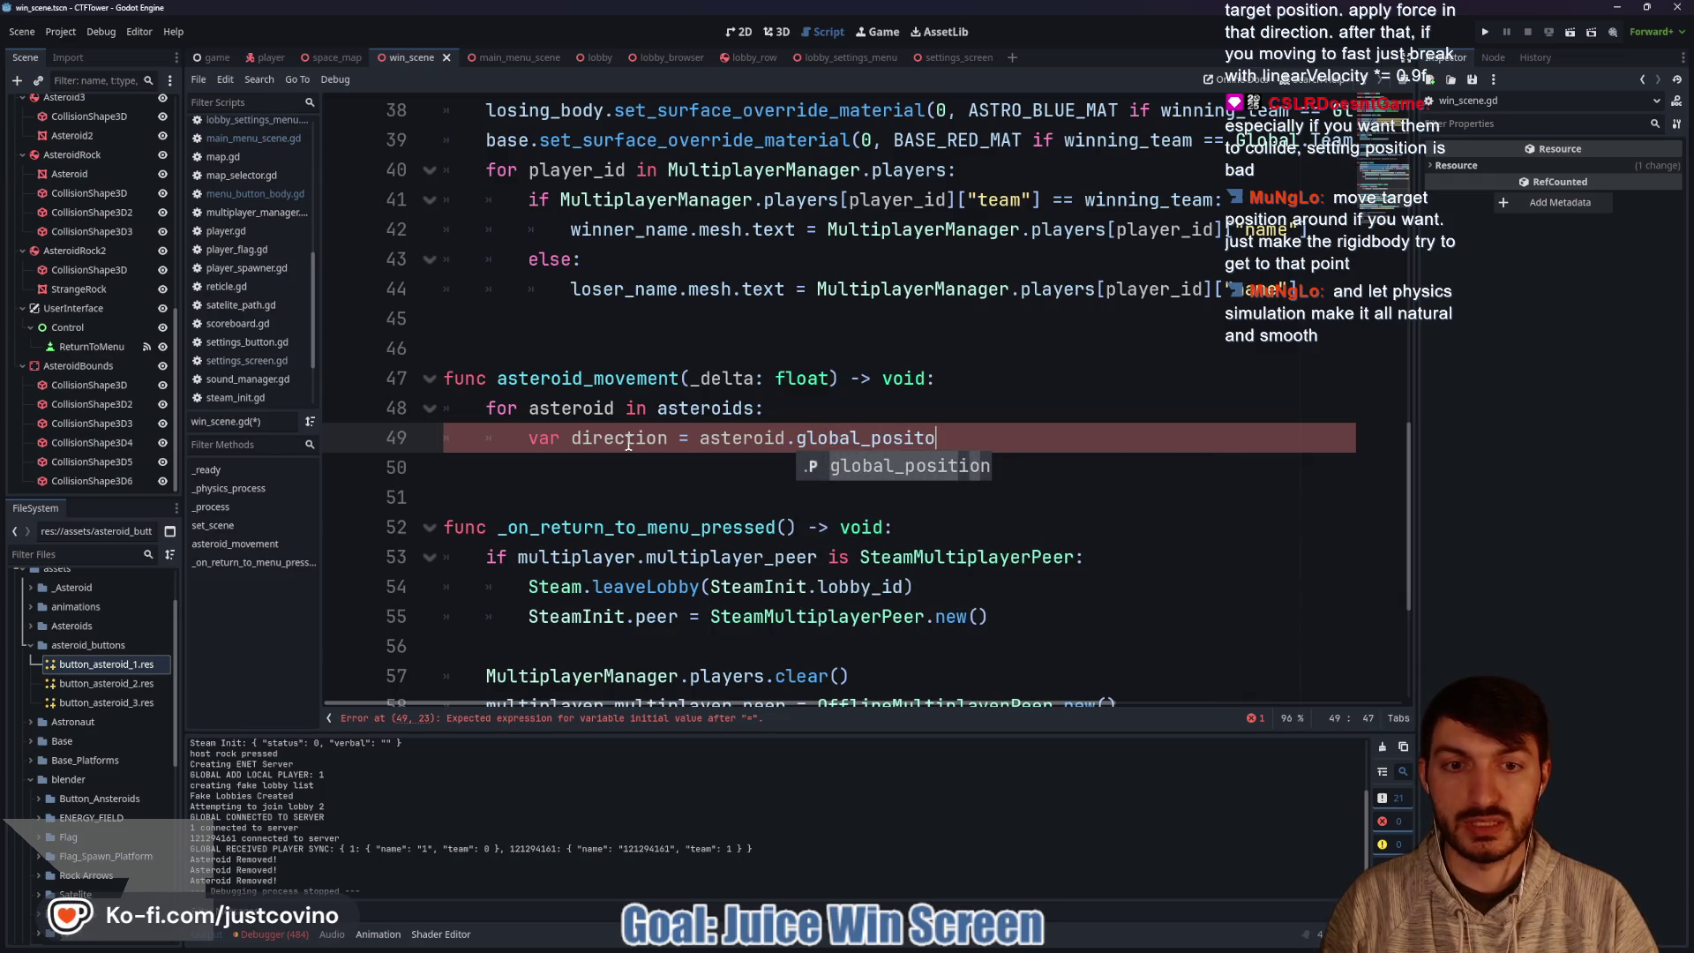
text(.direction_to()
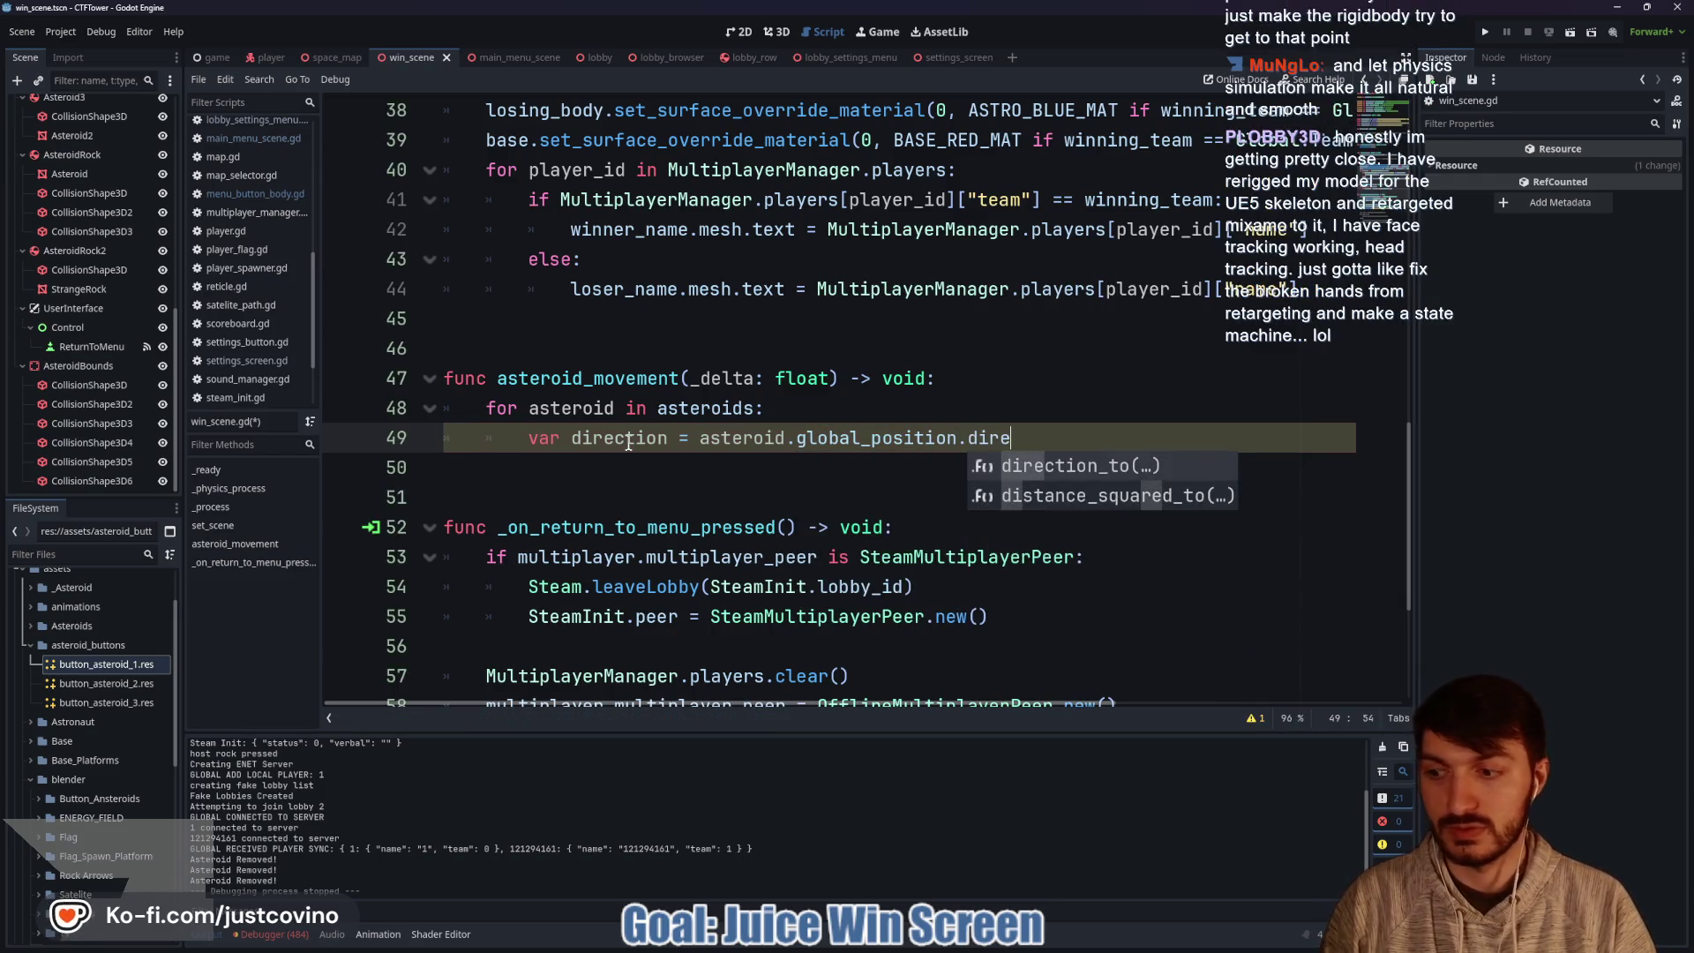
key(Return)
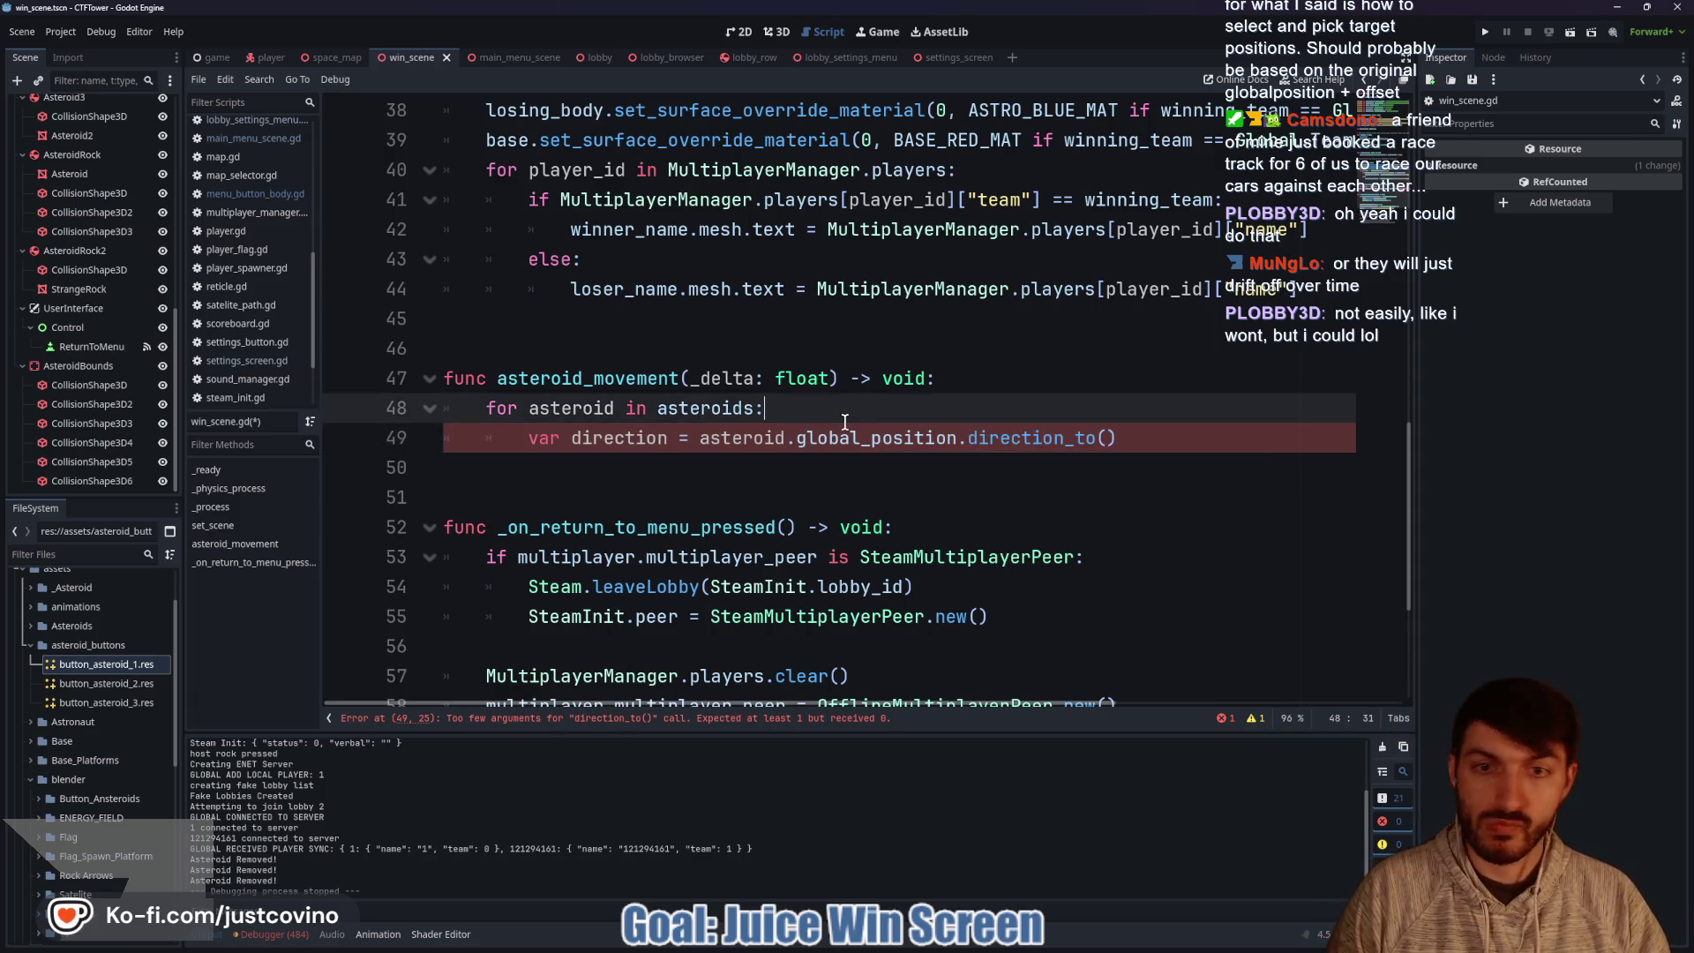
key(ctrl+shift+Return)
text(var offset = Ve)
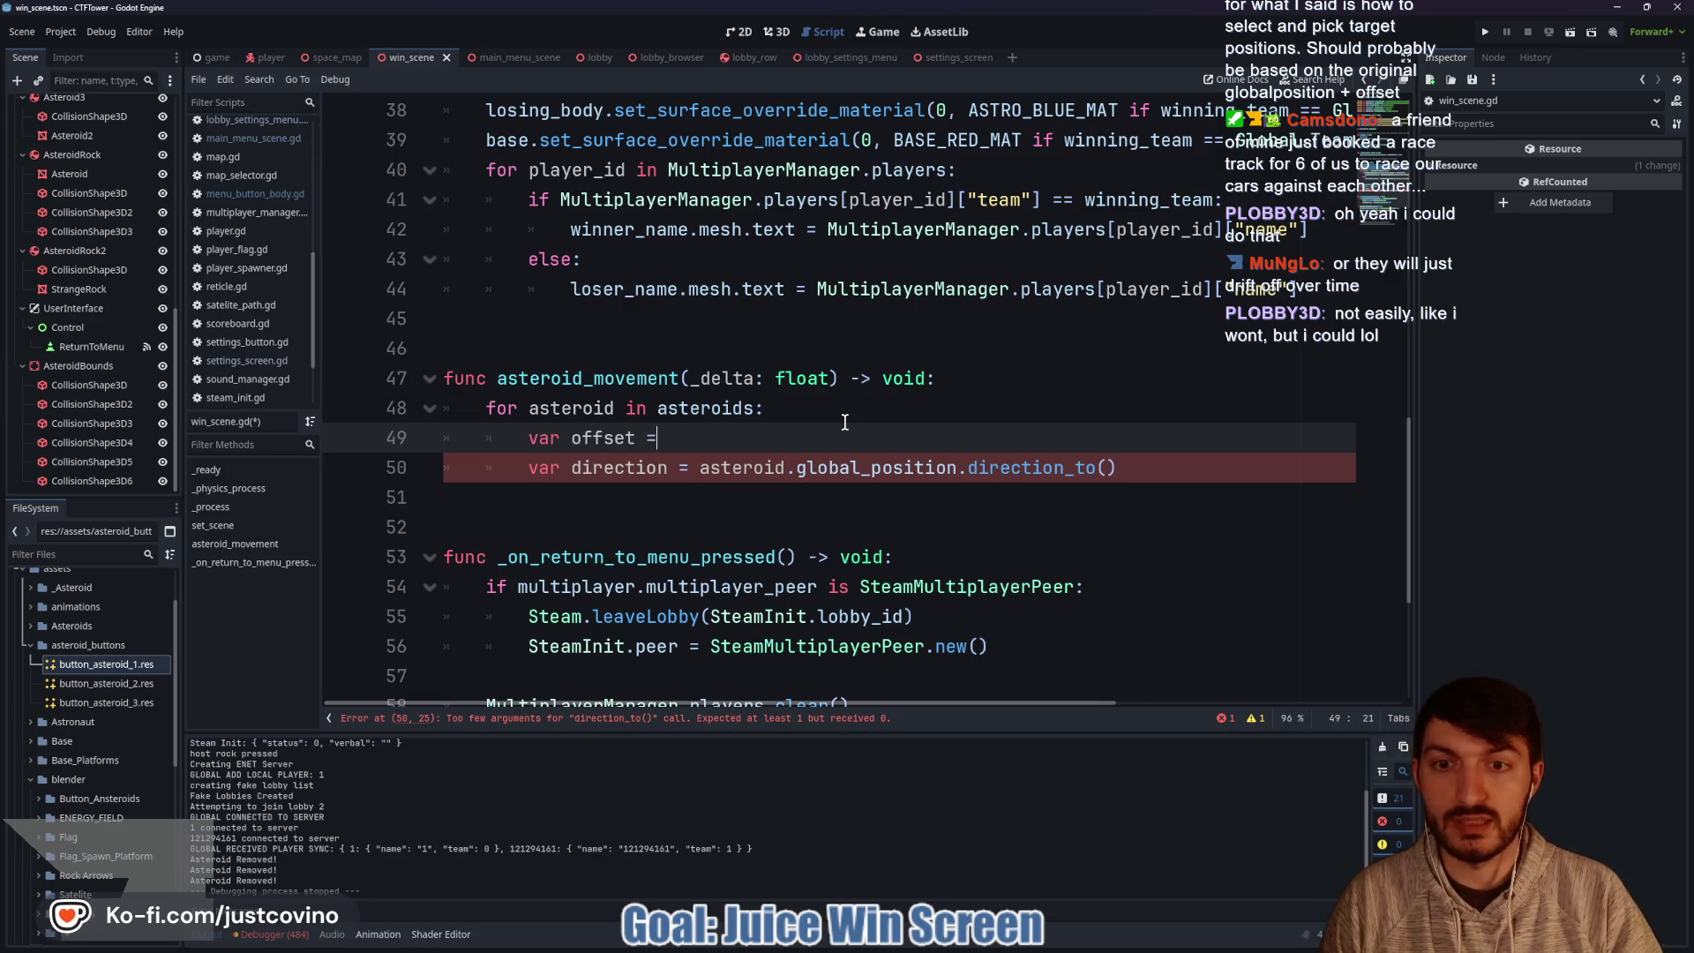
text(ctor3)
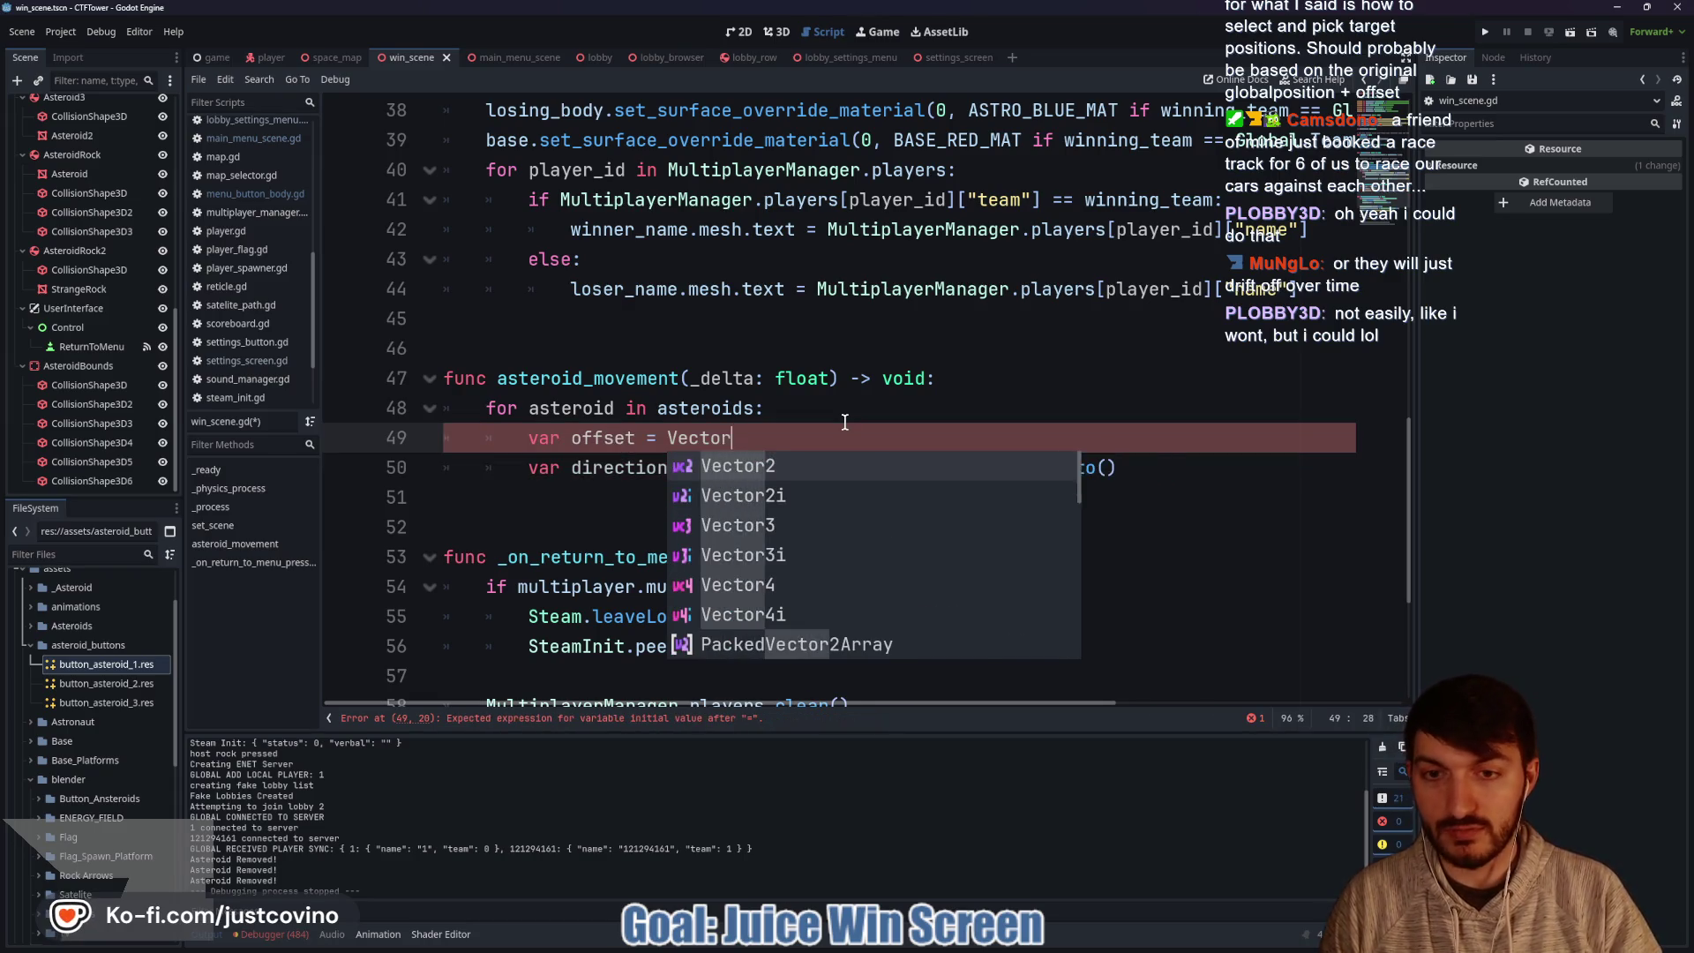
Type Vector3(randf() * 2.0, randf()) into the offset line, then backspace the random values away.
key(Escape)
text(()
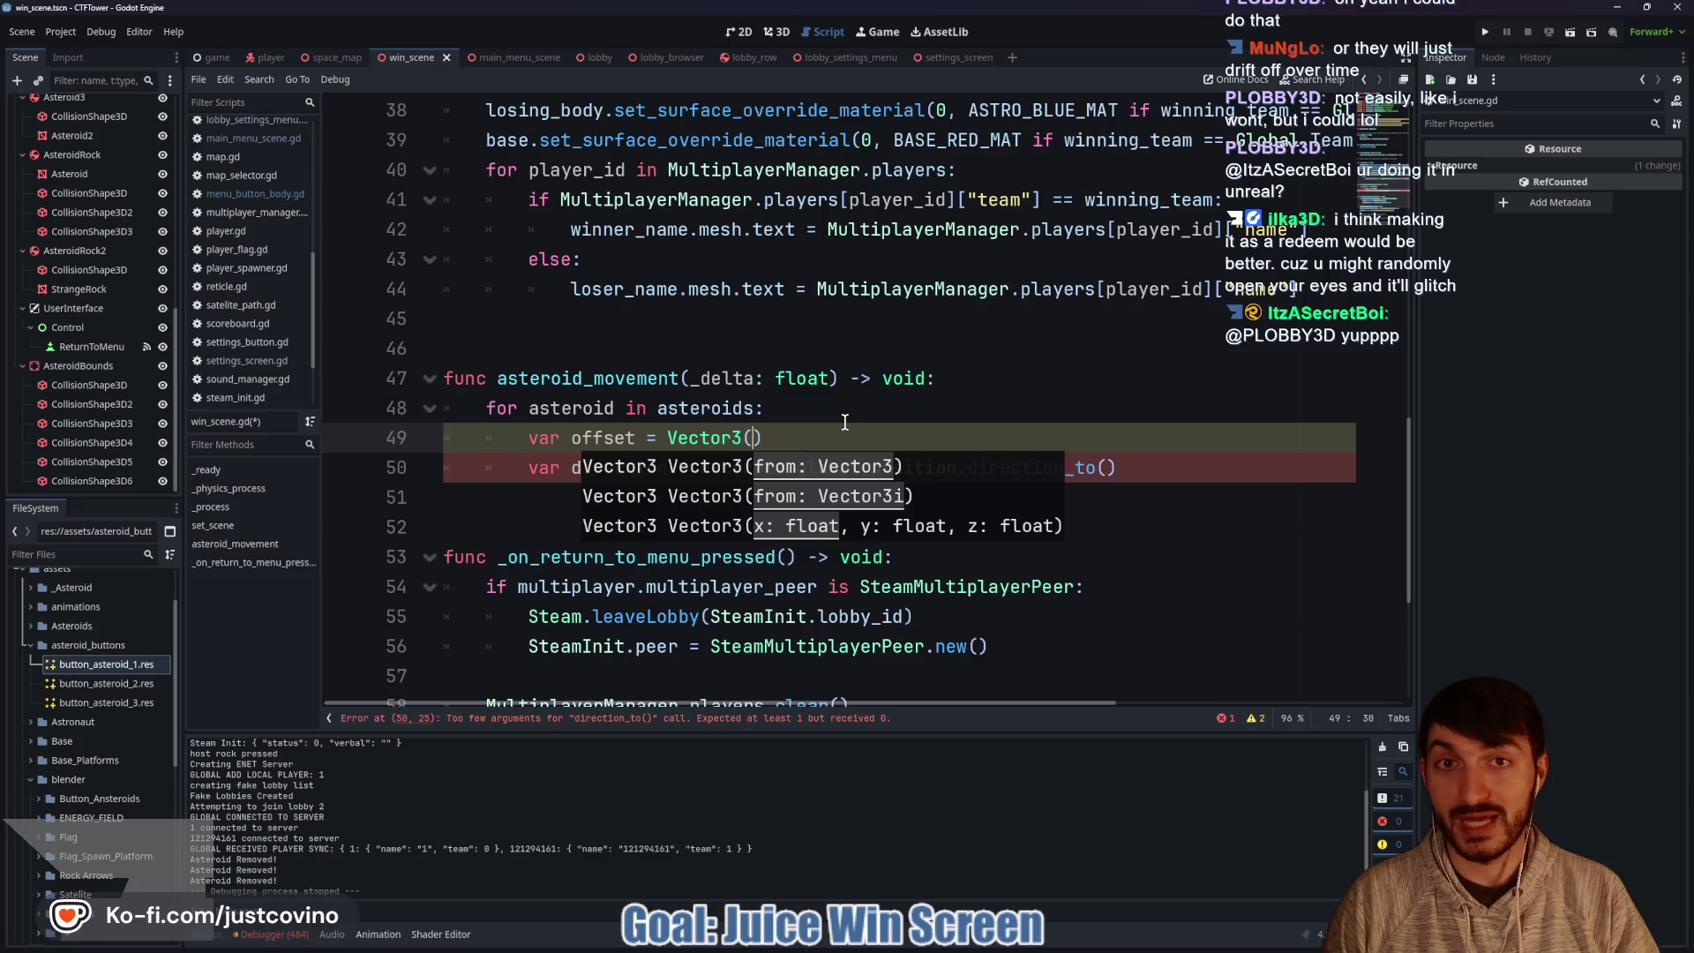
text(ran)
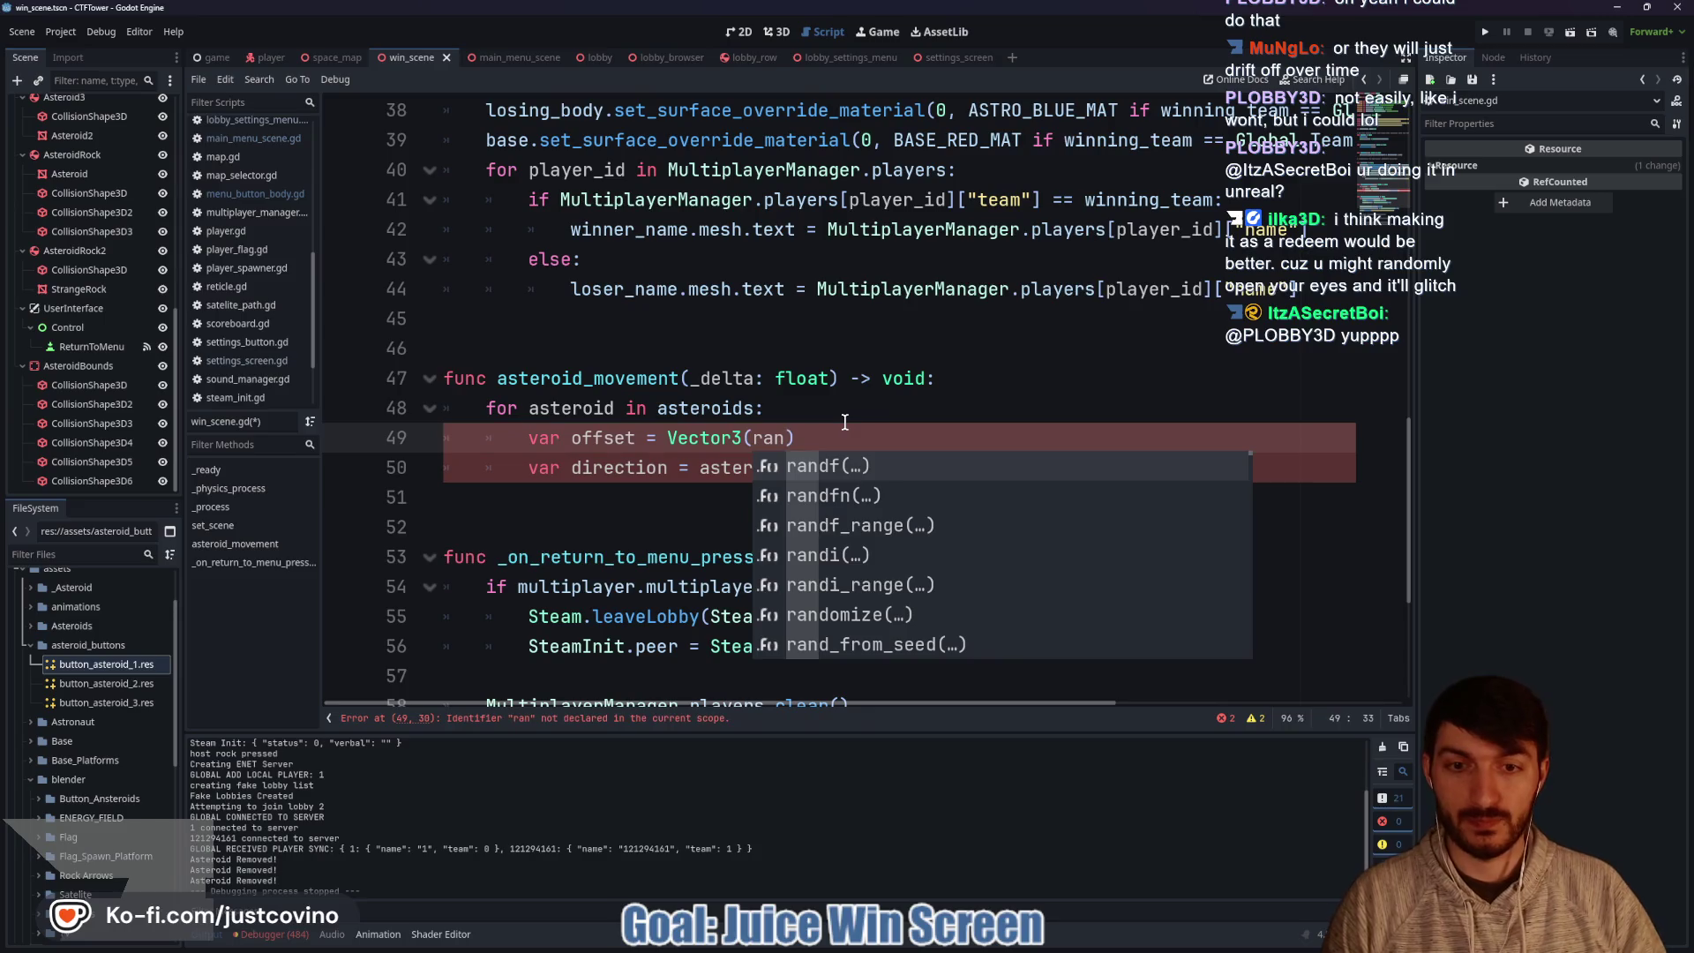
key(Return)
text(*)
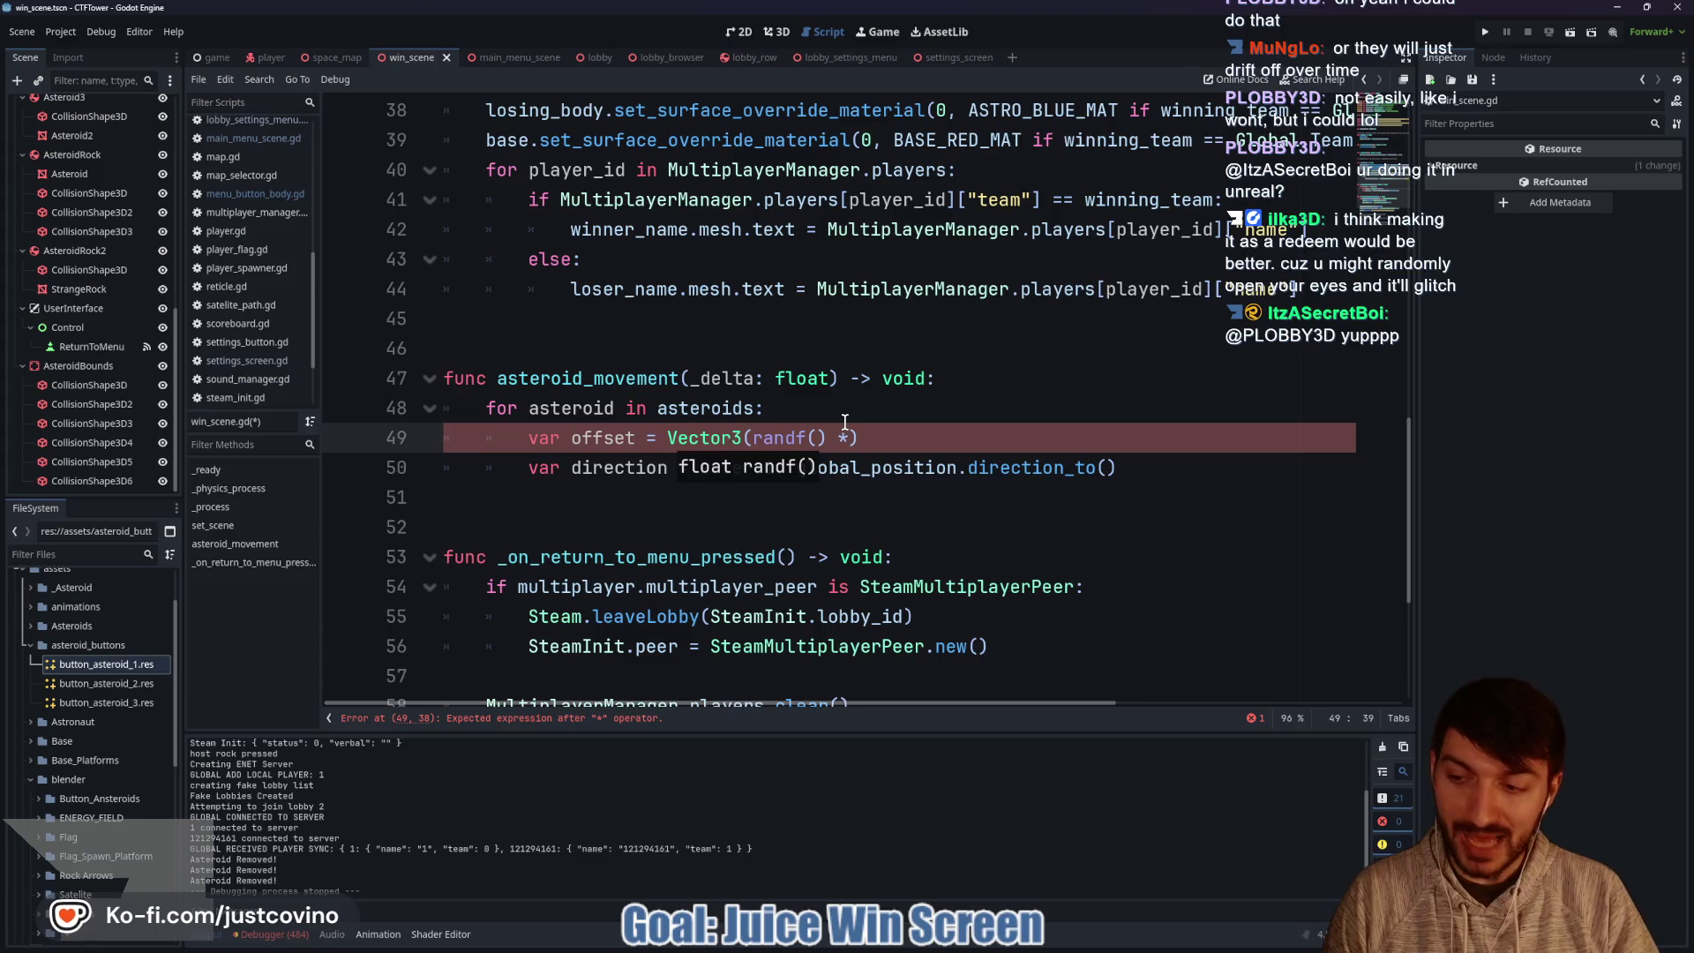
text( 2)
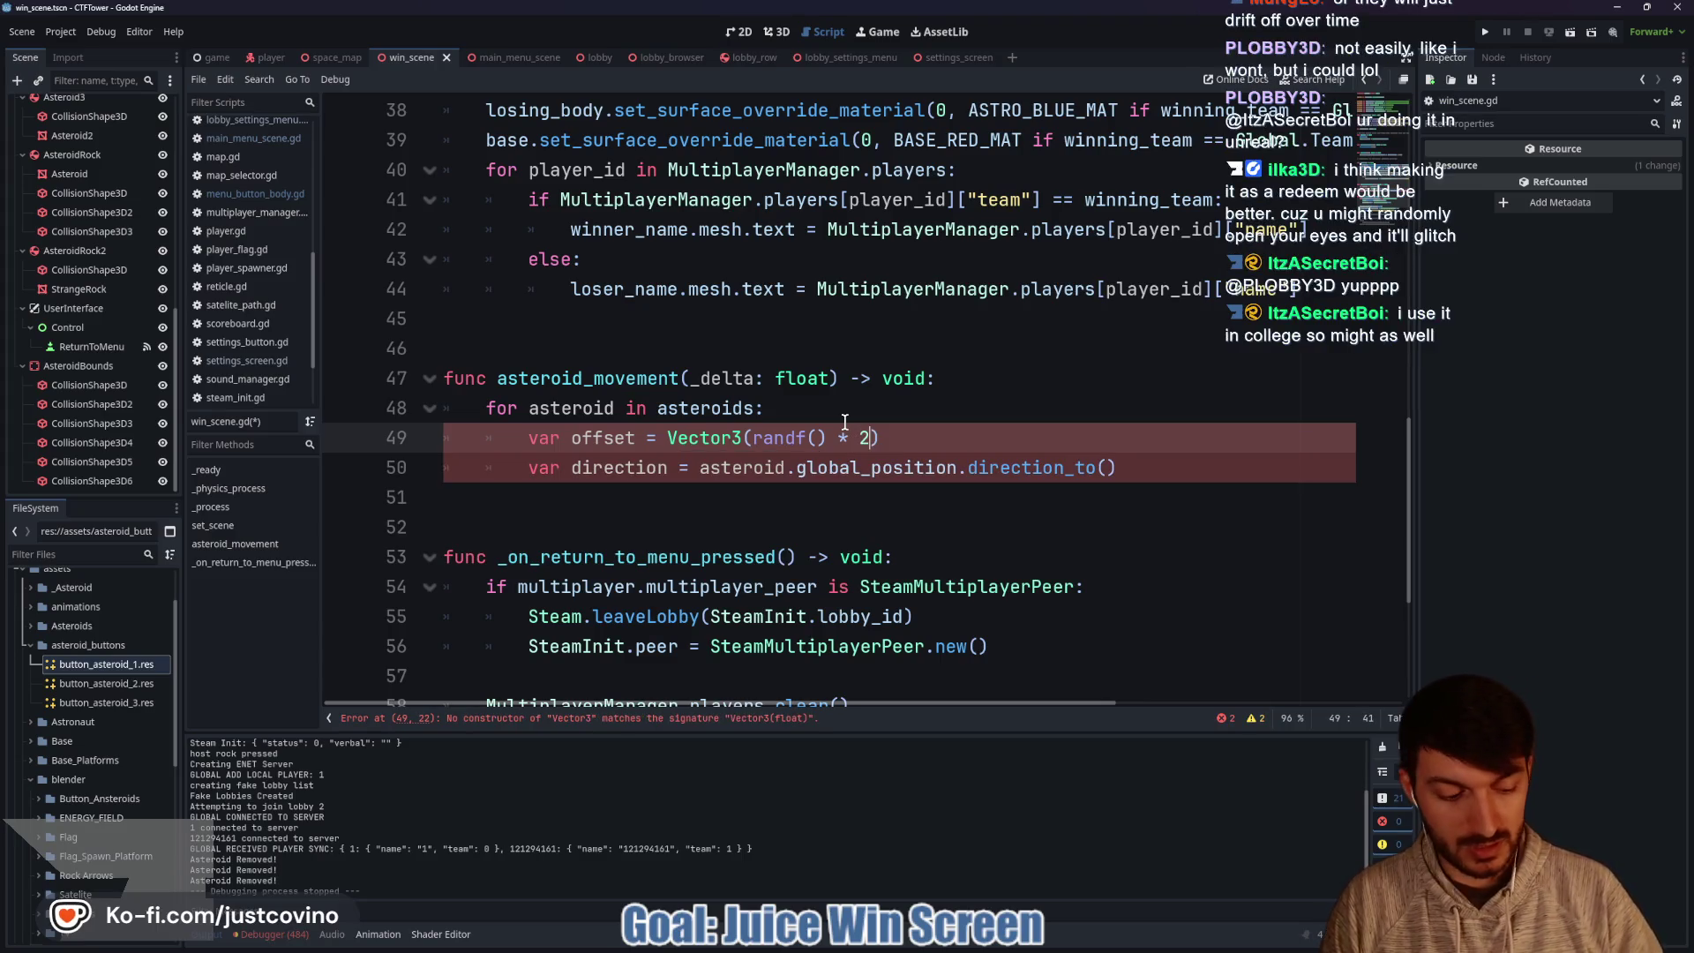
text(.0)
text(, rand)
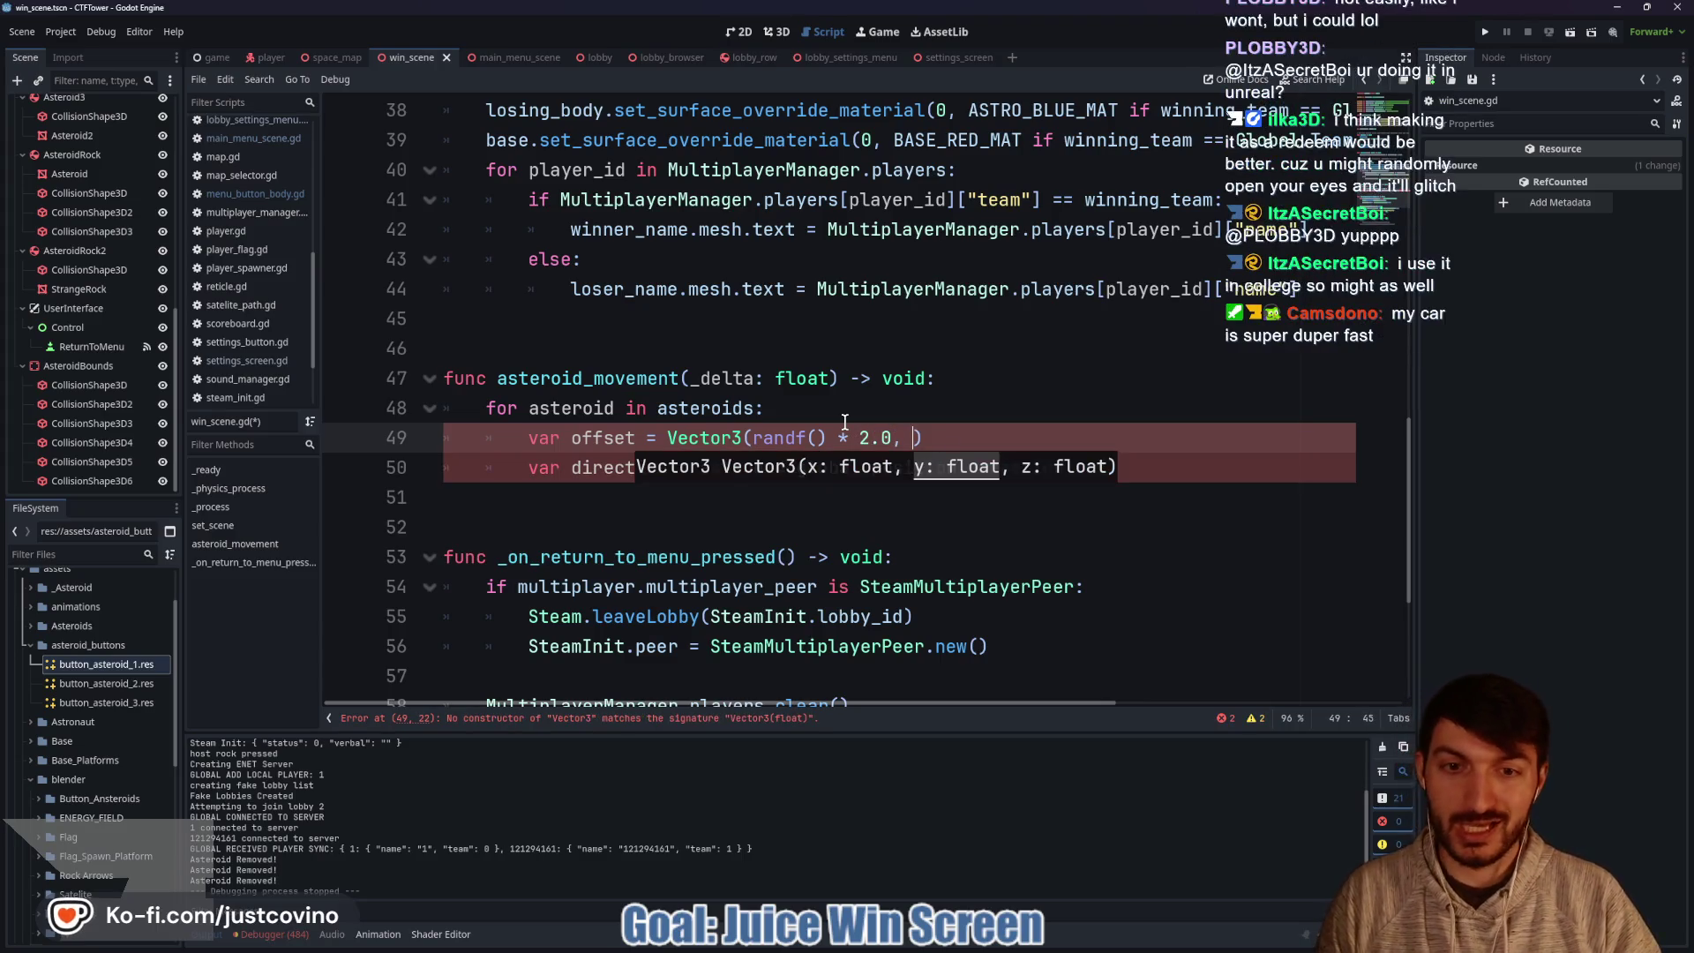
key(Return)
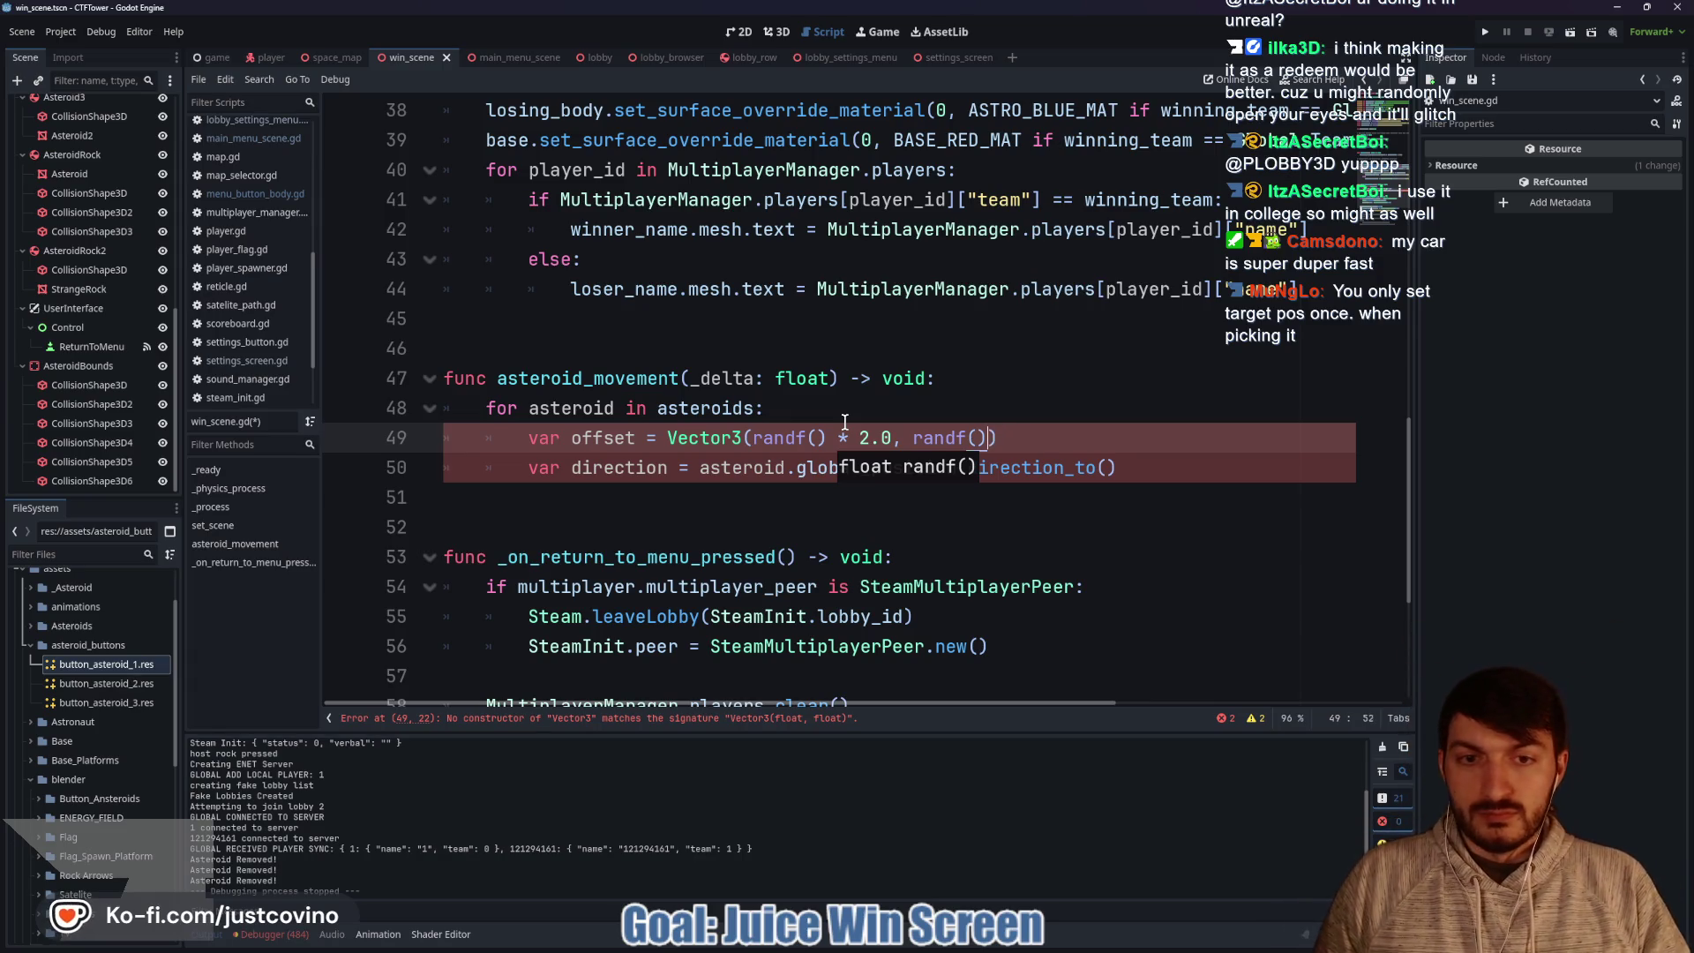
key(BackSpace)
key(BackSpace)
key(BackSpace)
key(BackSpace)
key(BackSpace)
key(BackSpace)
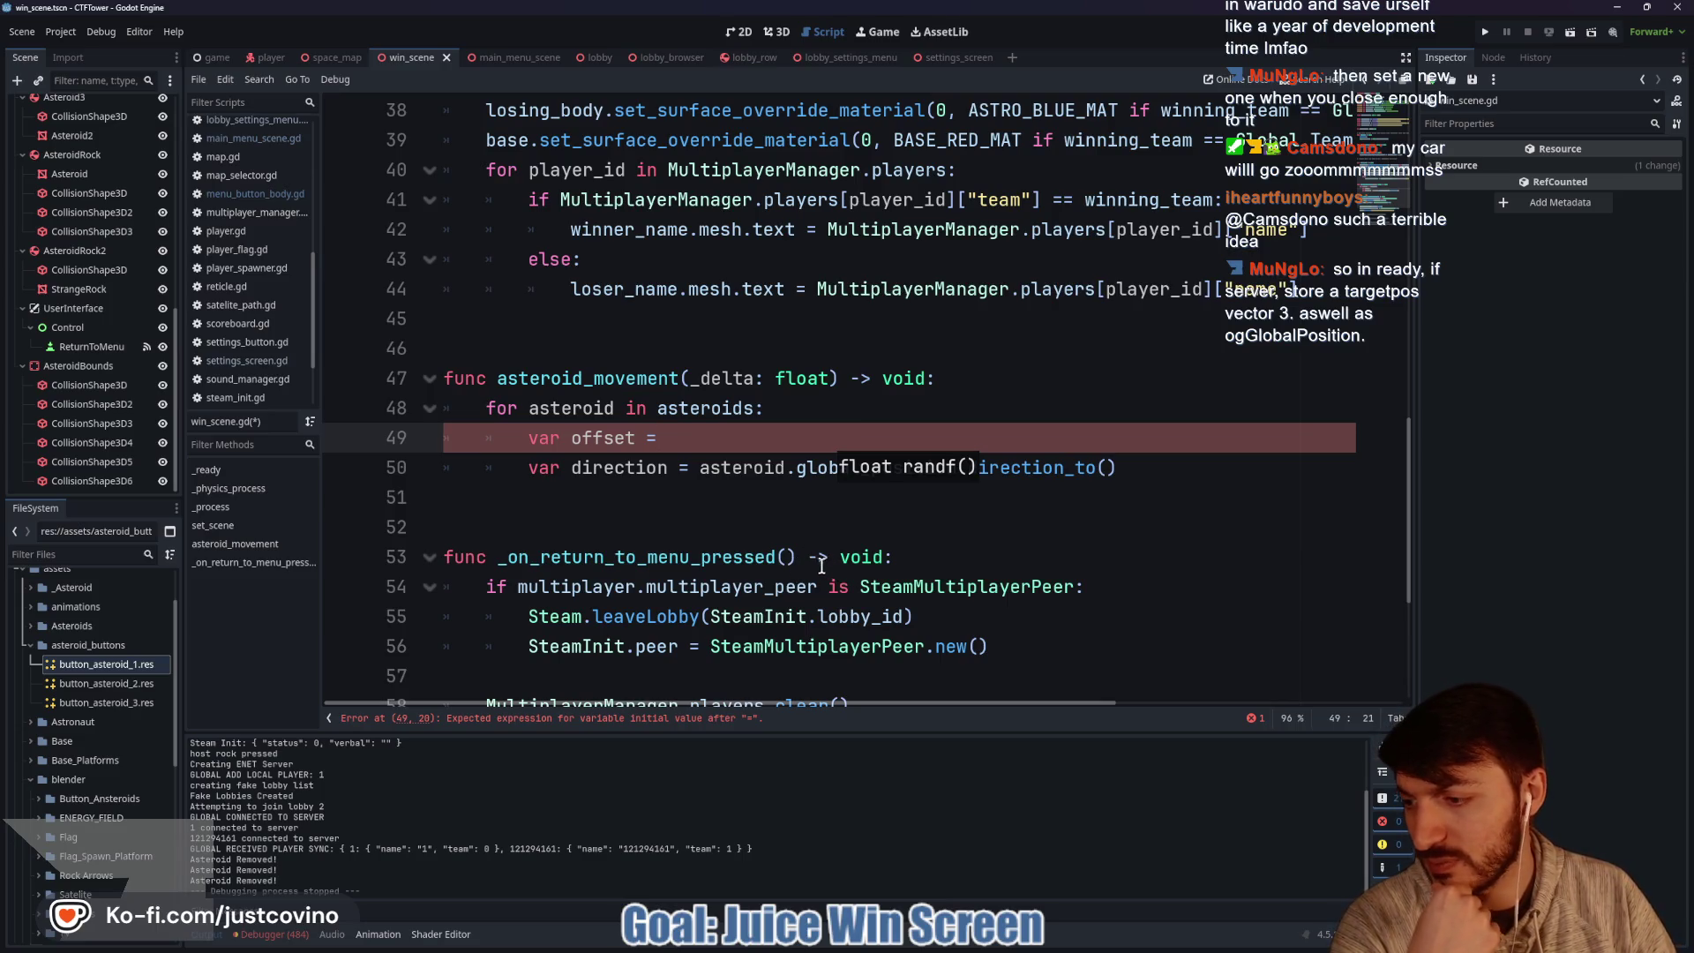
Add a 'get_asteroid_target_position() -> Vector3' function below asteroid_movement.
scroll(816, 555, up, 1)
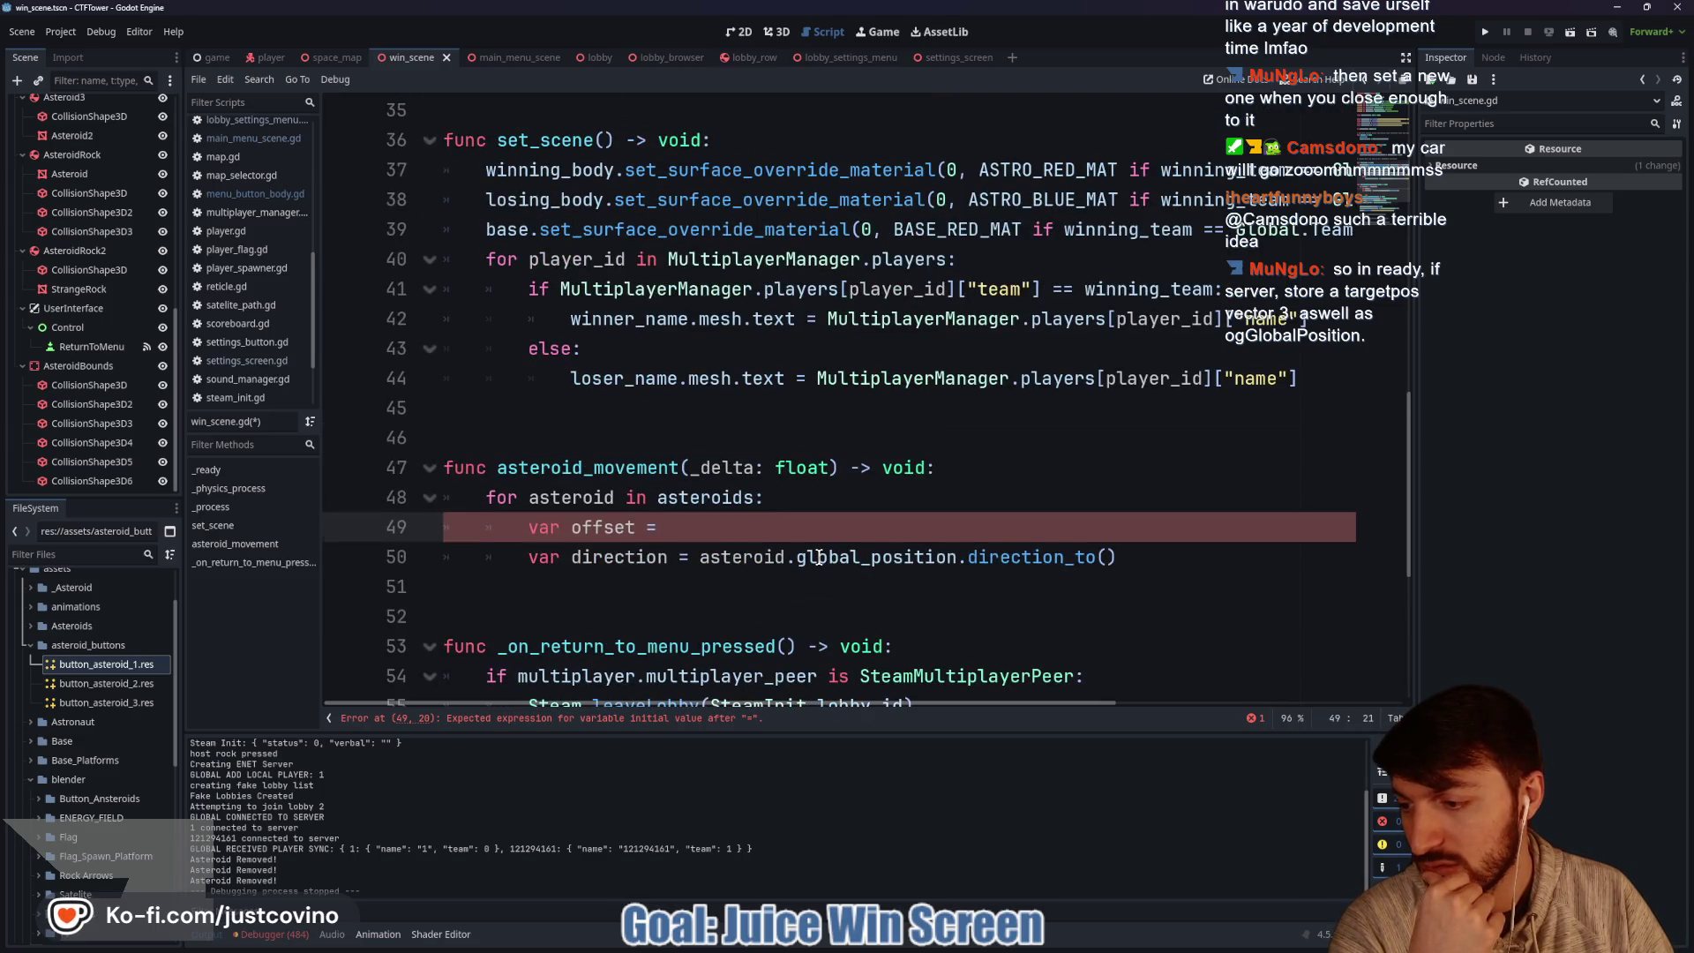
scroll(811, 553, down, 1)
scroll(780, 555, up, 1)
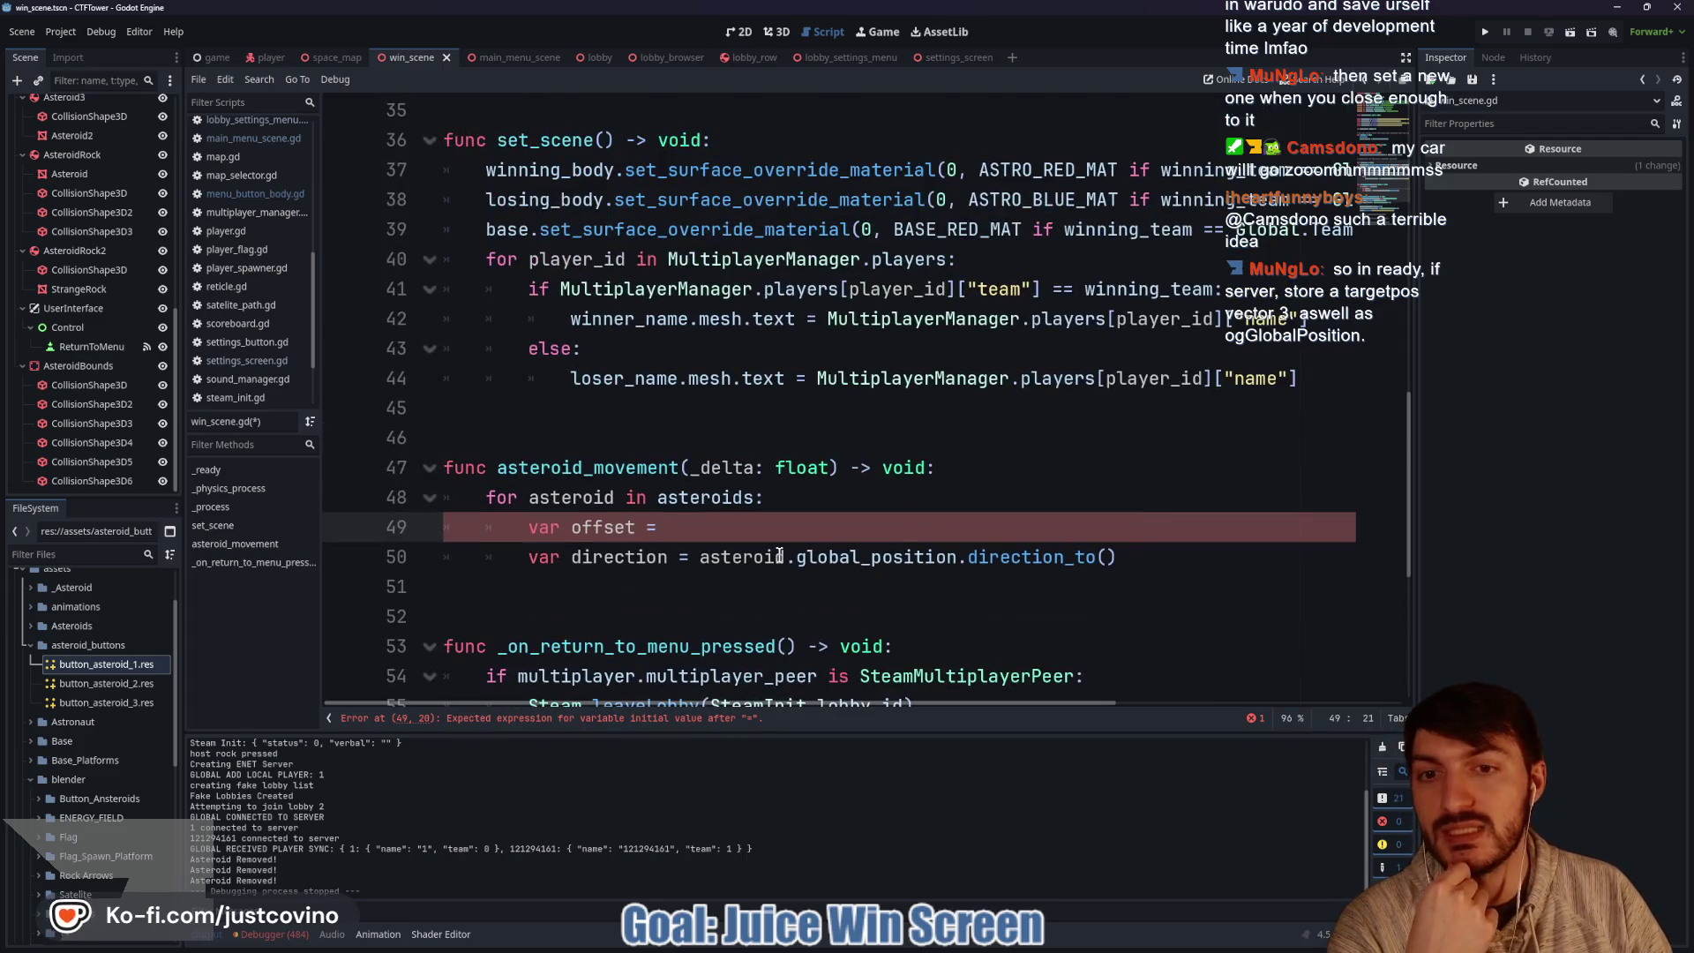
double_click(594, 501)
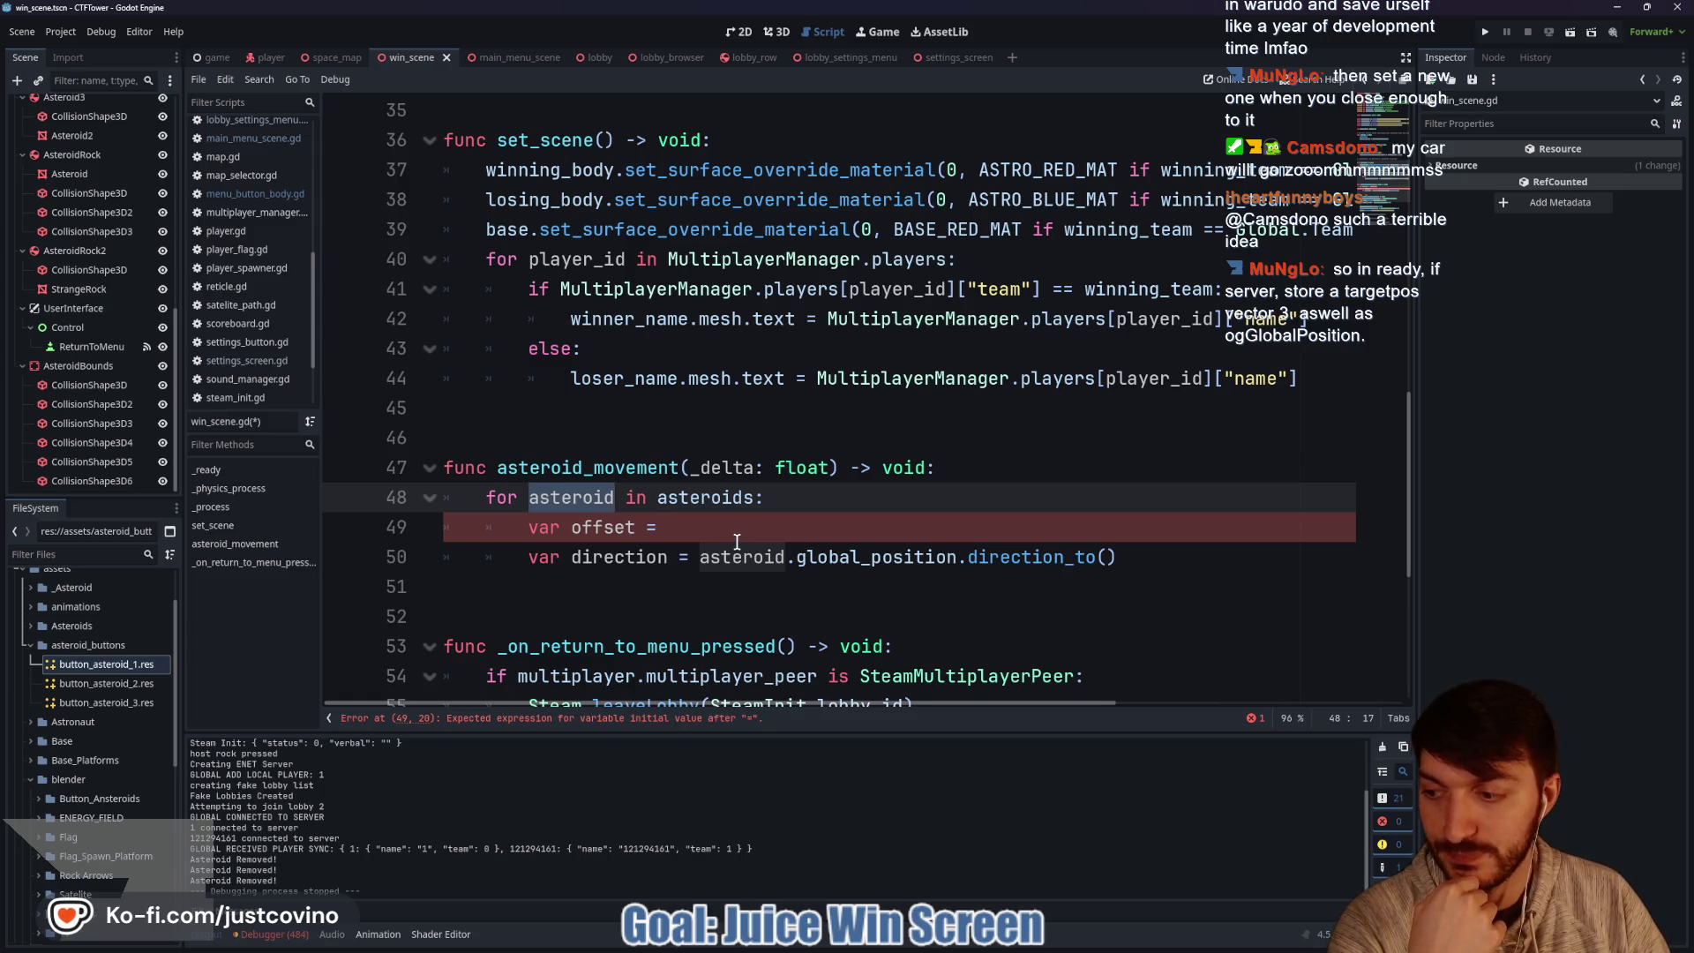
mouse_move(1170, 558)
mouse_down()
mouse_move(547, 526)
mouse_move(434, 497)
mouse_up()
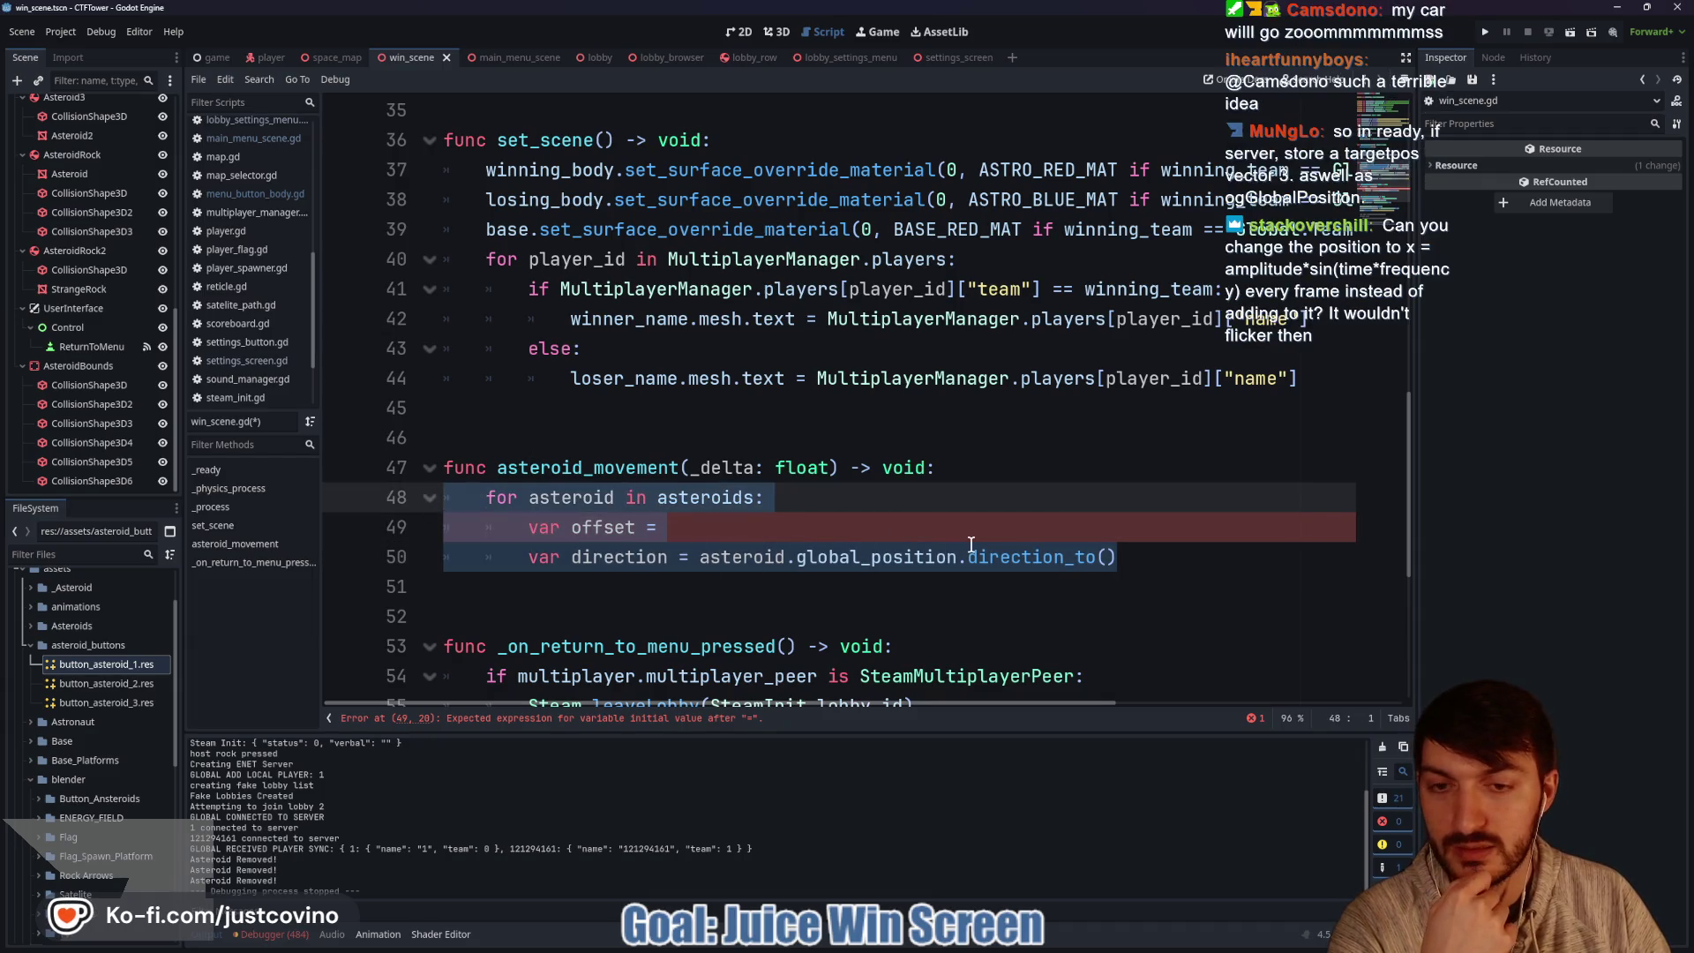
click(607, 596)
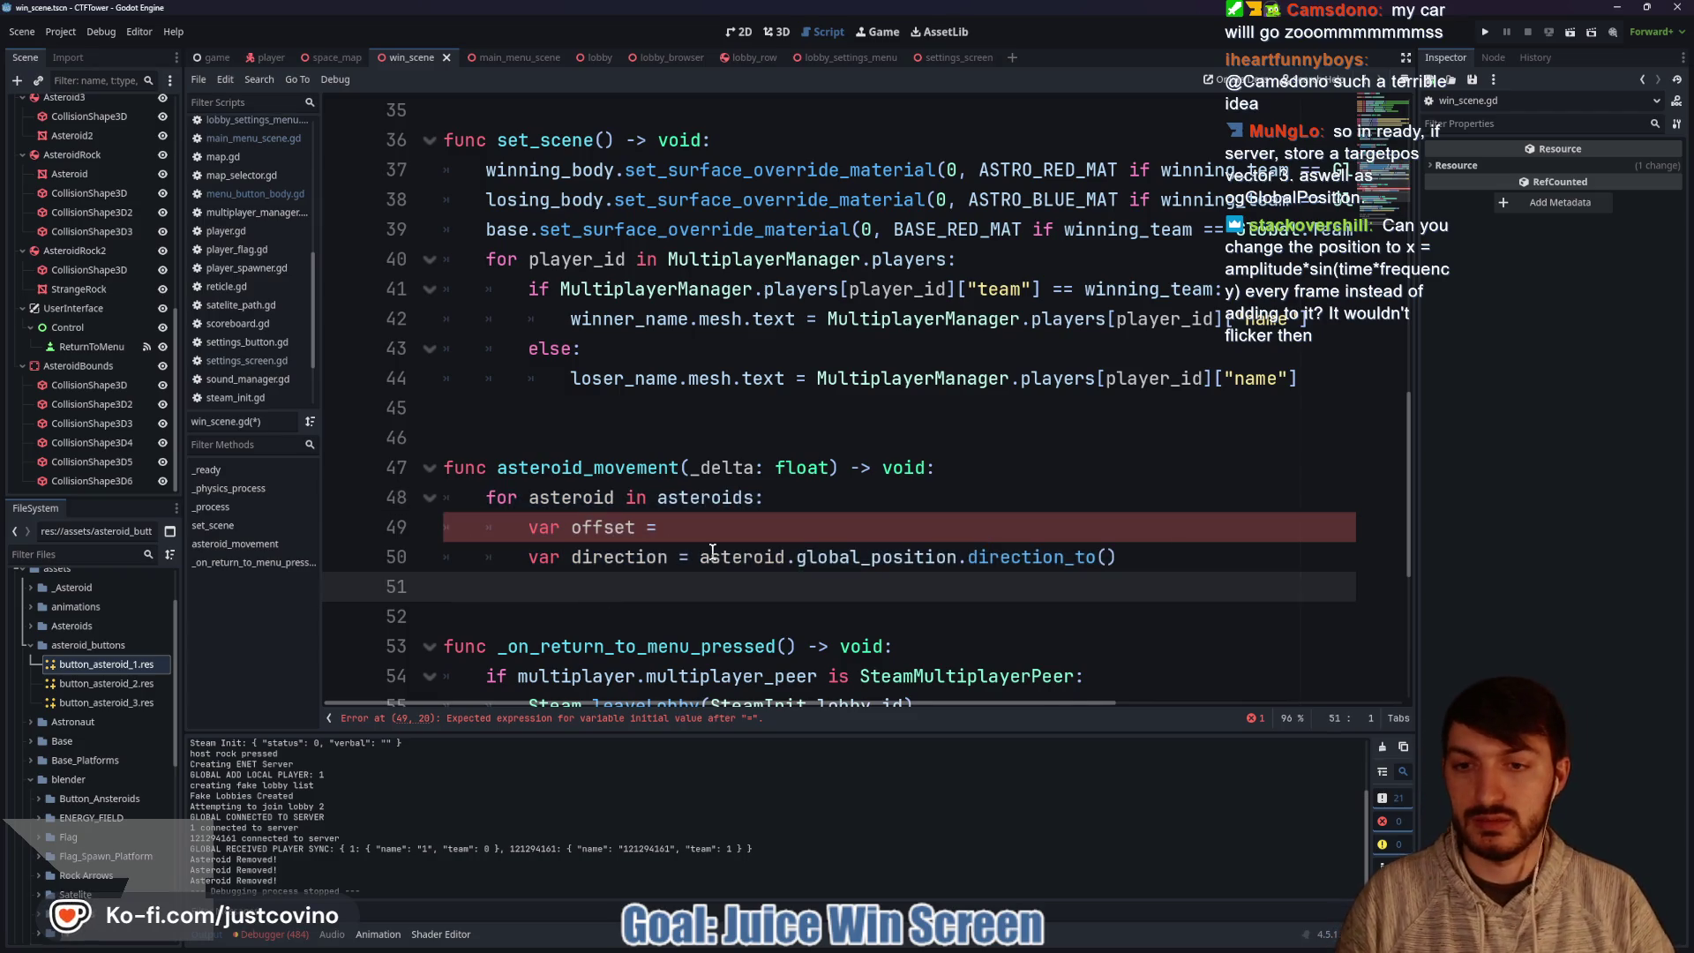
key(Return)
key(Return)
key(Up)
text(f)
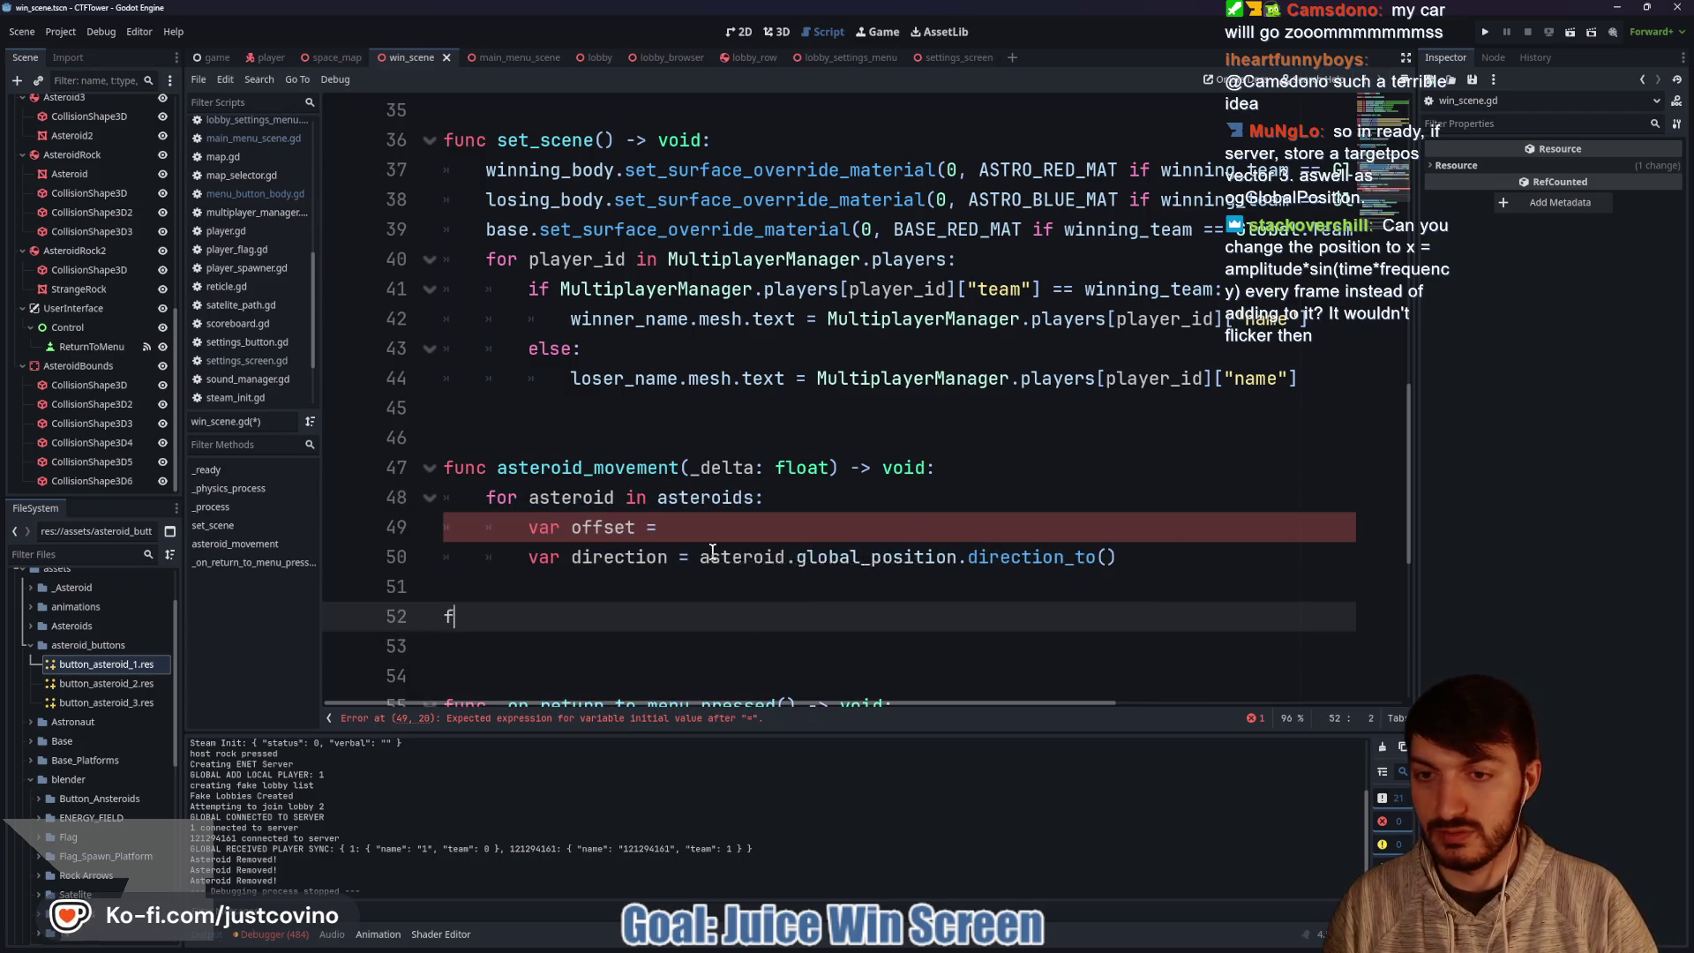
text(unc get)
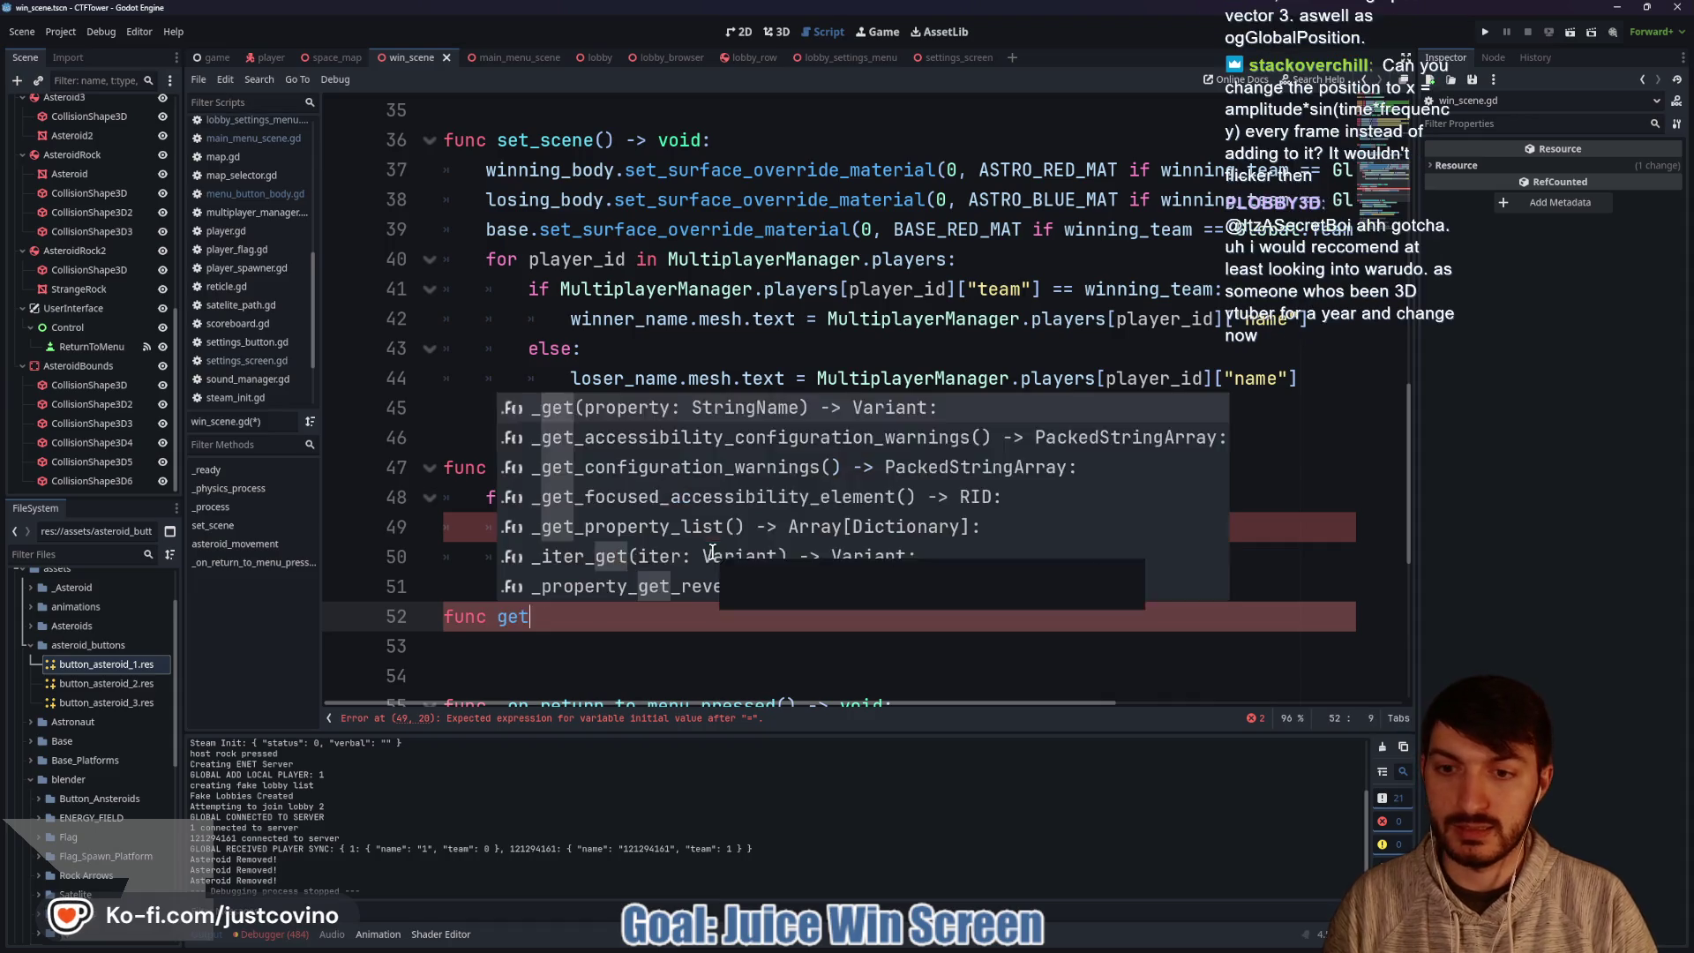
key(BackSpace)
key(BackSpace)
key(BackSpace)
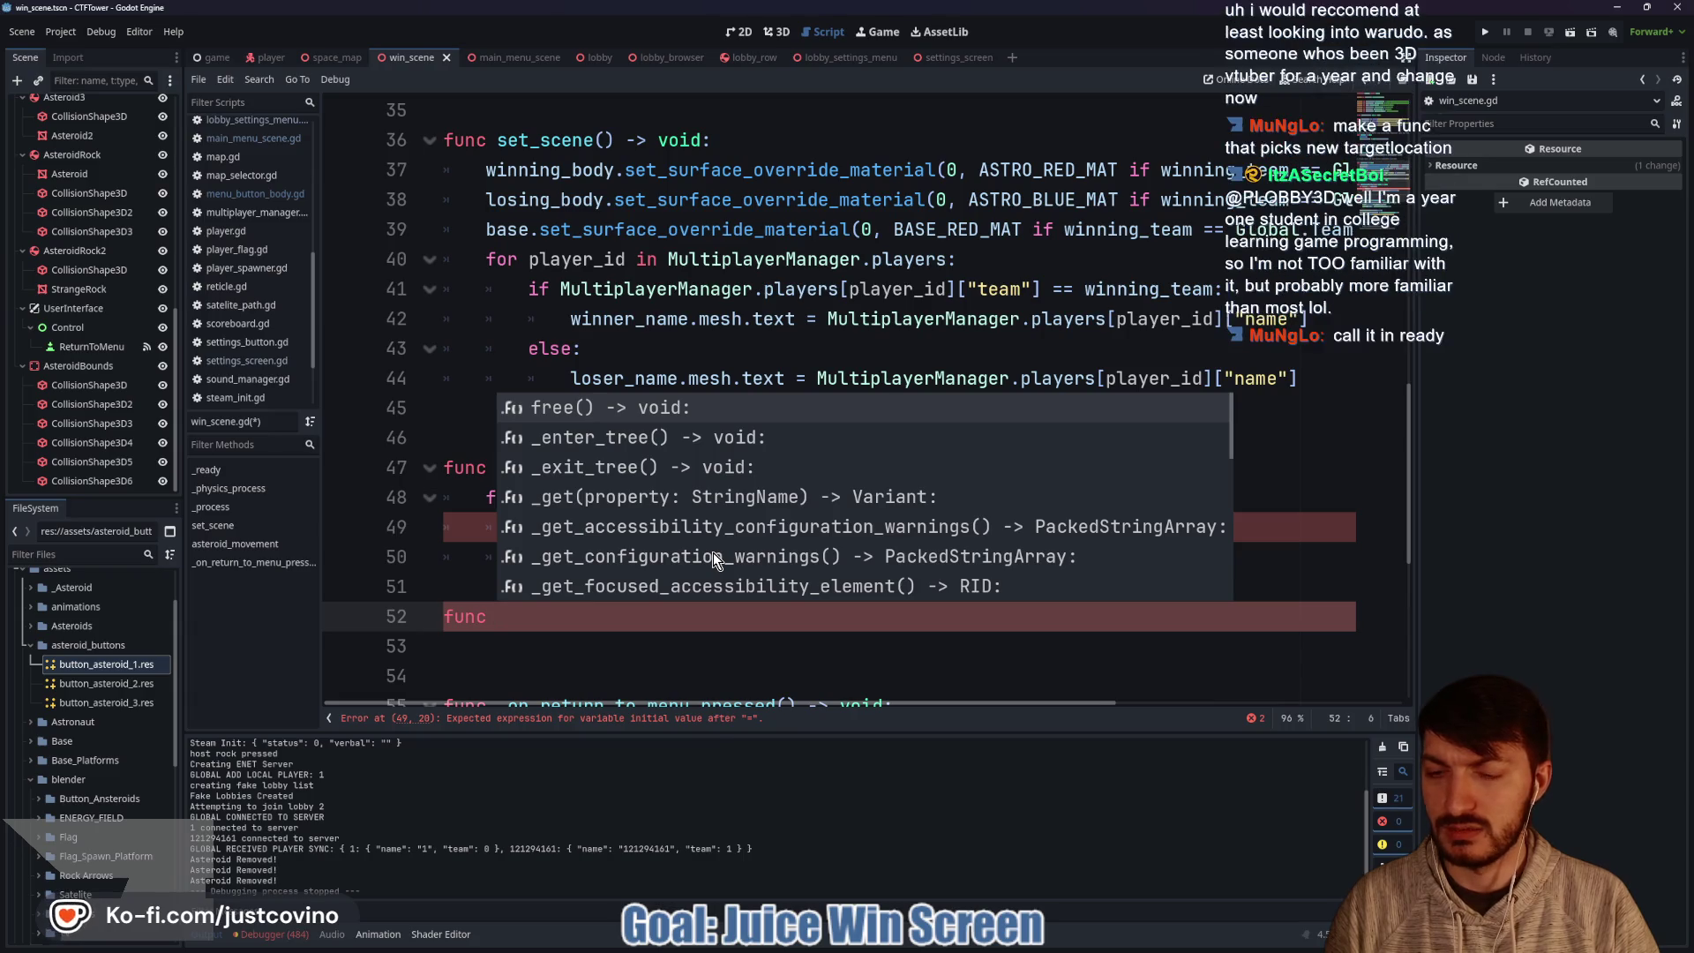
text(g)
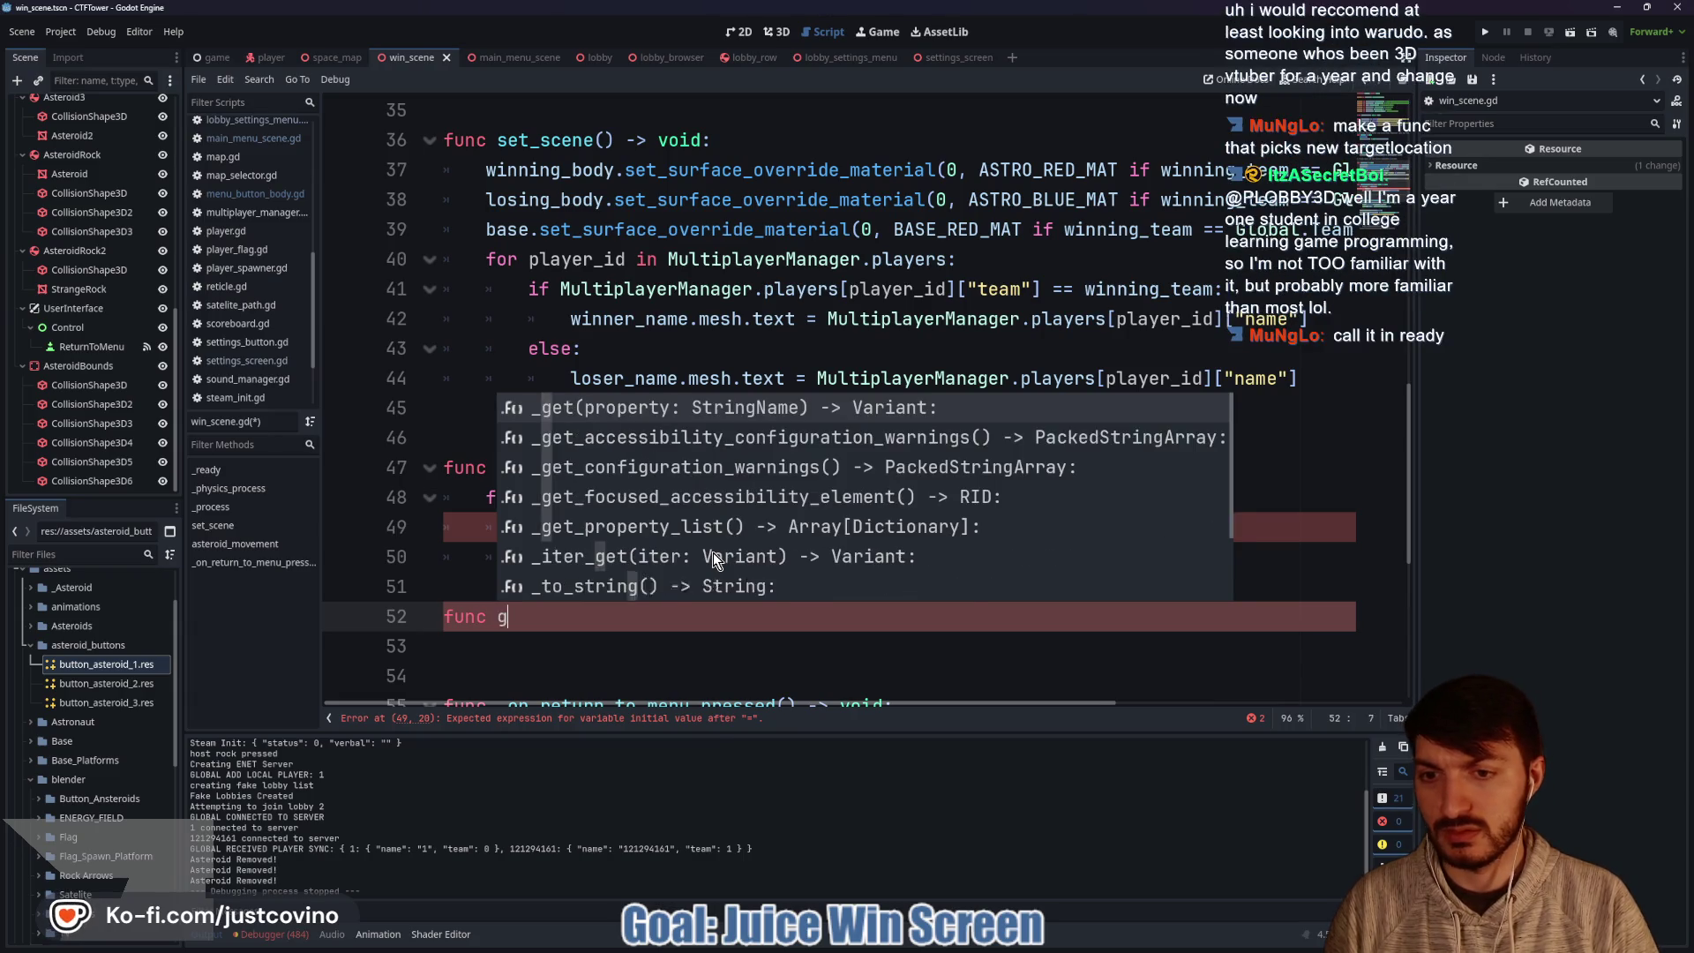
text(et_asteroid_)
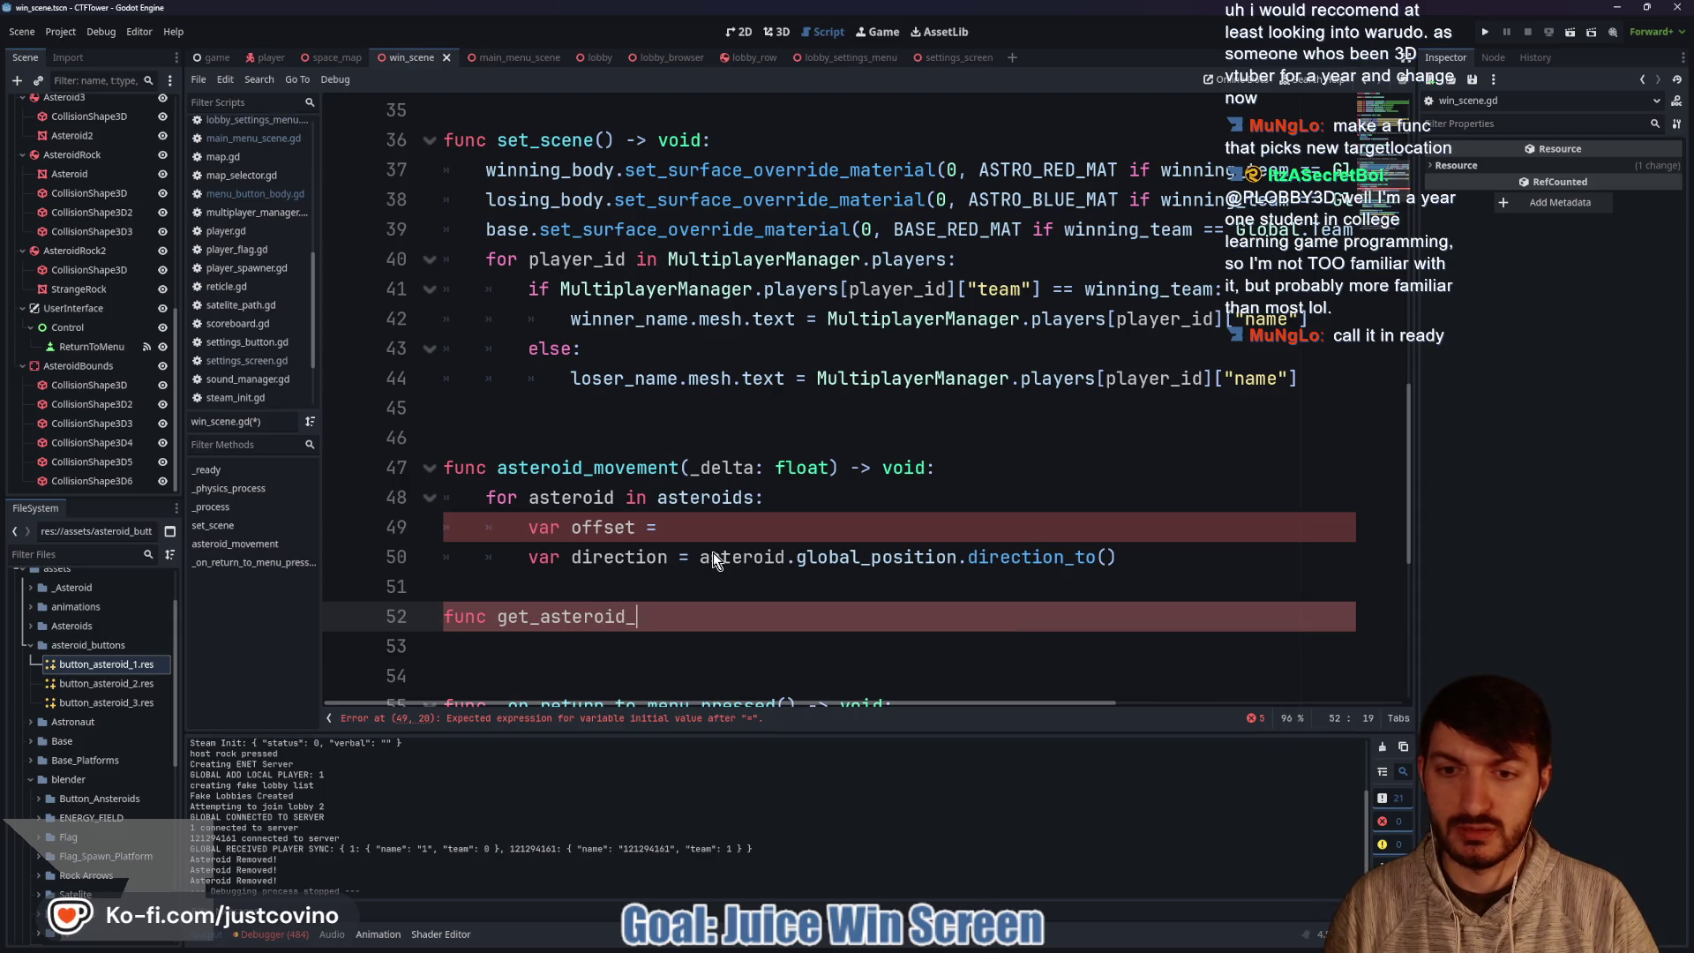
text(target_position() -> )
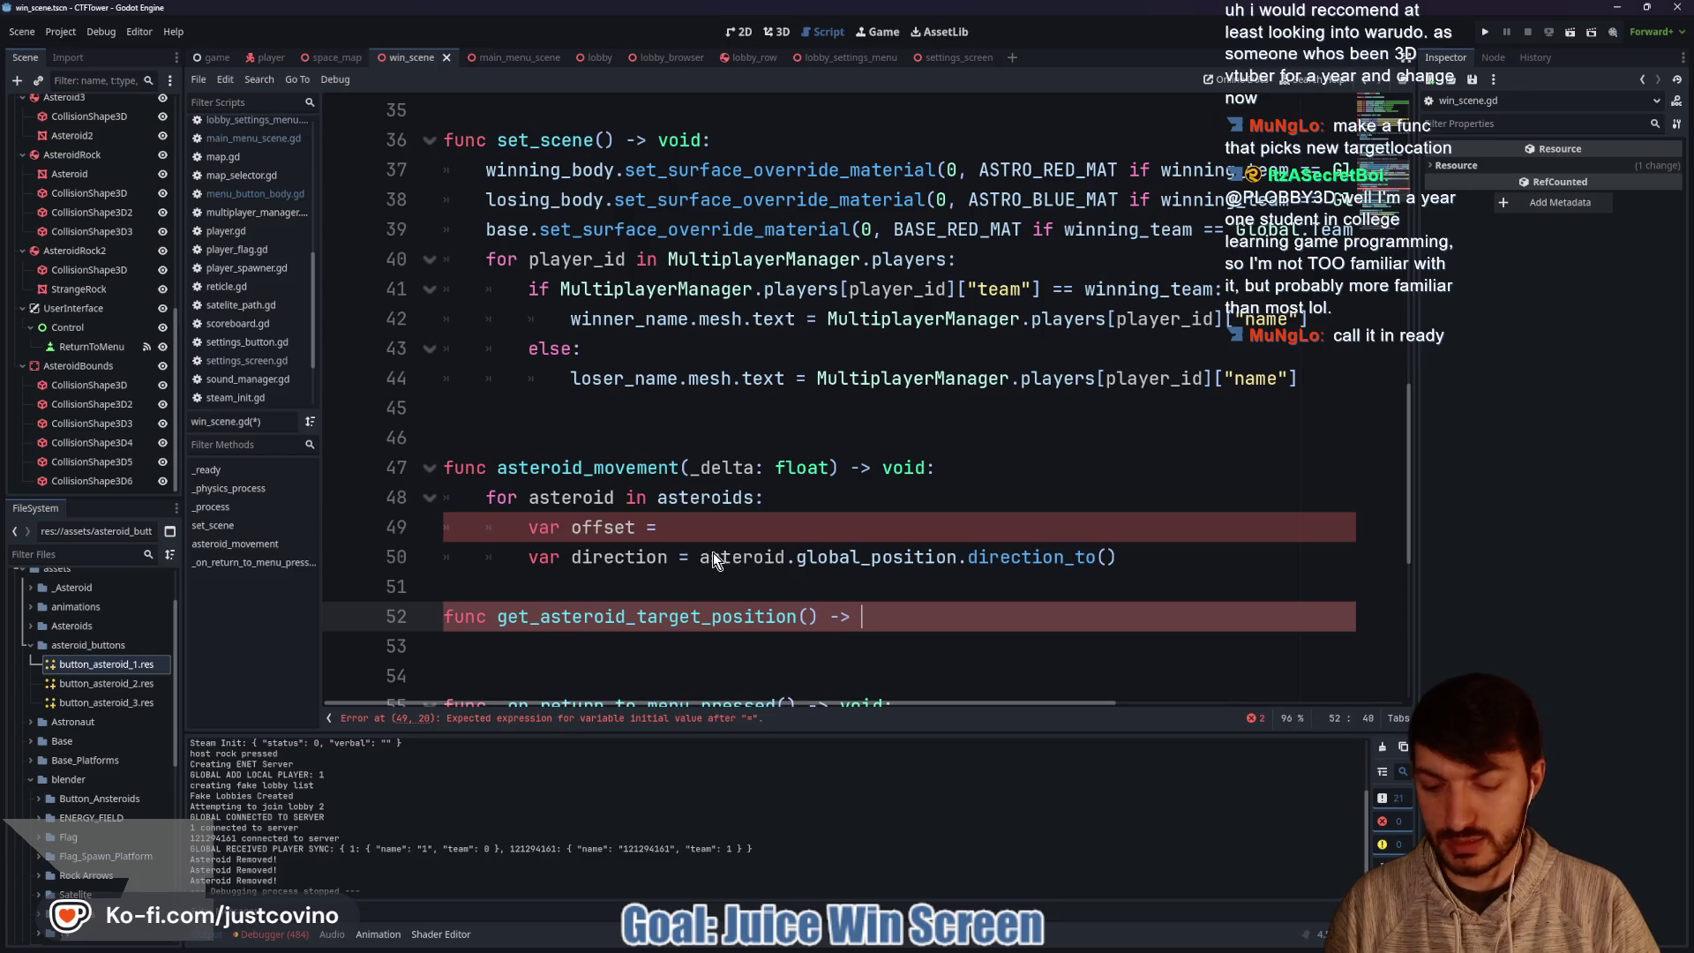
text(Vector3:)
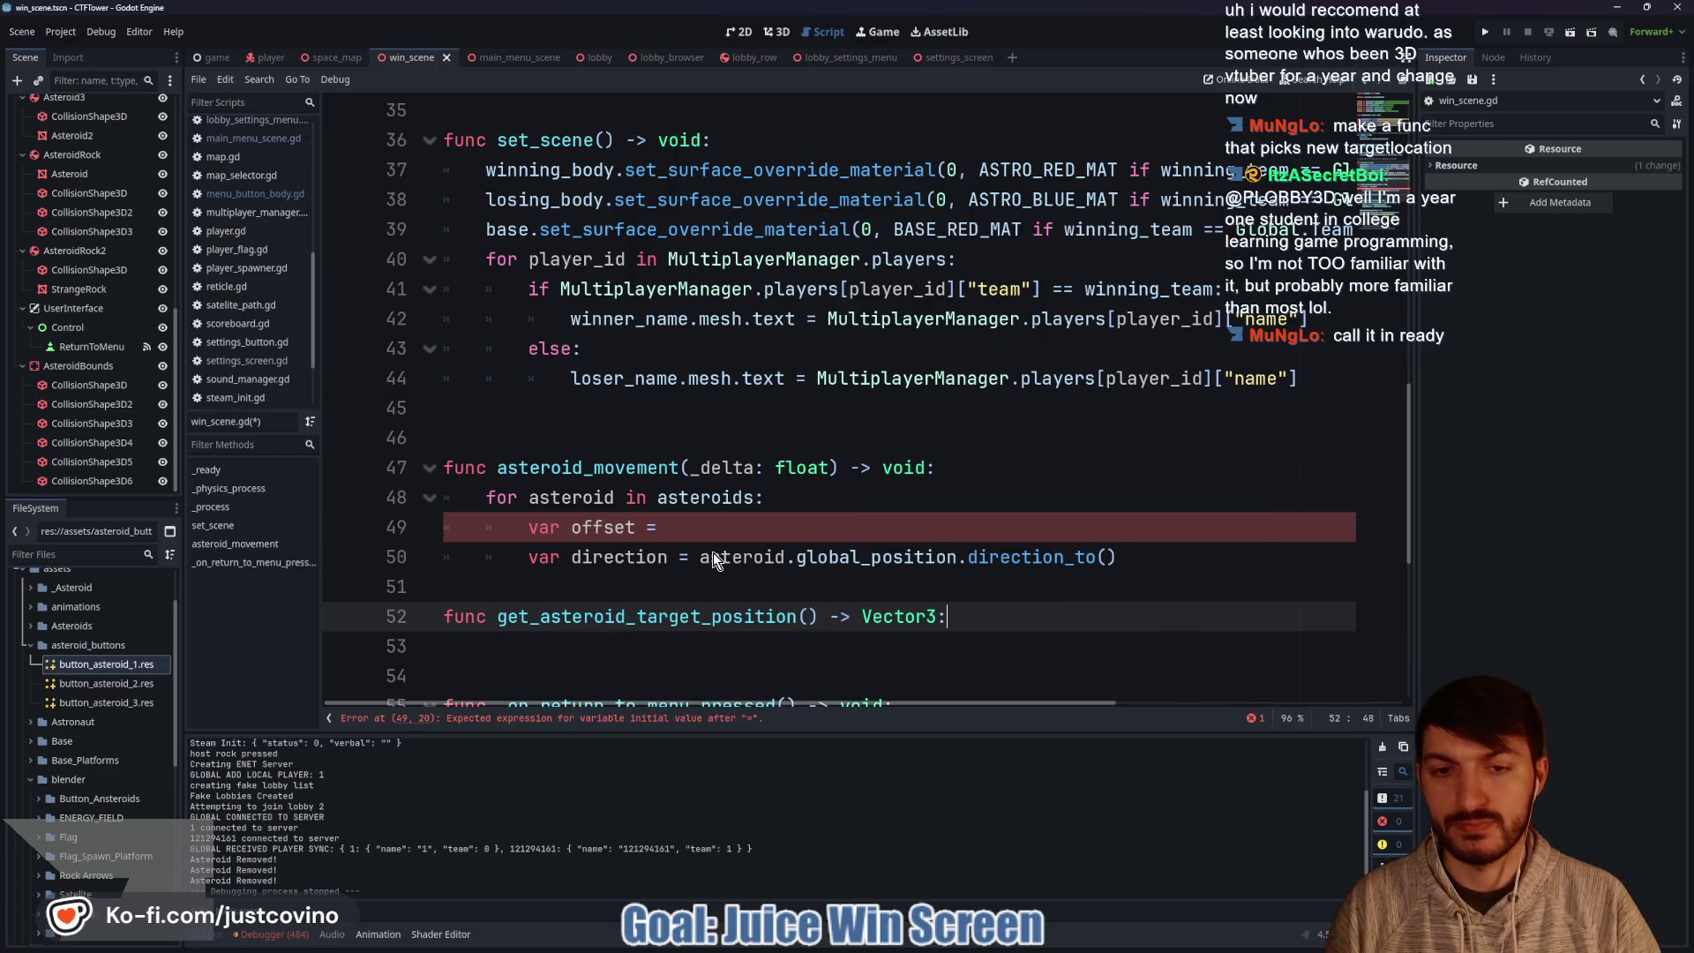
key(Return)
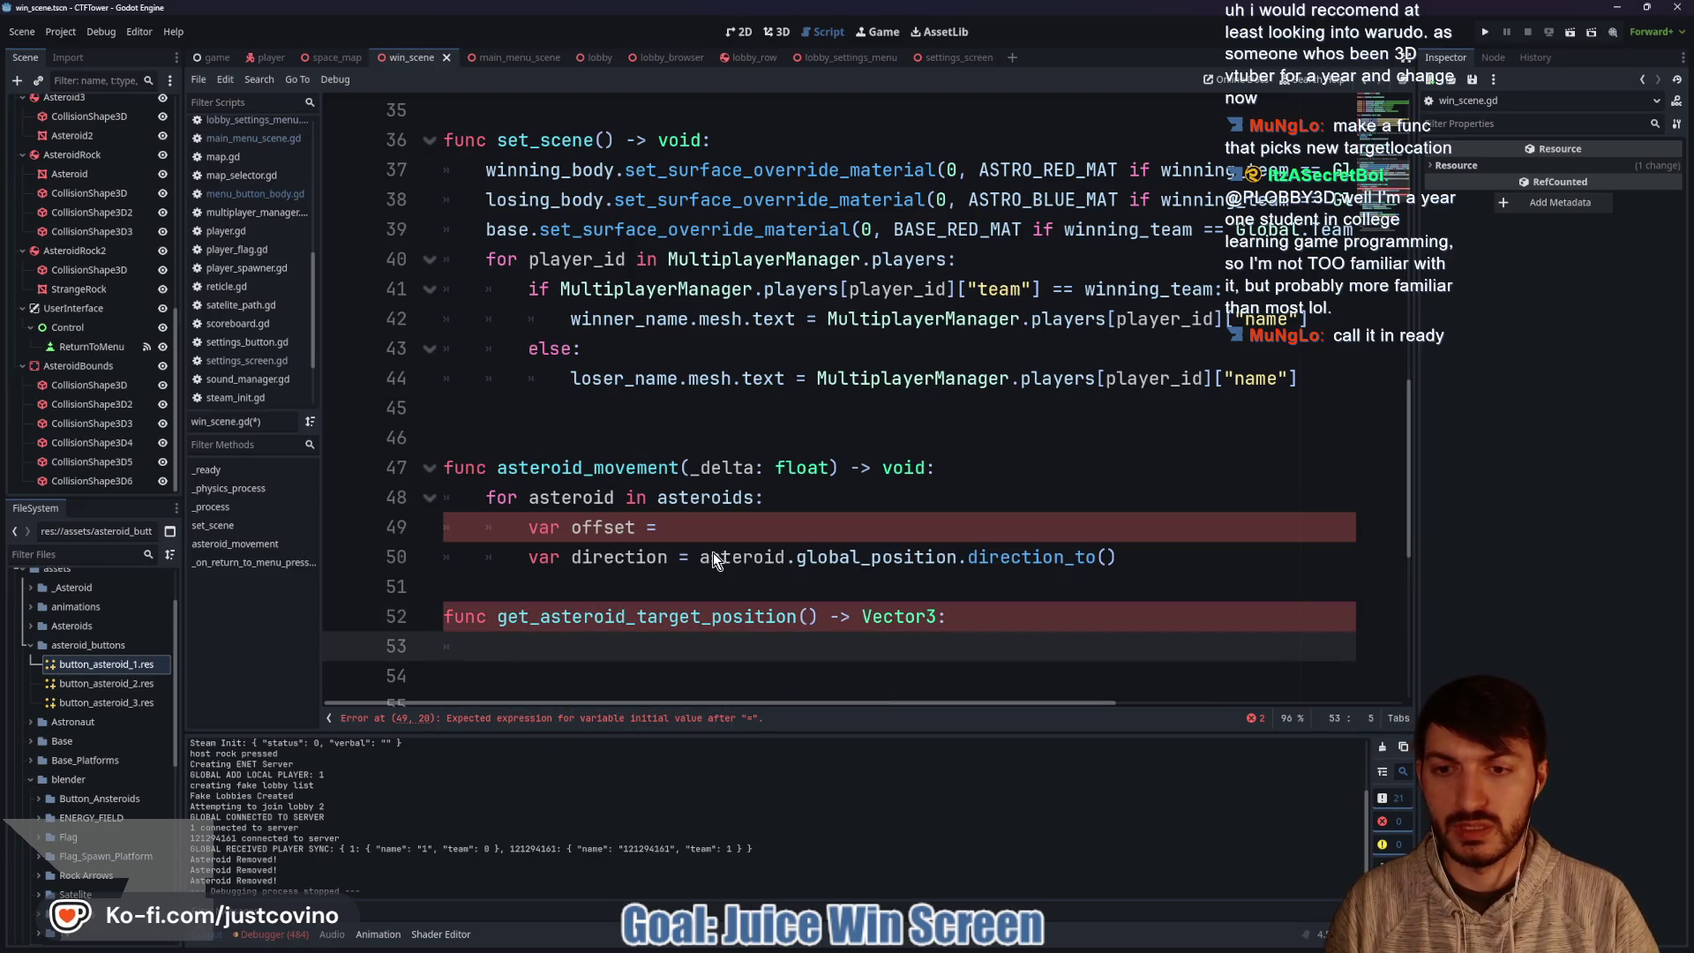
Give the new function an 'asteroid: RigidBody3D' parameter.
click(809, 616)
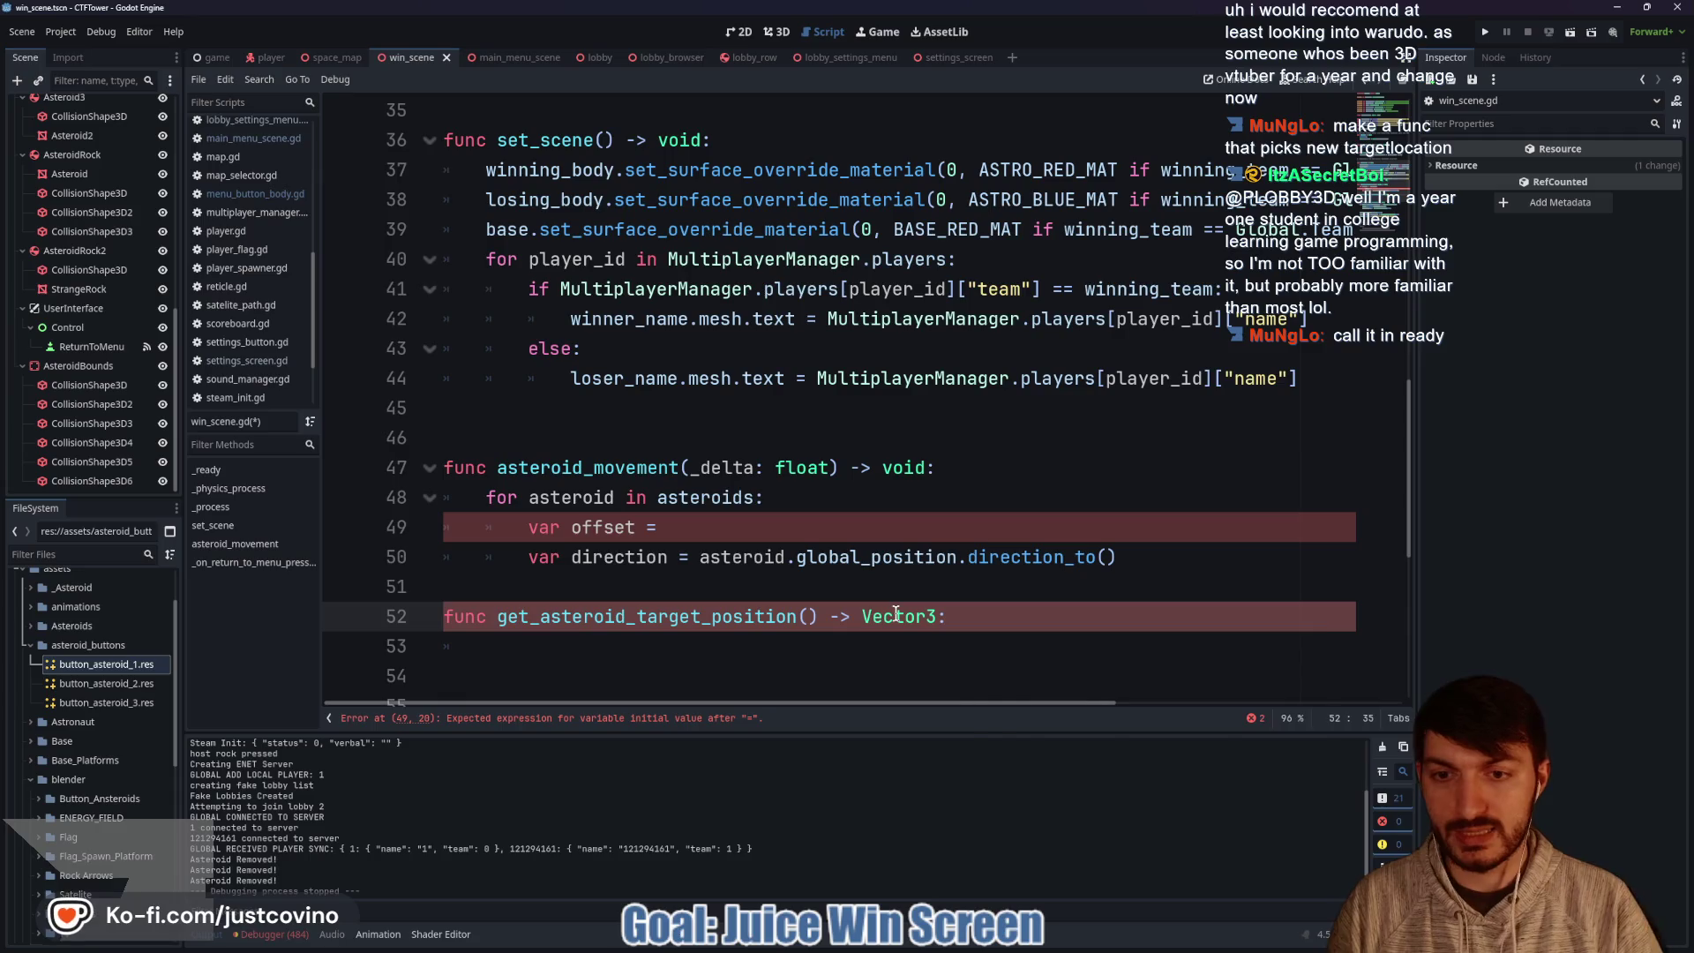
text(_aster)
key(BackSpace)
key(BackSpace)
key(BackSpace)
text(asteroid:)
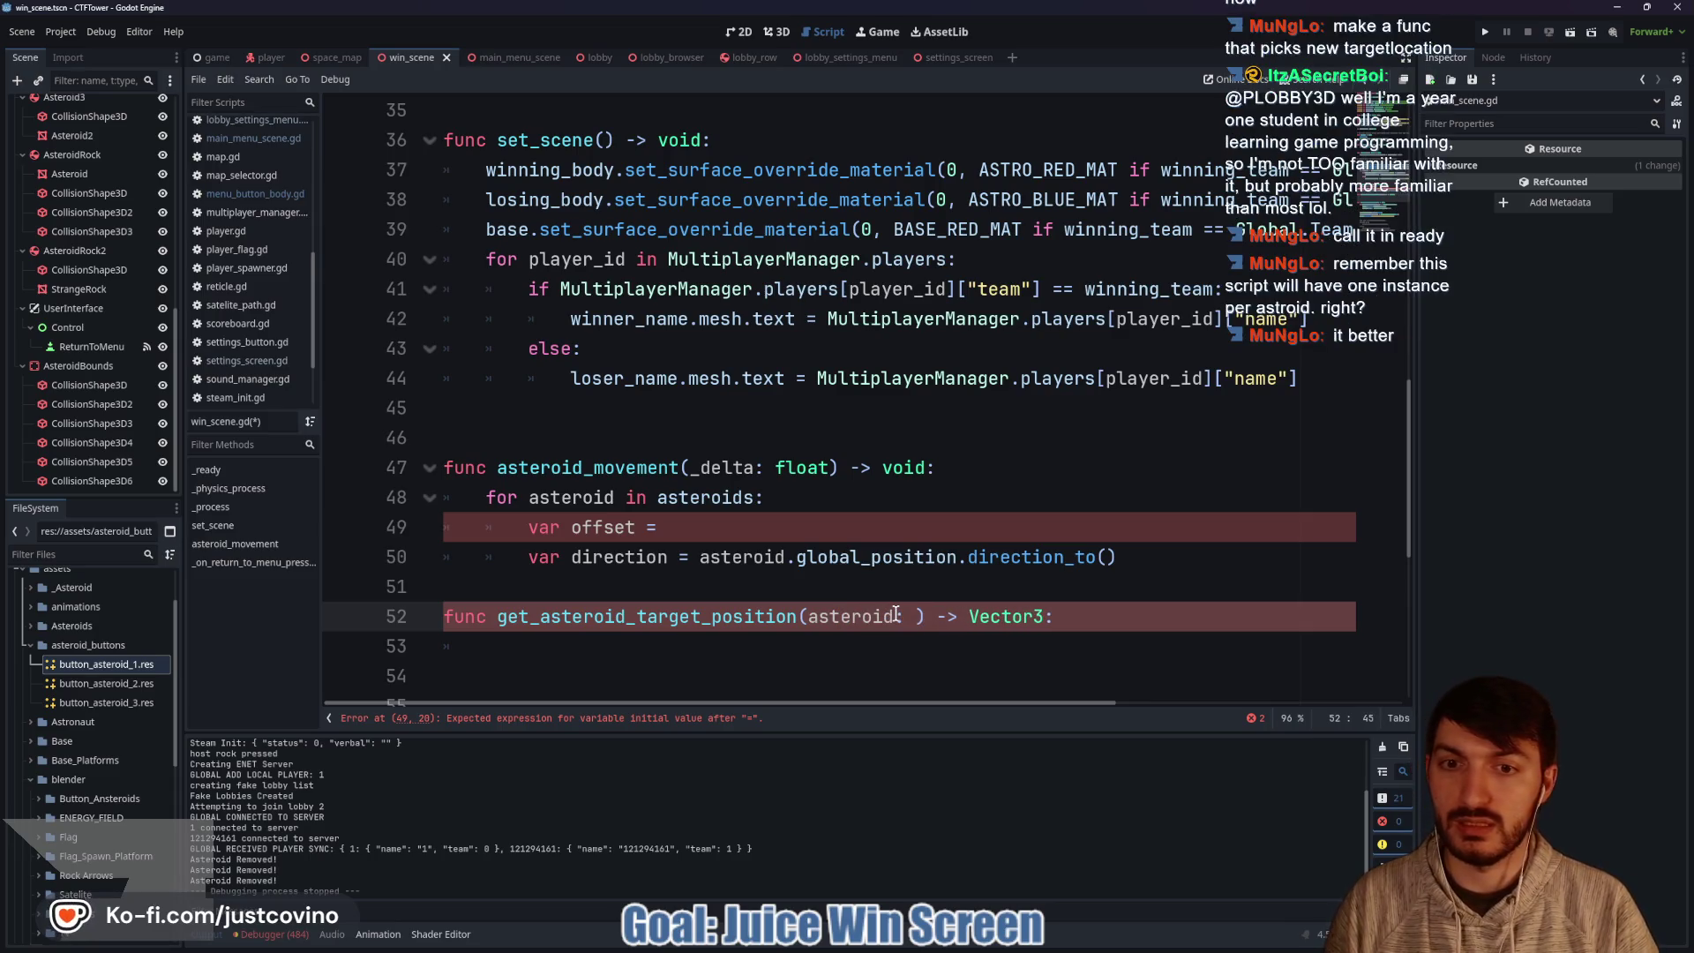
text( Rigidd)
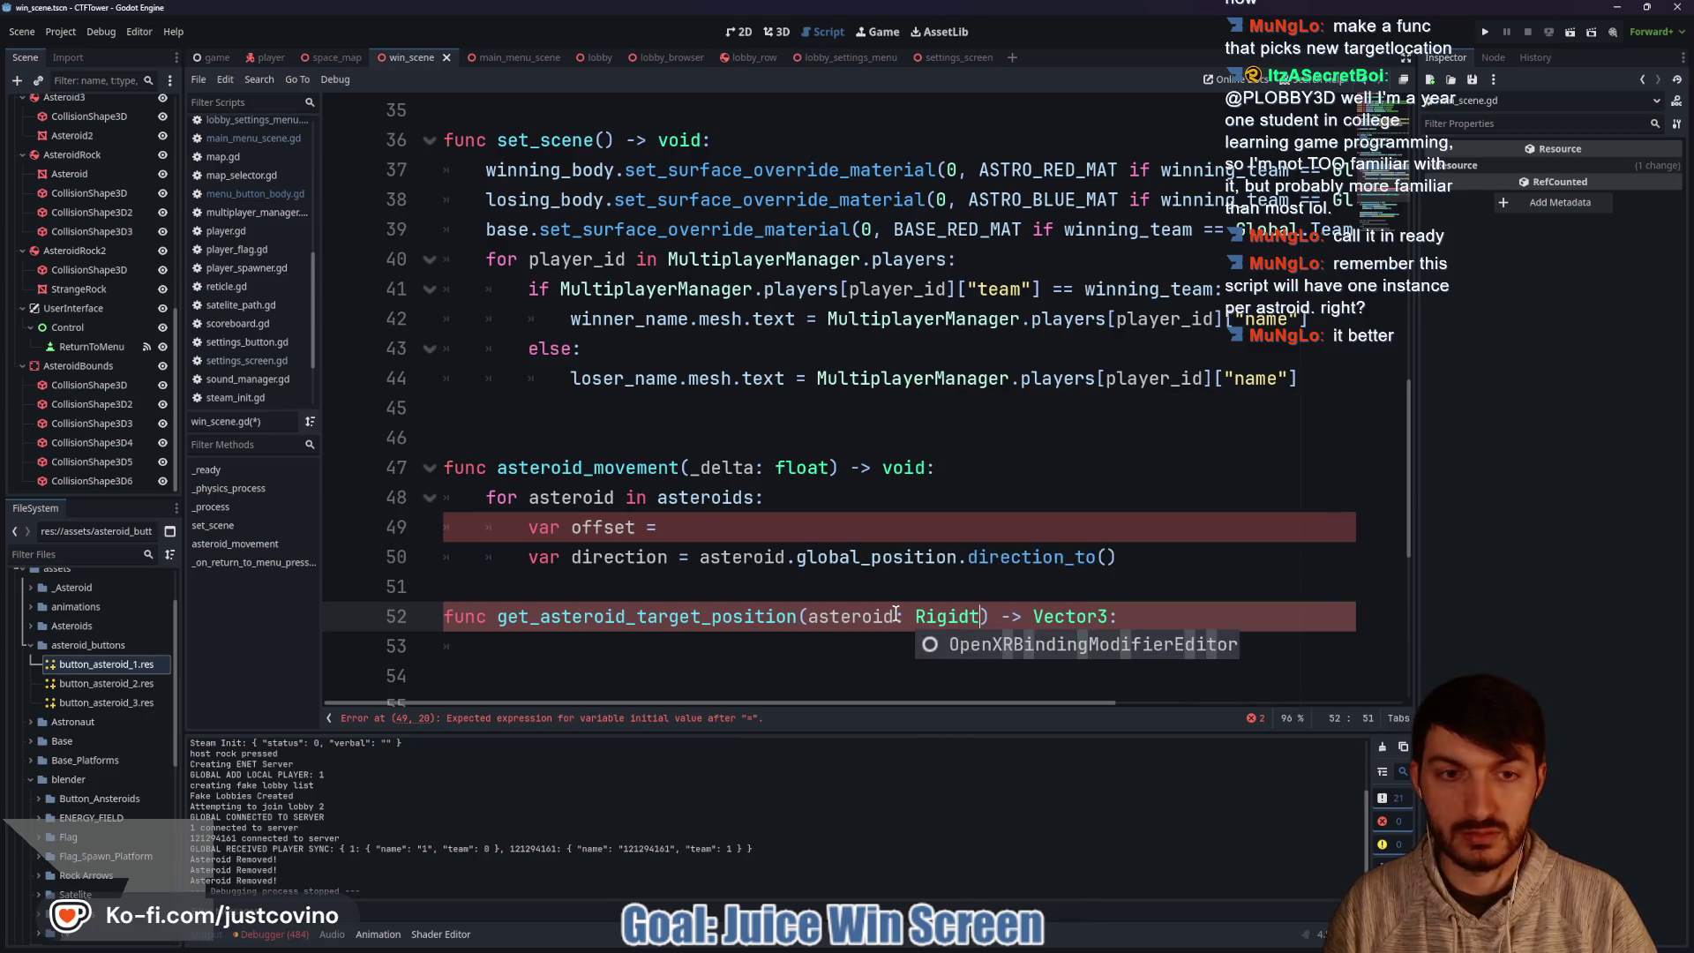
key(BackSpace)
text(Bo)
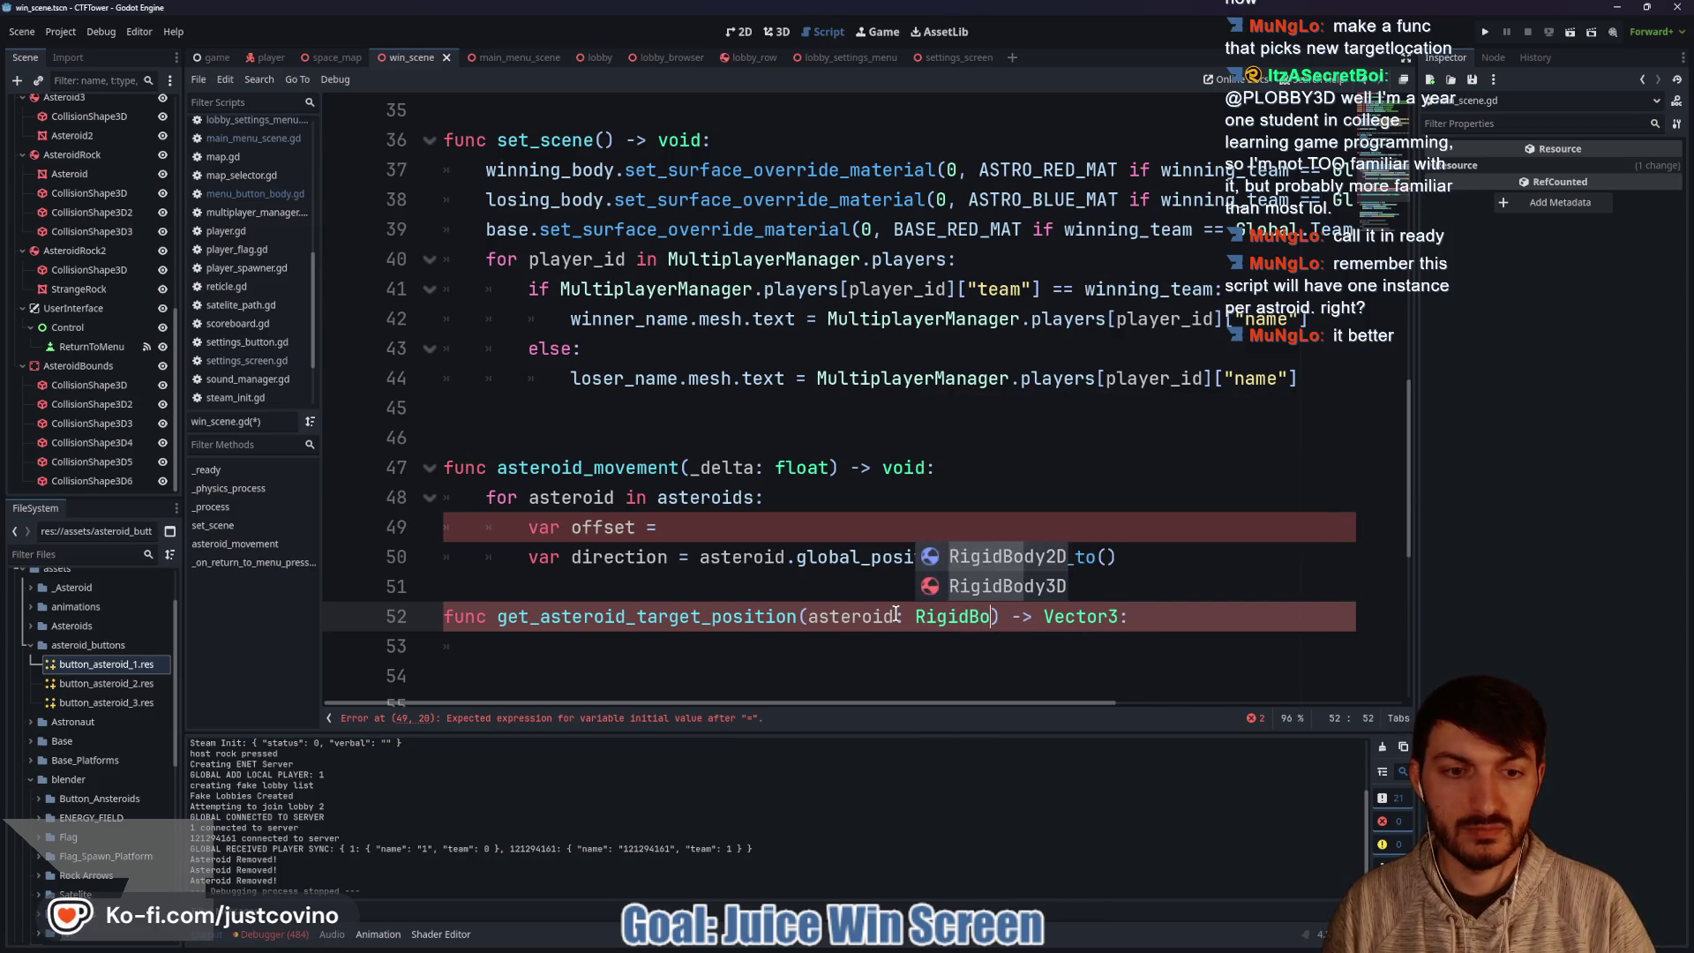
key(Down)
key(Return)
Add a blank spacing line between asteroid_movement and the new function.
click(608, 639)
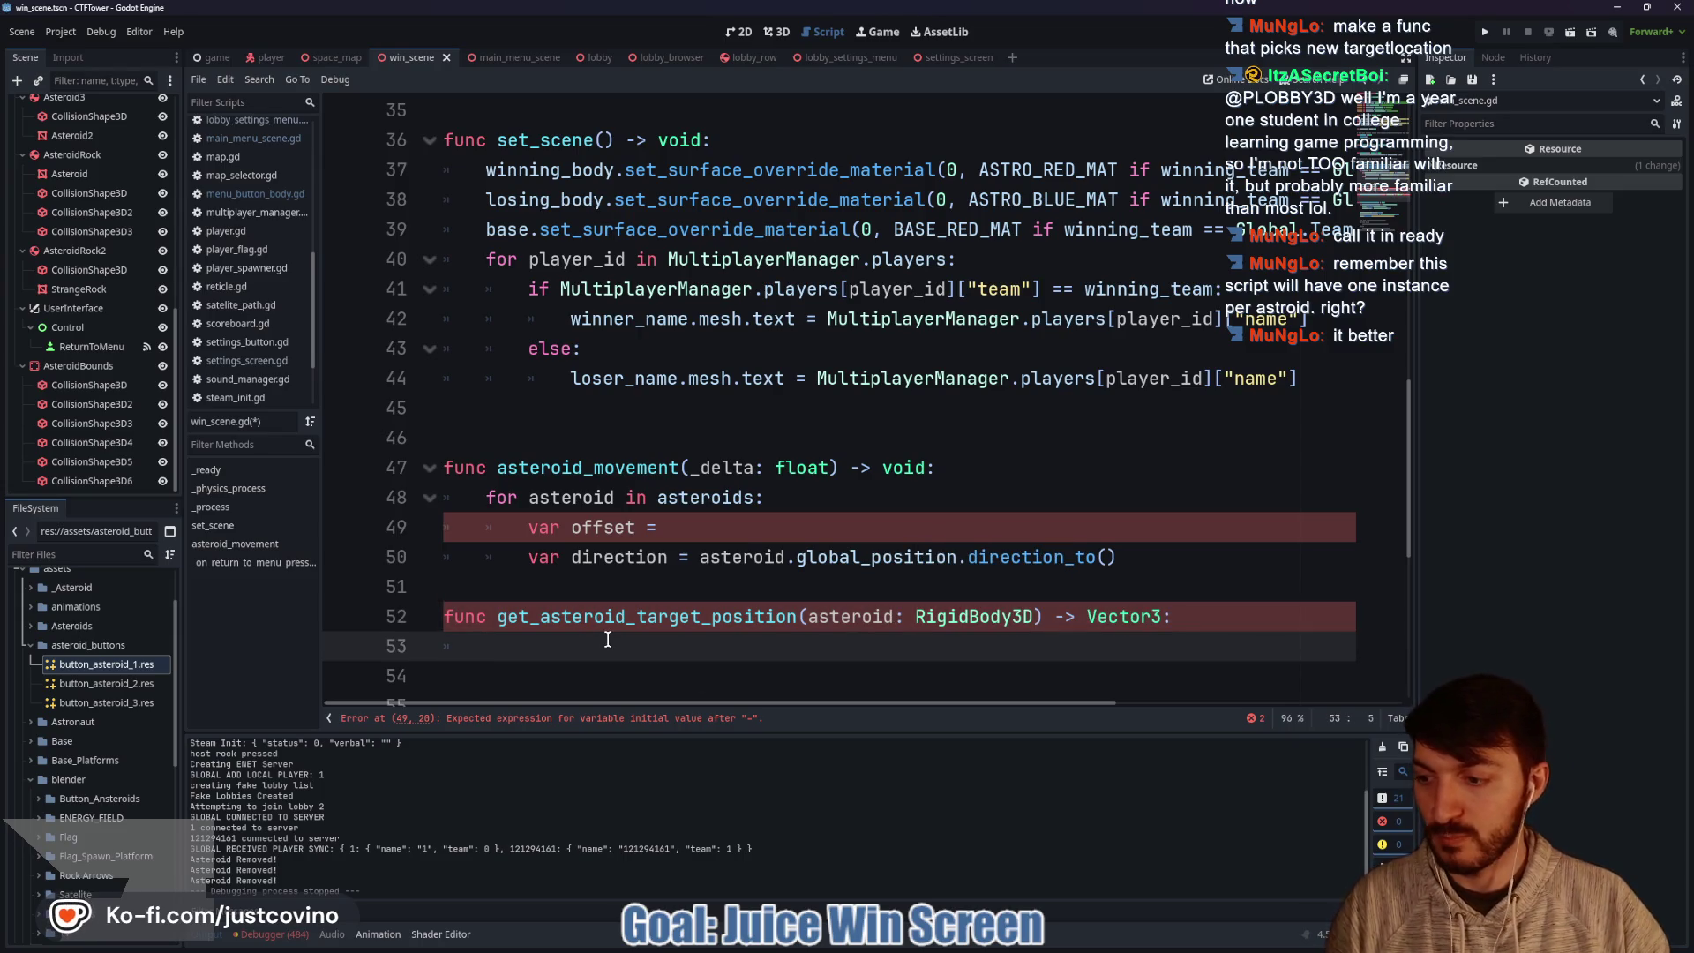
scroll(659, 612, down, 2)
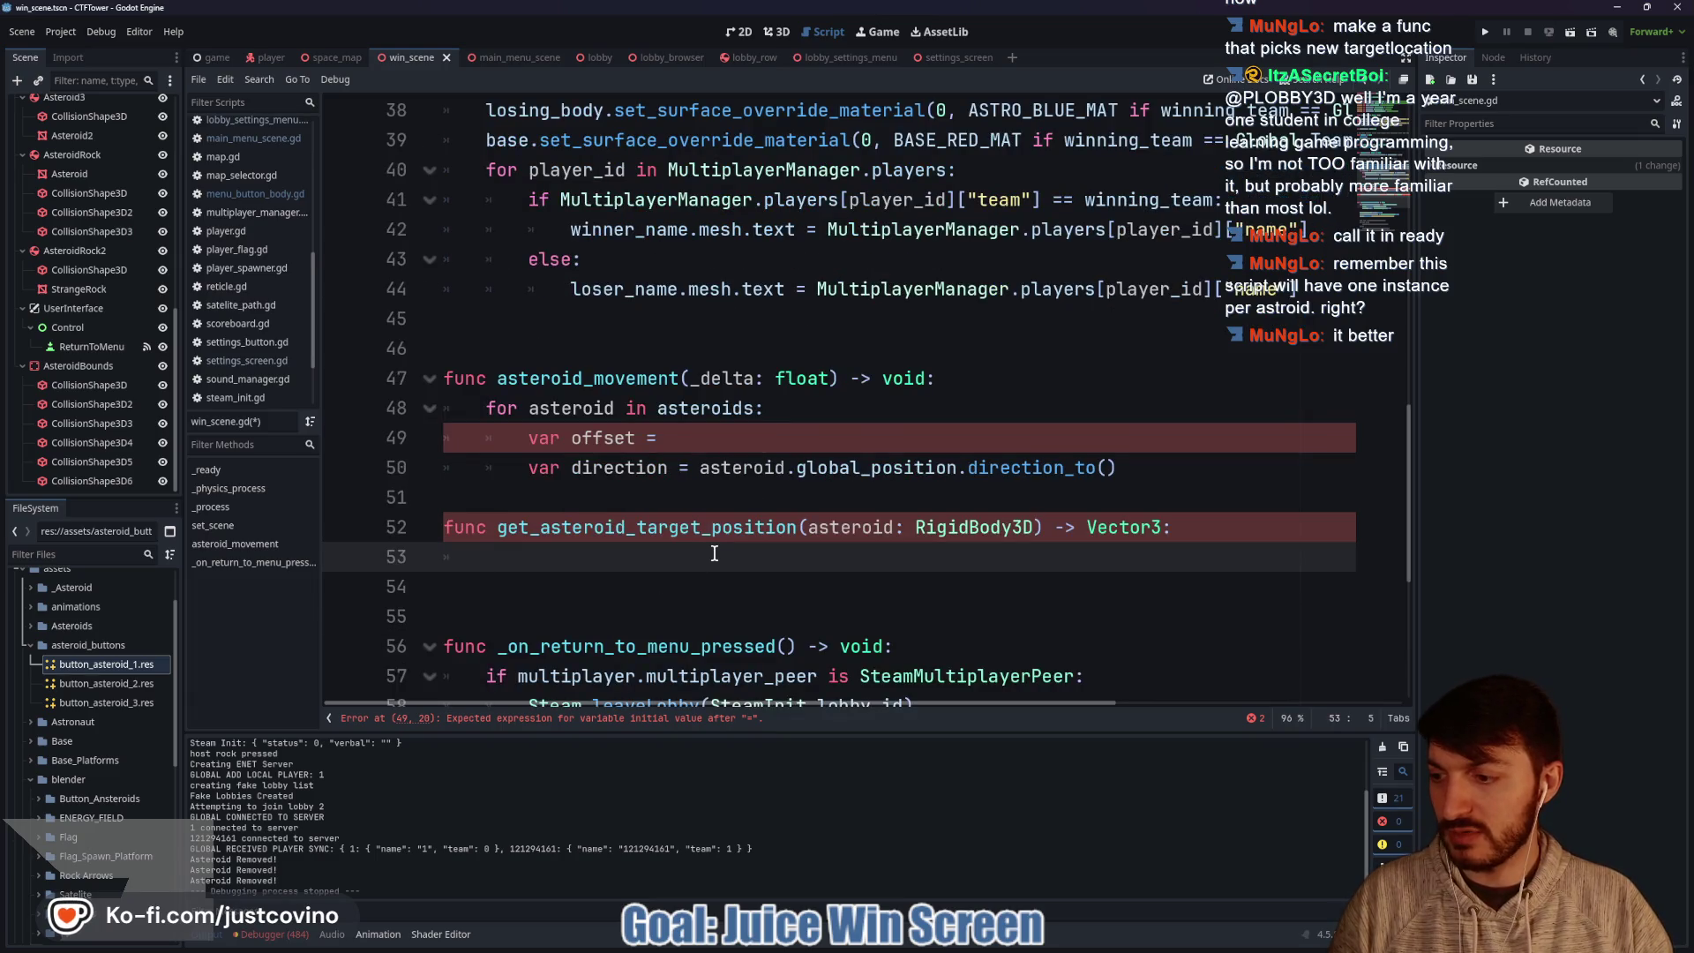
scroll(738, 556, up, 2)
scroll(744, 551, down, 1)
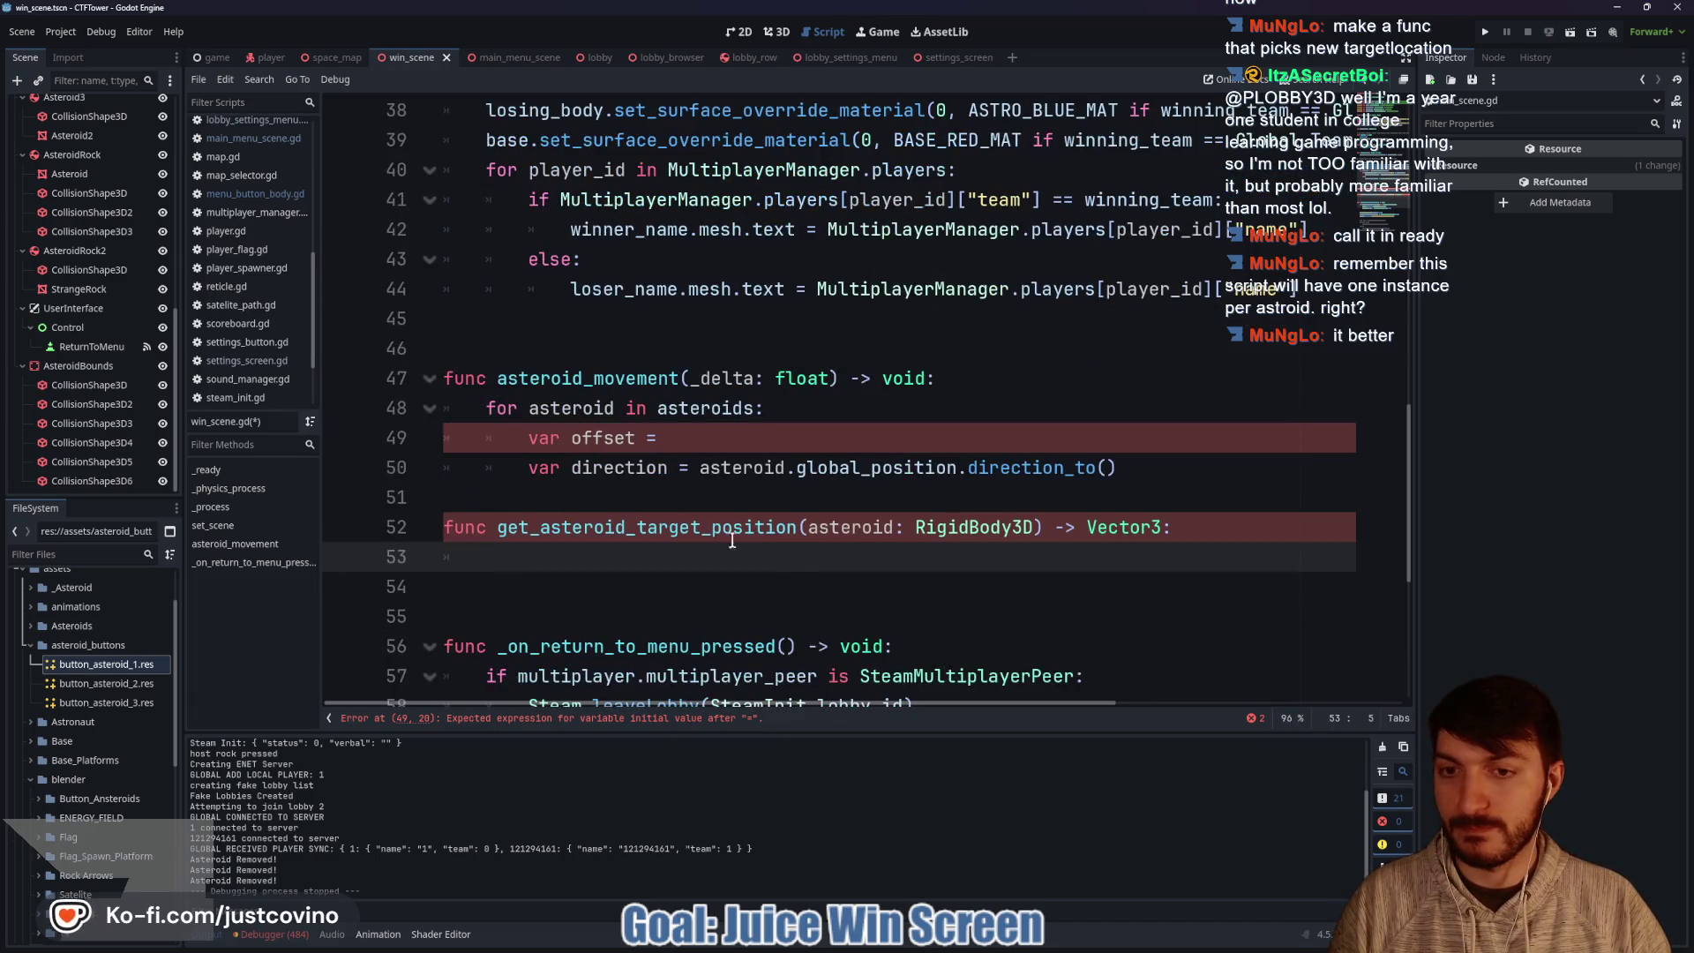
click(645, 494)
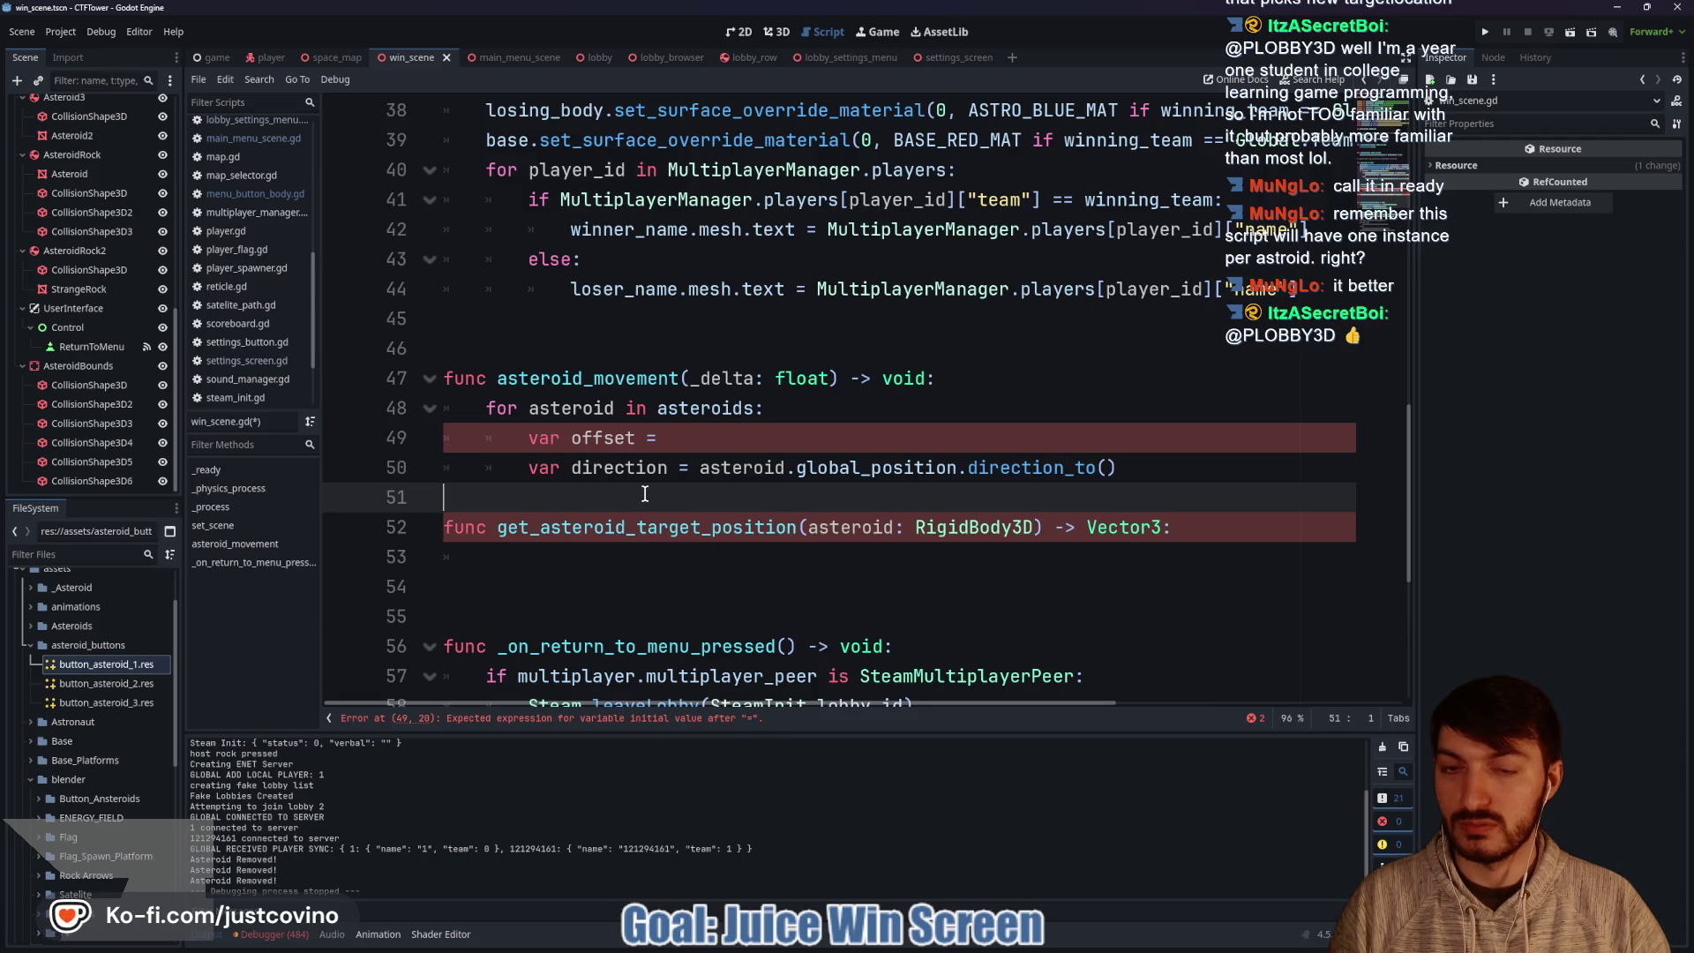
key(Return)
scroll(662, 491, down, 1)
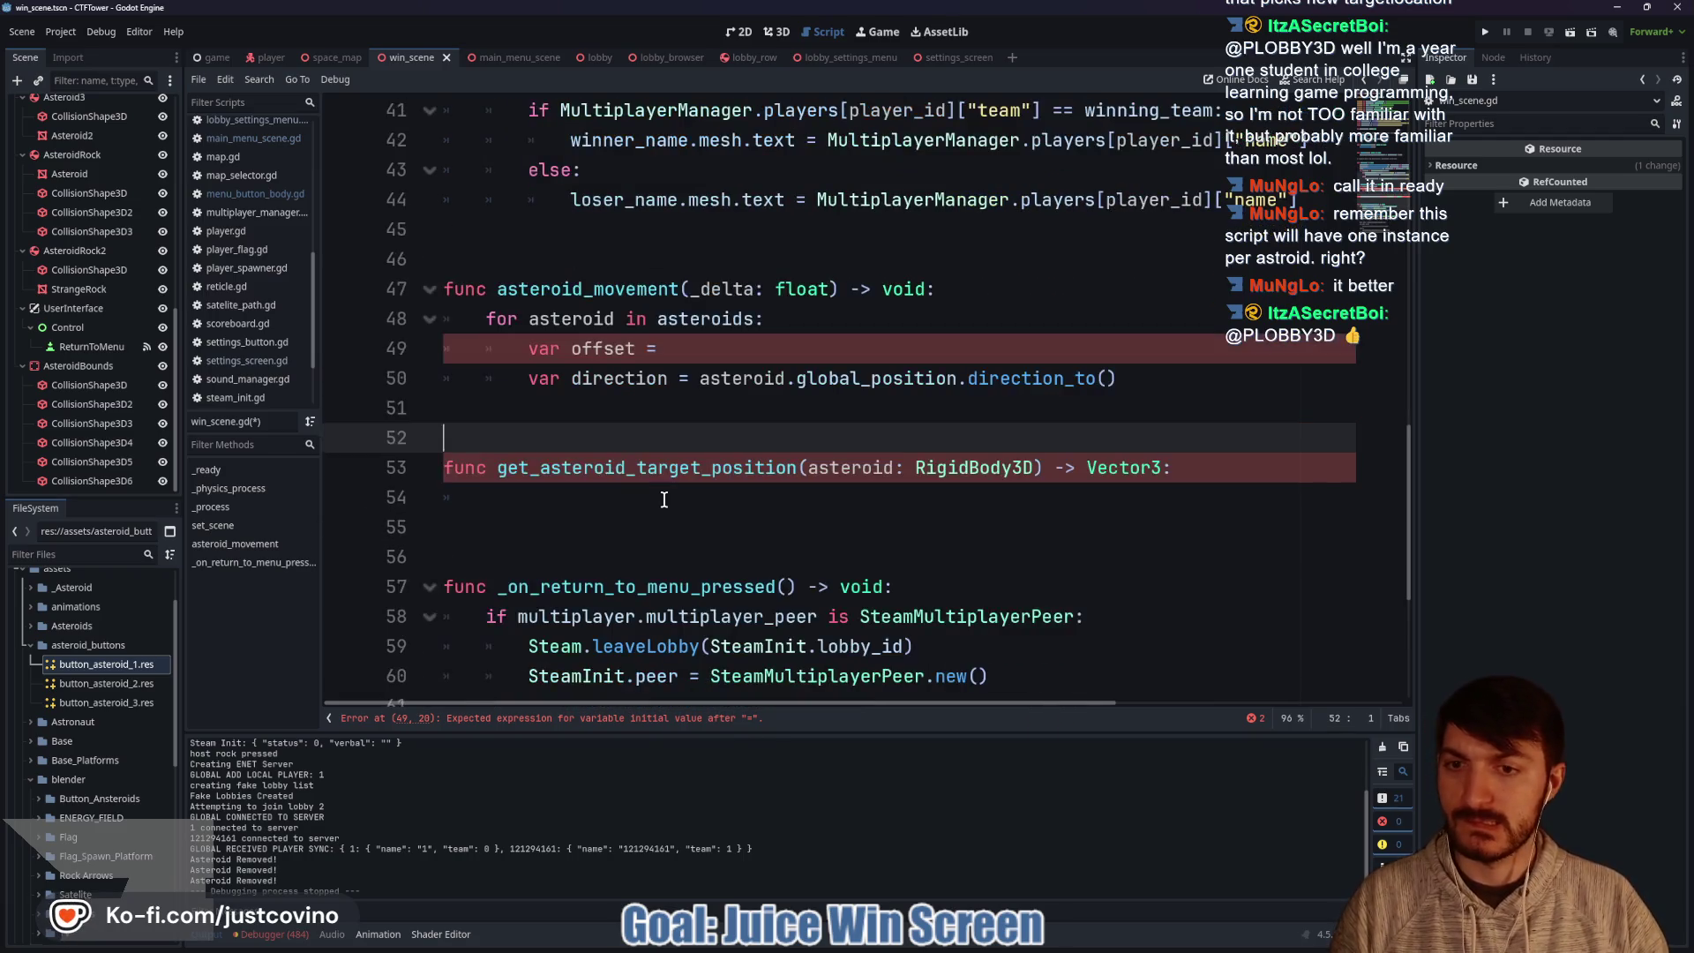
Write asteroid.global_position.direction_to() in the new function's body.
click(600, 499)
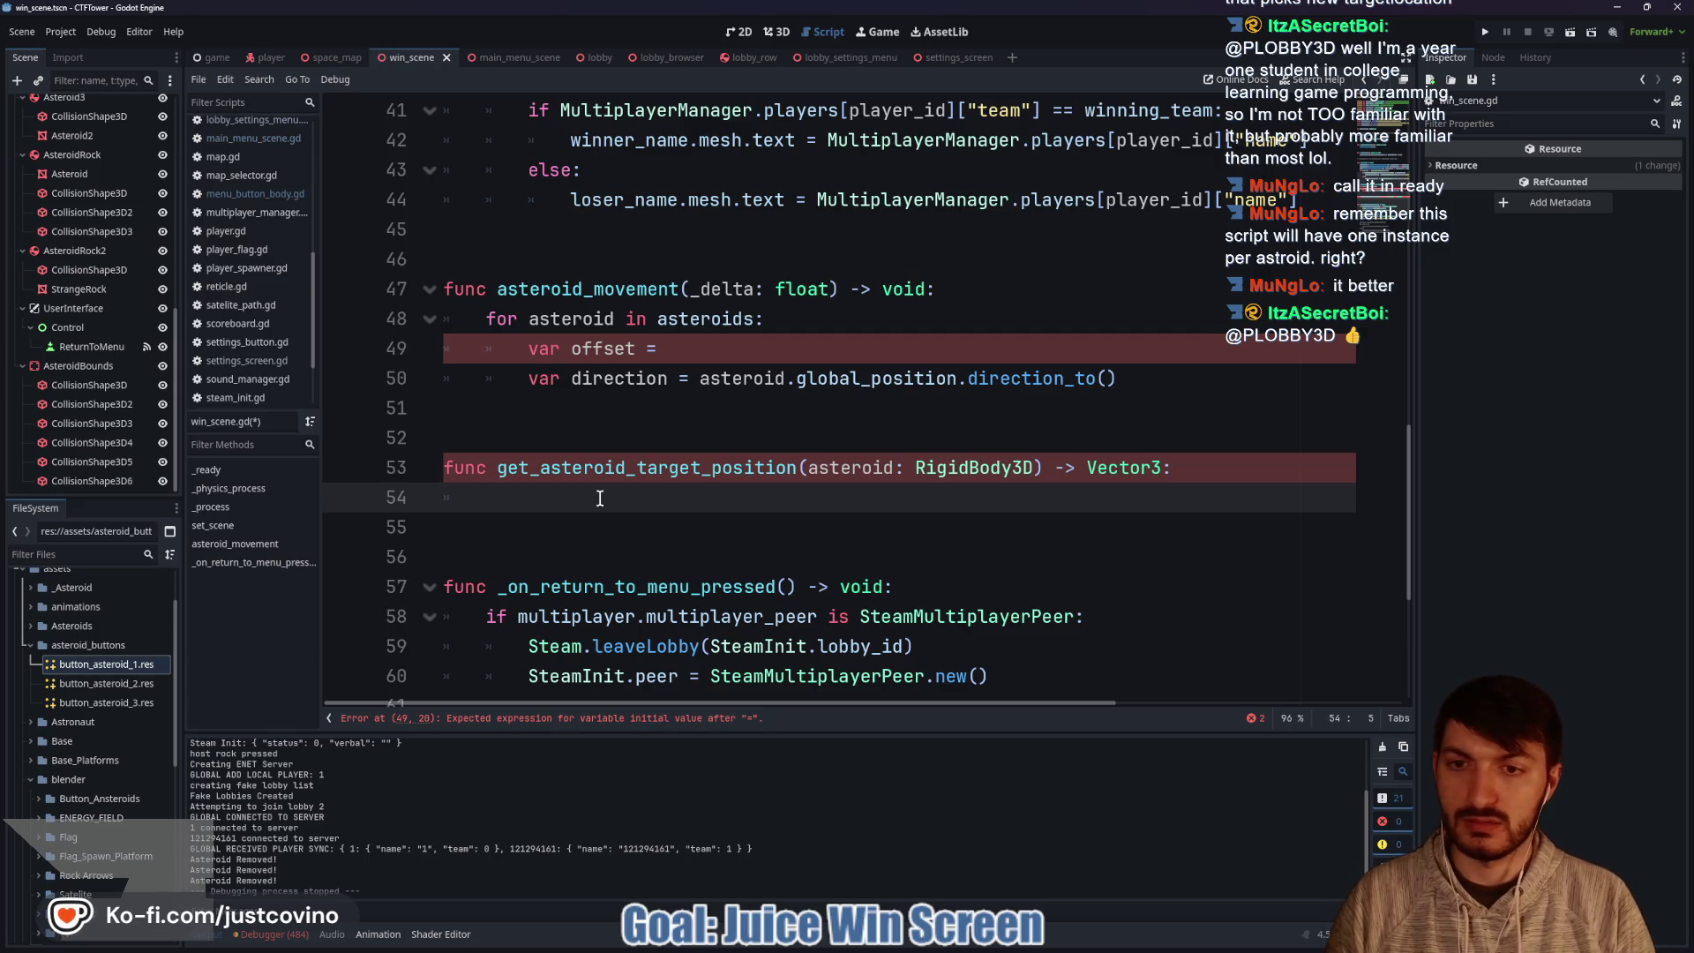
text(asteroid)
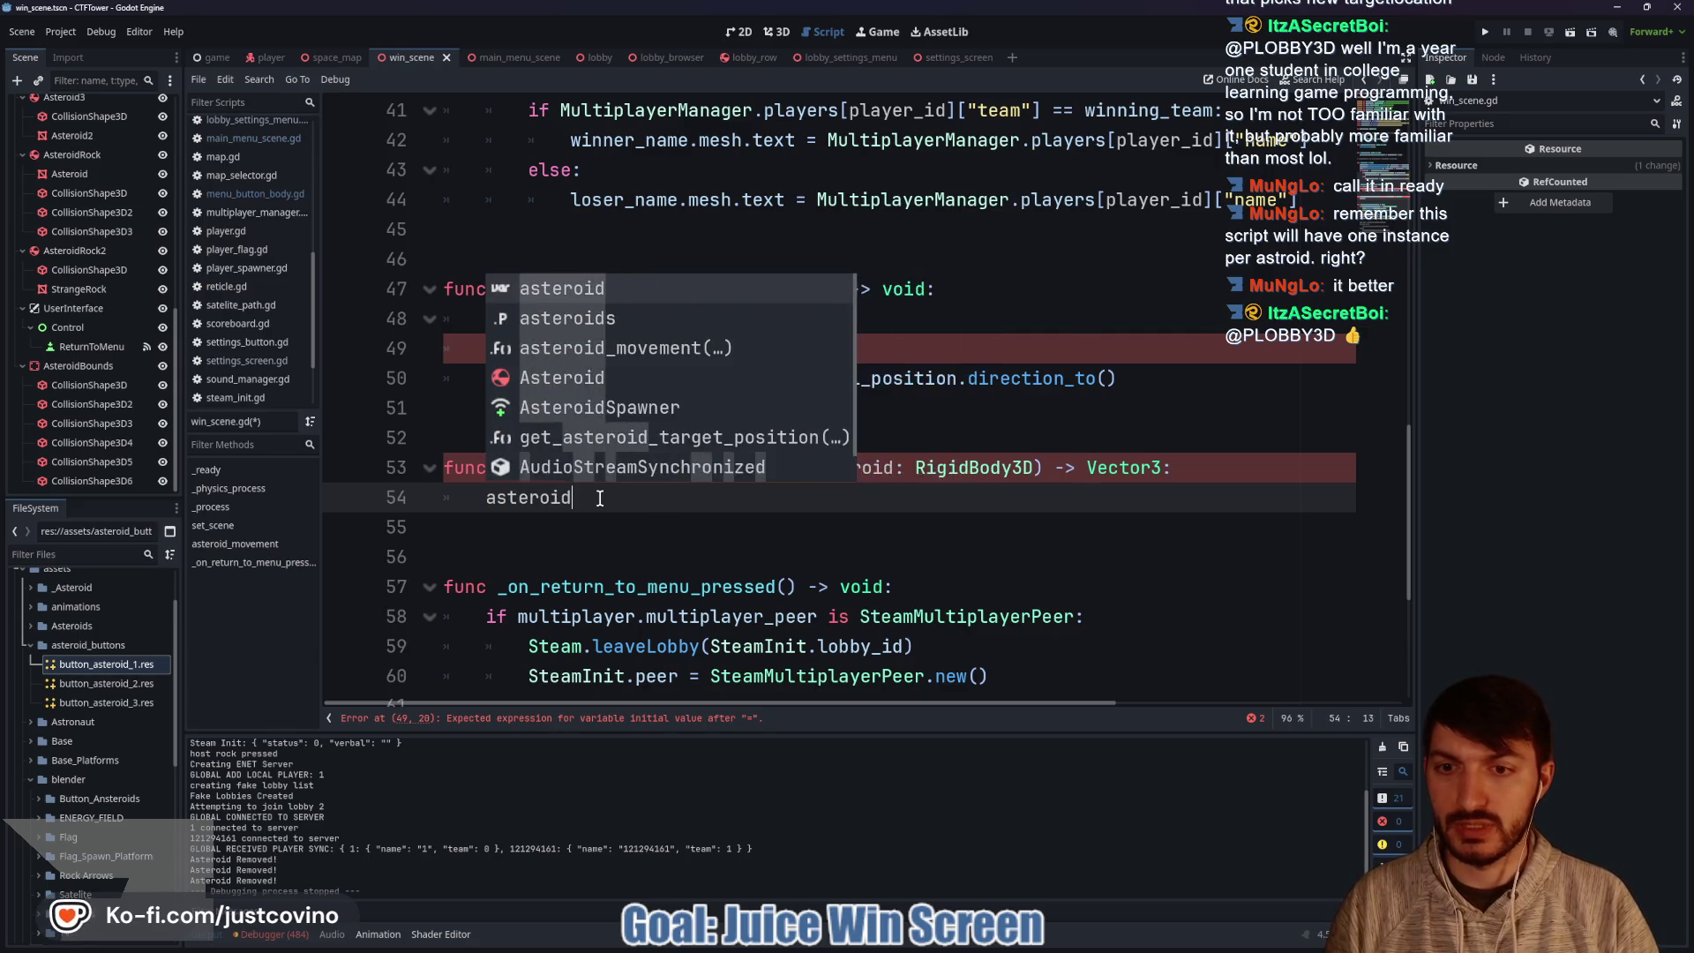
text(.global_position)
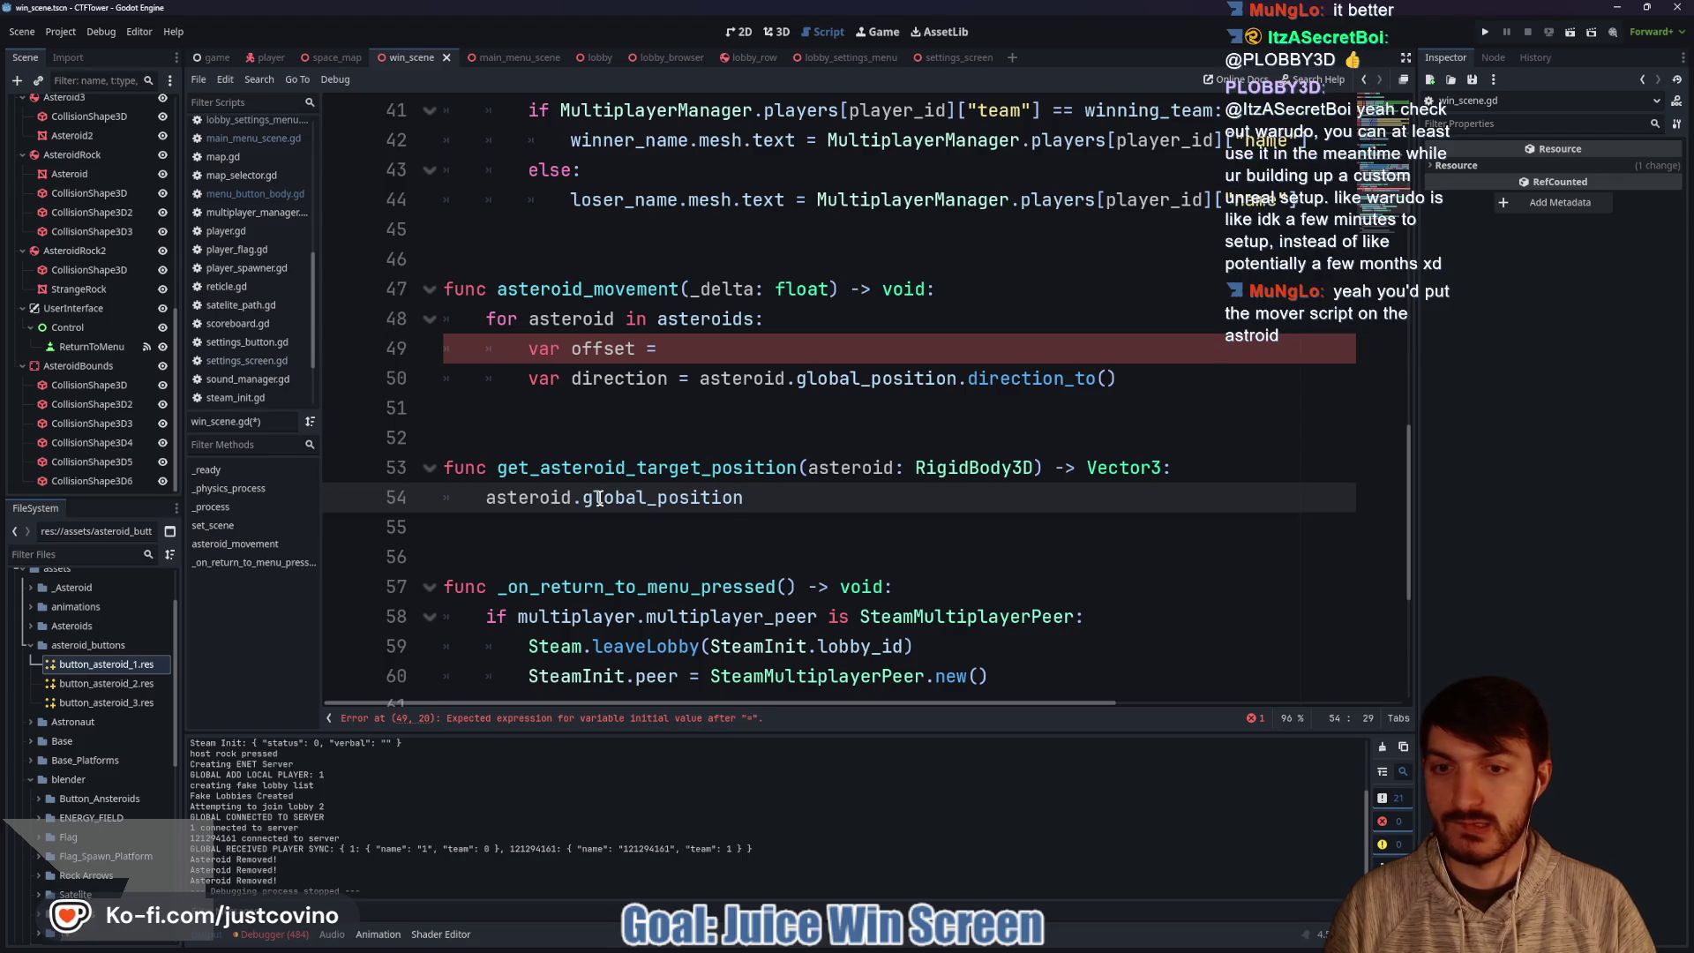
text(.)
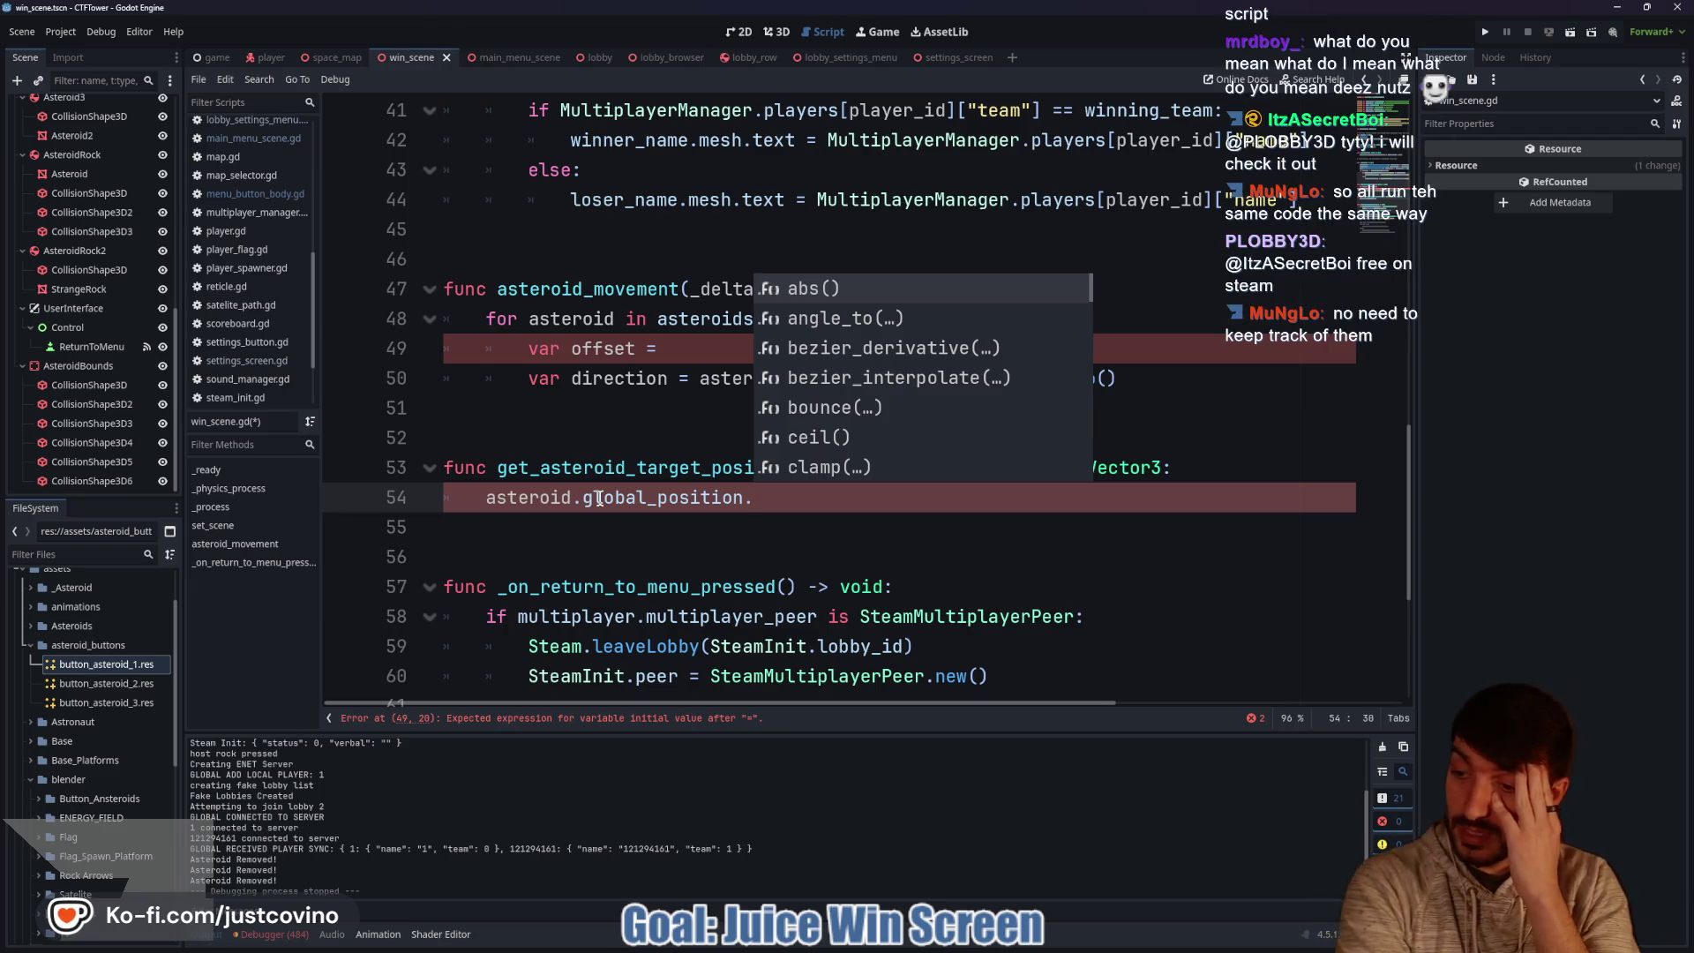
key(BackSpace)
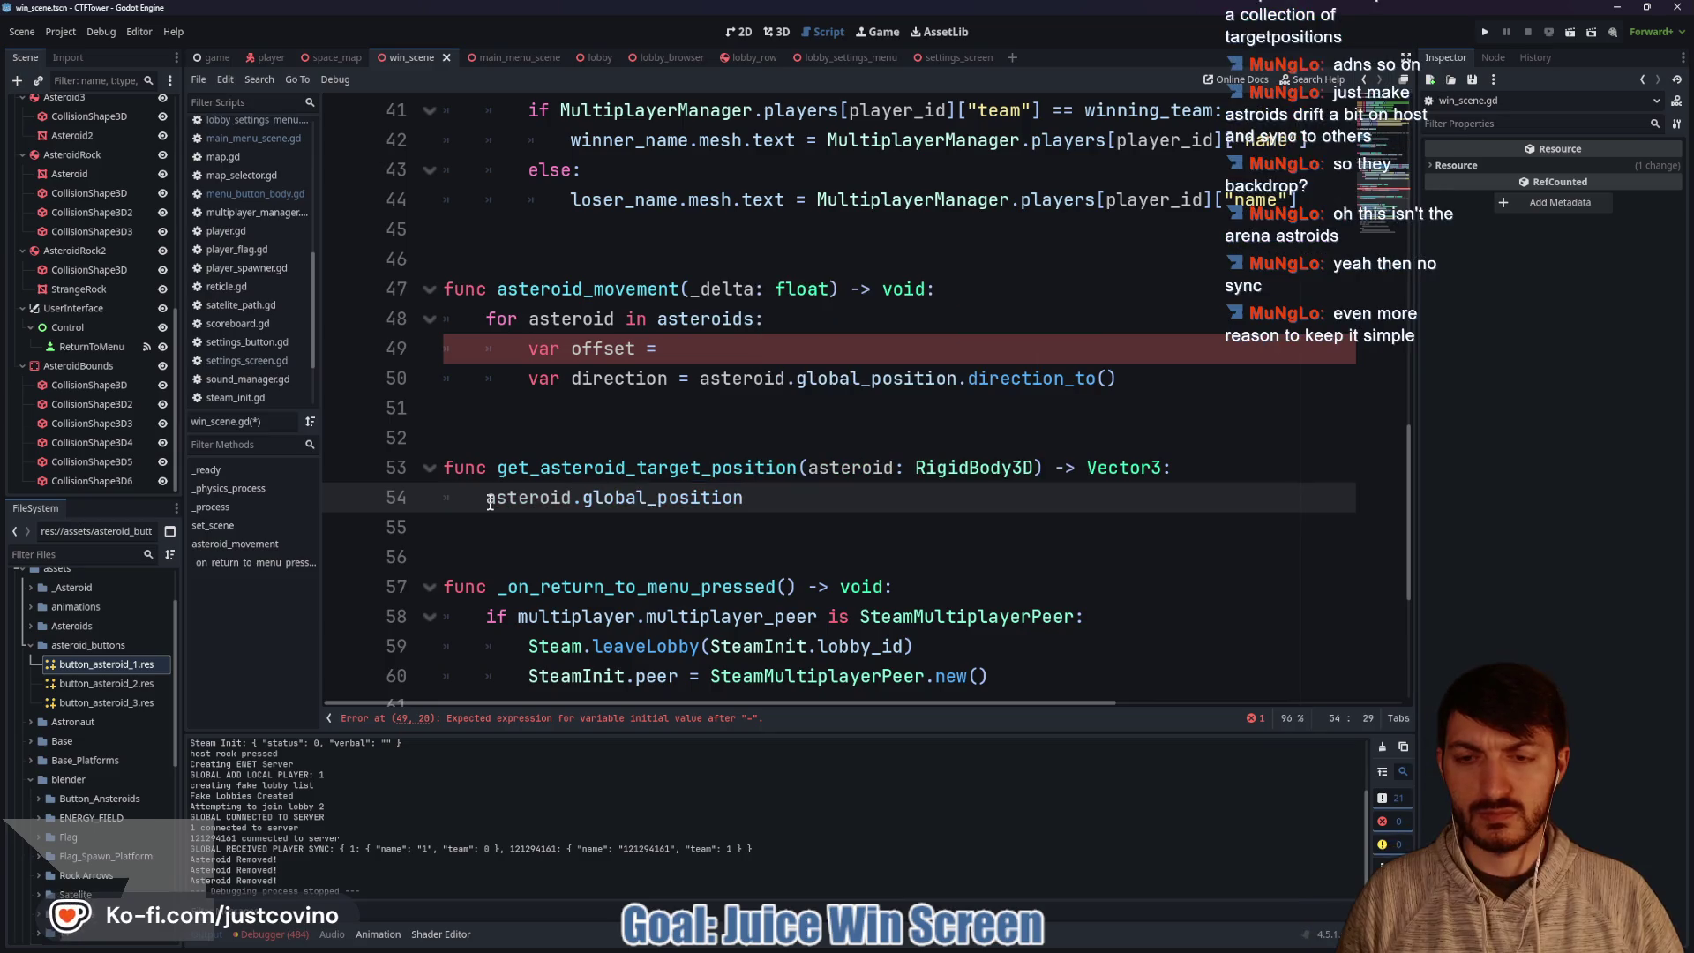
text(.dire)
key(Return)
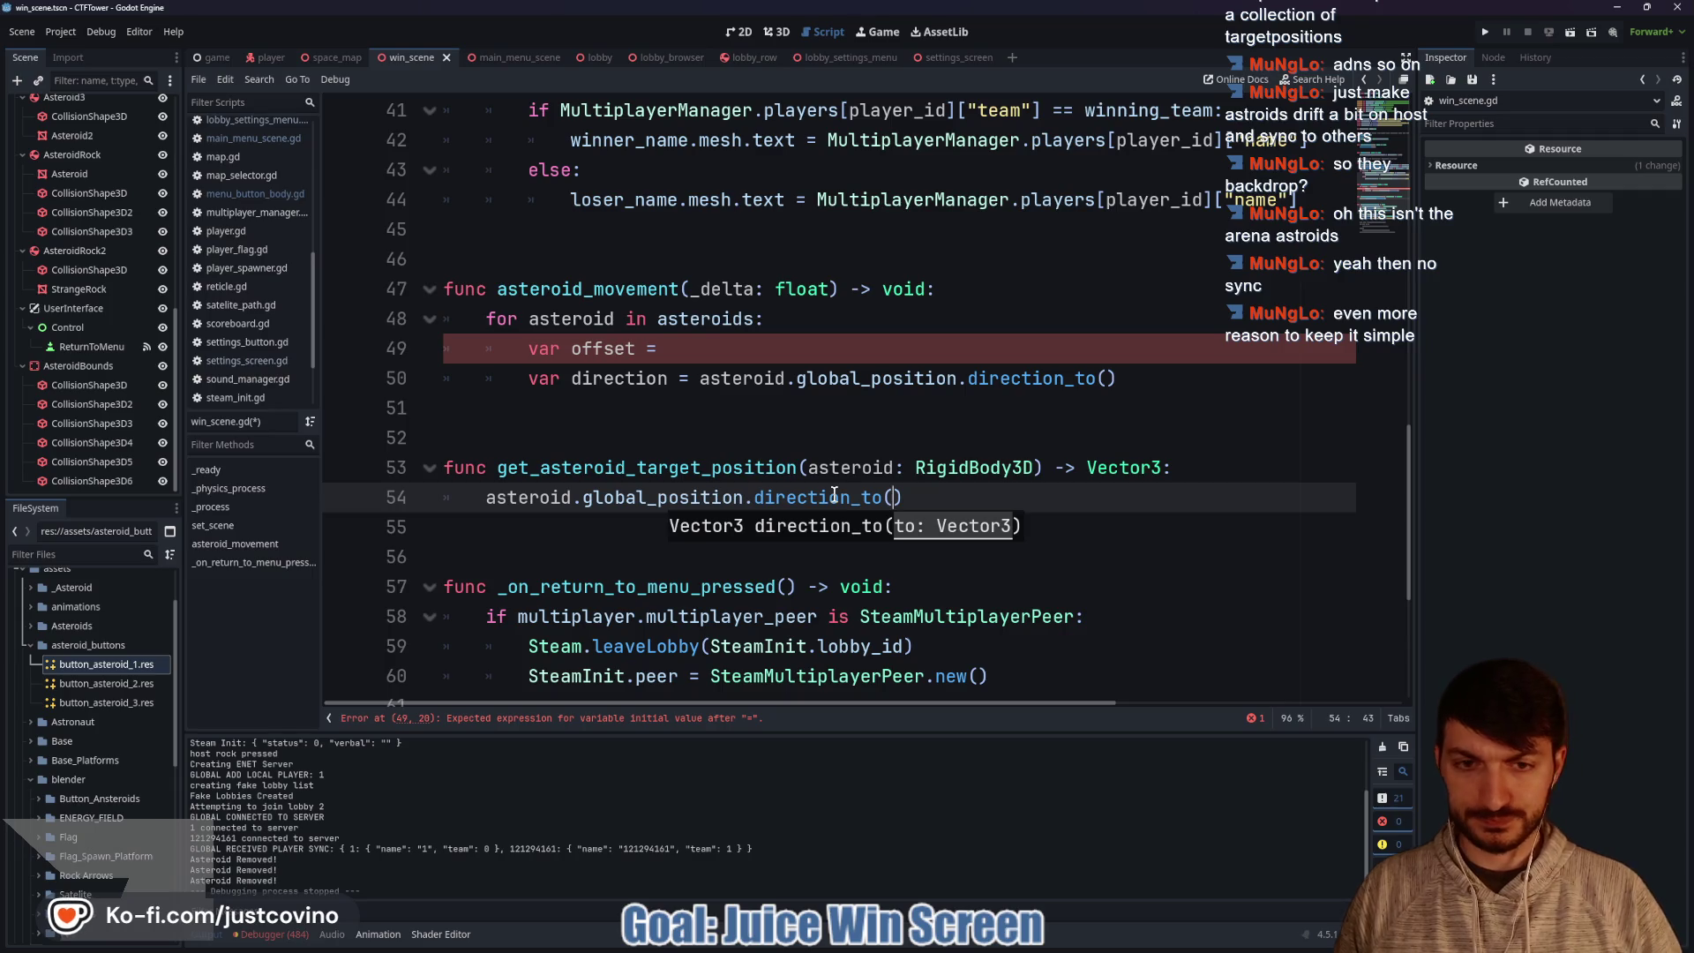
Add a 'var offset =' line above it, then select both asteroid functions on lines 47–55.
click(1272, 463)
key(Return)
text(var offset =)
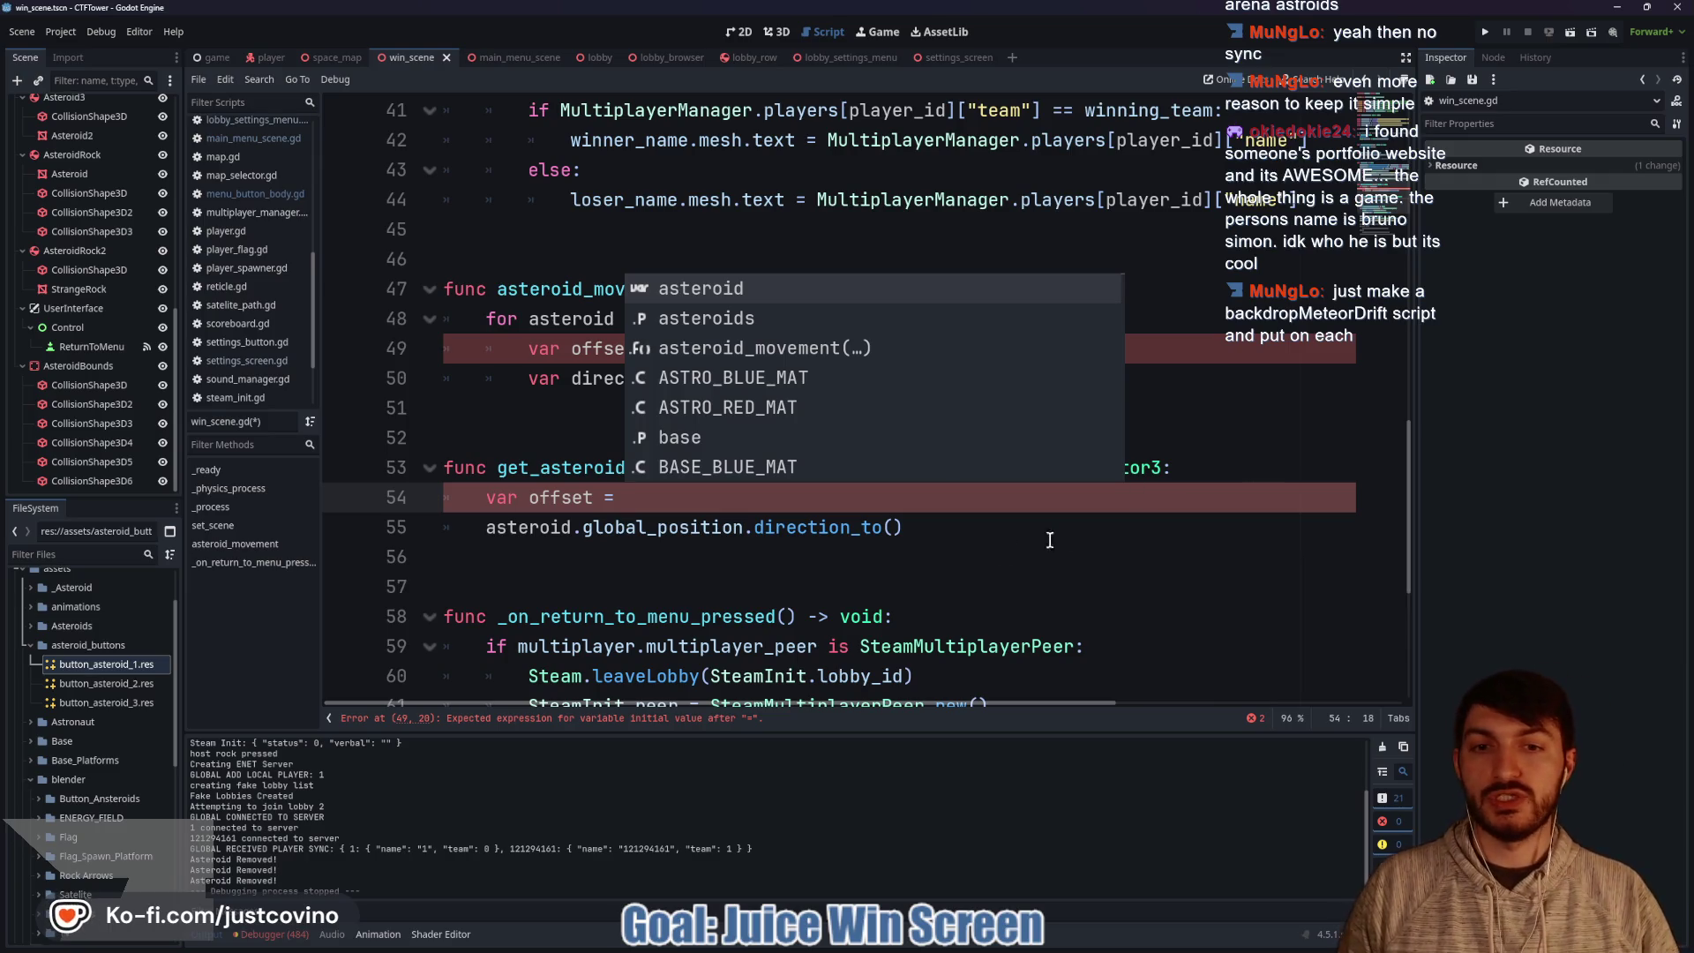
click(971, 533)
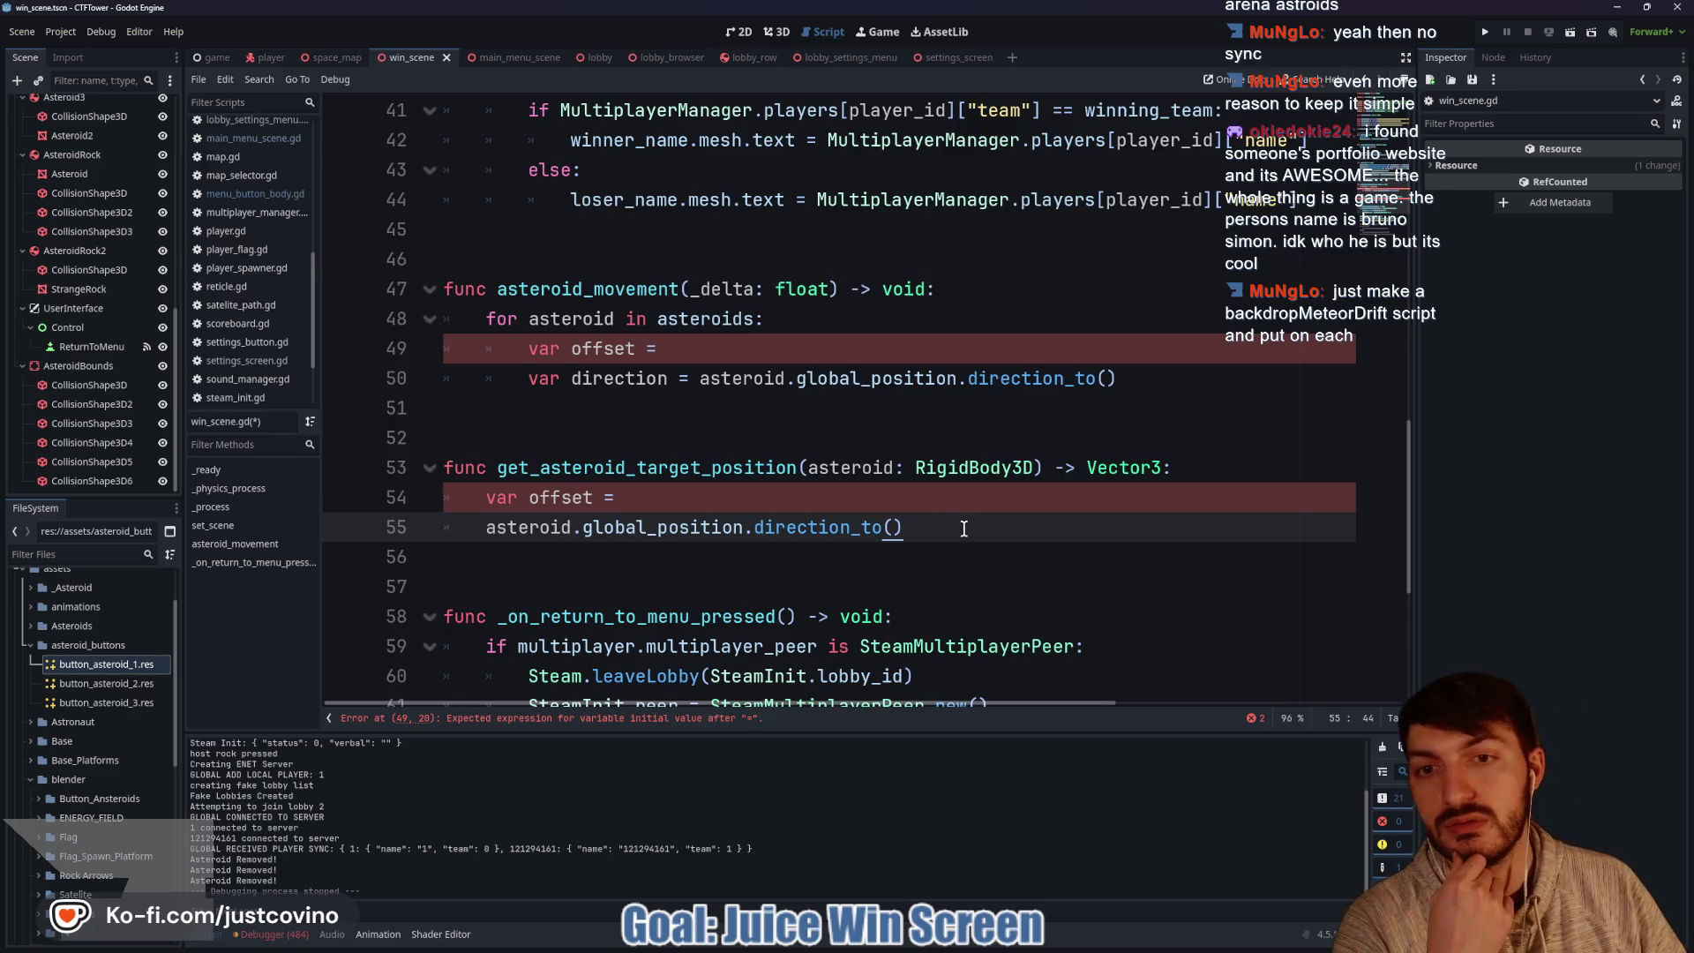
drag(965, 528, 402, 287)
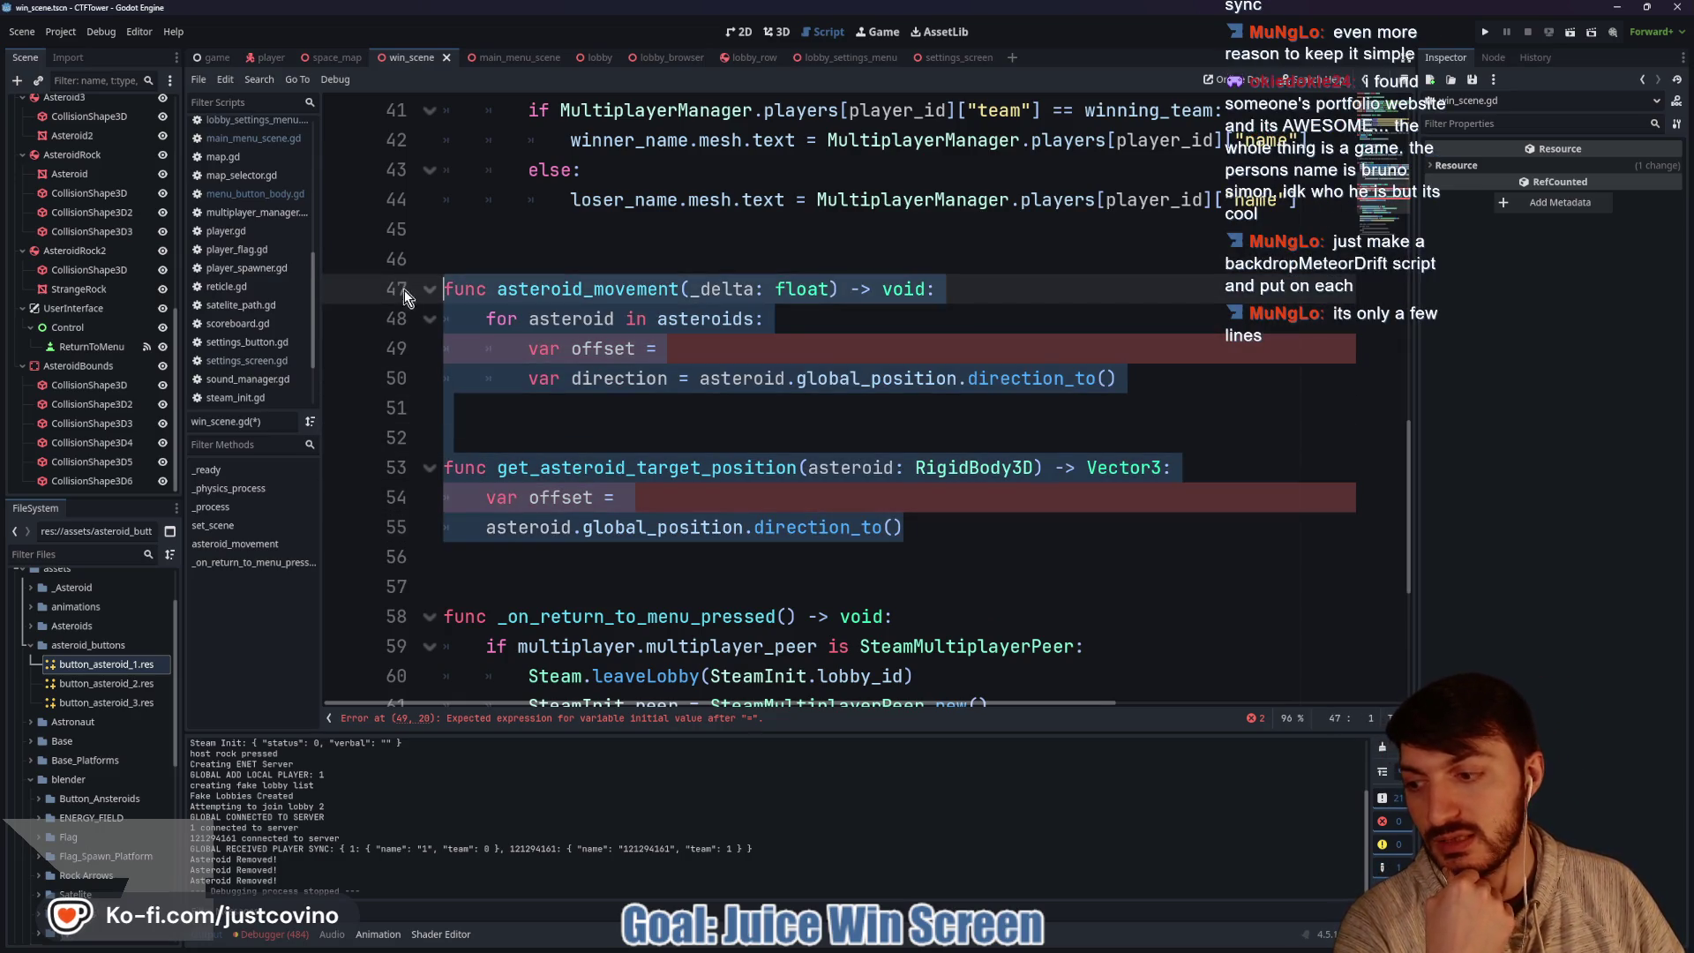
Delete the two asteroid functions and the _physics_process function.
key(BackSpace)
key(BackSpace)
key(BackSpace)
scroll(750, 445, up, 8)
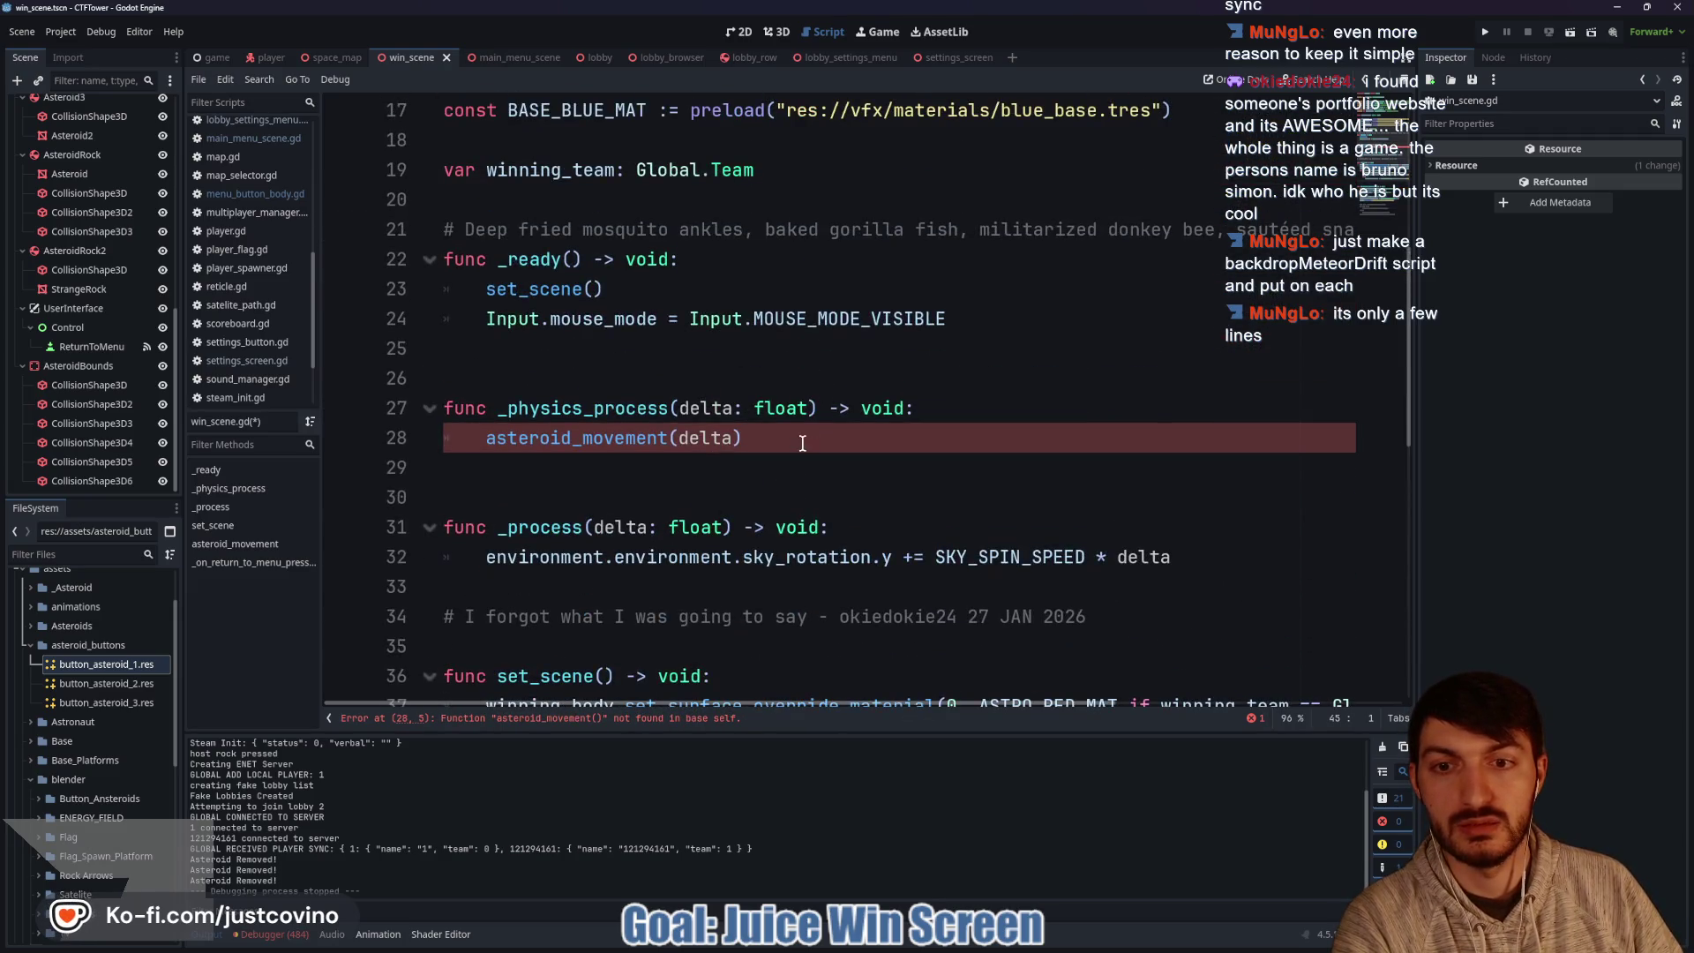
drag(803, 442, 444, 408)
key(BackSpace)
key(BackSpace)
key(BackSpace)
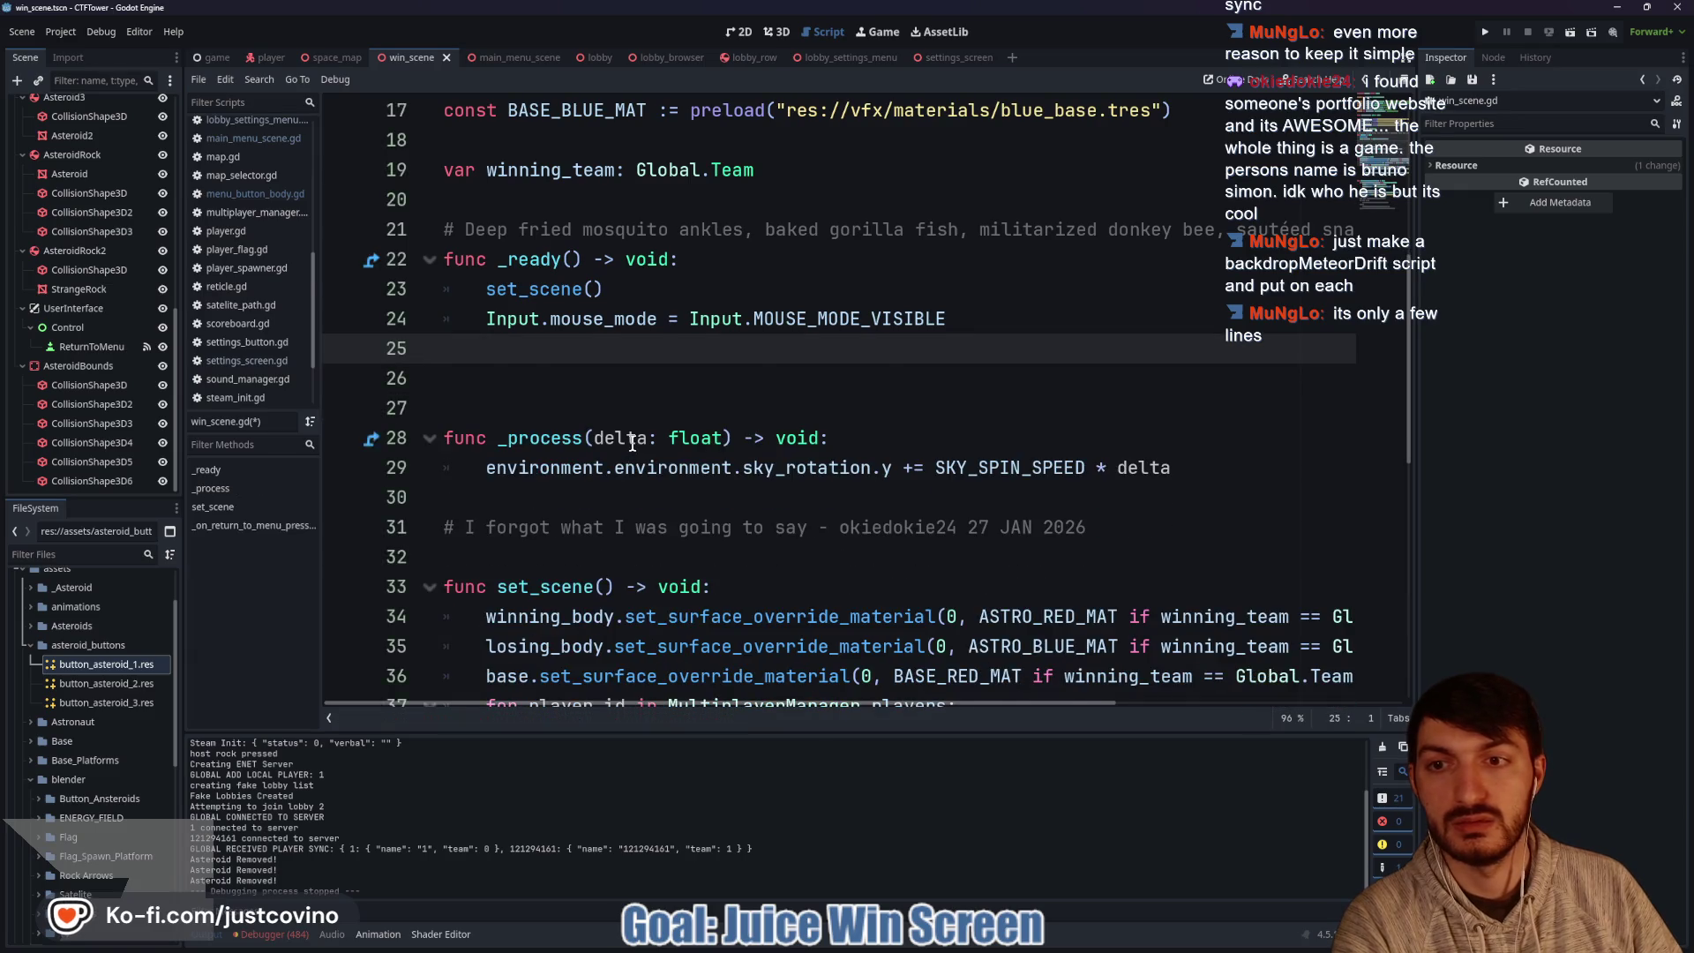
key(BackSpace)
scroll(631, 443, up, 5)
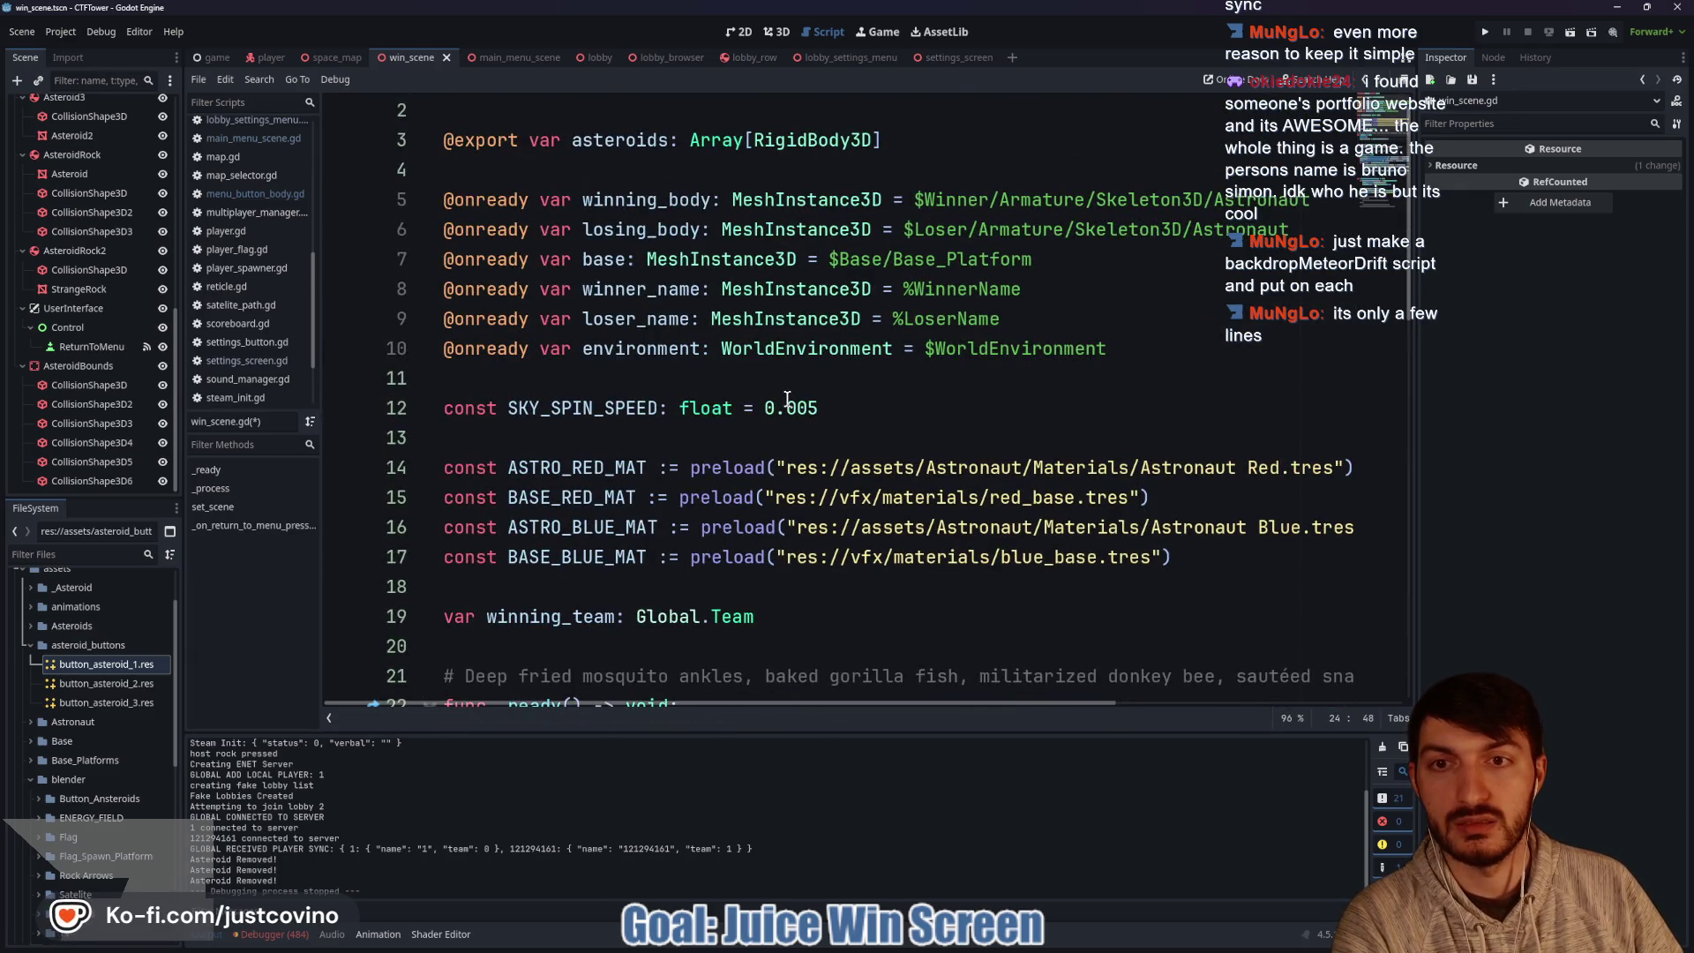
scroll(786, 399, up, 1)
drag(883, 170, 374, 169)
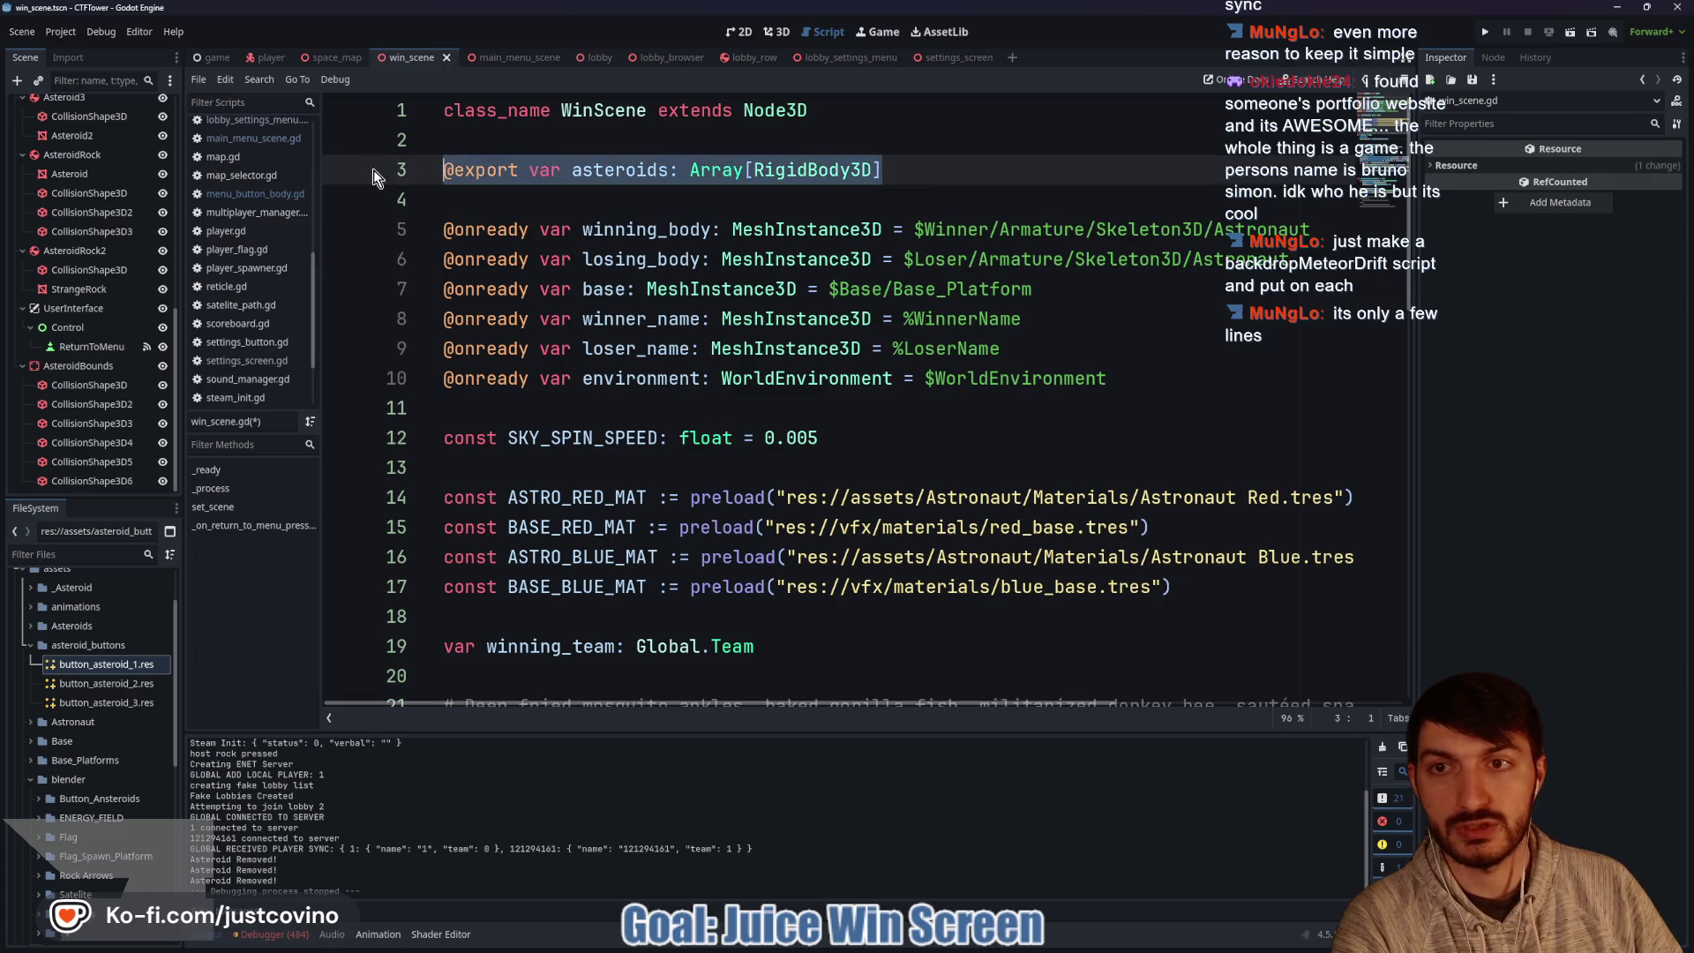
key(BackSpace)
key(BackSpace)
key(Delete)
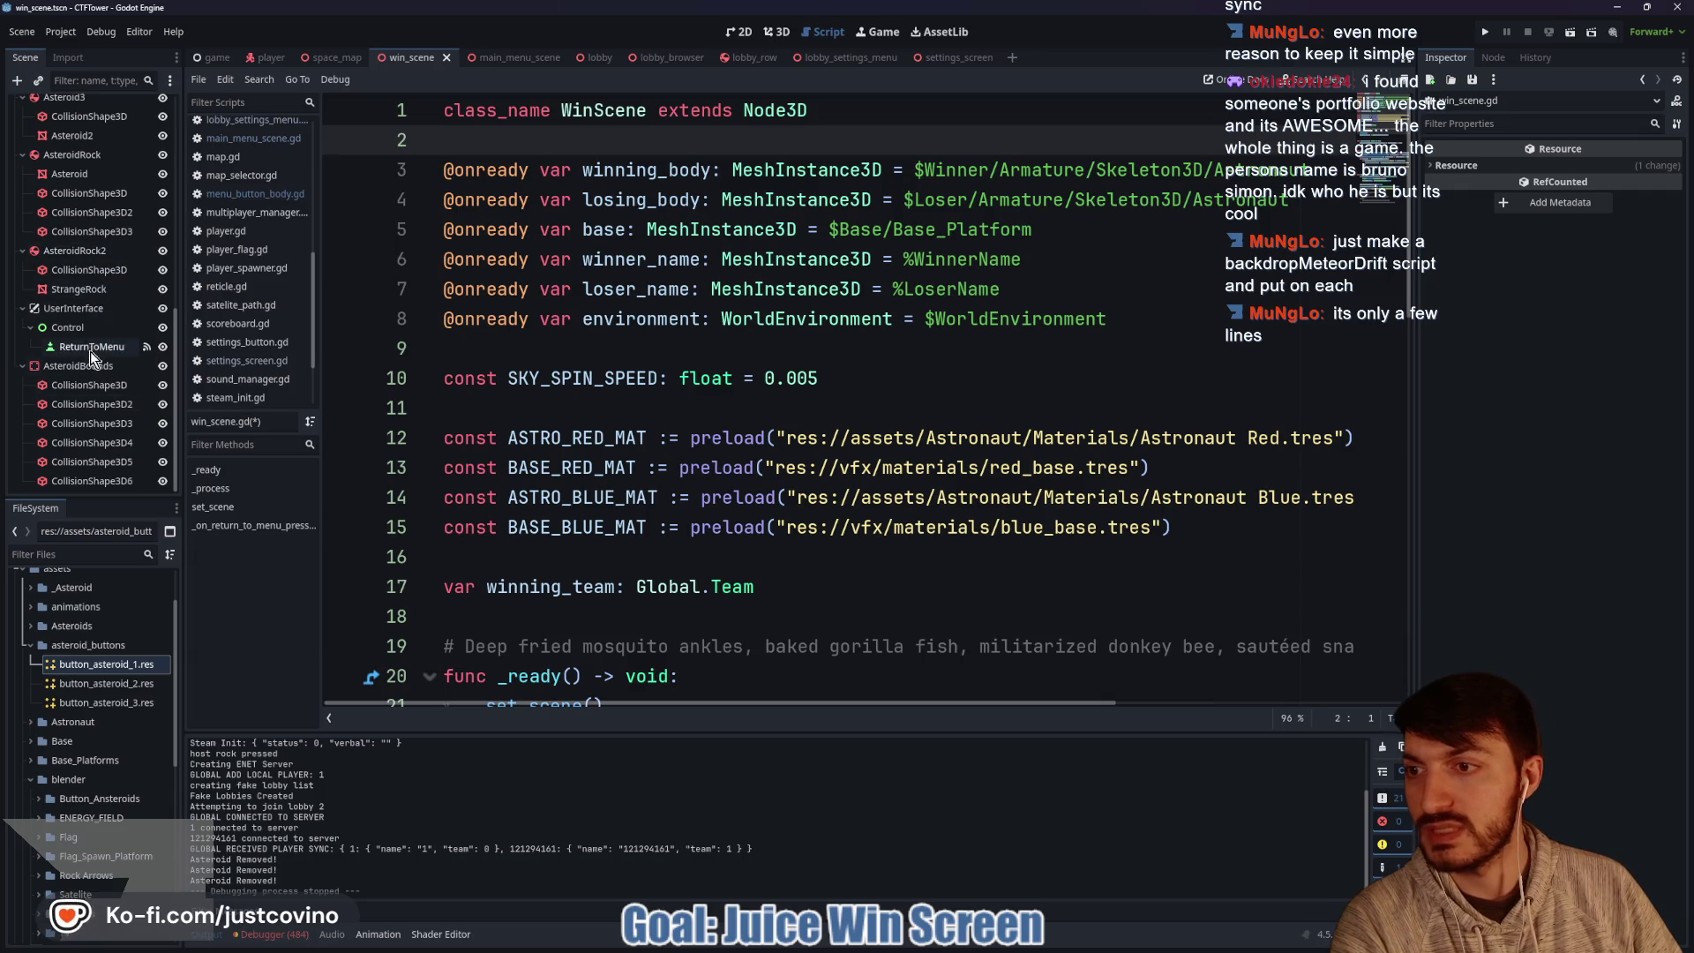
Attach a new background_asteroid.gd script to AsteroidRock2 and begin with class_name BackgroundAsteroid.
click(87, 252)
click(149, 80)
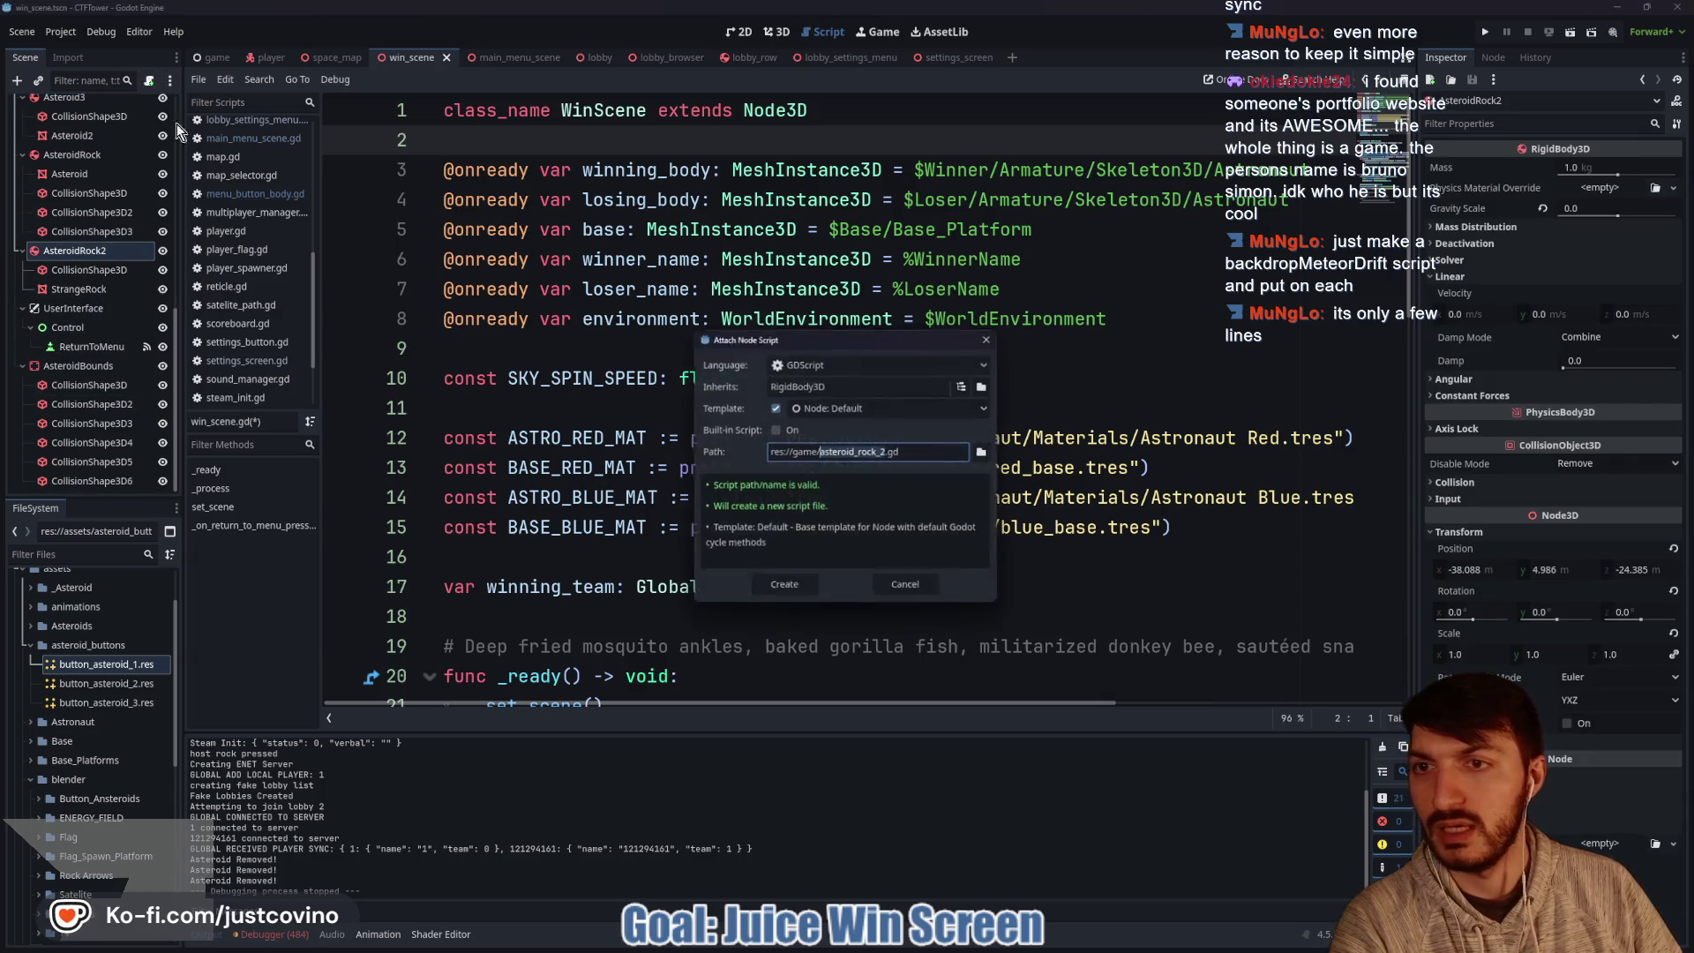
click(985, 451)
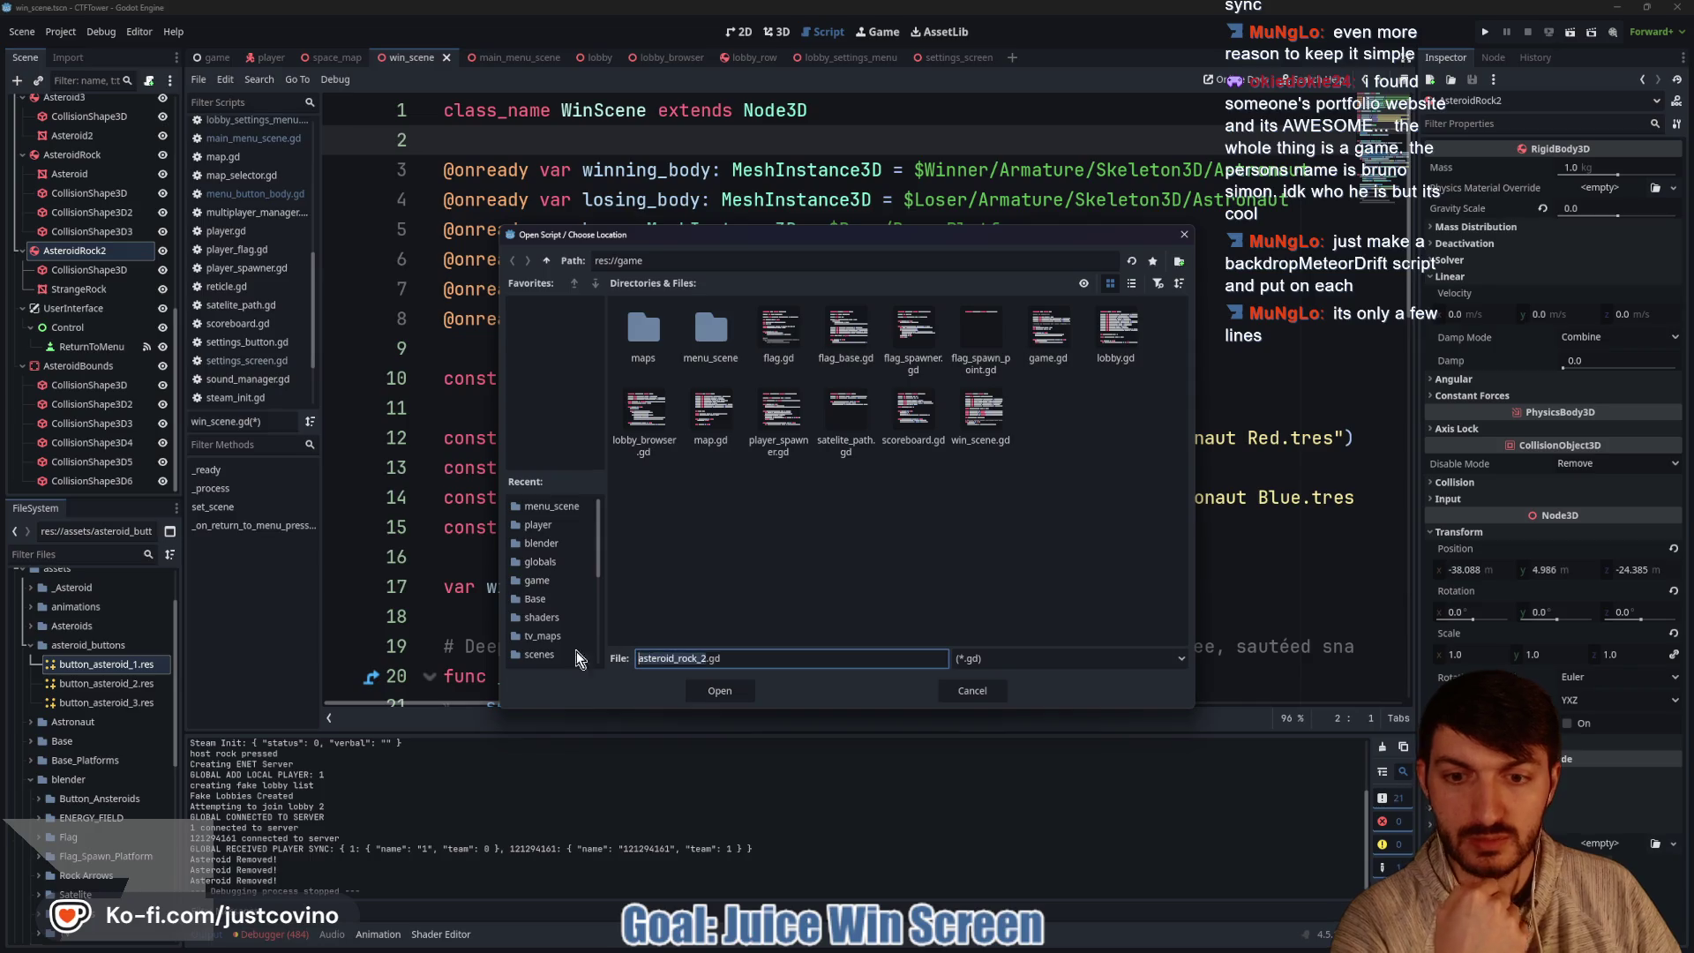
text(backg)
text(round_astero)
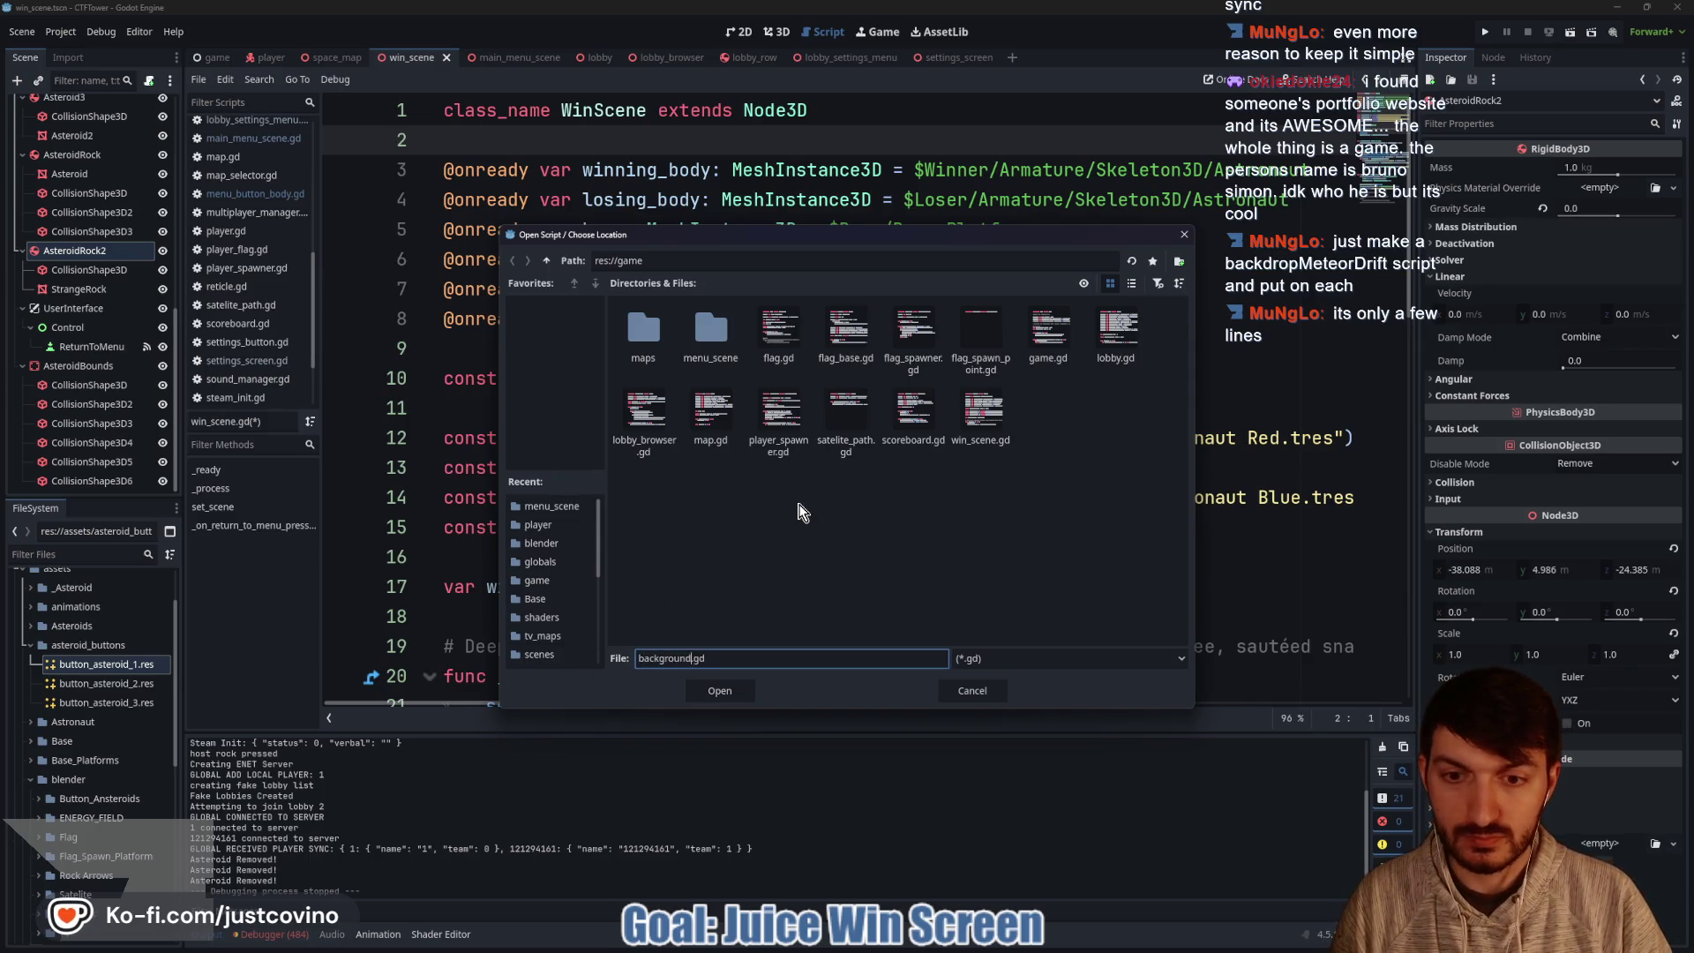
text(id)
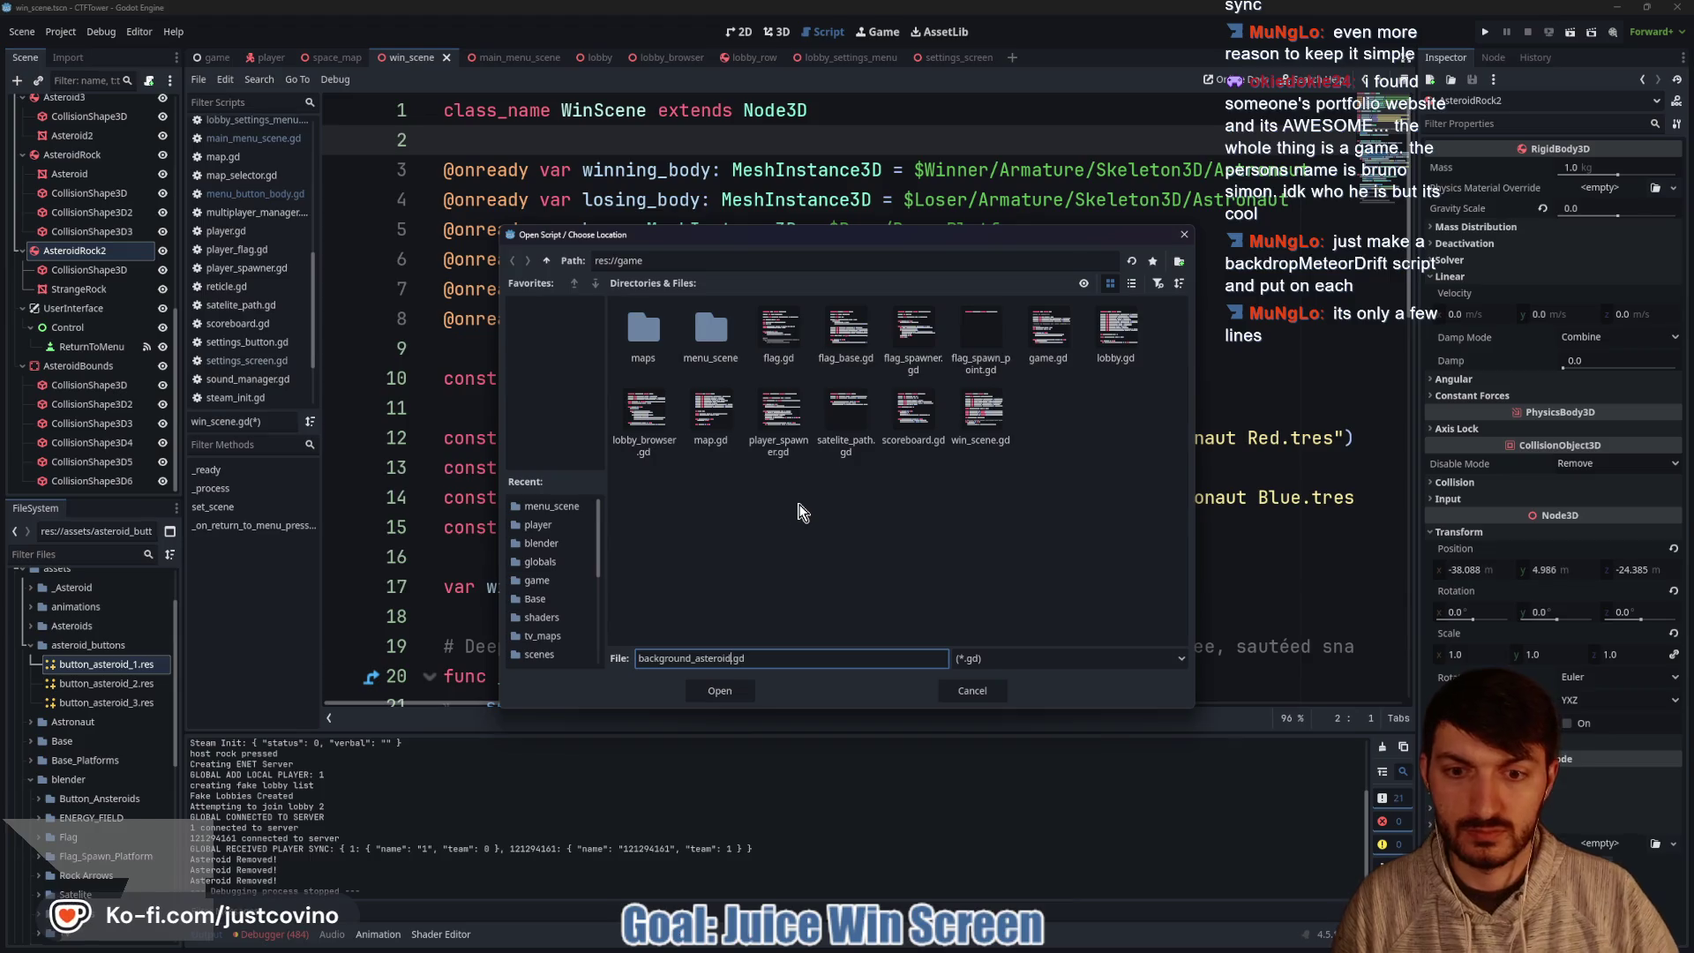
click(720, 691)
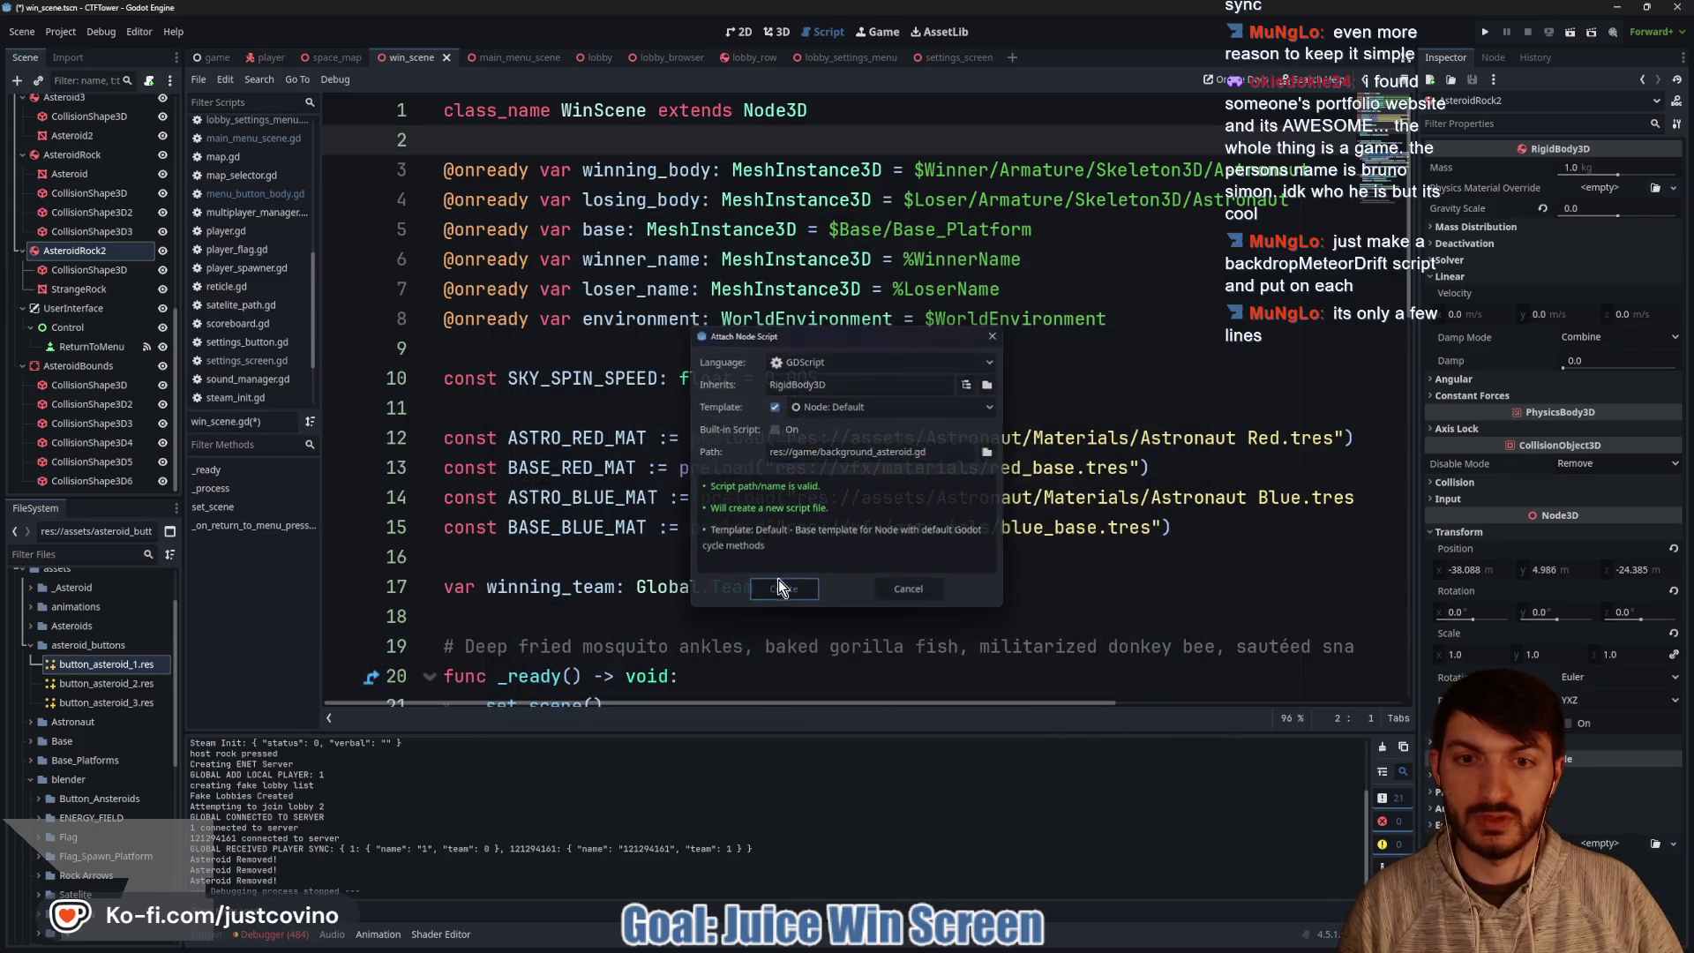
click(779, 589)
text(class_name Bac)
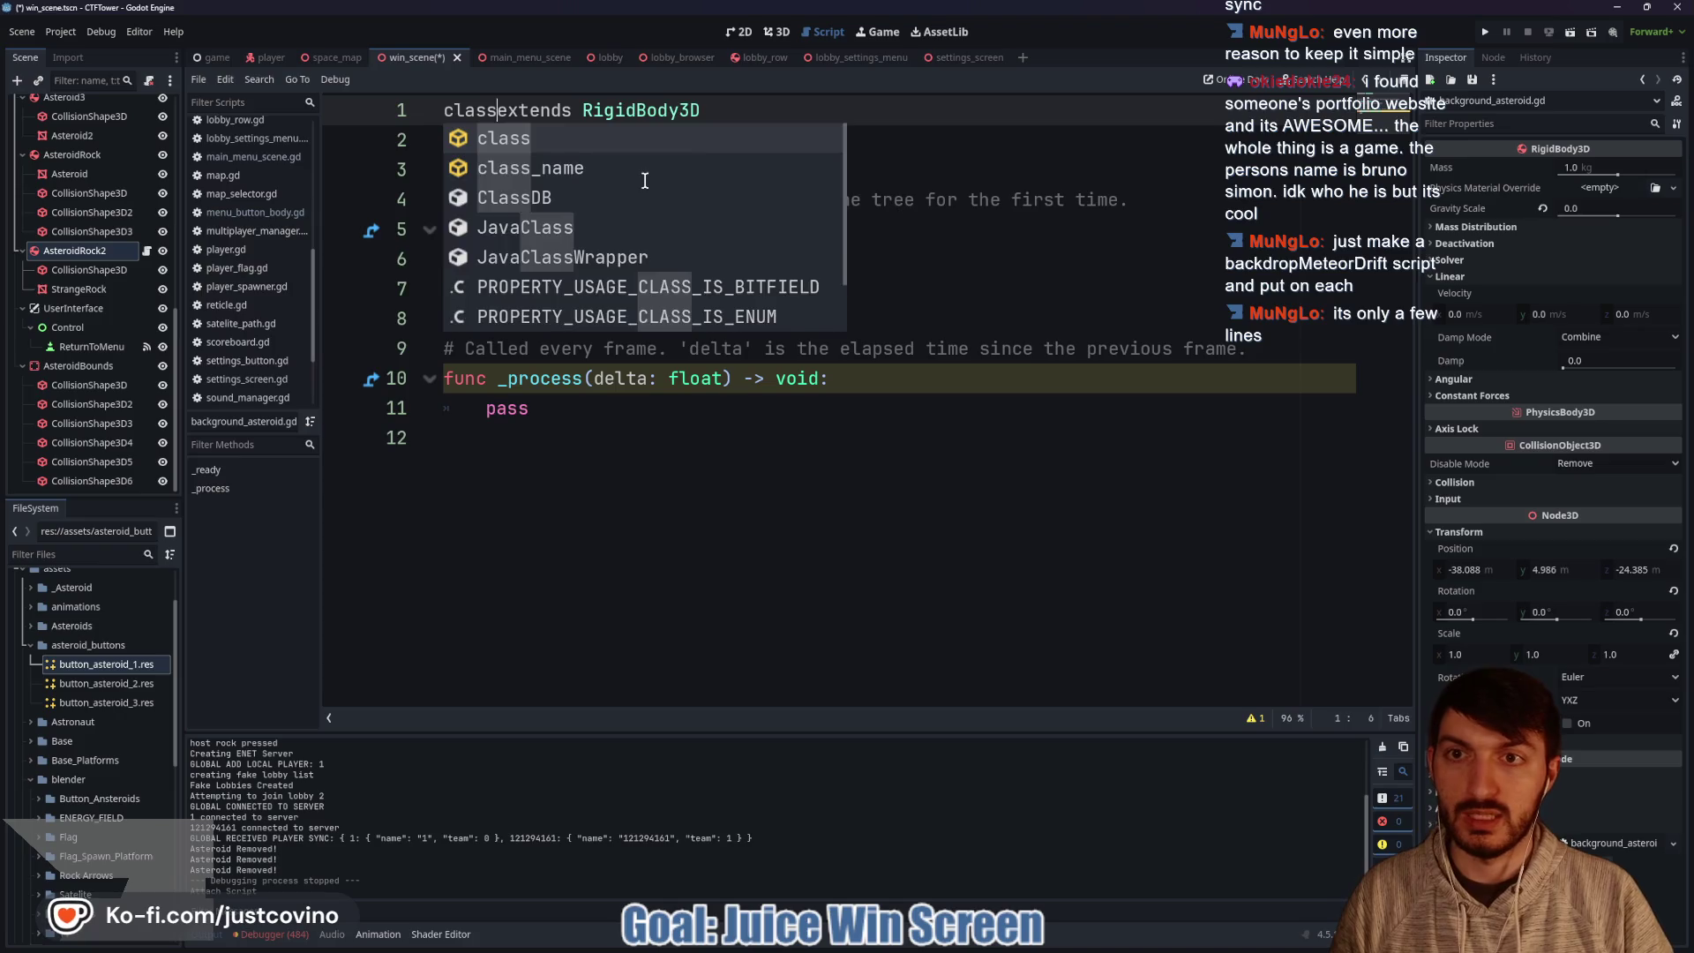
text(kground)
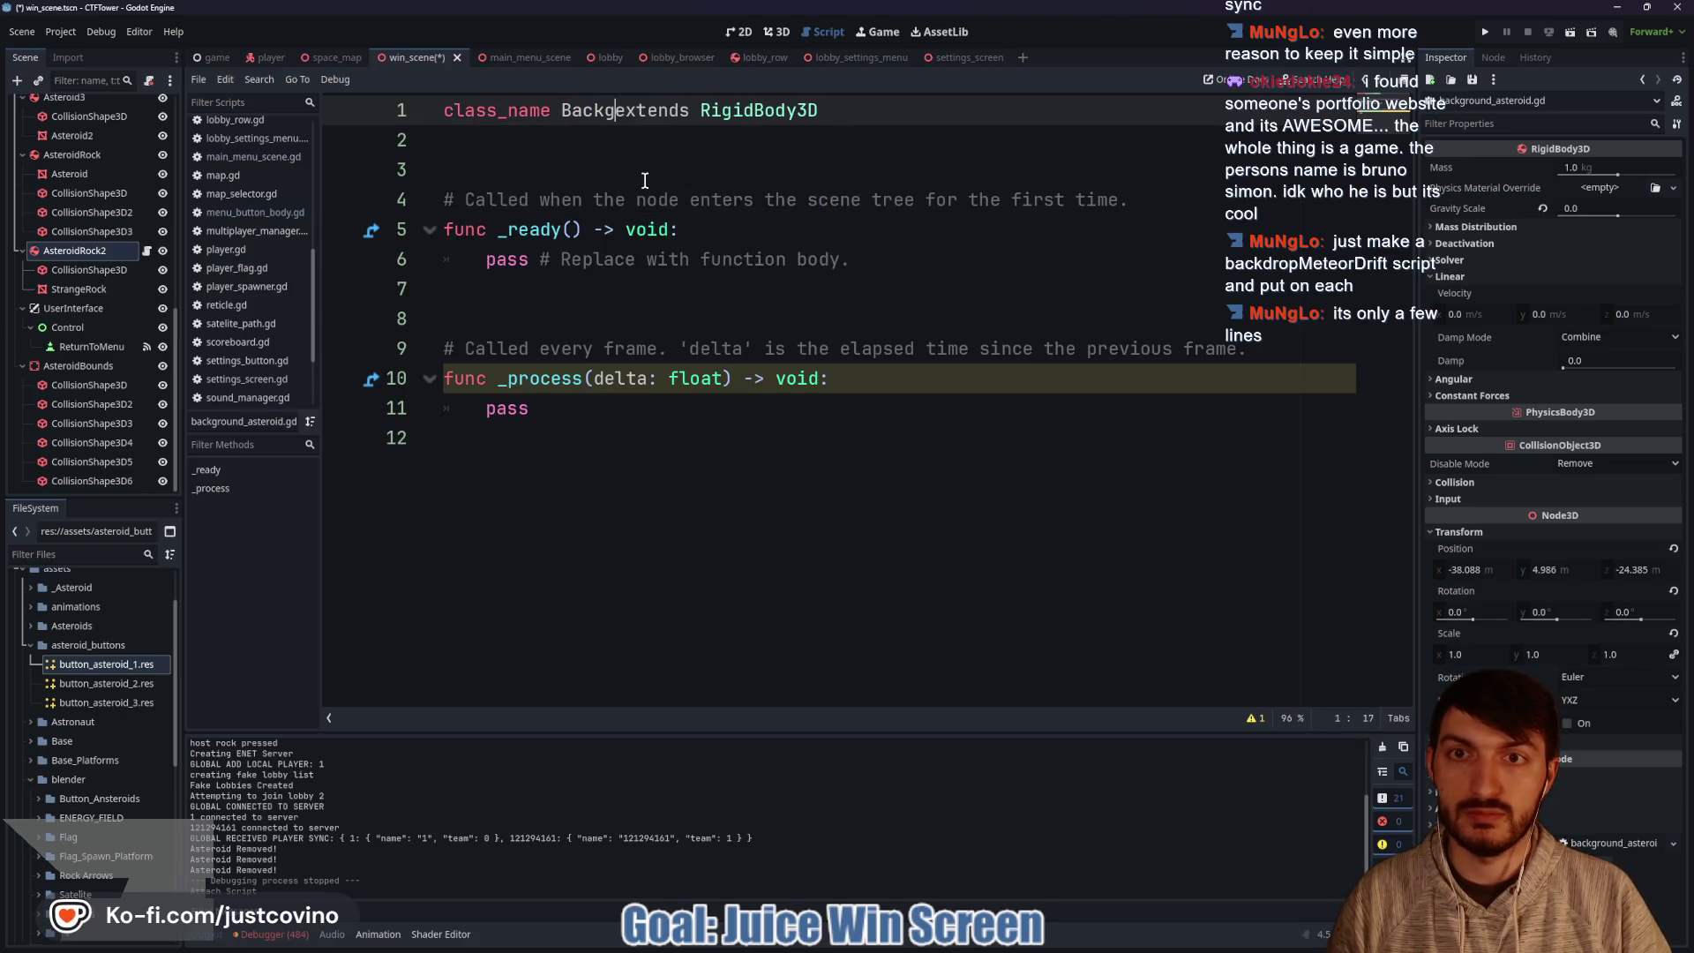
text(Asteroid)
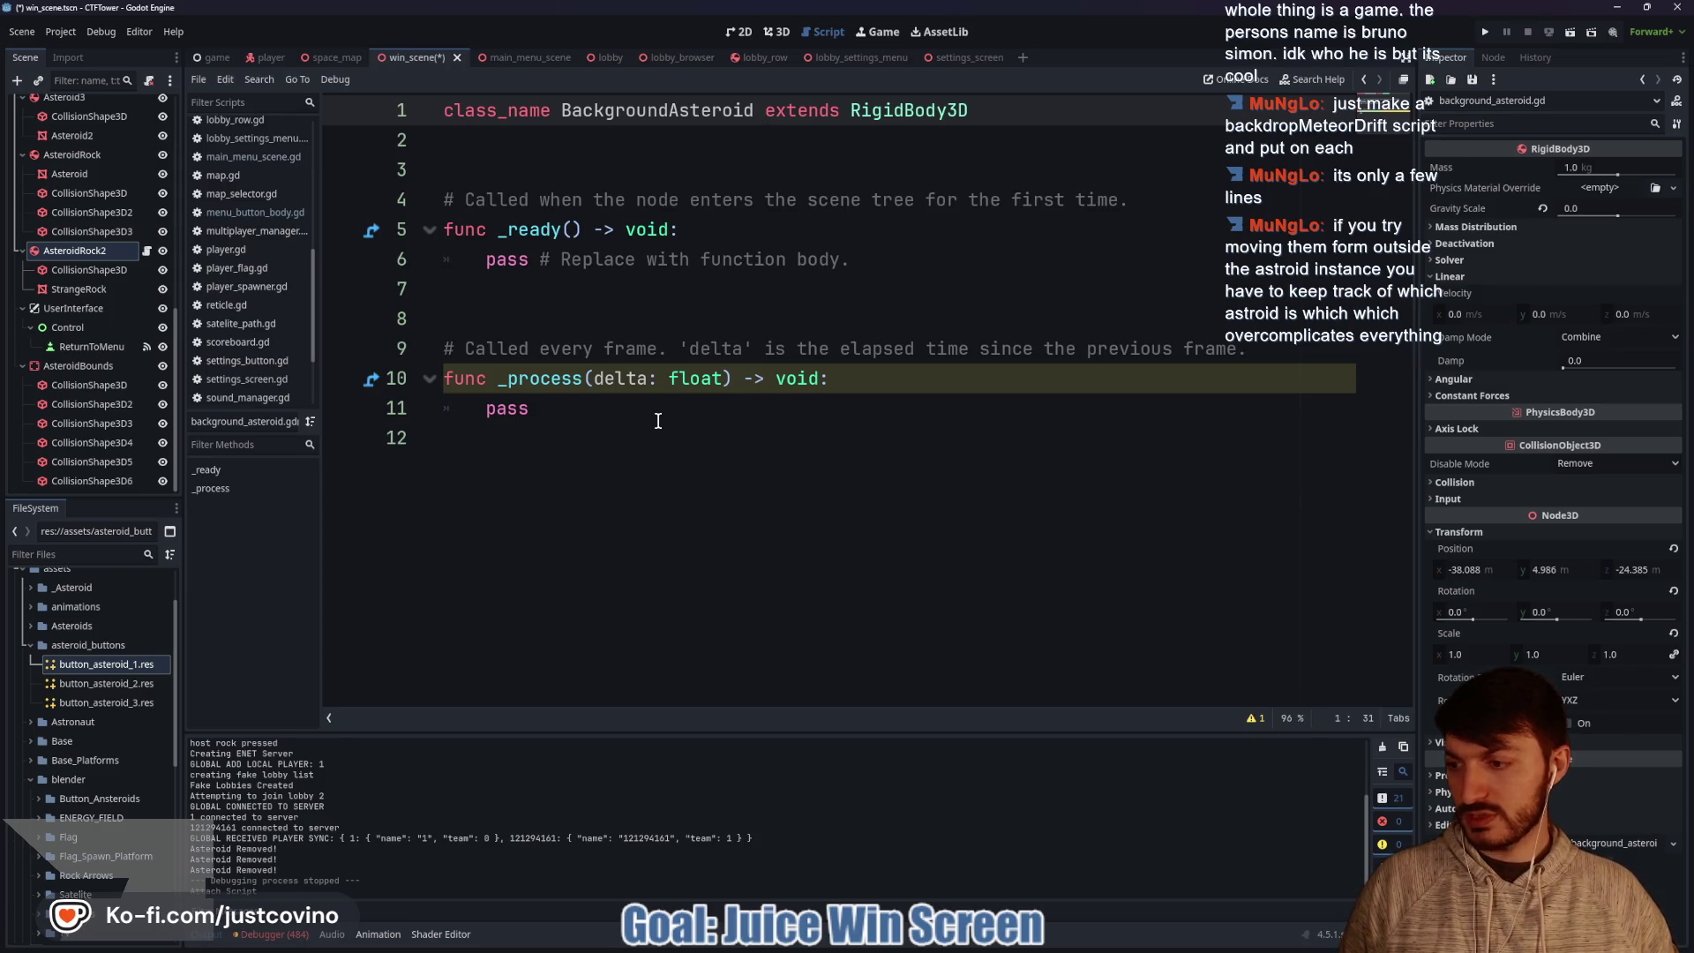
Replace the template functions with an empty get_target_point() -> Vector3 function.
drag(687, 413, 421, 200)
key(BackSpace)
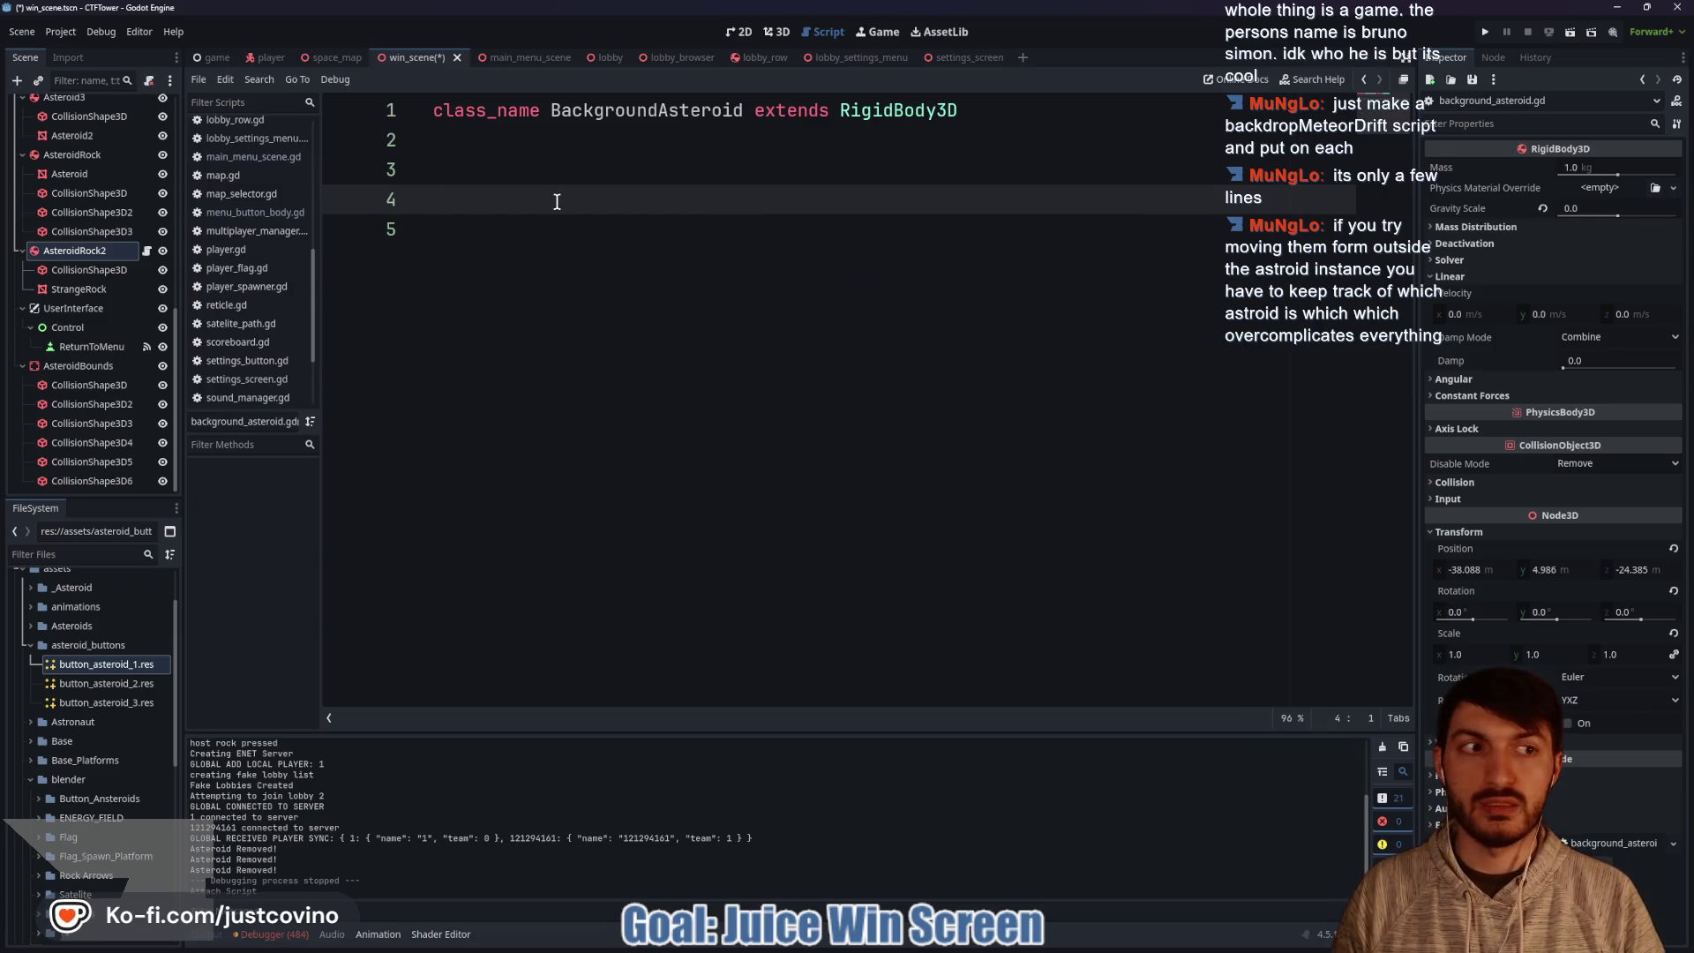
text(func get_)
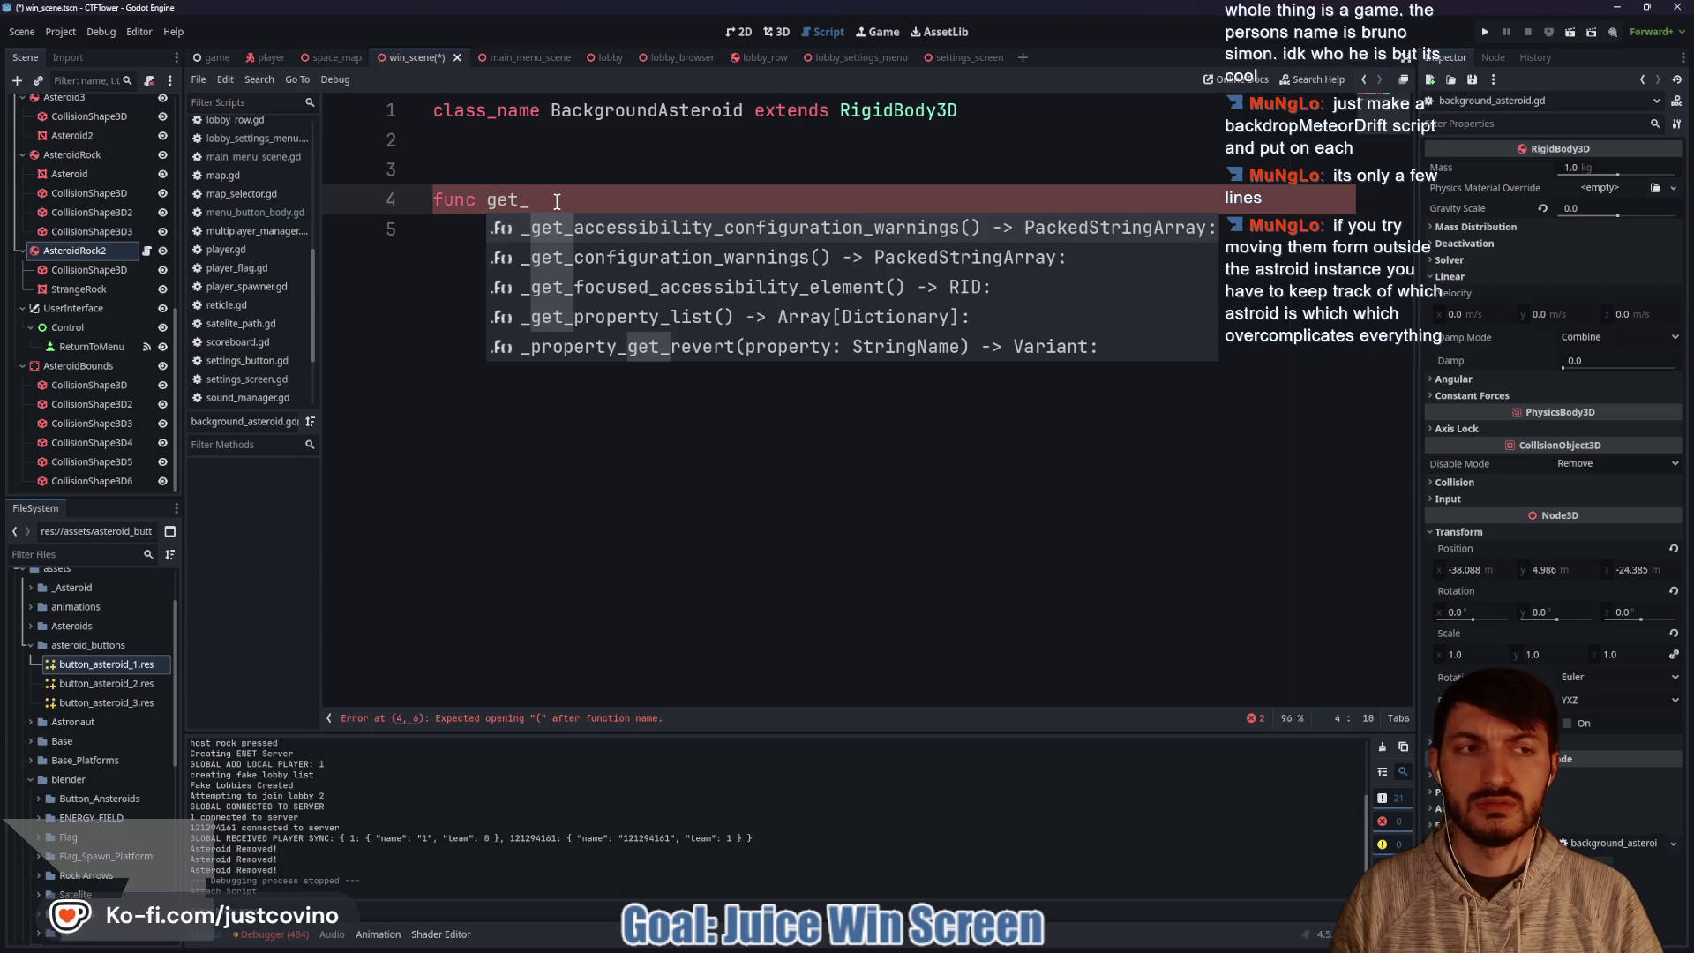
text(new_direction()
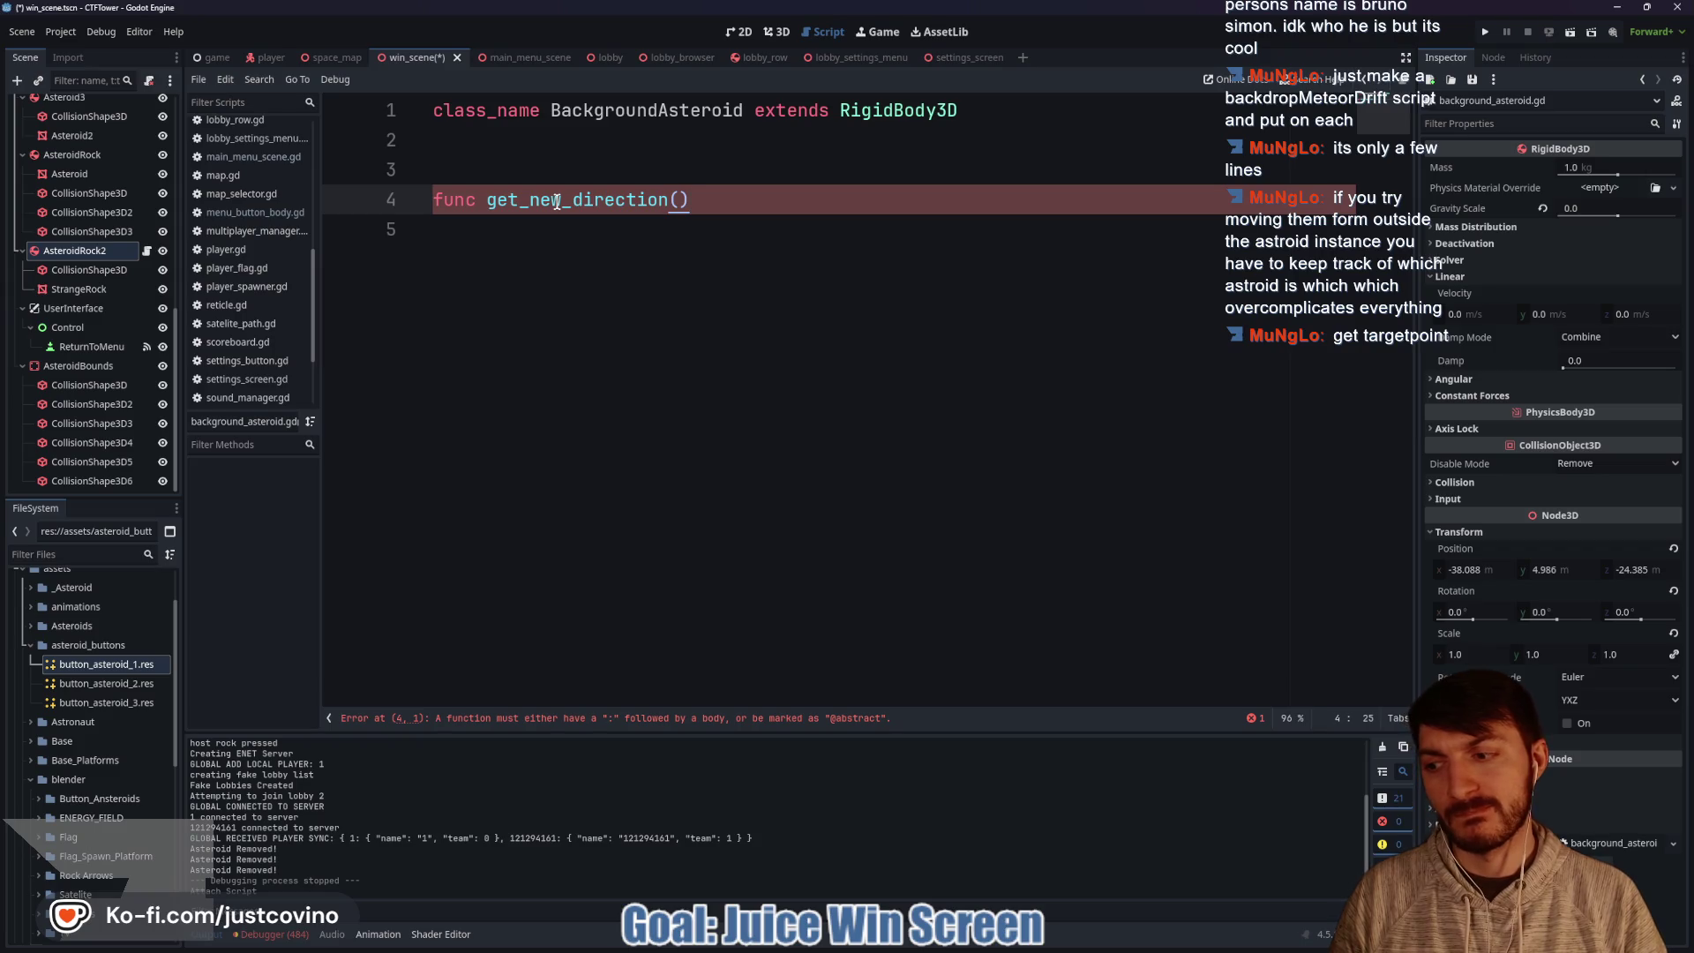
key(BackSpace)
key(BackSpace)
key(BackSpace)
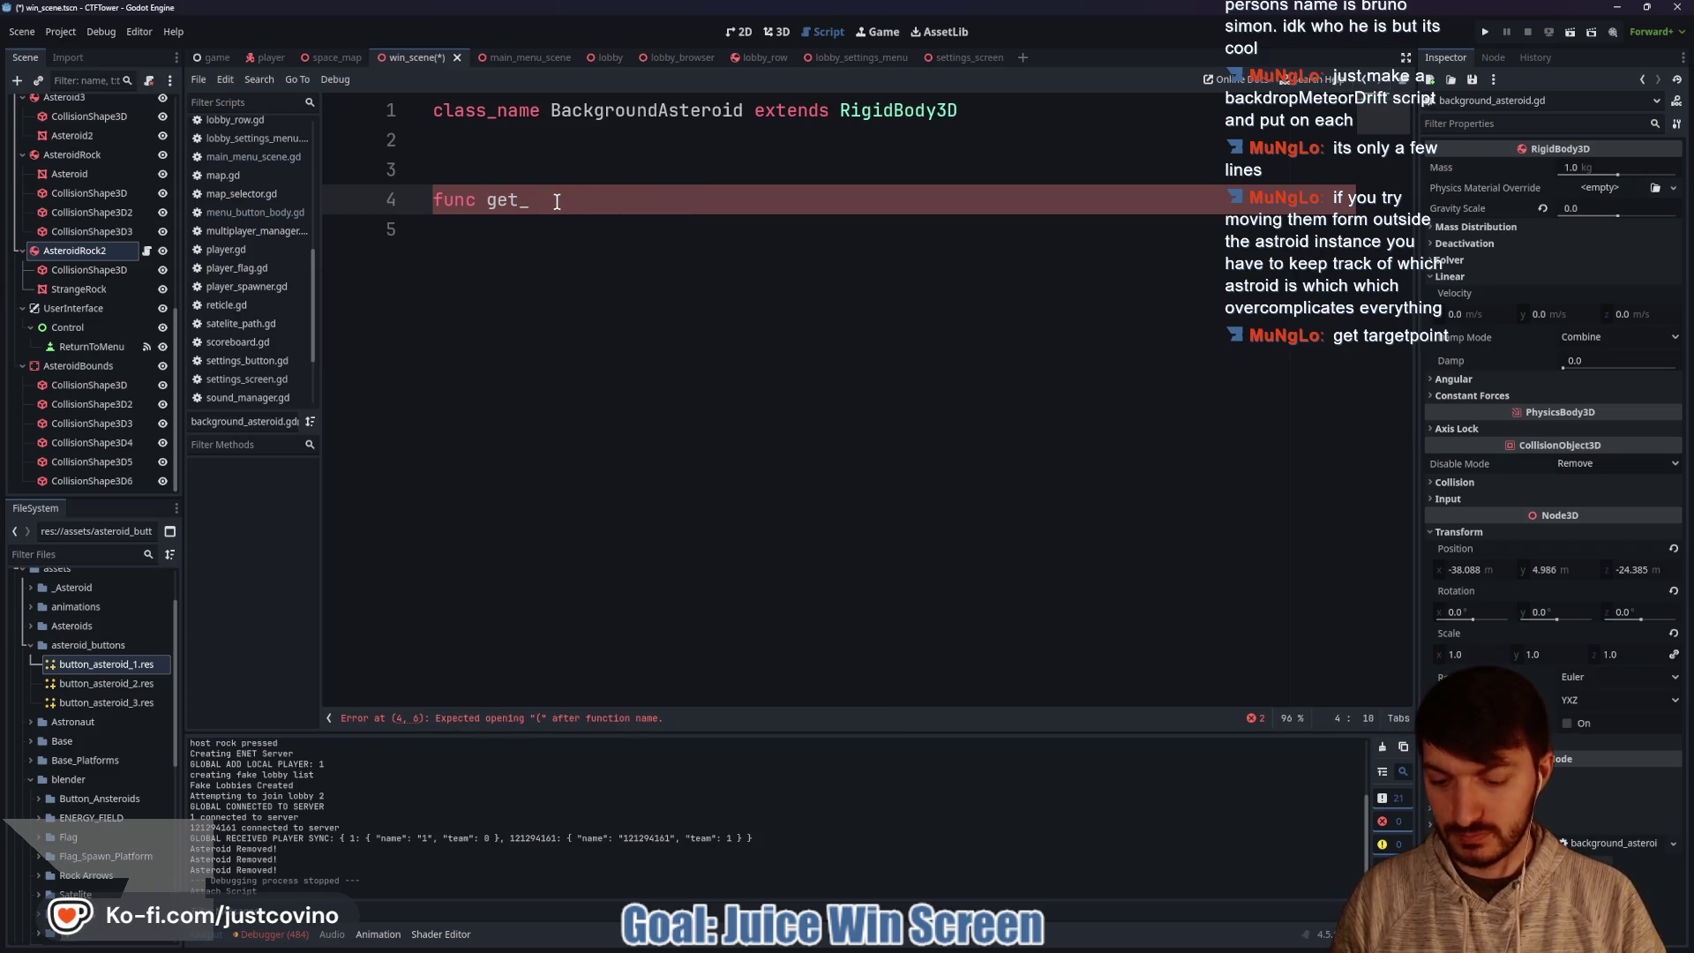
text(a)
key(BackSpace)
text(target_point() ->)
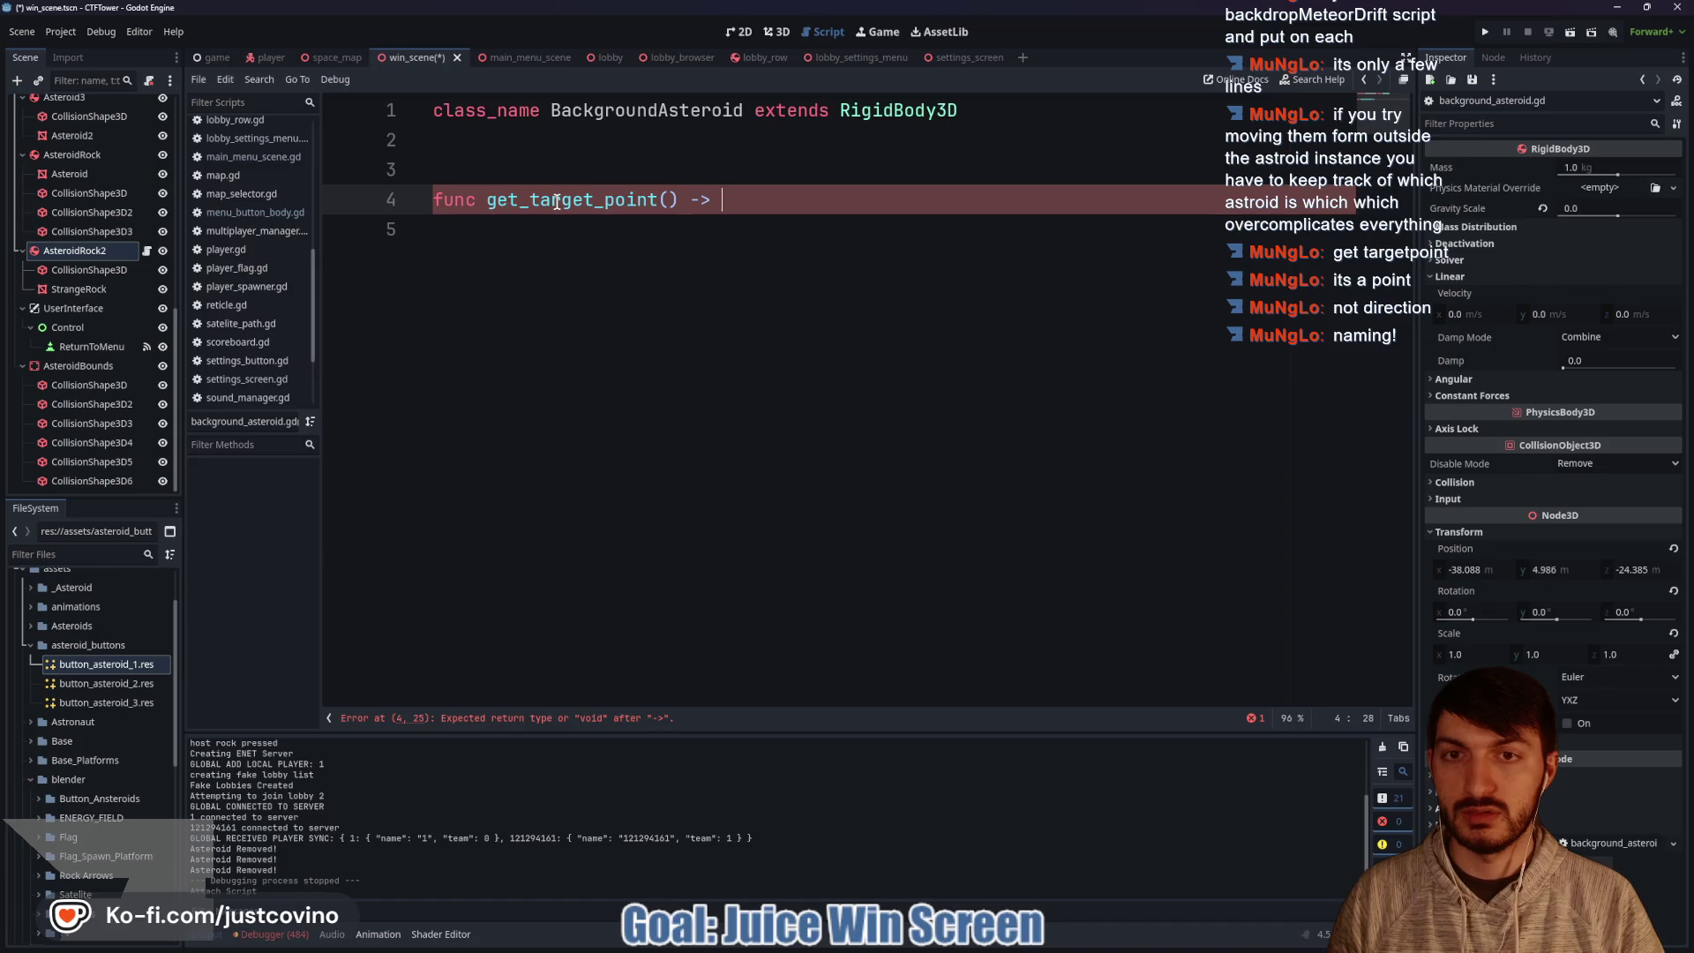
text(Vector3:)
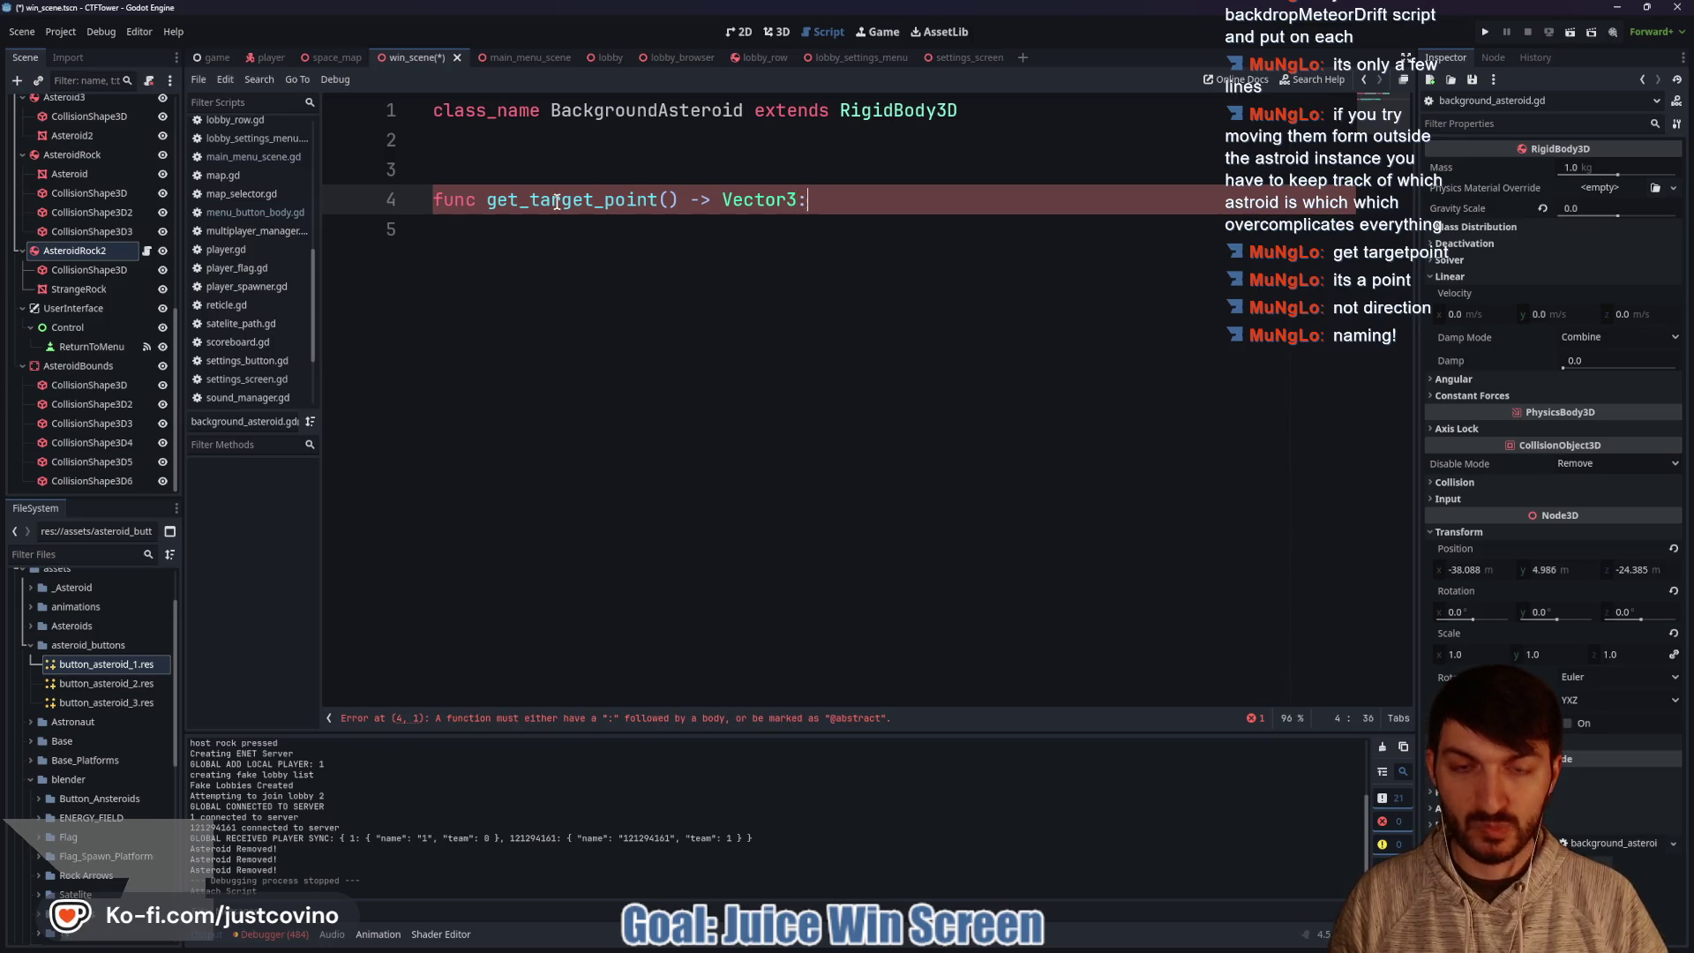
key(Return)
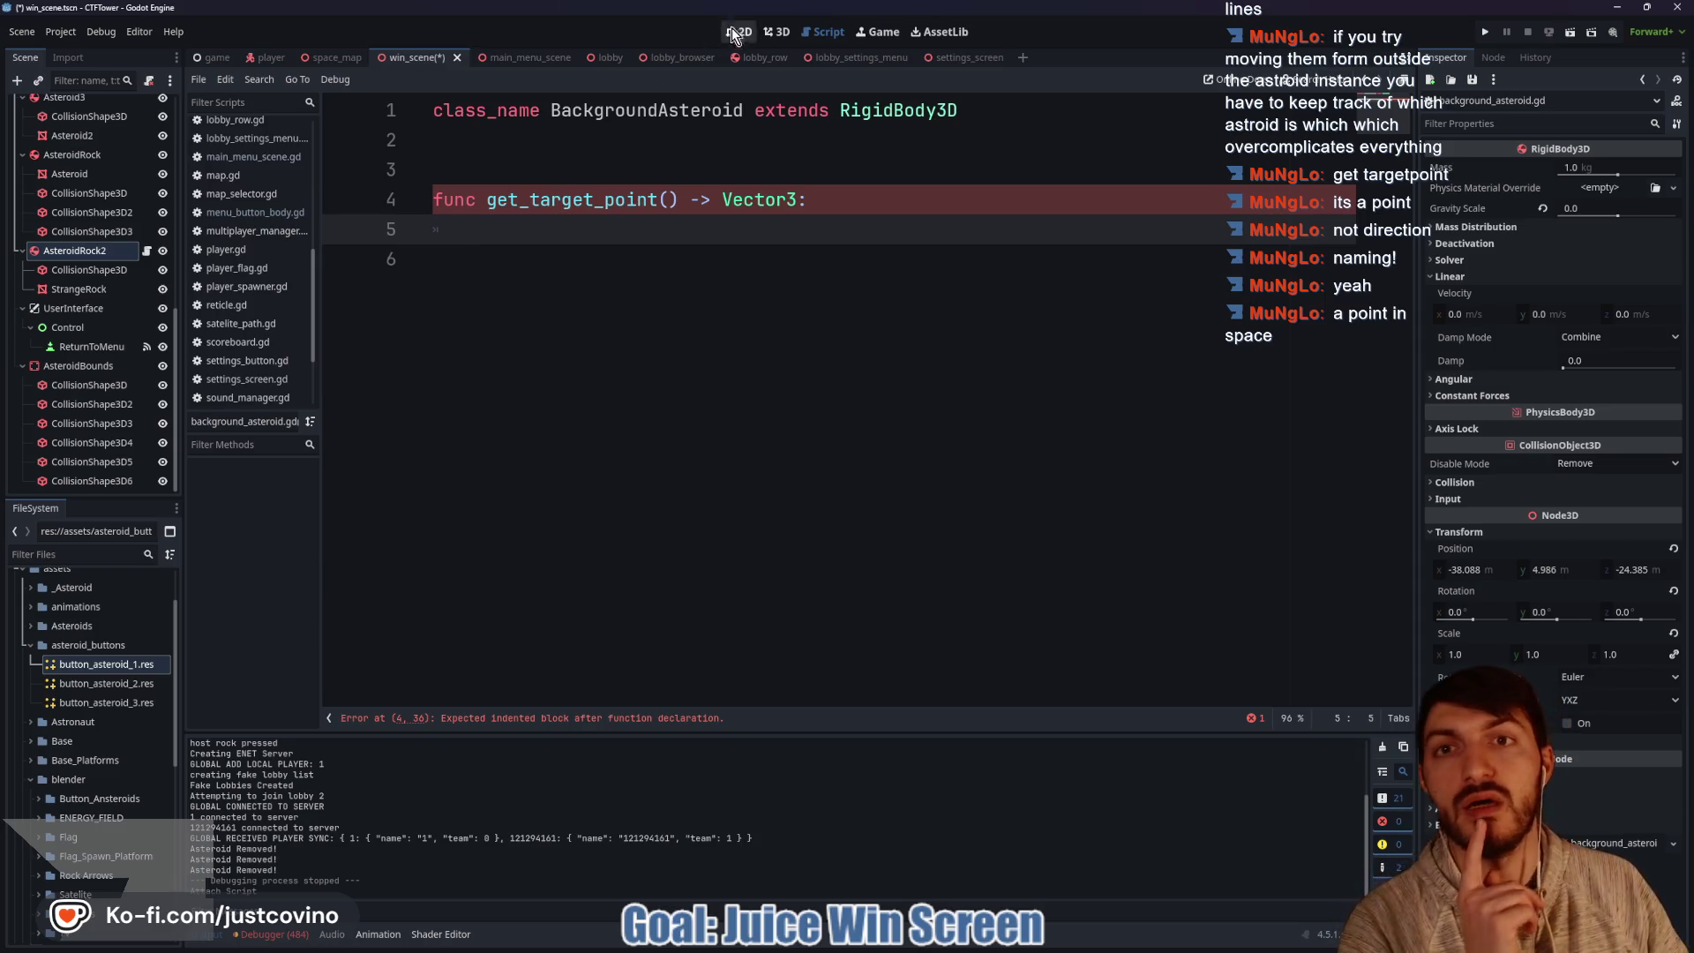
mouse_move(644, 318)
mouse_down()
mouse_move(618, 310)
mouse_move(636, 309)
mouse_up()
drag(940, 365, 737, 364)
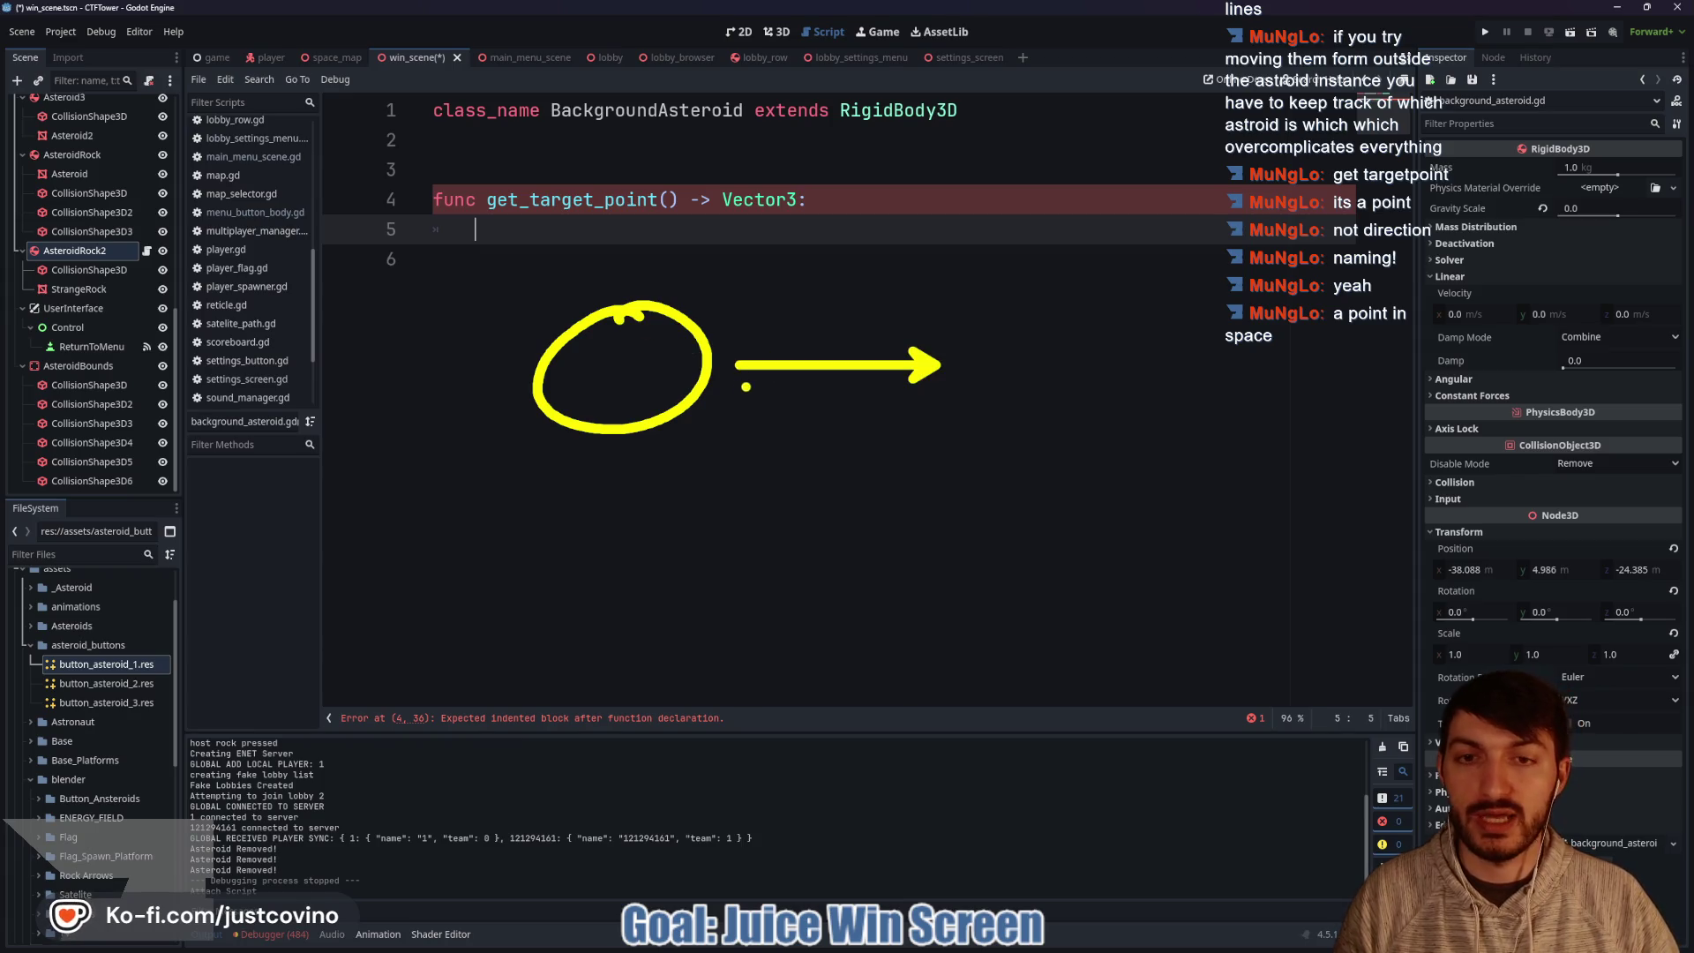
drag(377, 580, 355, 586)
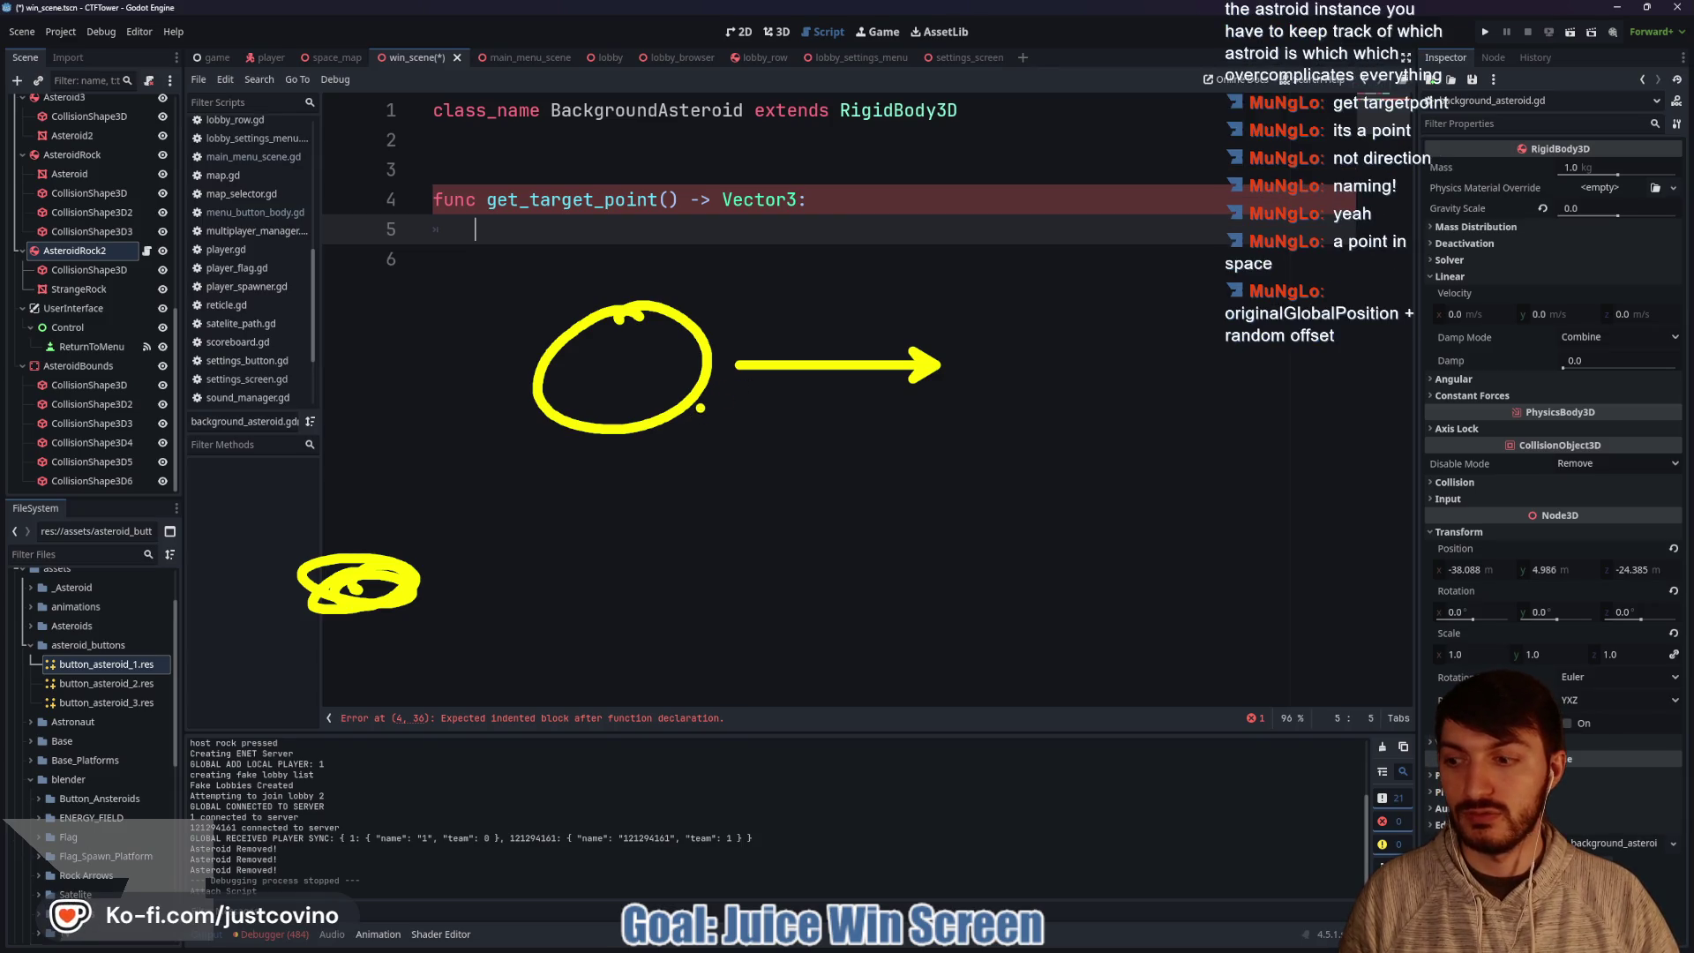
drag(702, 407, 417, 581)
key(Escape)
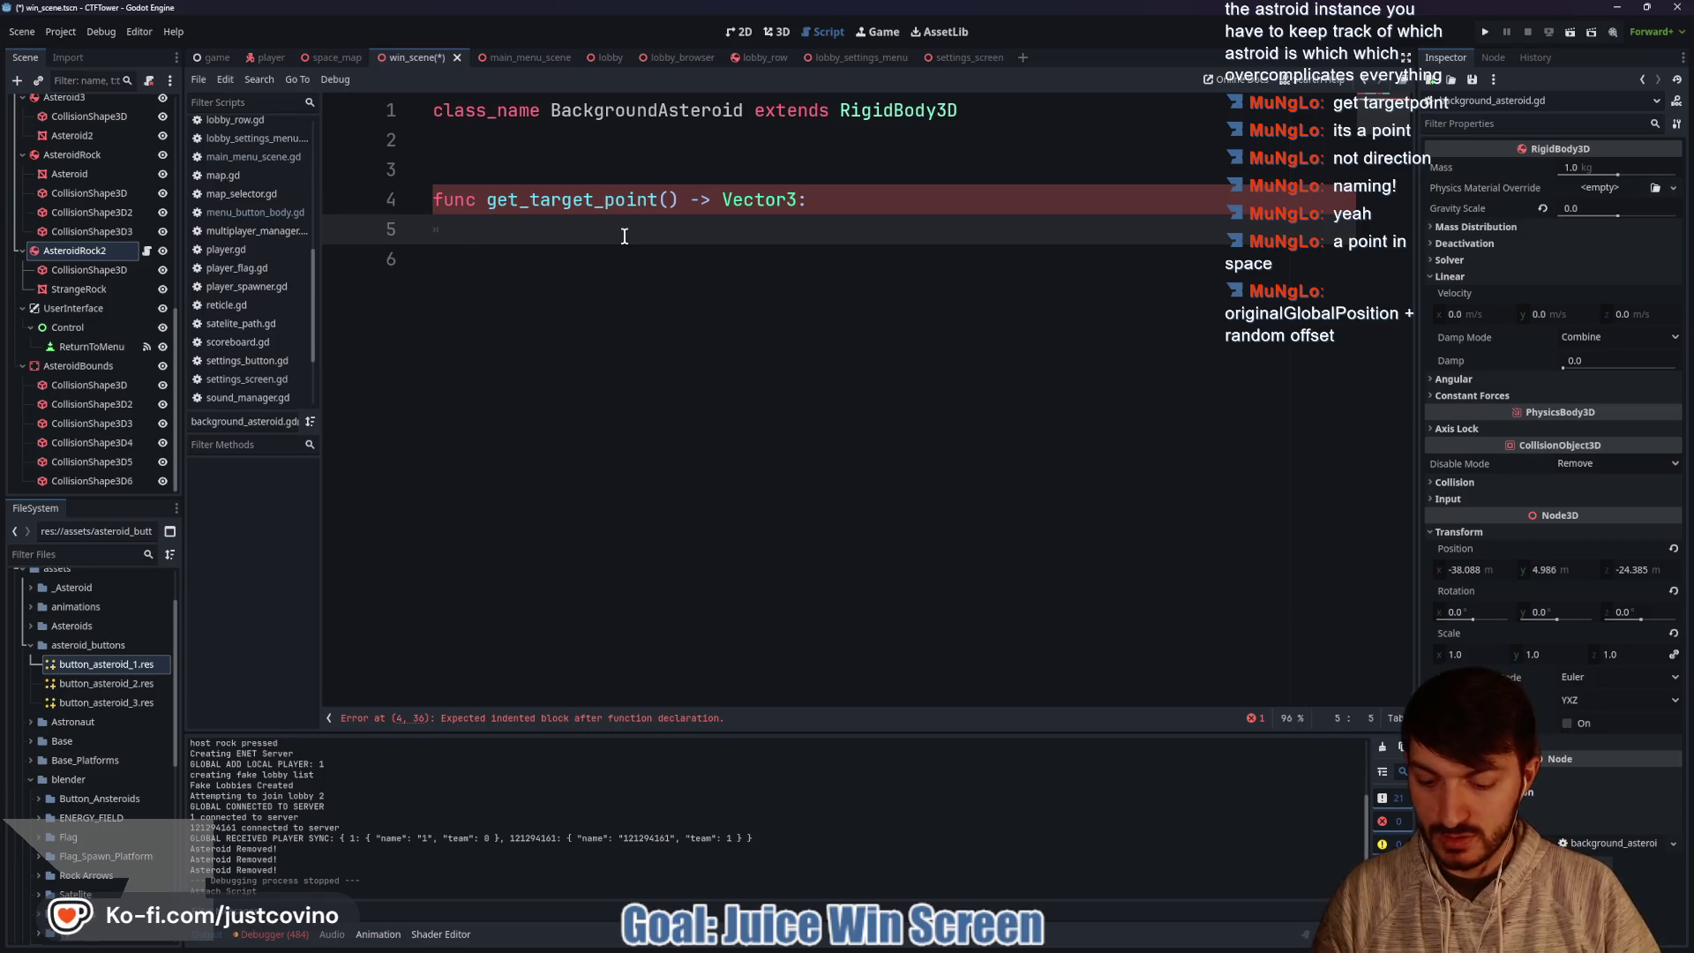
Start var offset as a Vector3 whose first component is randf_range(-4.0, 4.0).
text(var offset =)
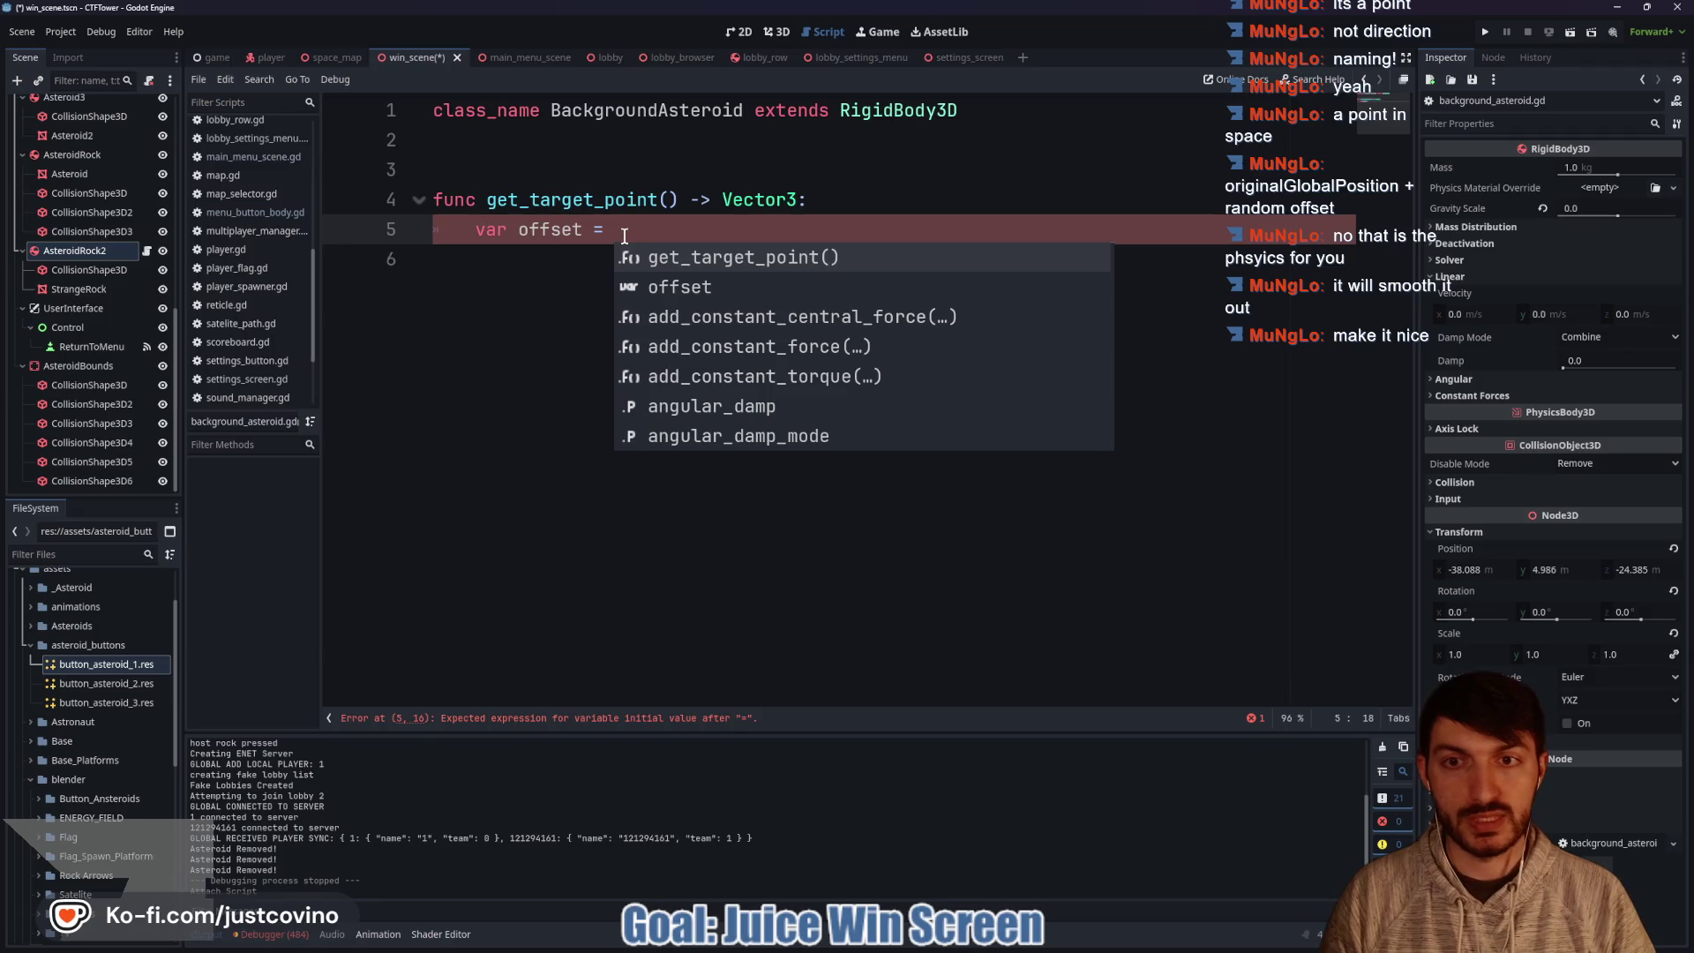
text(Vetc)
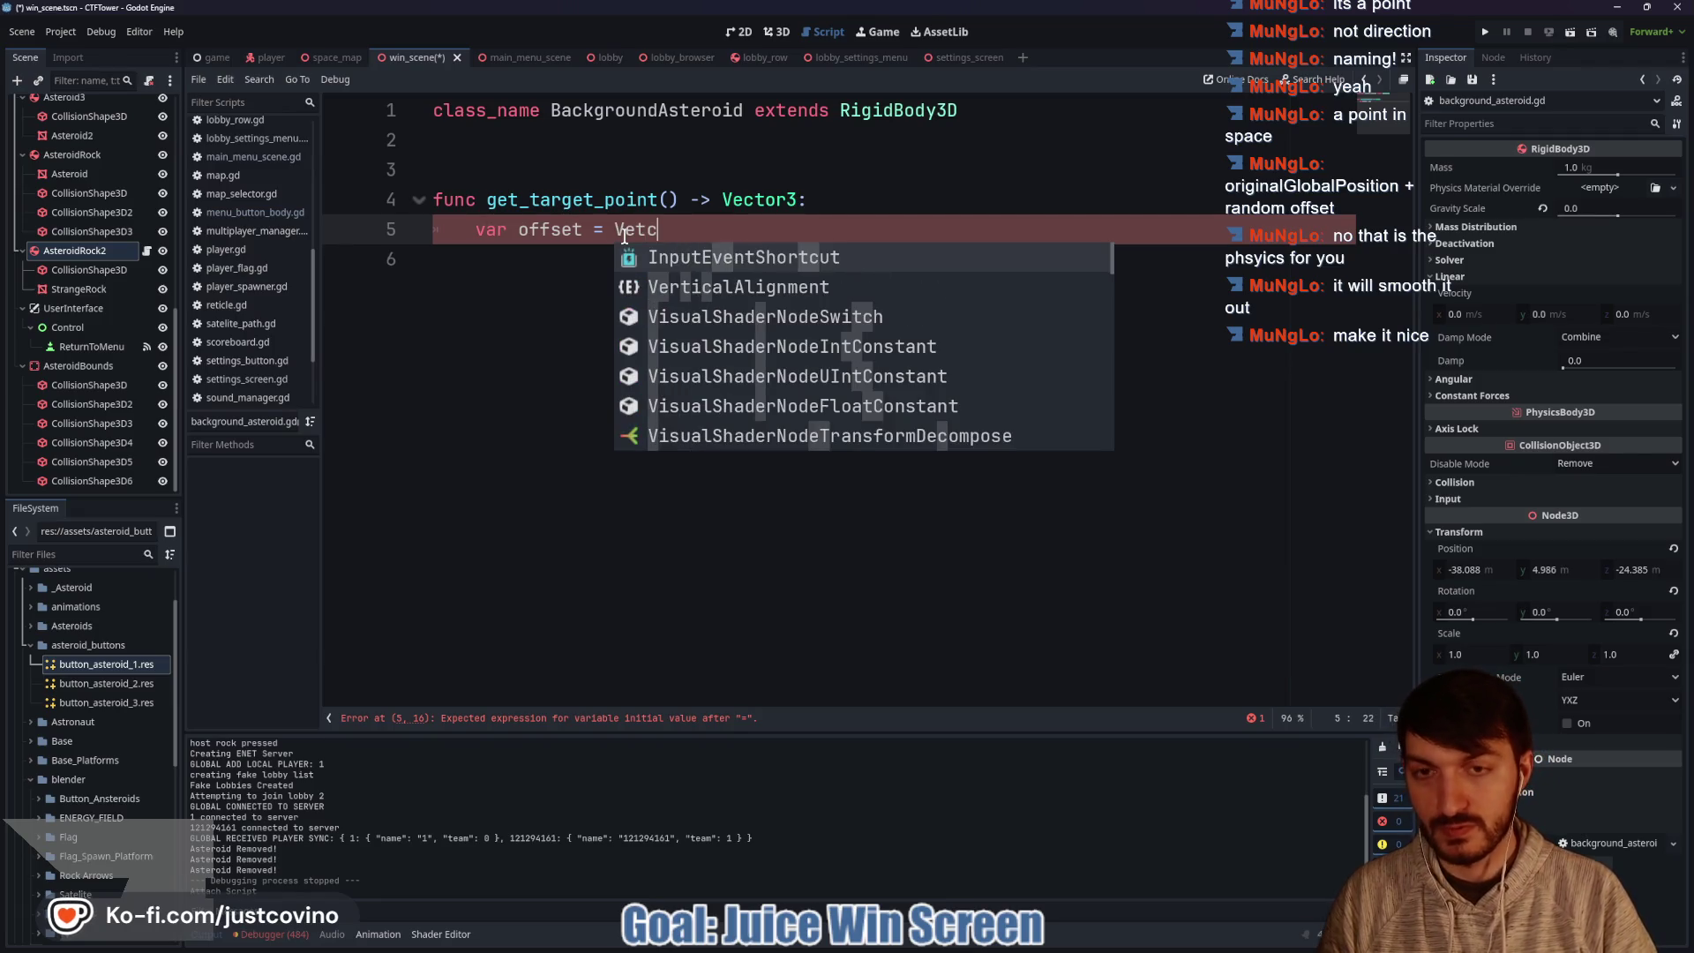
key(BackSpace)
key(BackSpace)
text(ctor3)
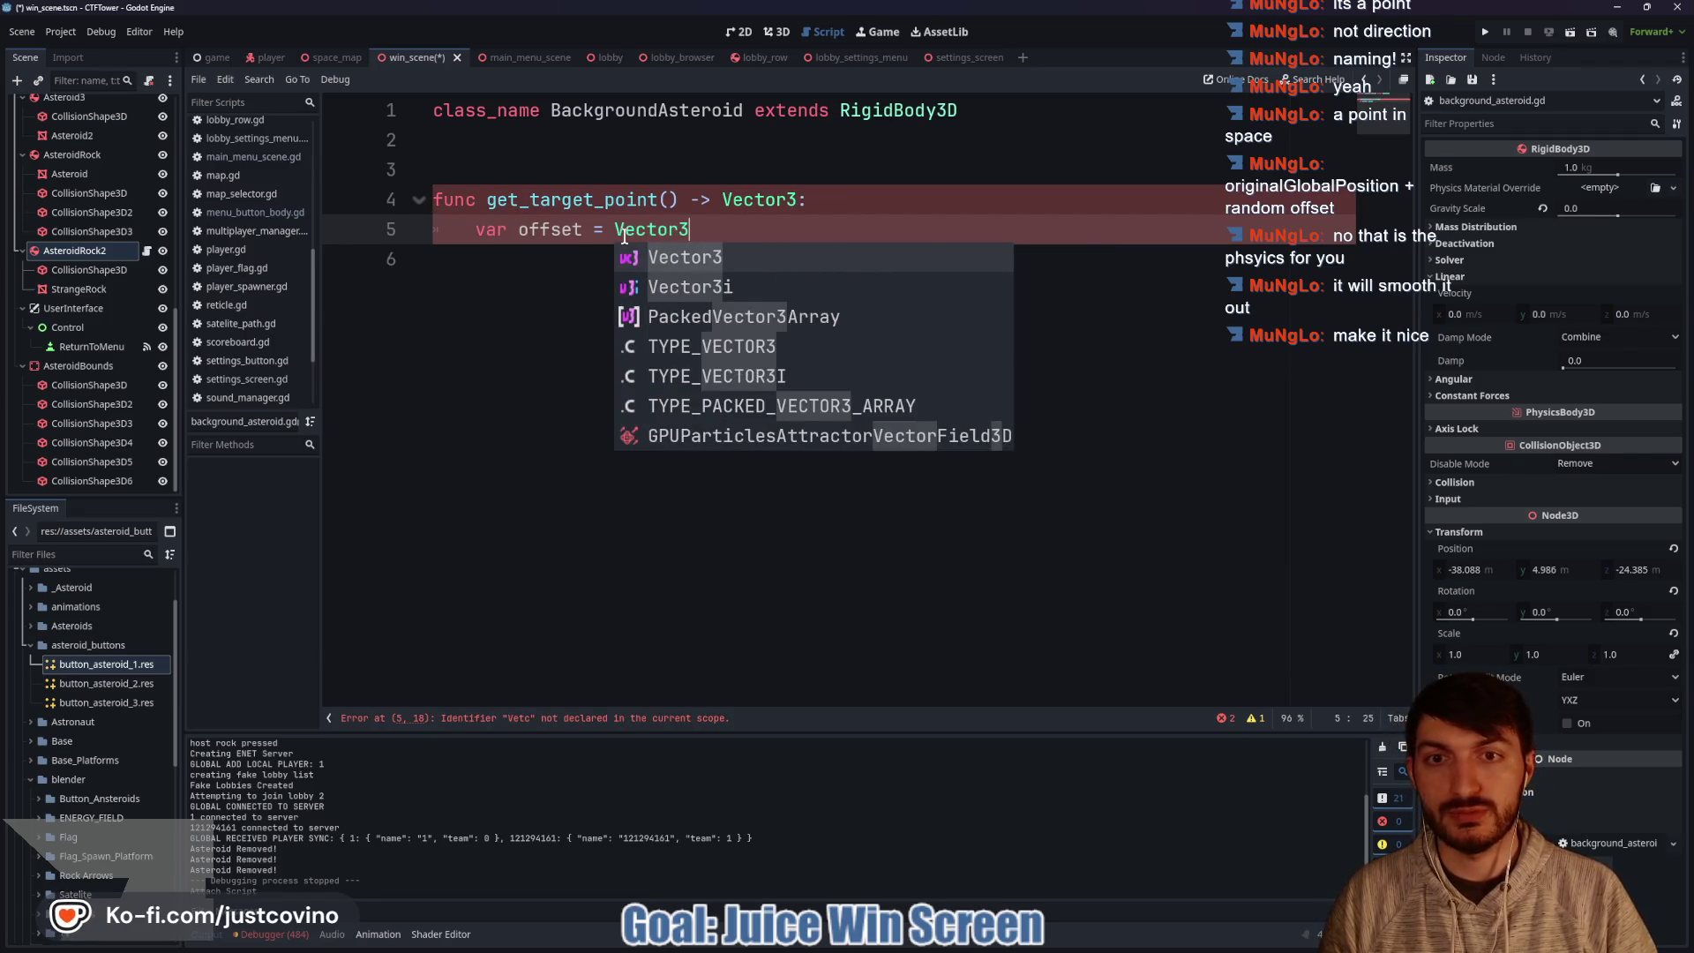
text((rand)
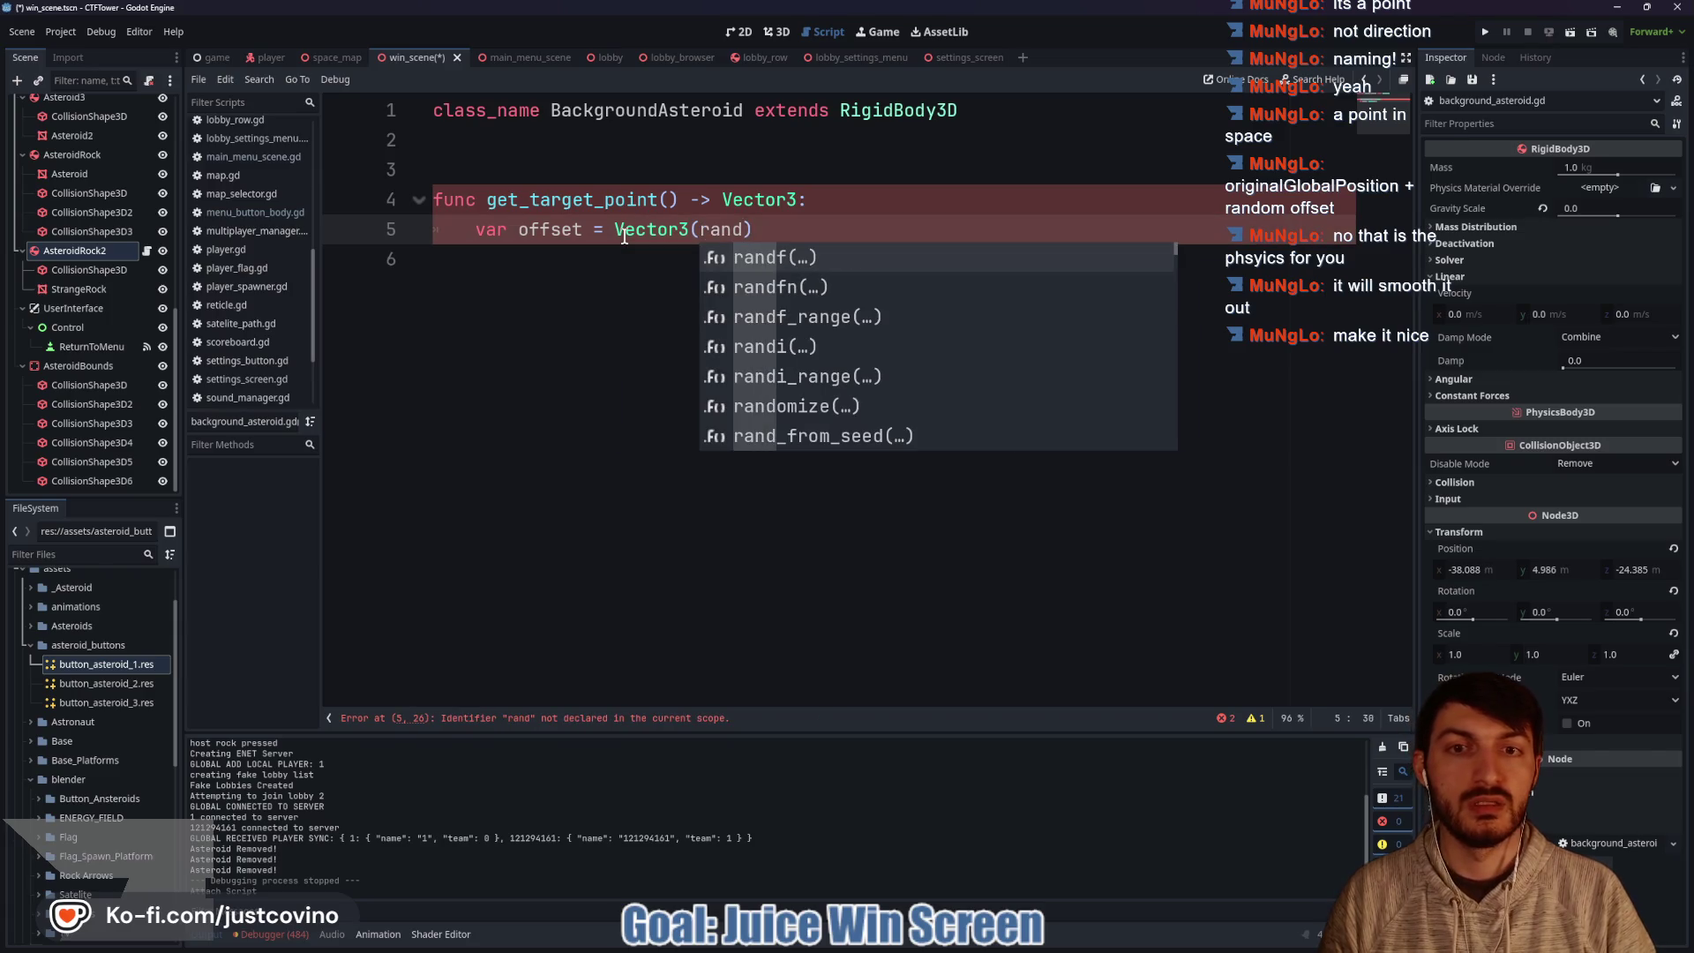
text(f)
key(Down)
key(Down)
key(Return)
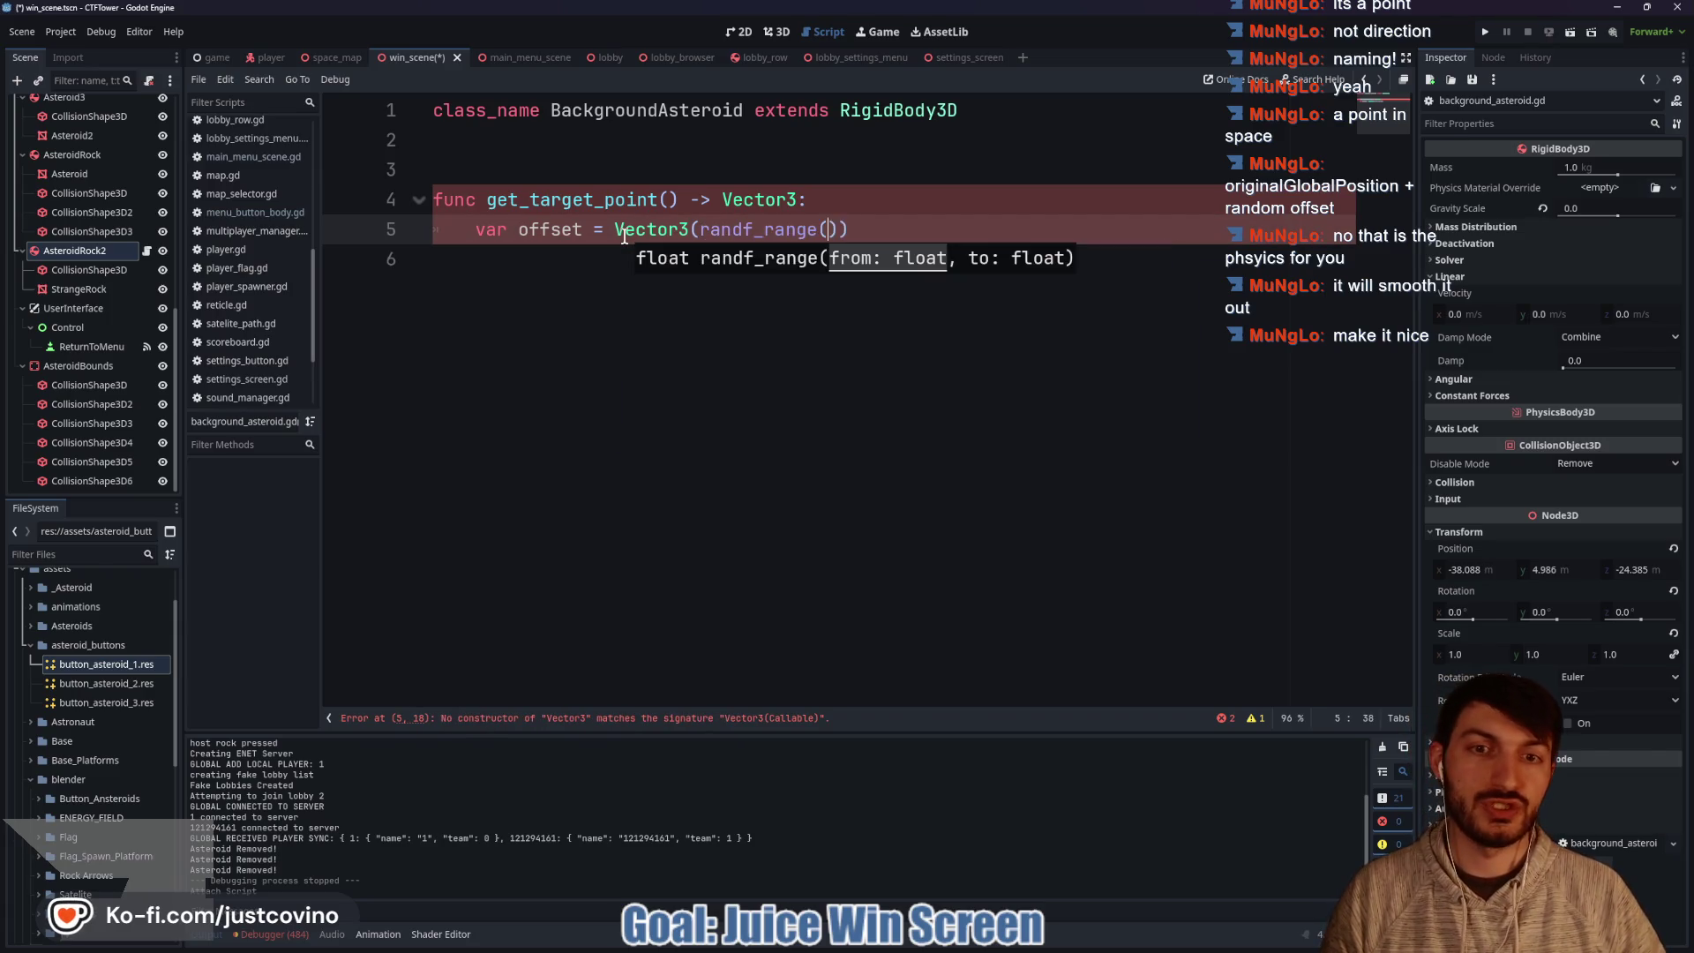
text(-)
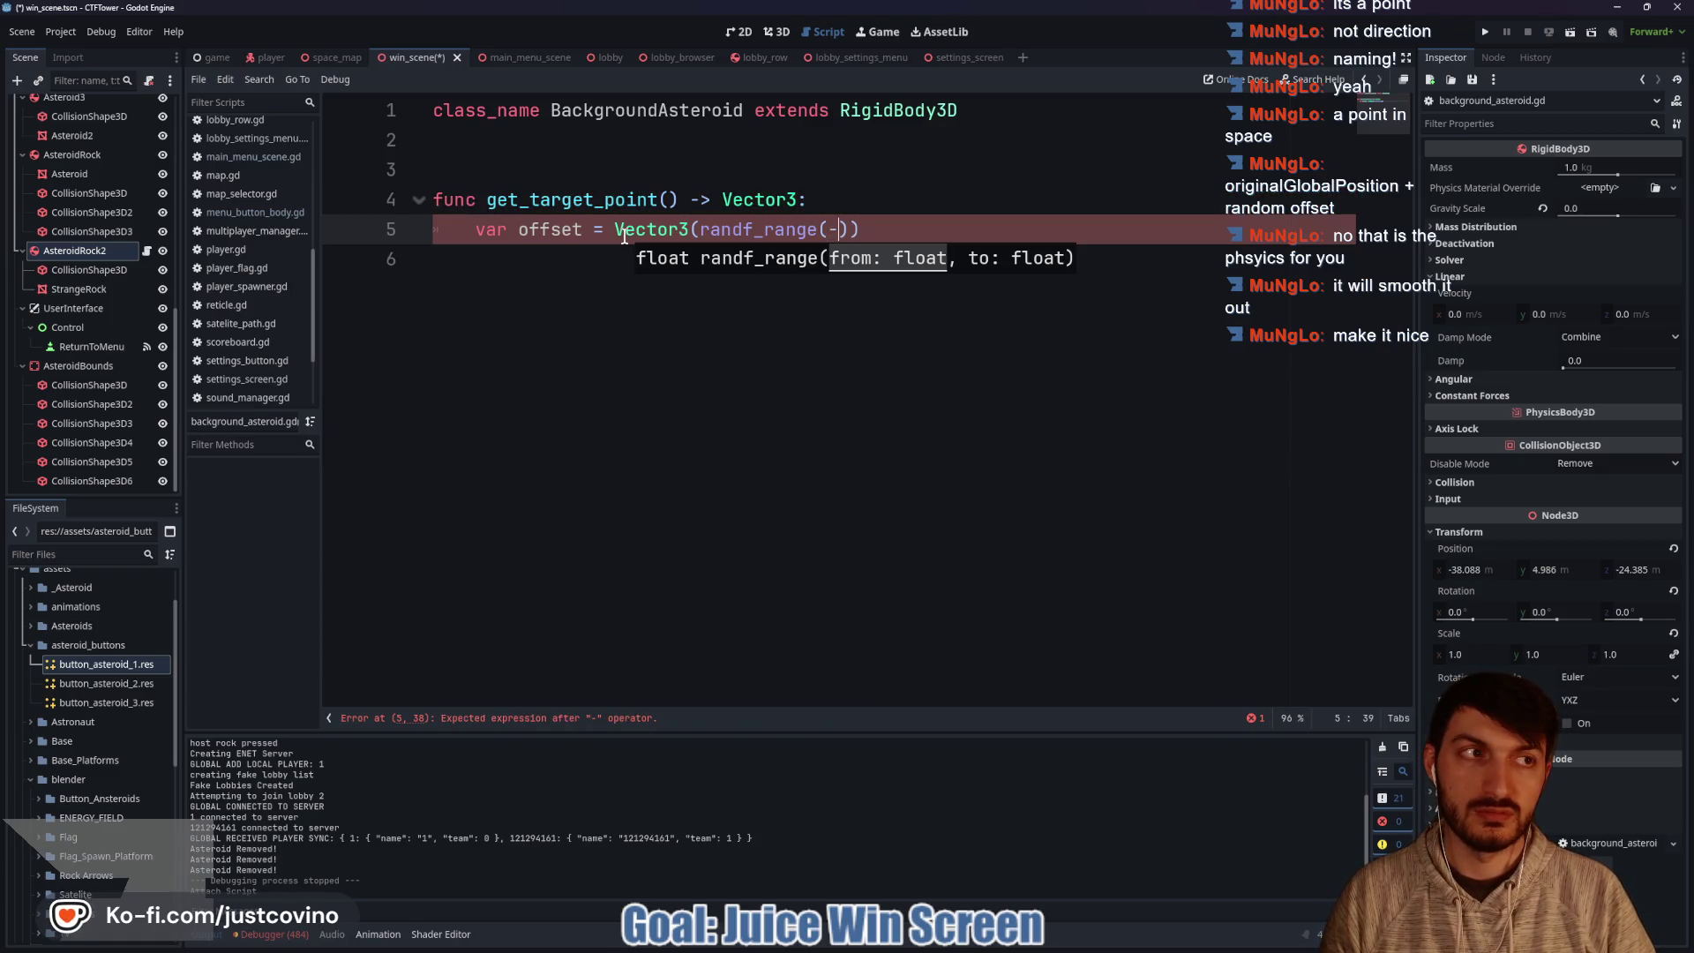
text(4.0)
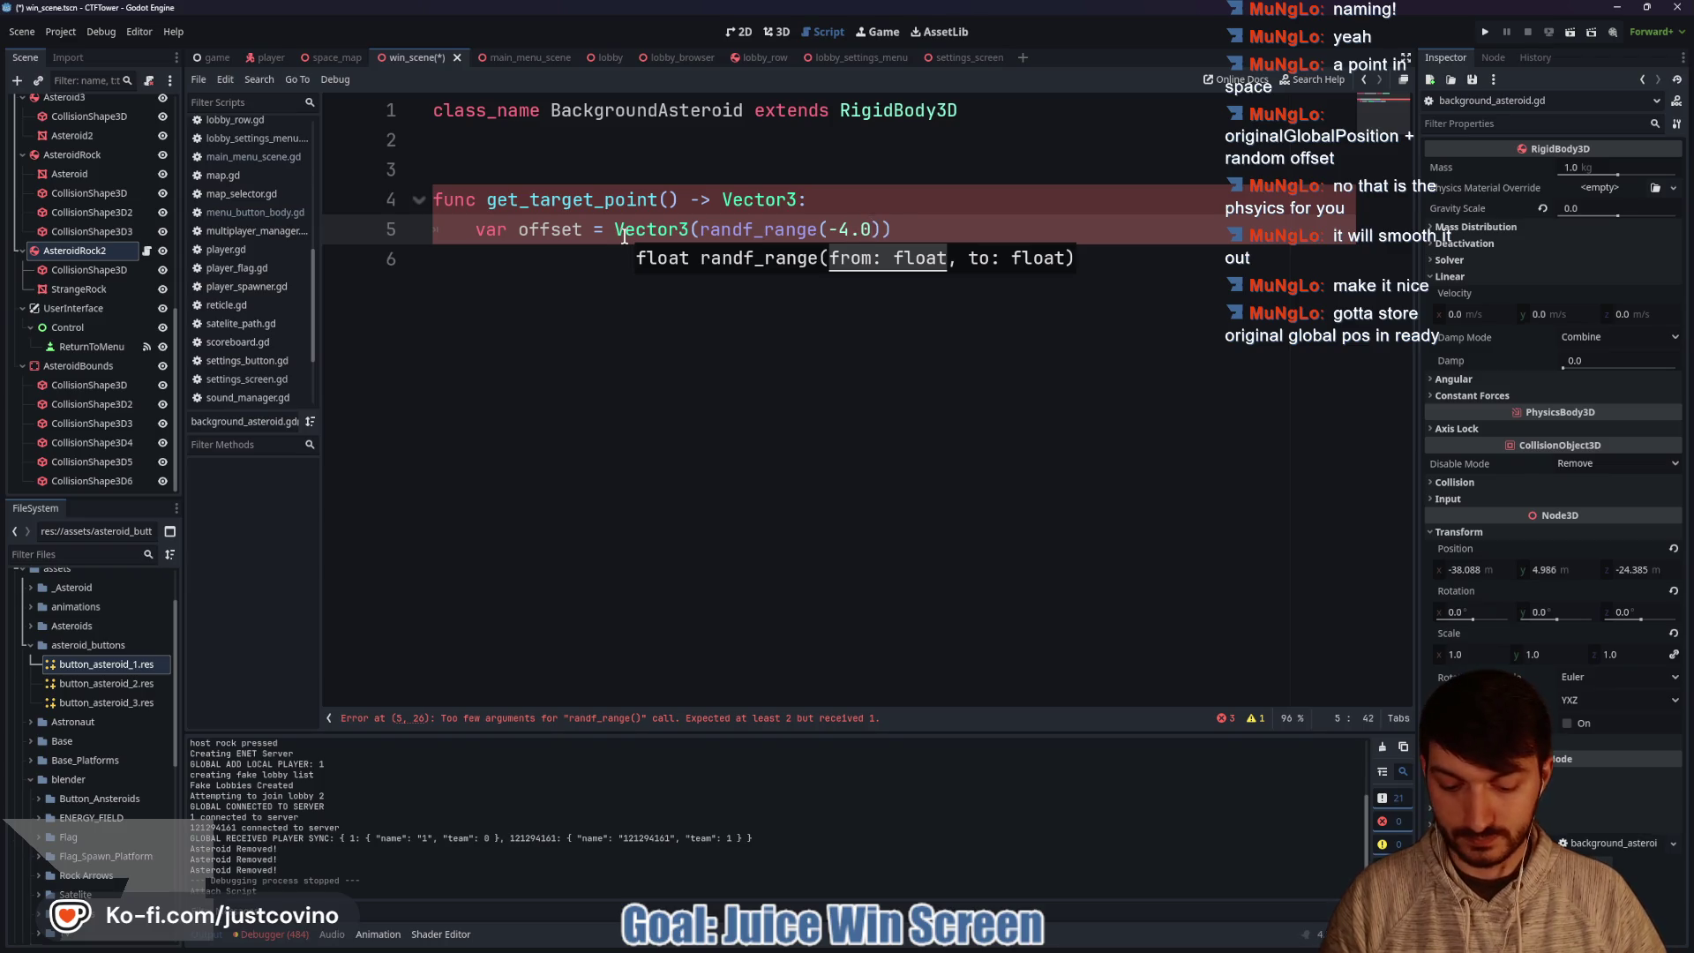
text(,)
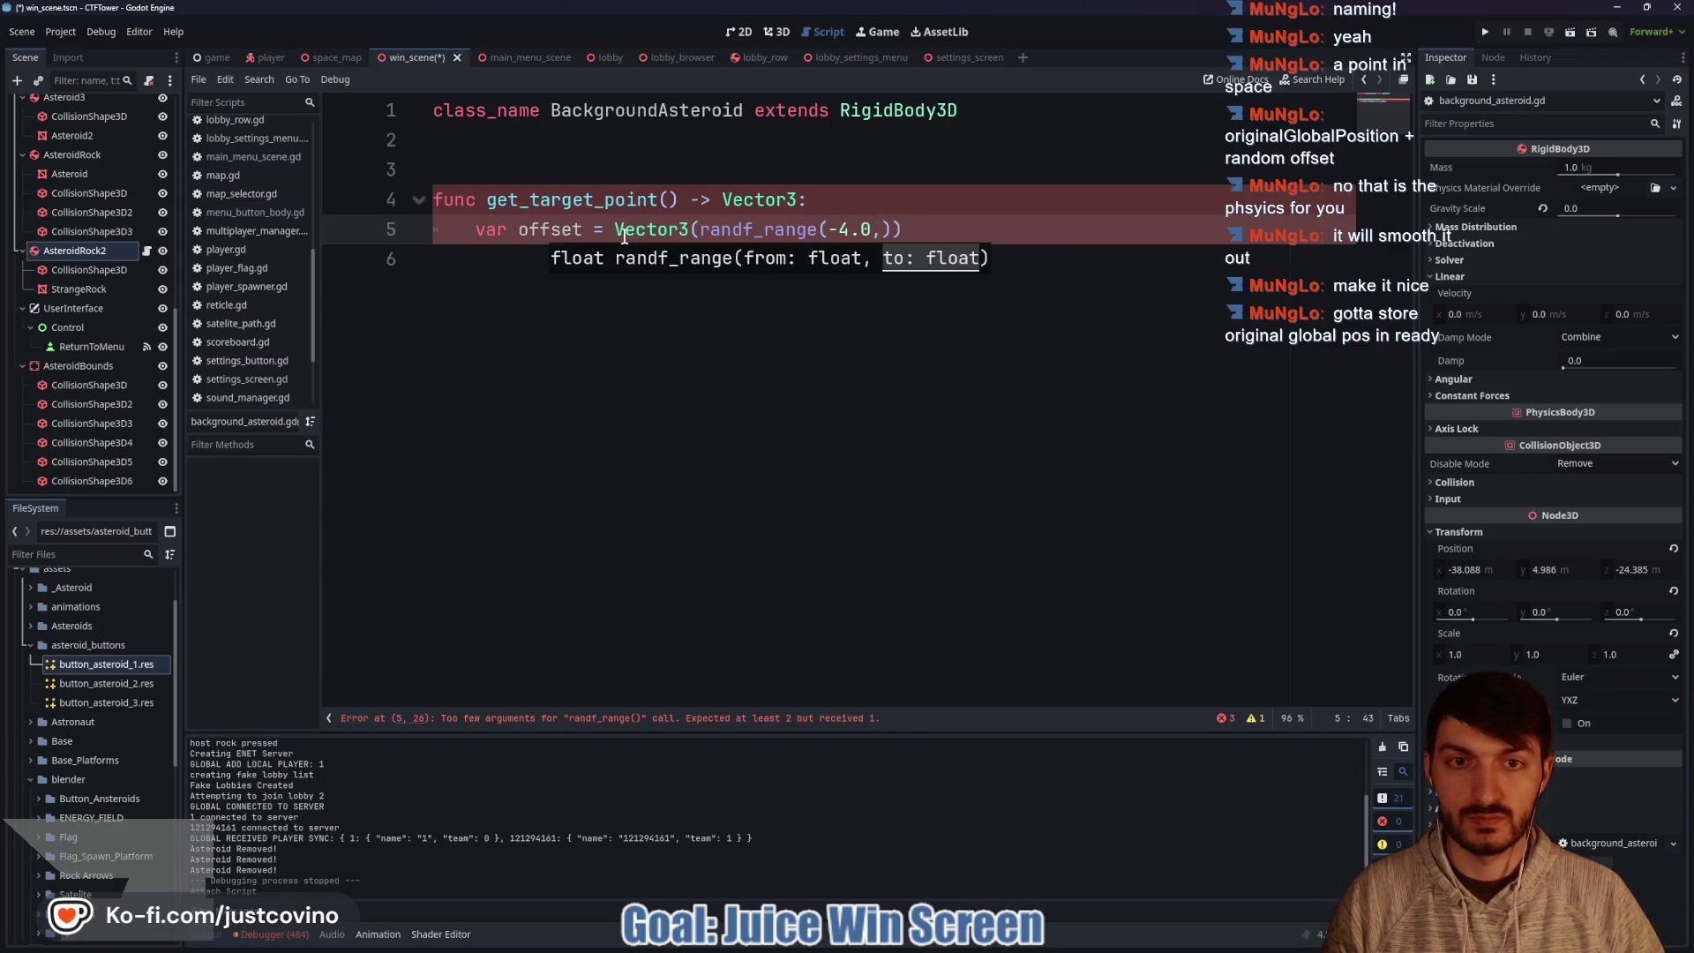
text( 4.0)
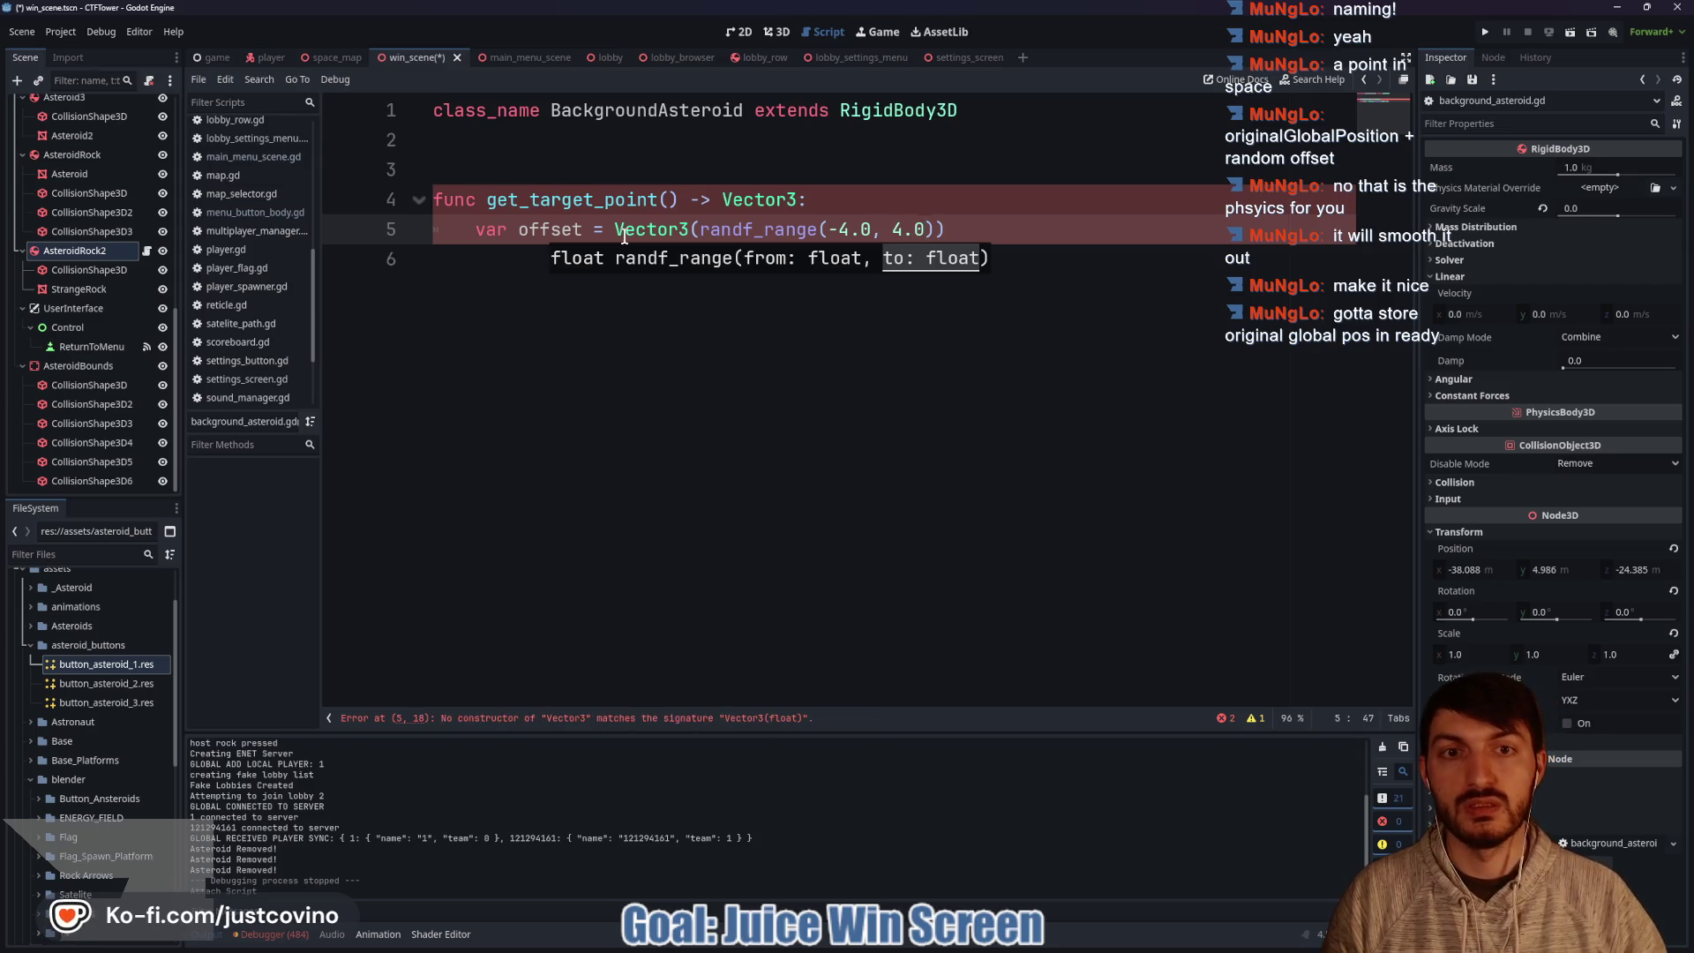
Duplicate the randf_range(-4.0, 4.0) call as the Vector3's second and third components.
drag(935, 229, 697, 229)
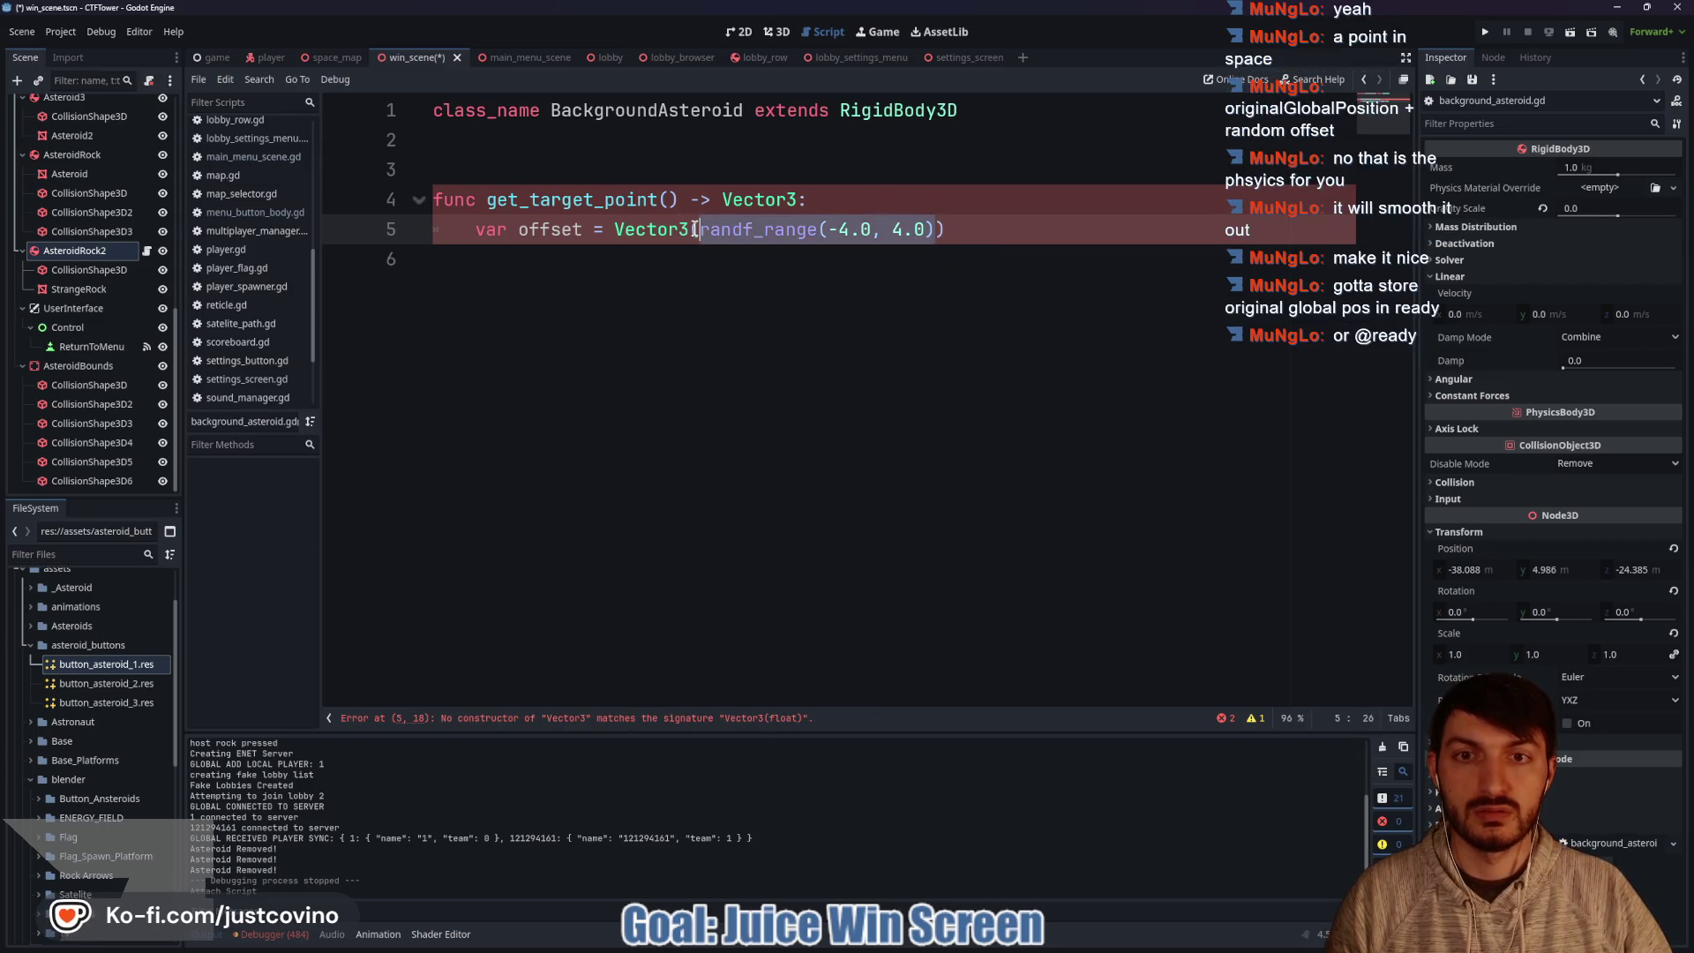
key(ctrl+c)
click(944, 230)
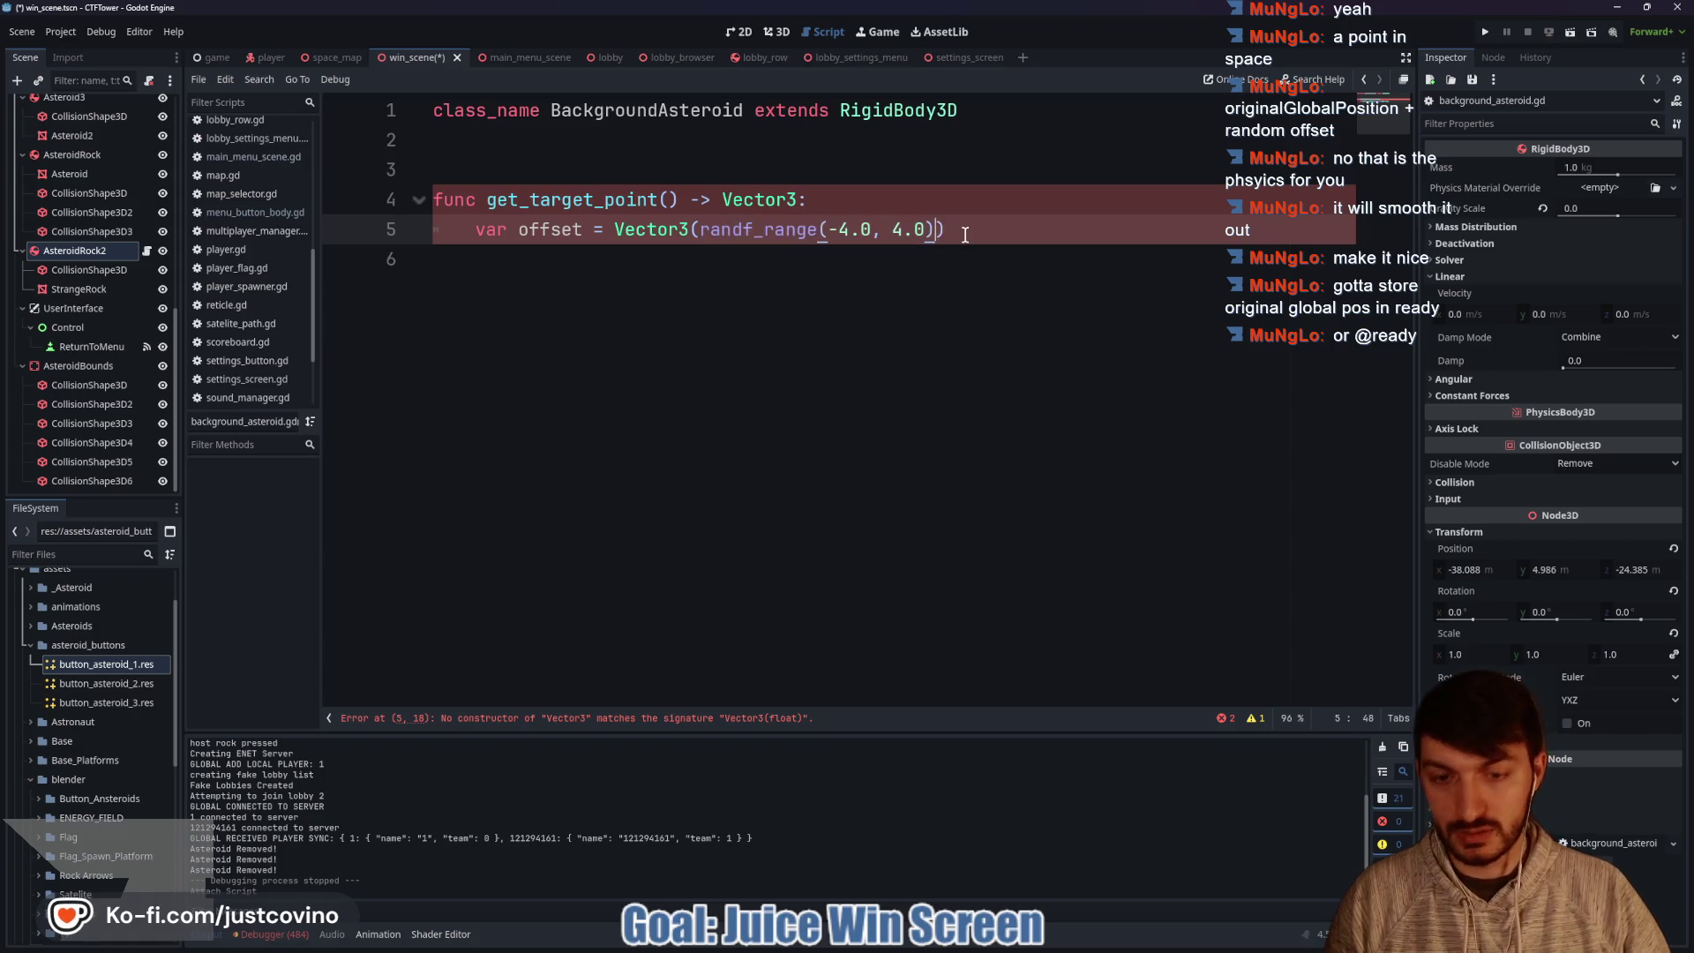
text(,)
key(ctrl+v)
text(,)
key(ctrl+v)
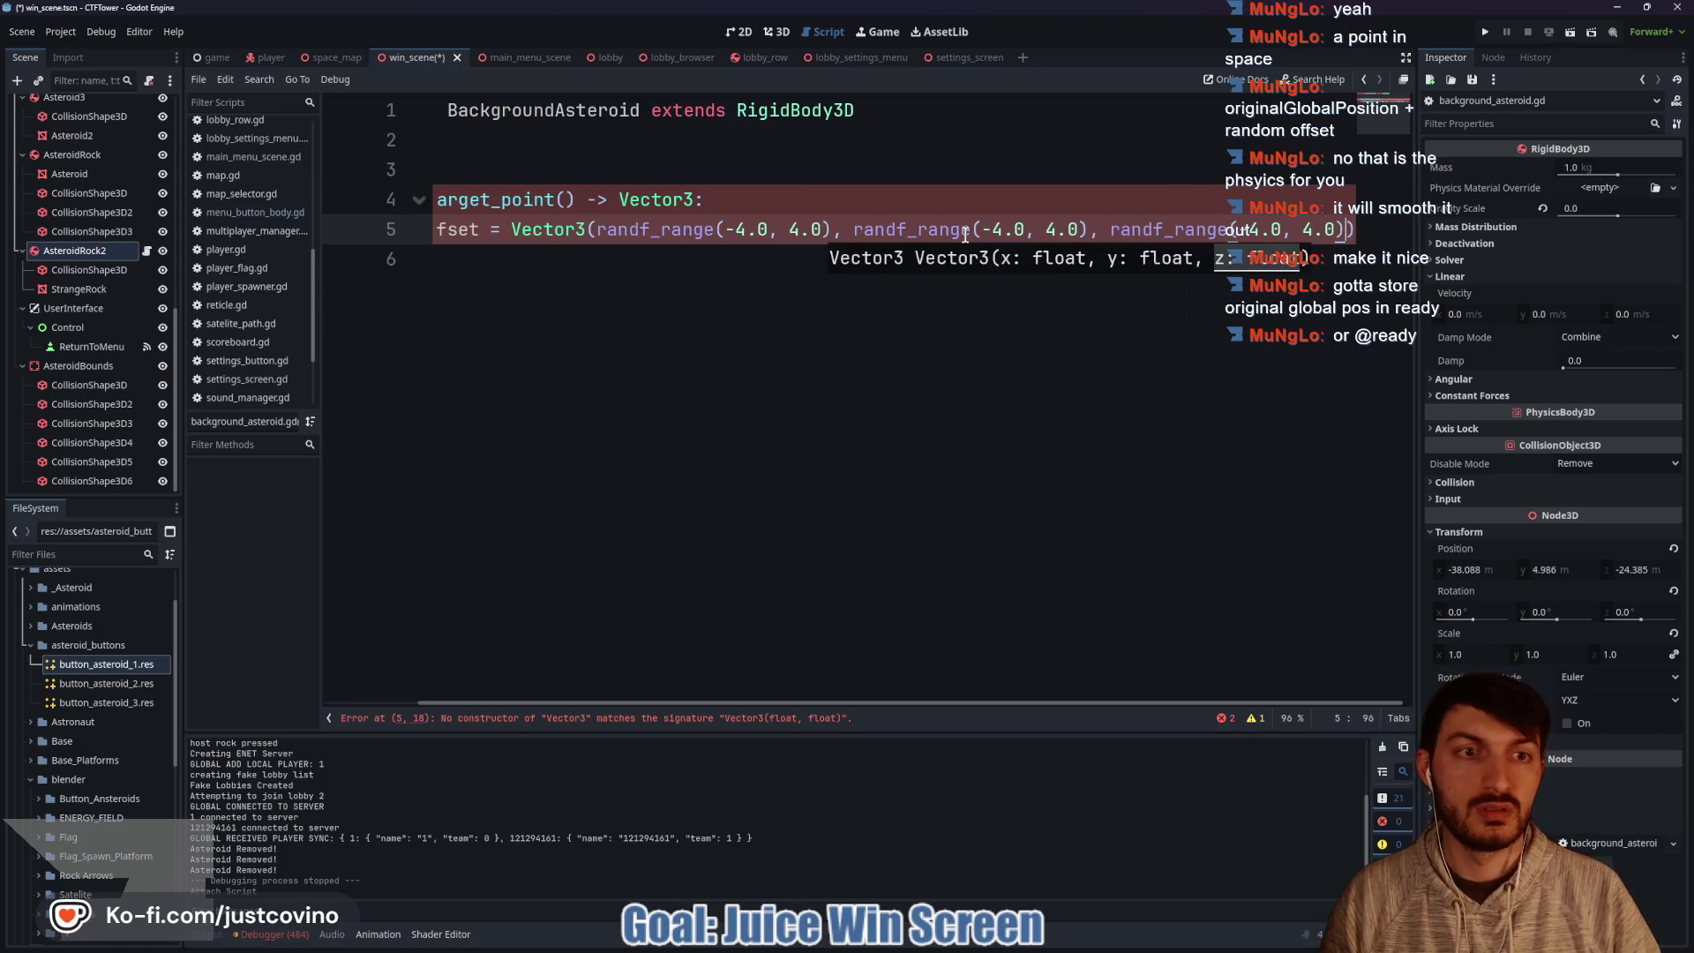
click(787, 295)
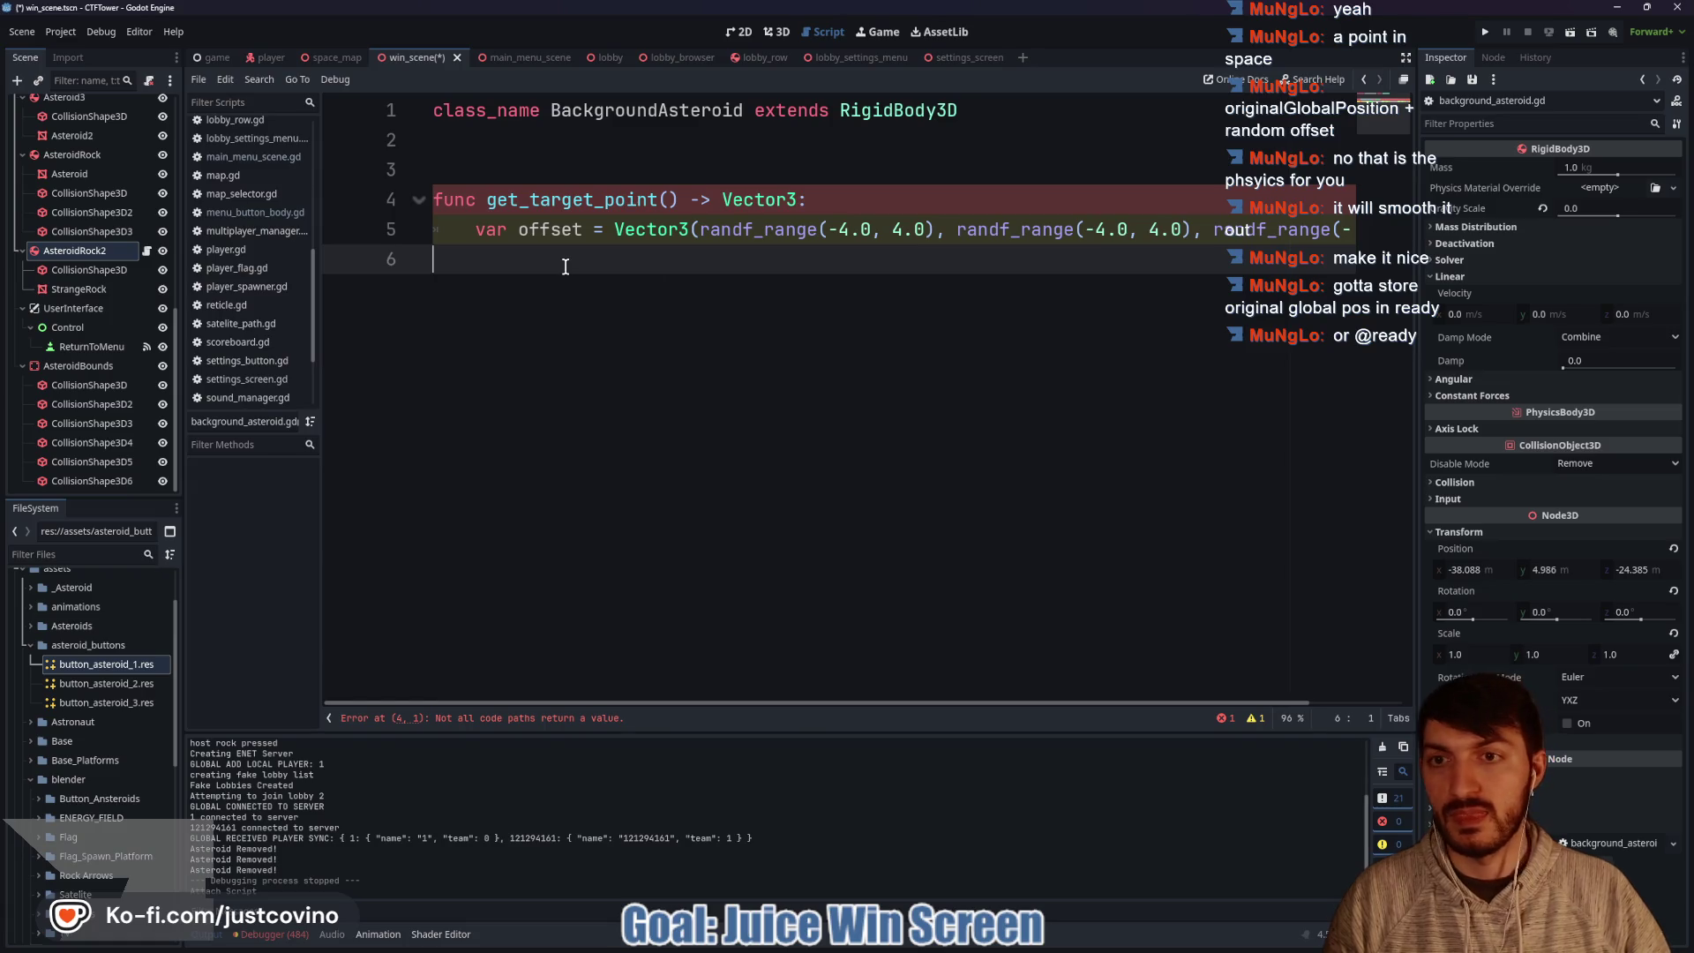
Declare var original_position: Vector3 near the top of the script.
click(477, 167)
text(\)
key(BackSpace)
key(Return)
key(Return)
key(Return)
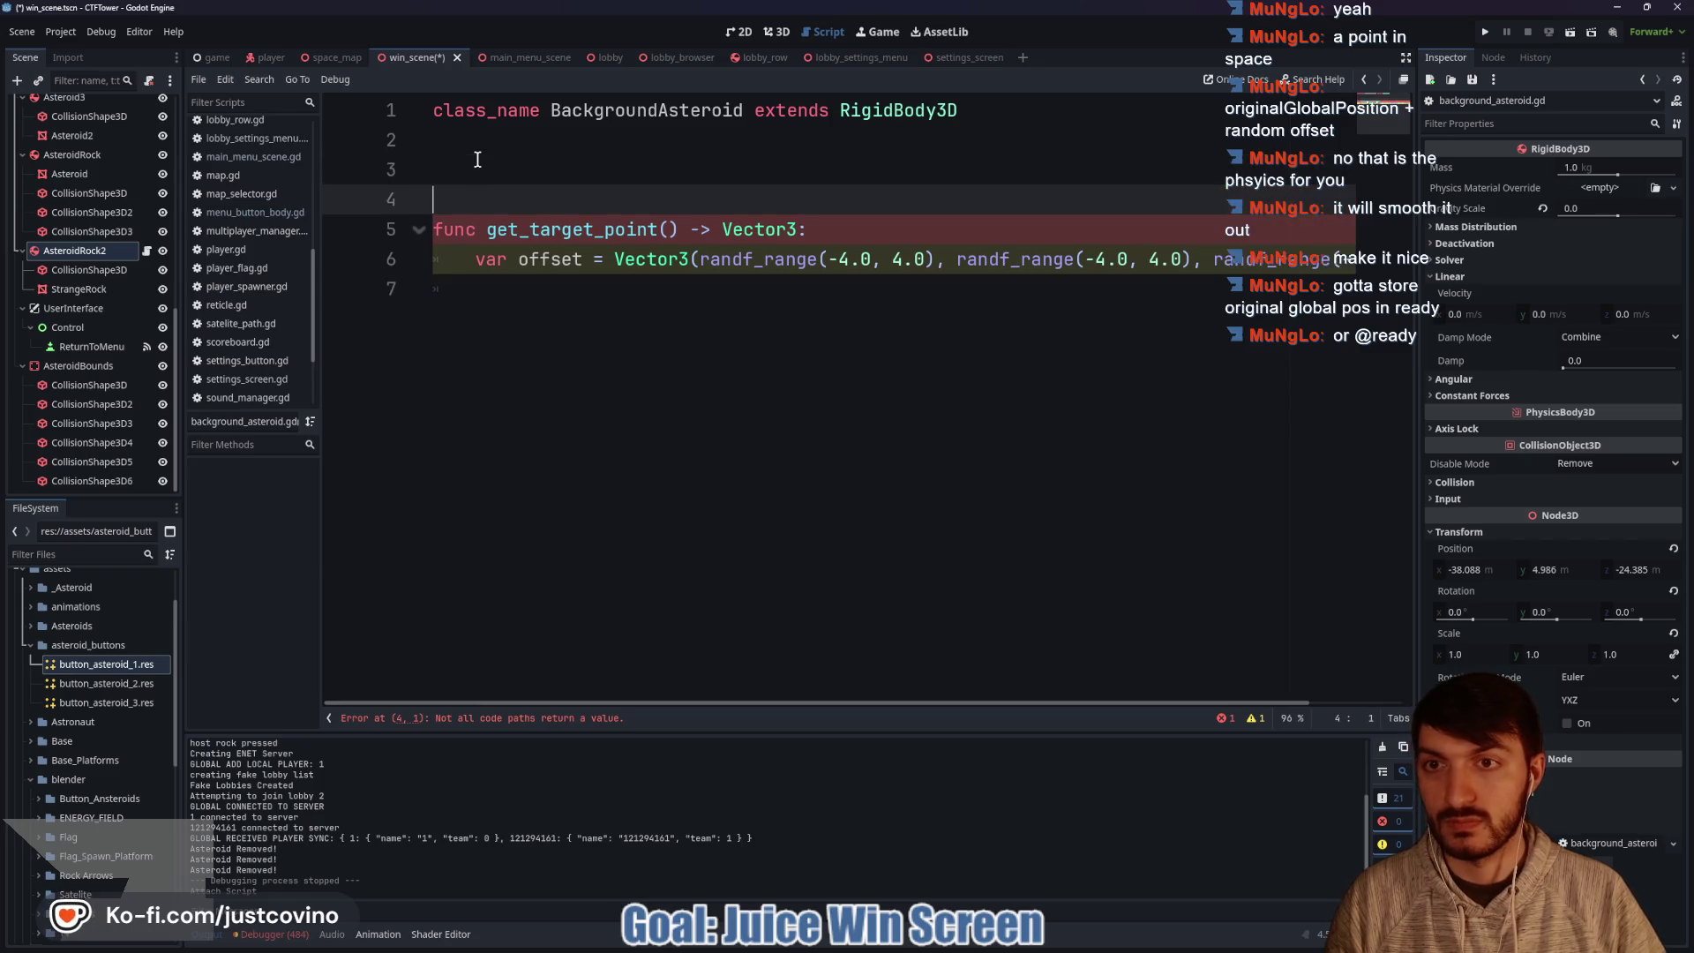
key(Up)
key(Up)
text(func)
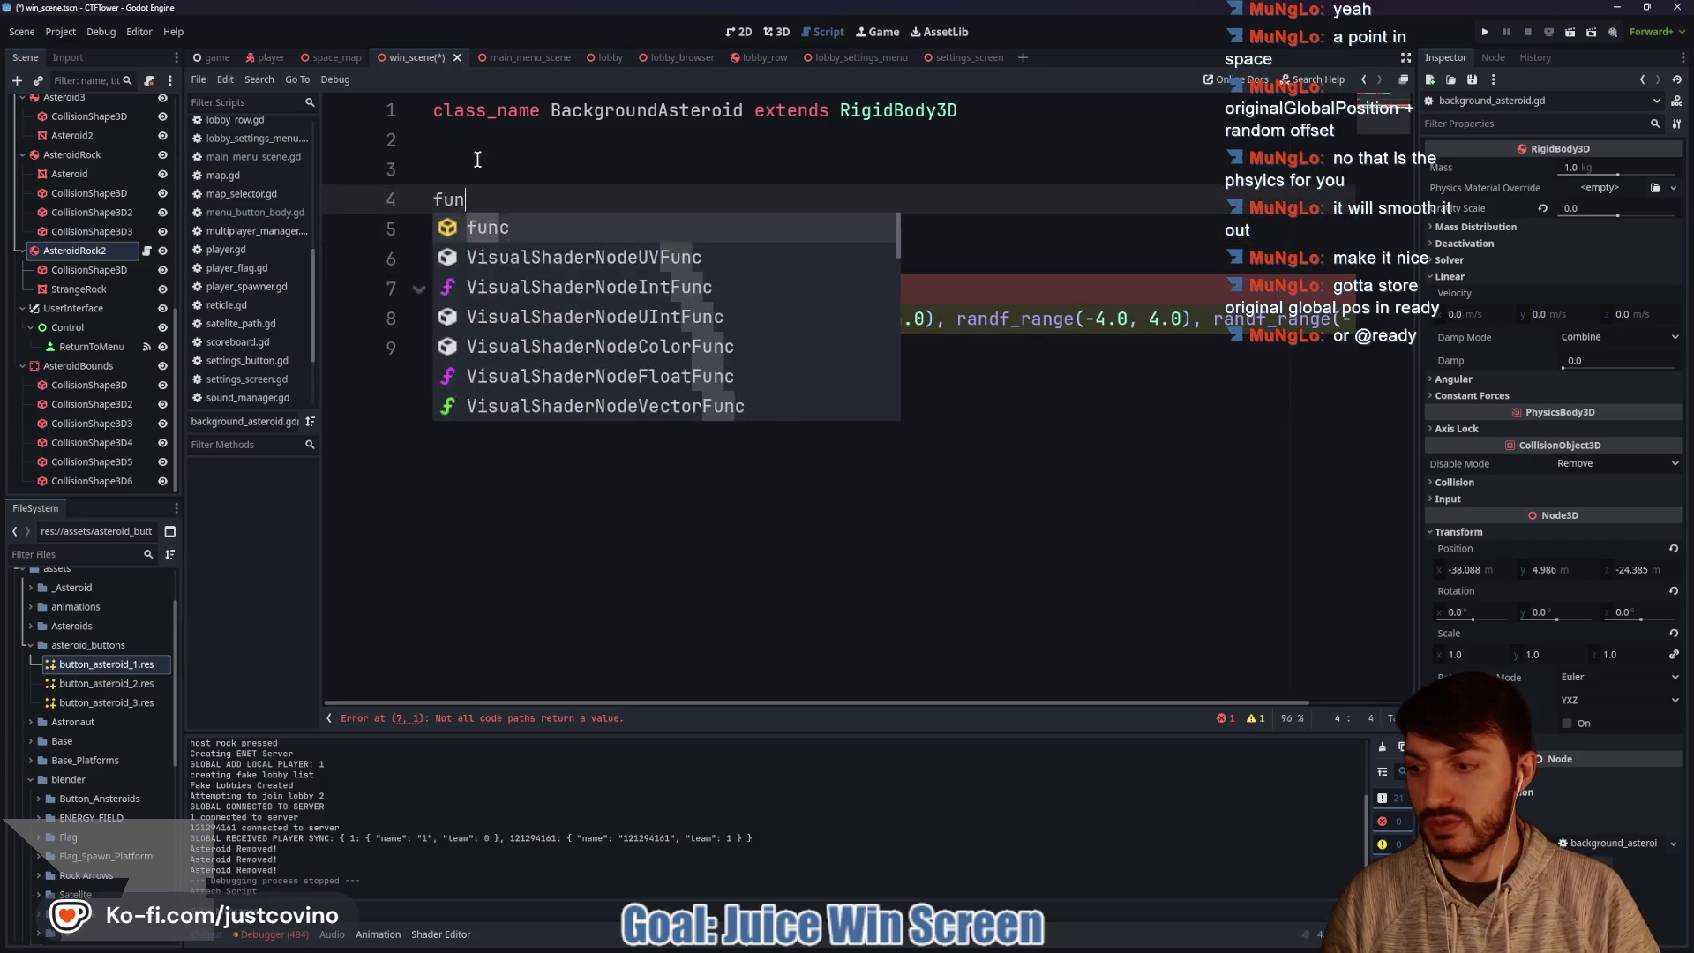
key(Up)
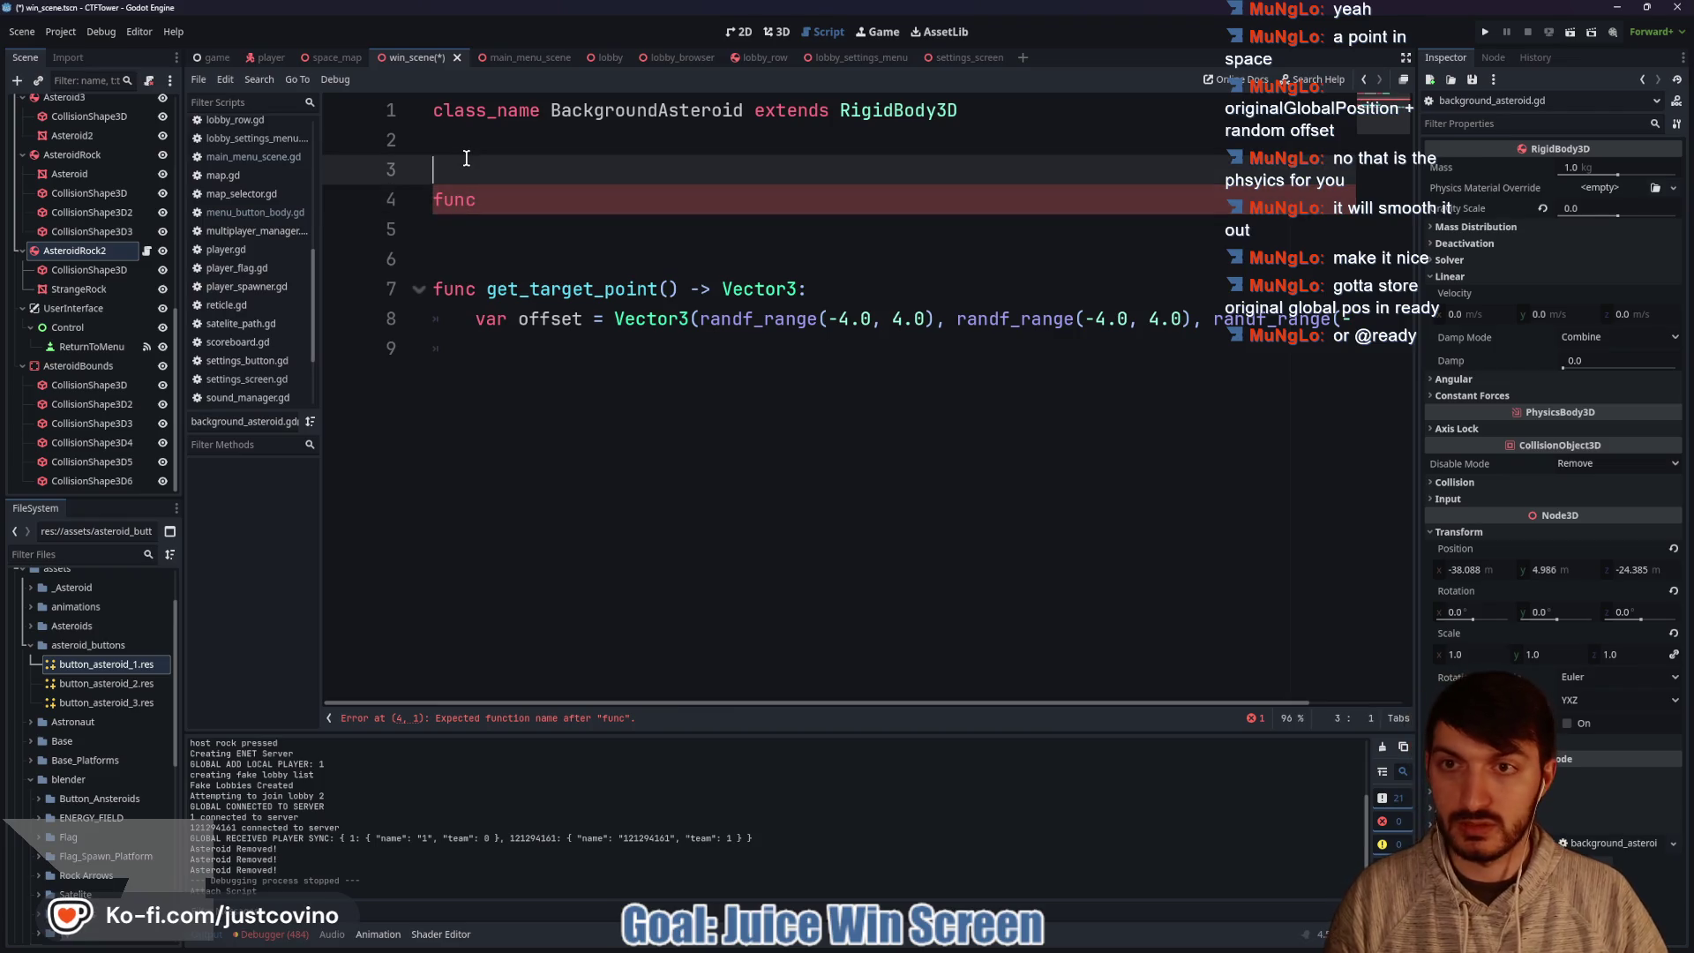
text(var original_position: Vector3)
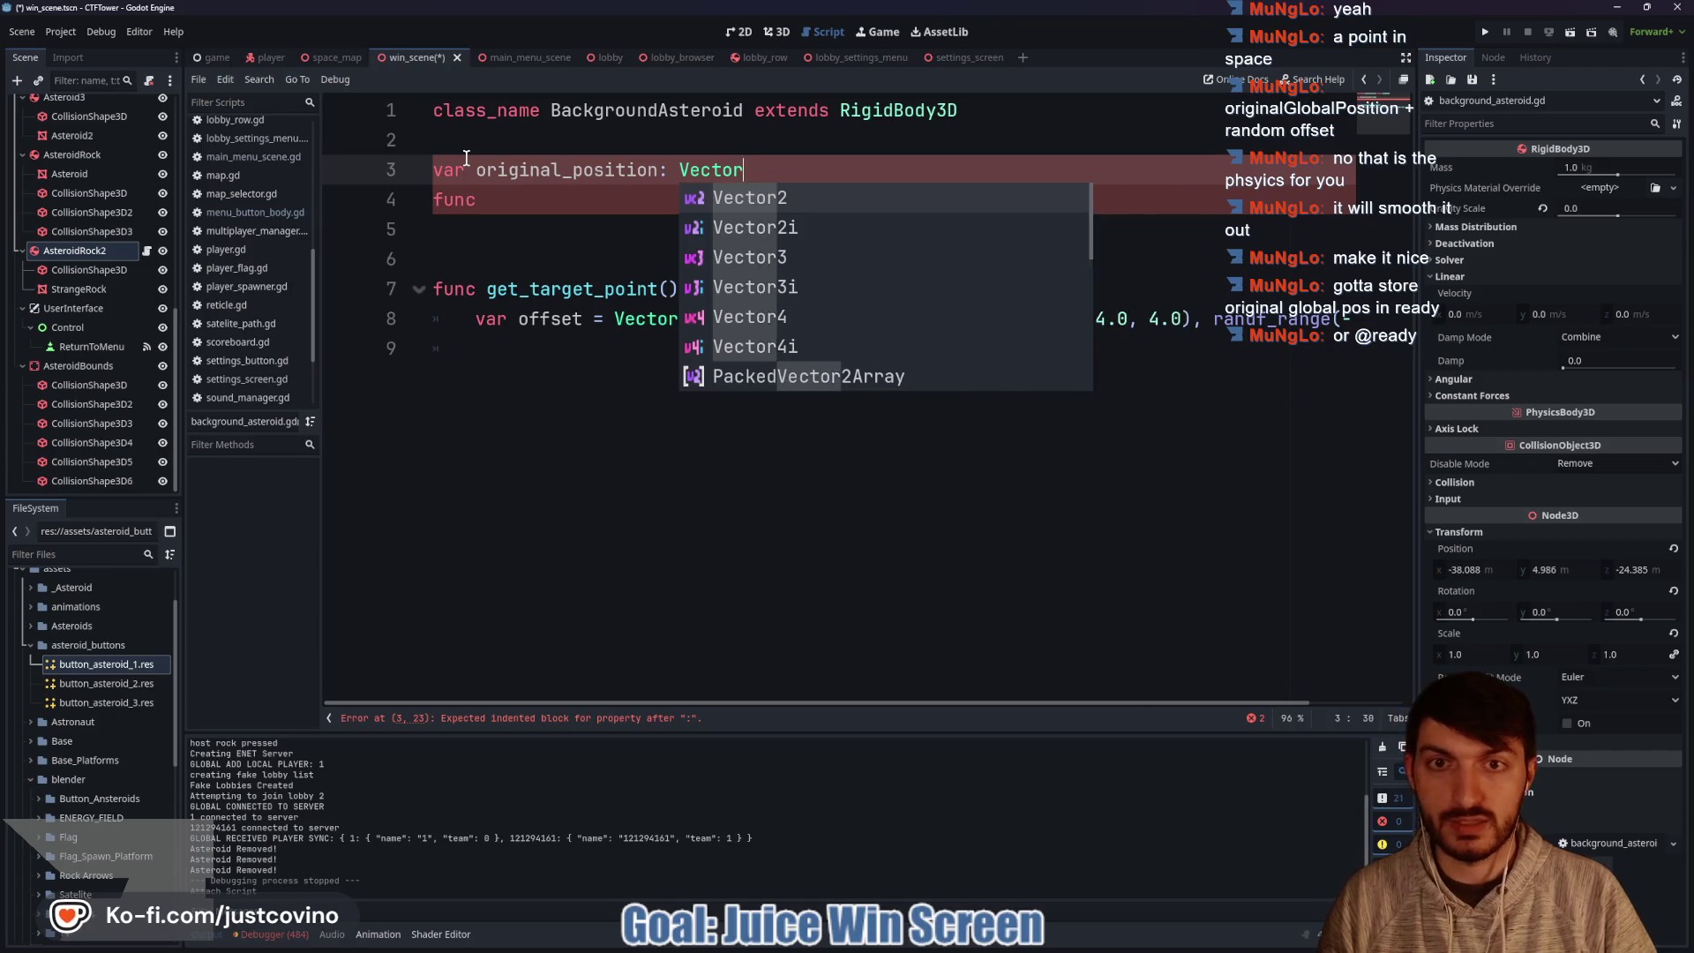
Add a _ready() function that sets original_position to global_position.
click(502, 207)
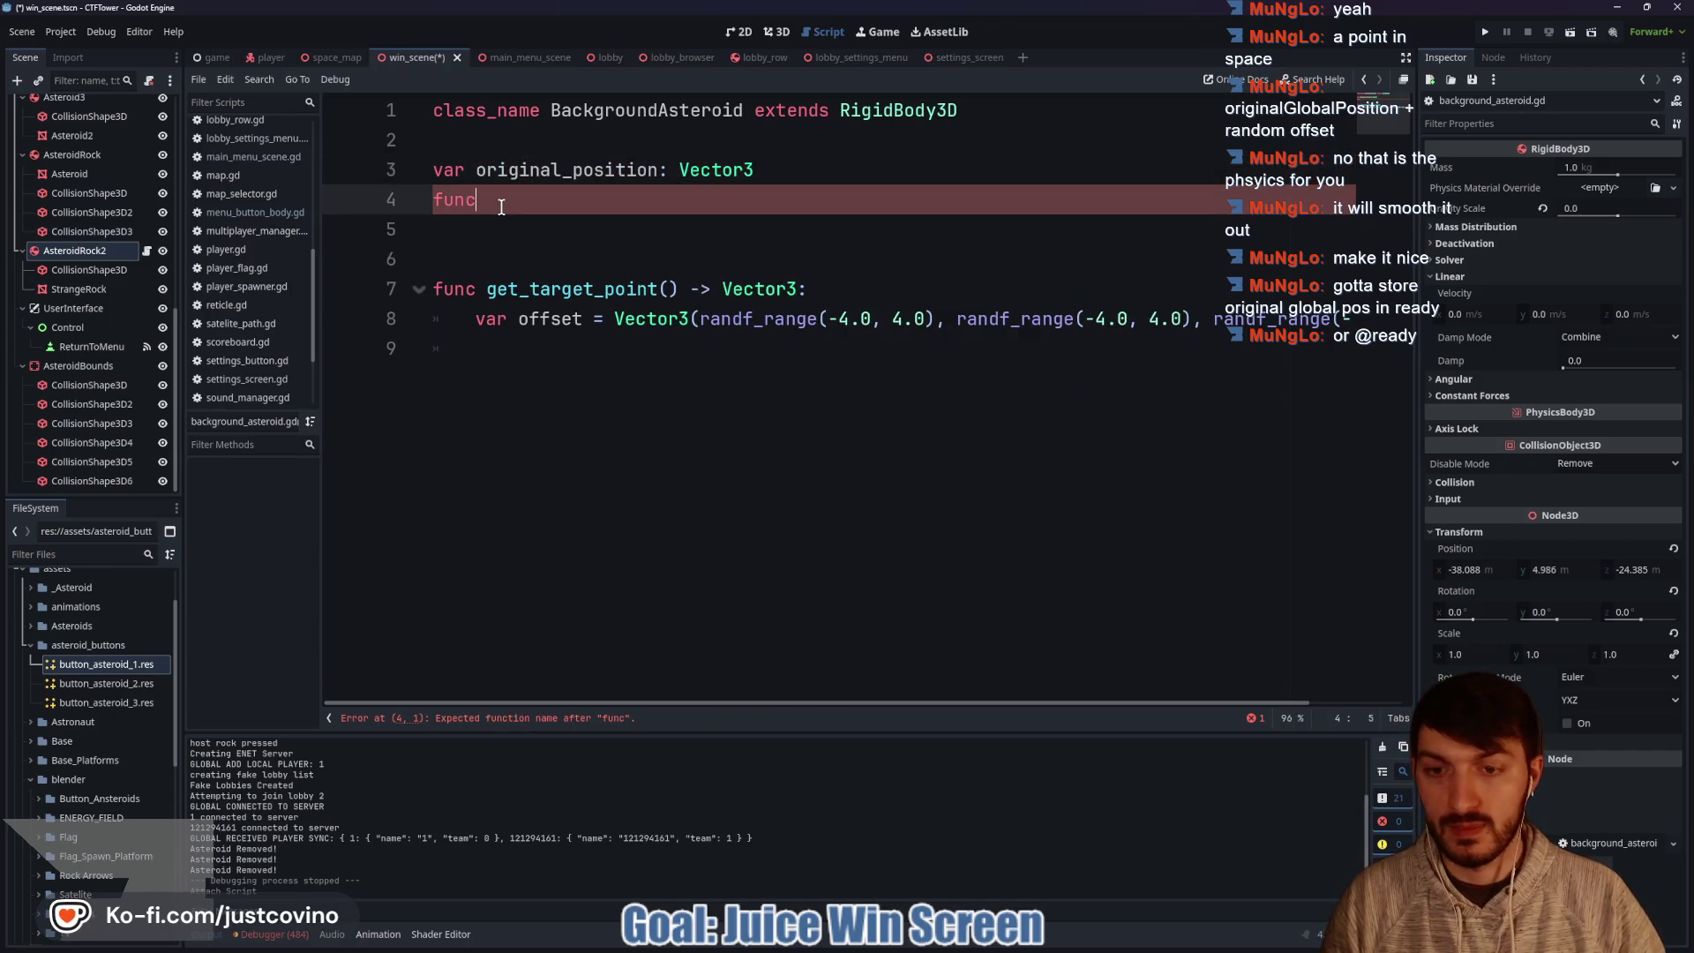
text( _re)
key(Return)
key(Return)
text(orig)
key(Return)
text(= )
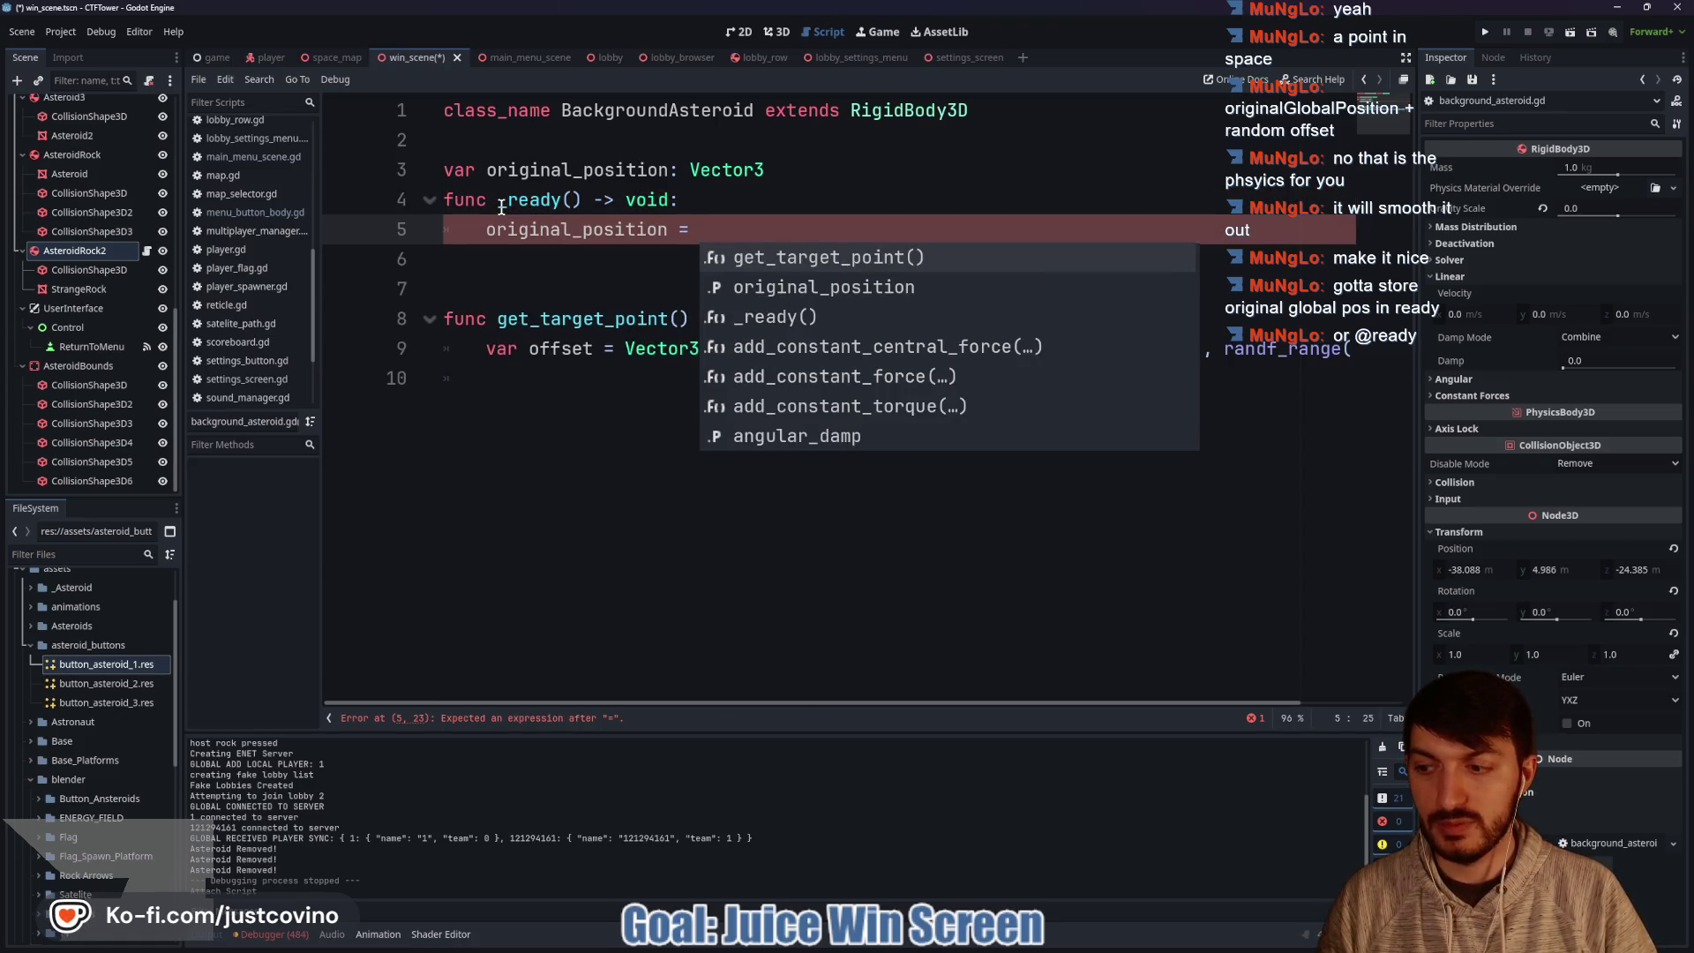
text(global)
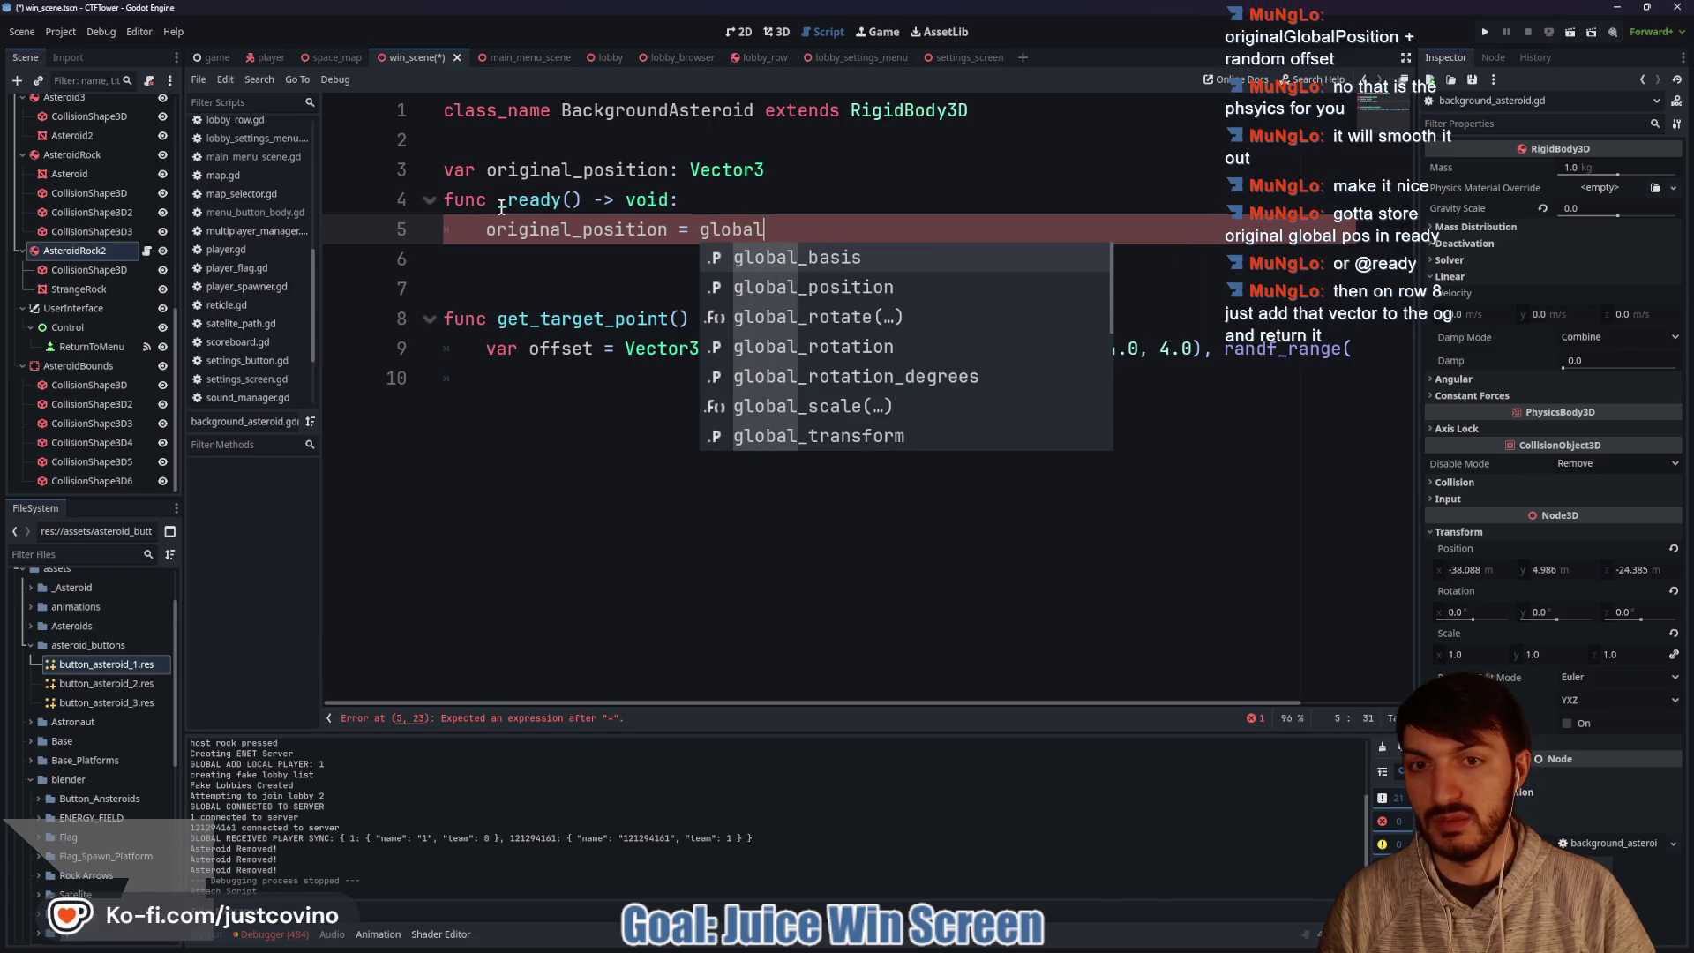
key(Down)
key(Return)
click(841, 168)
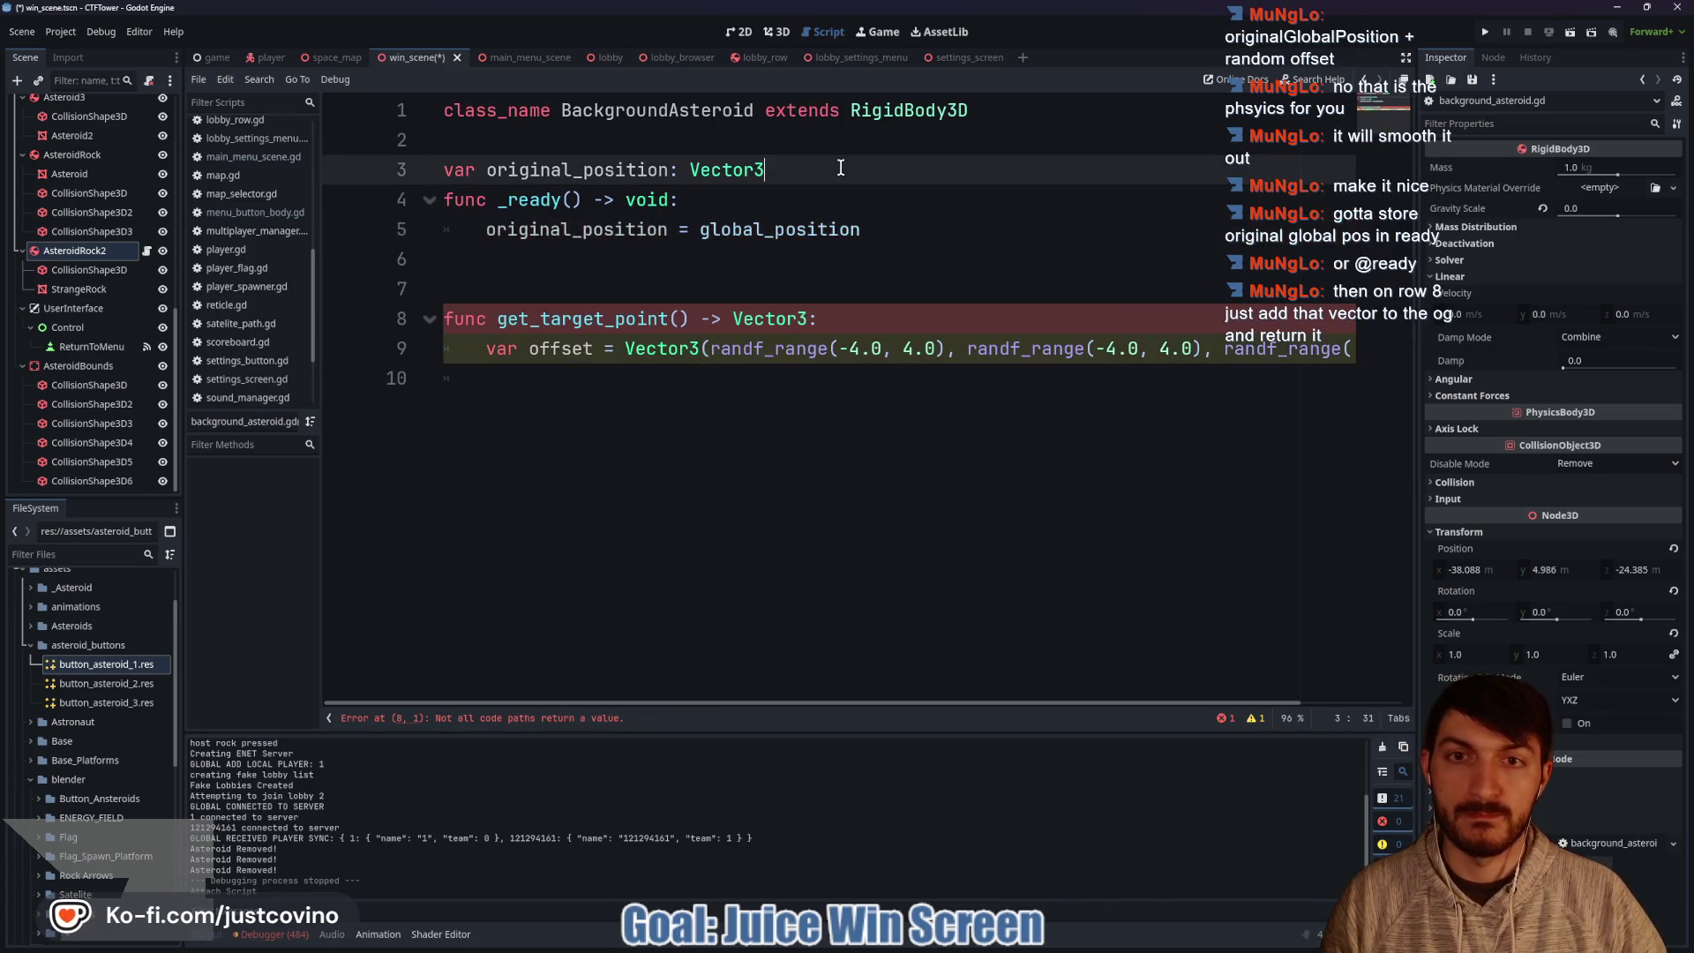
key(Return)
key(Return)
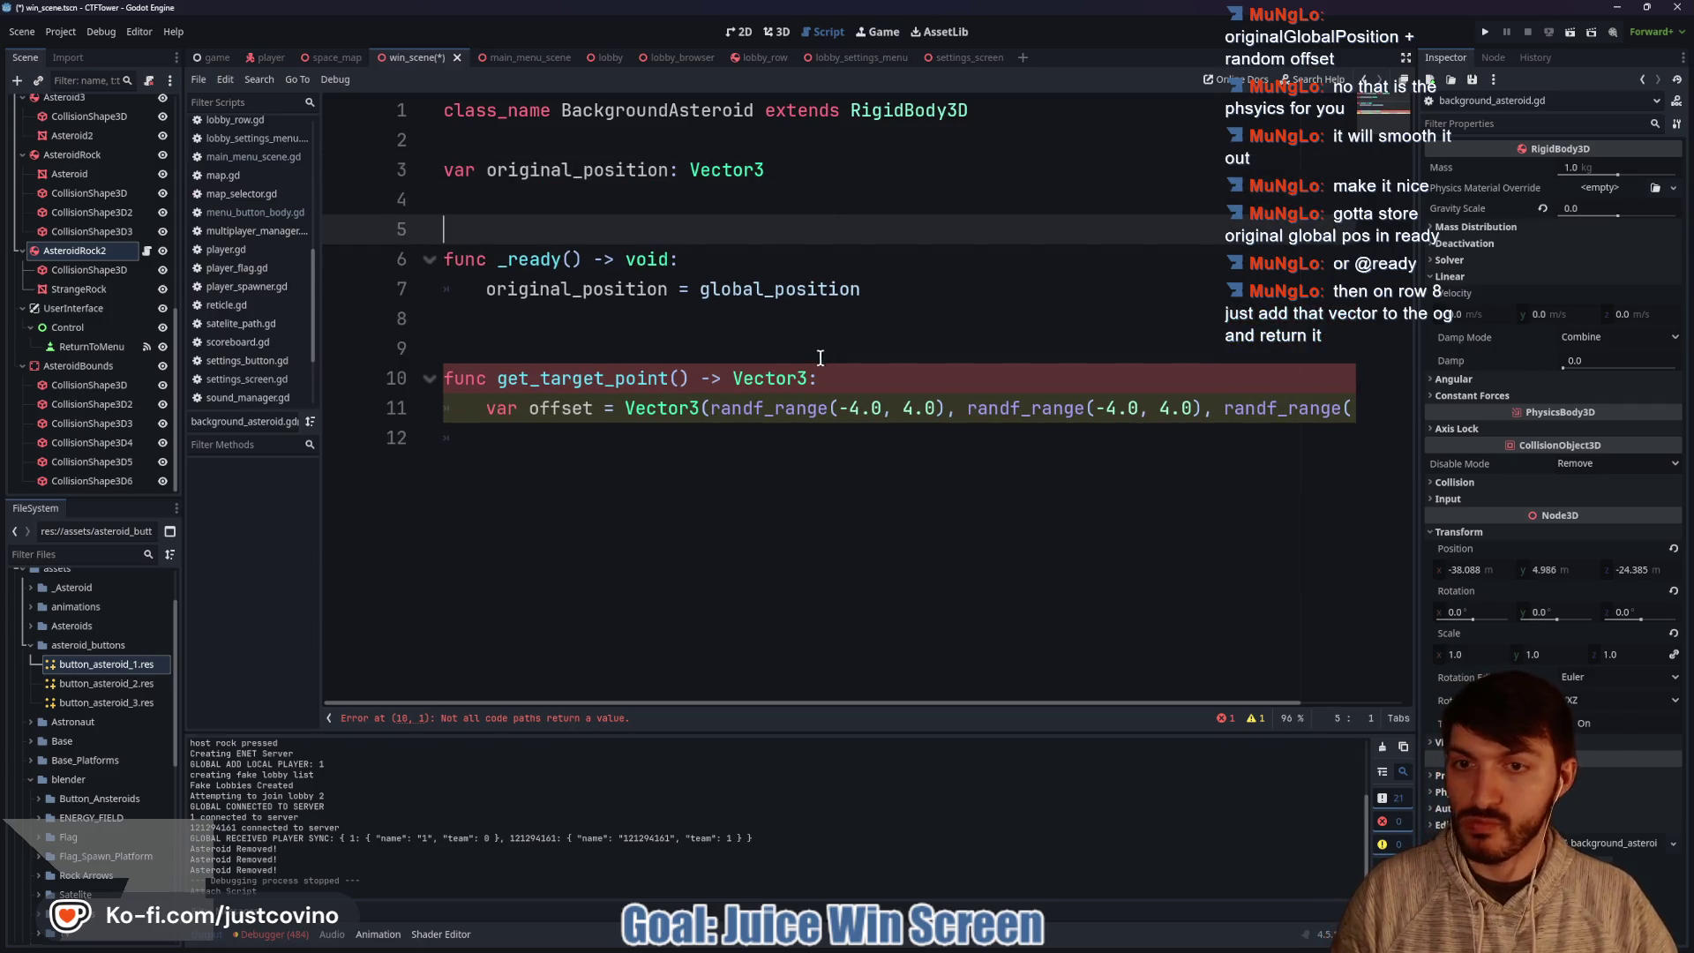
Make get_target_point return original_position + offset and save.
click(698, 430)
text(return or)
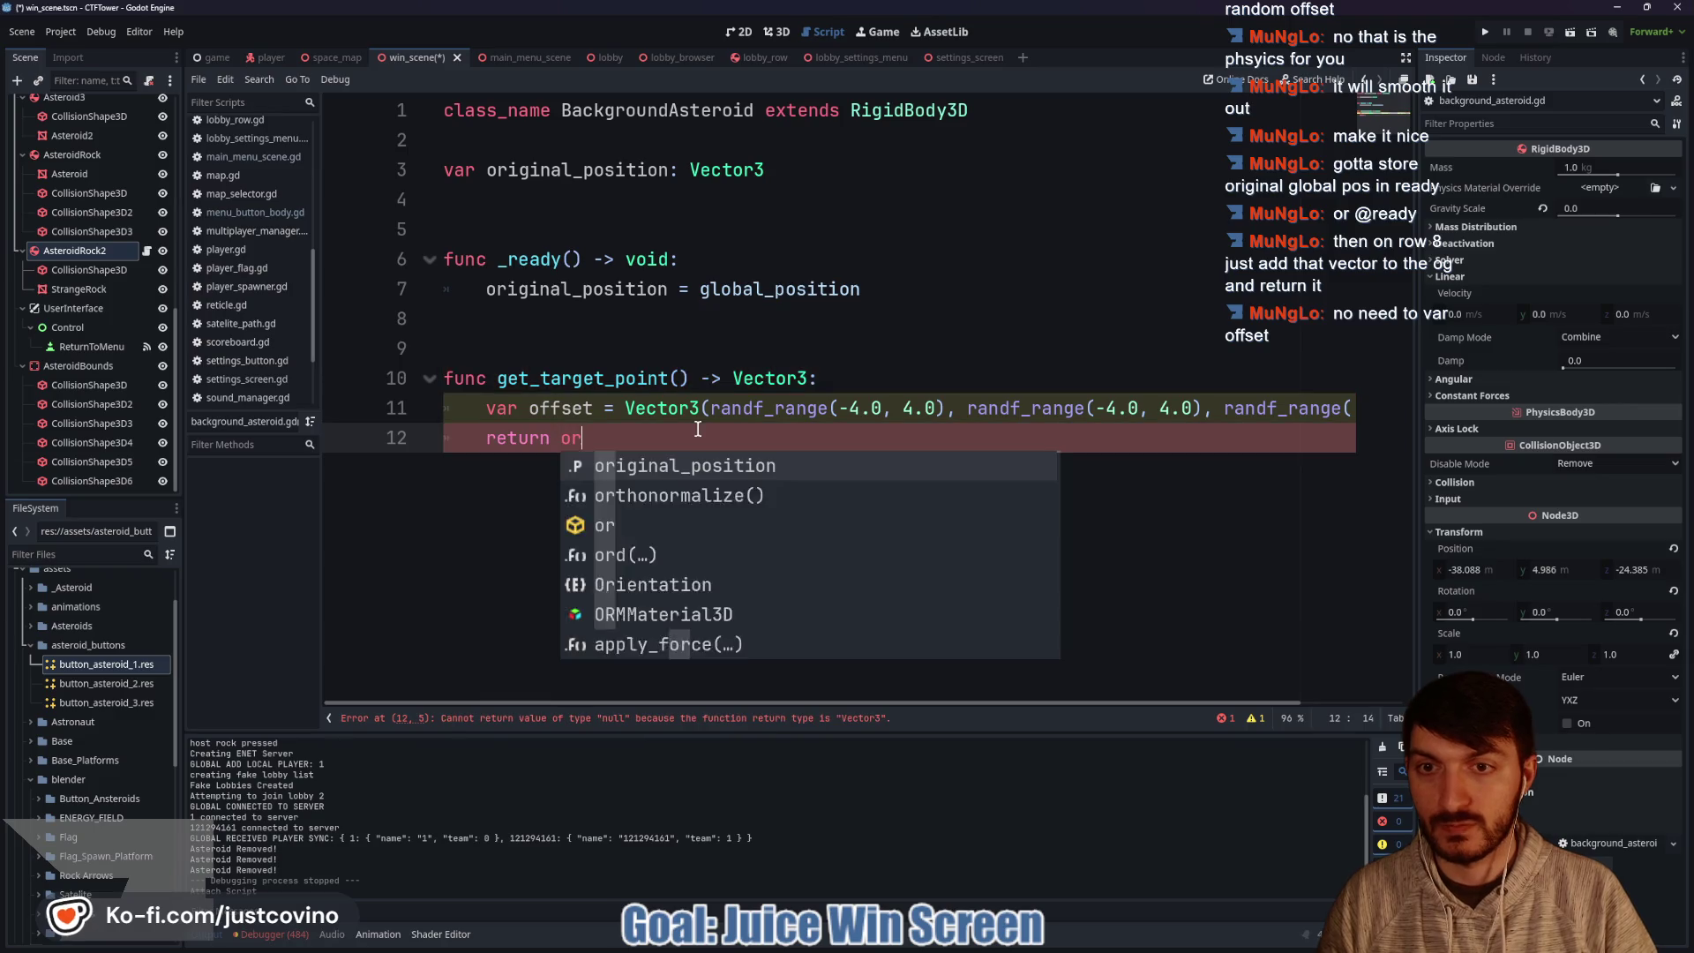
key(Return)
text(+ off)
key(Return)
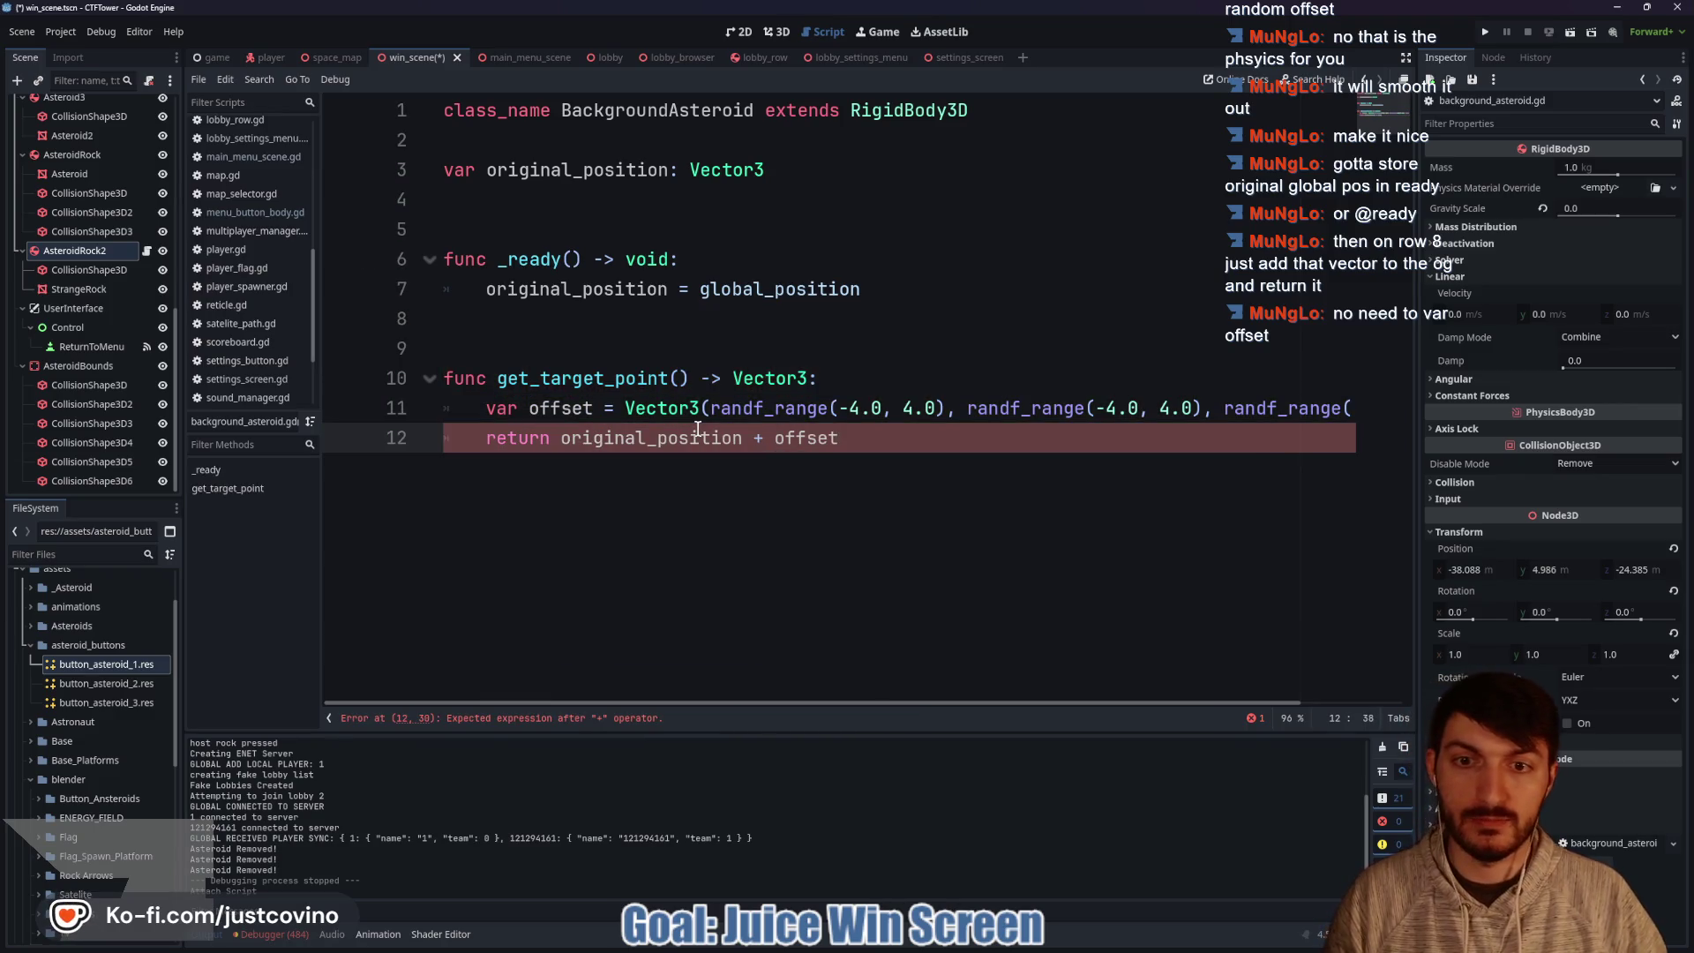
key(ctrl+s)
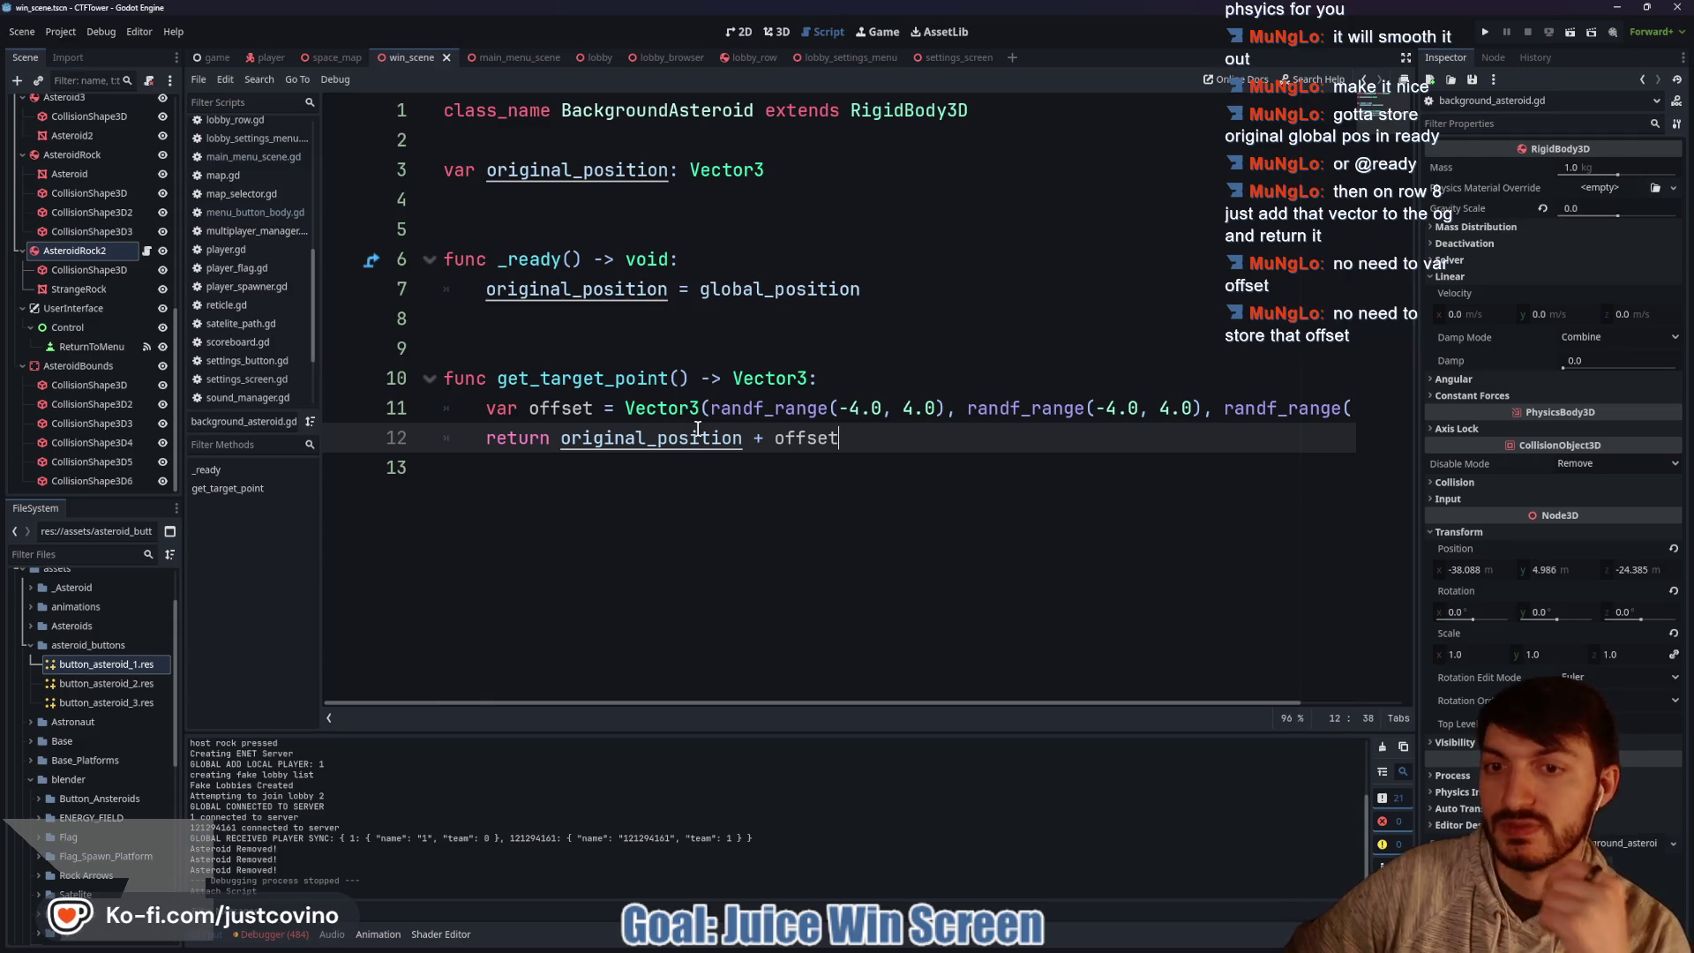
Inline the random Vector3 expression into the return line, removing the offset variable.
drag(622, 408, 483, 413)
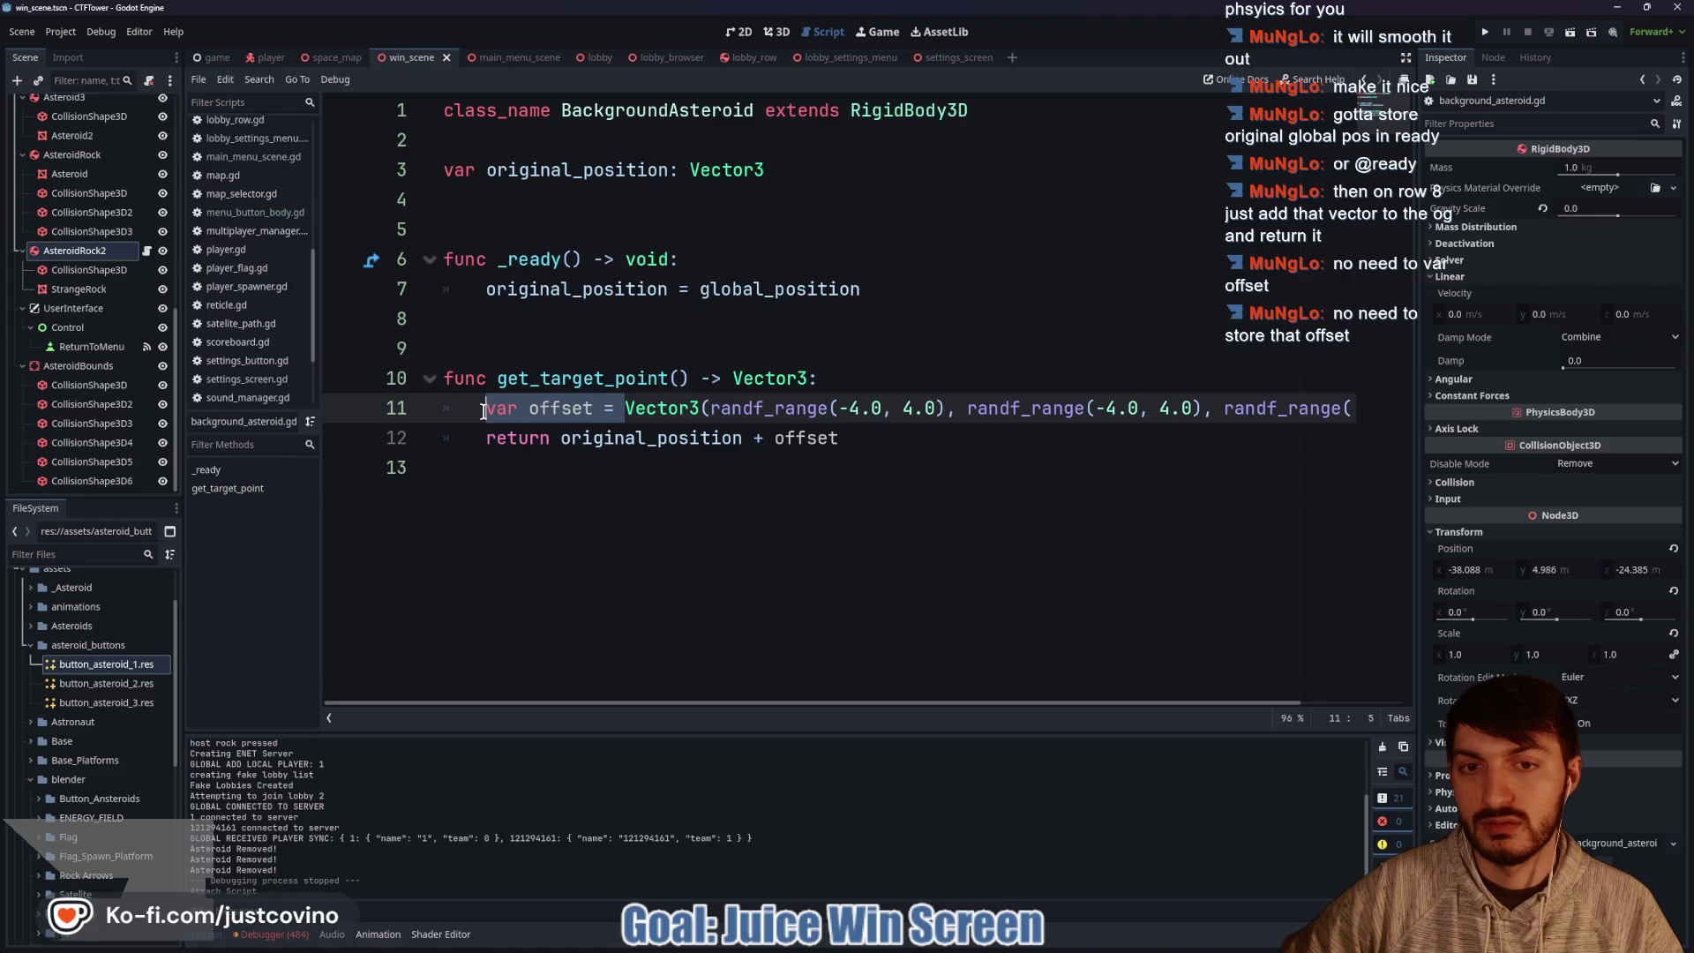
key(BackSpace)
key(BackSpace)
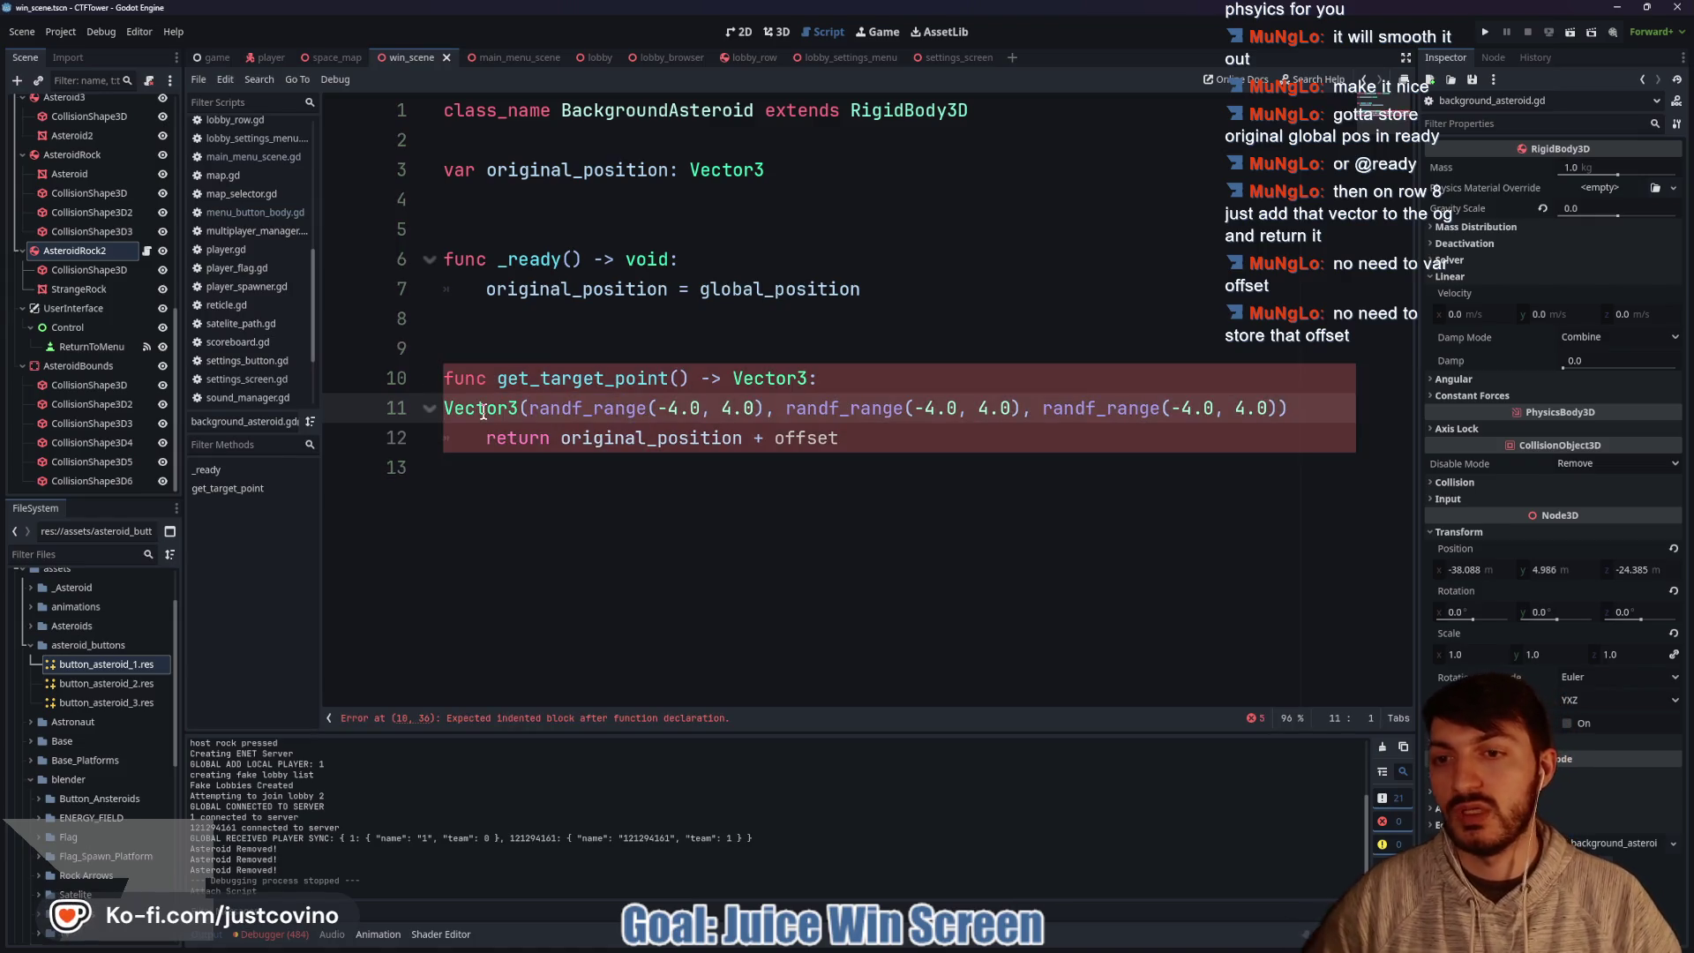
drag(444, 413, 1325, 418)
key(ctrl+x)
drag(840, 438, 772, 438)
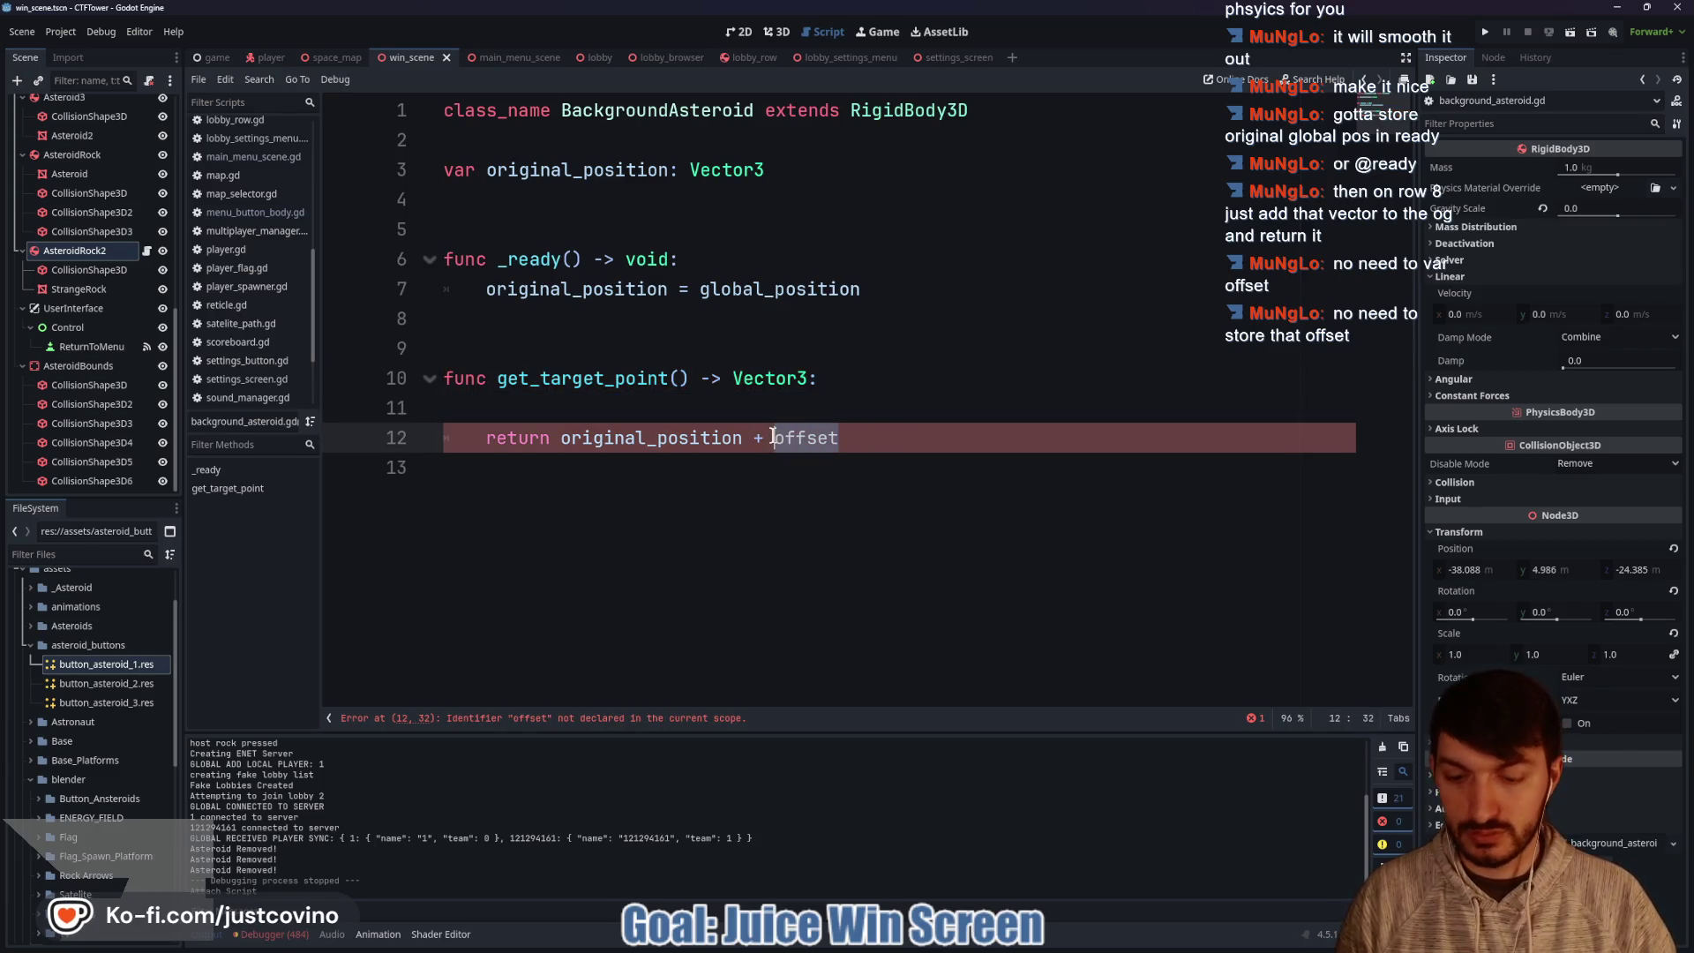
key(ctrl+v)
click(675, 408)
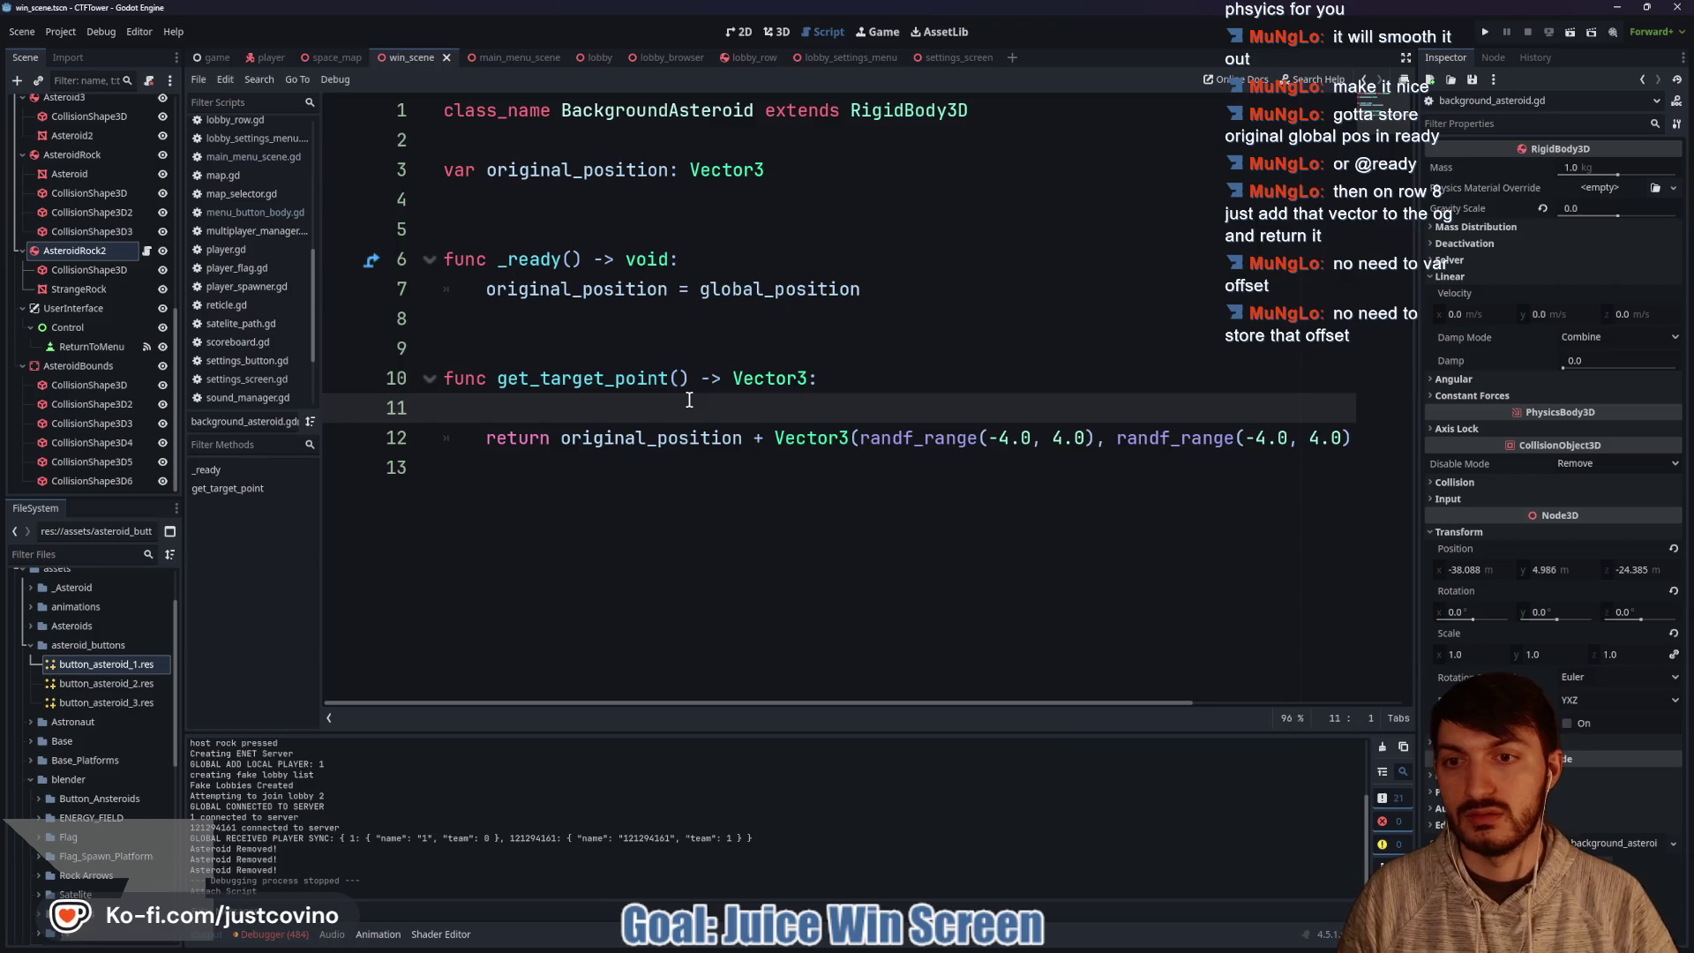
key(BackSpace)
Review the rewritten get_target_point function and save the script.
click(594, 318)
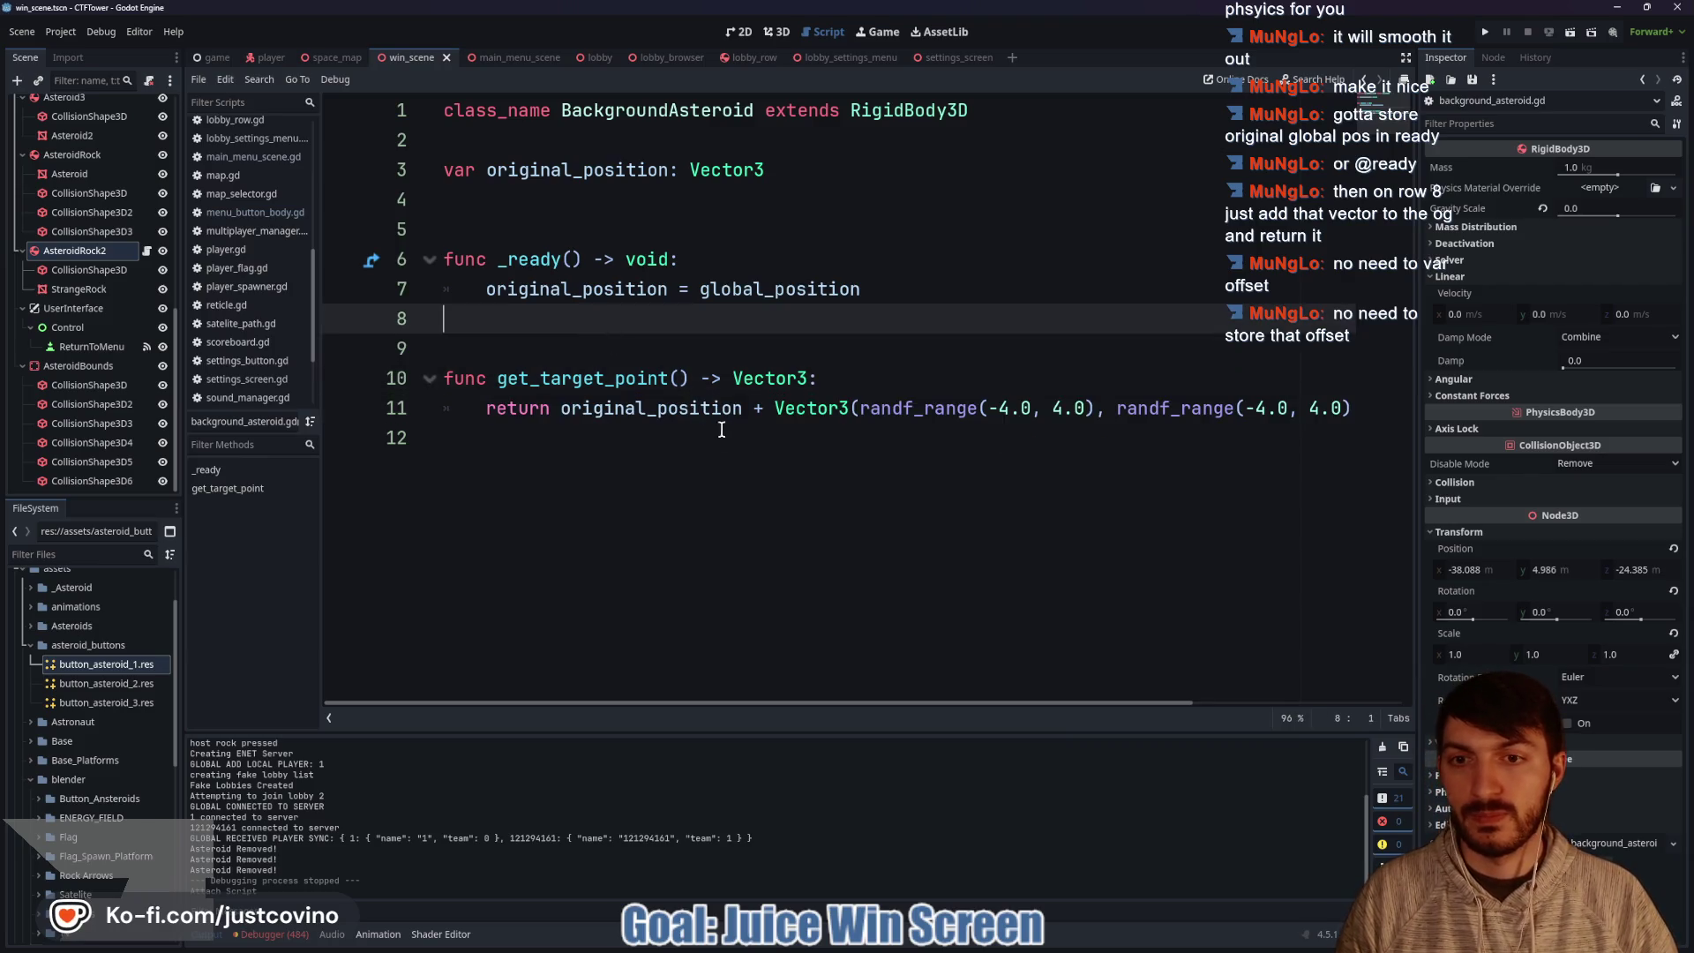
click(678, 441)
click(606, 318)
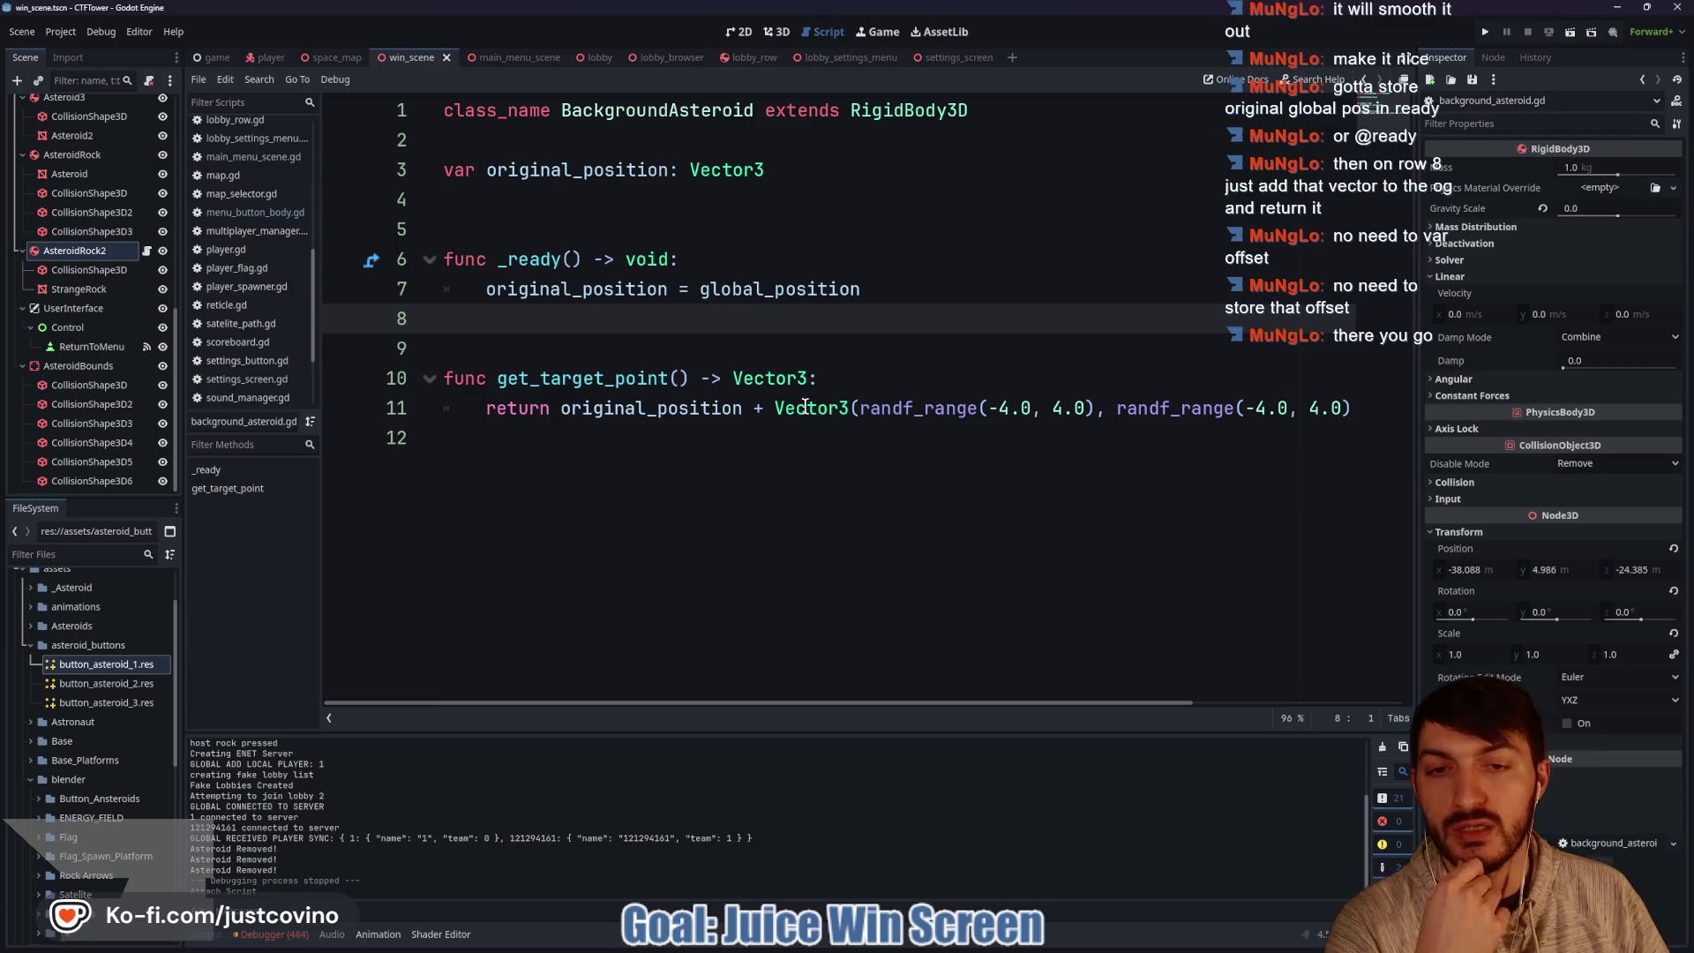
mouse_move(777, 410)
mouse_down()
mouse_move(1364, 411)
mouse_move(450, 410)
mouse_move(676, 420)
mouse_up()
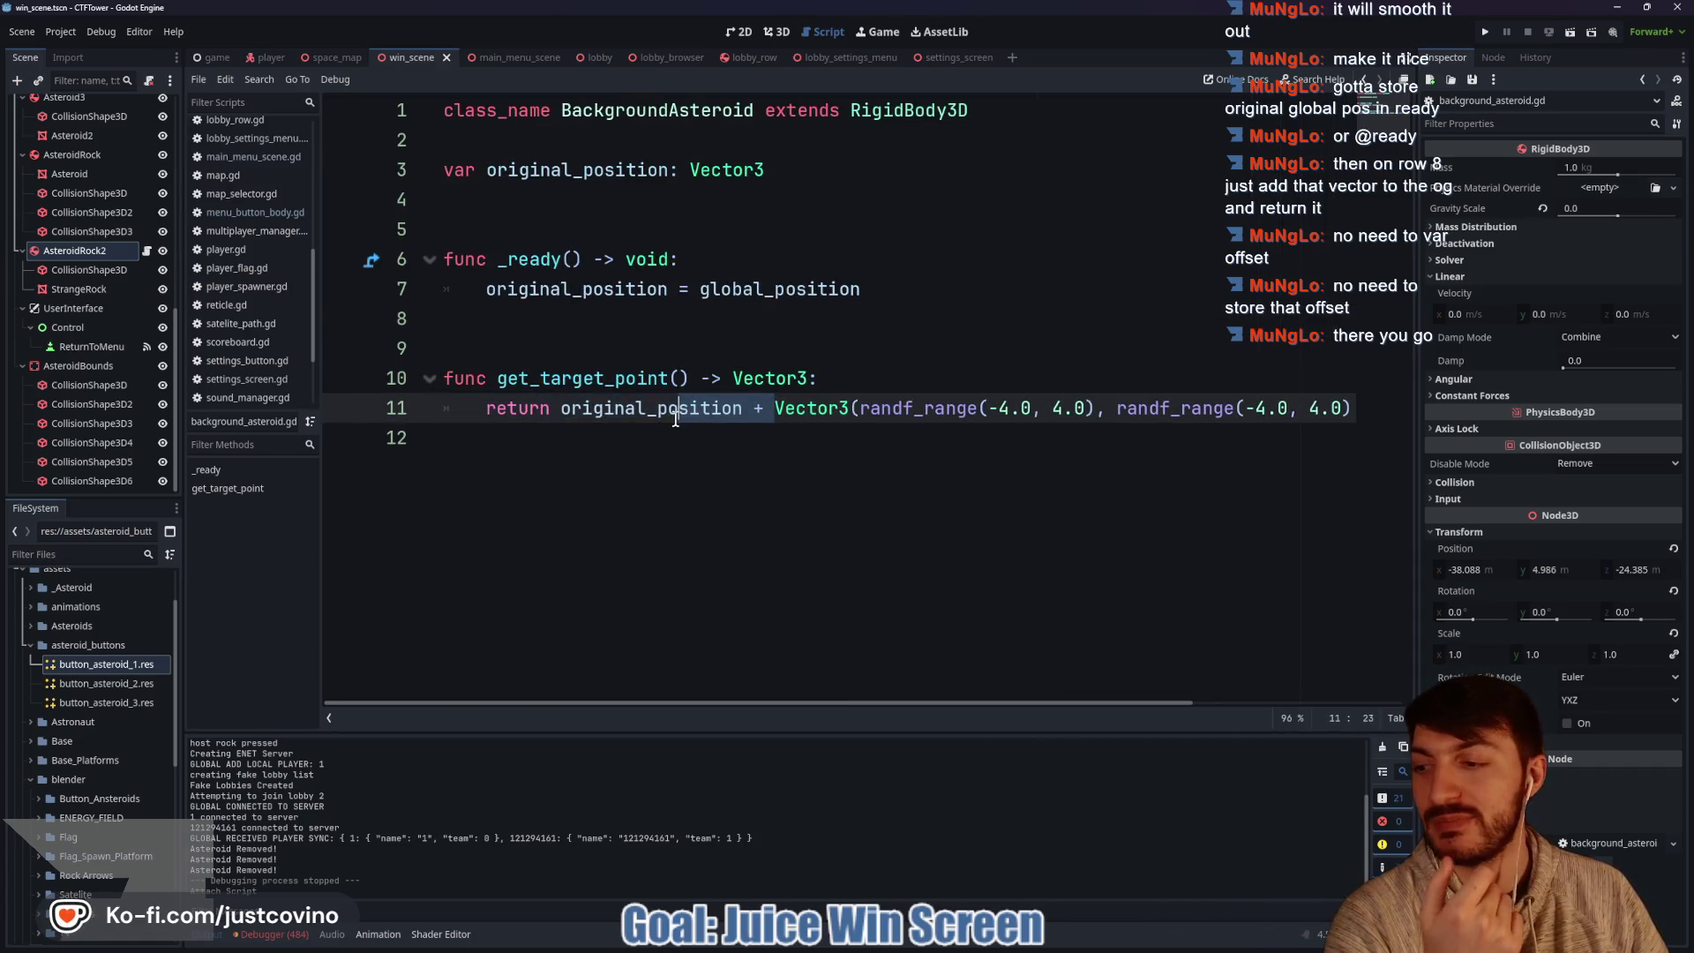
click(888, 389)
mouse_move(777, 411)
mouse_down()
mouse_move(1363, 410)
mouse_move(337, 396)
mouse_up()
click(871, 378)
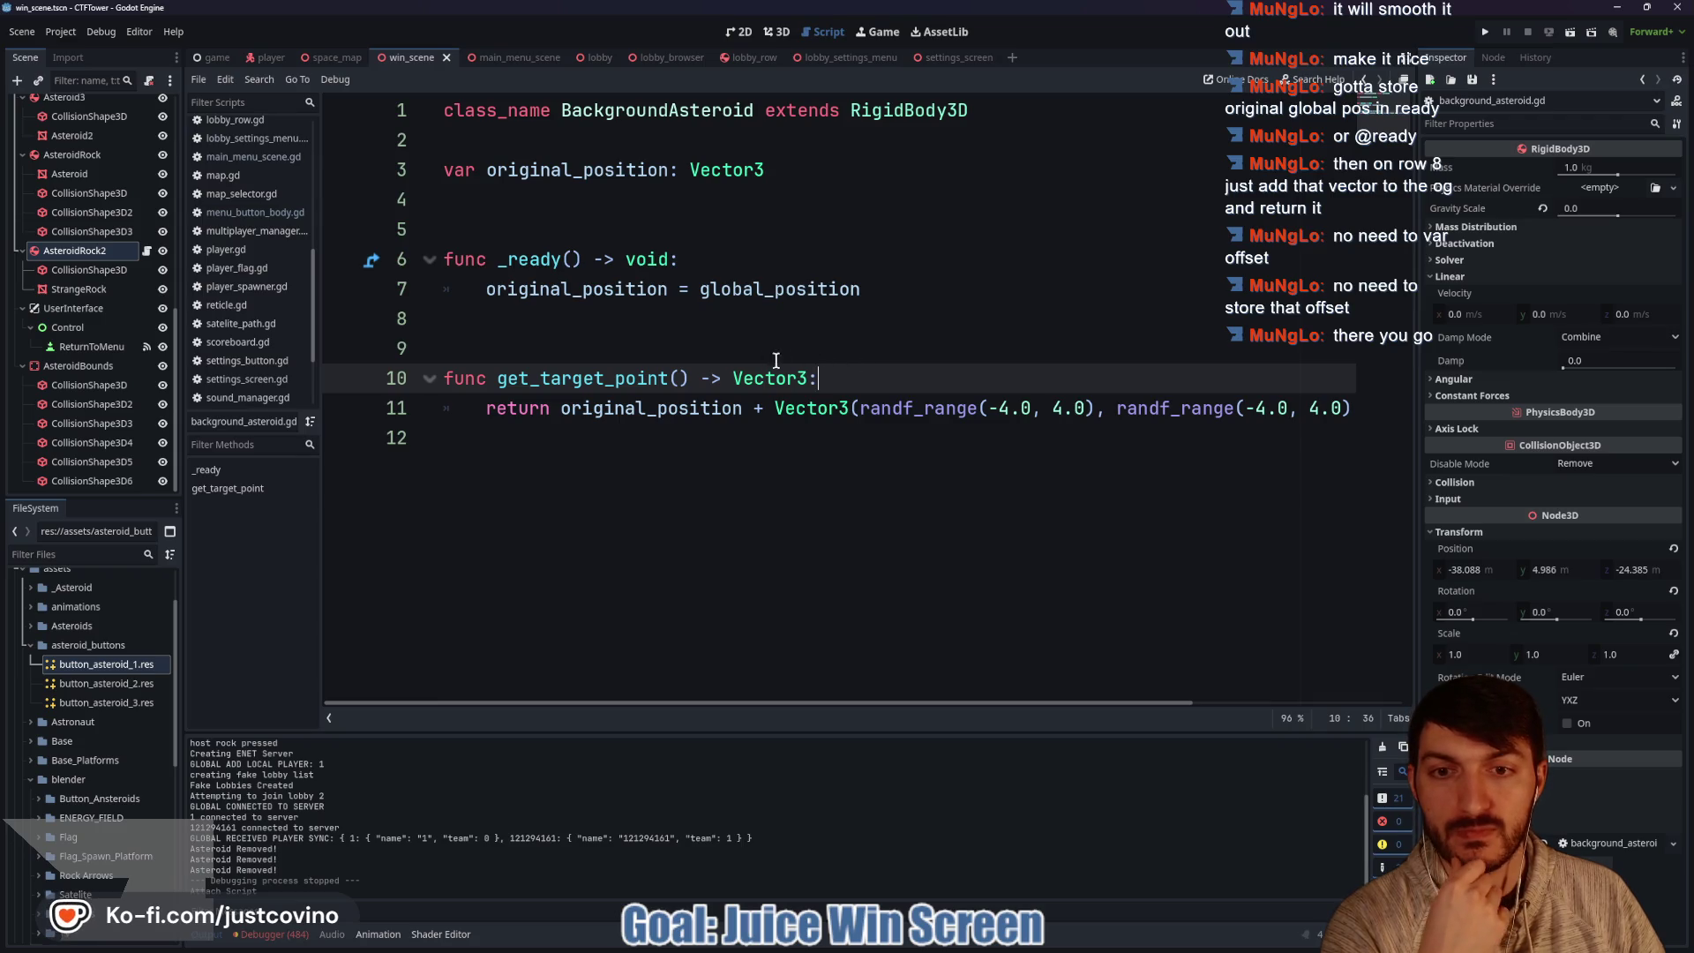
click(628, 343)
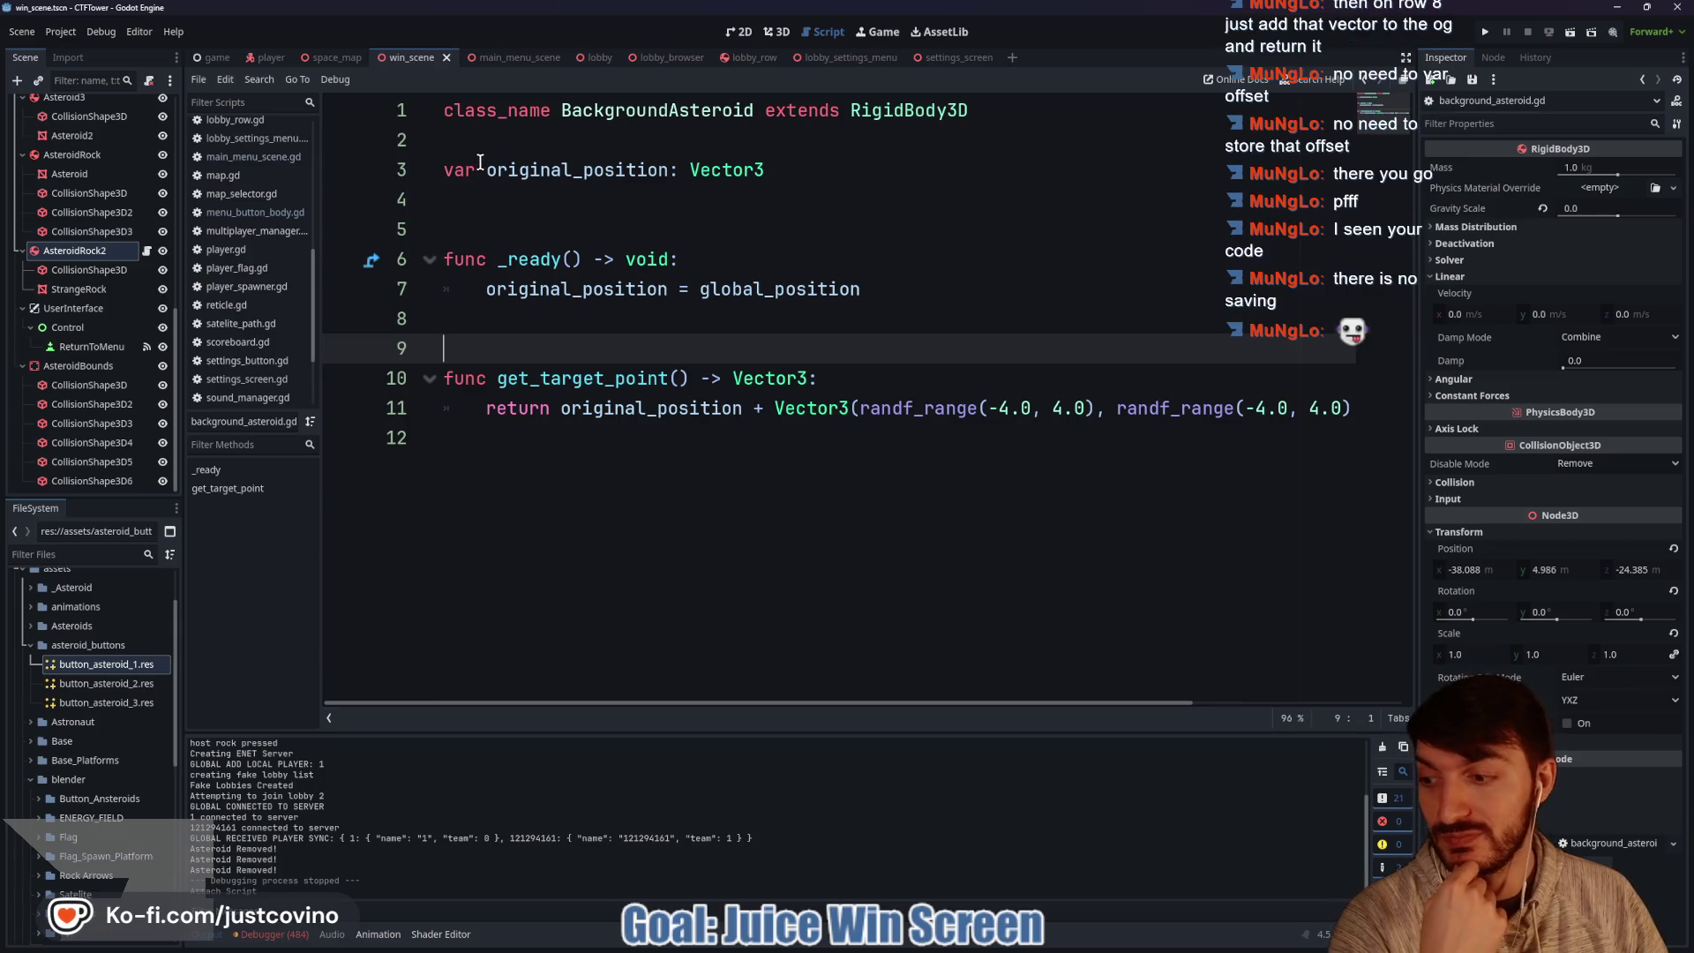
click(523, 218)
key(ctrl+s)
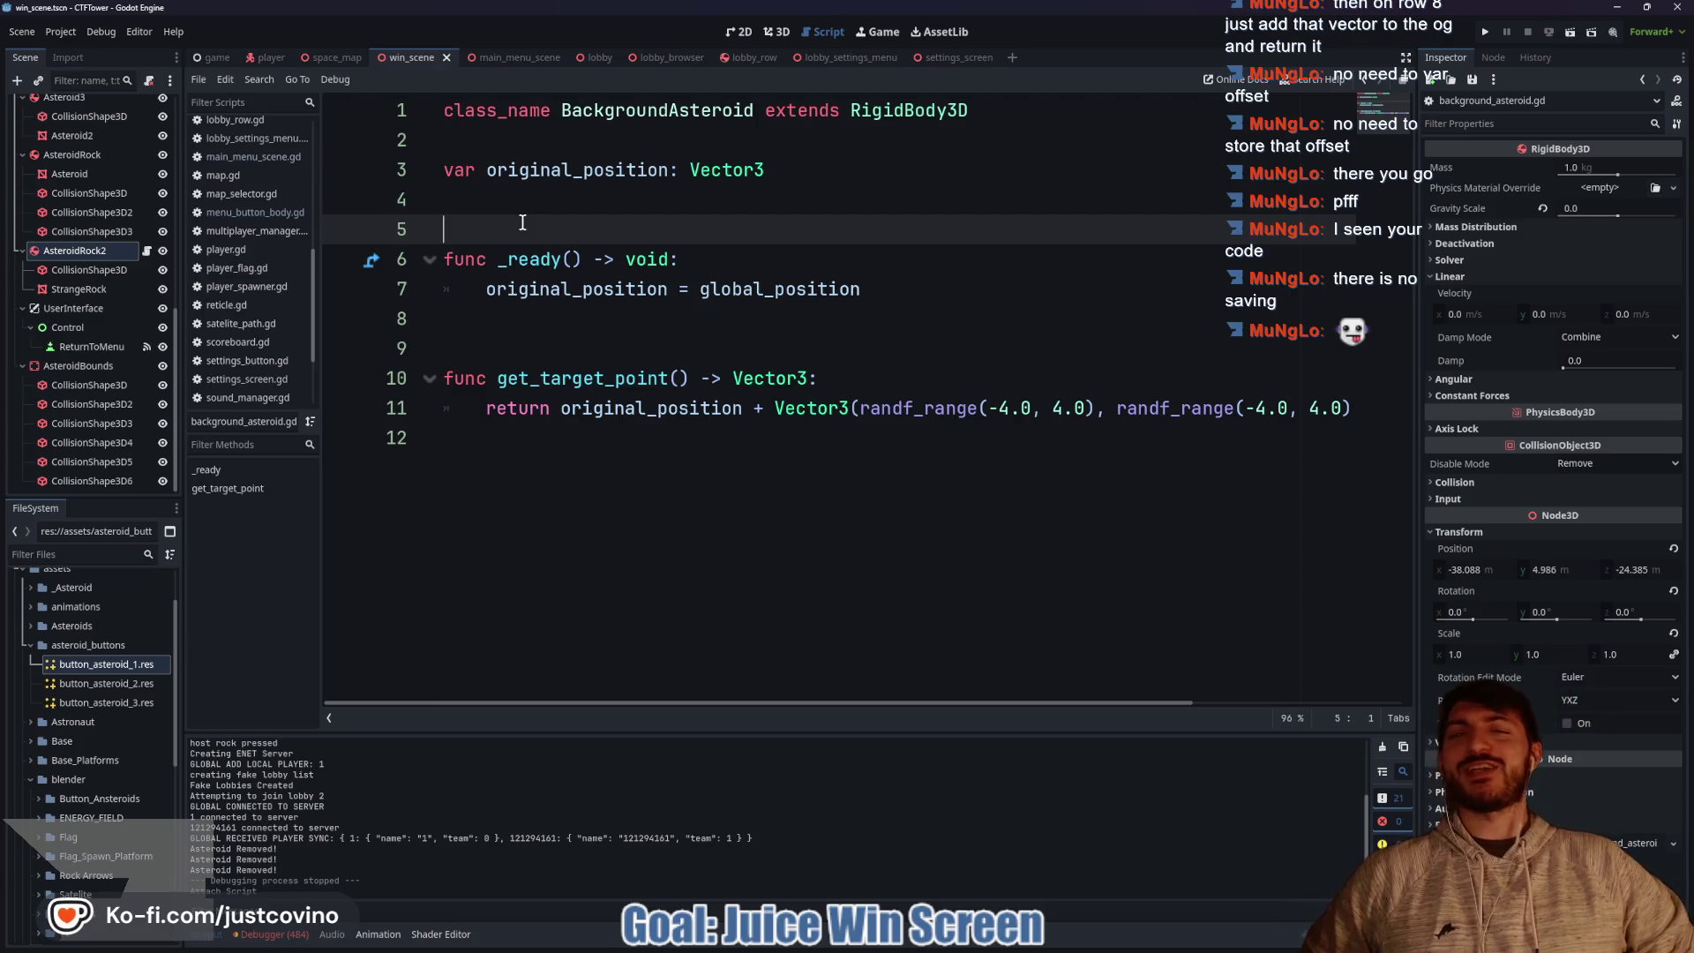
Scroll through main_menu_scene.gd, then return to background_asteroid.gd just below _ready.
click(527, 58)
scroll(654, 325, up, 8)
scroll(654, 325, down, 3)
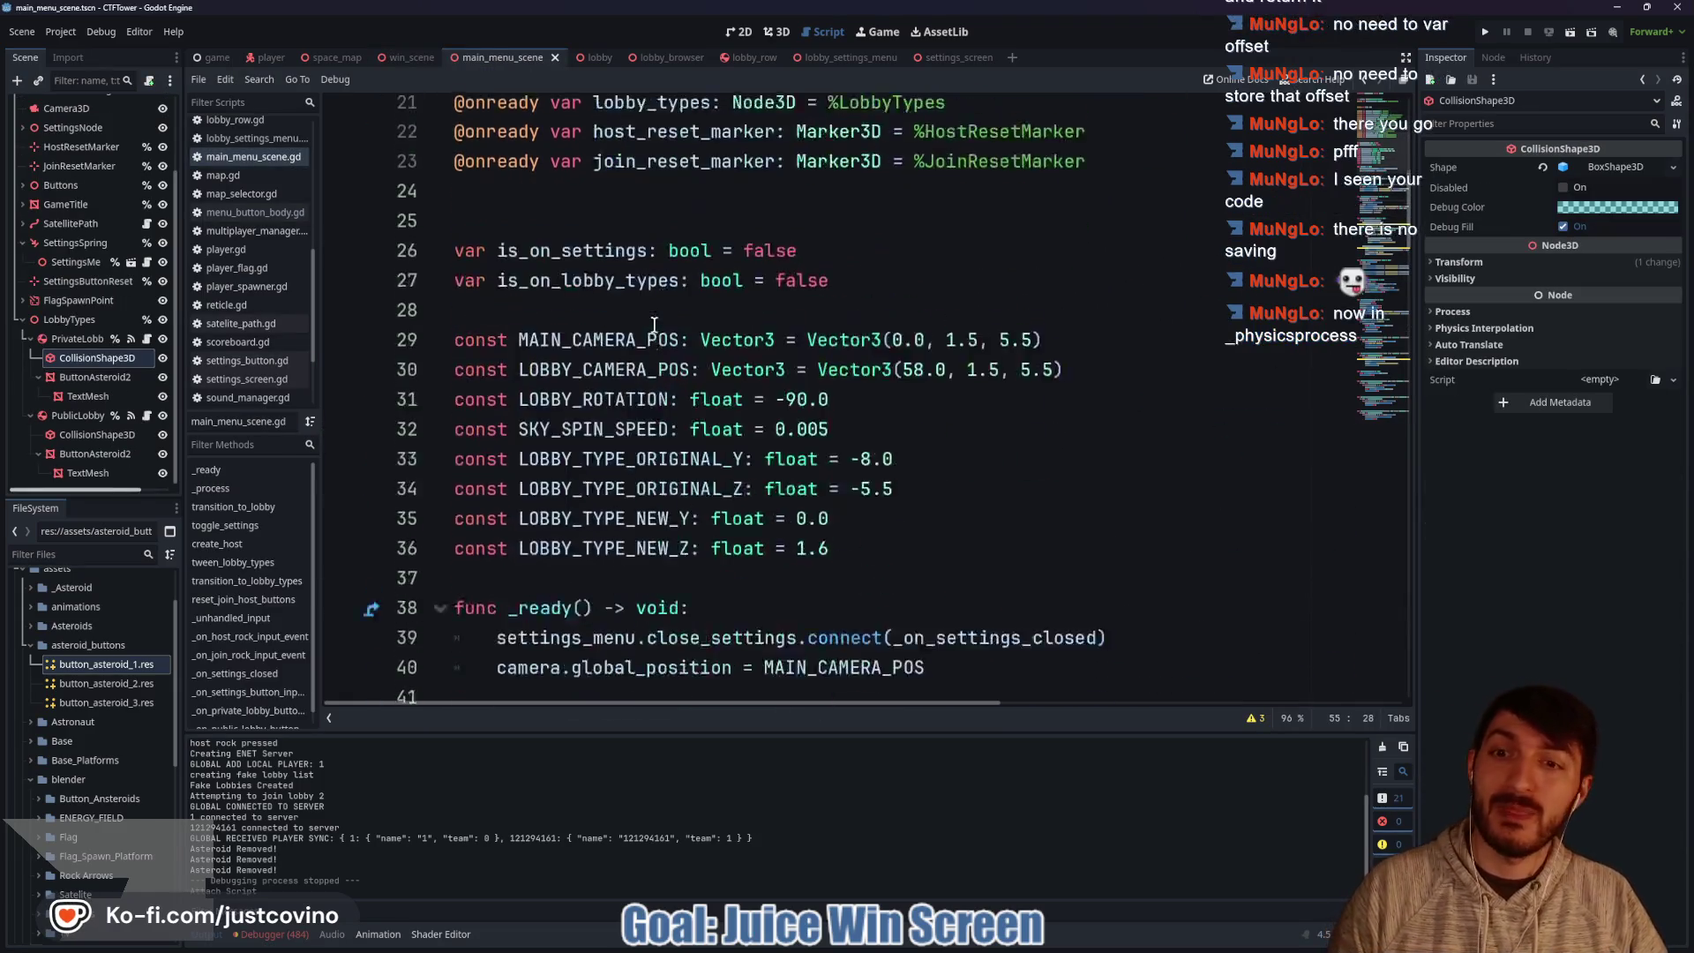
scroll(629, 265, down, 20)
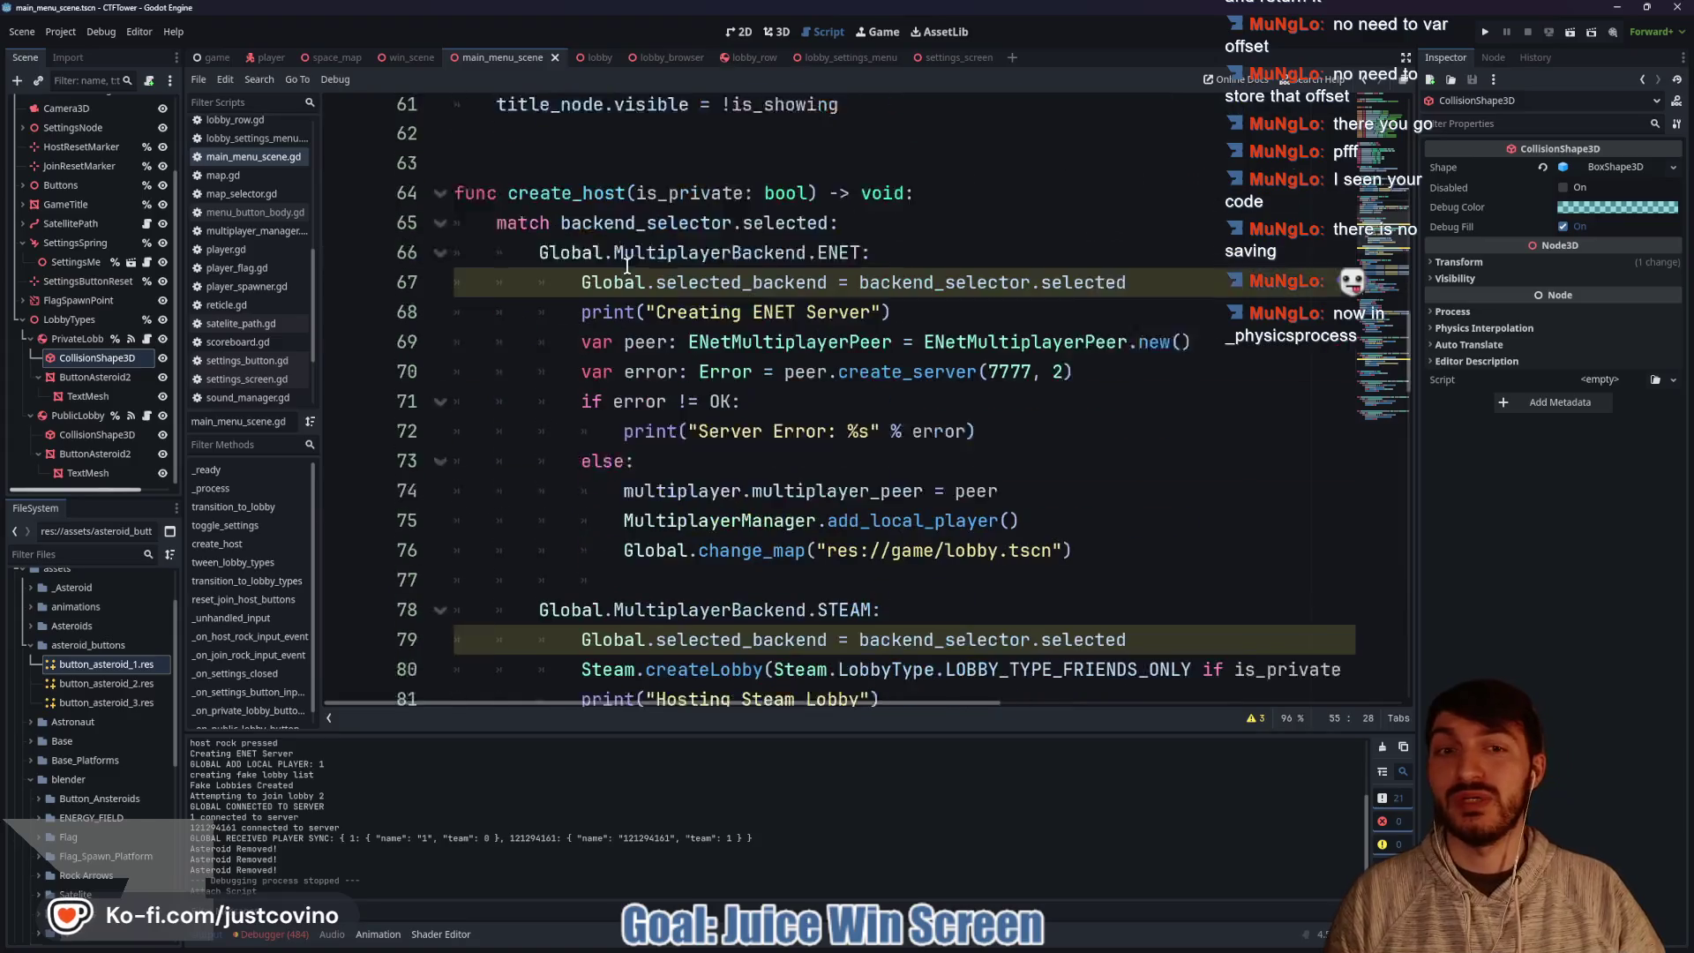
scroll(625, 266, down, 10)
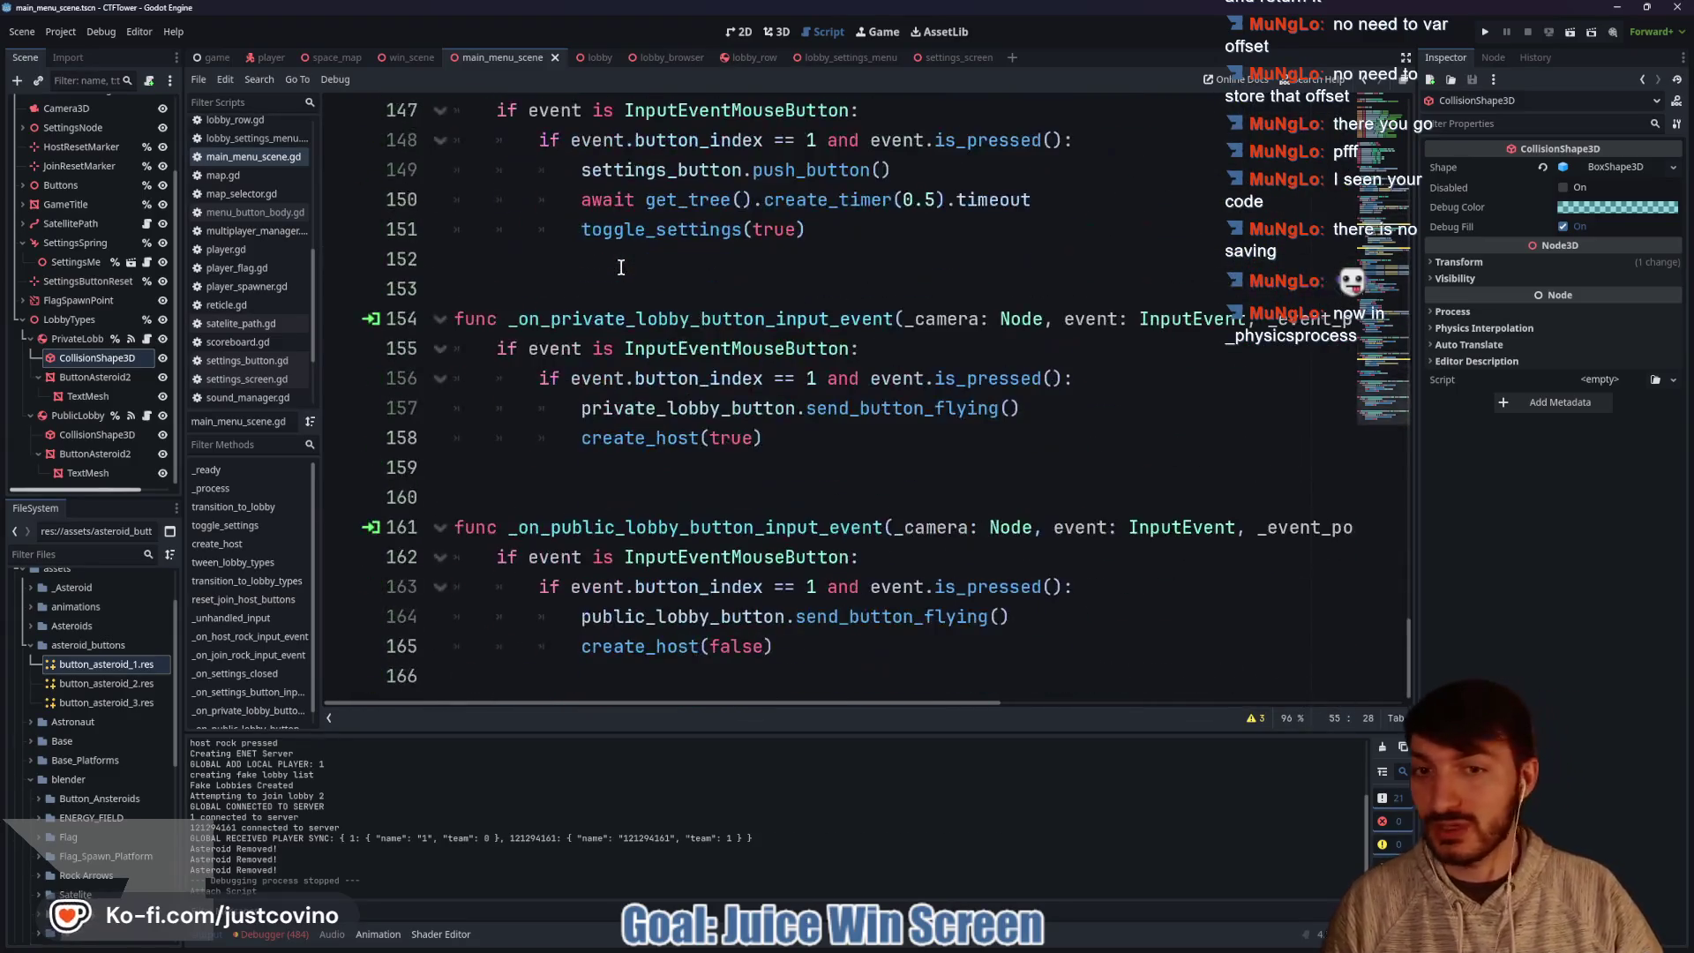
scroll(622, 267, up, 20)
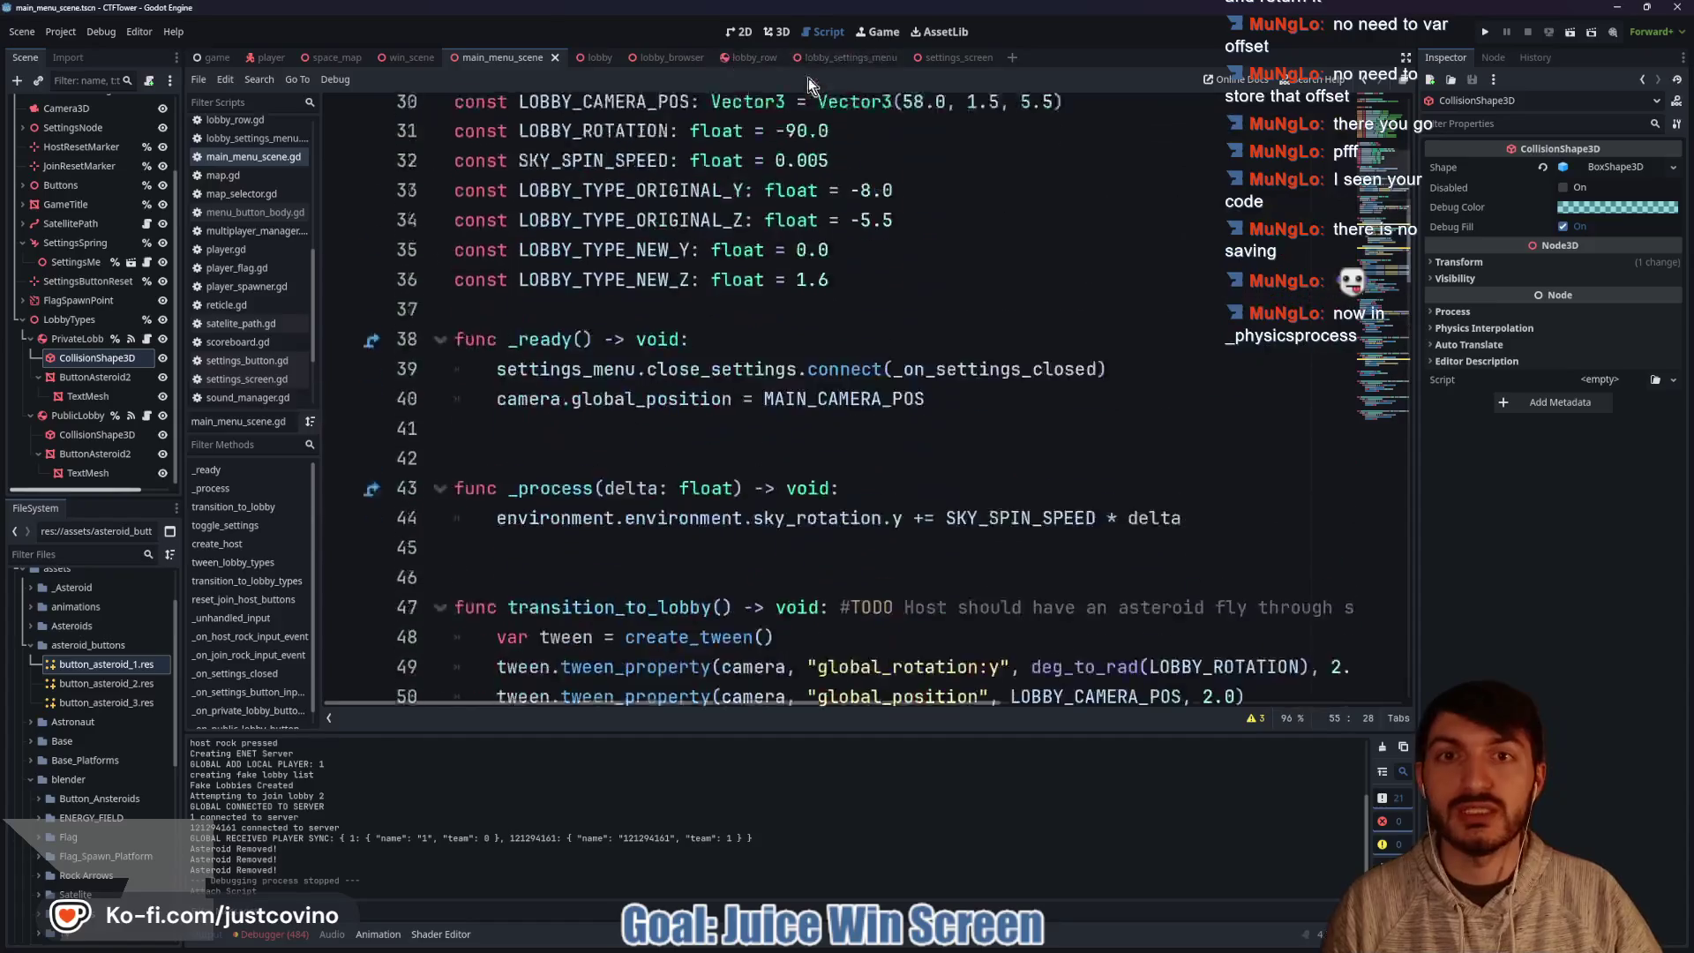
key(alt+Left)
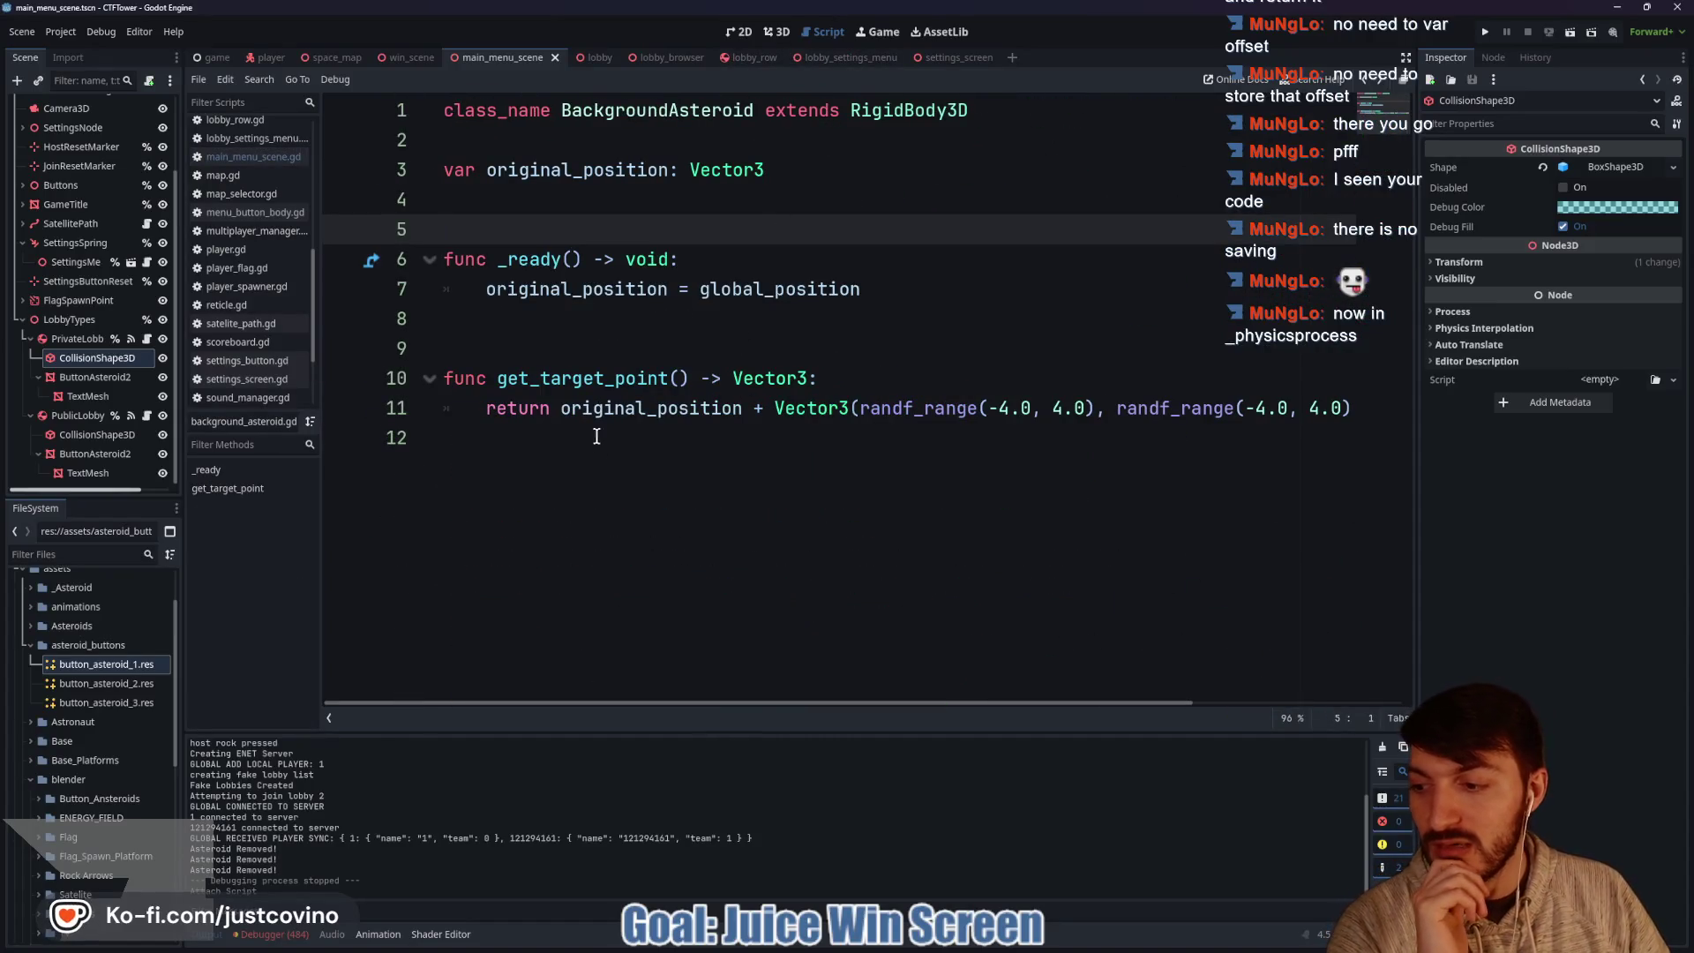
click(578, 326)
Add a _physics_process function whose body starts an apply_force call.
key(Return)
key(Return)
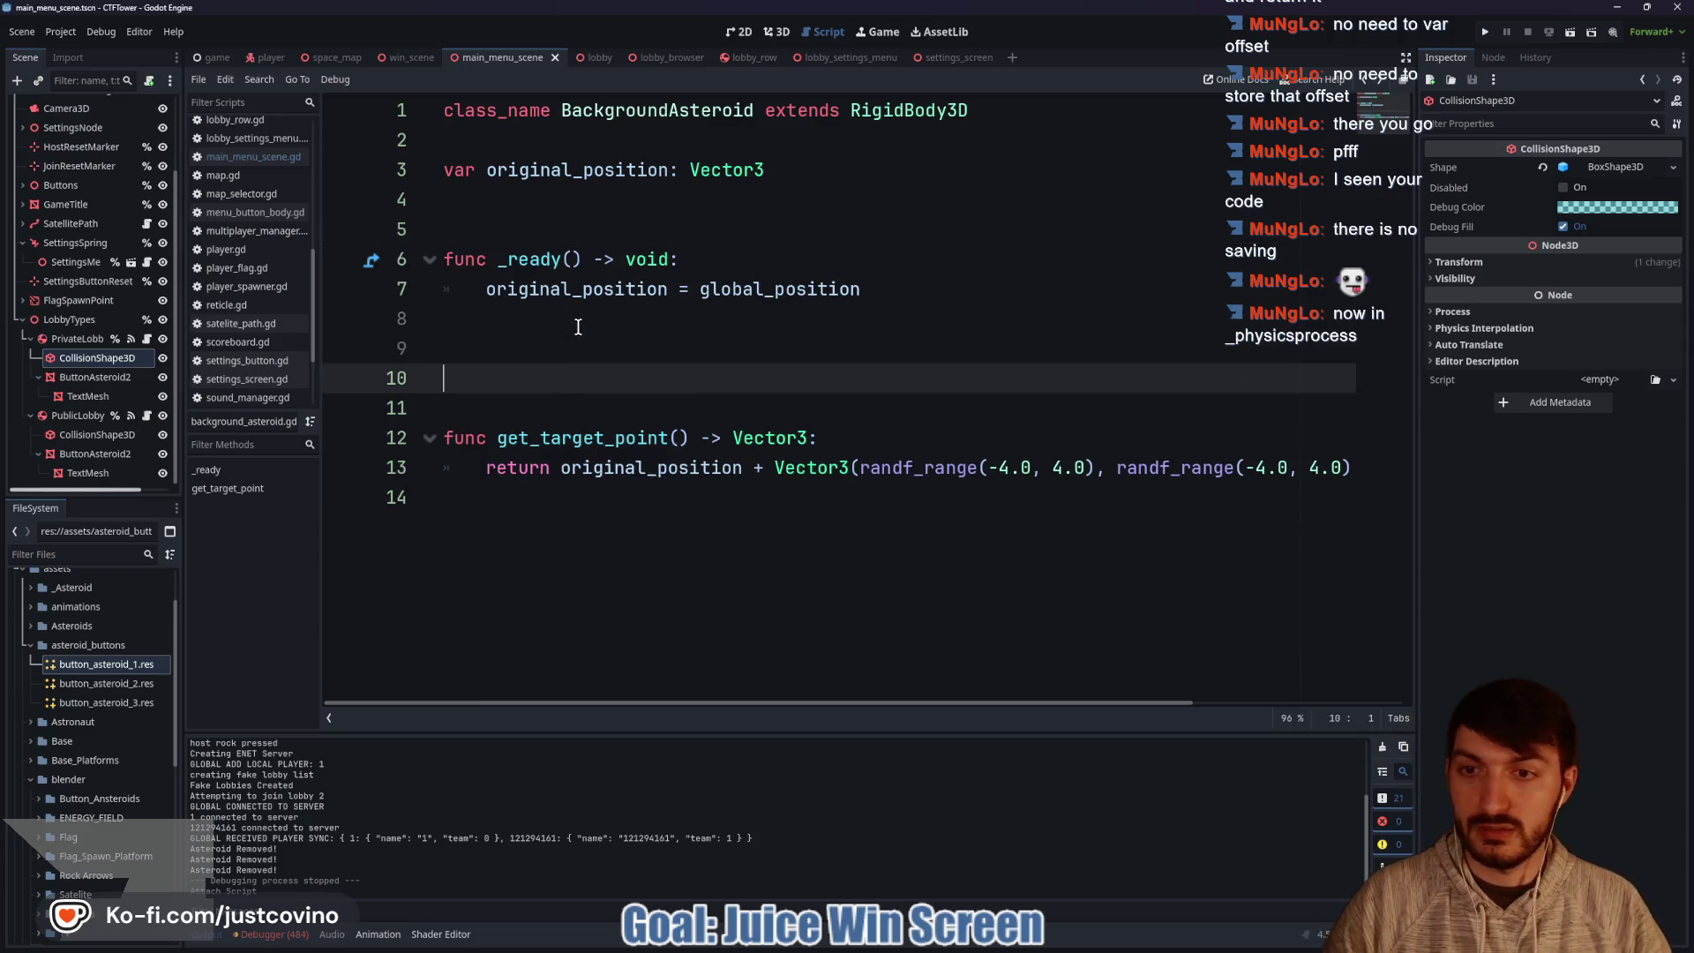
text(func_ph)
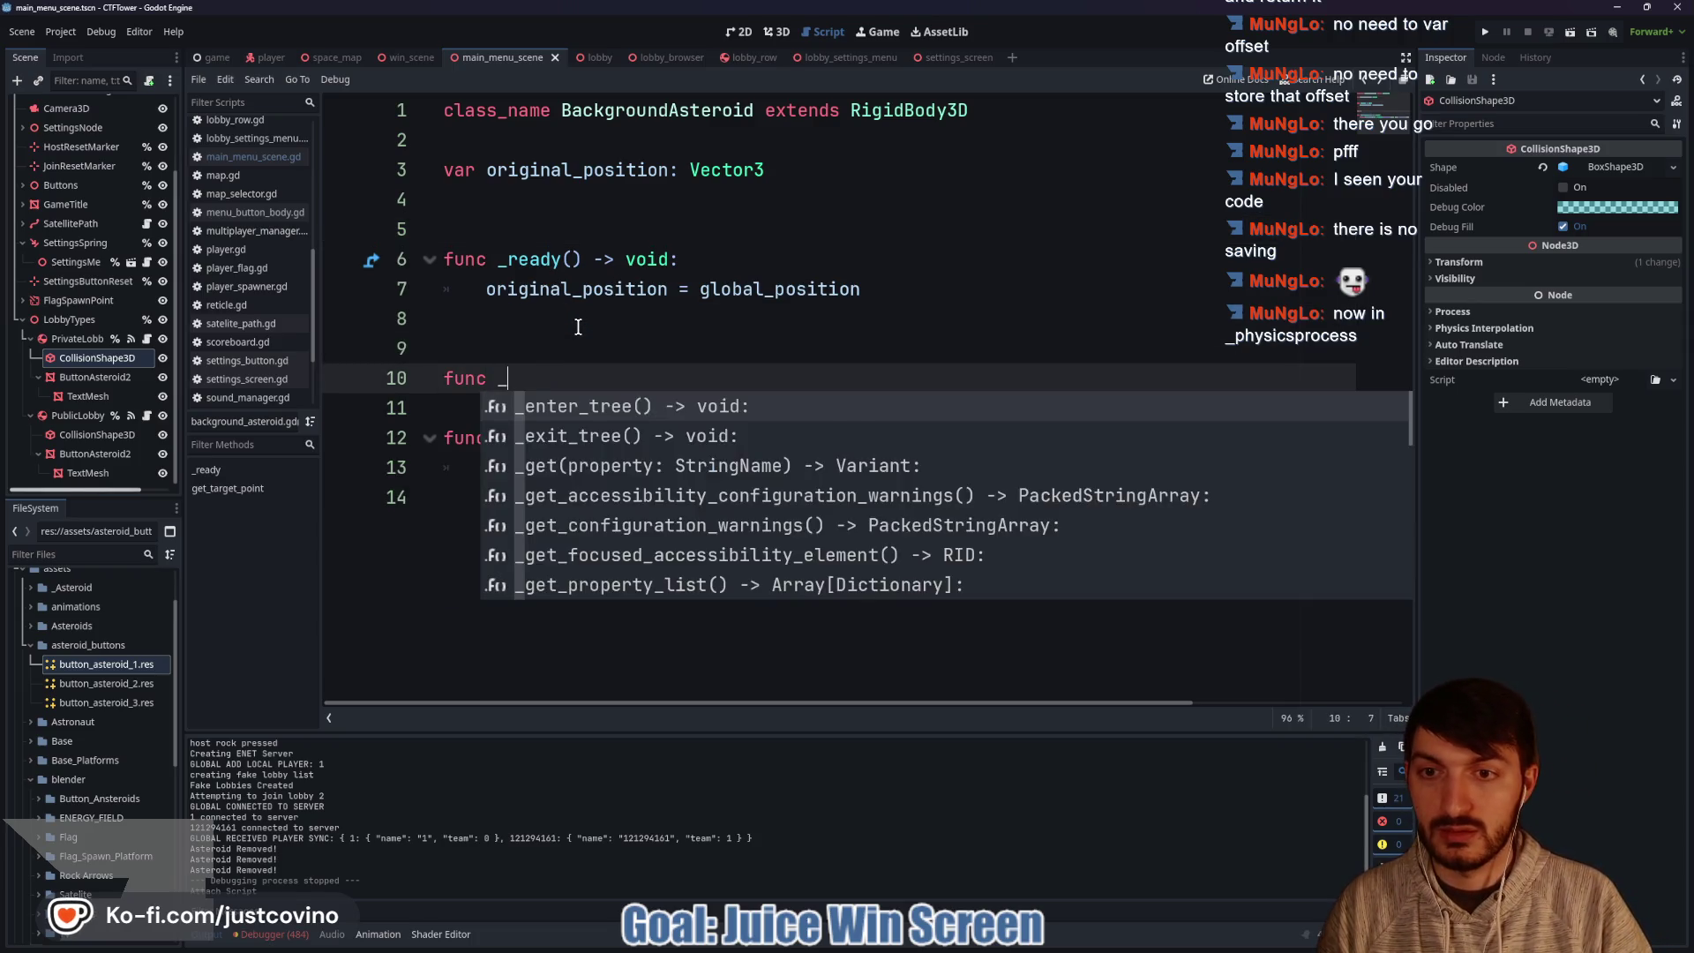
key(Return)
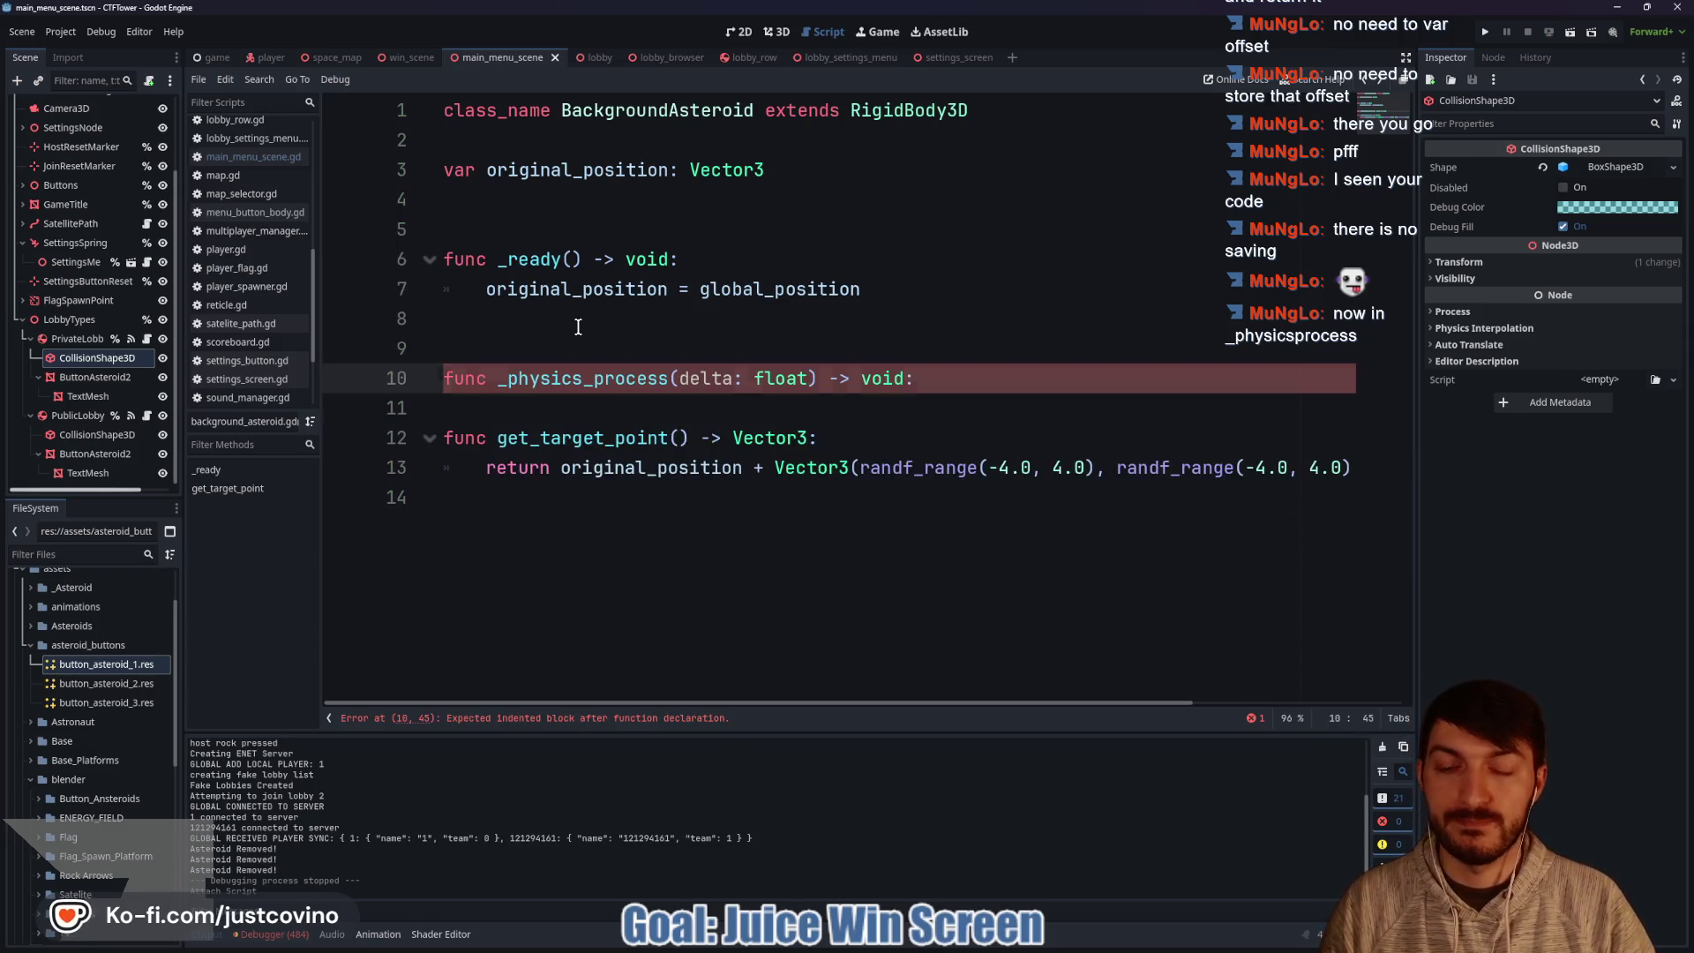
key(Return)
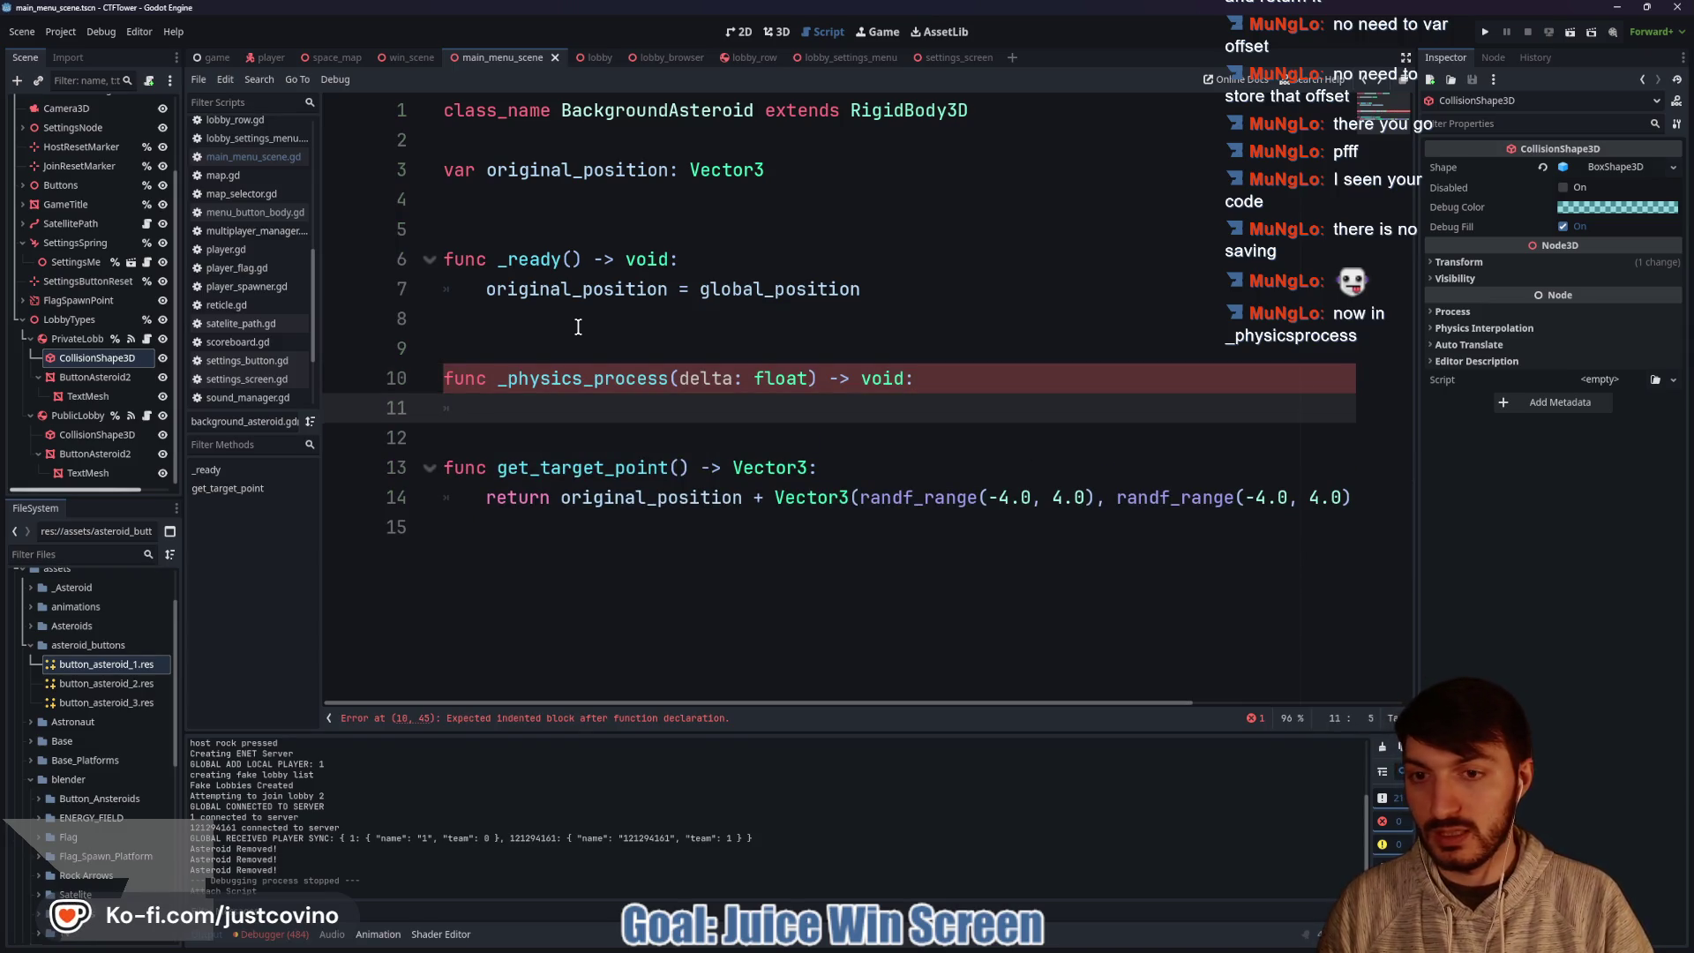
text(global_position)
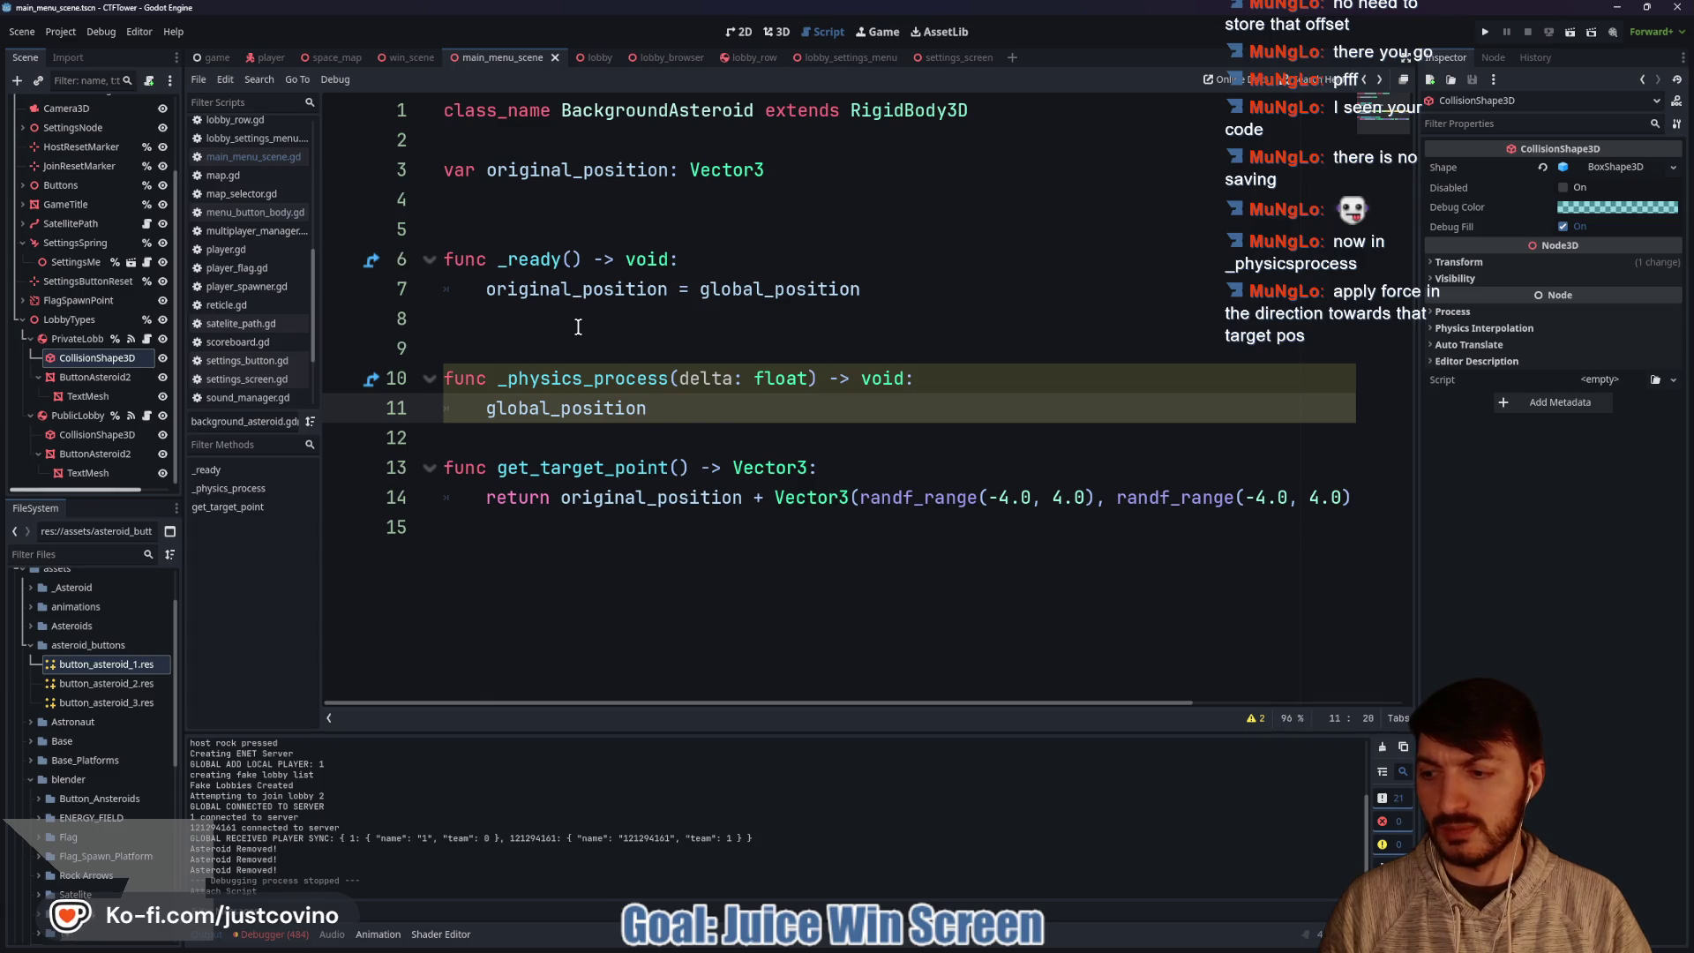
text(.app)
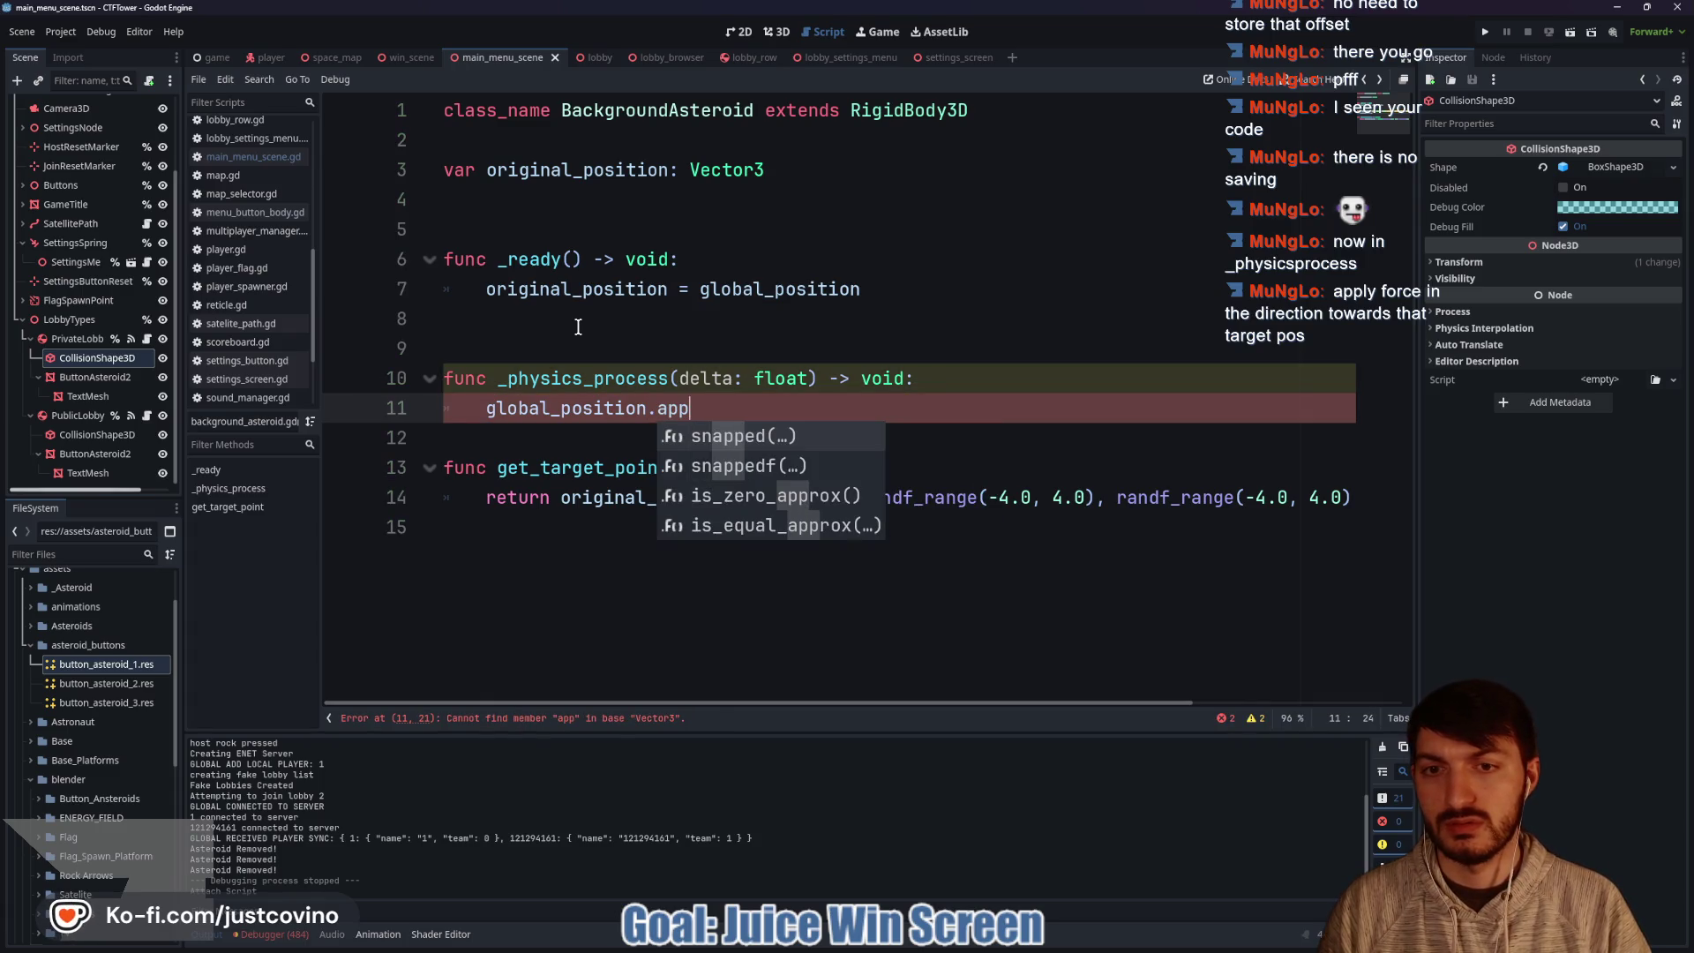
key(BackSpace)
key(BackSpace)
key(BackSpace)
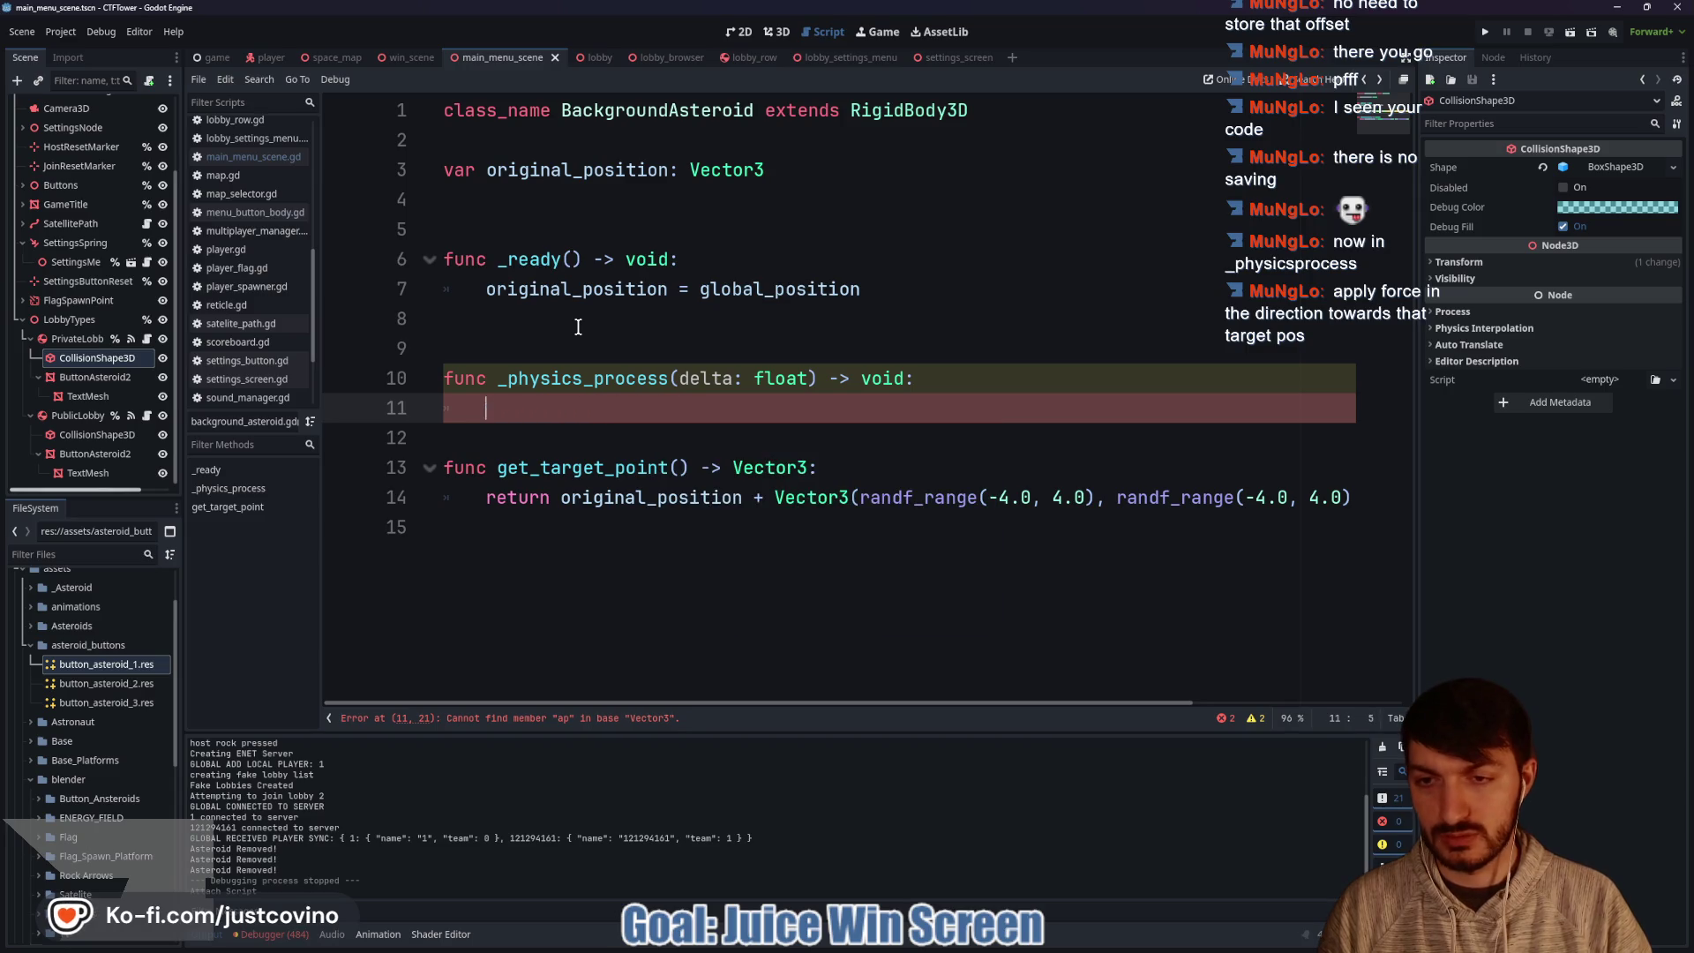
text(apply_)
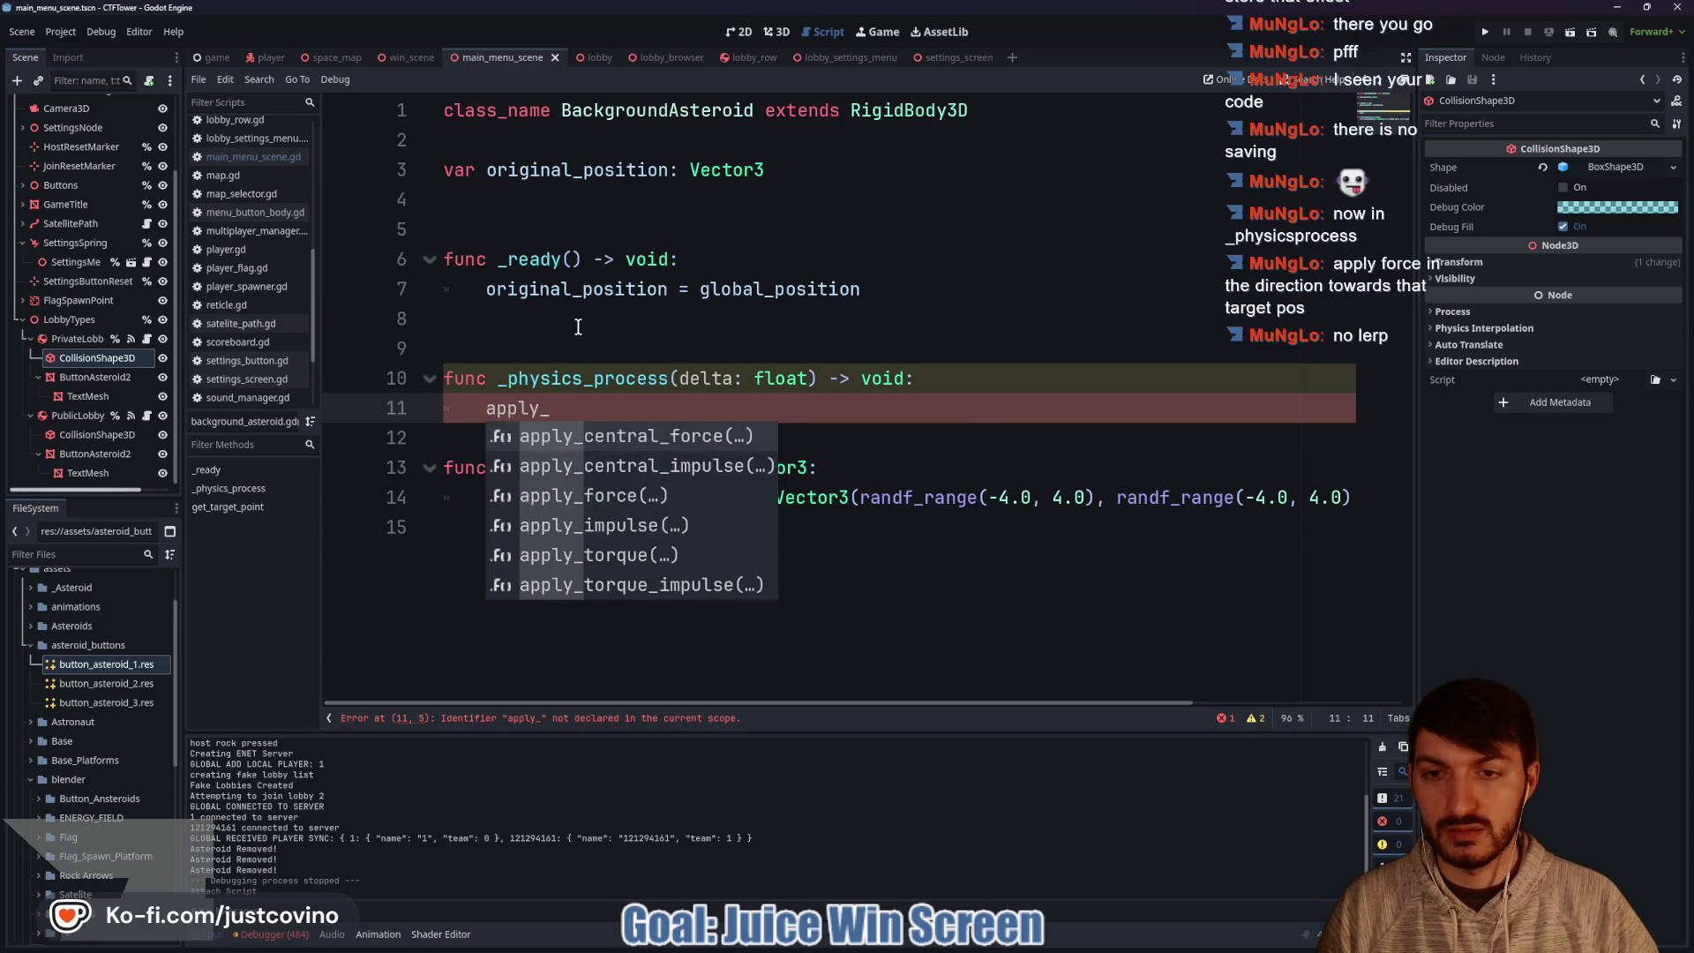
key(Down)
key(Down)
key(Return)
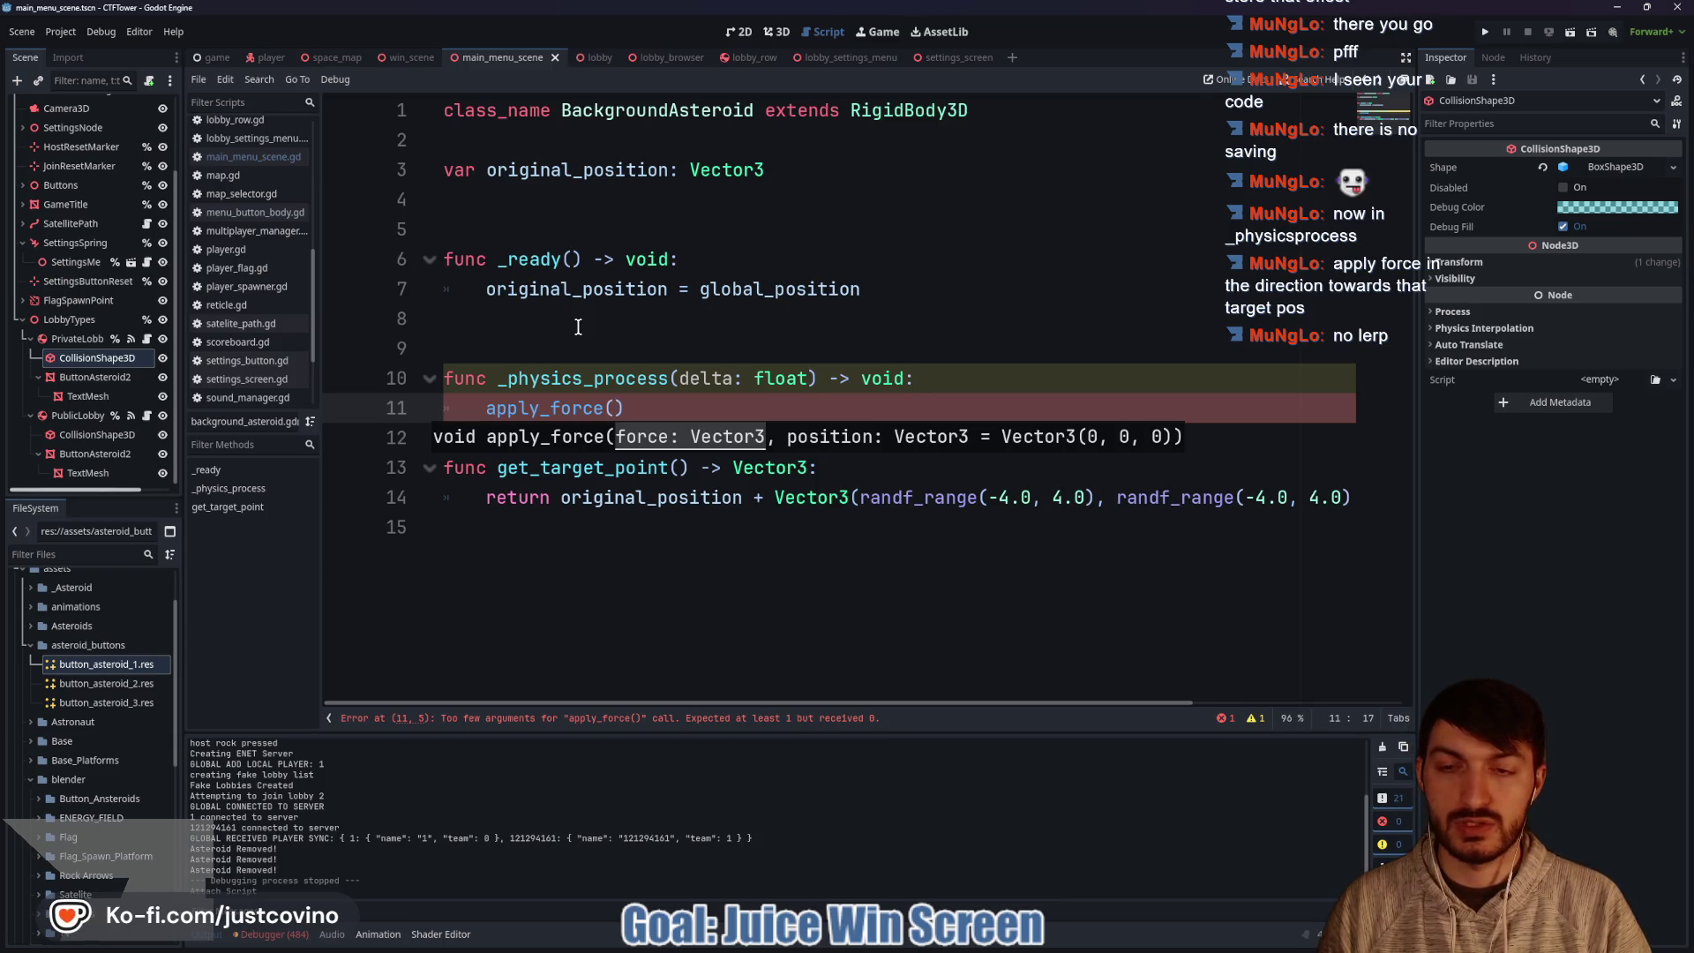
Pass global_position.direction_to(get_target_point()) to apply_force and rename the parameter to _delta.
text(globala)
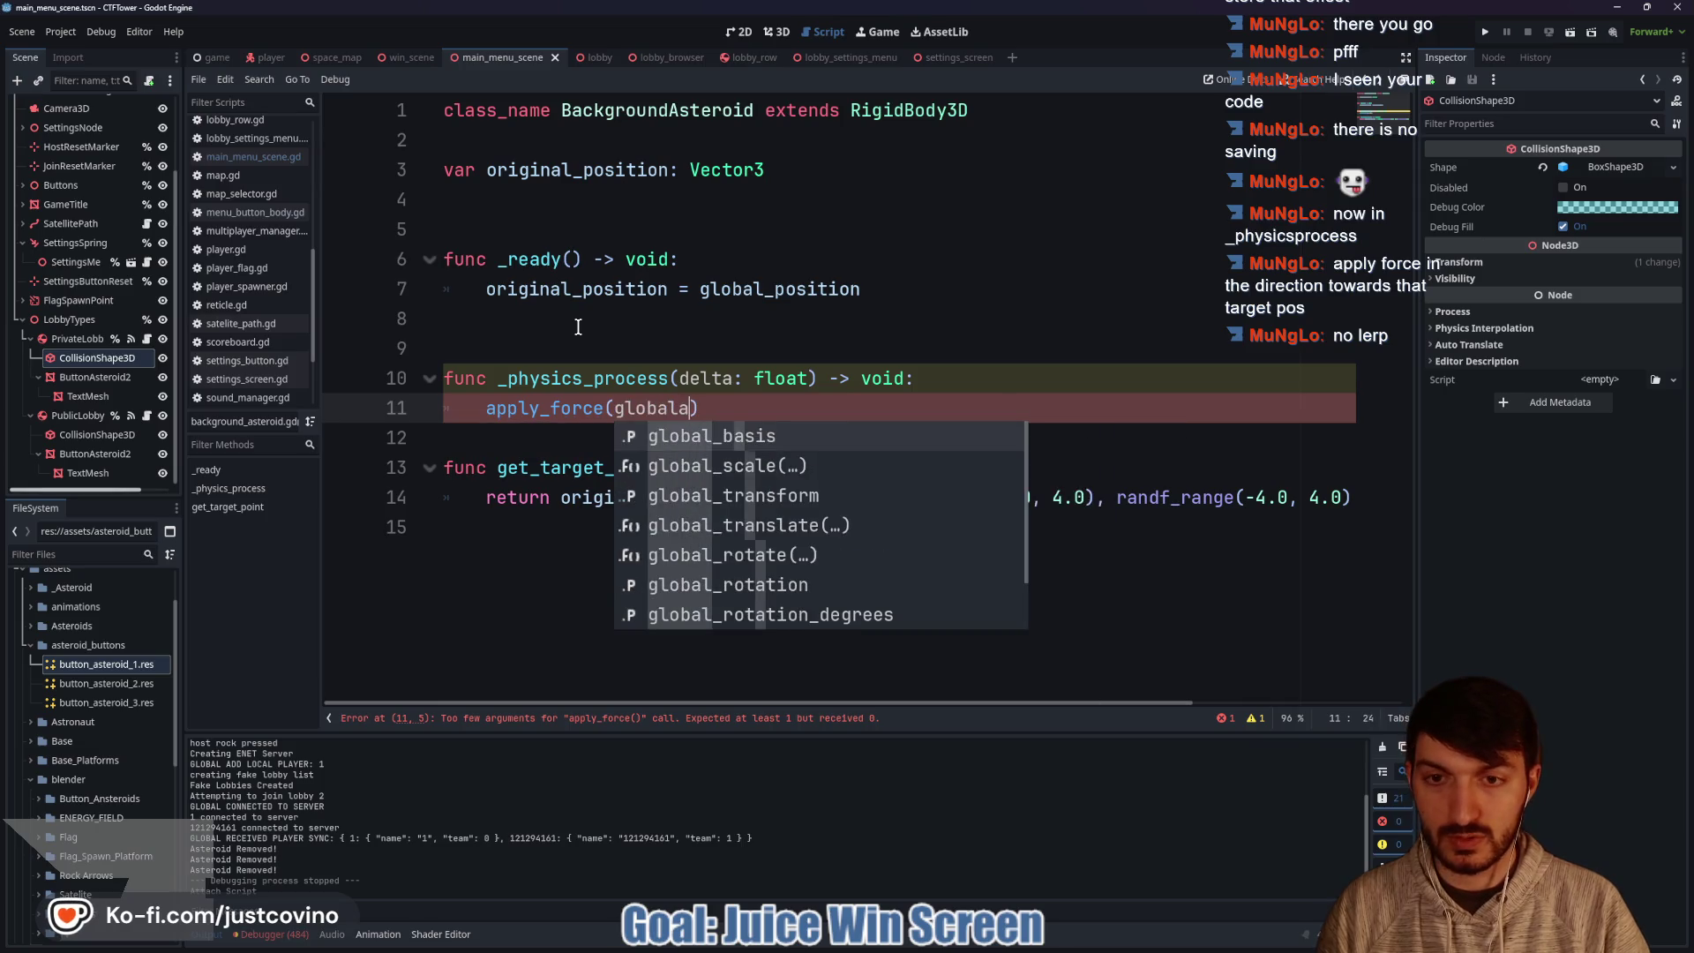
text(_po)
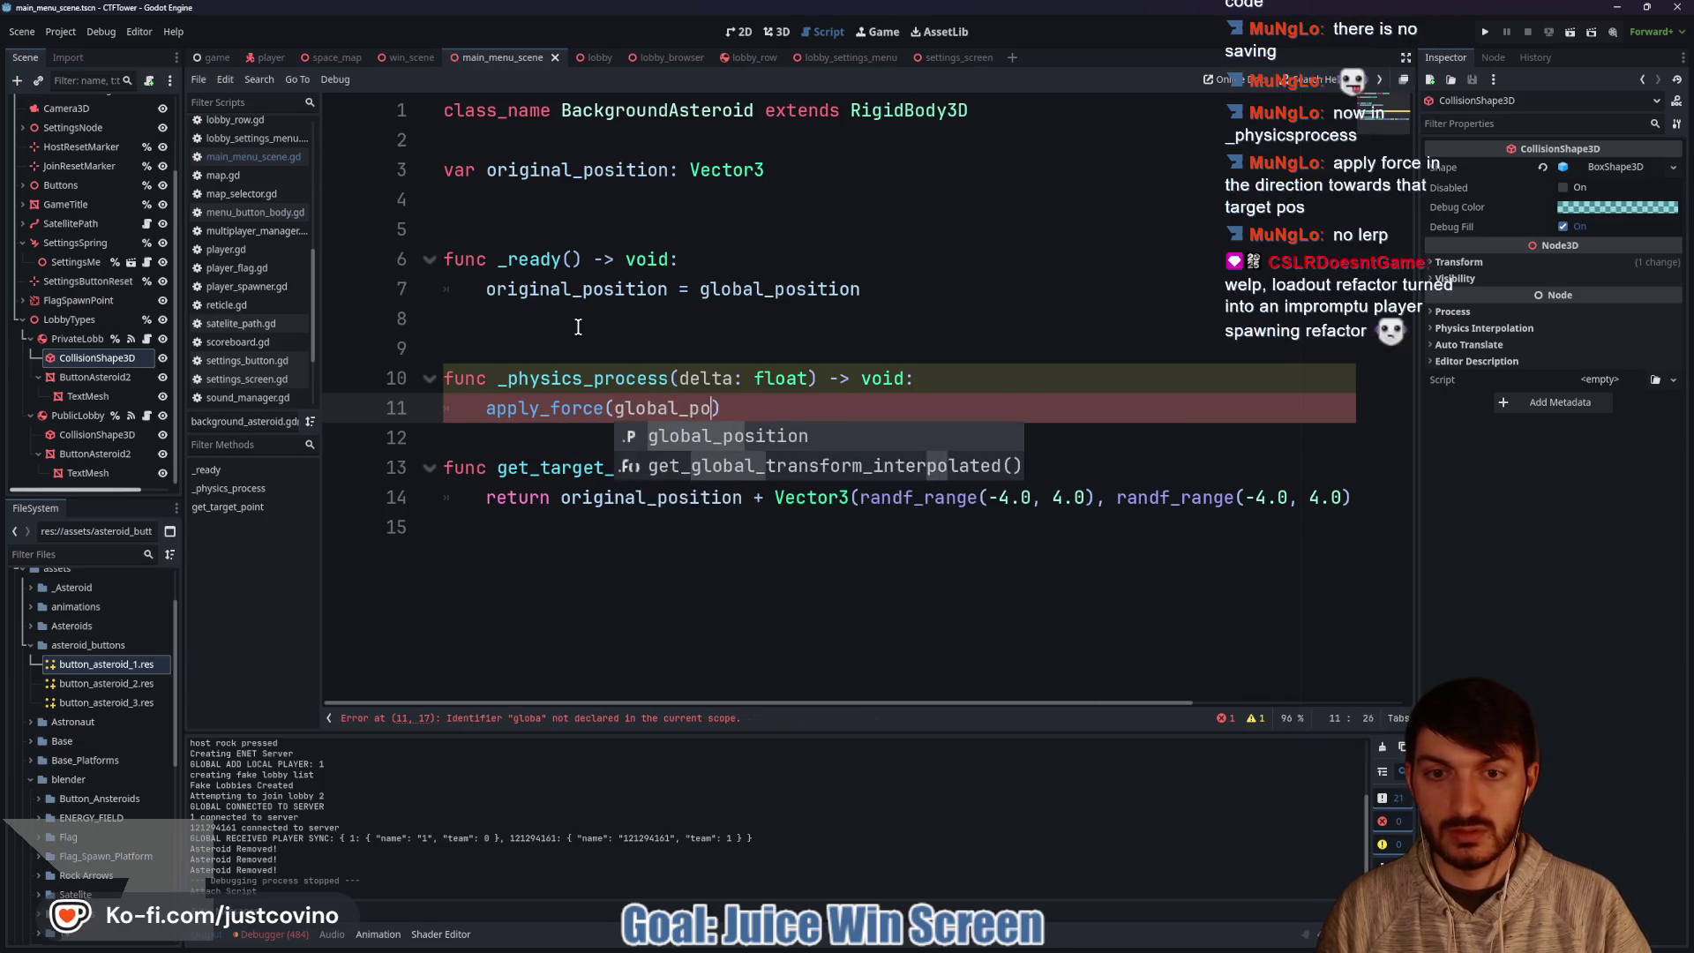
key(Return)
text(.direc)
key(Return)
text(get_t)
key(Return)
text())
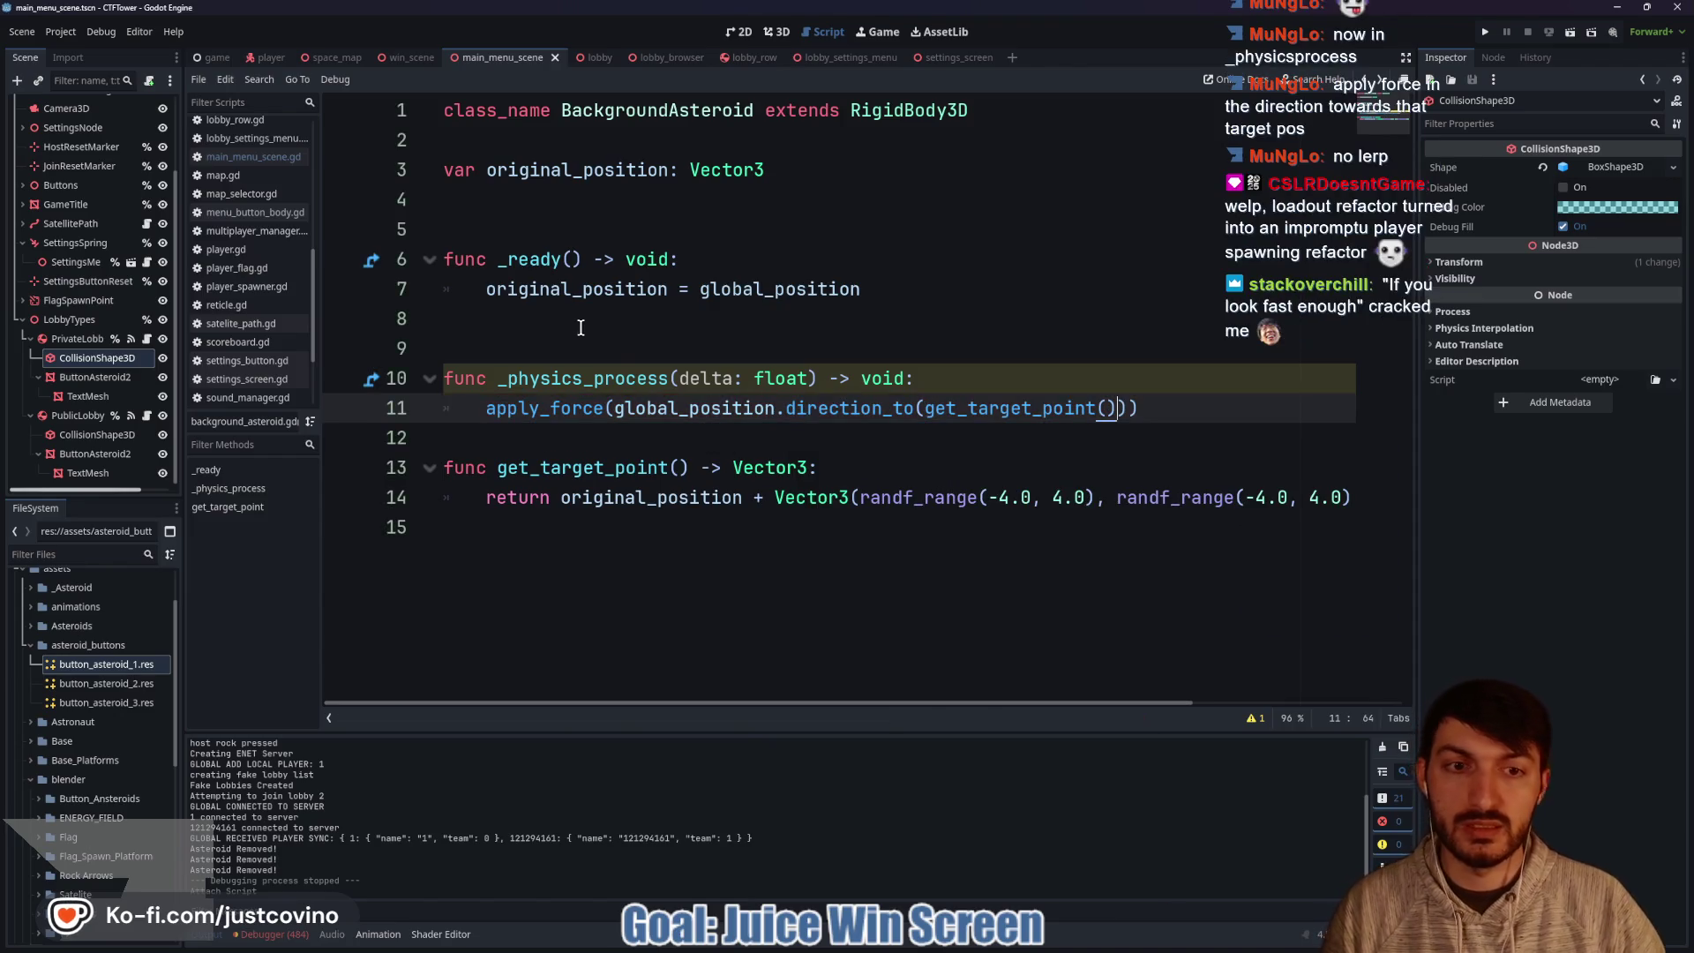
click(677, 379)
text(_)
click(609, 440)
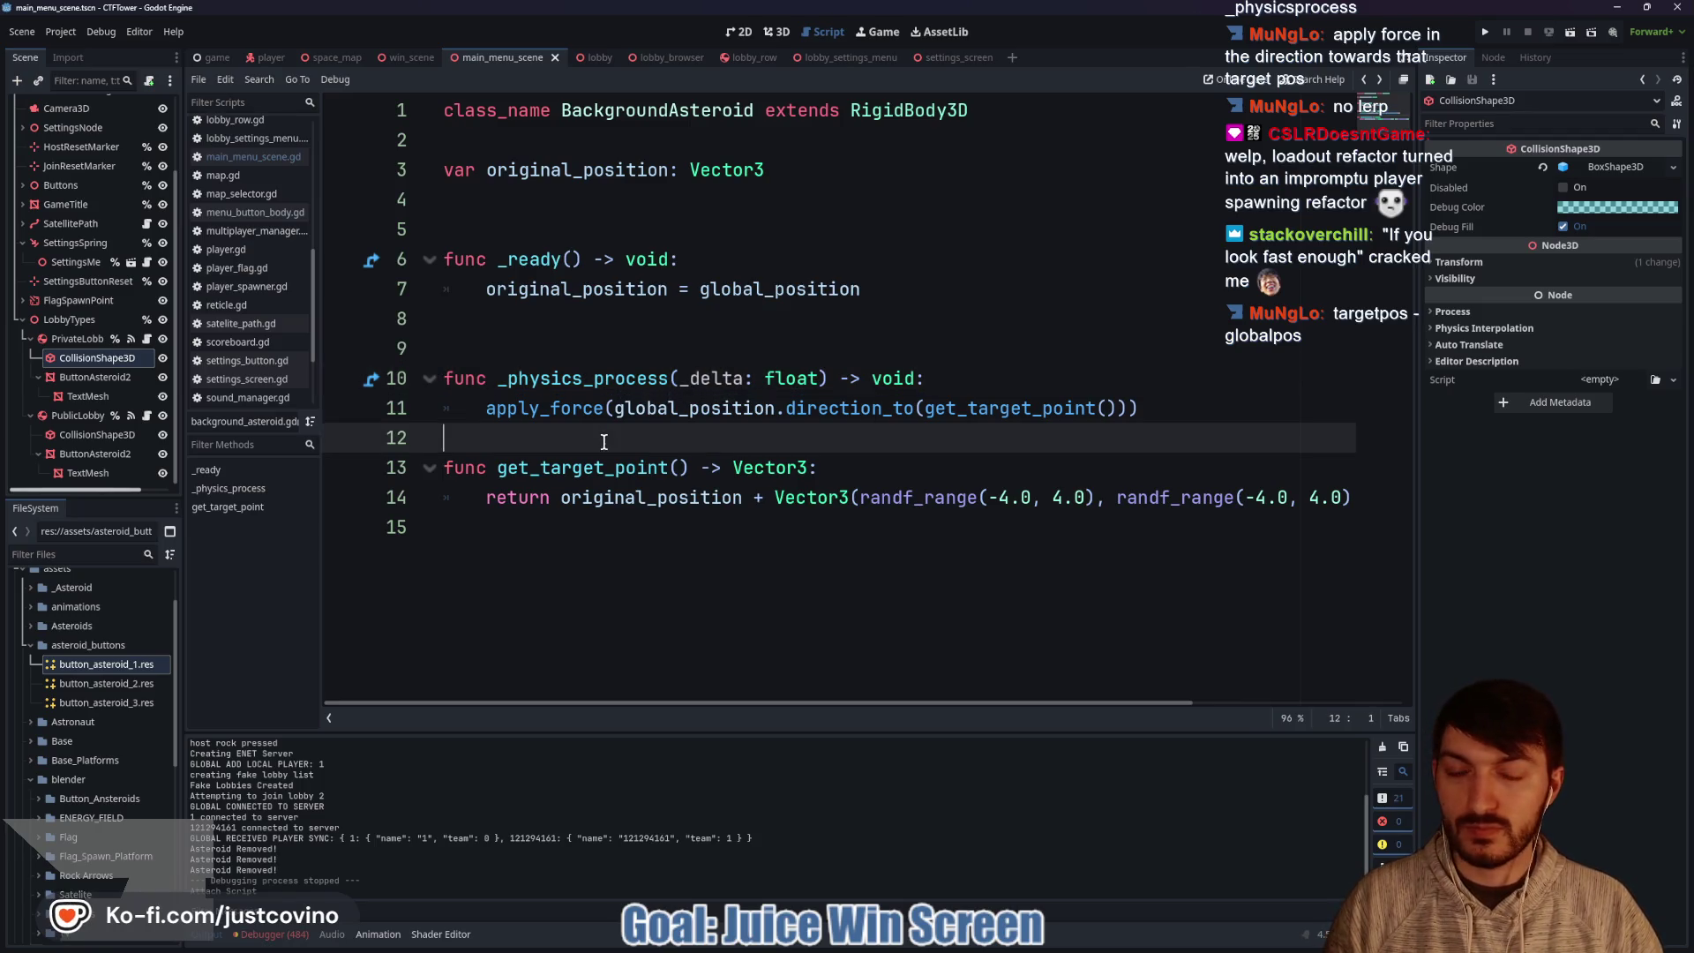
key(Return)
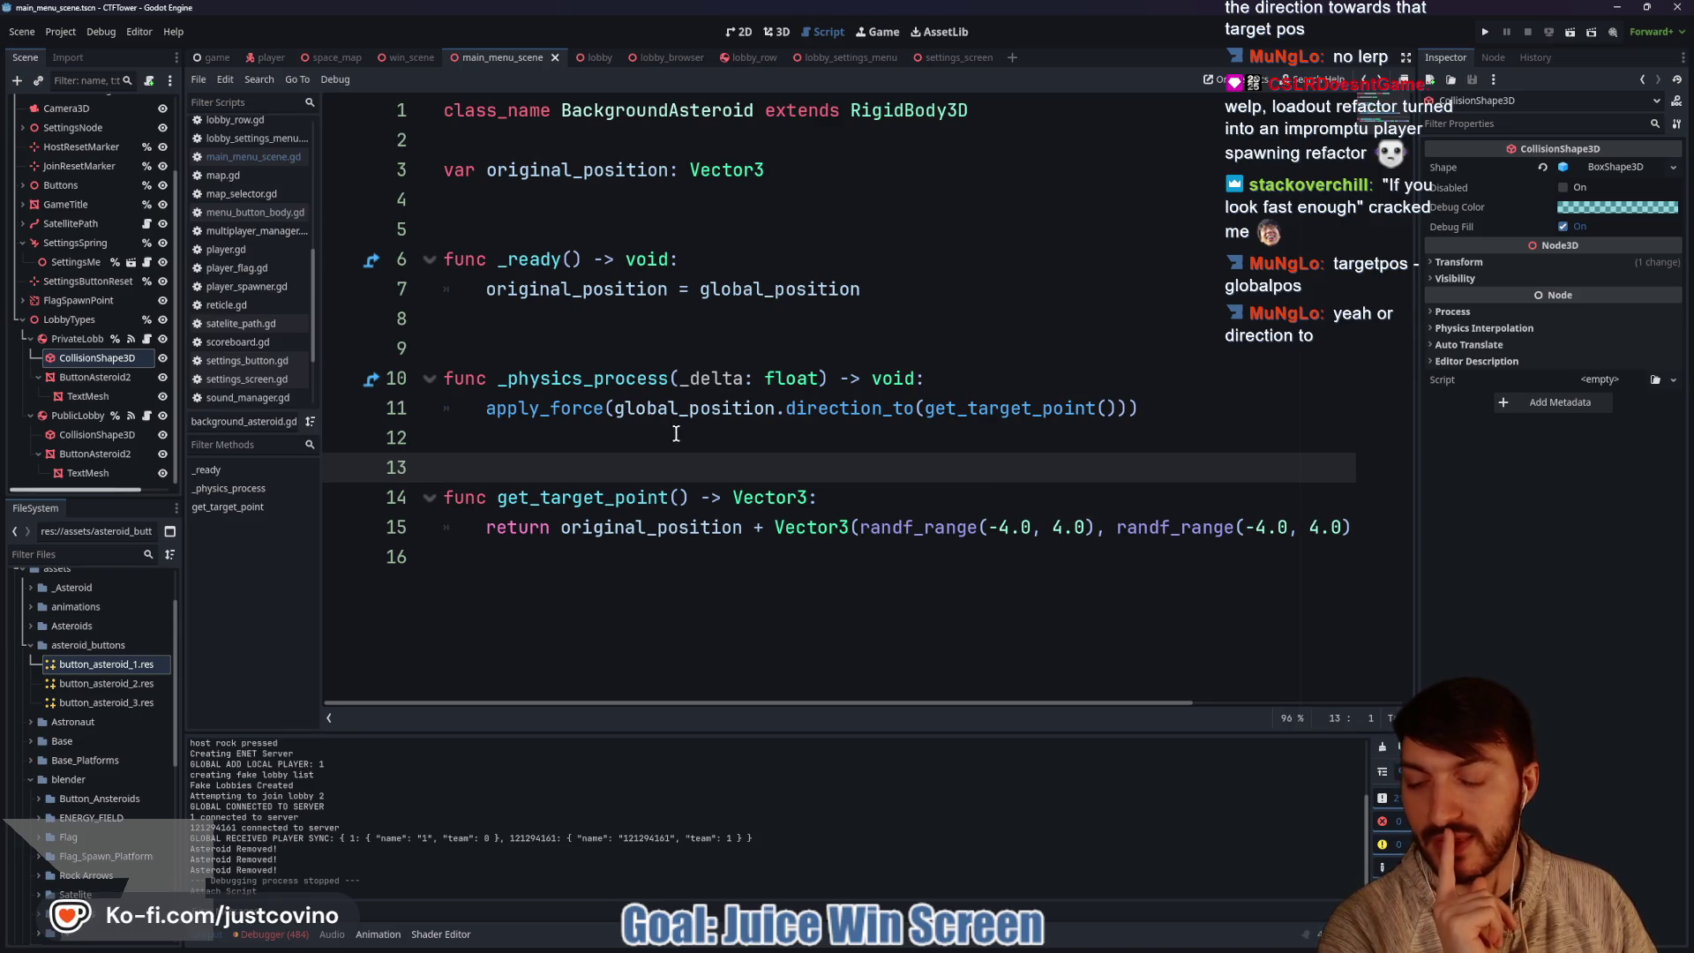
click(676, 434)
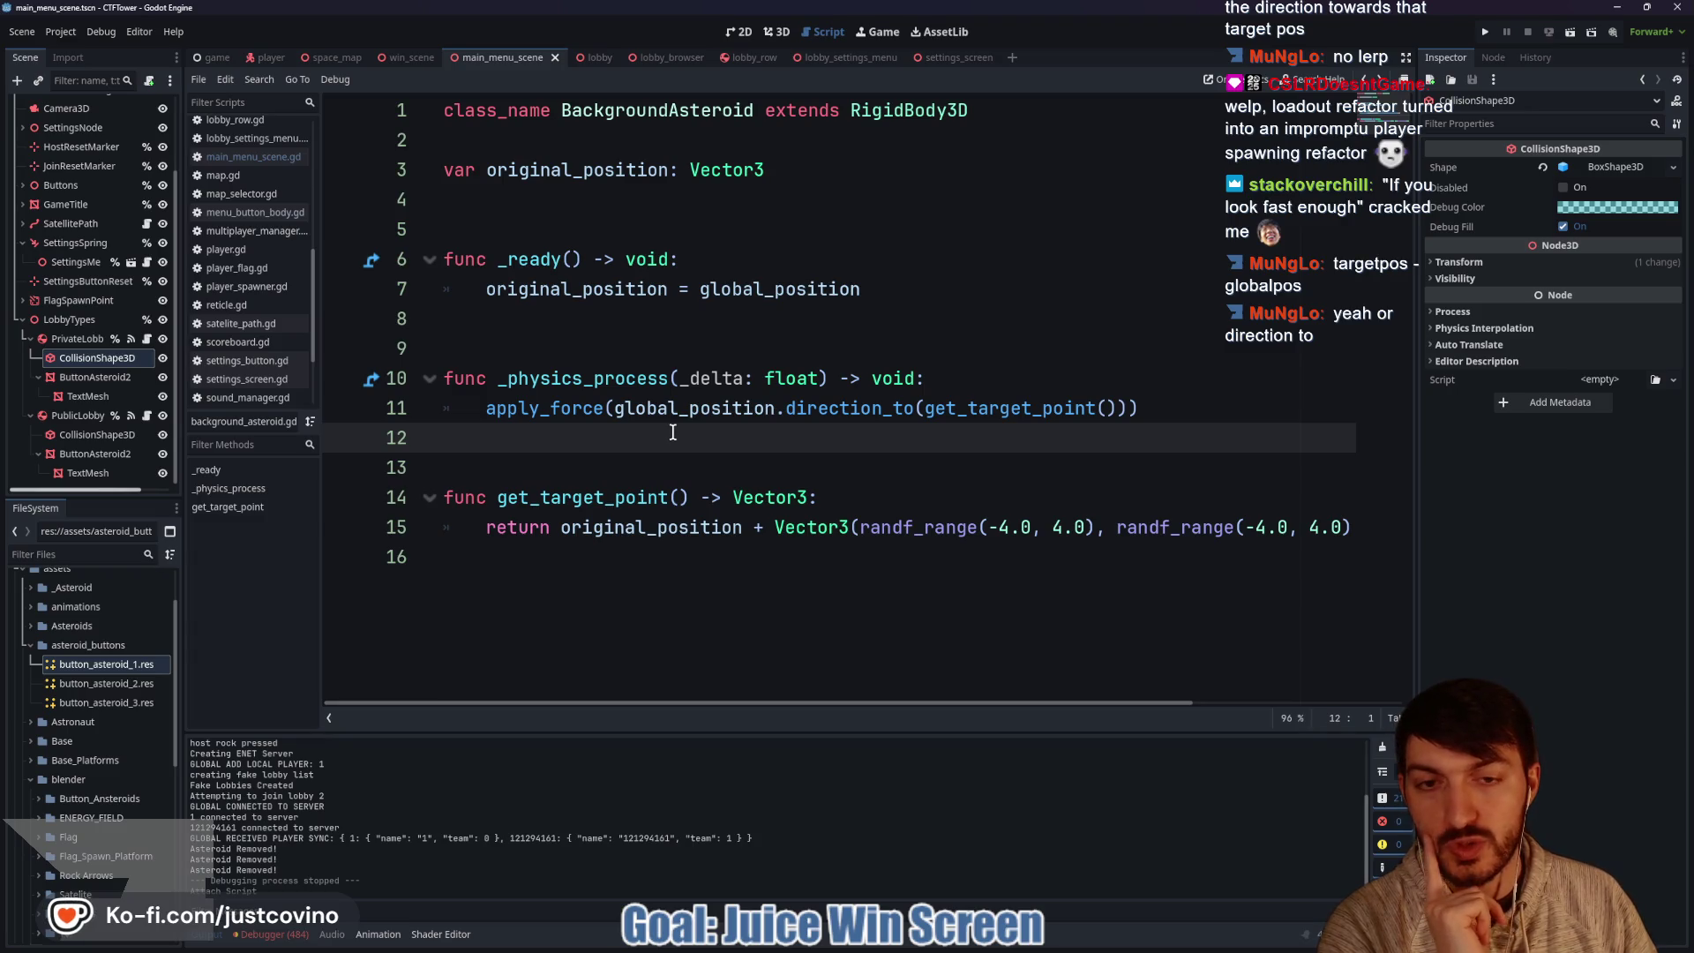
click(956, 380)
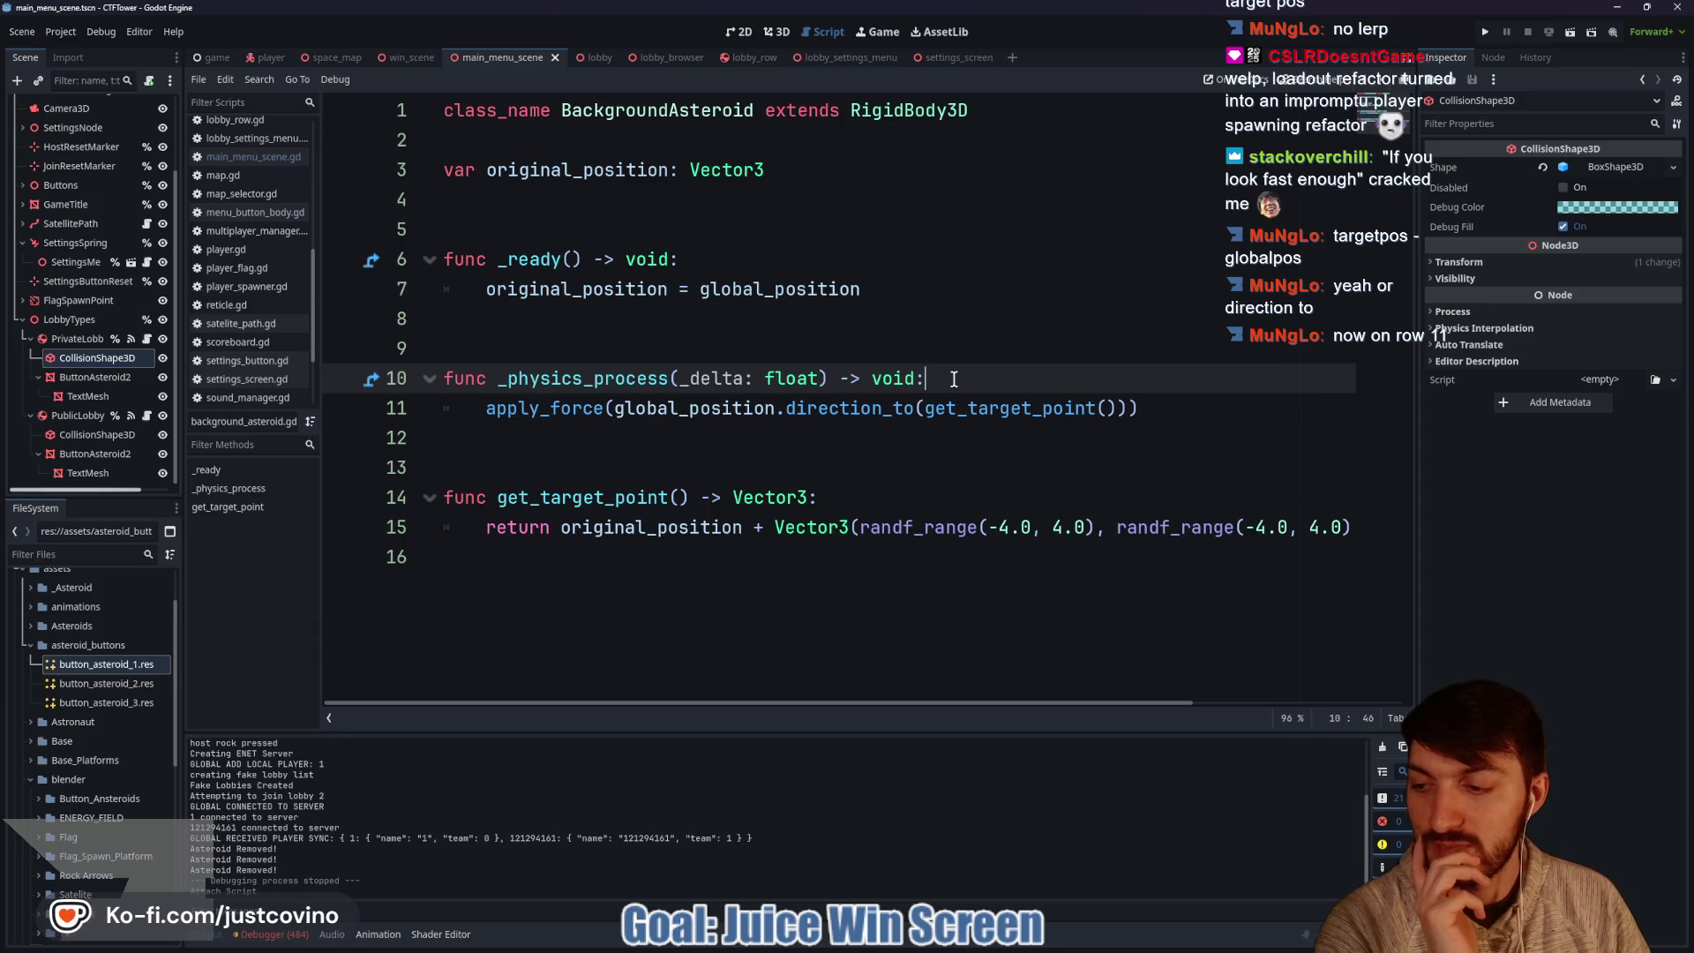
key(Down)
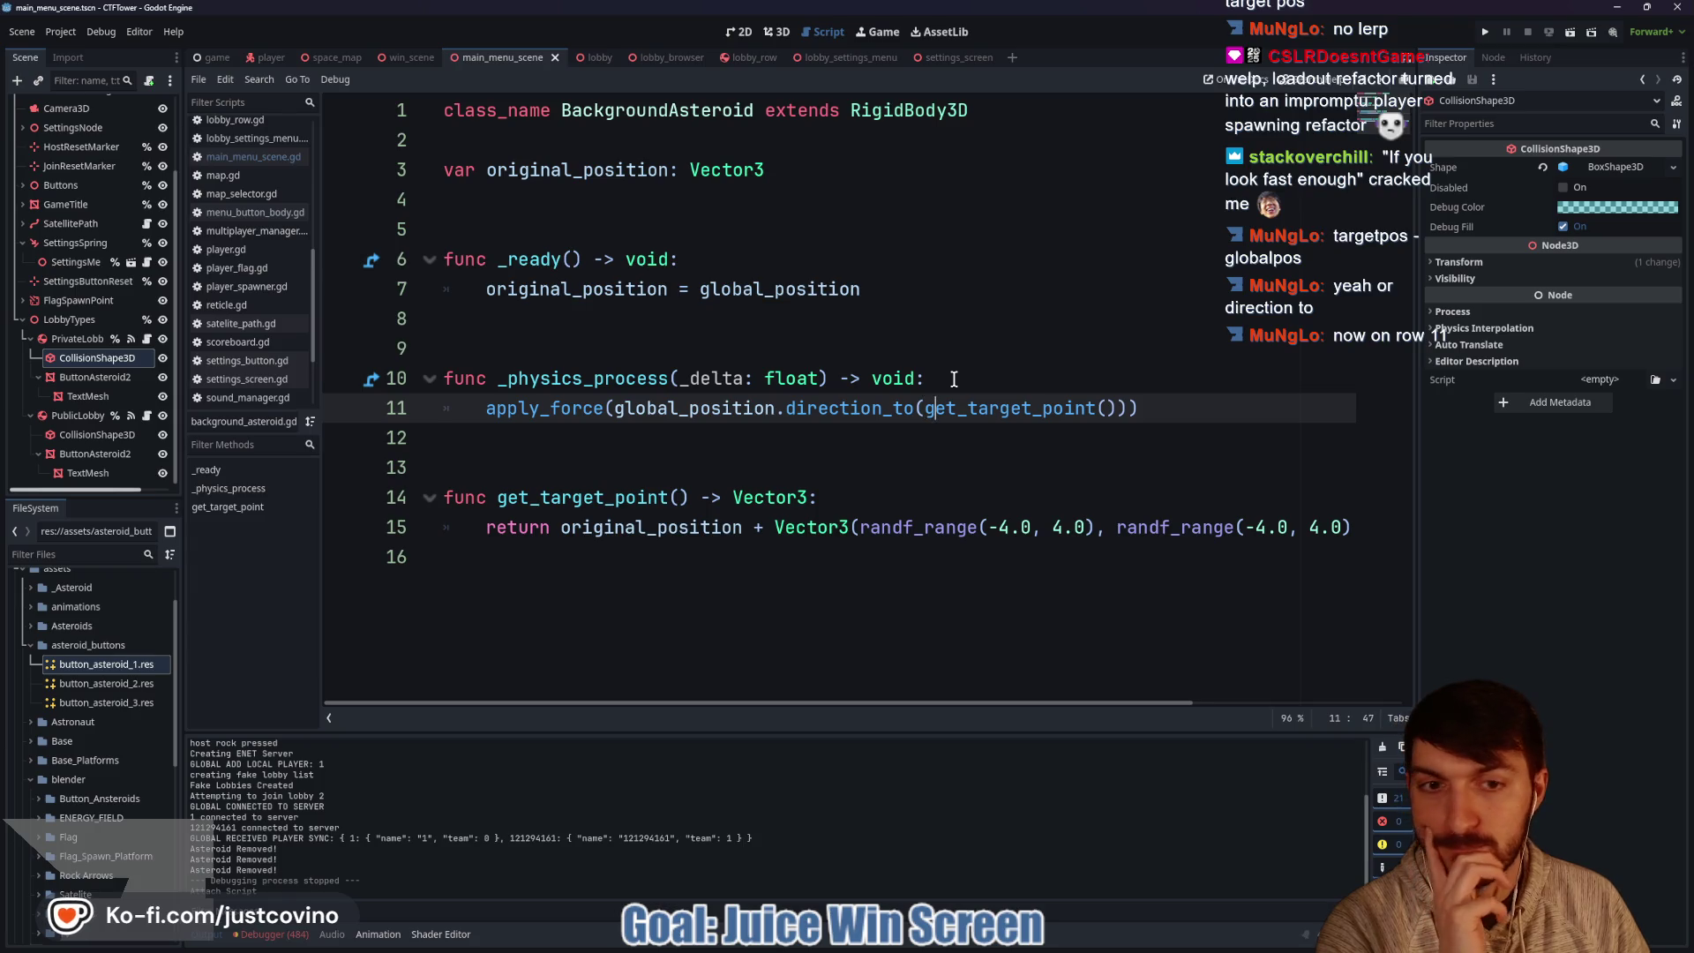
key(ctrl+Right)
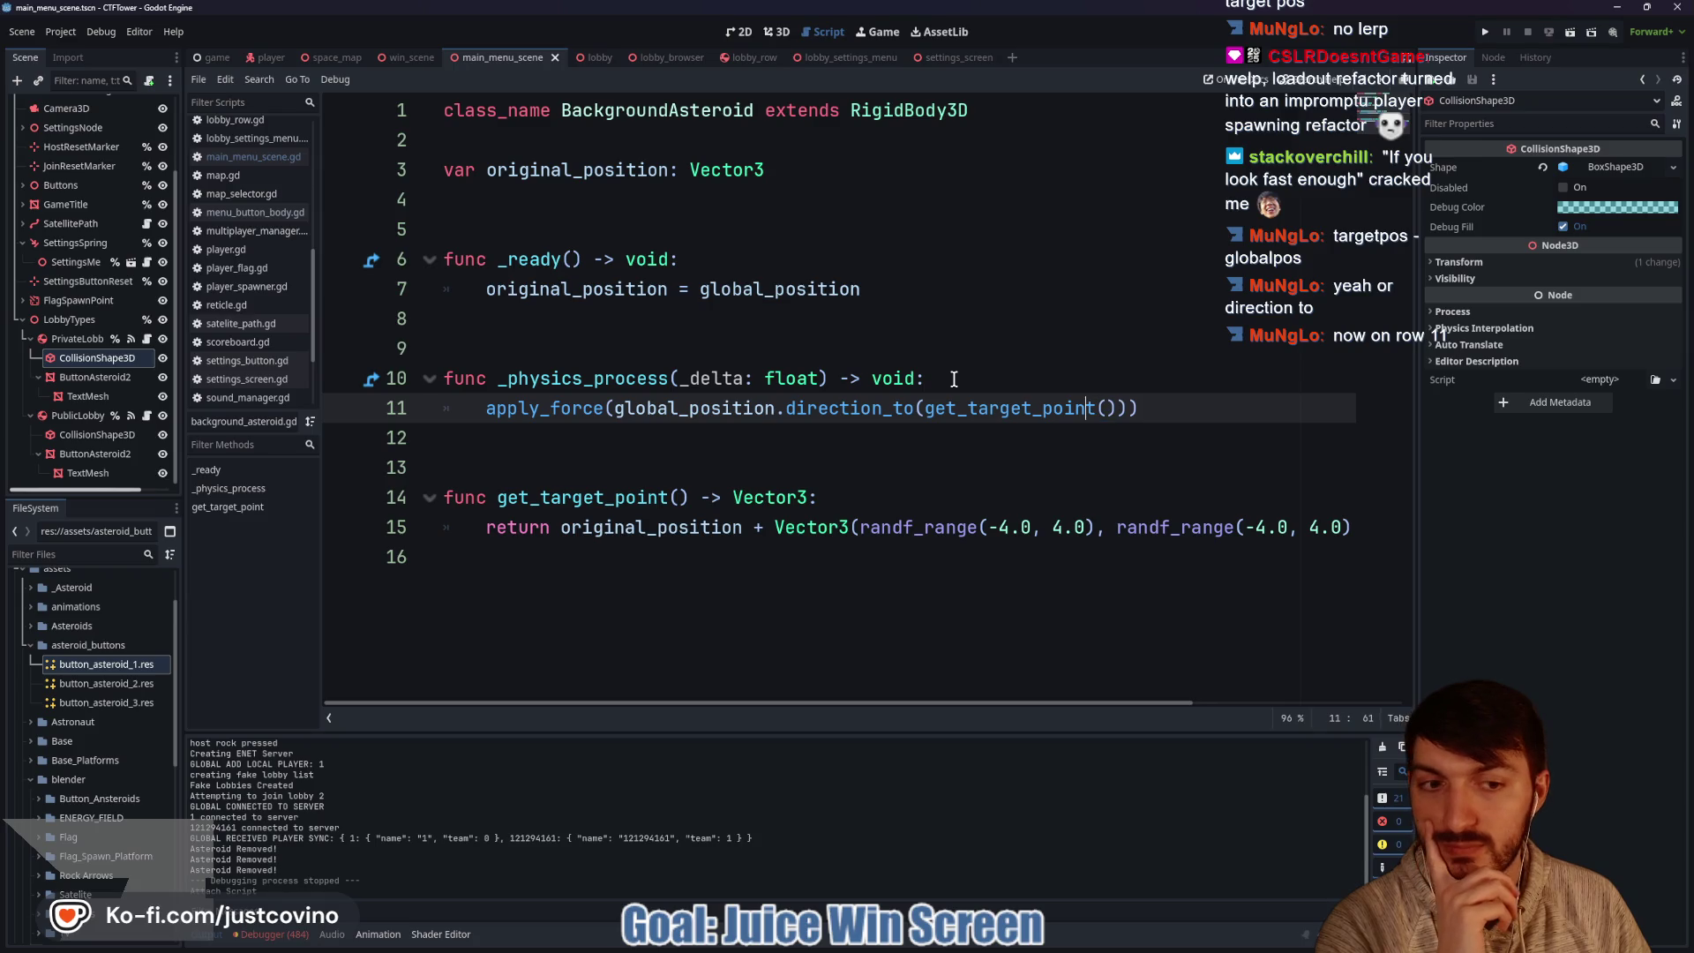
key(Left)
key(Left)
key(Left)
key(Right)
key(Right)
key(Right)
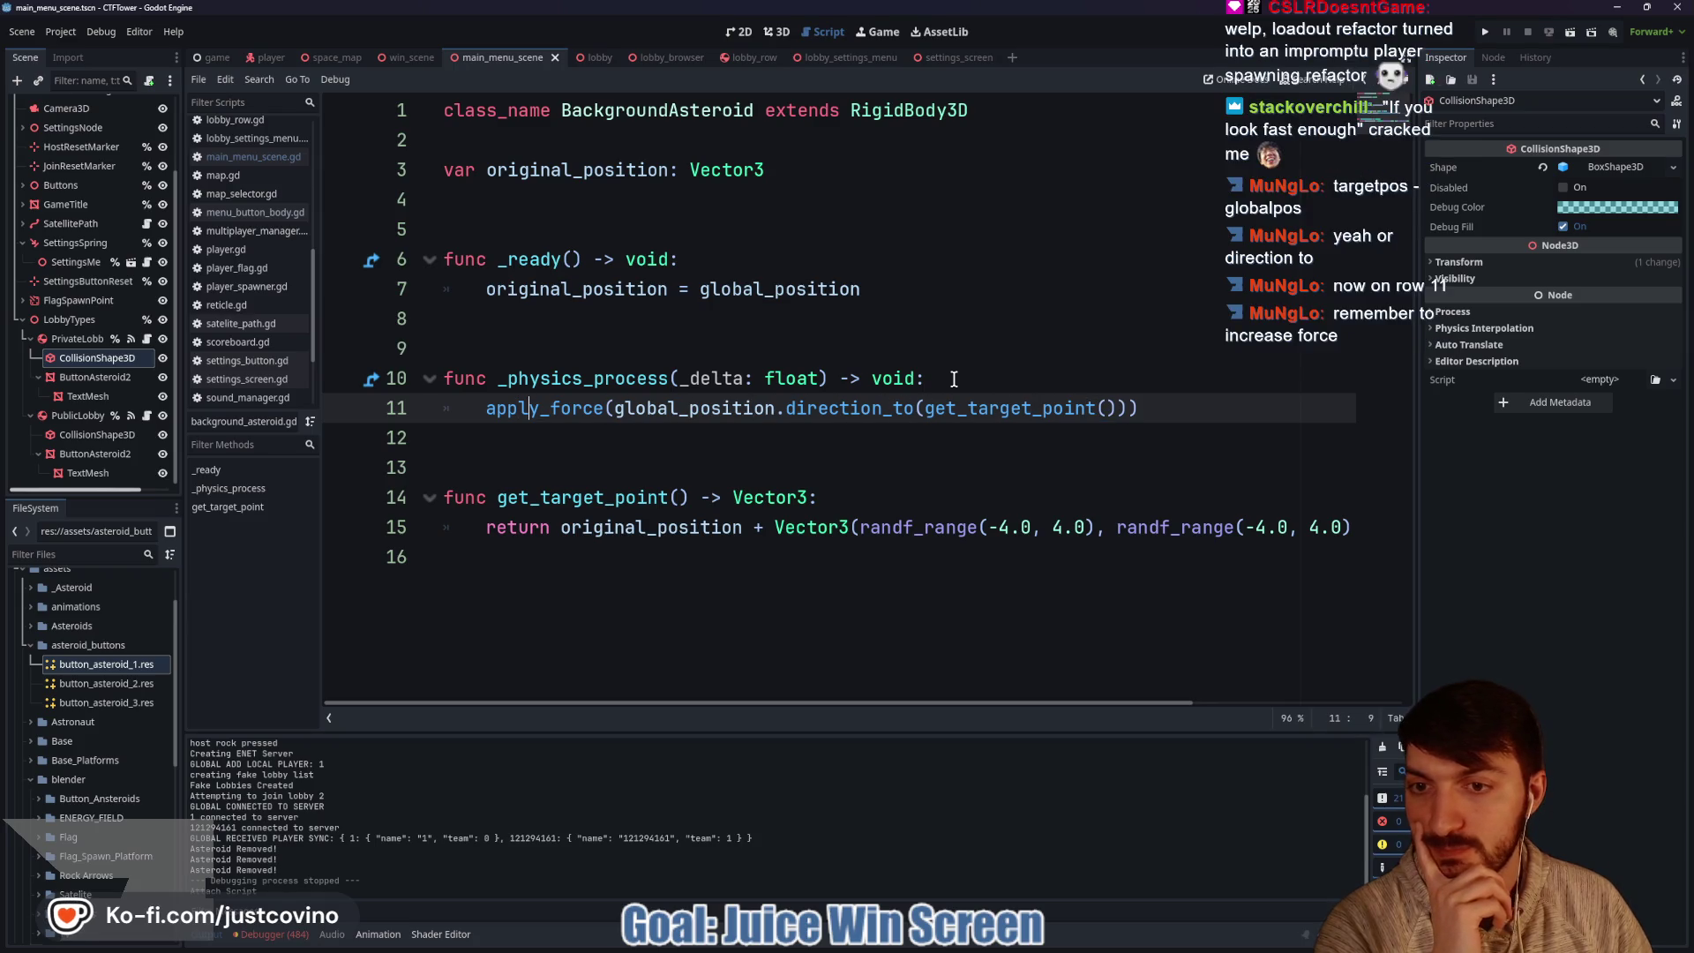
key(Right)
key(Right)
key(Right)
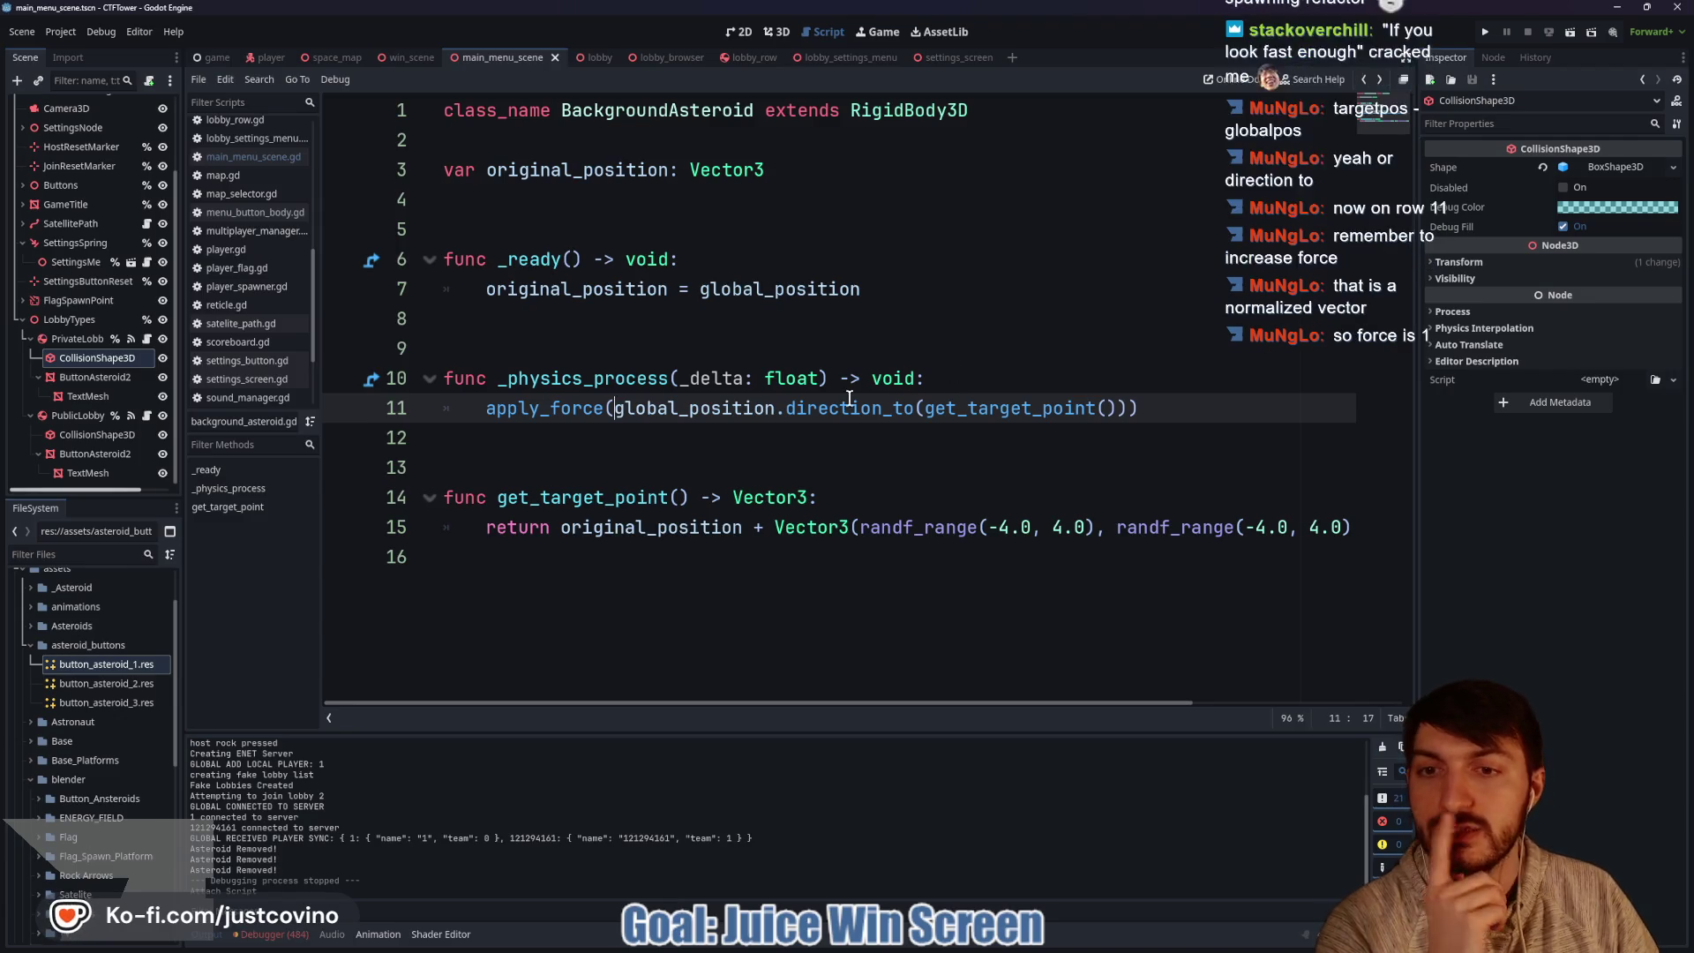
mouse_move(578, 412)
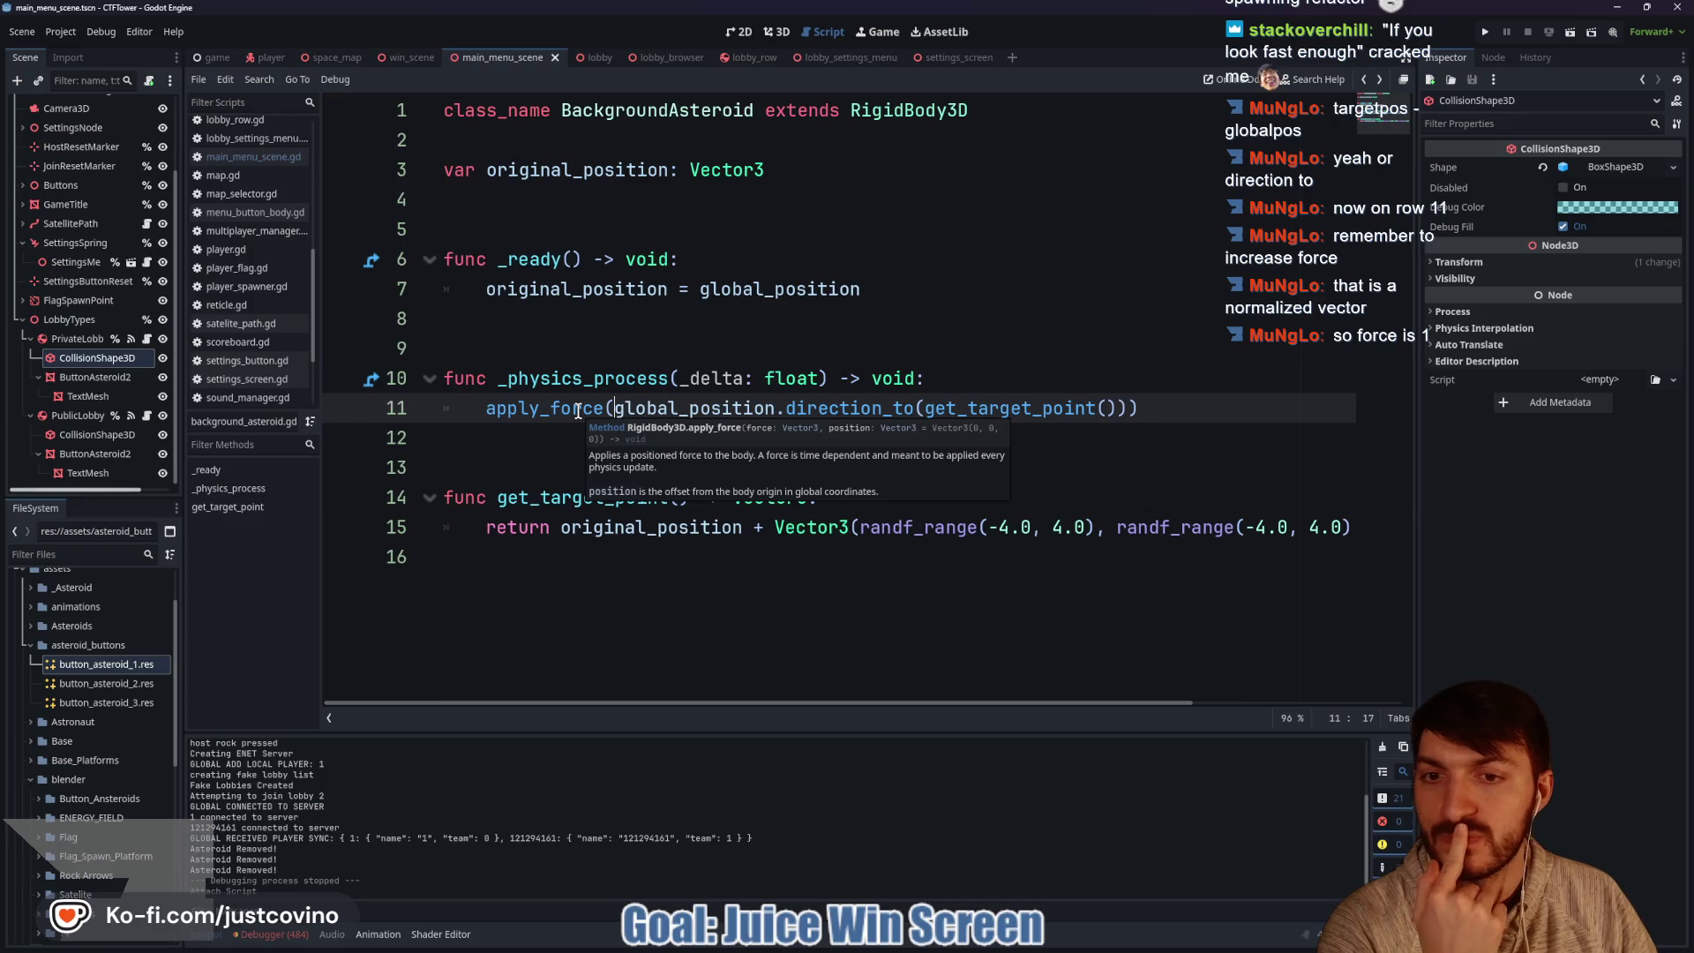
Place the caret after direction_to(get_target_point()) in line 11's apply_force argument.
click(1161, 409)
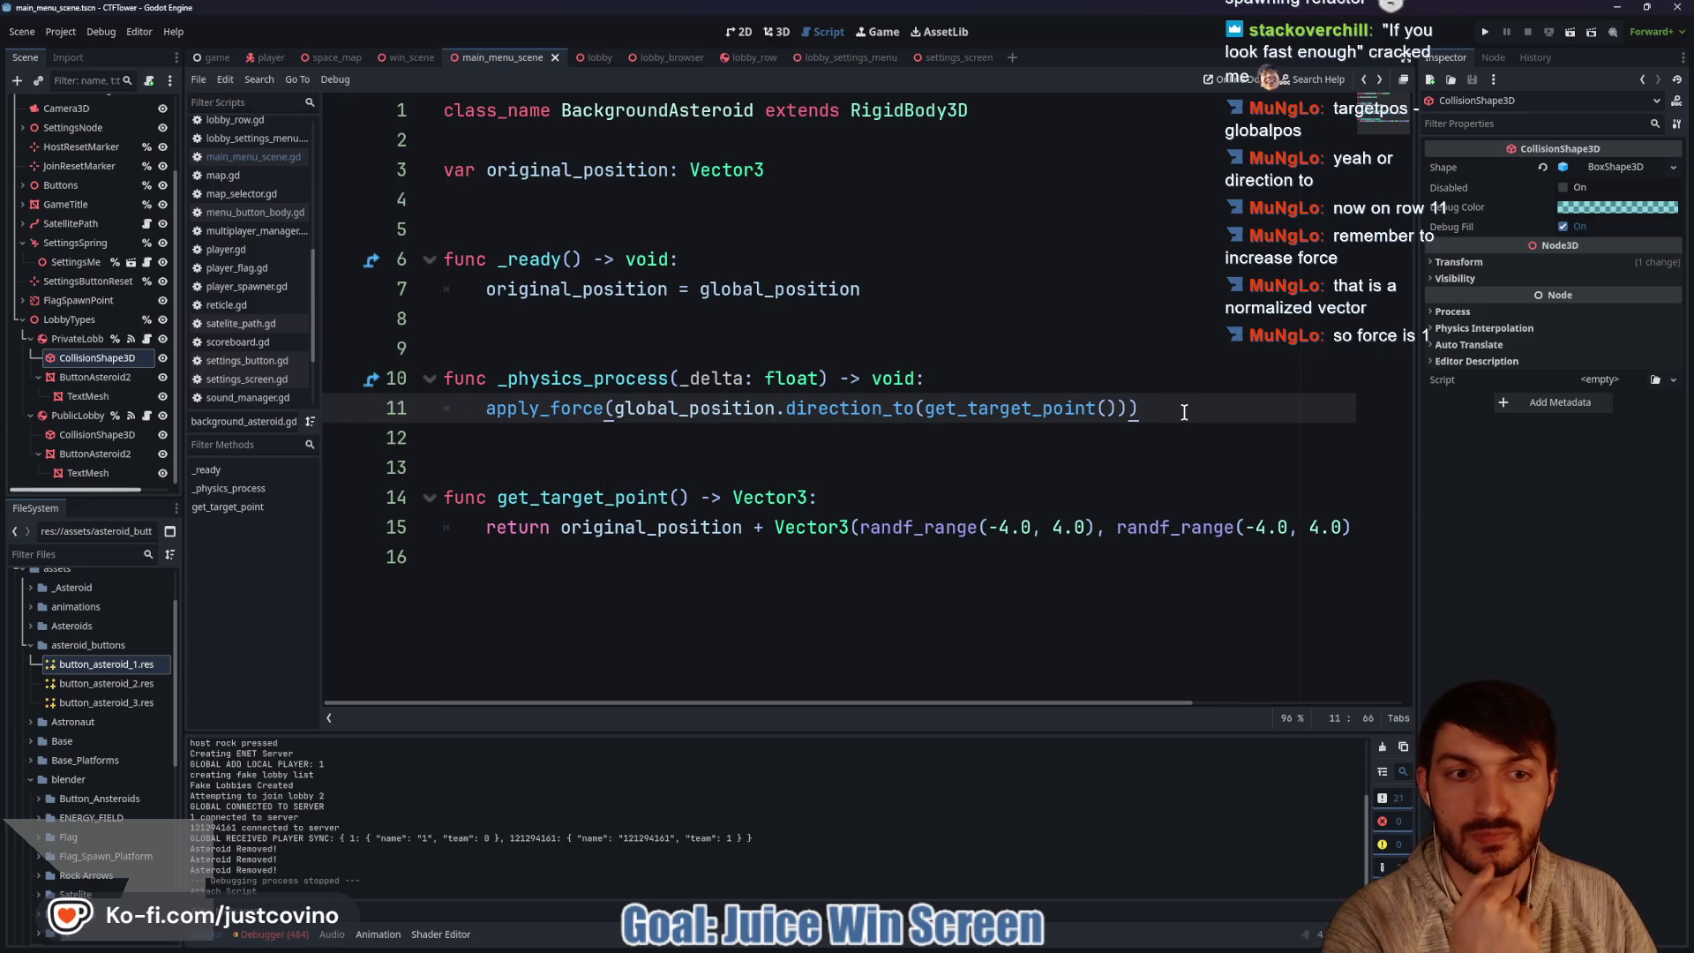
click(1125, 409)
drag(1128, 409, 607, 407)
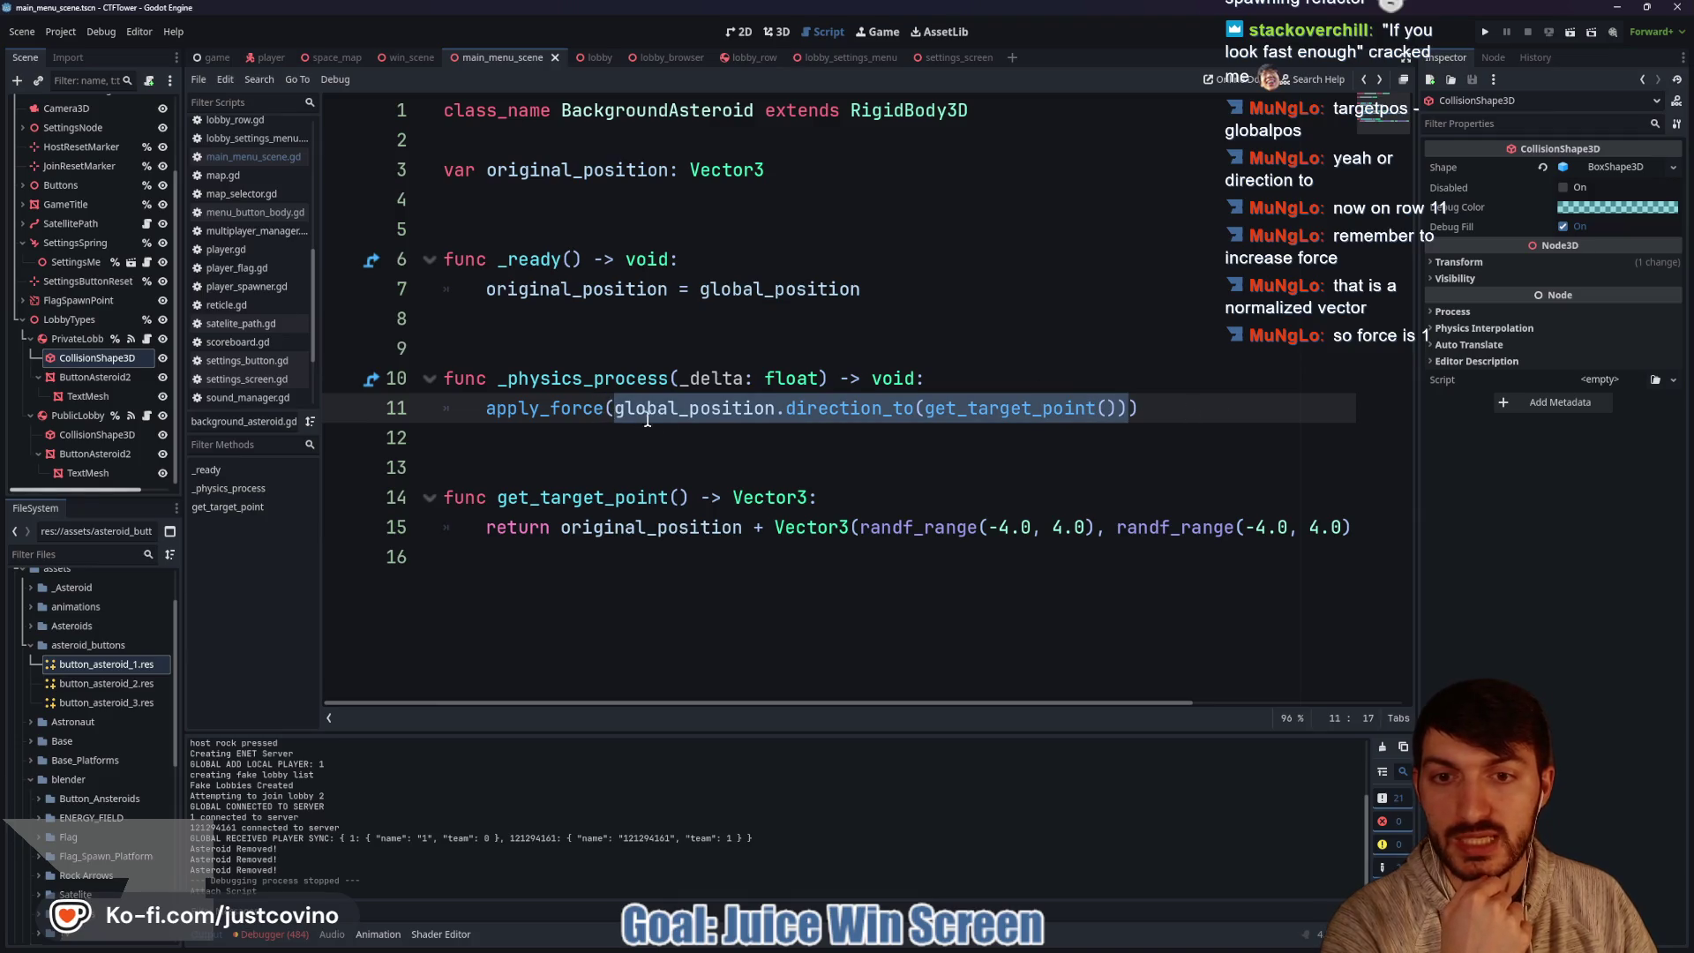
mouse_move(571, 405)
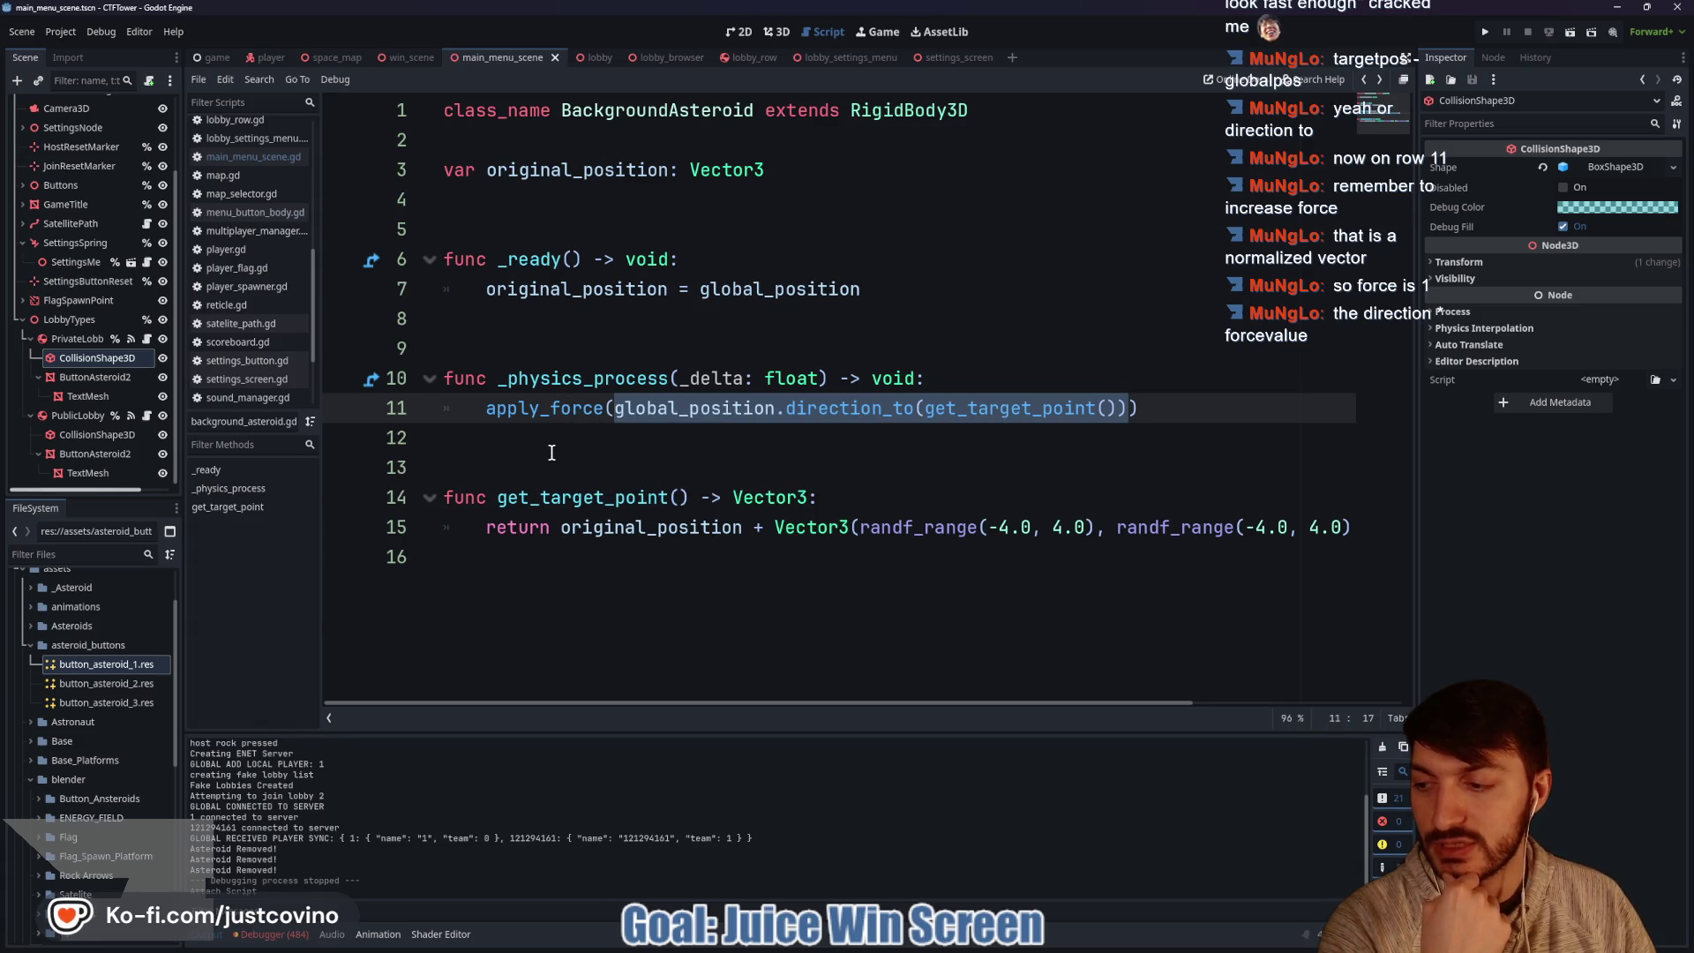
click(1133, 407)
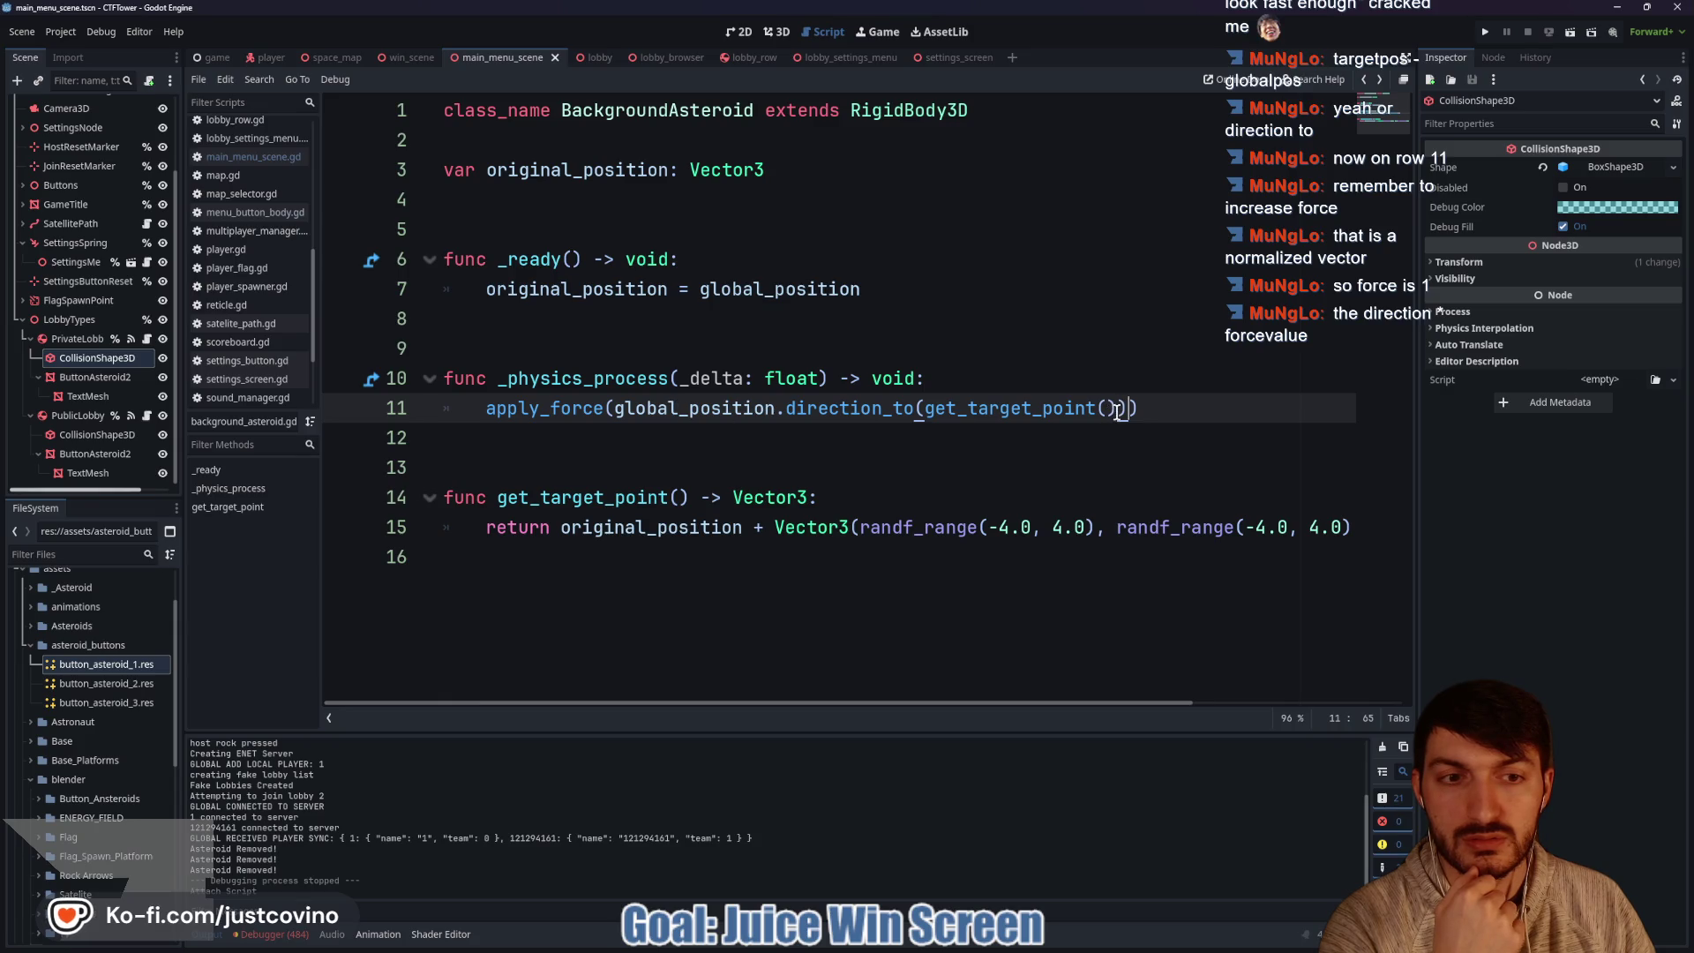
drag(616, 408, 1112, 408)
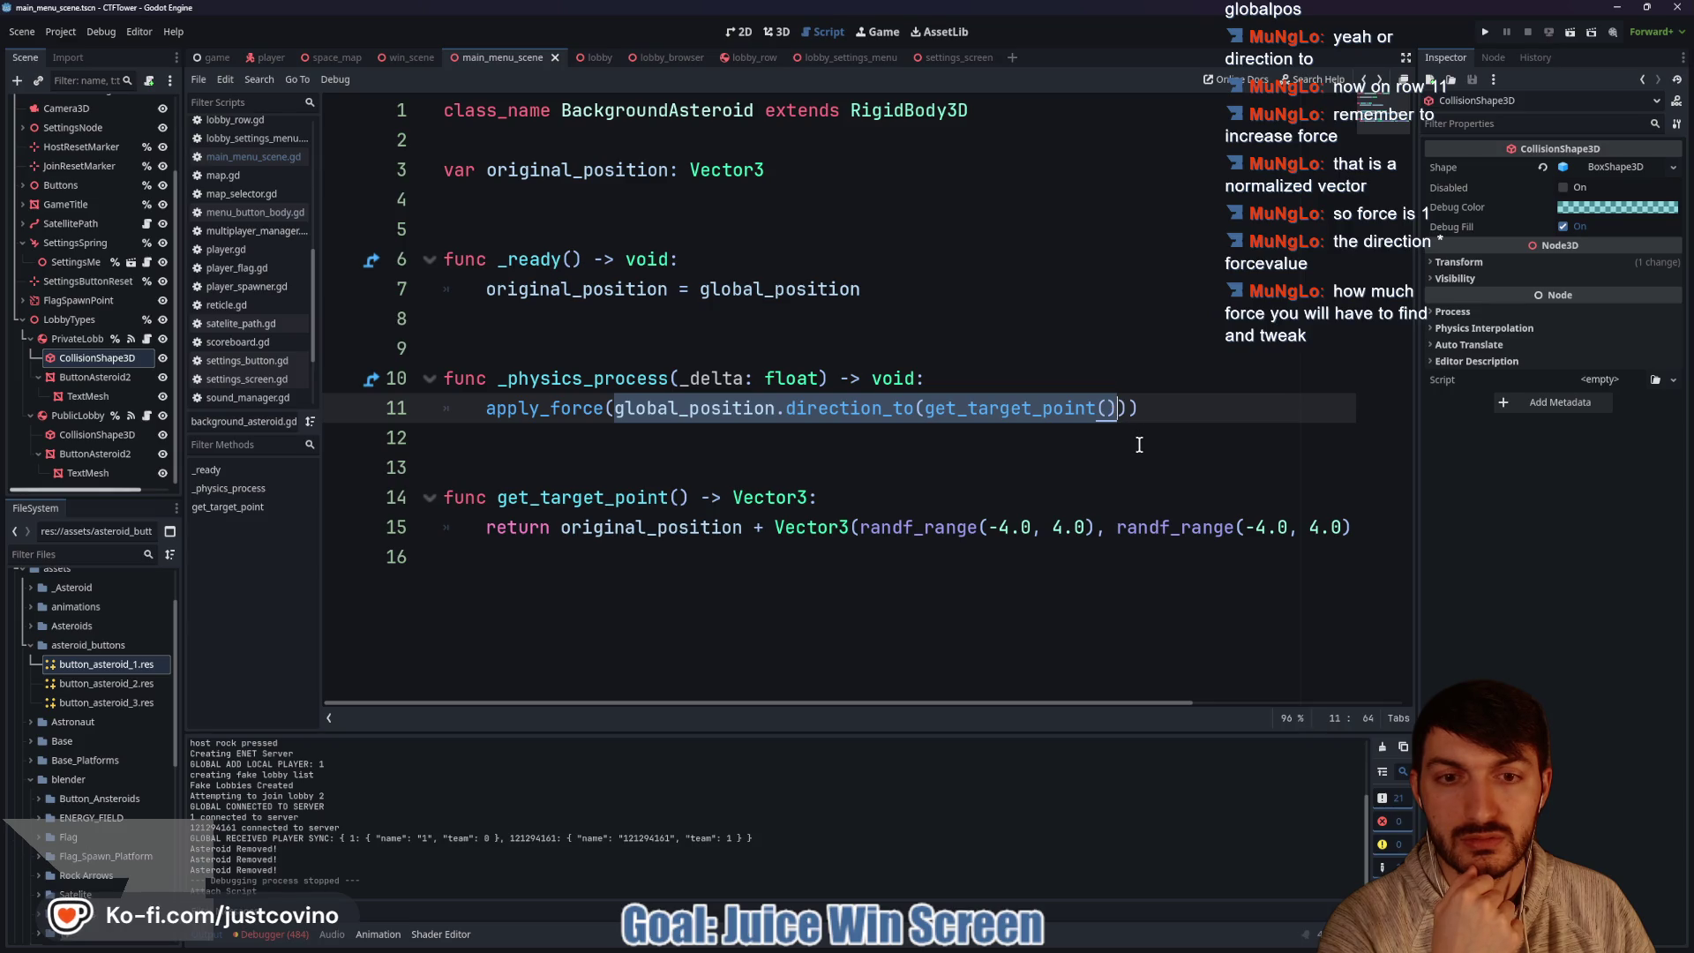
drag(1134, 408, 605, 407)
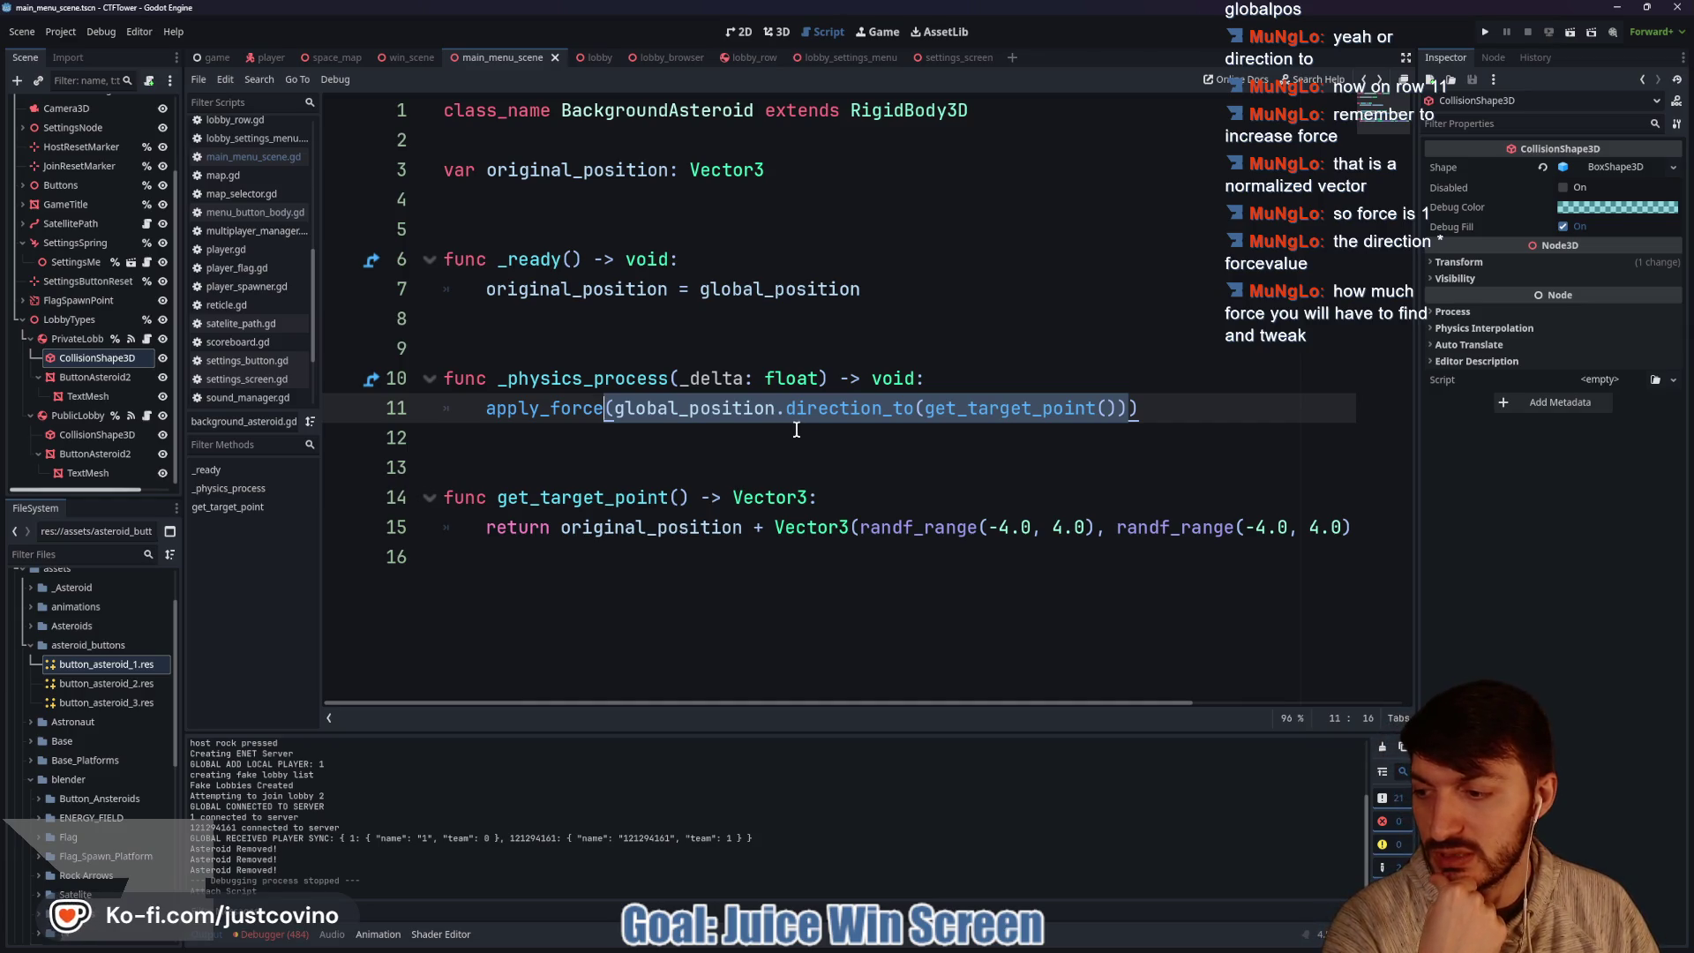
mouse_move(1128, 408)
mouse_down()
mouse_move(586, 407)
mouse_move(617, 407)
mouse_up()
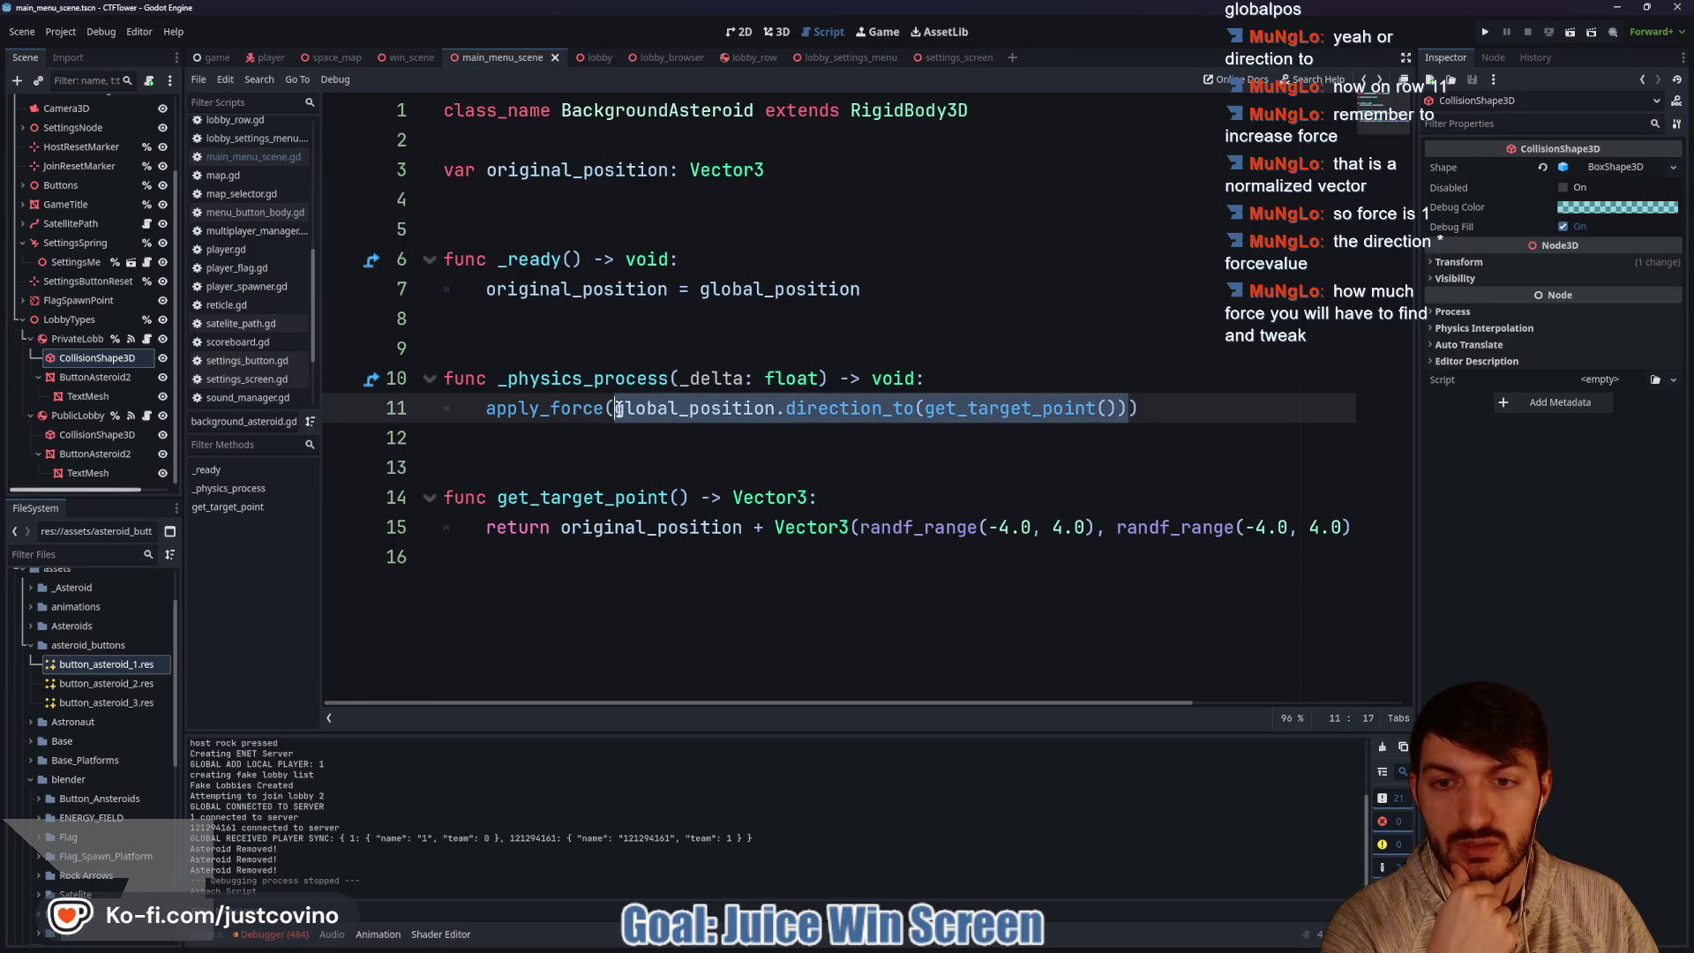
click(1128, 407)
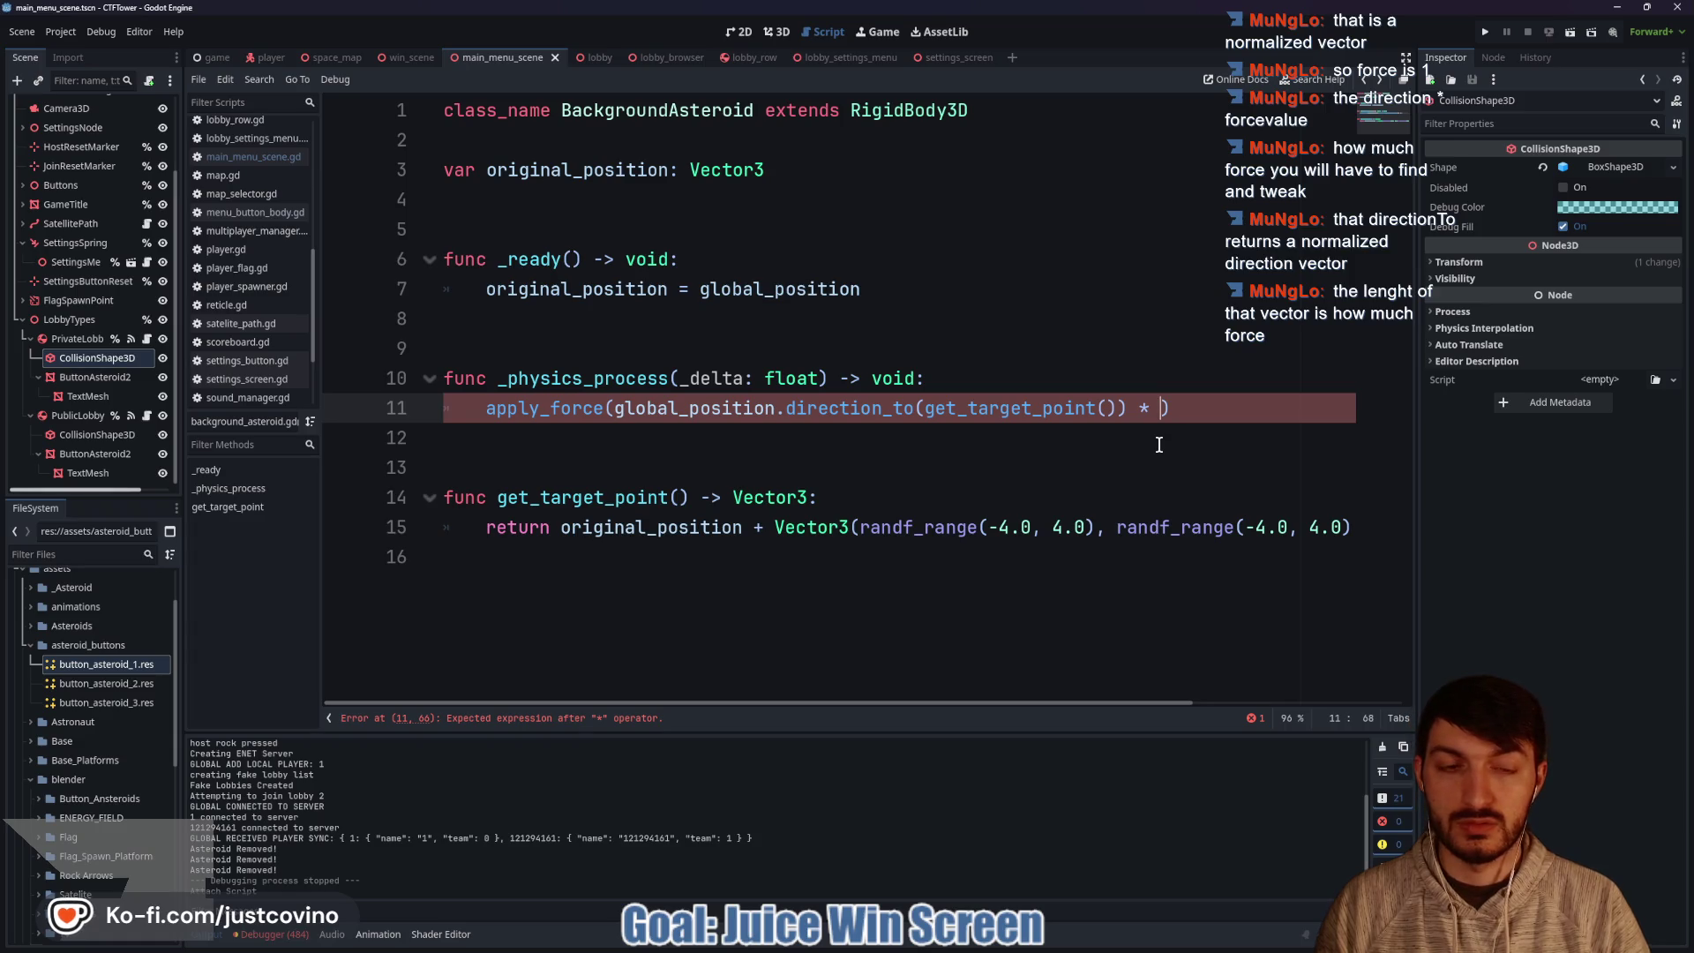
Multiply the applied force by FORCE and declare const FORCE: float = 2.0 above _ready.
text(FORCE)
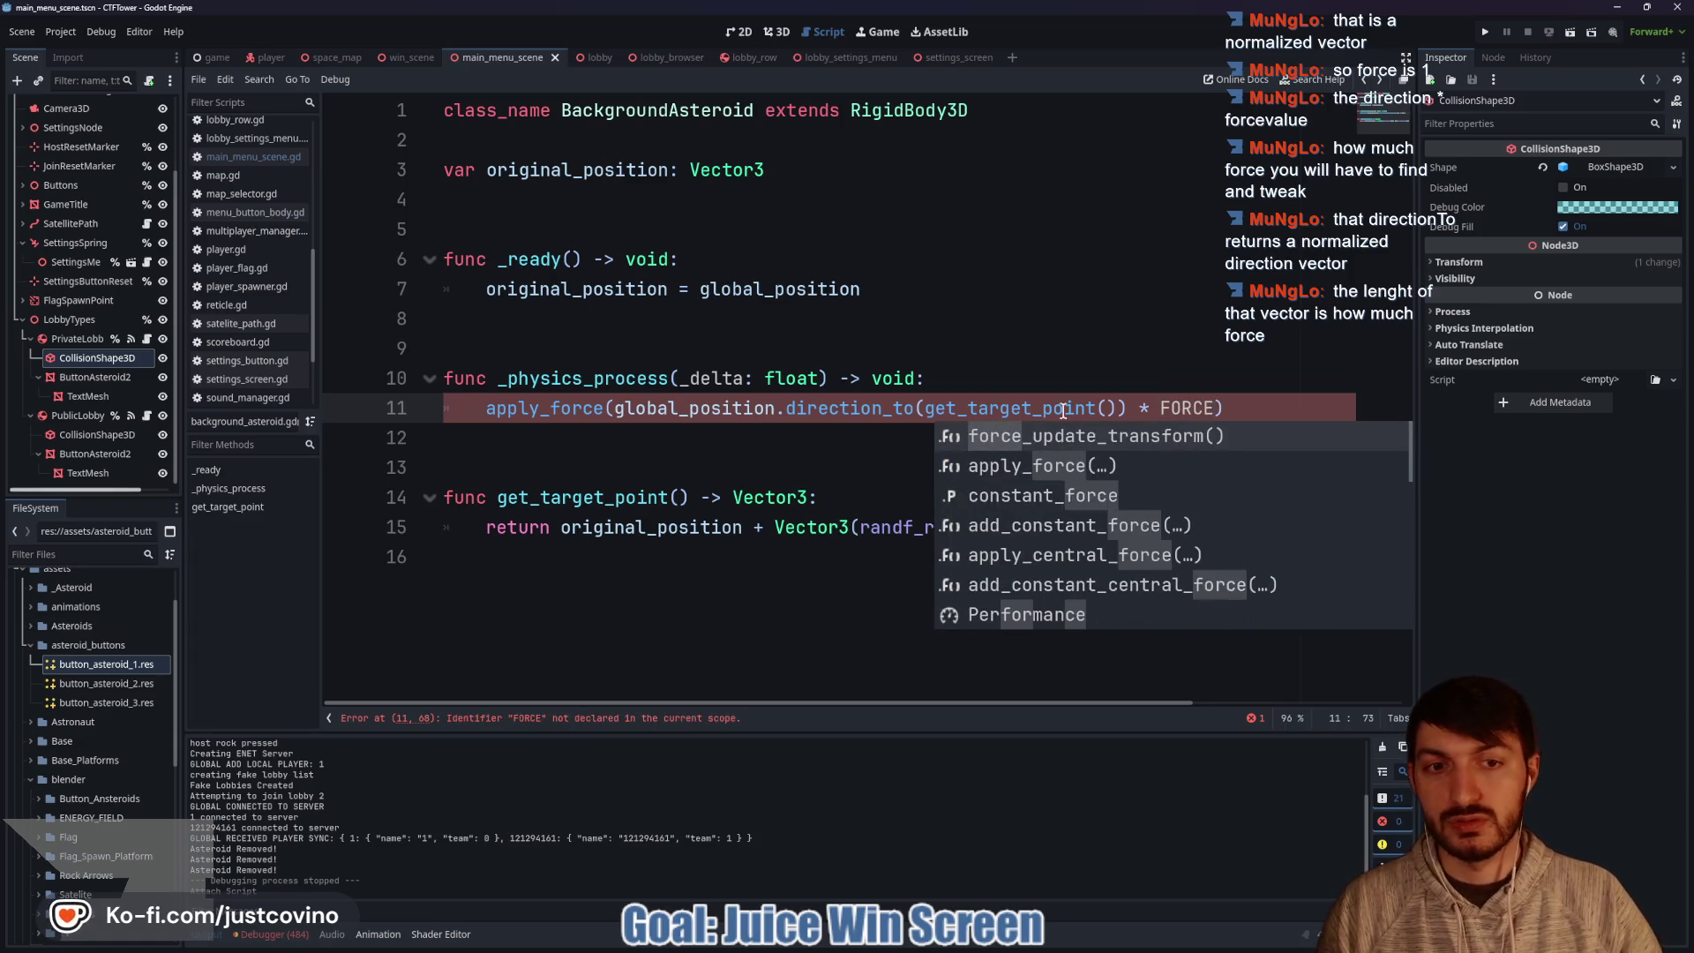
click(556, 217)
key(Return)
key(Up)
text(const FORCE: float = )
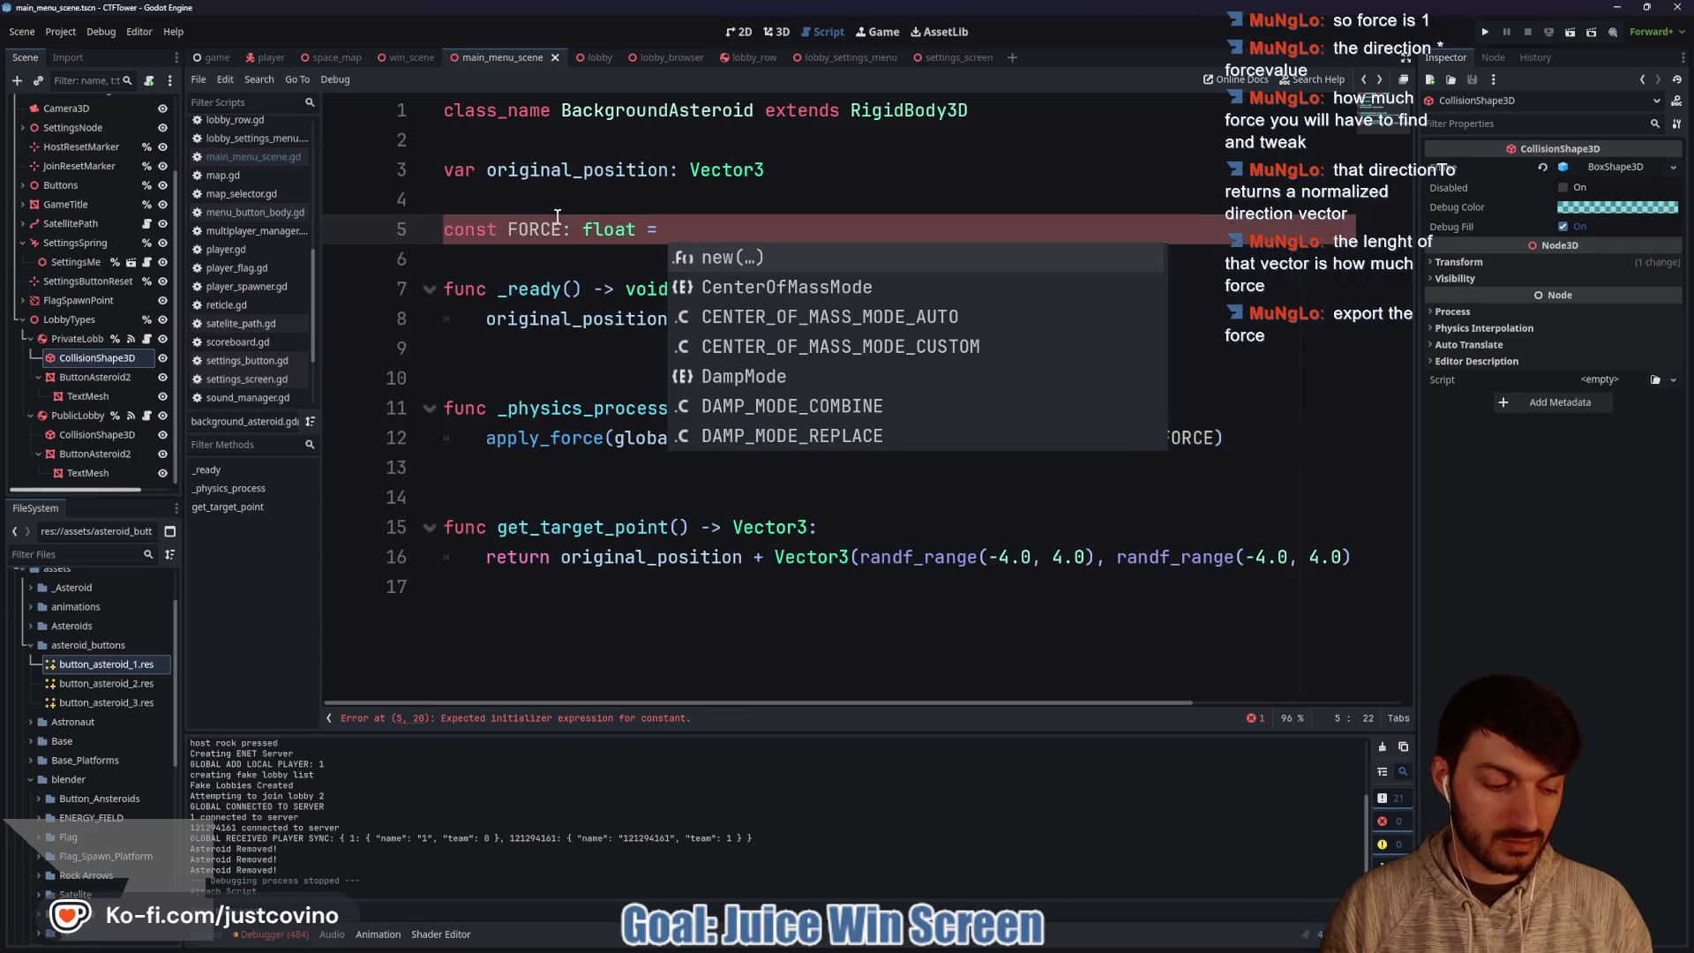
text(2)
key(Down)
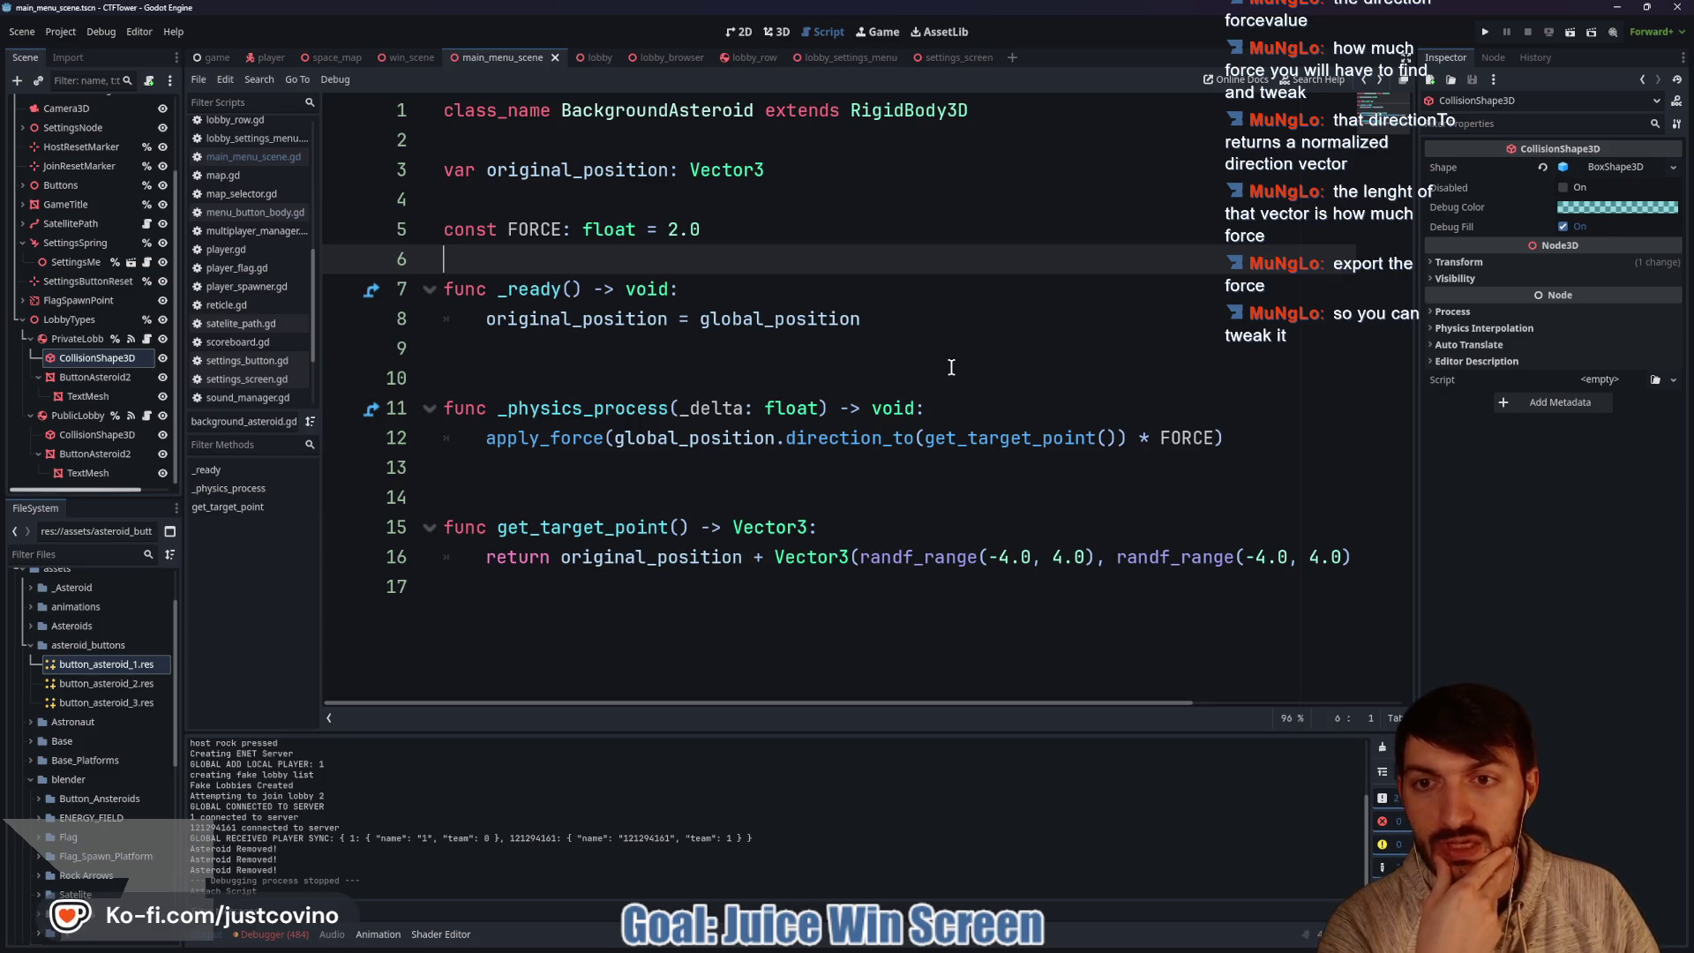
key(Return)
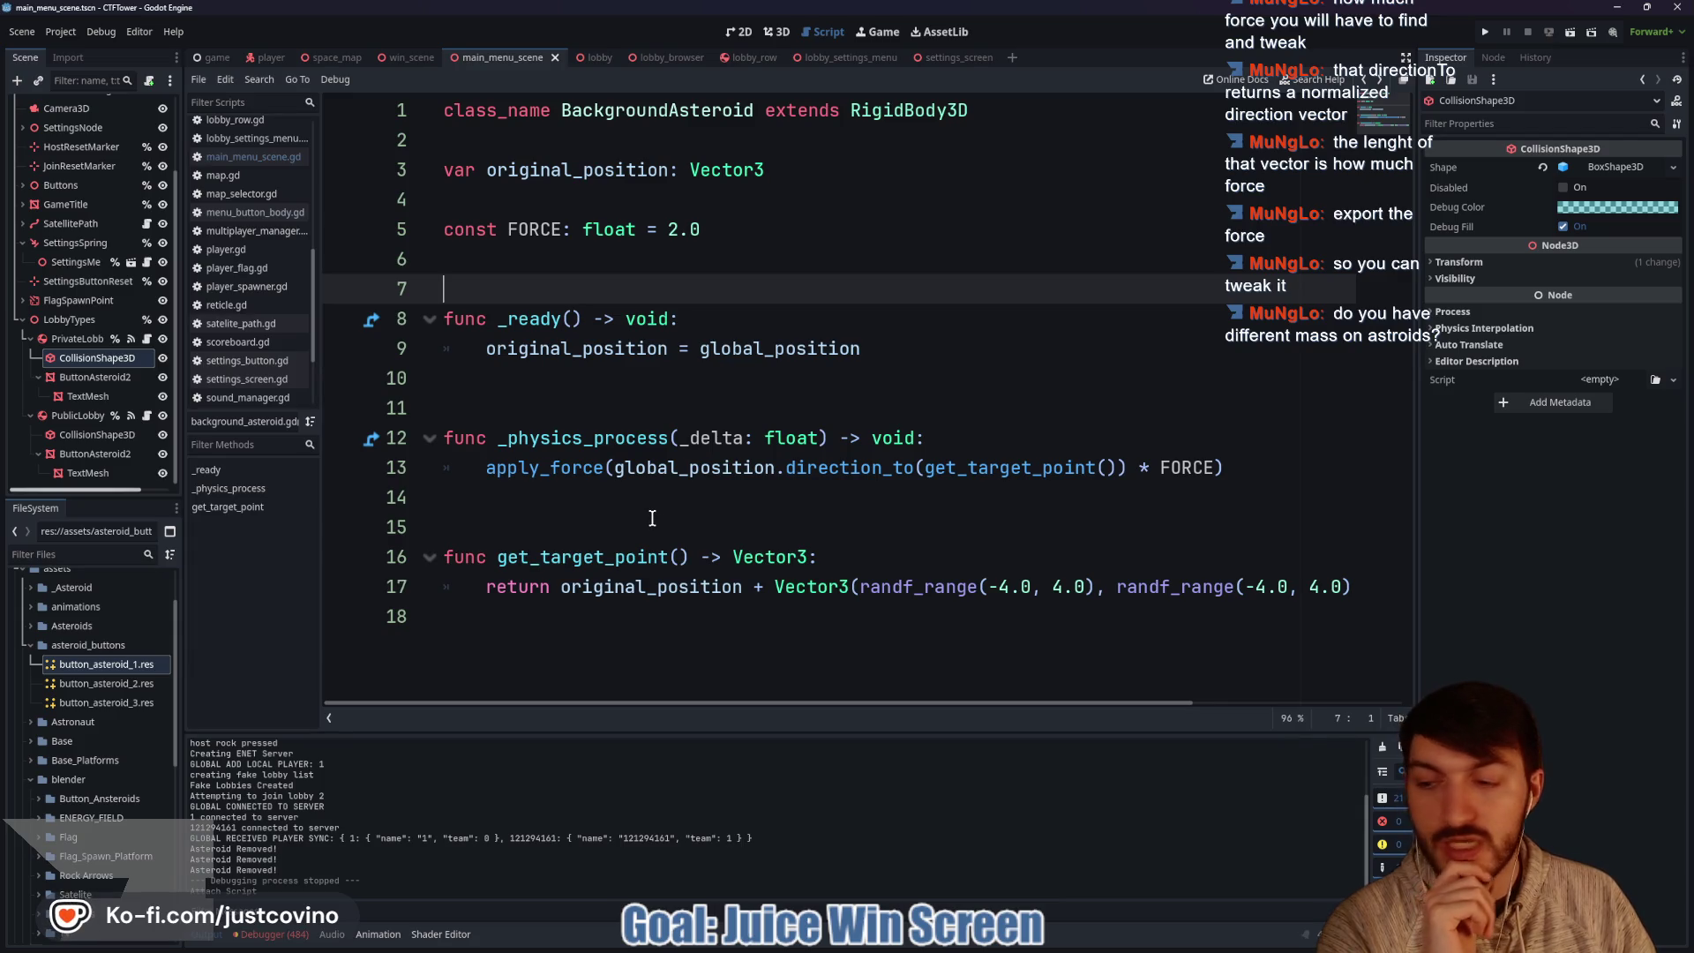
Check the PrivateLobby and PublicLobby nodes, then open AsteroidRock2's script in the win scene.
click(58, 340)
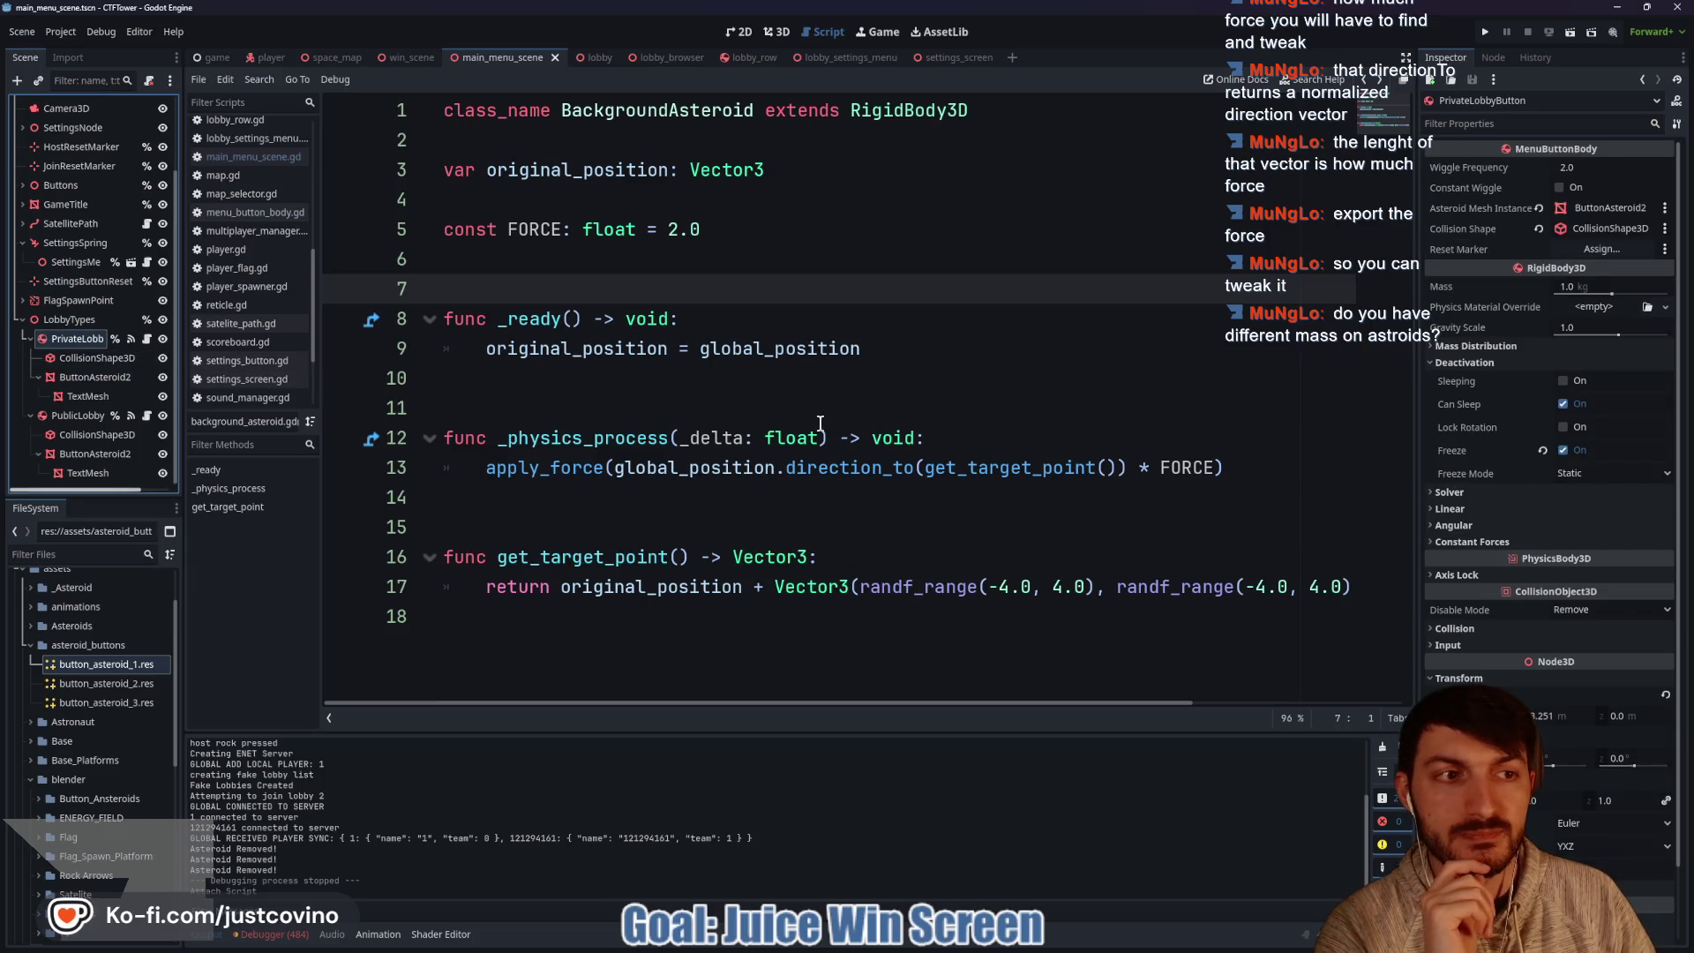
click(82, 415)
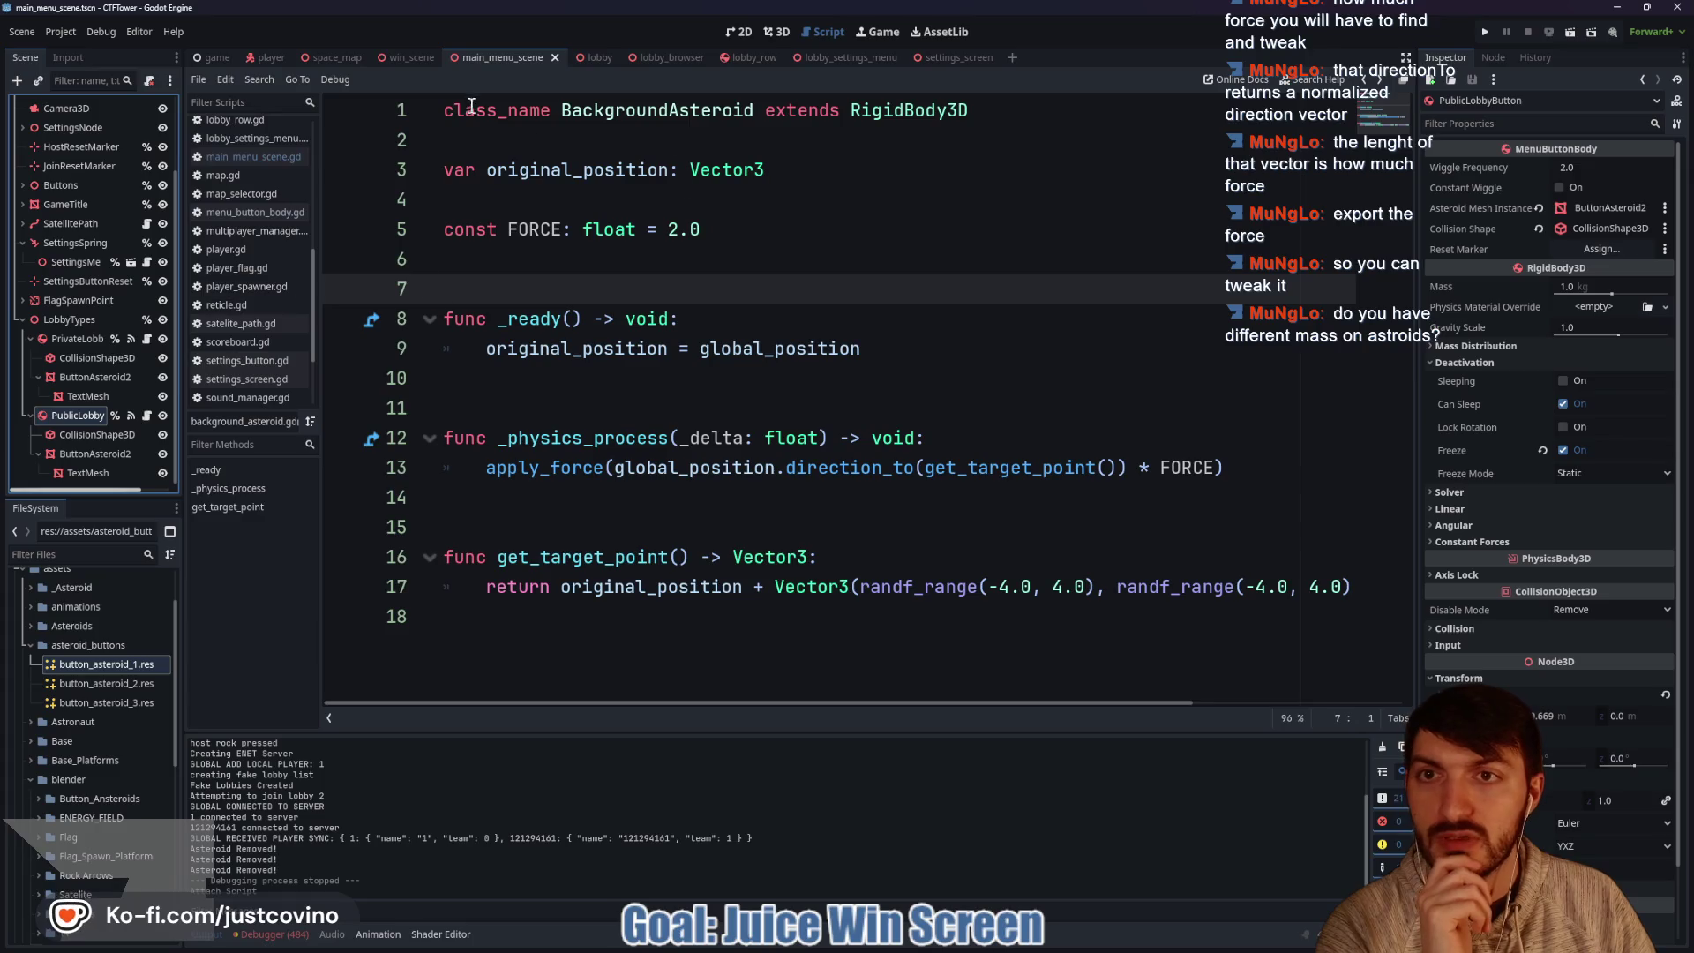
click(387, 64)
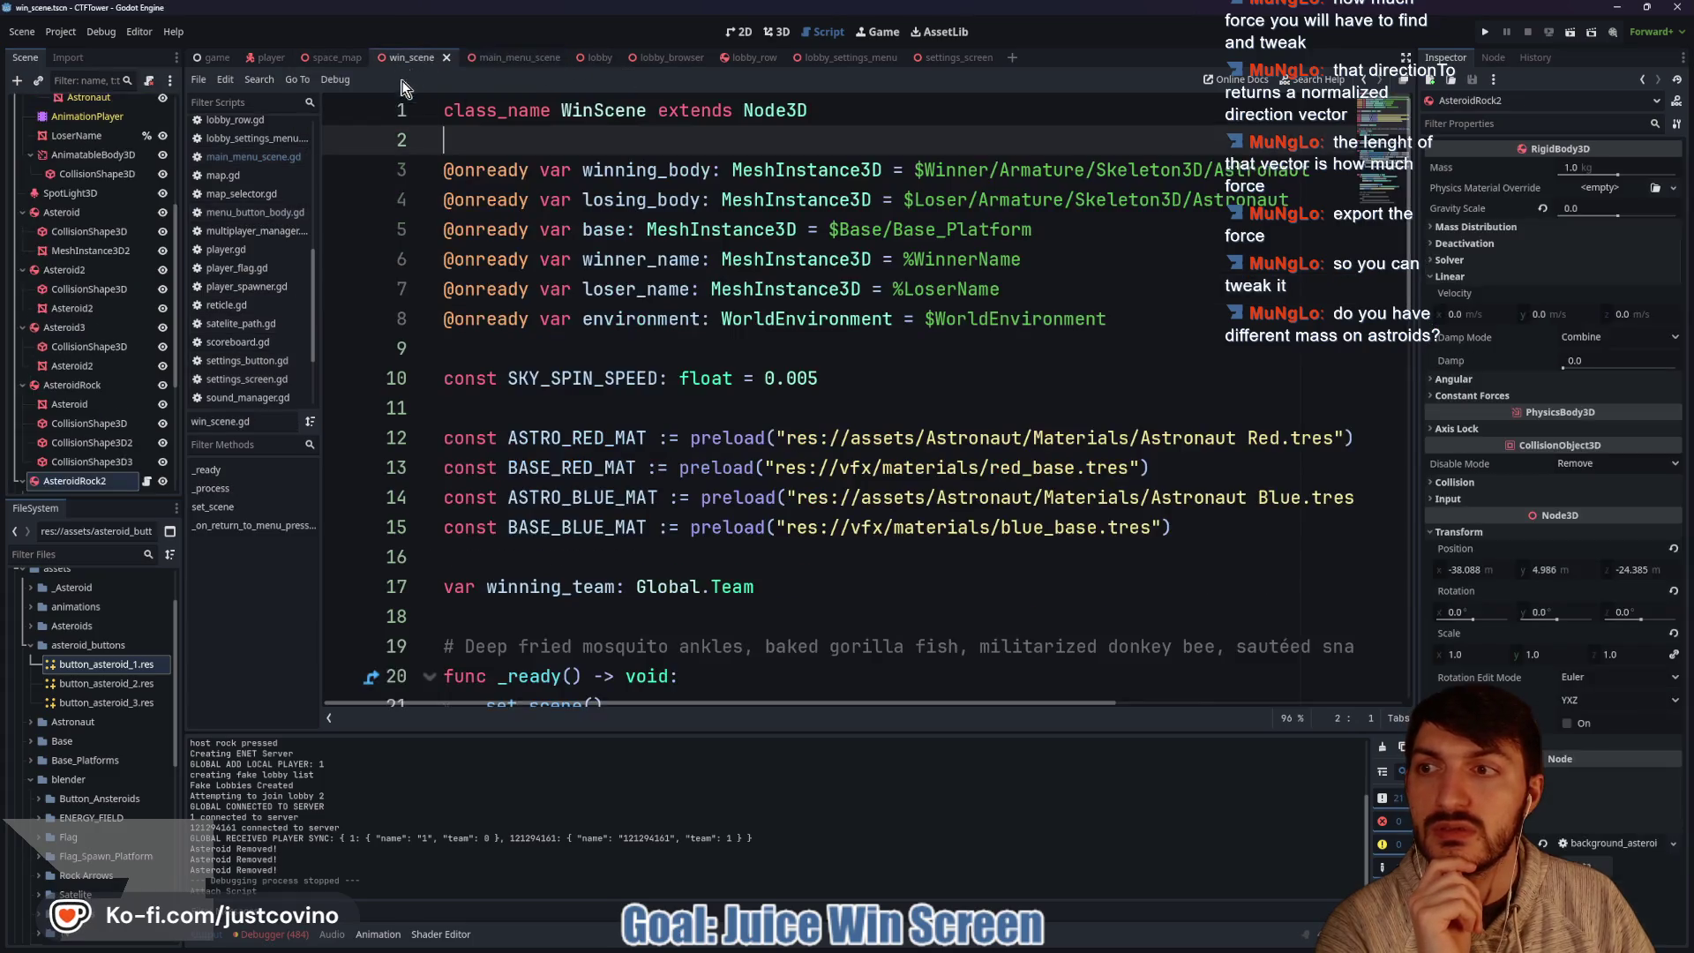
scroll(115, 370, down, 3)
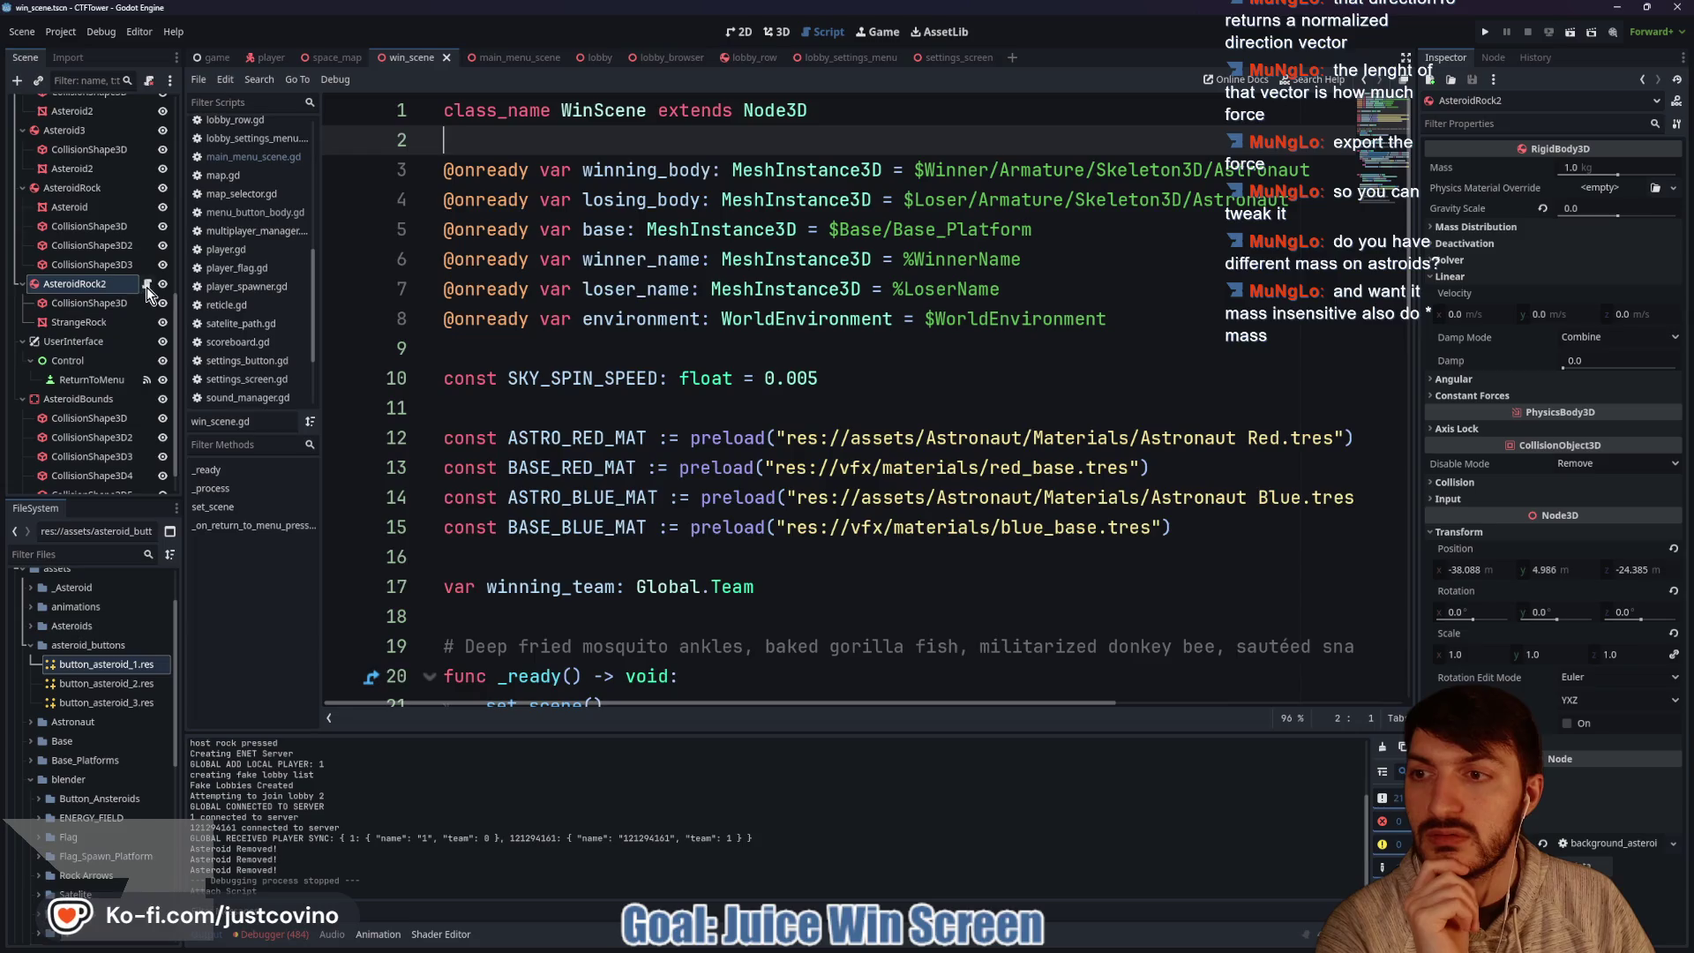
click(147, 285)
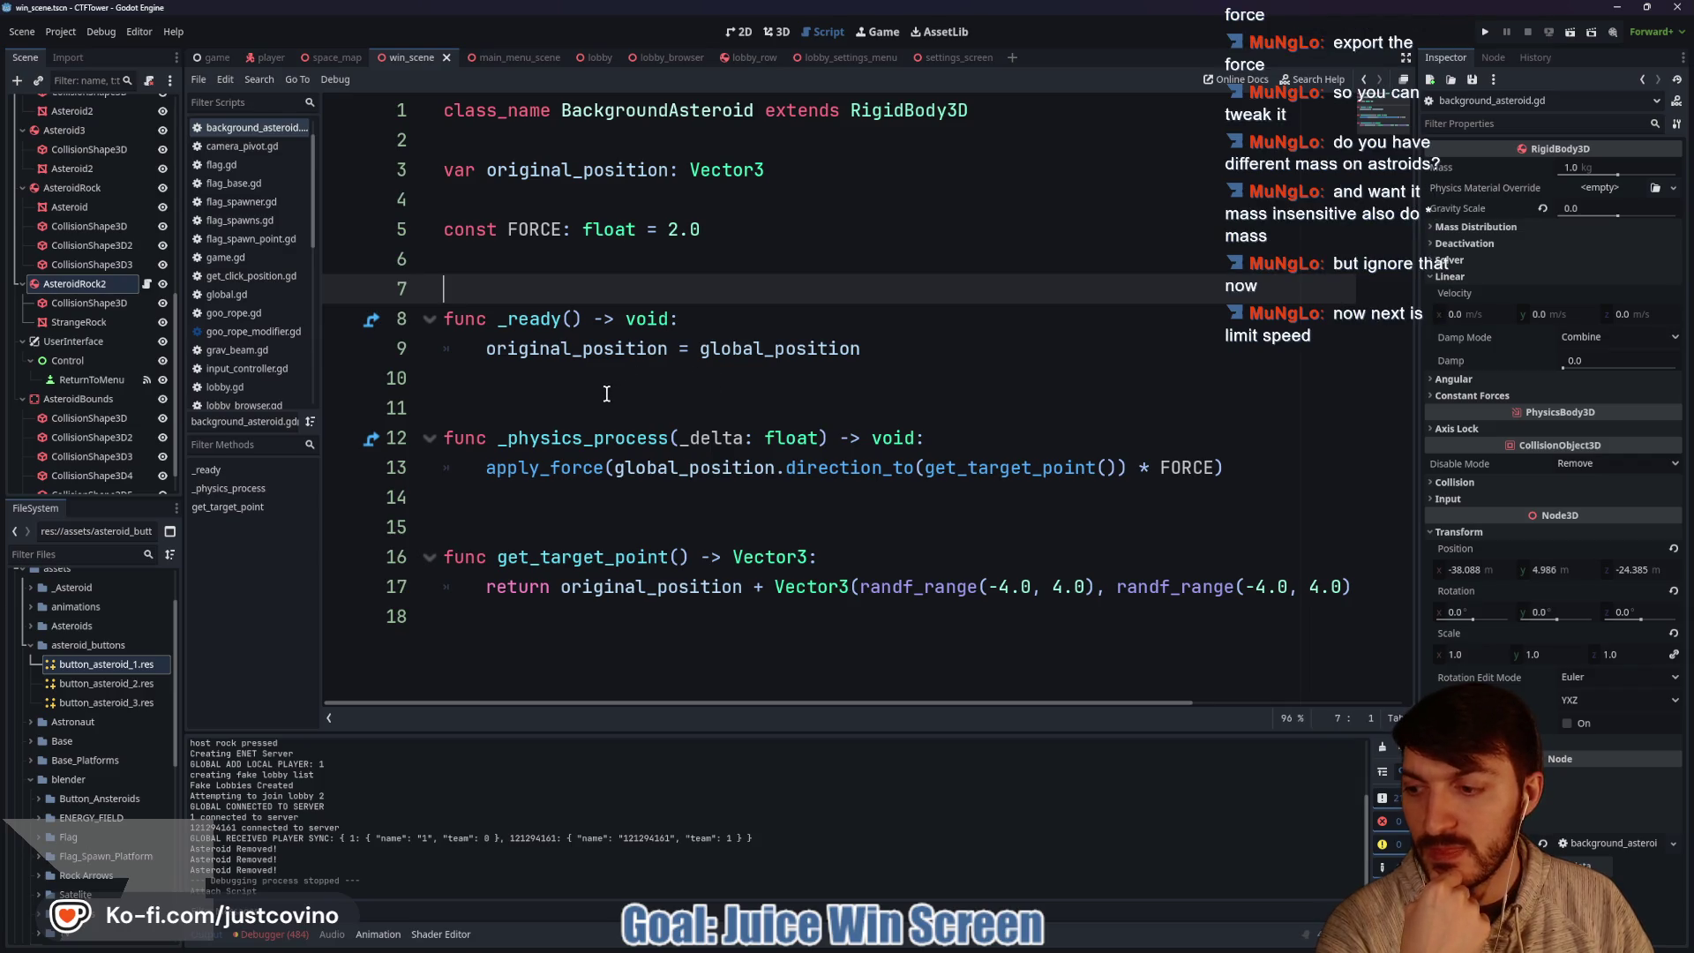
click(1245, 468)
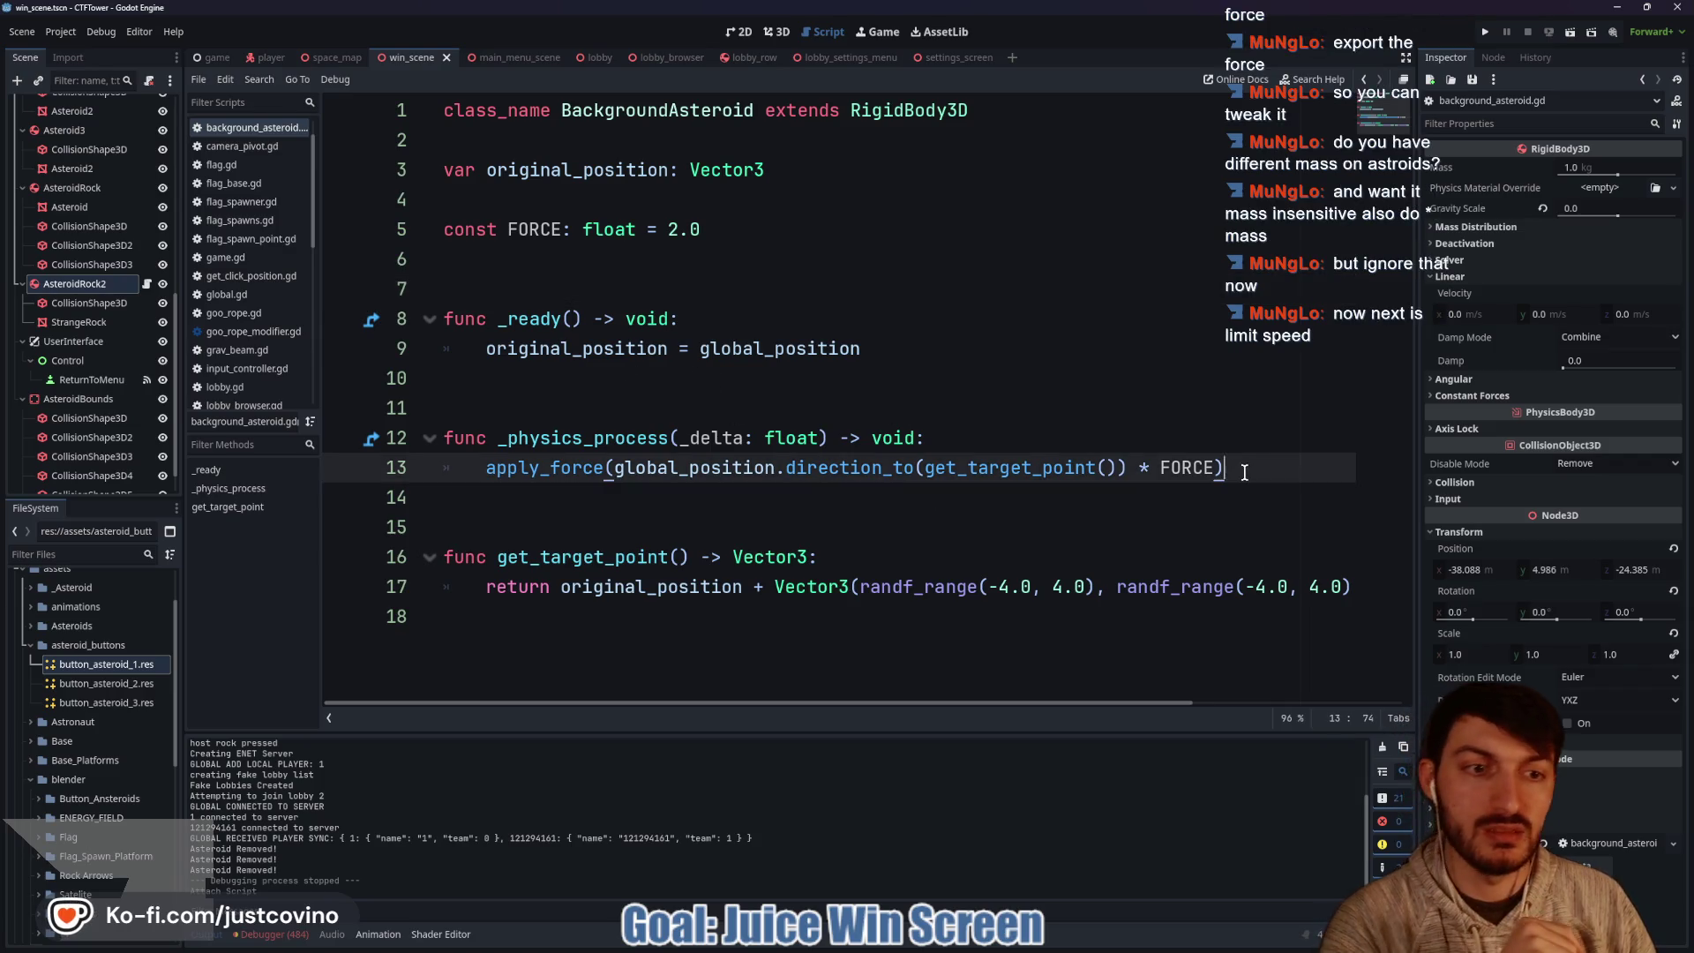
Start a clamp line for linear_velocity below apply_force, then select it for replacement.
key(Return)
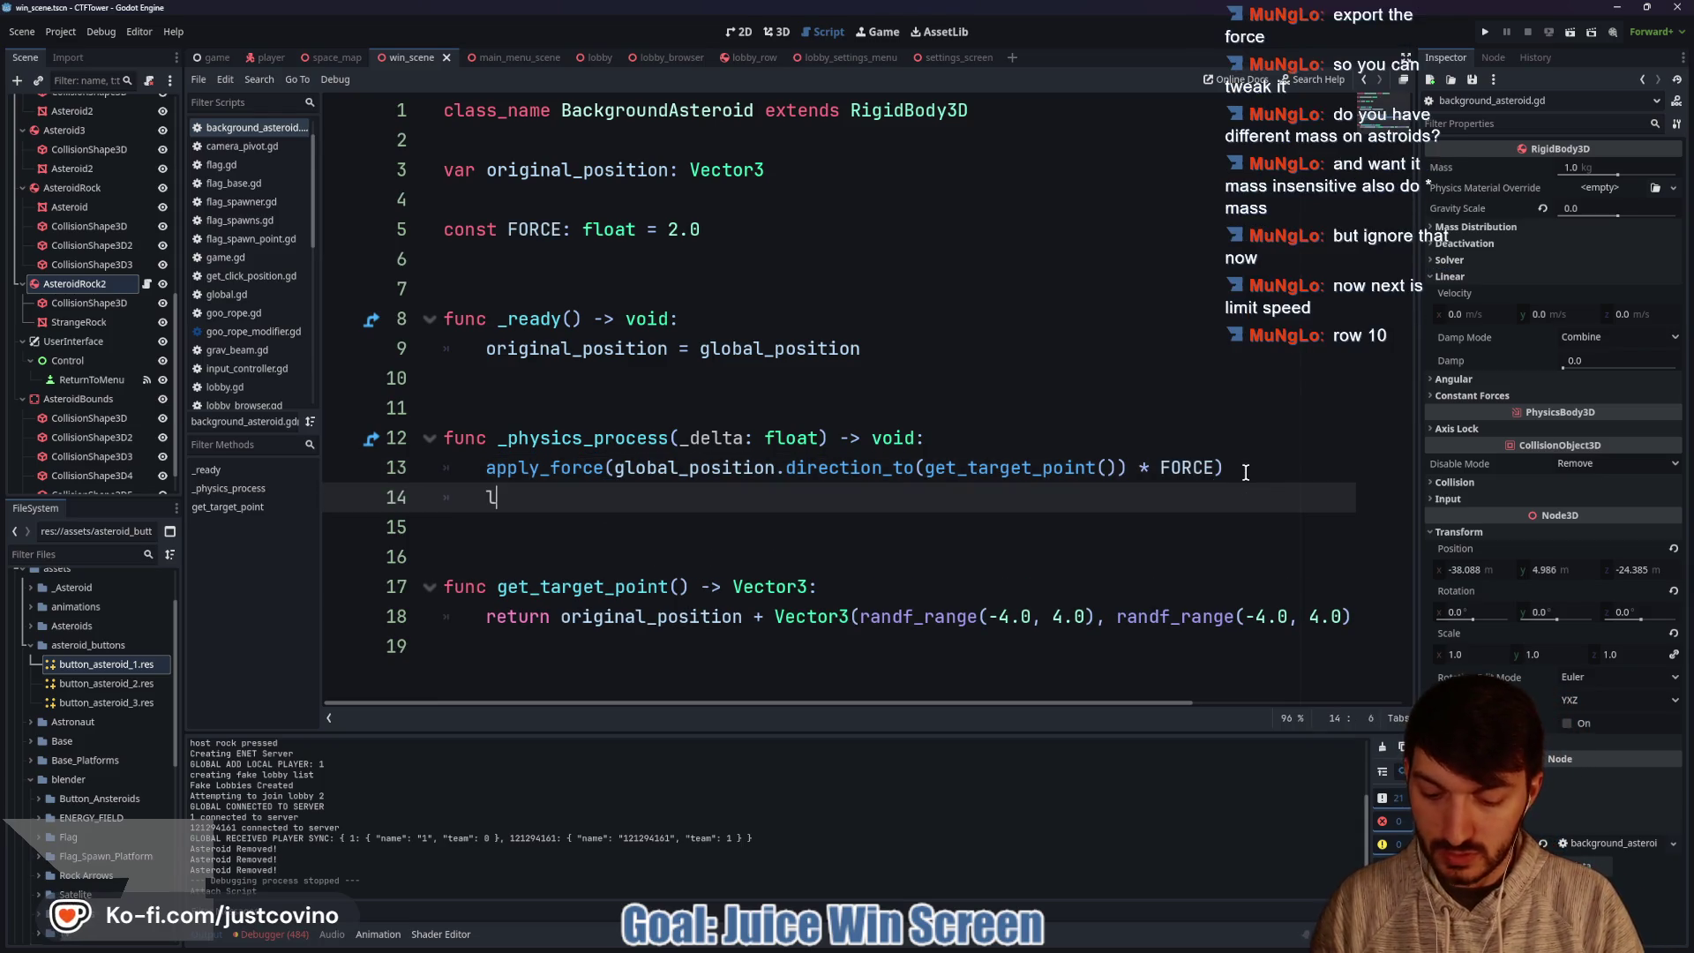
text(linear_velocity = clamp(linear_velocity,)
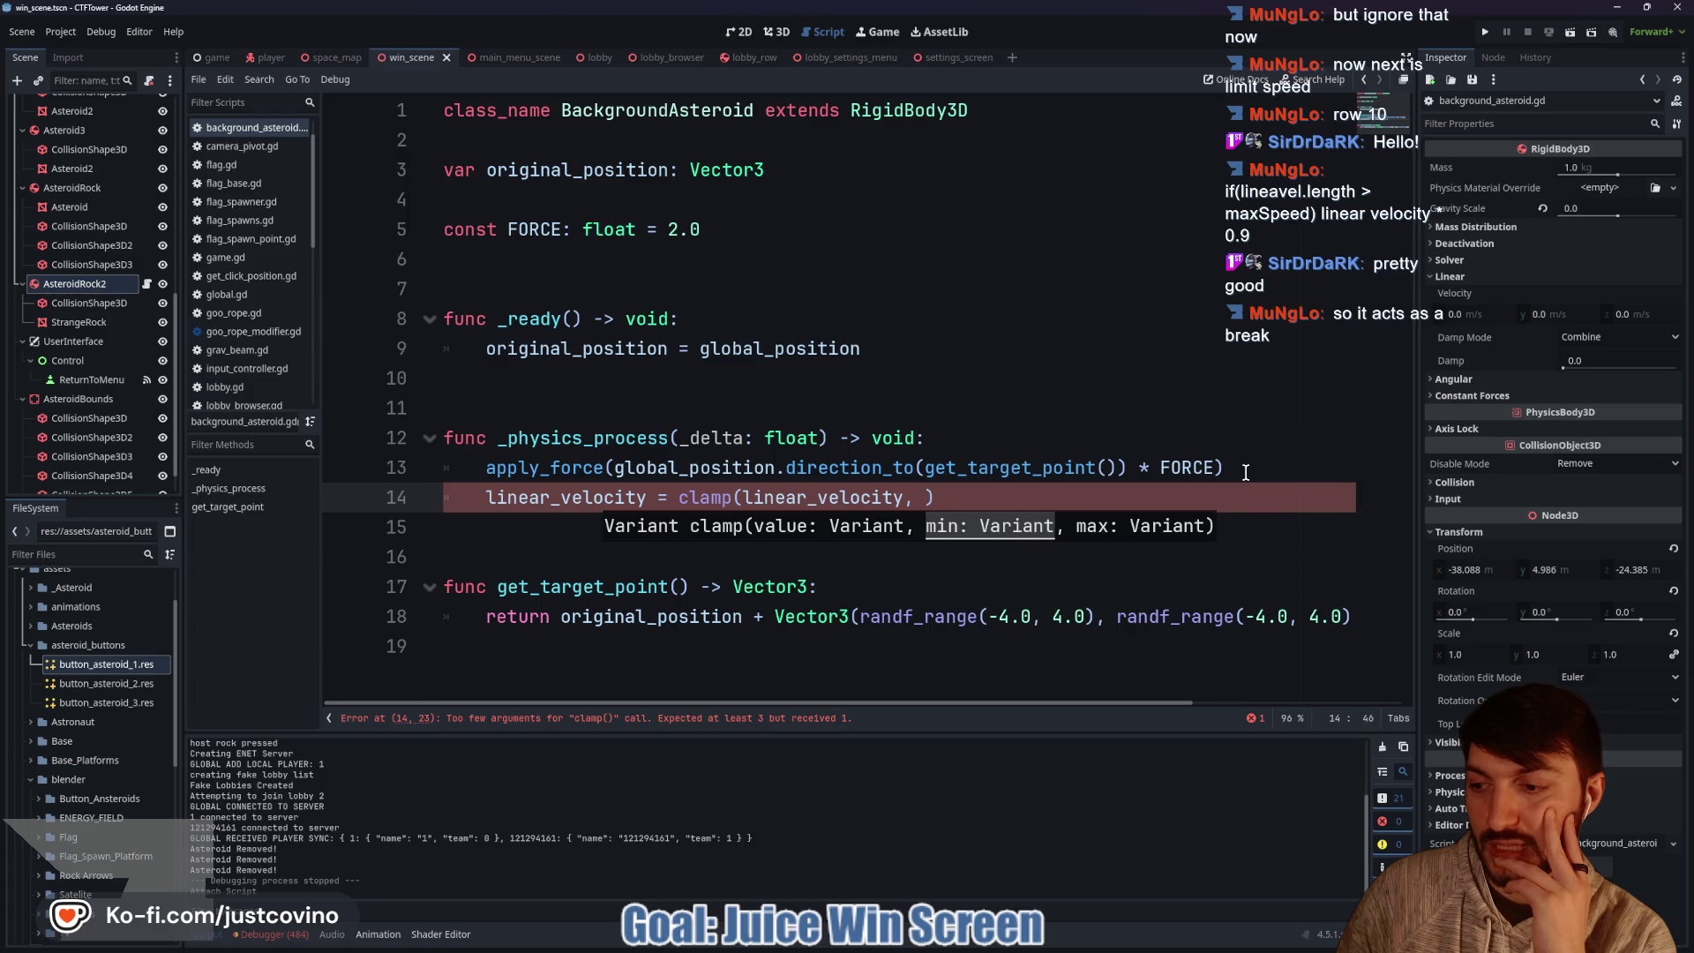
drag(935, 498, 476, 499)
Write 'if linear_velocity.length() > MAX_SPEED:' with body 'linear_velocity *= 0.9'.
text(if linear)
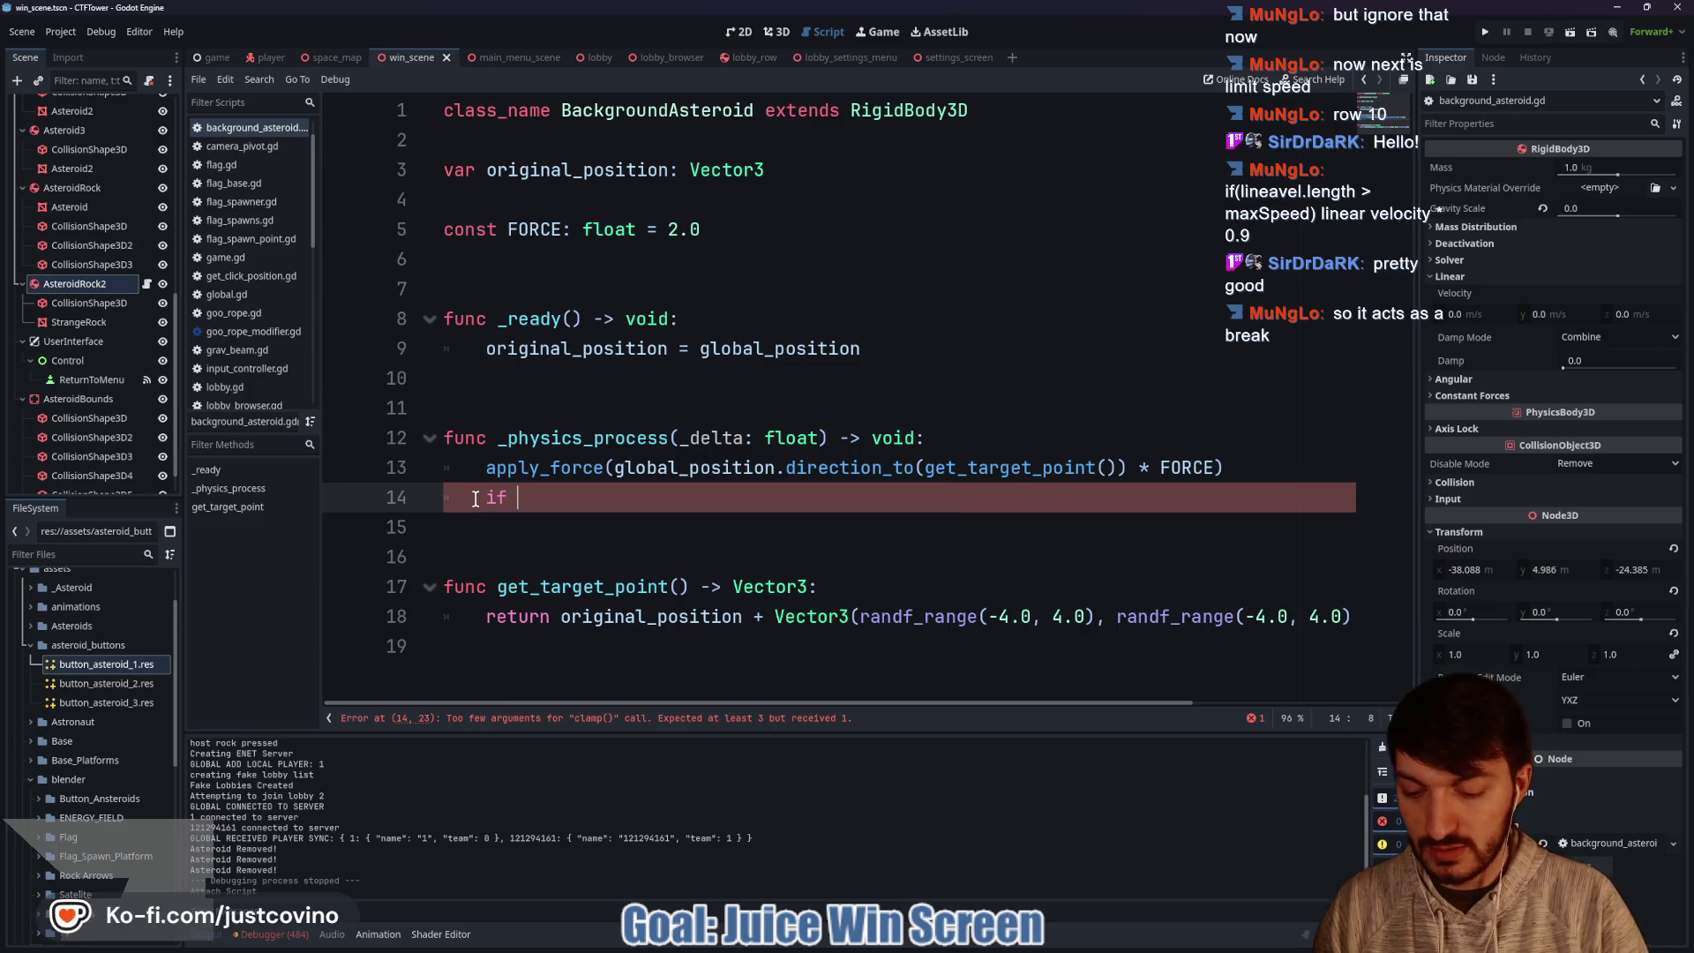
key(Return)
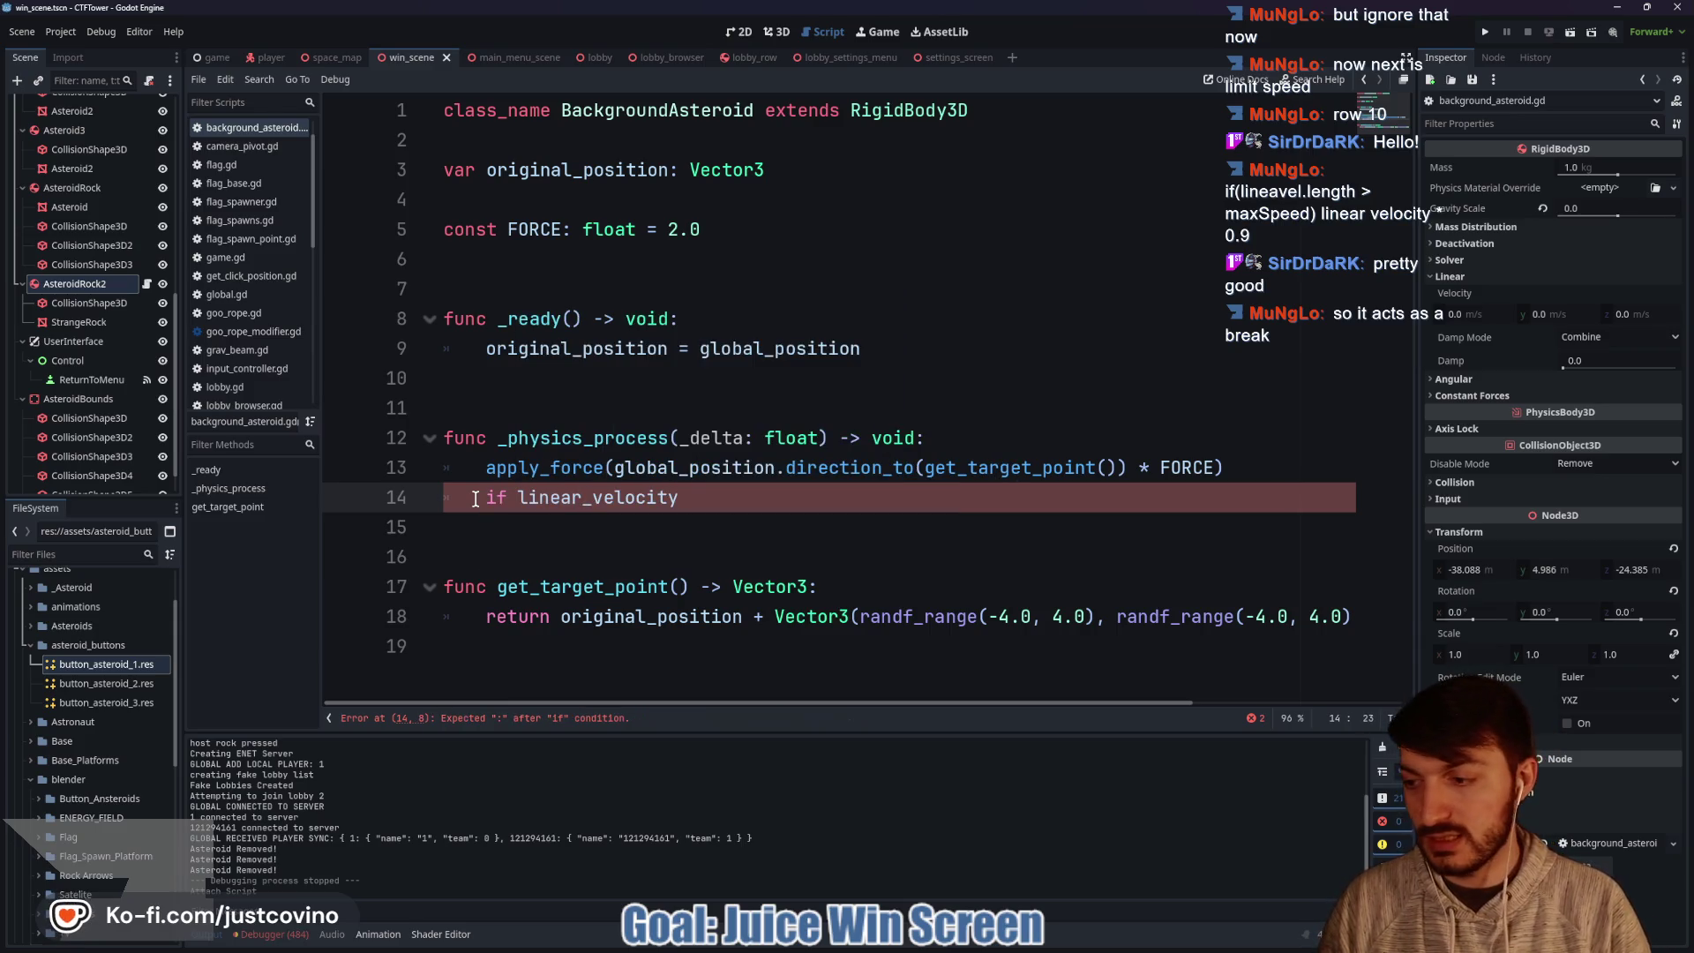
text(.length)
key(Return)
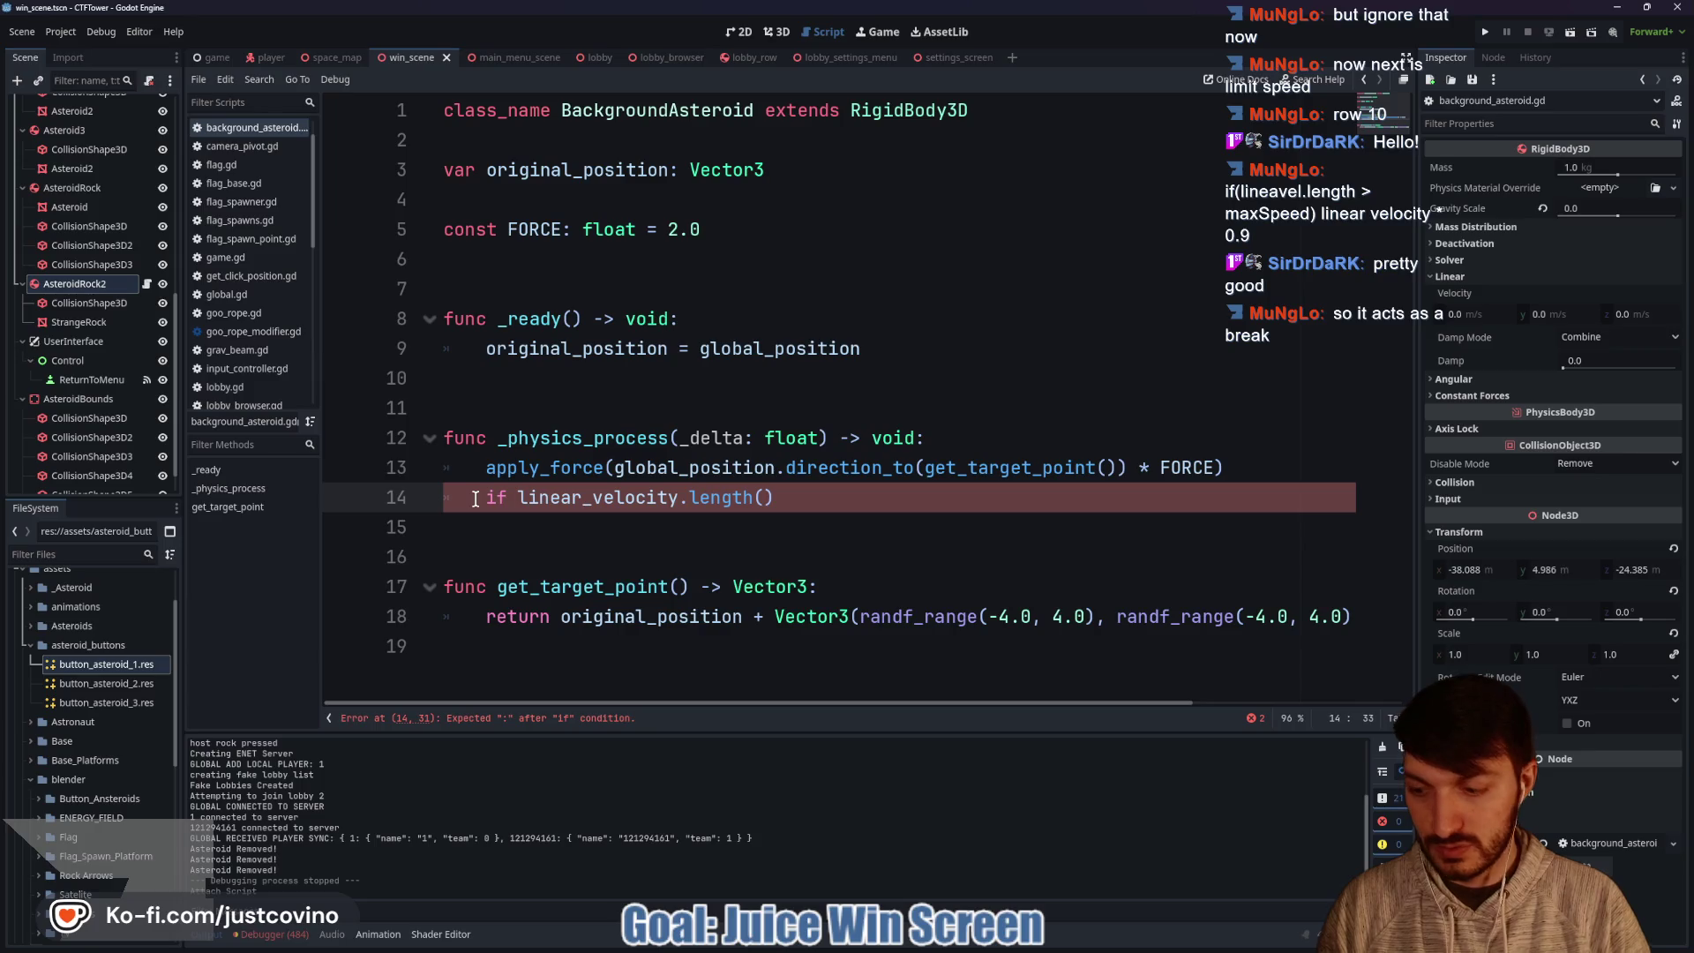
text(MAX)
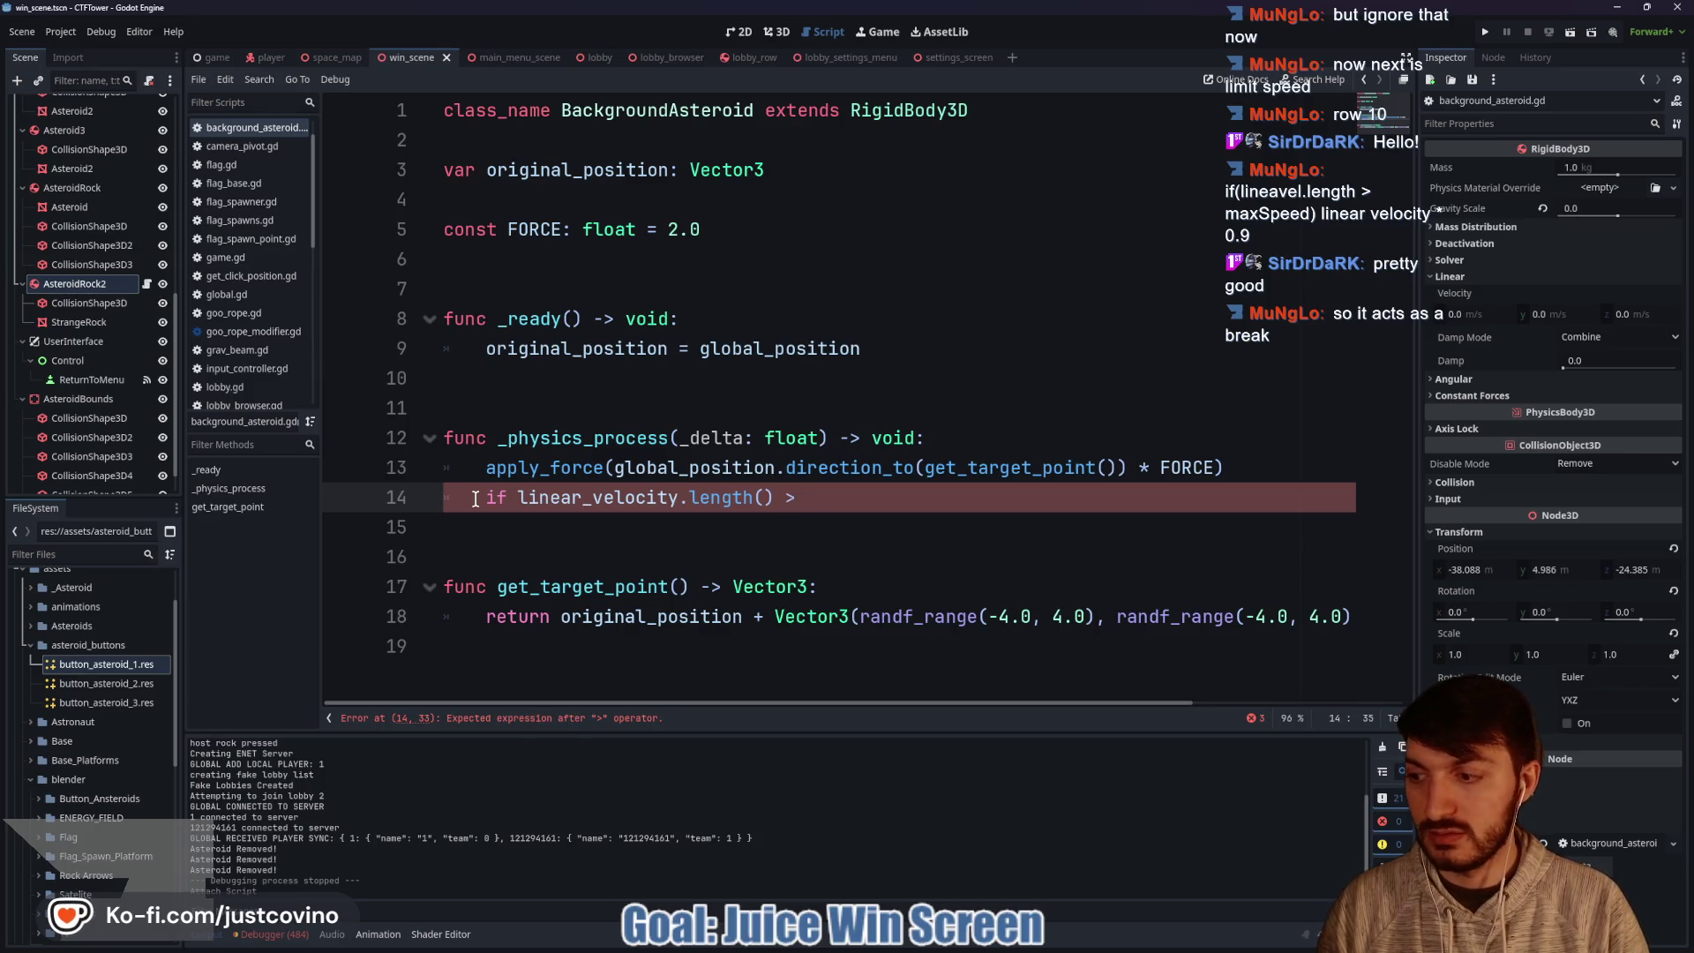
text(_SPEE)
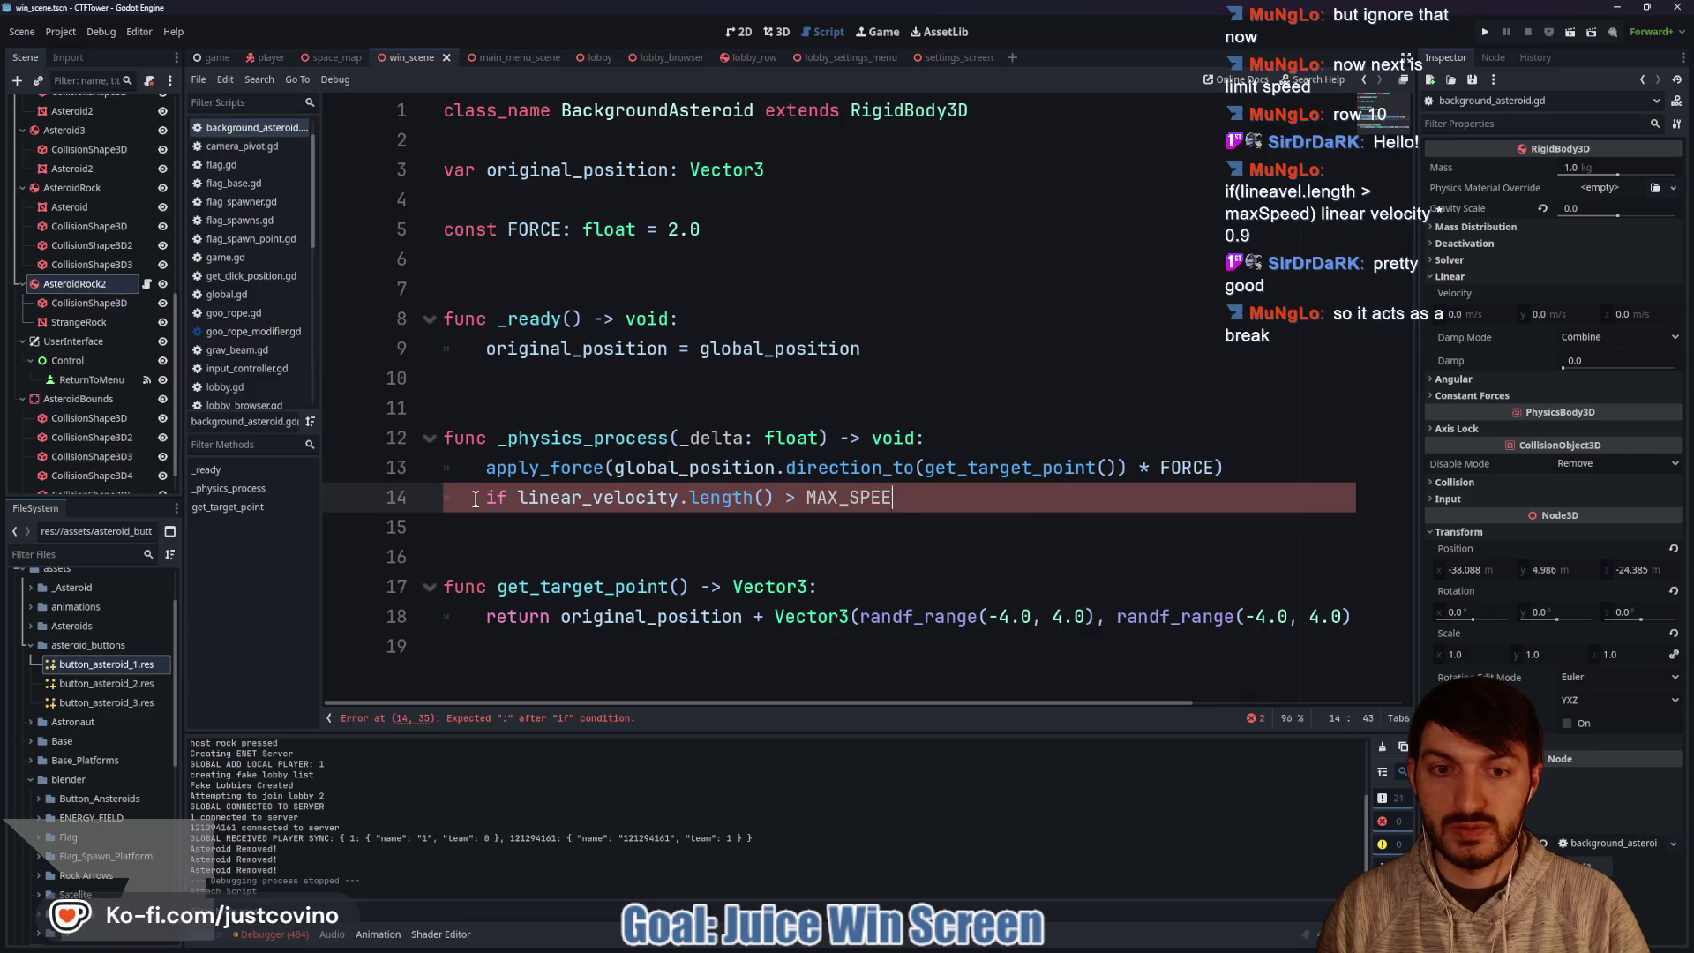
text(D:)
key(Return)
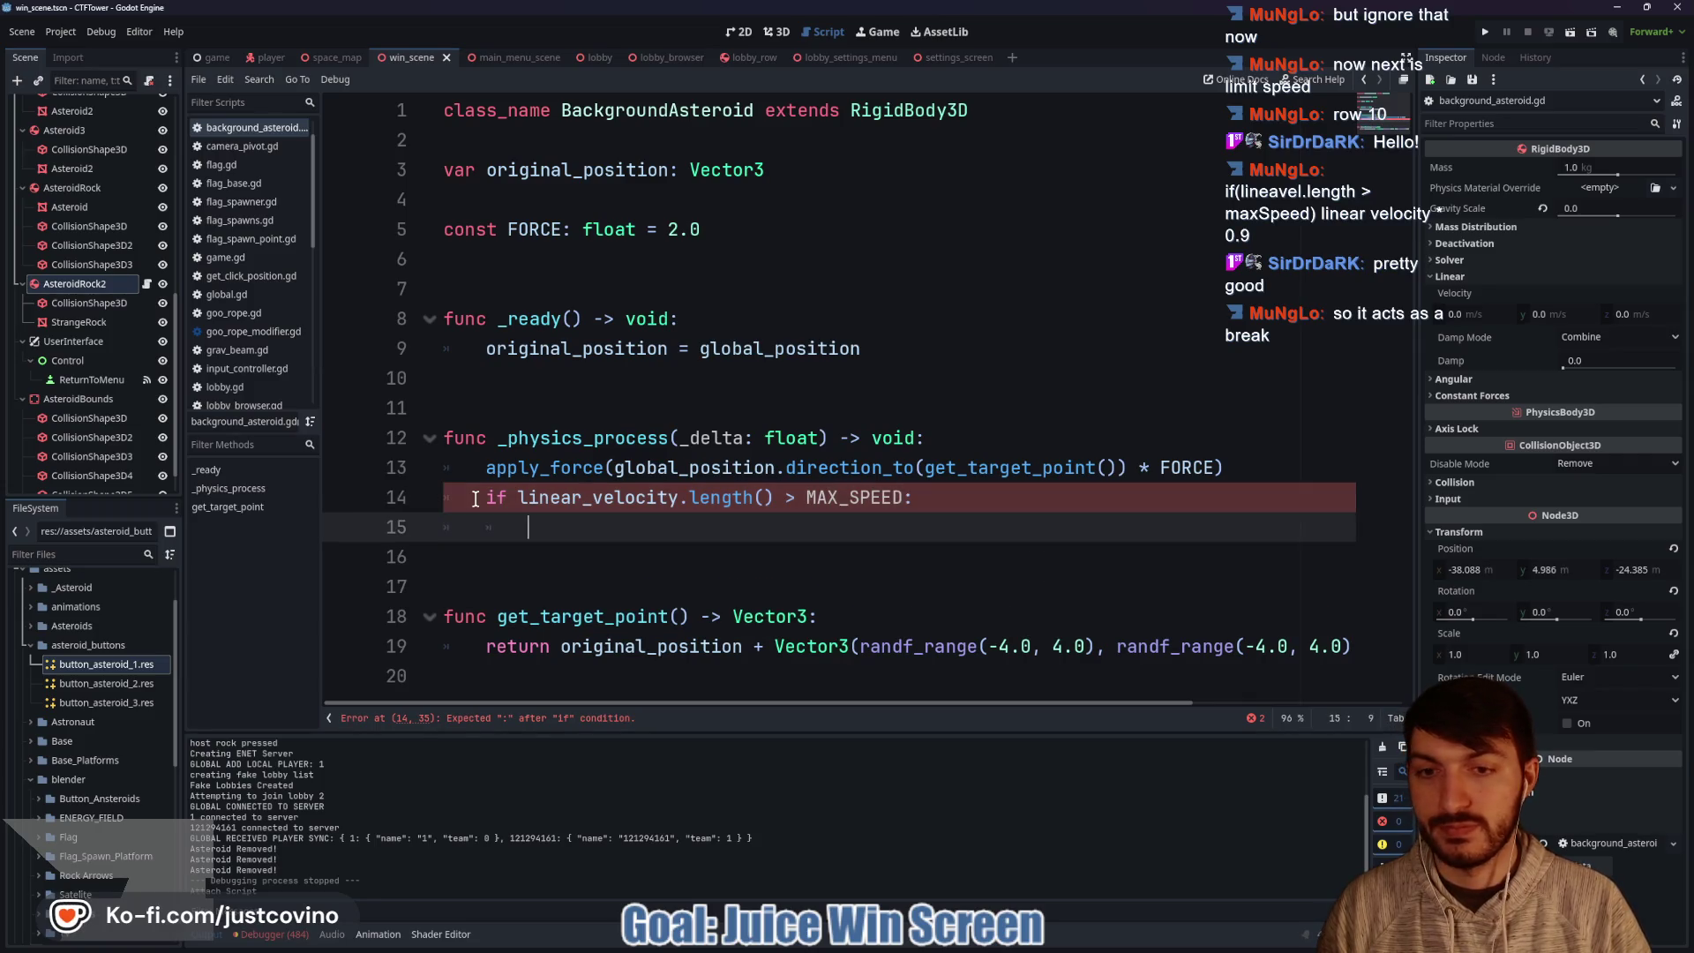
text(linear)
key(Down)
key(Down)
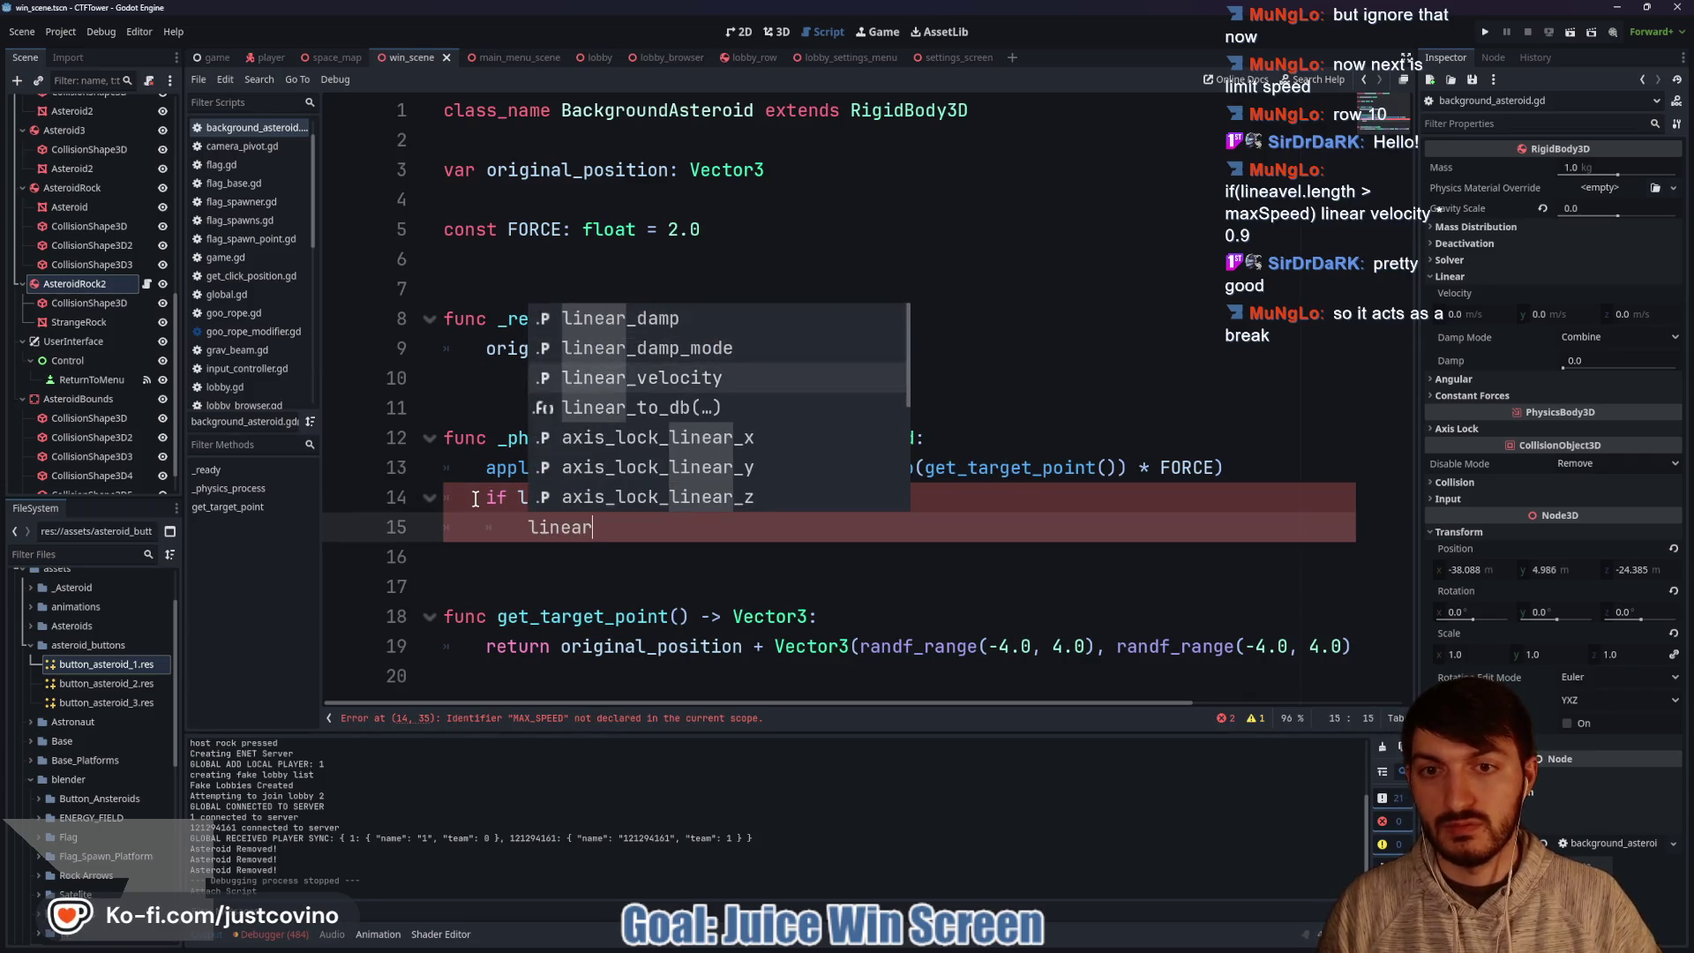
key(Return)
text(*= 0.9)
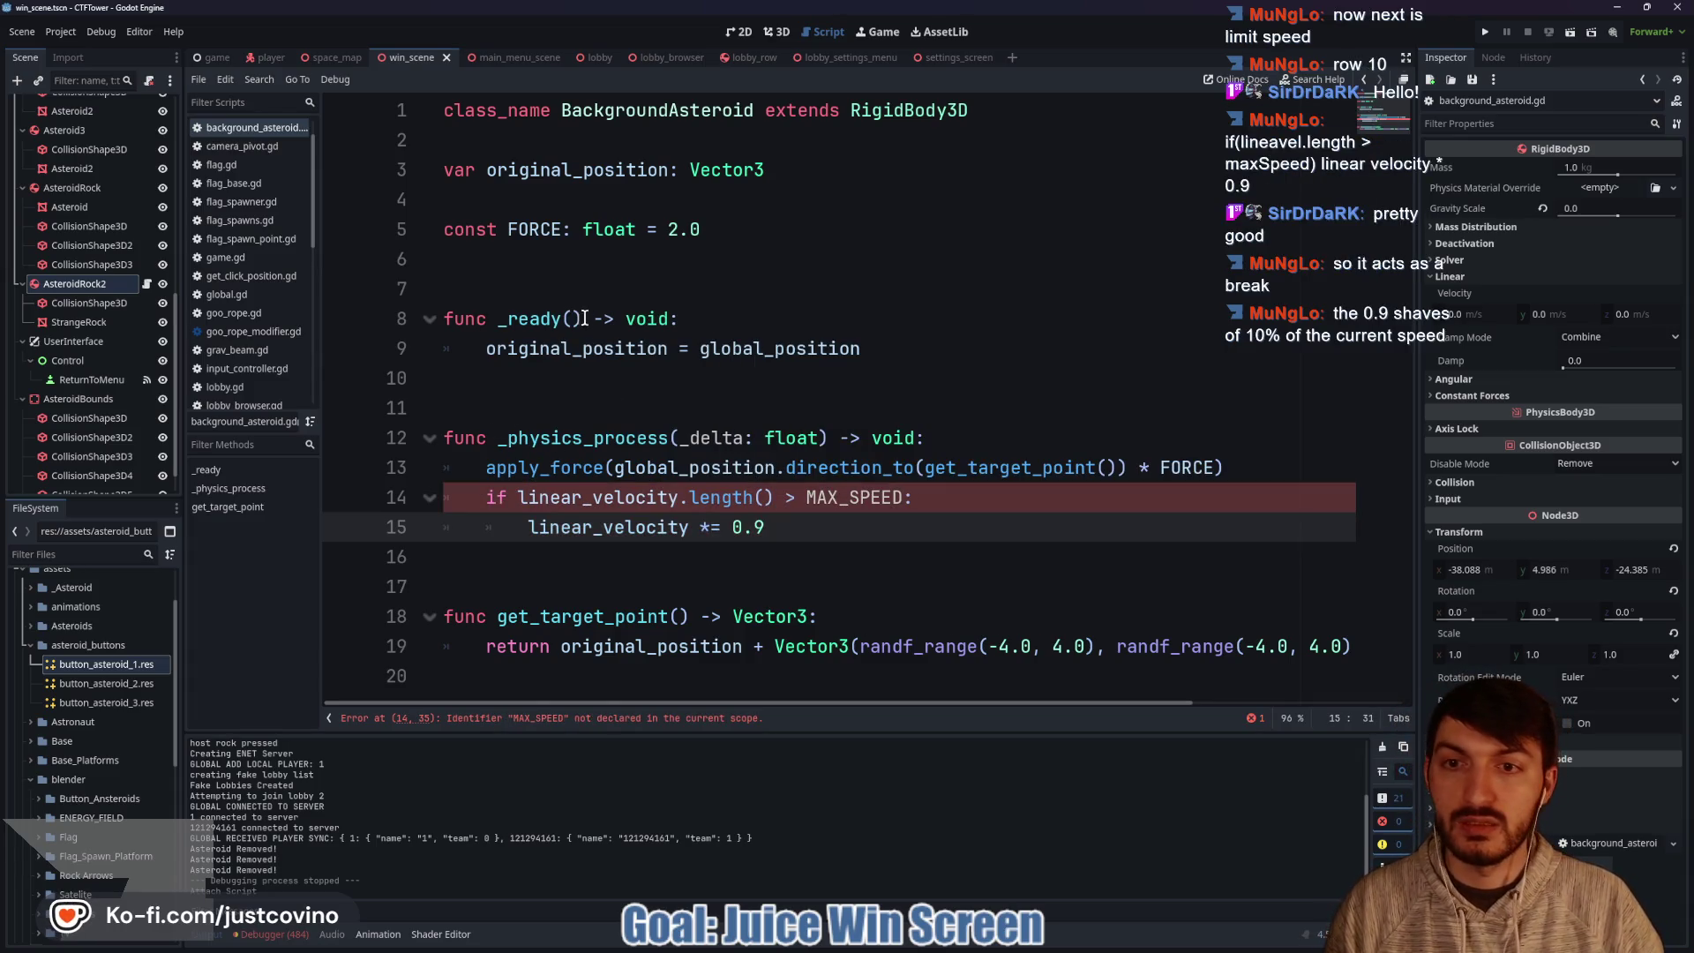
Declare 'const MAX_SPEED: float = 1.5' on the blank line below FORCE.
click(539, 261)
text(const MAX)
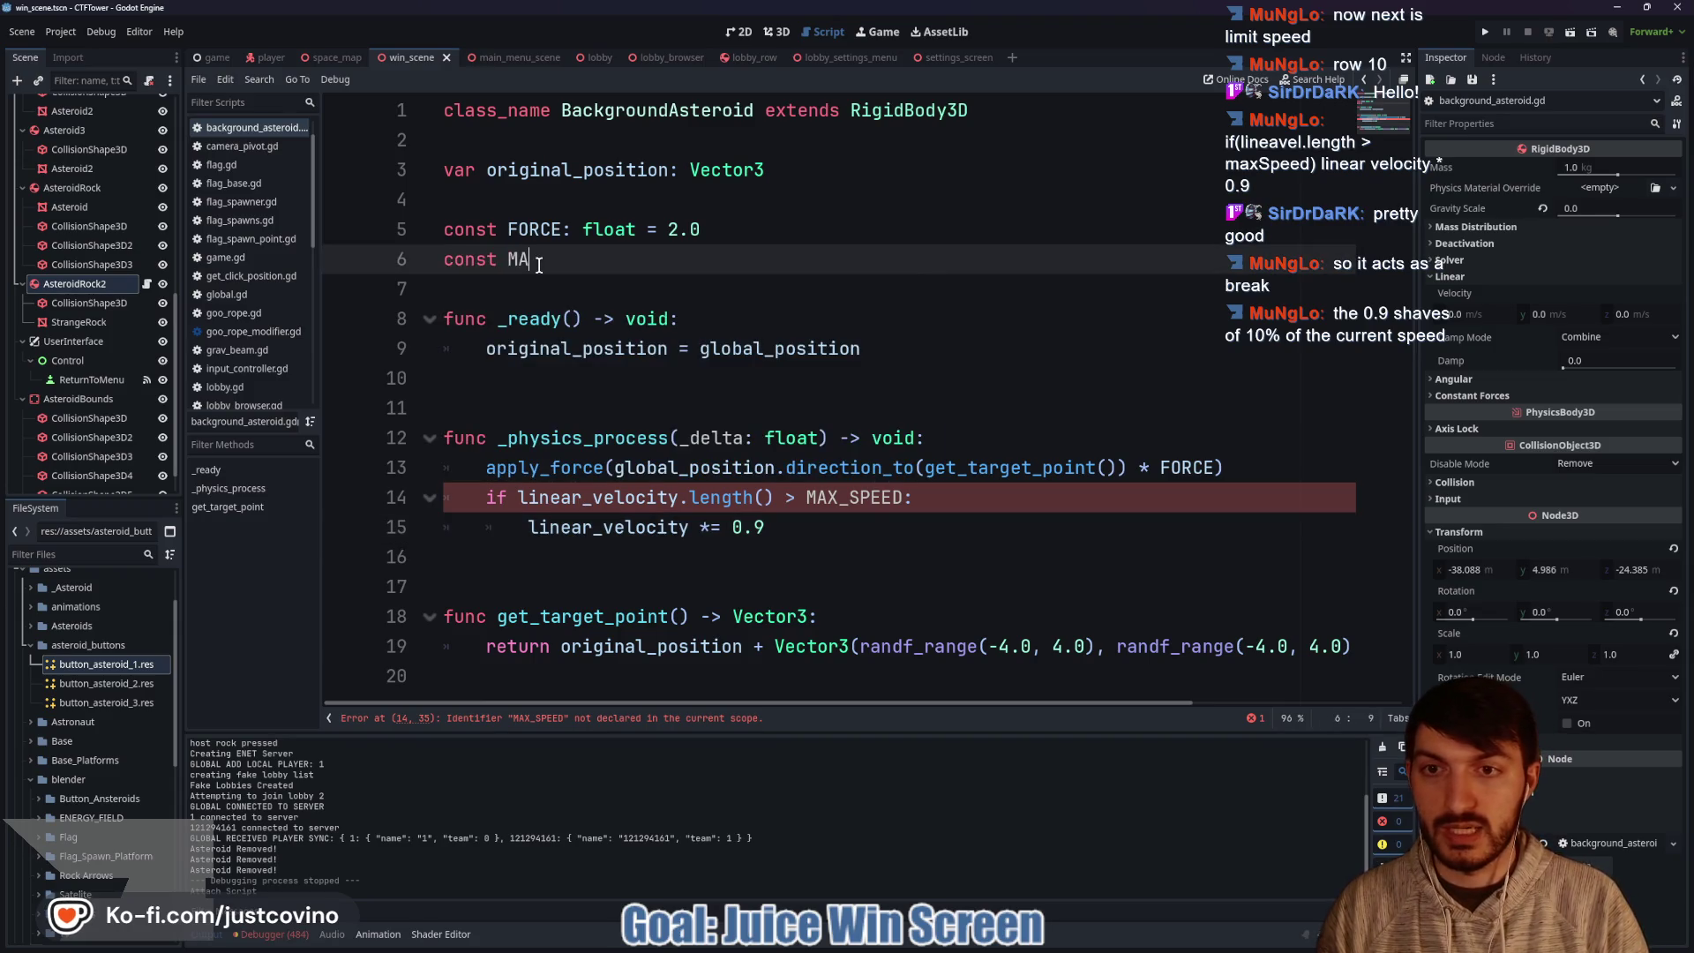
text(_SPEED)
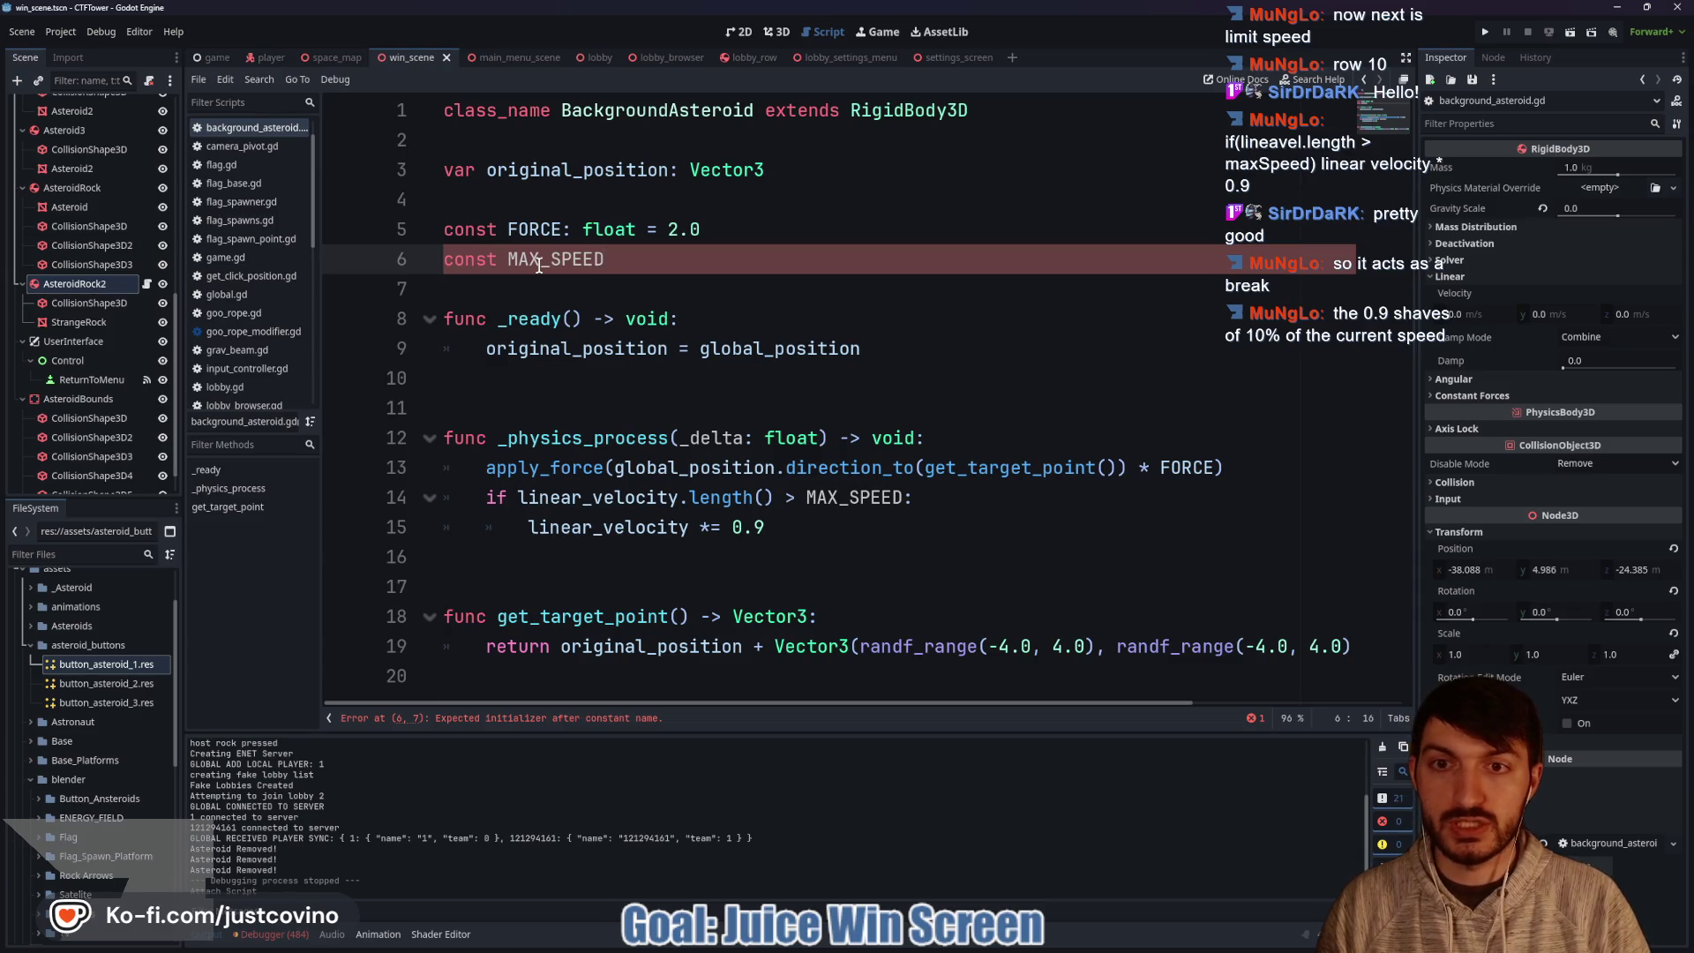
text(: float = )
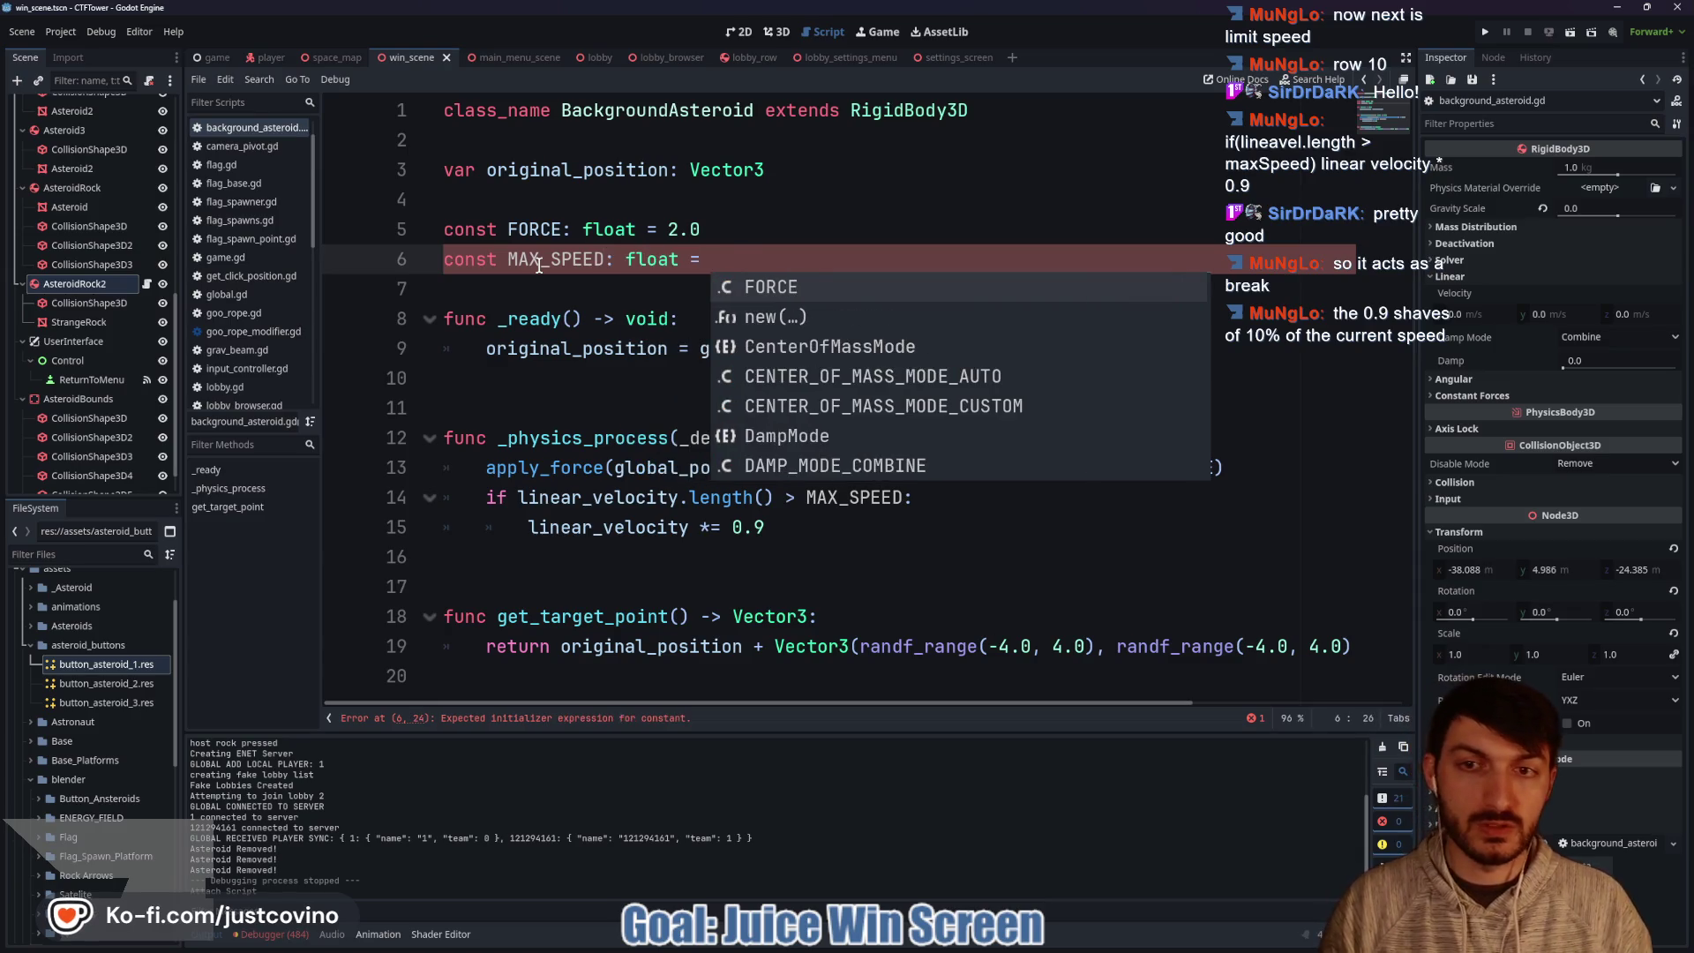
text(1.5)
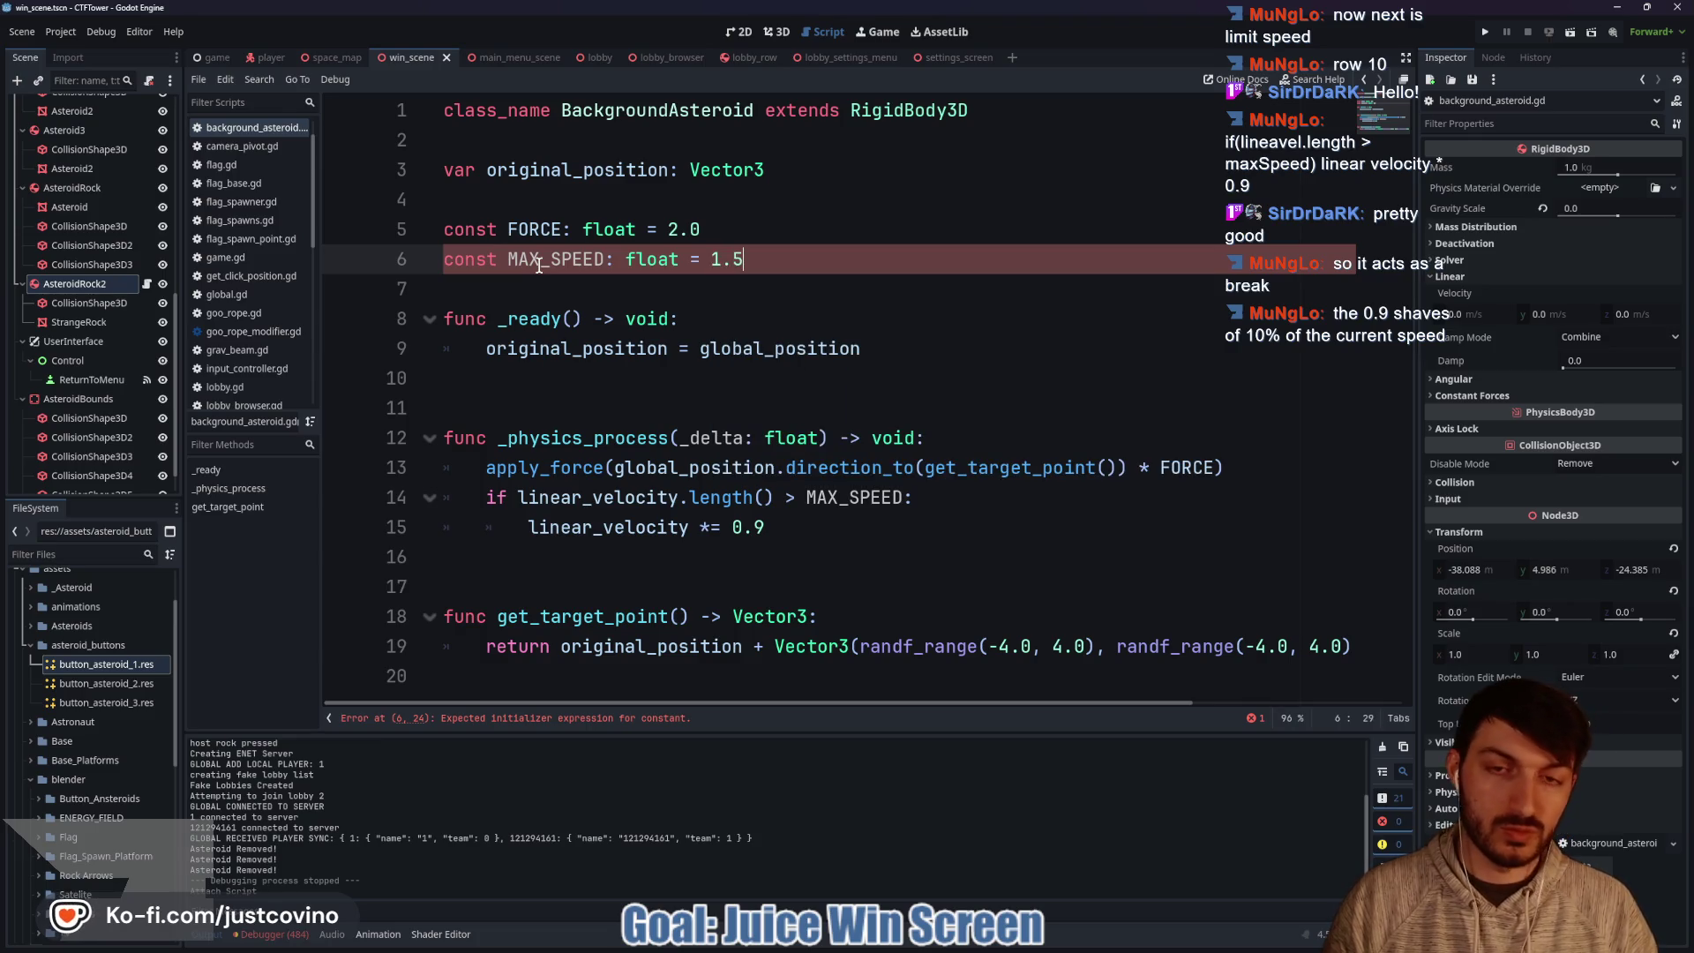
click(670, 279)
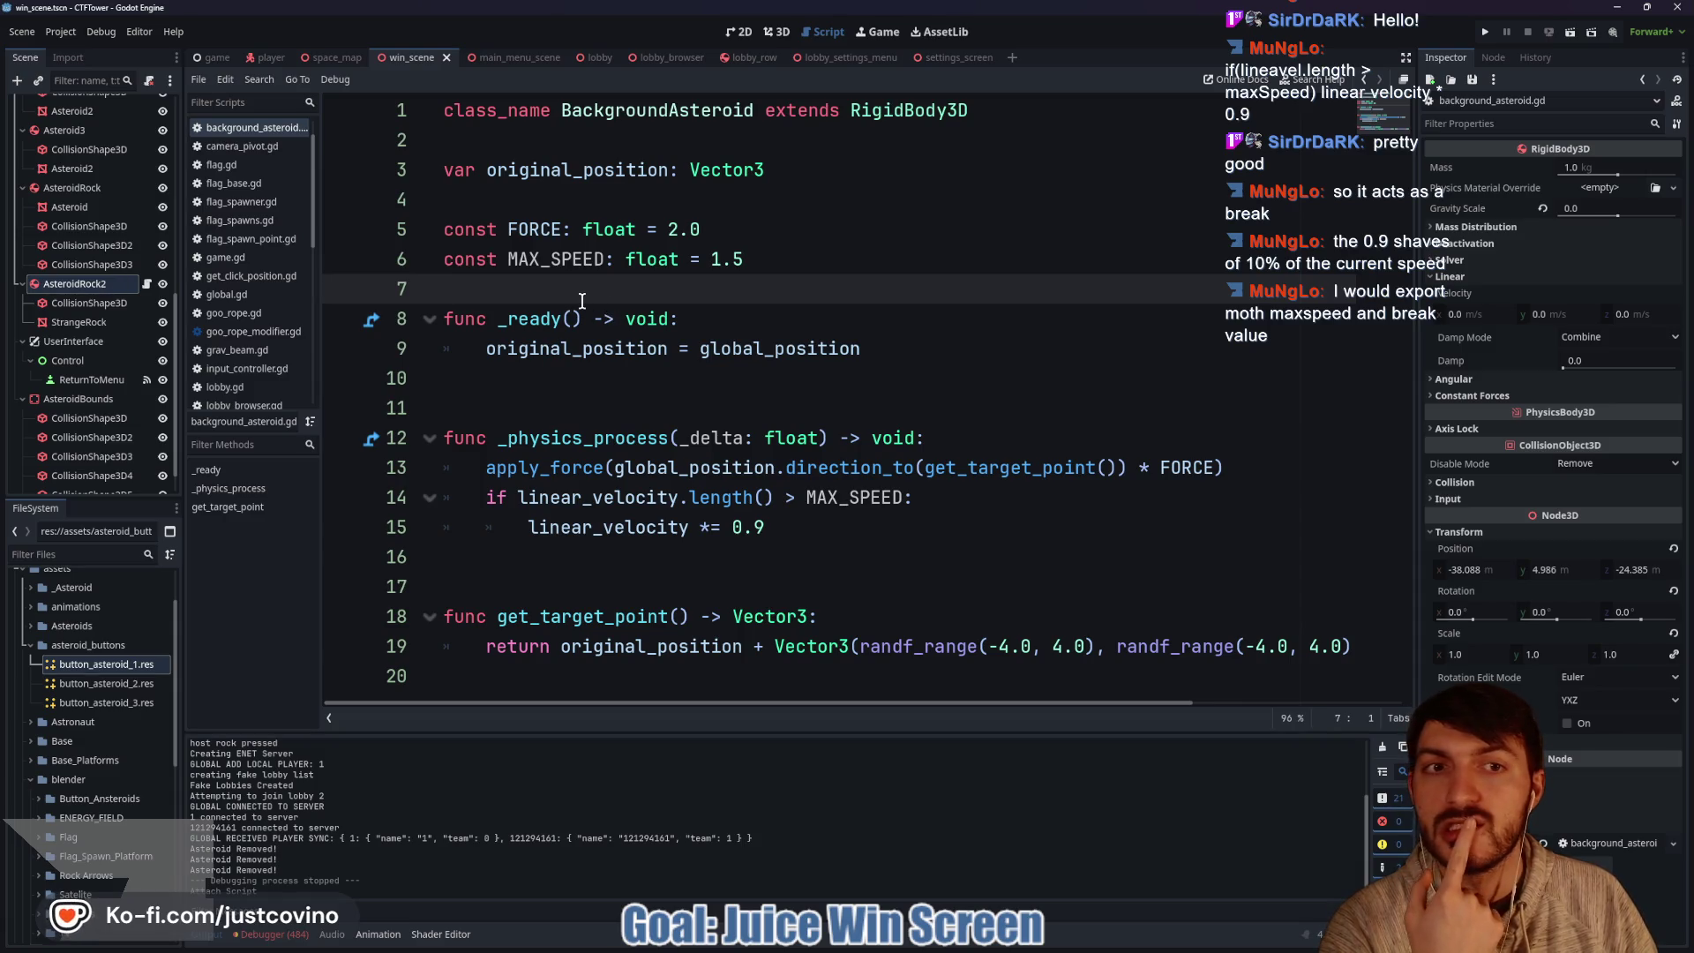
click(1463, 275)
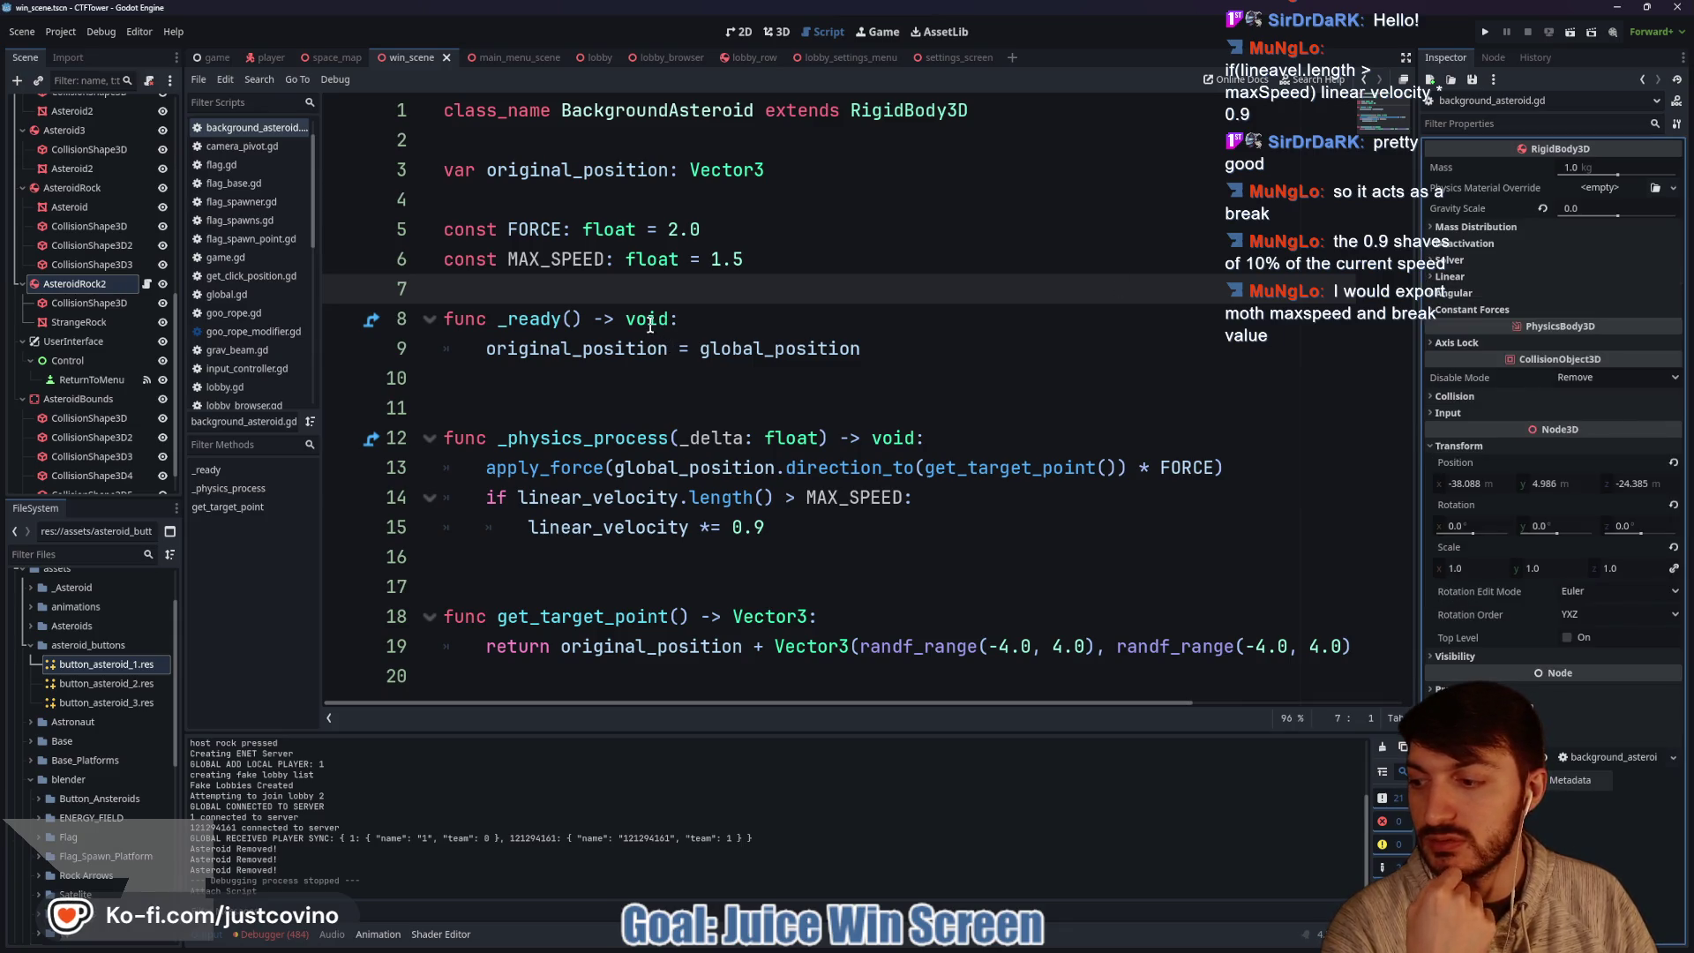
double_click(889, 500)
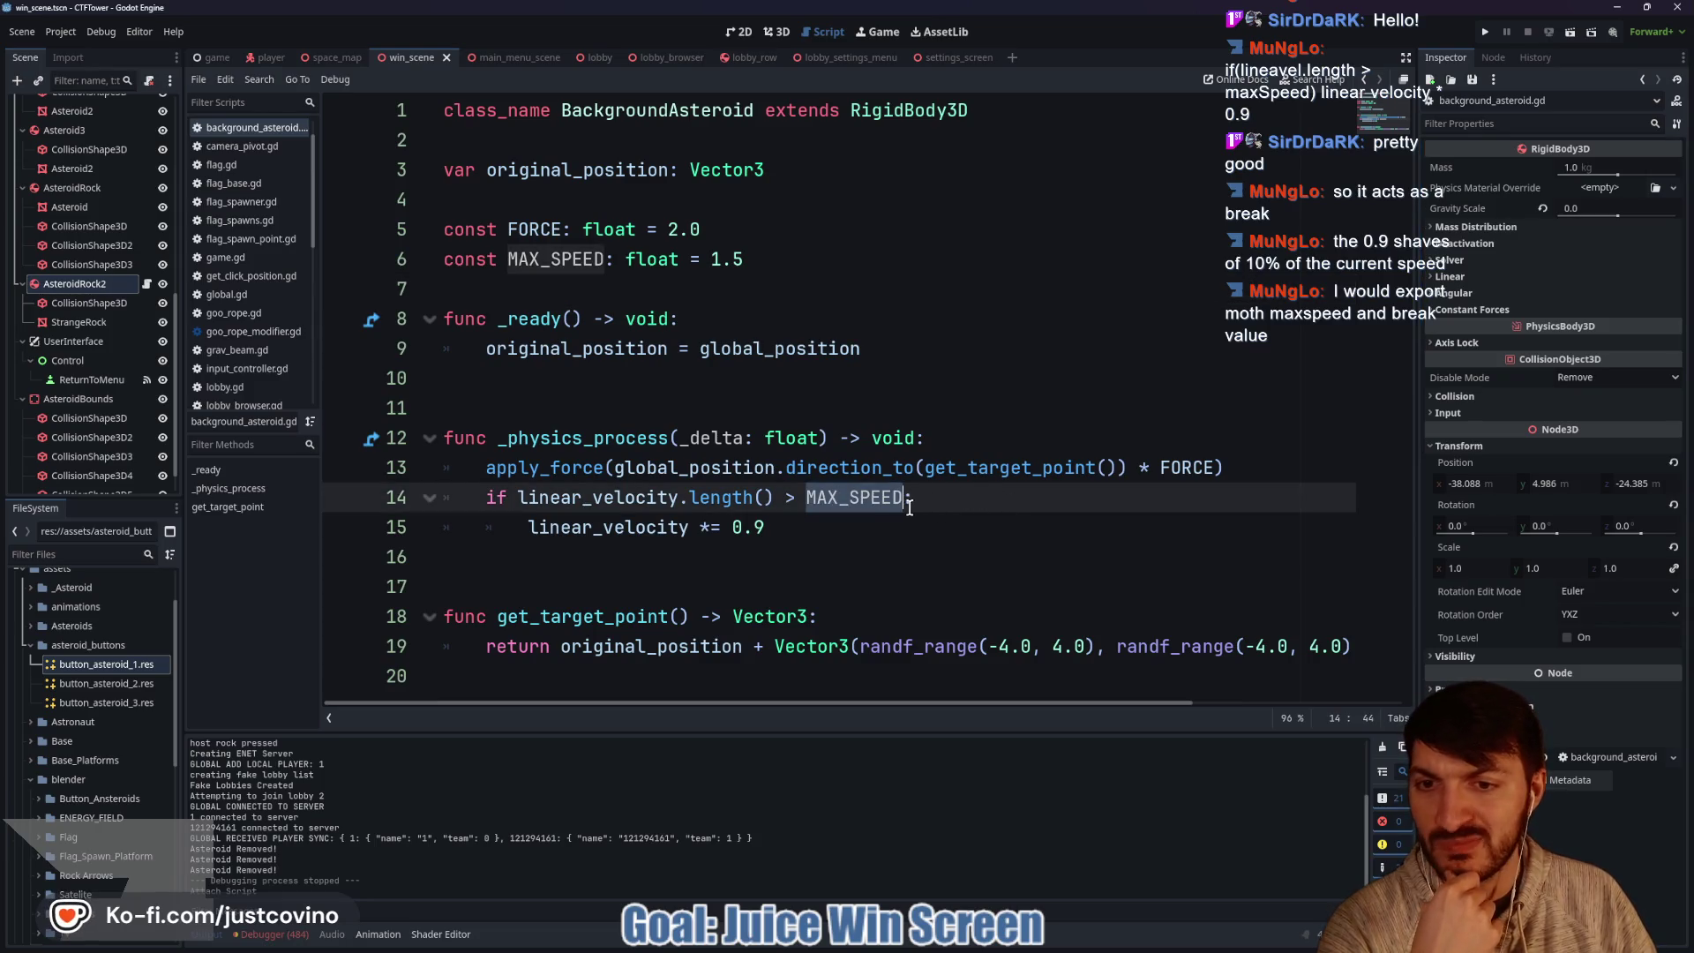
click(827, 533)
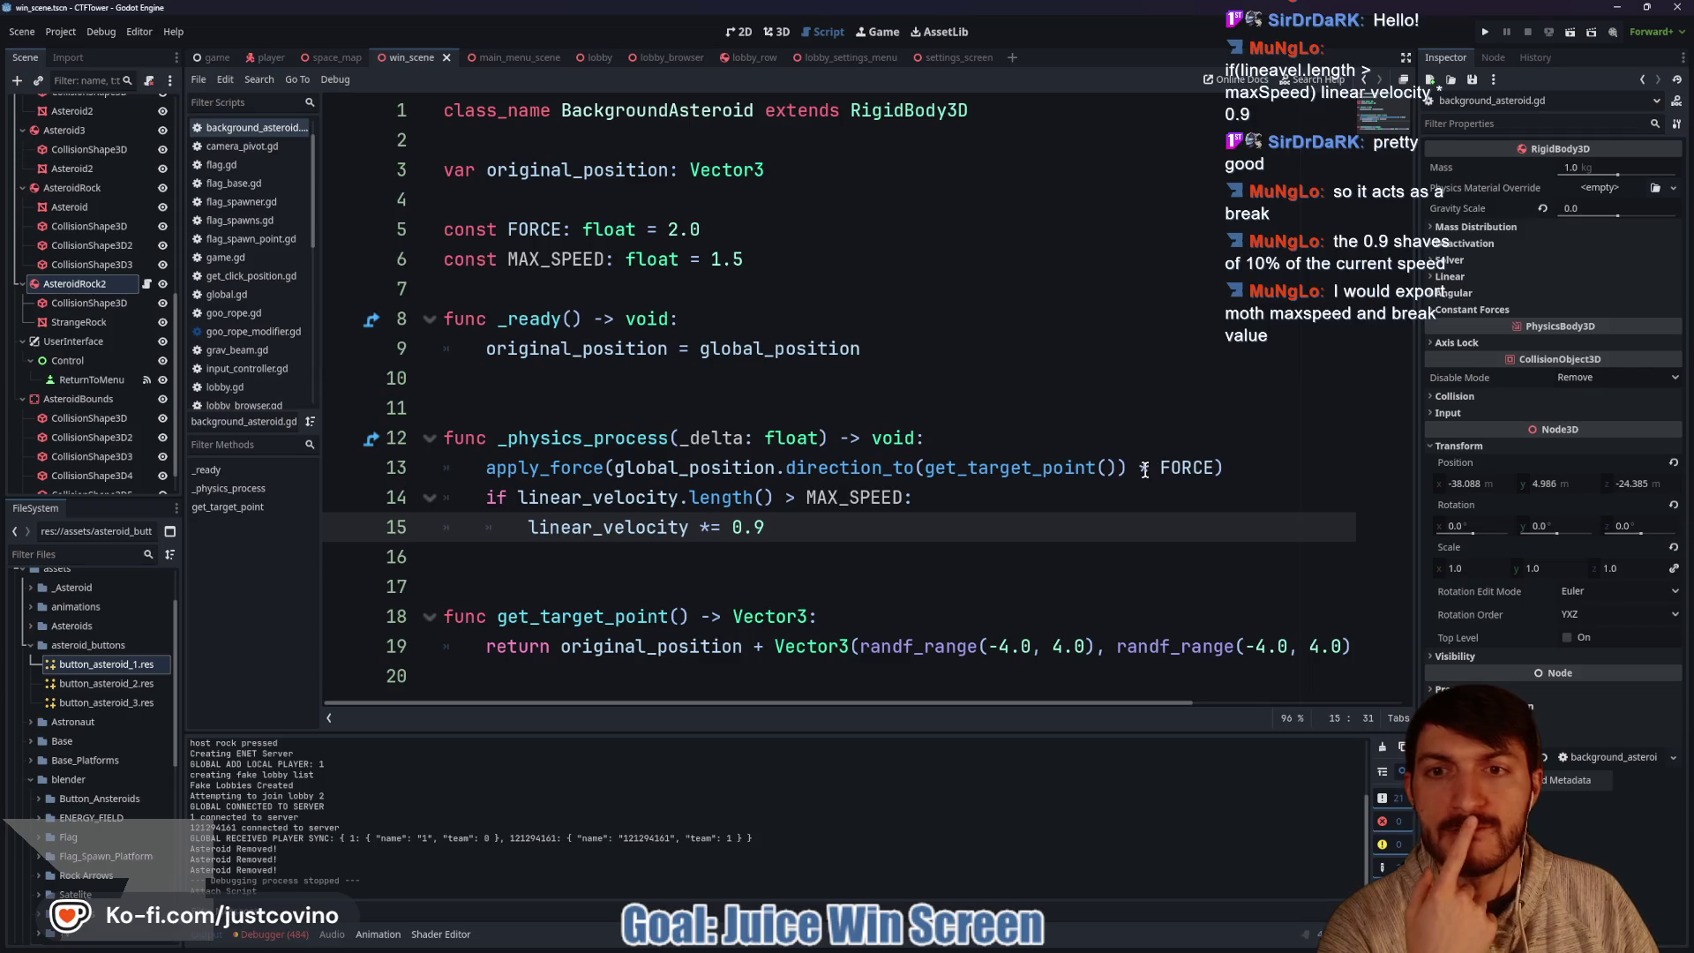
double_click(538, 468)
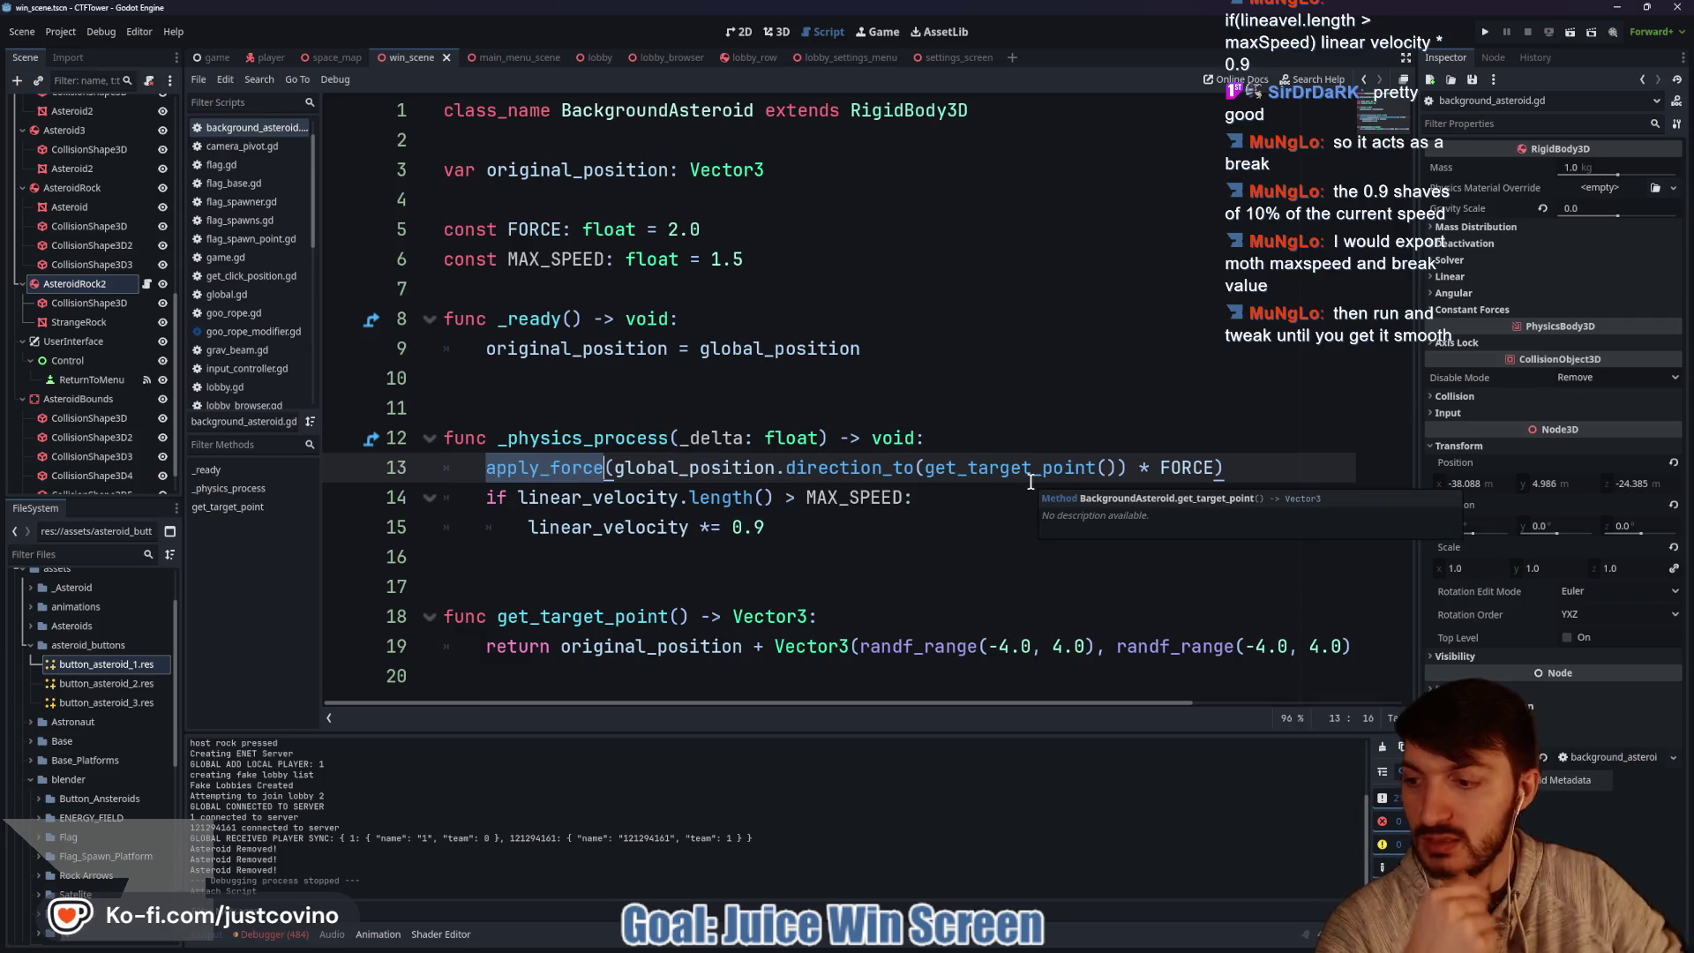
click(962, 500)
double_click(977, 468)
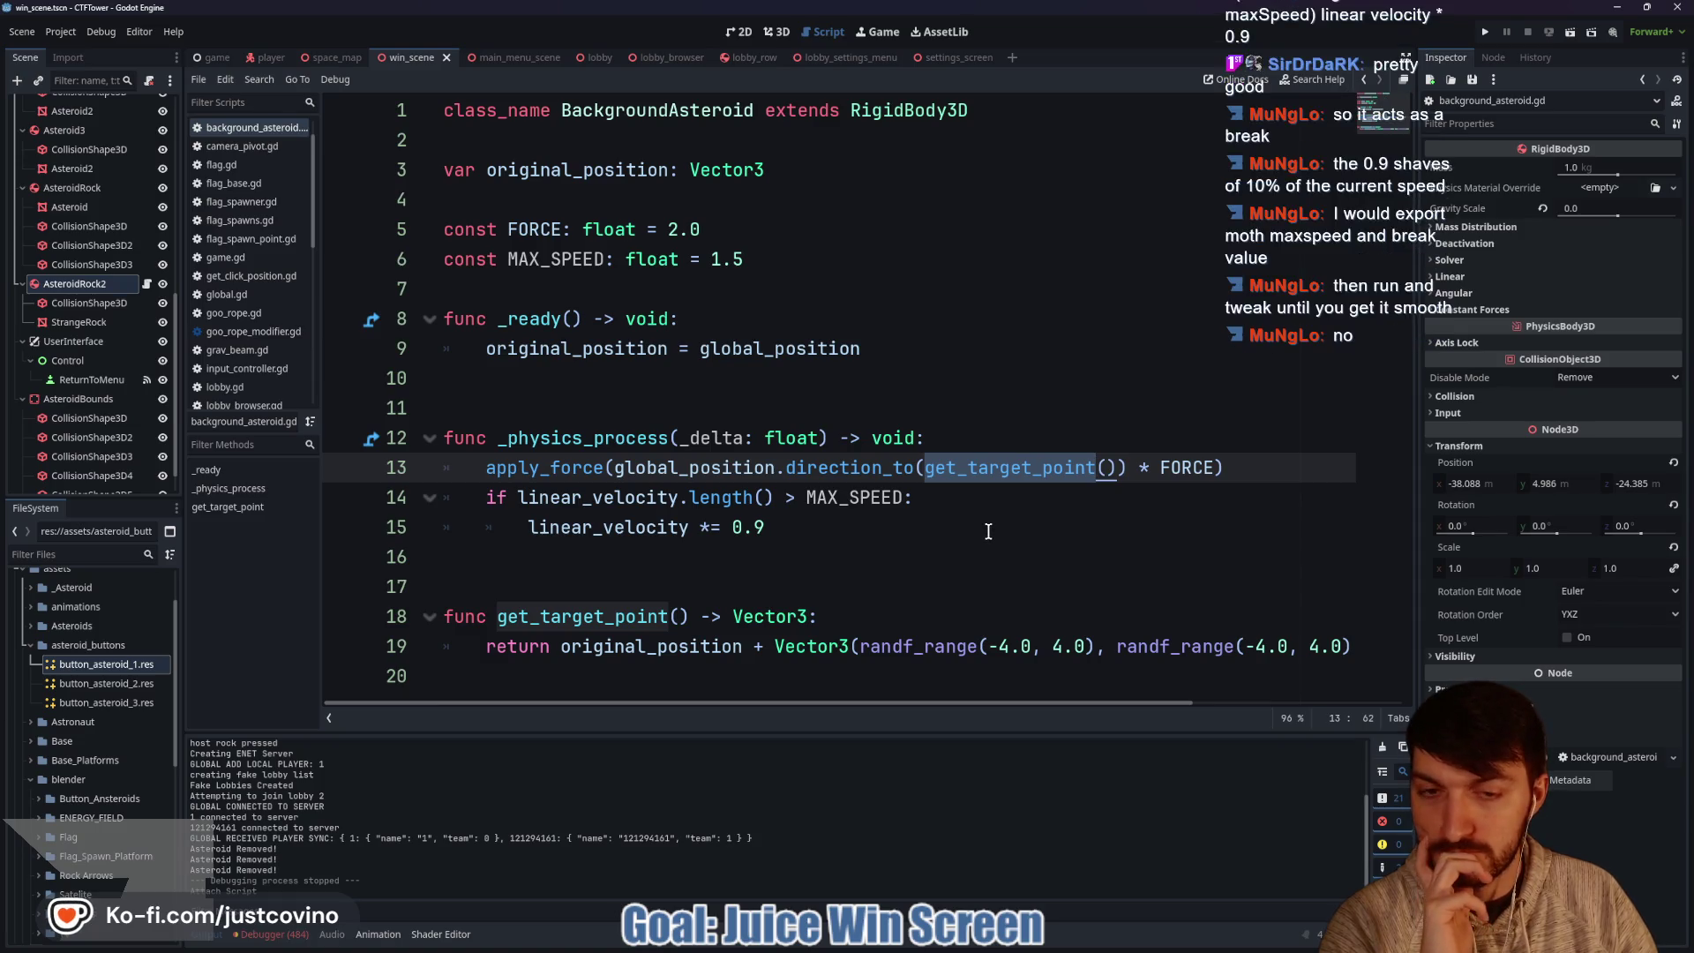
double_click(643, 647)
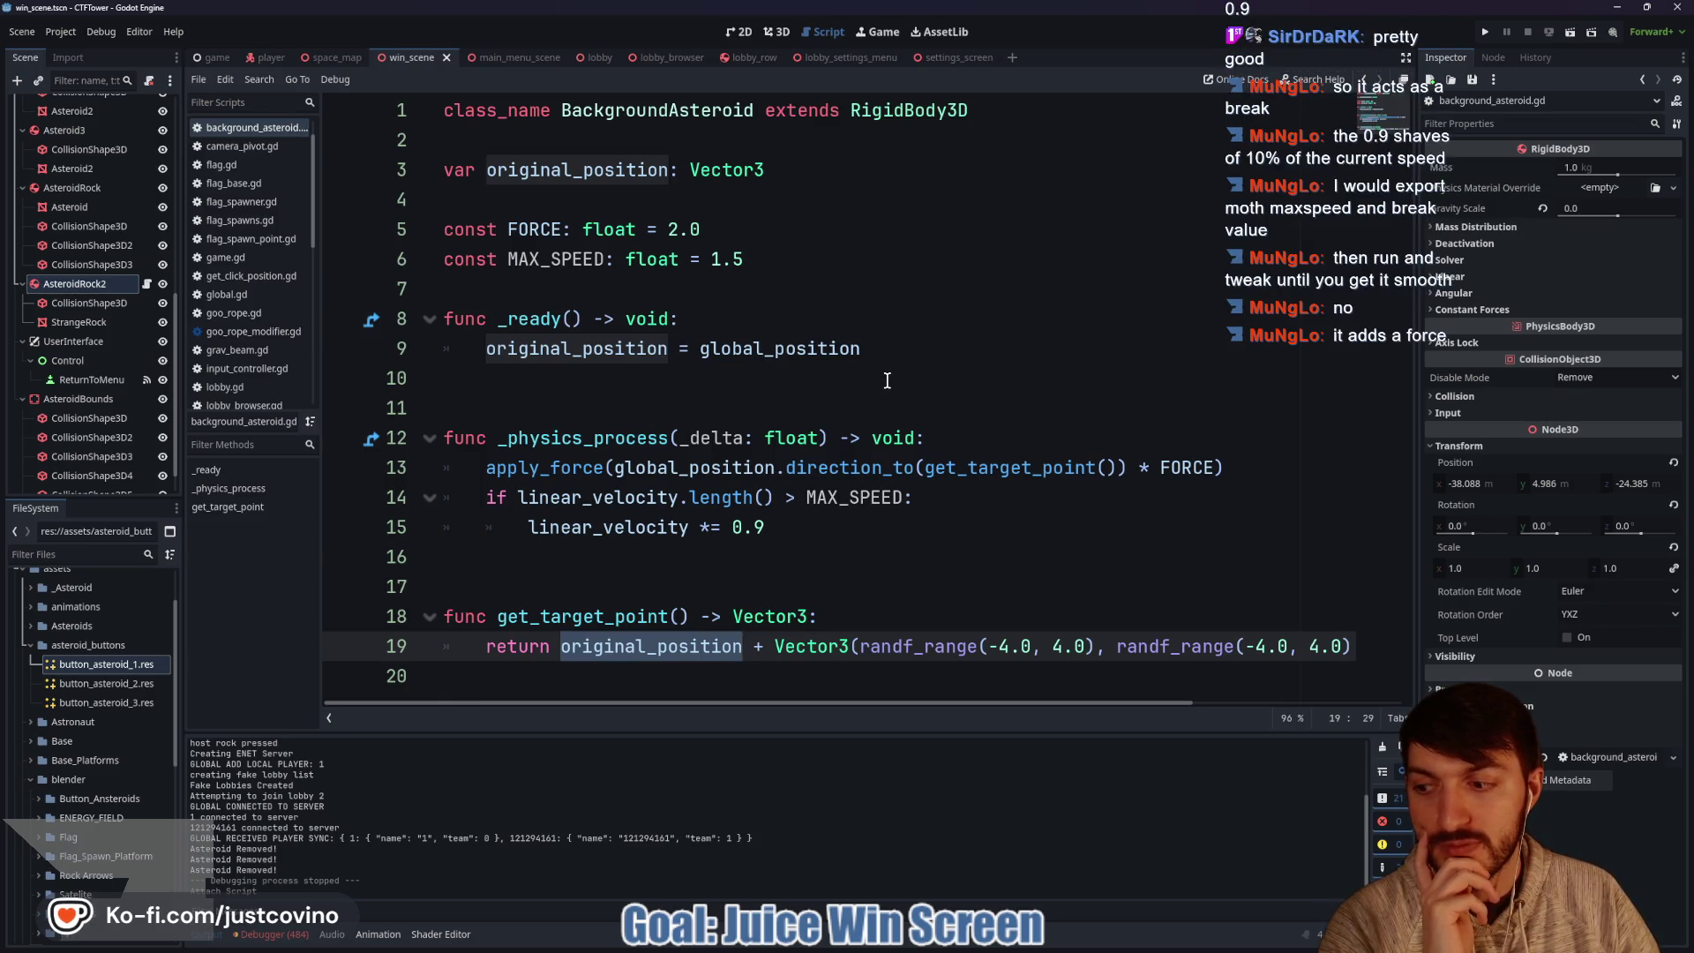
mouse_move(590, 475)
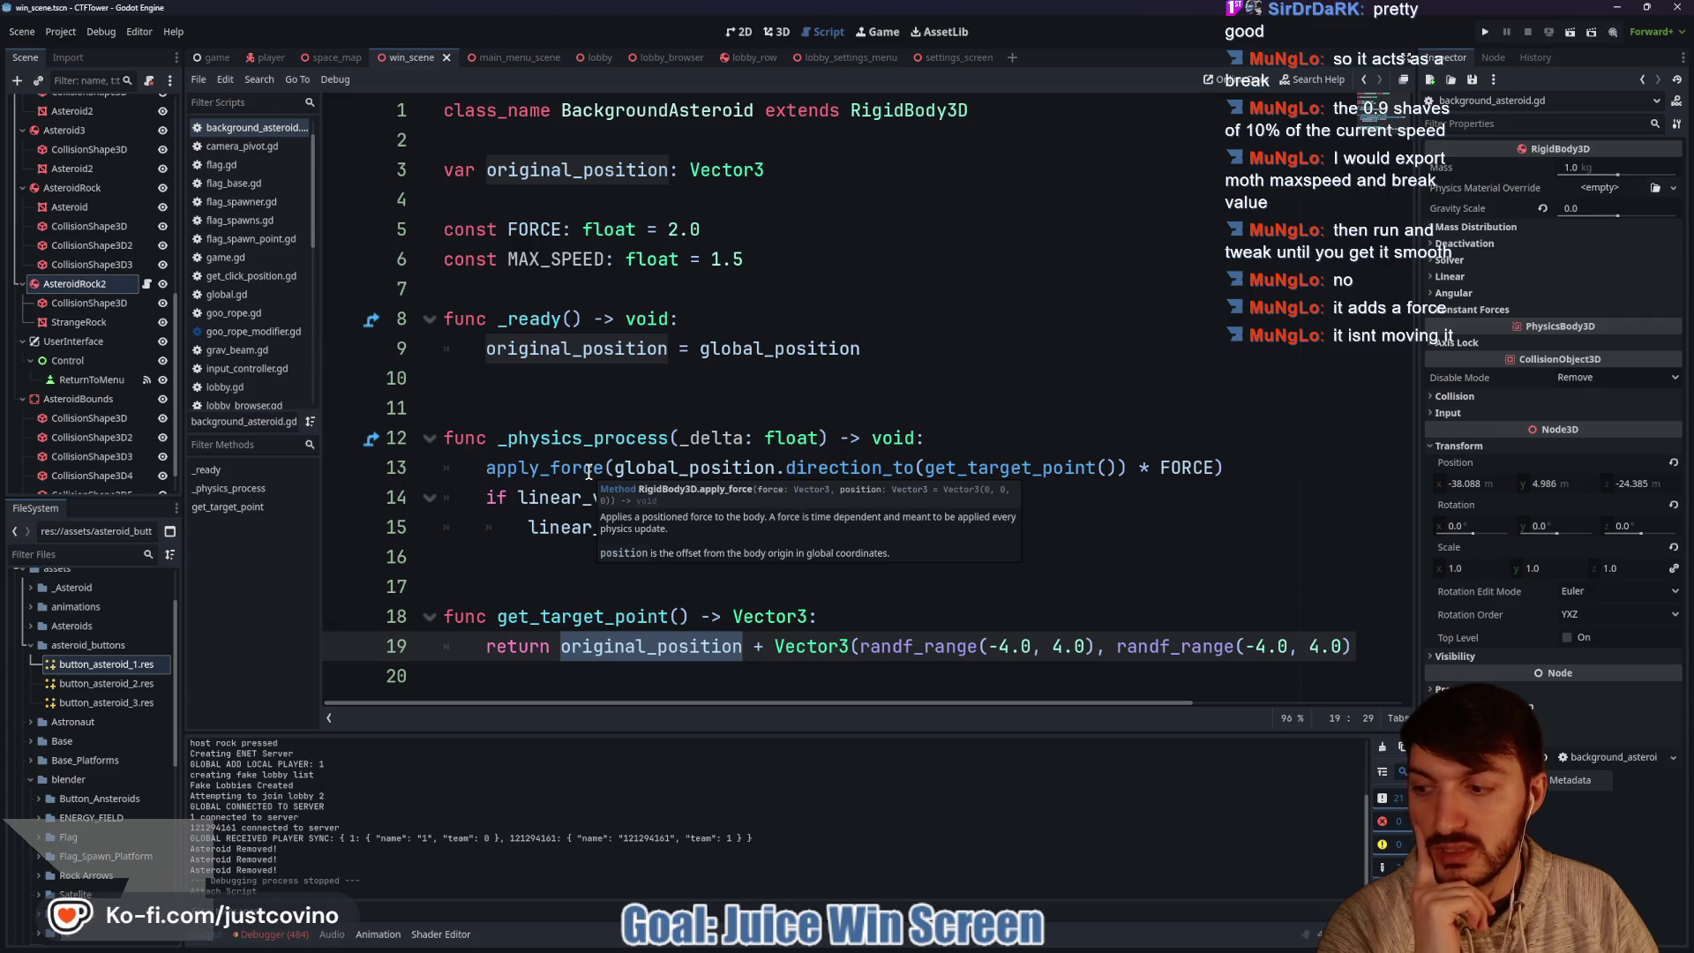
click(587, 404)
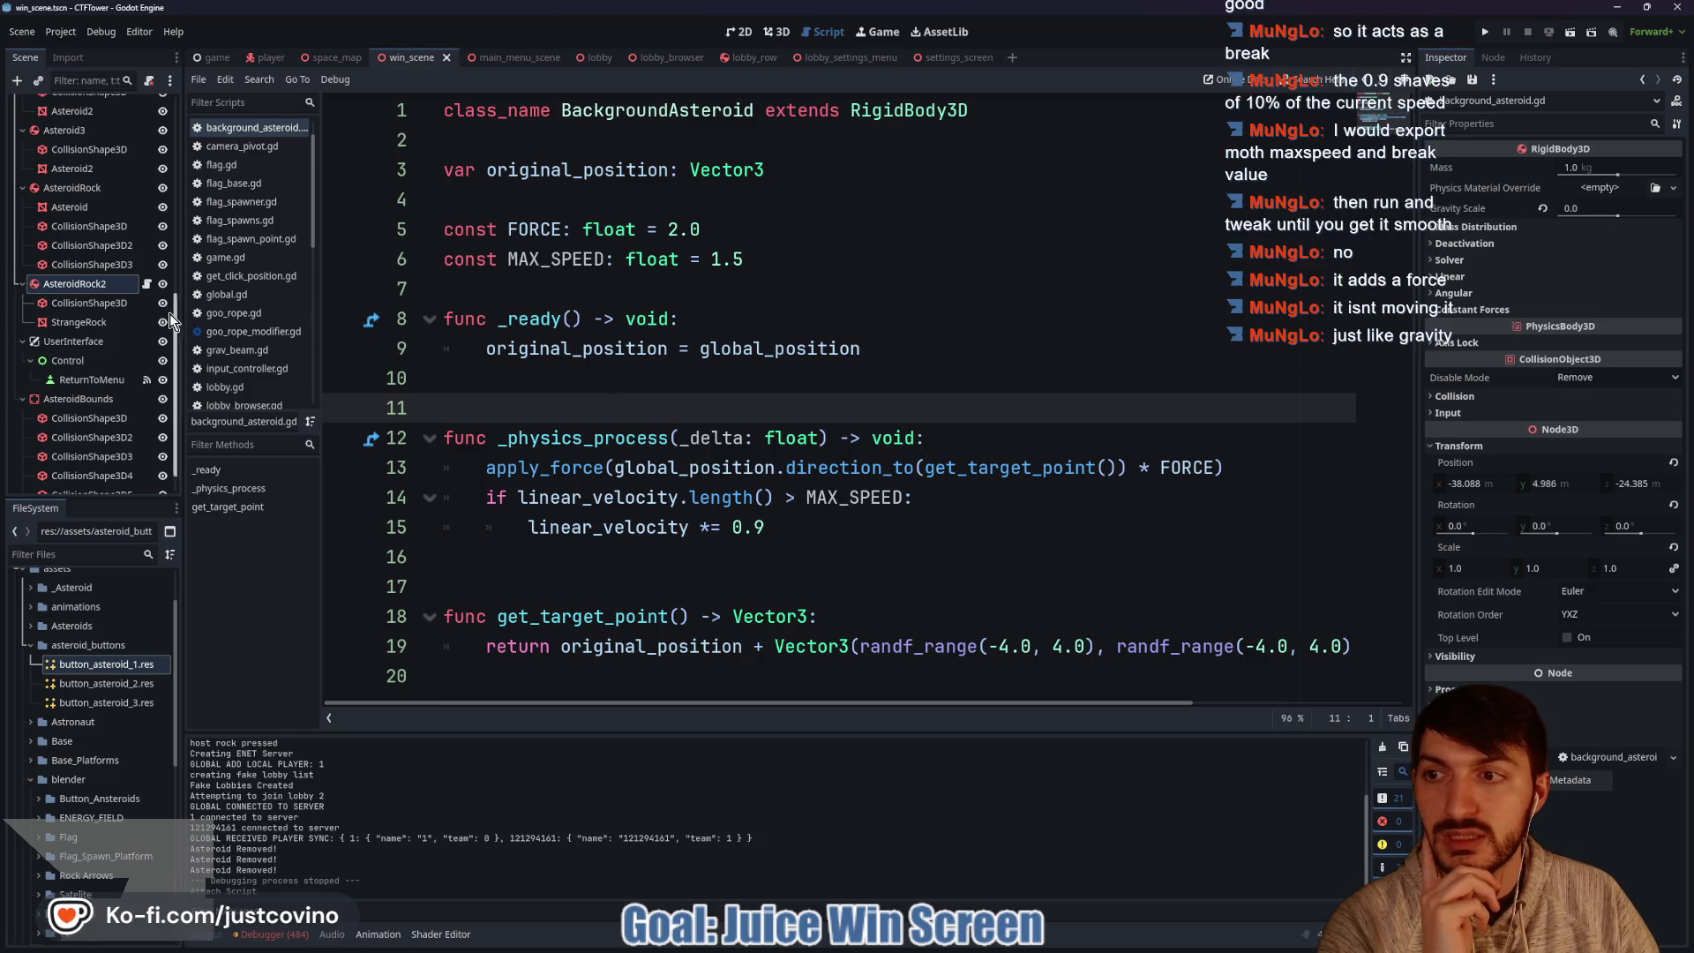
click(93, 196)
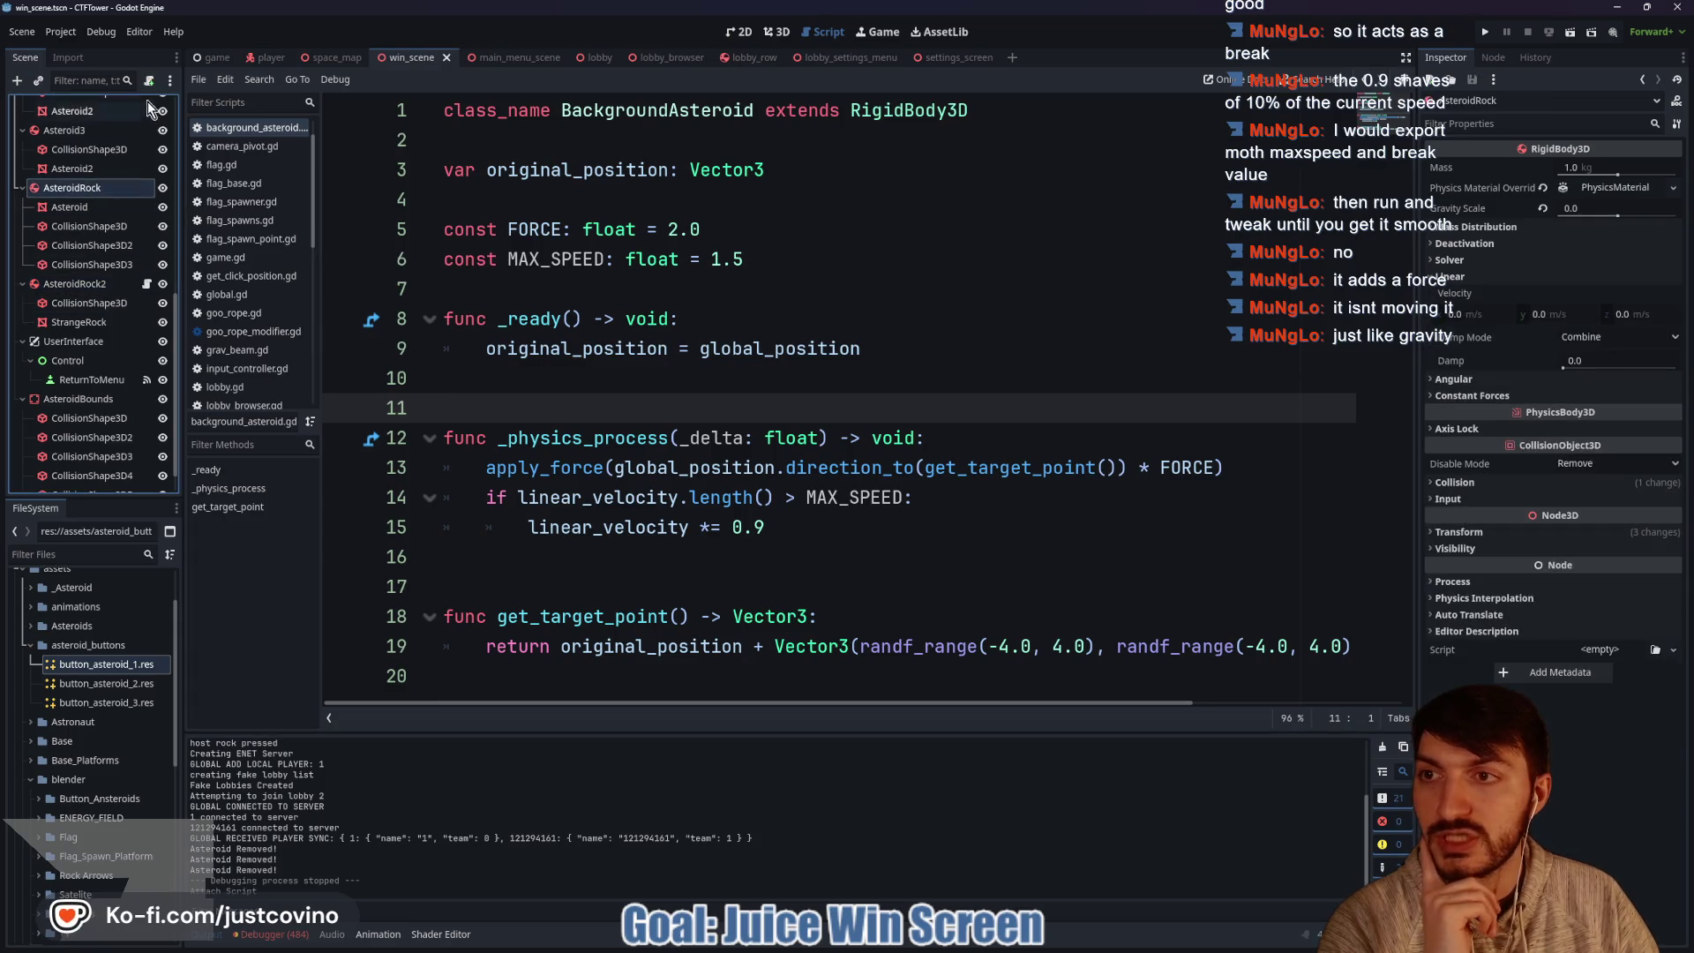
Attach the existing background_asteroid.gd script to AsteroidRock.
click(150, 79)
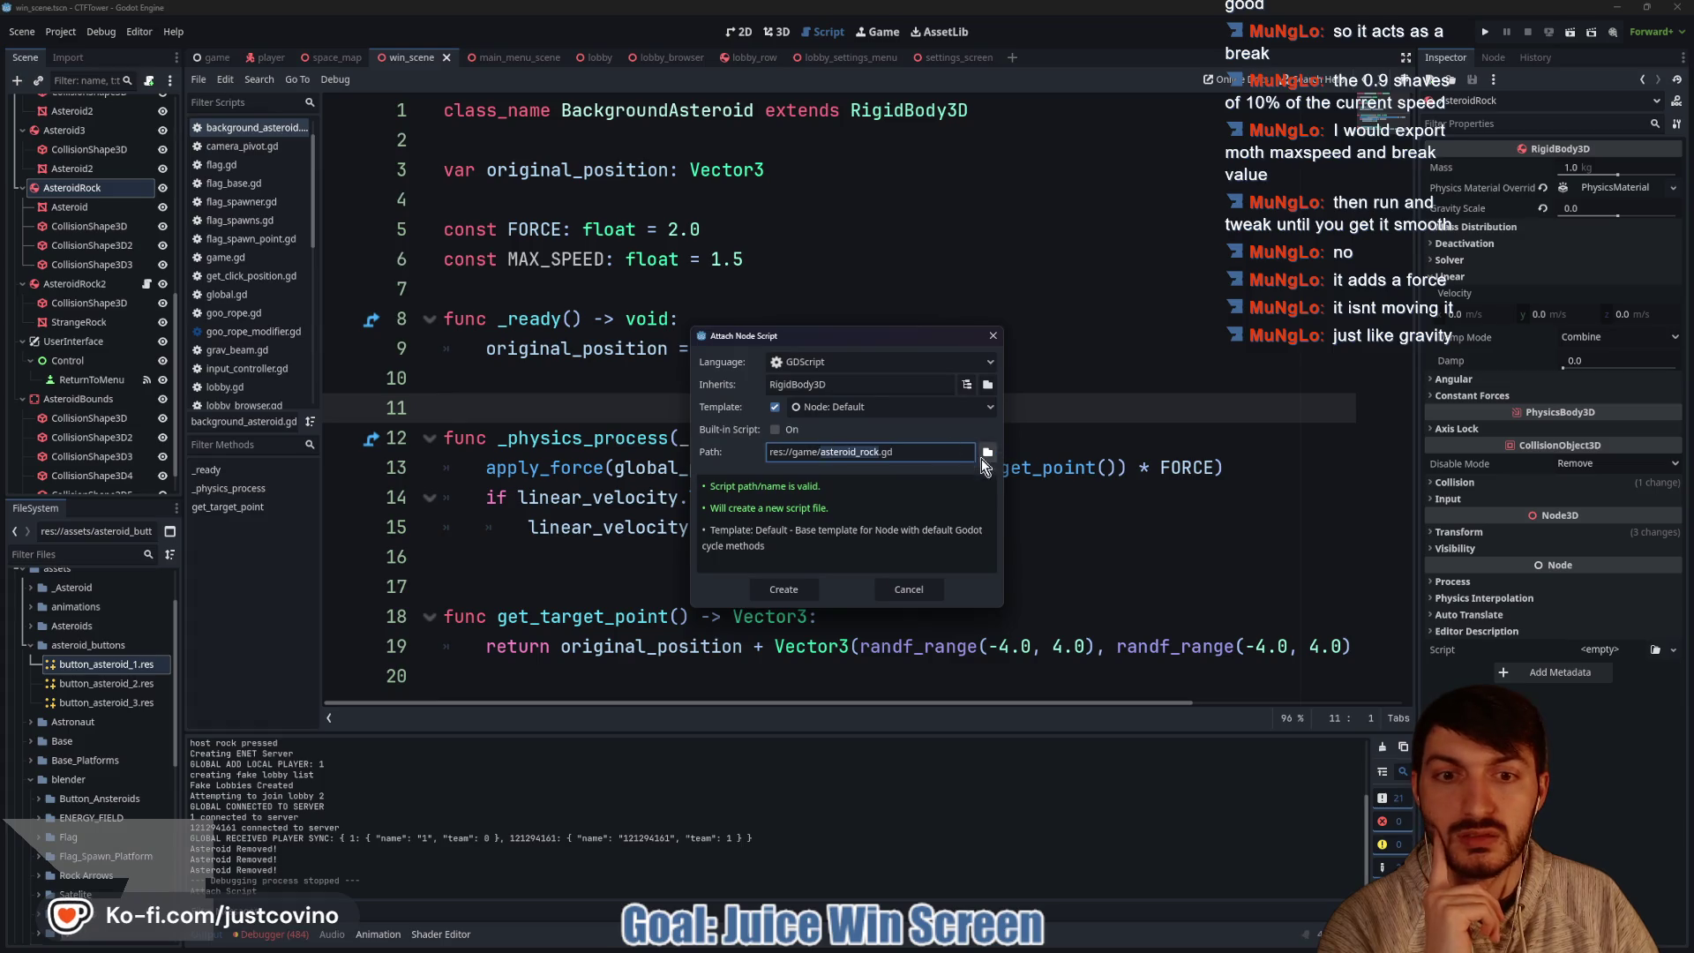
click(988, 453)
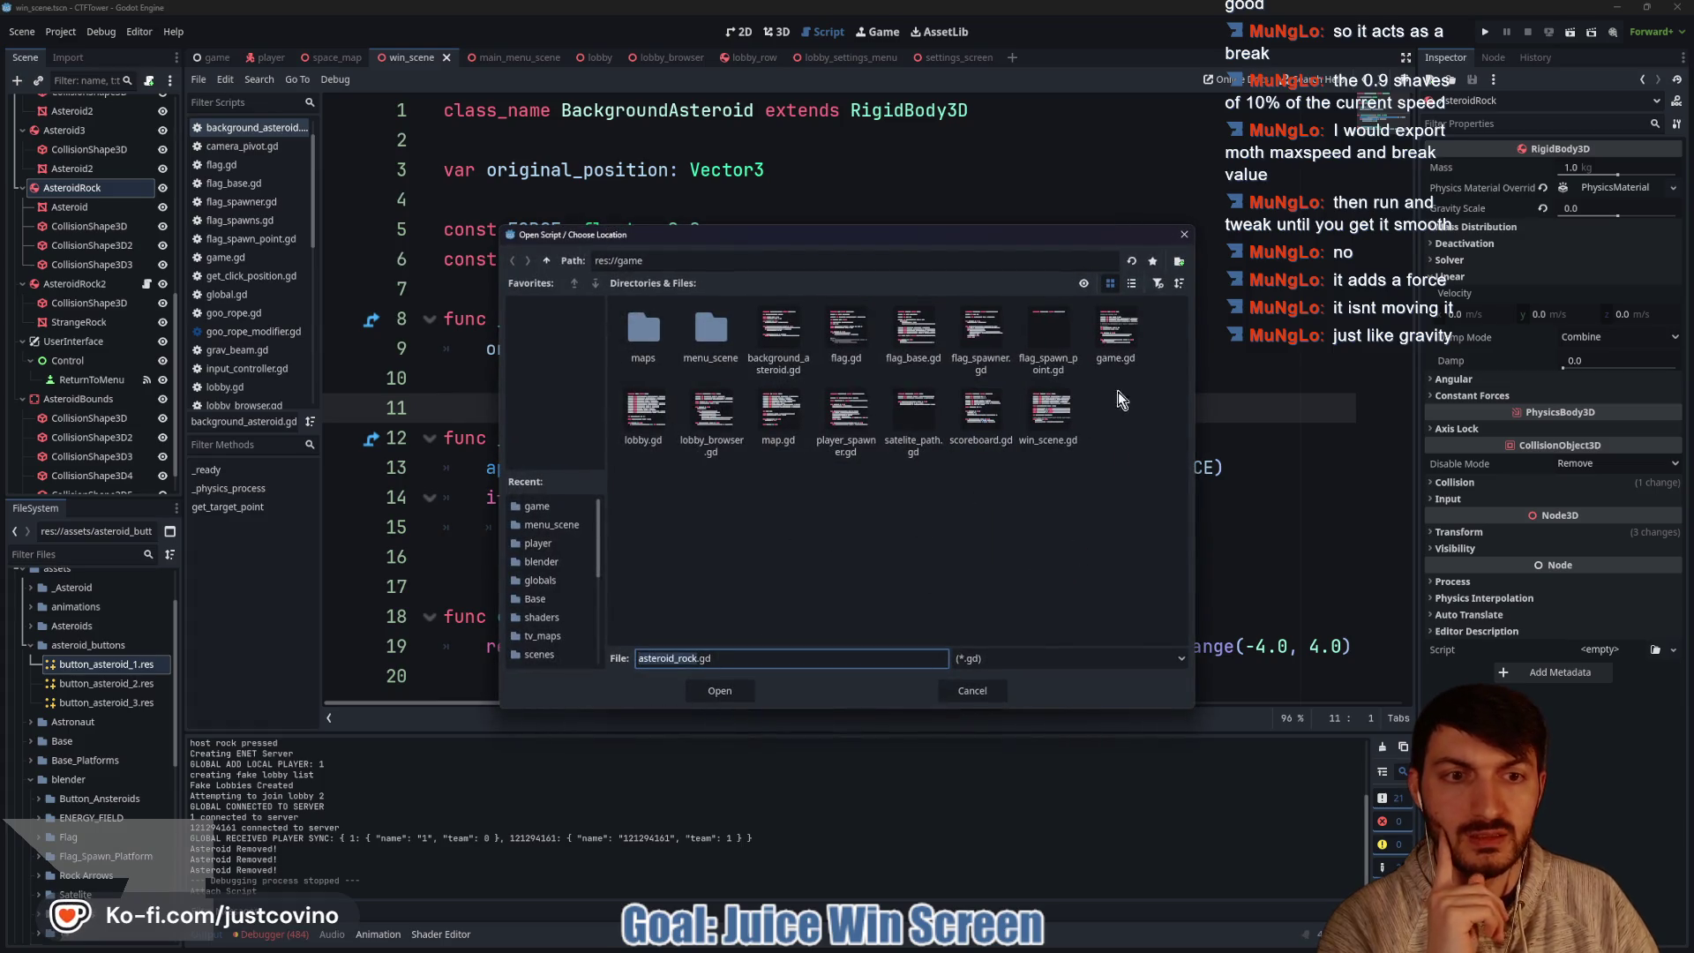
click(778, 344)
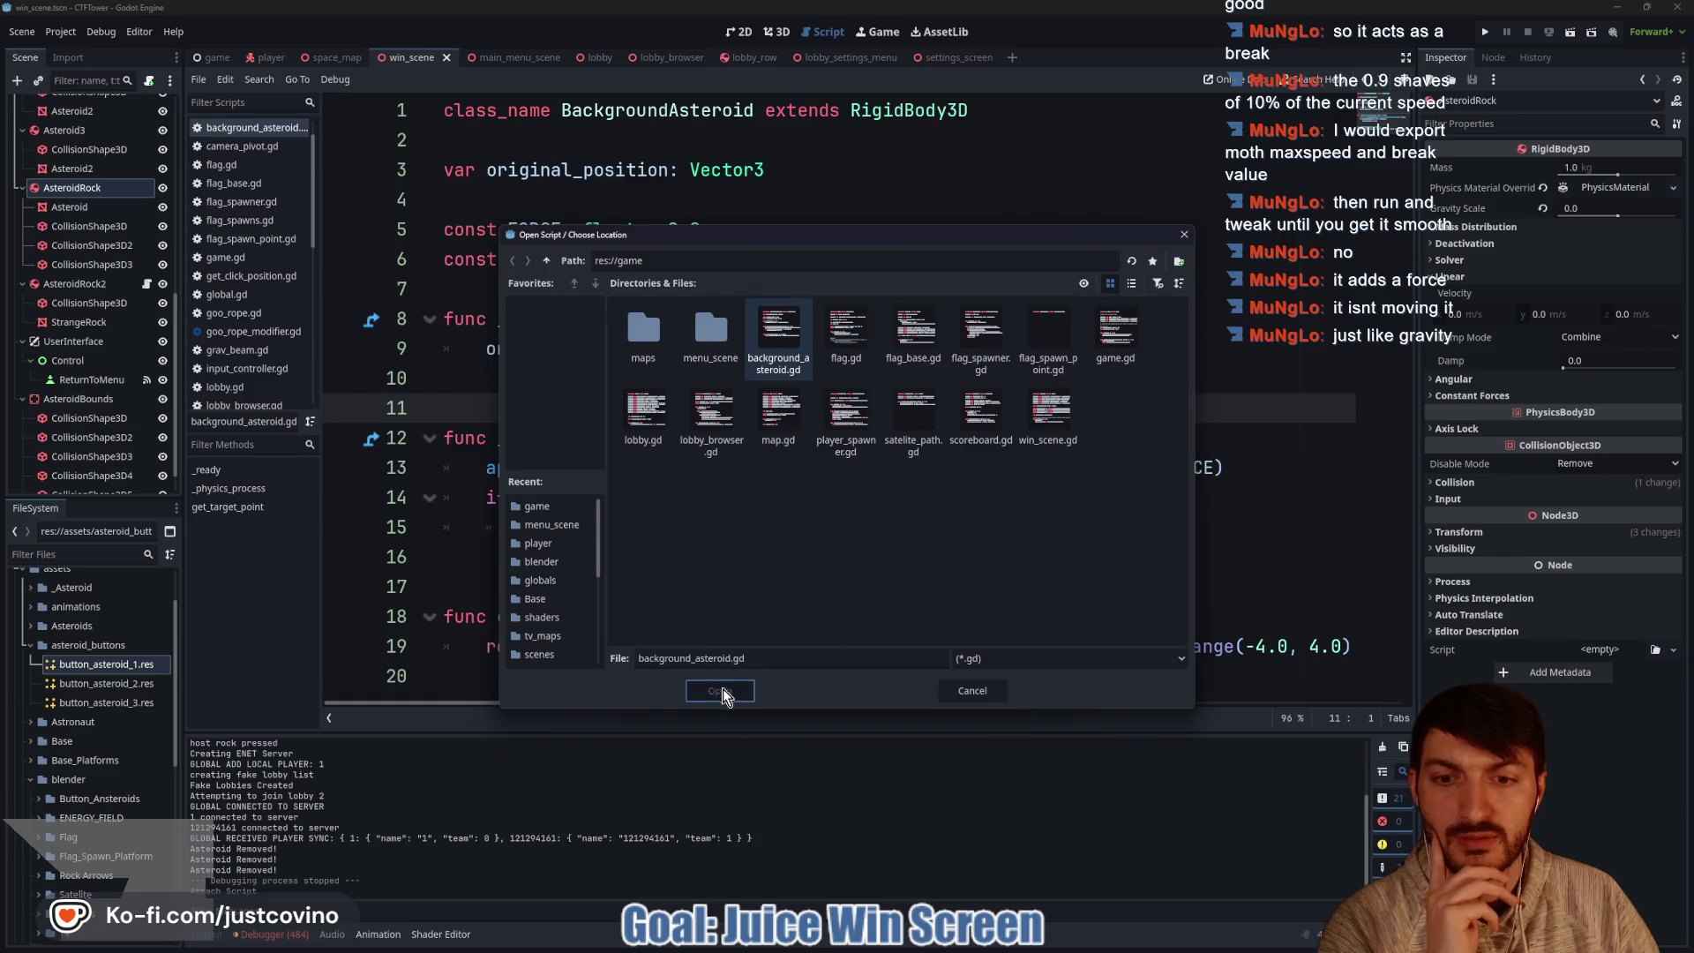
click(713, 691)
click(782, 589)
Attach background_asteroid.gd to the Asteroid3 node.
scroll(93, 331, up, 1)
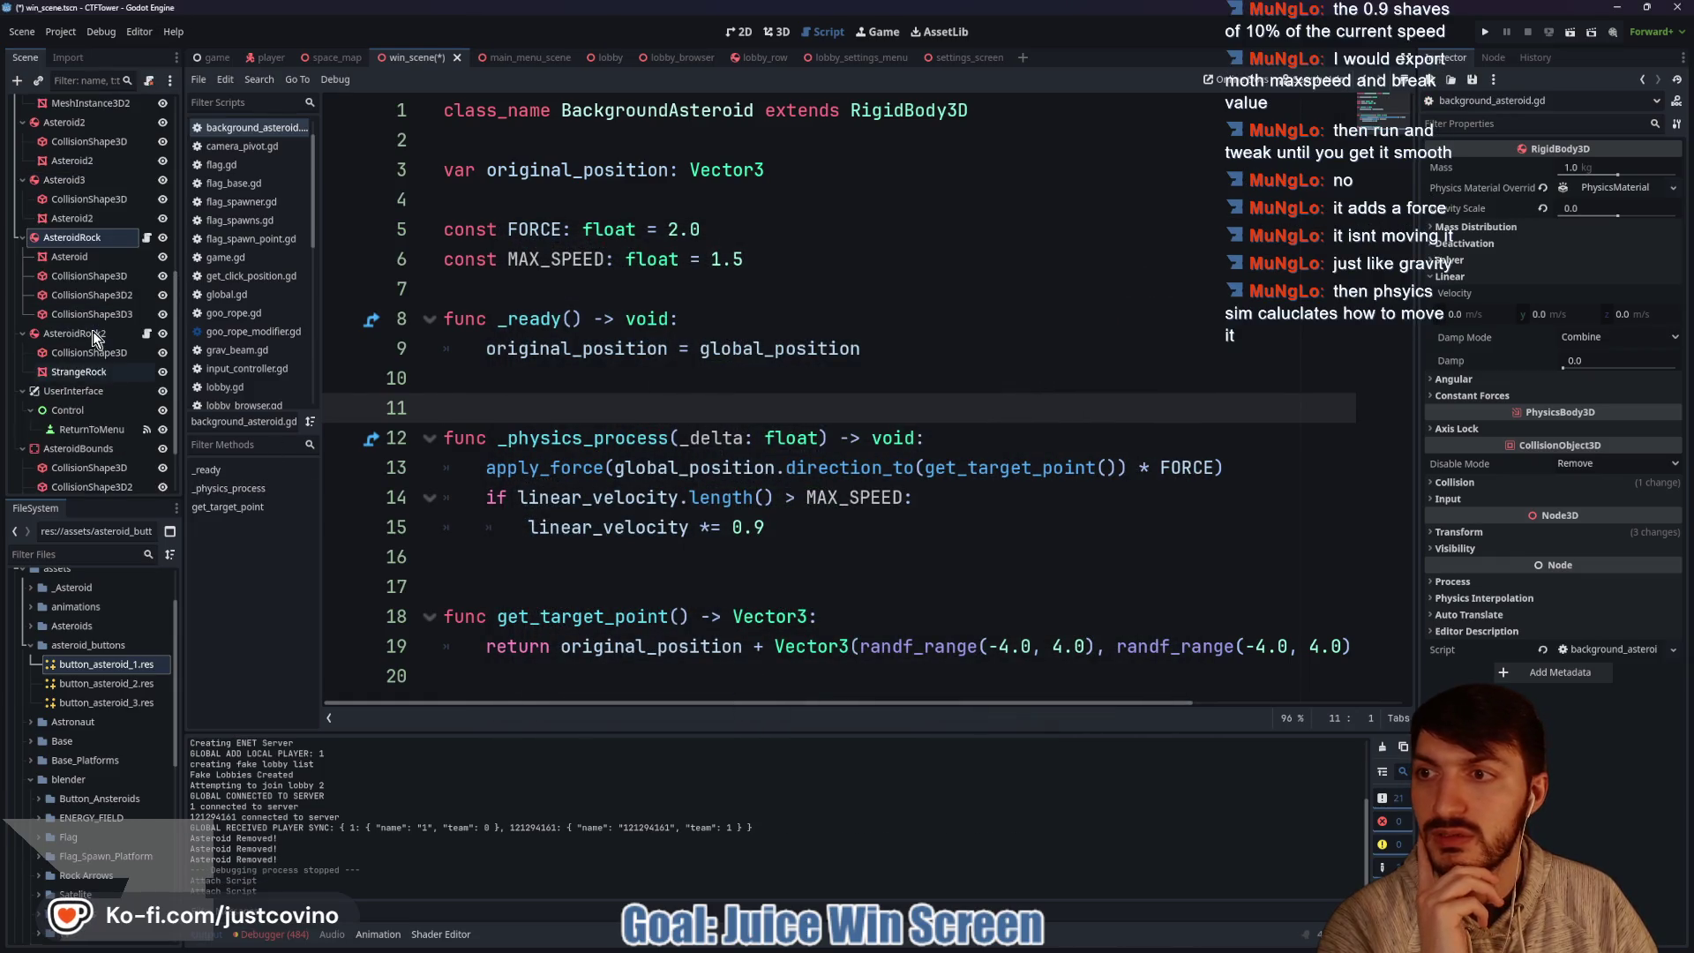
scroll(92, 372, up, 3)
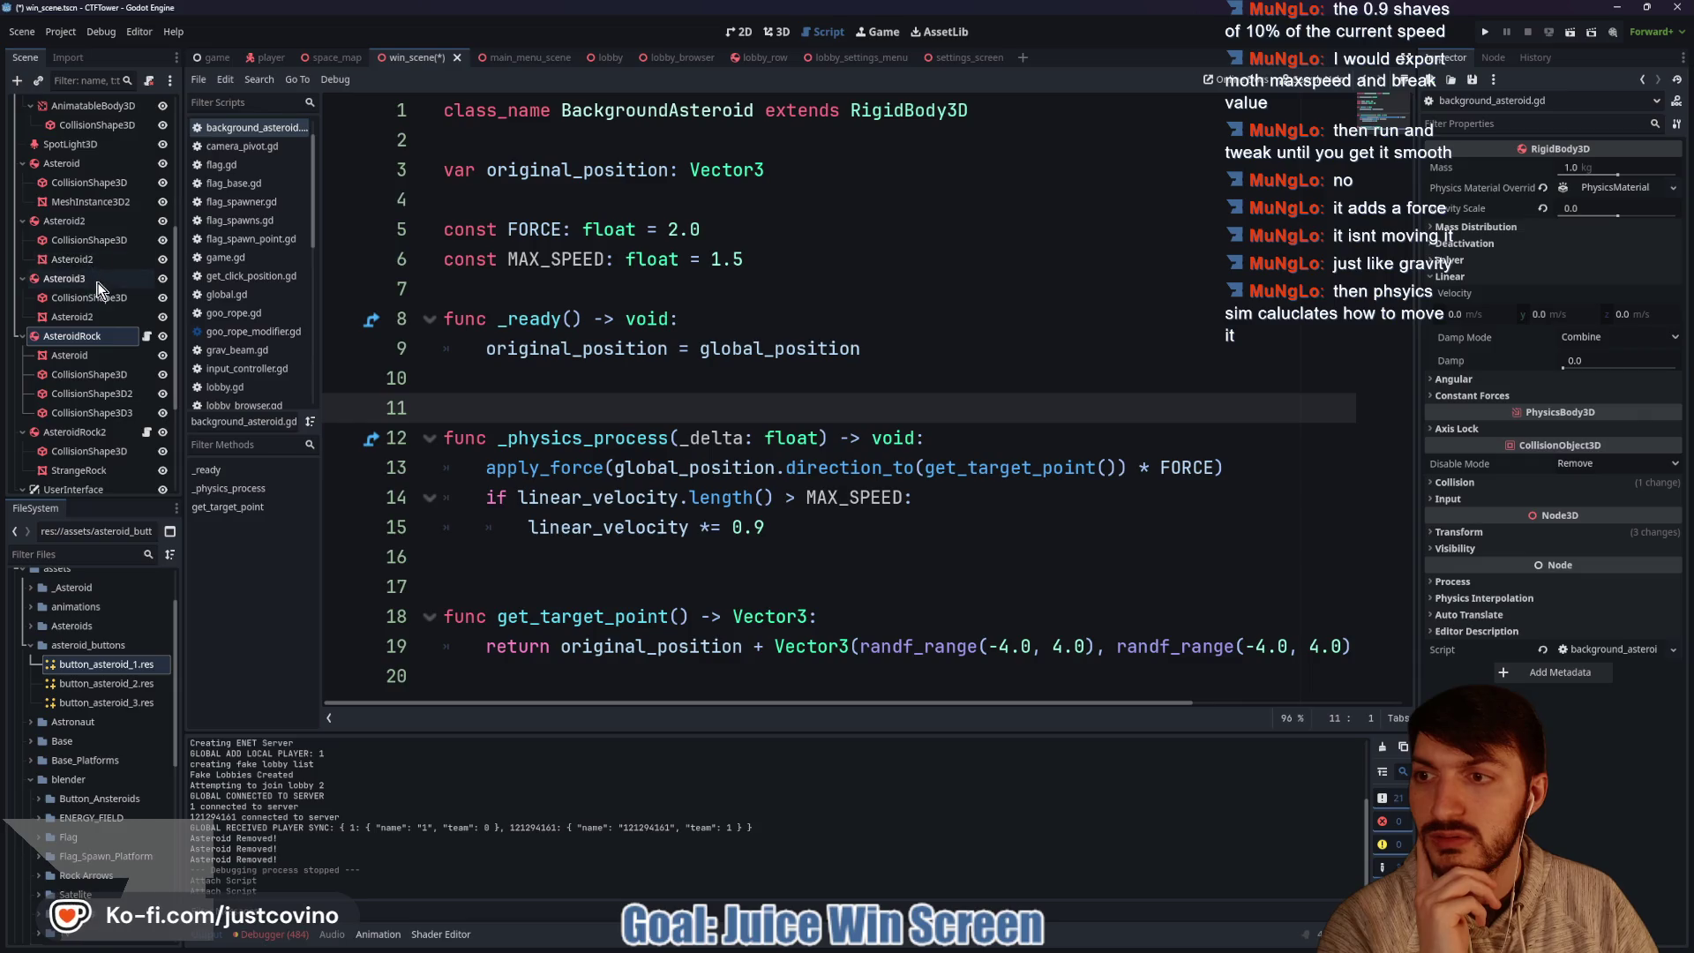
click(95, 279)
click(150, 80)
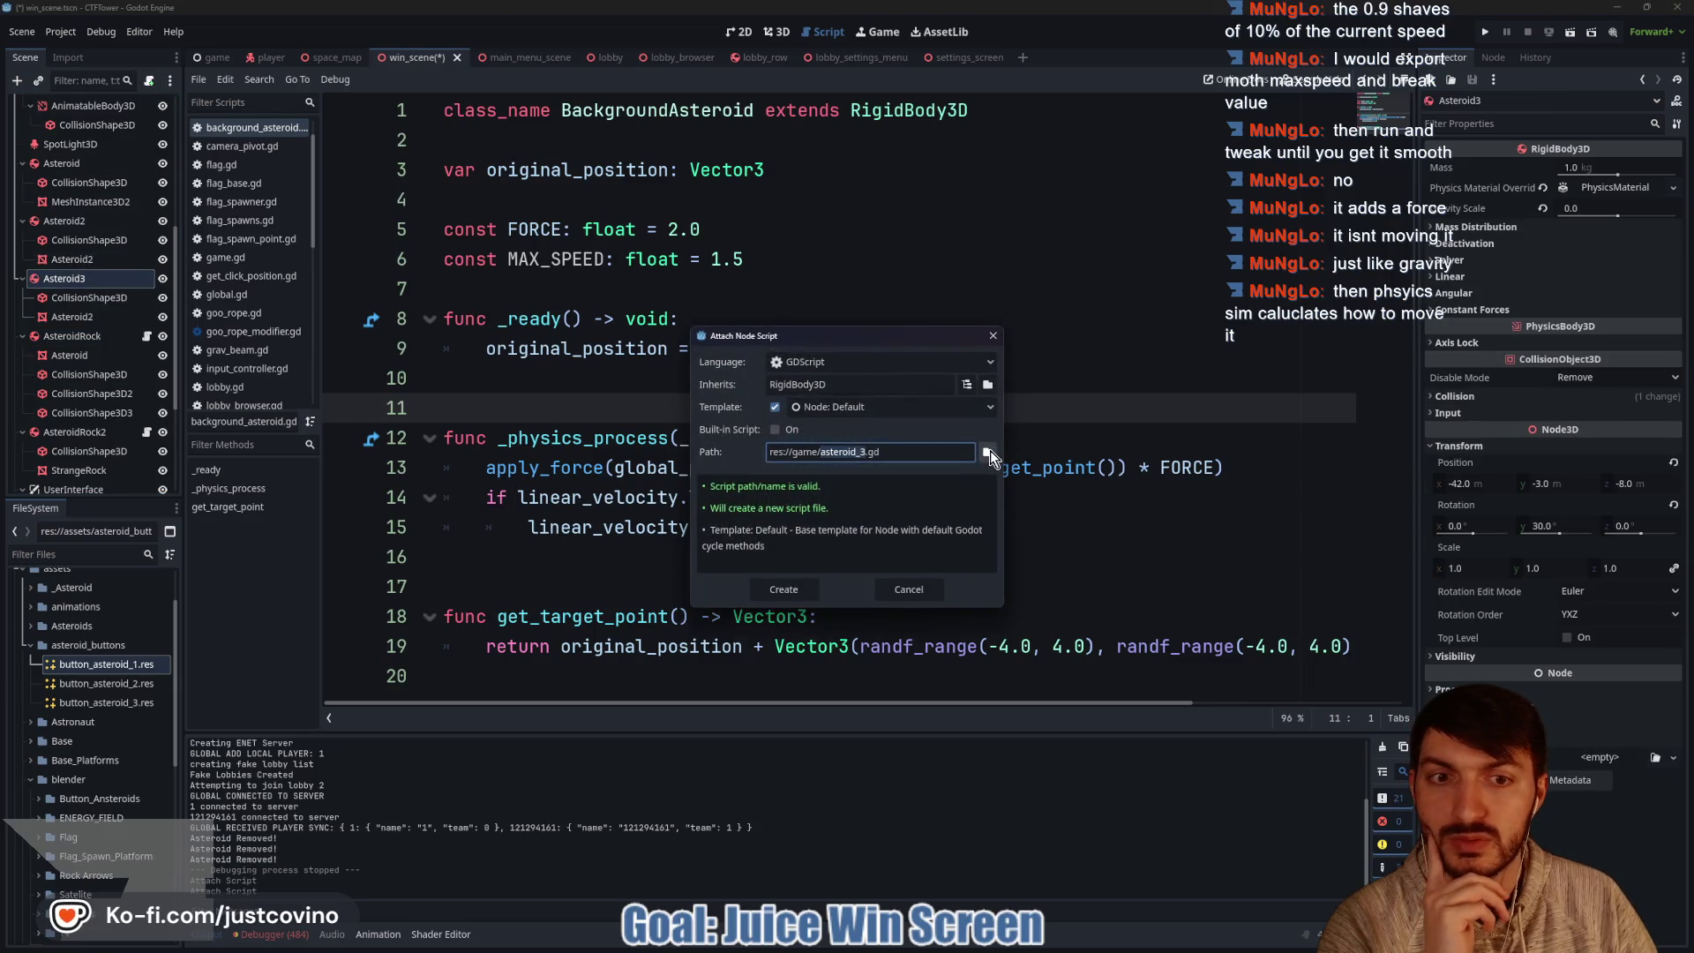
click(989, 458)
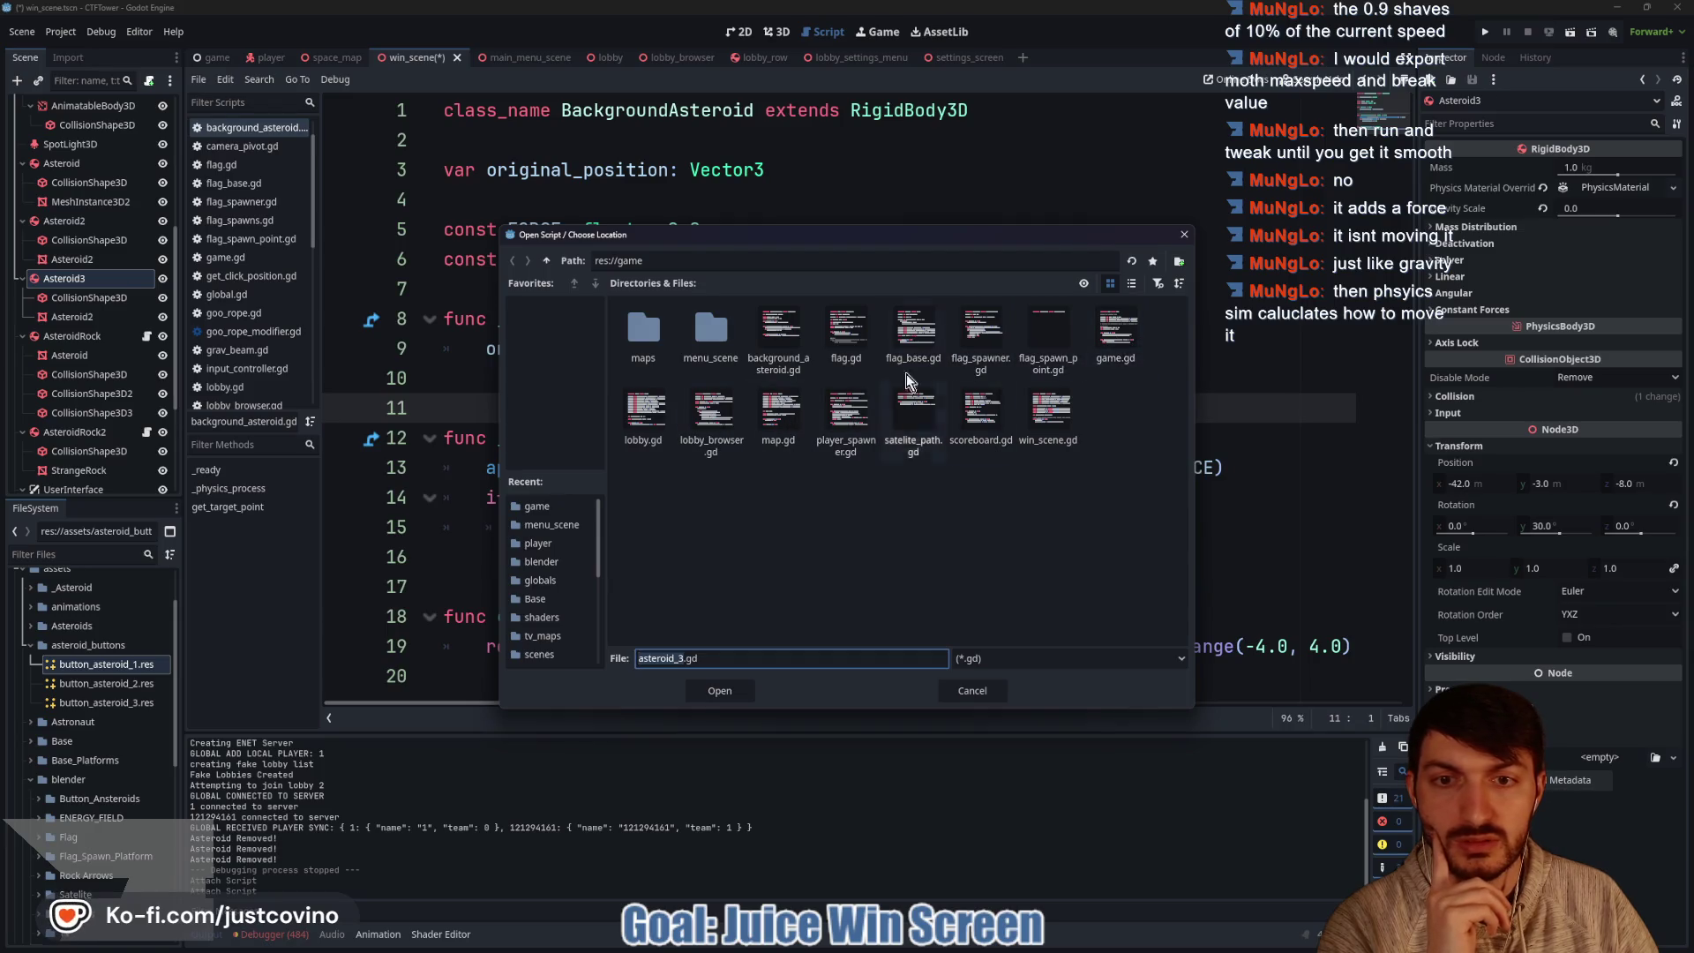
click(766, 343)
click(727, 688)
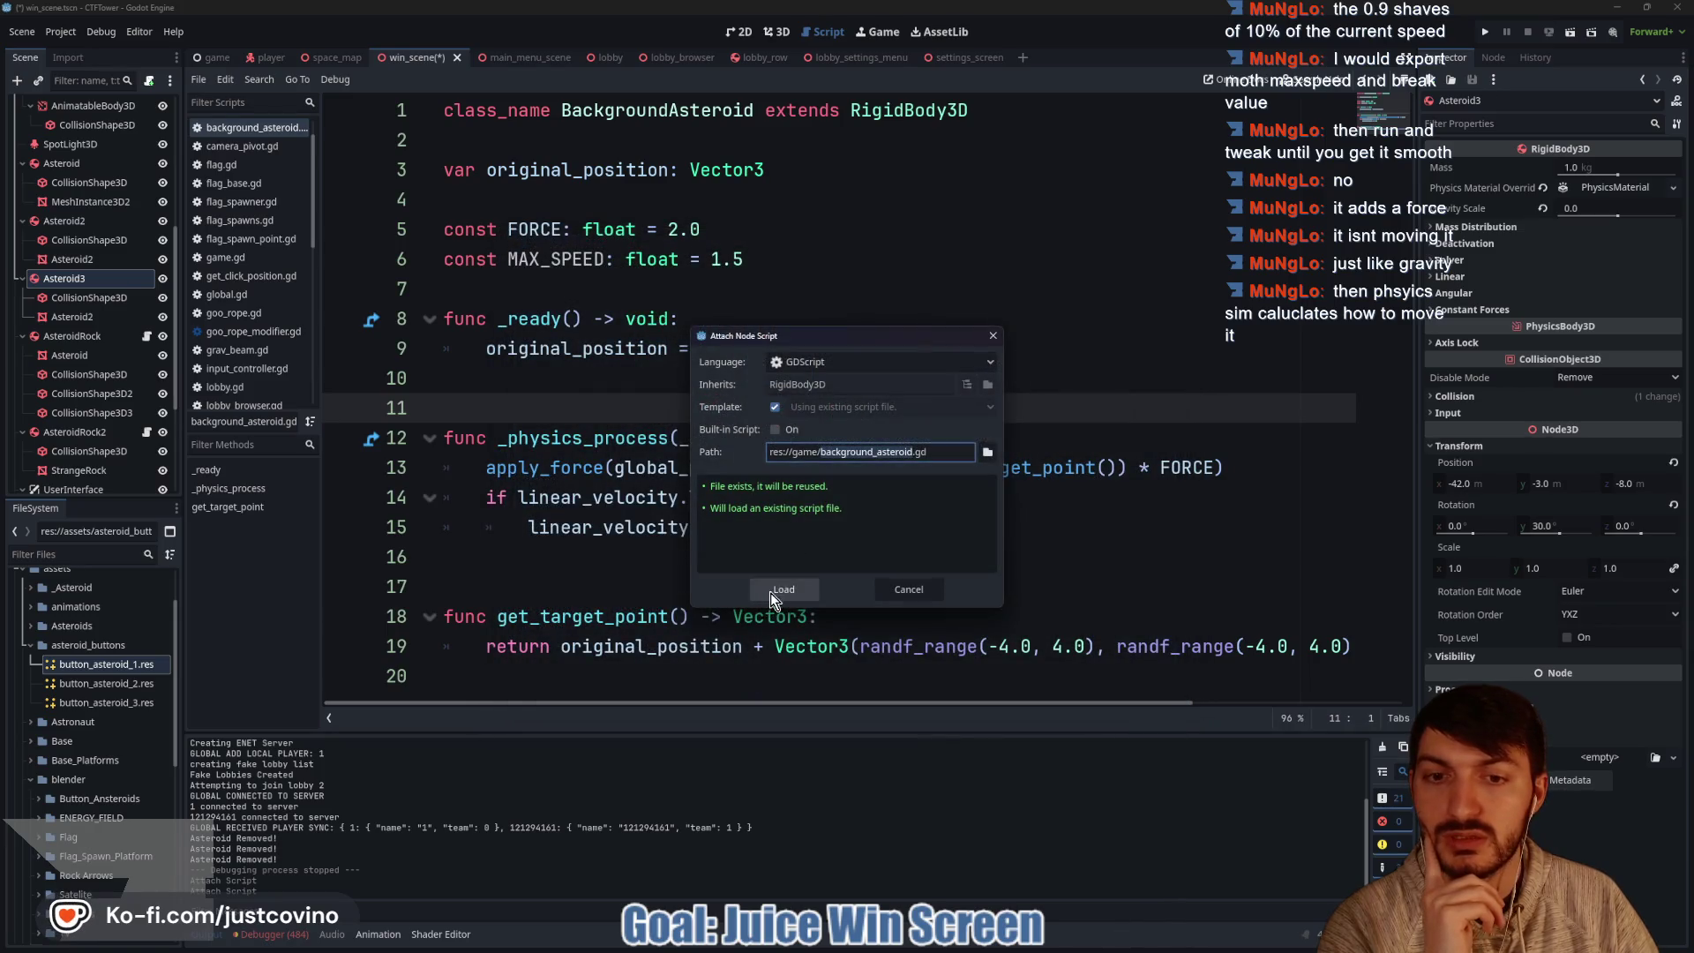
click(766, 595)
Attach background_asteroid.gd to the Asteroid2 node.
click(70, 221)
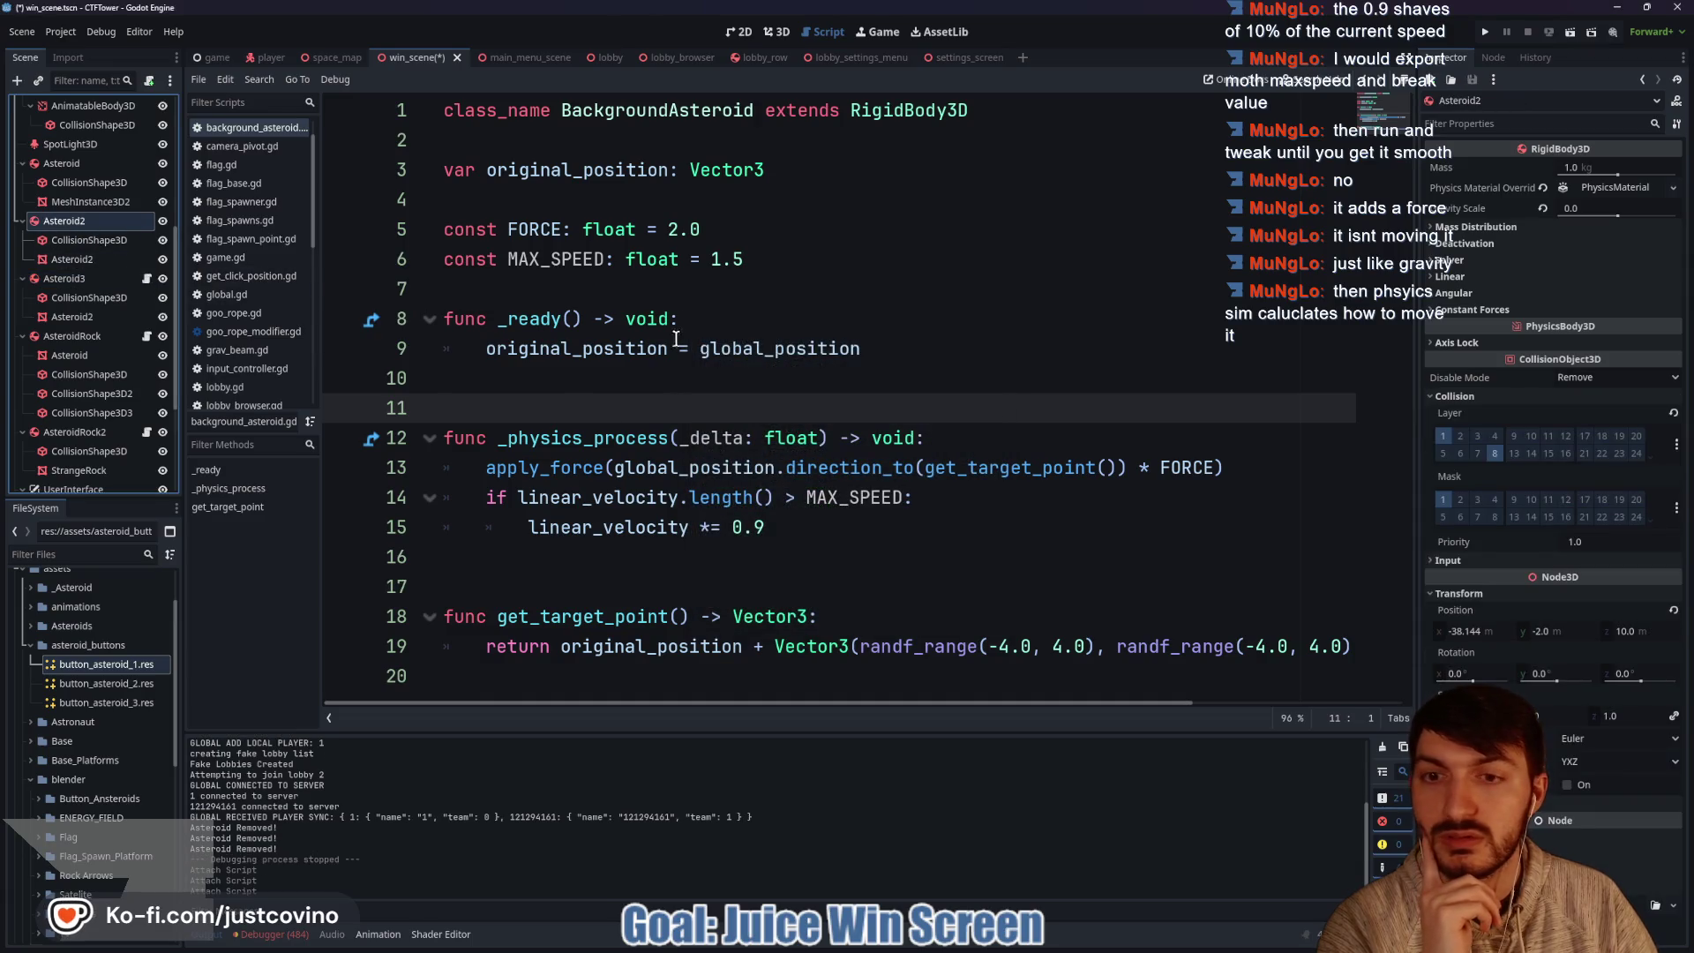
click(150, 81)
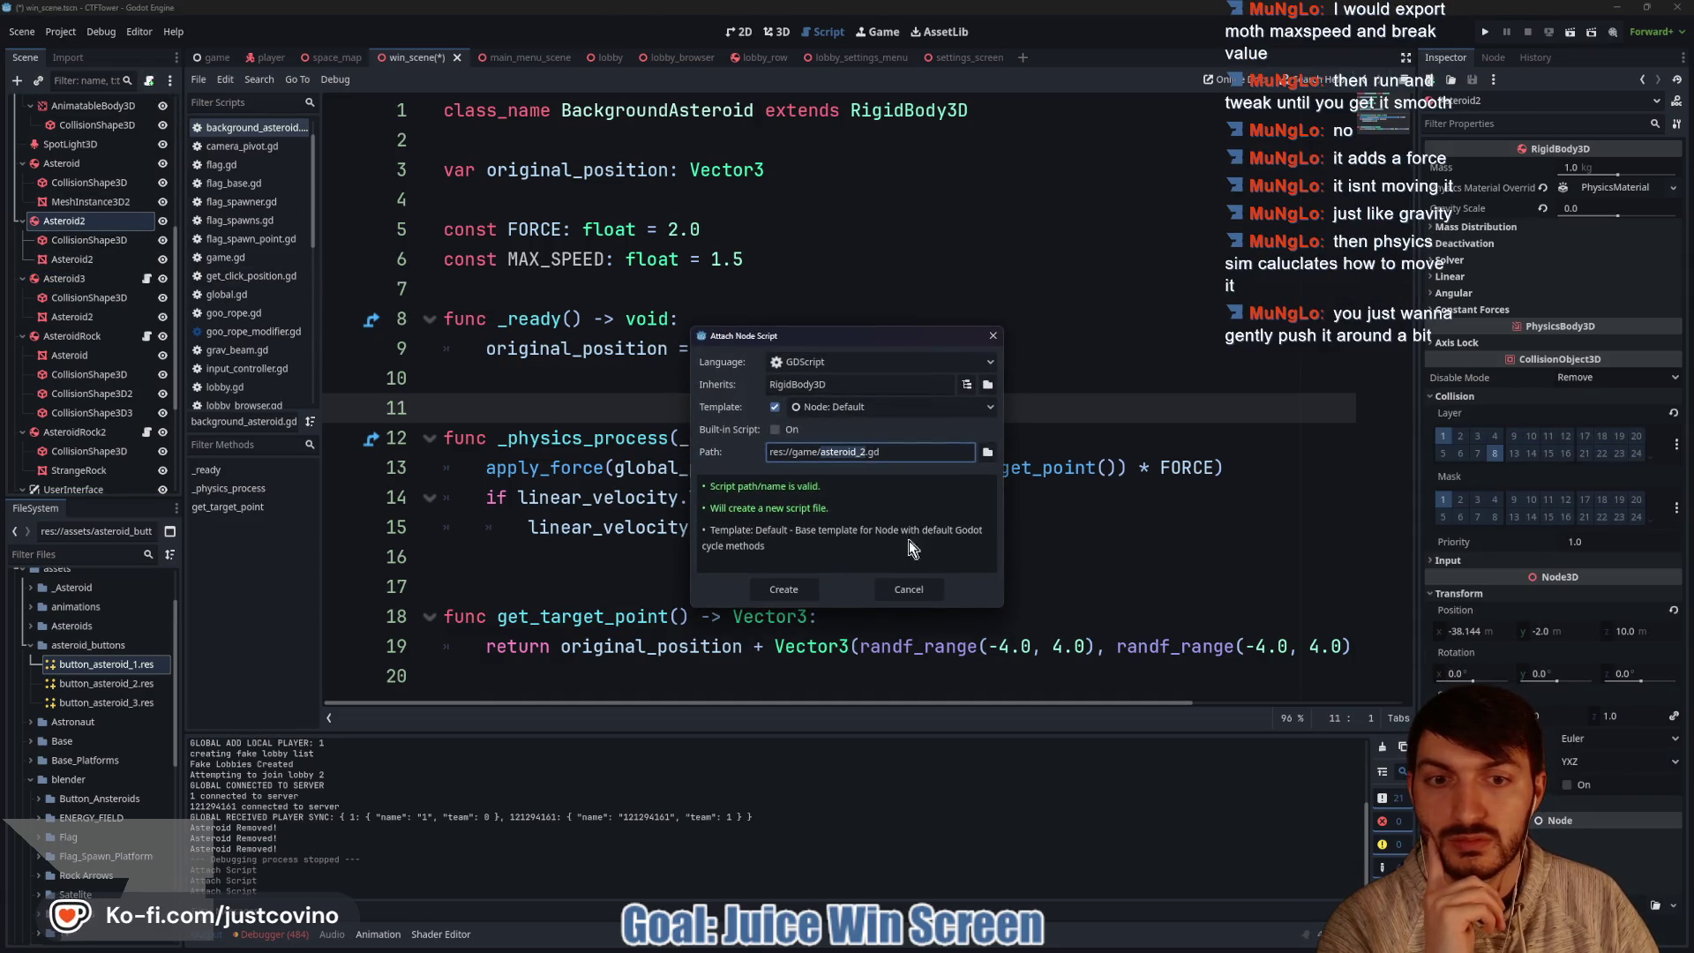
click(978, 444)
click(717, 693)
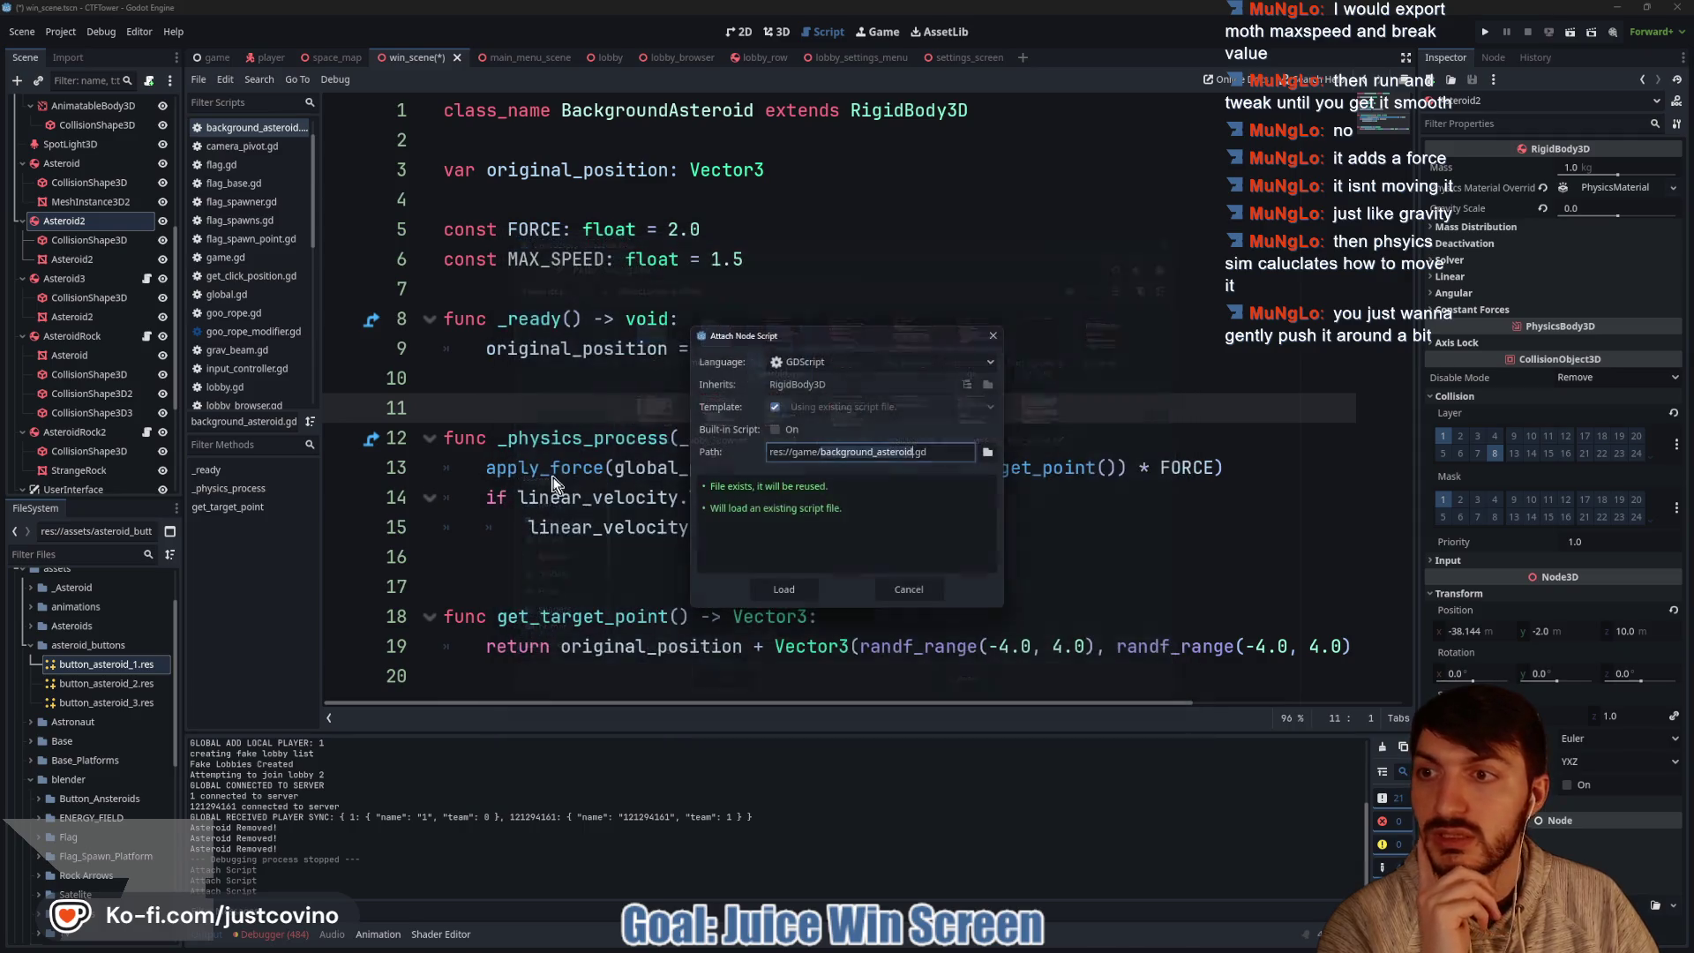
click(784, 595)
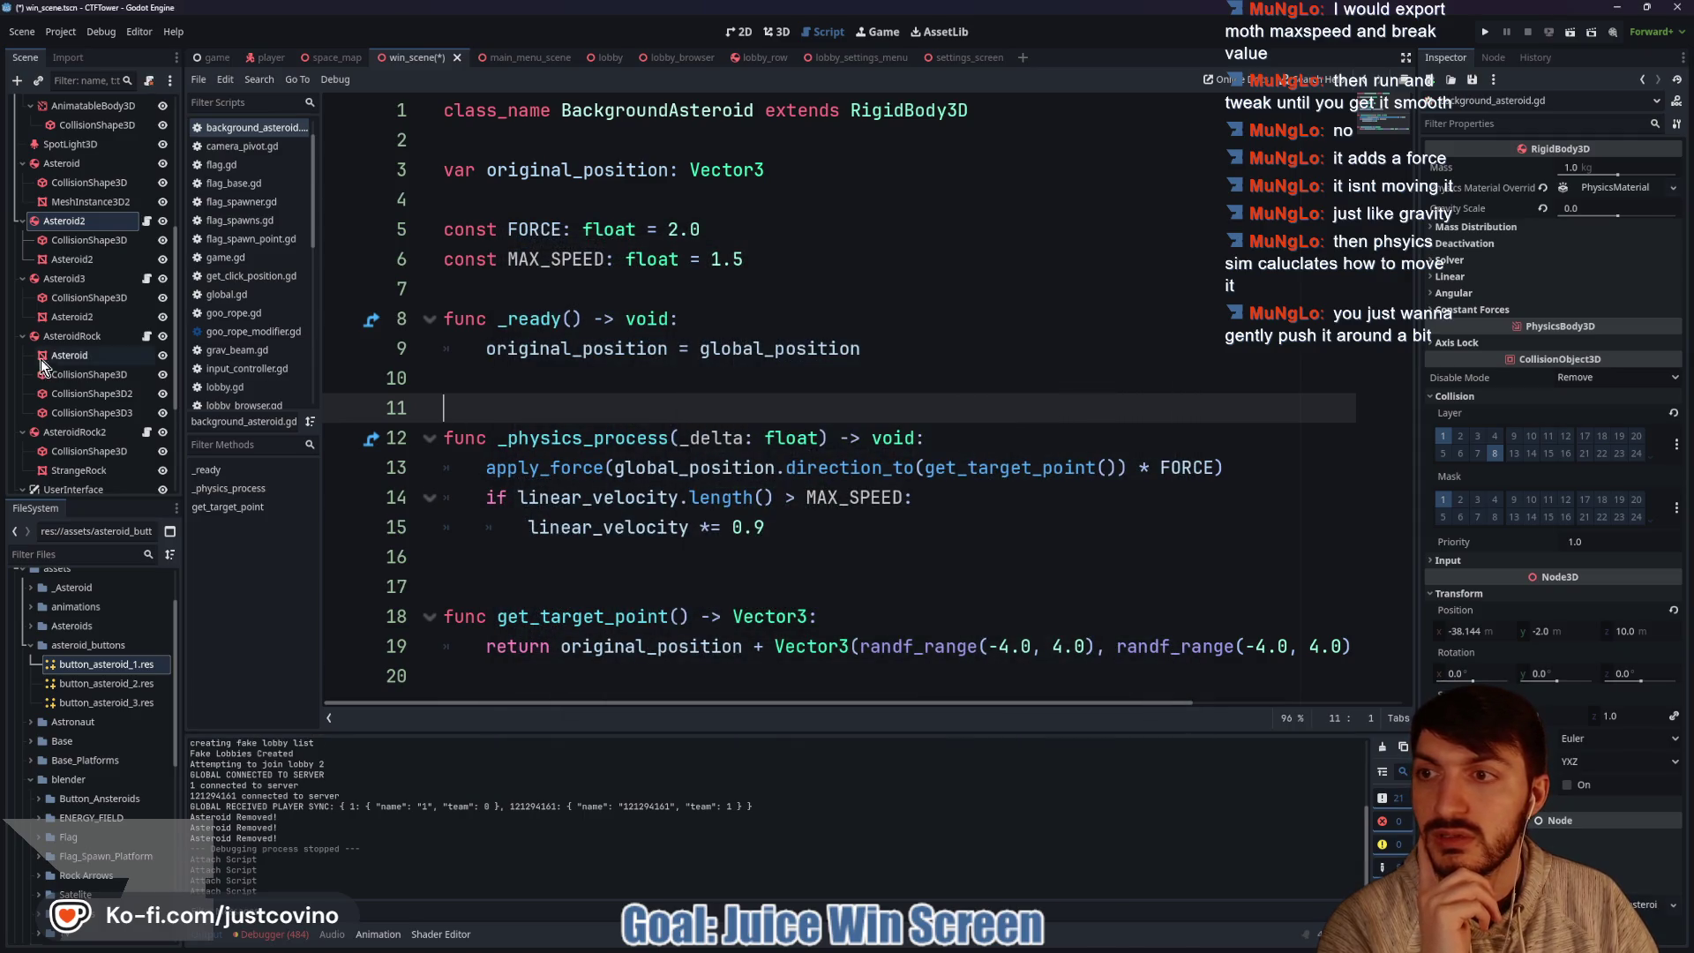
Attach background_asteroid.gd to the Asteroid node, save the win scene, and run the game.
click(76, 168)
click(151, 85)
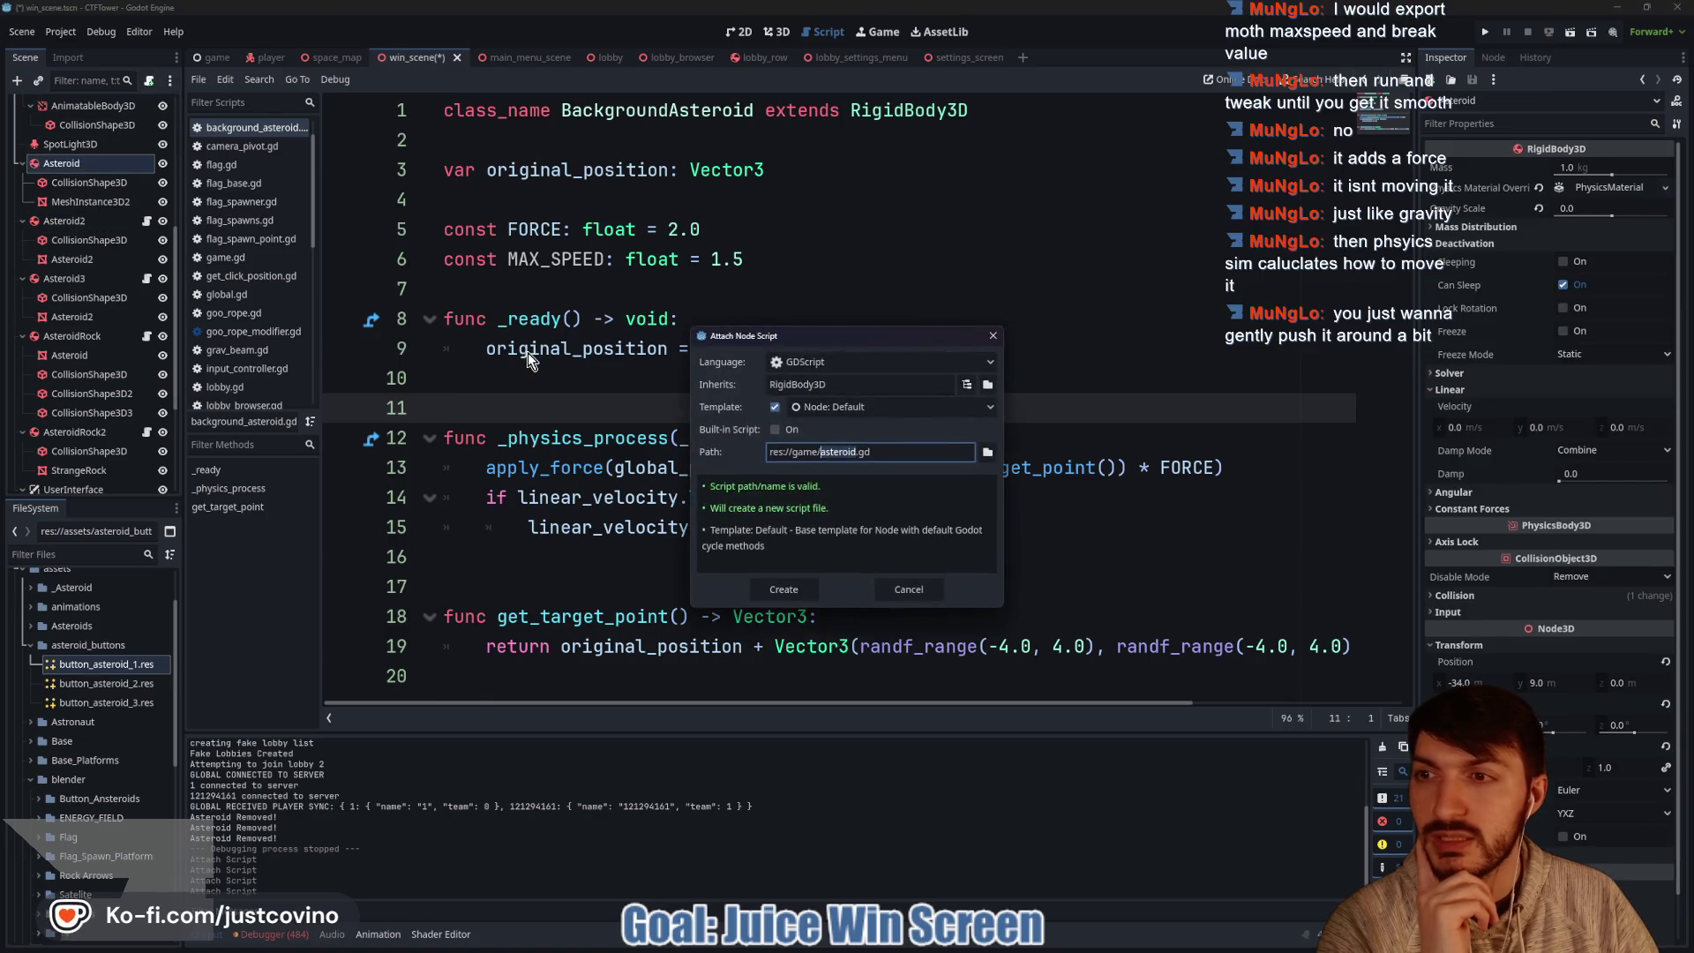
click(980, 448)
click(779, 340)
click(732, 693)
click(784, 589)
key(ctrl+s)
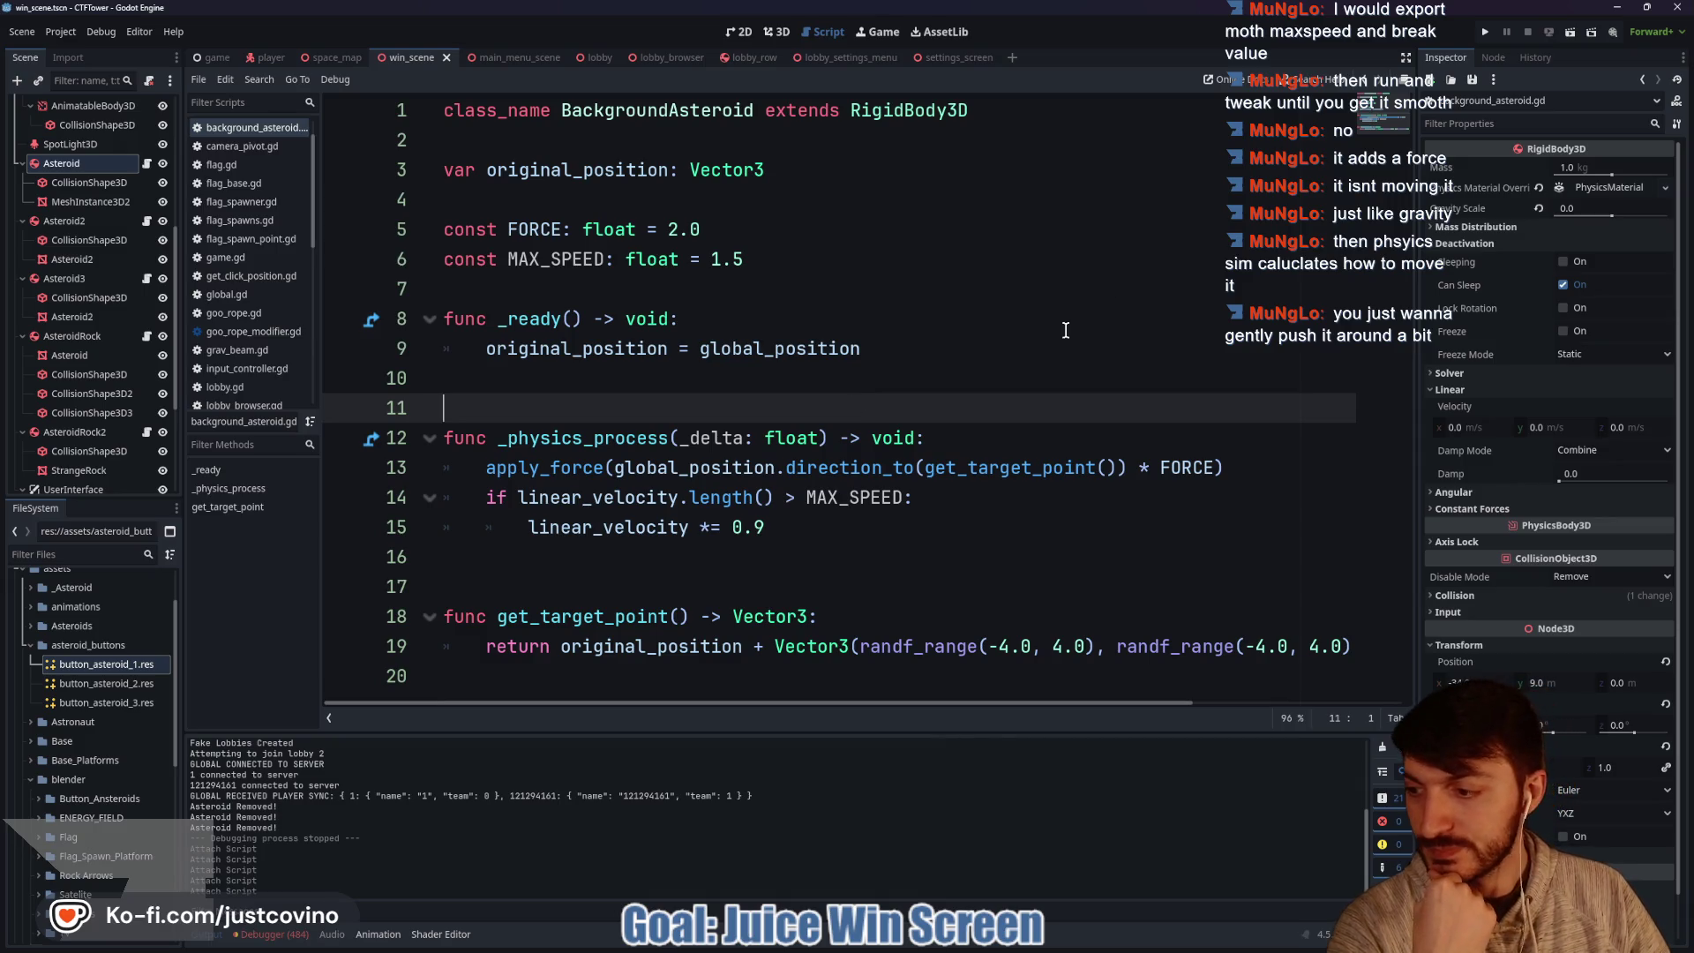
key(F5)
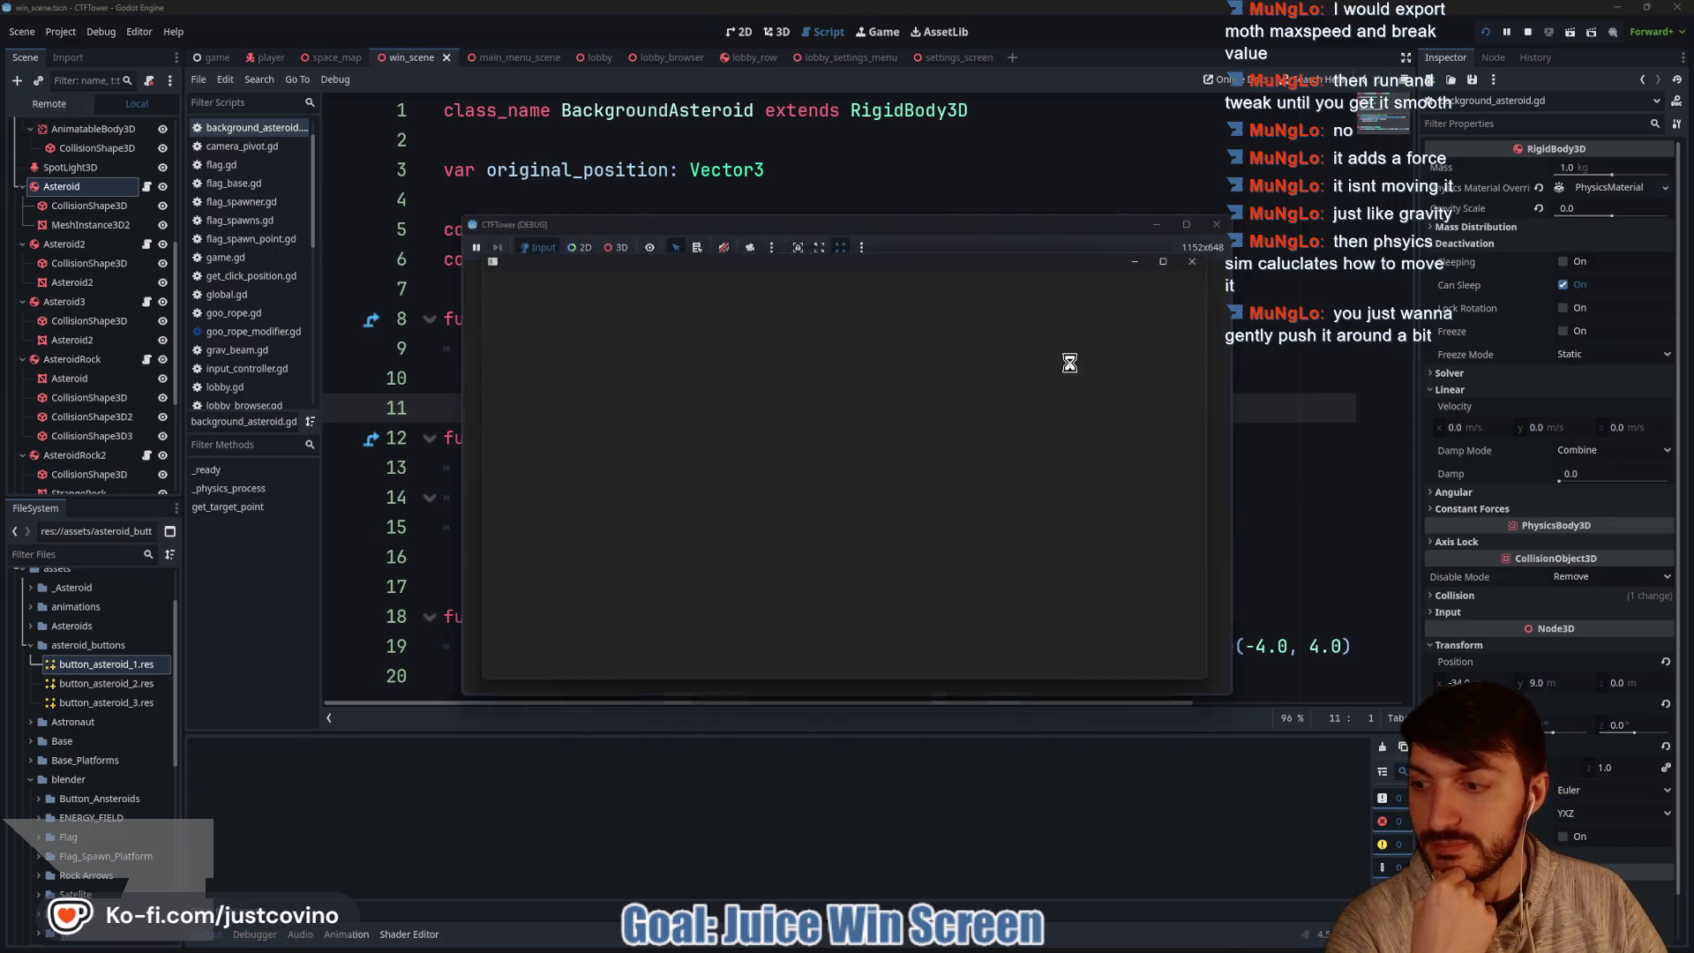
Place both game windows side by side, host a public lobby, join it, ready both players, and start.
drag(923, 227, 515, 230)
drag(890, 253, 1302, 221)
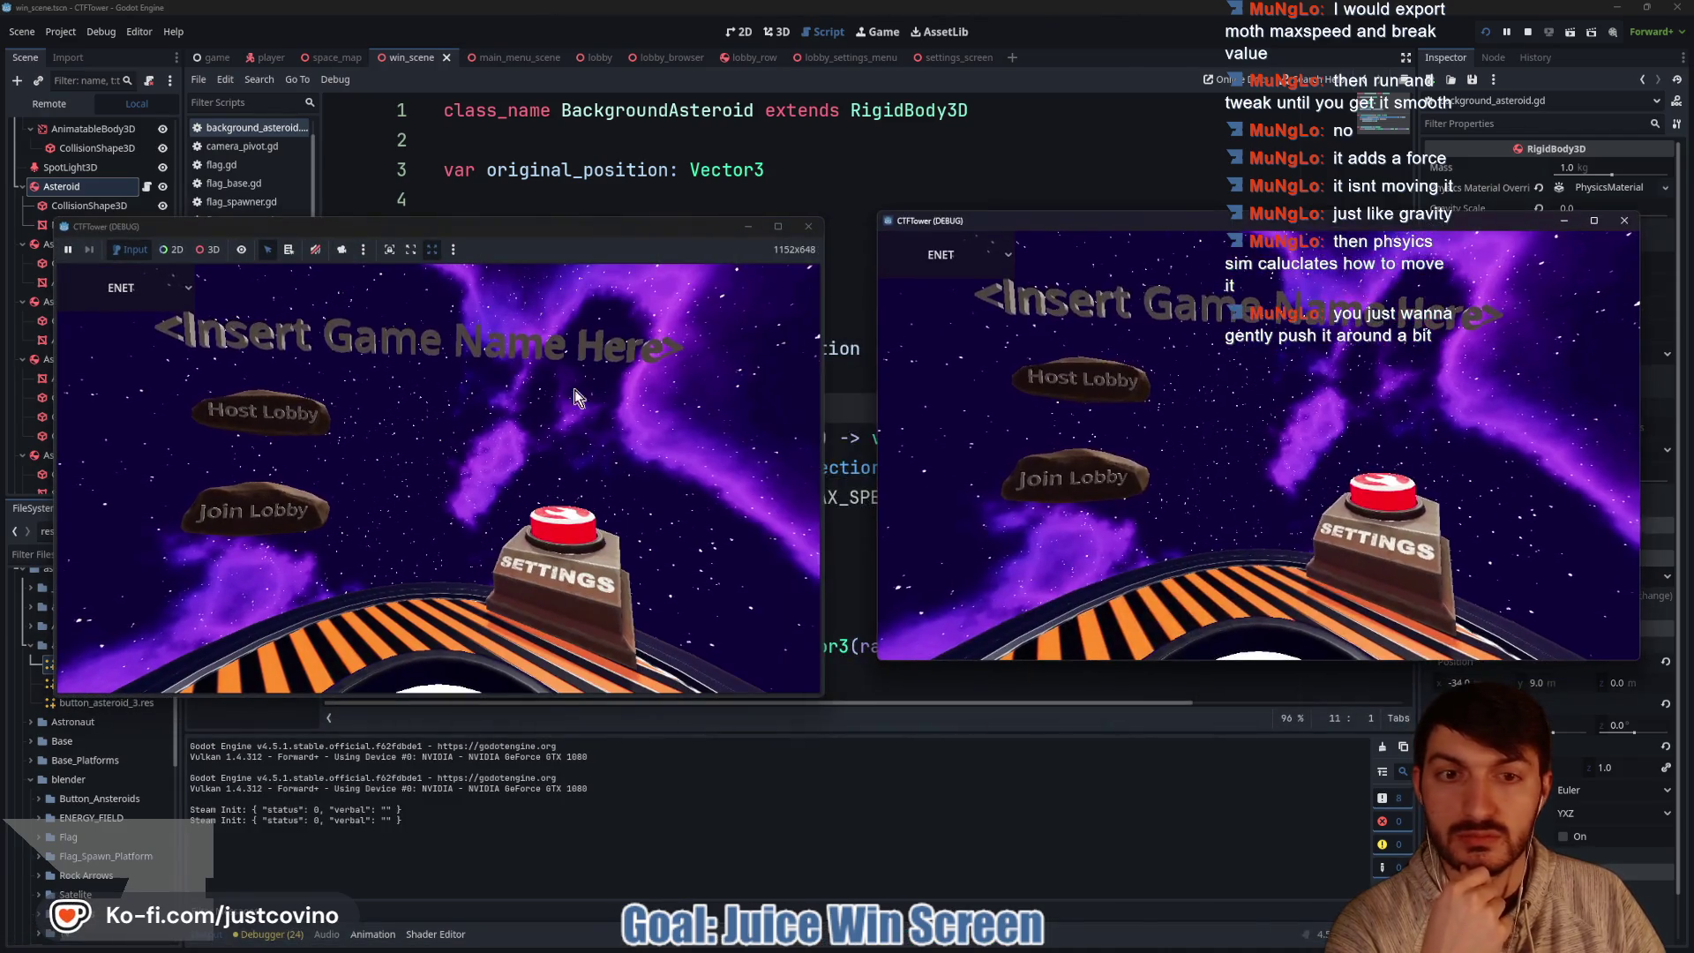
click(265, 412)
click(431, 529)
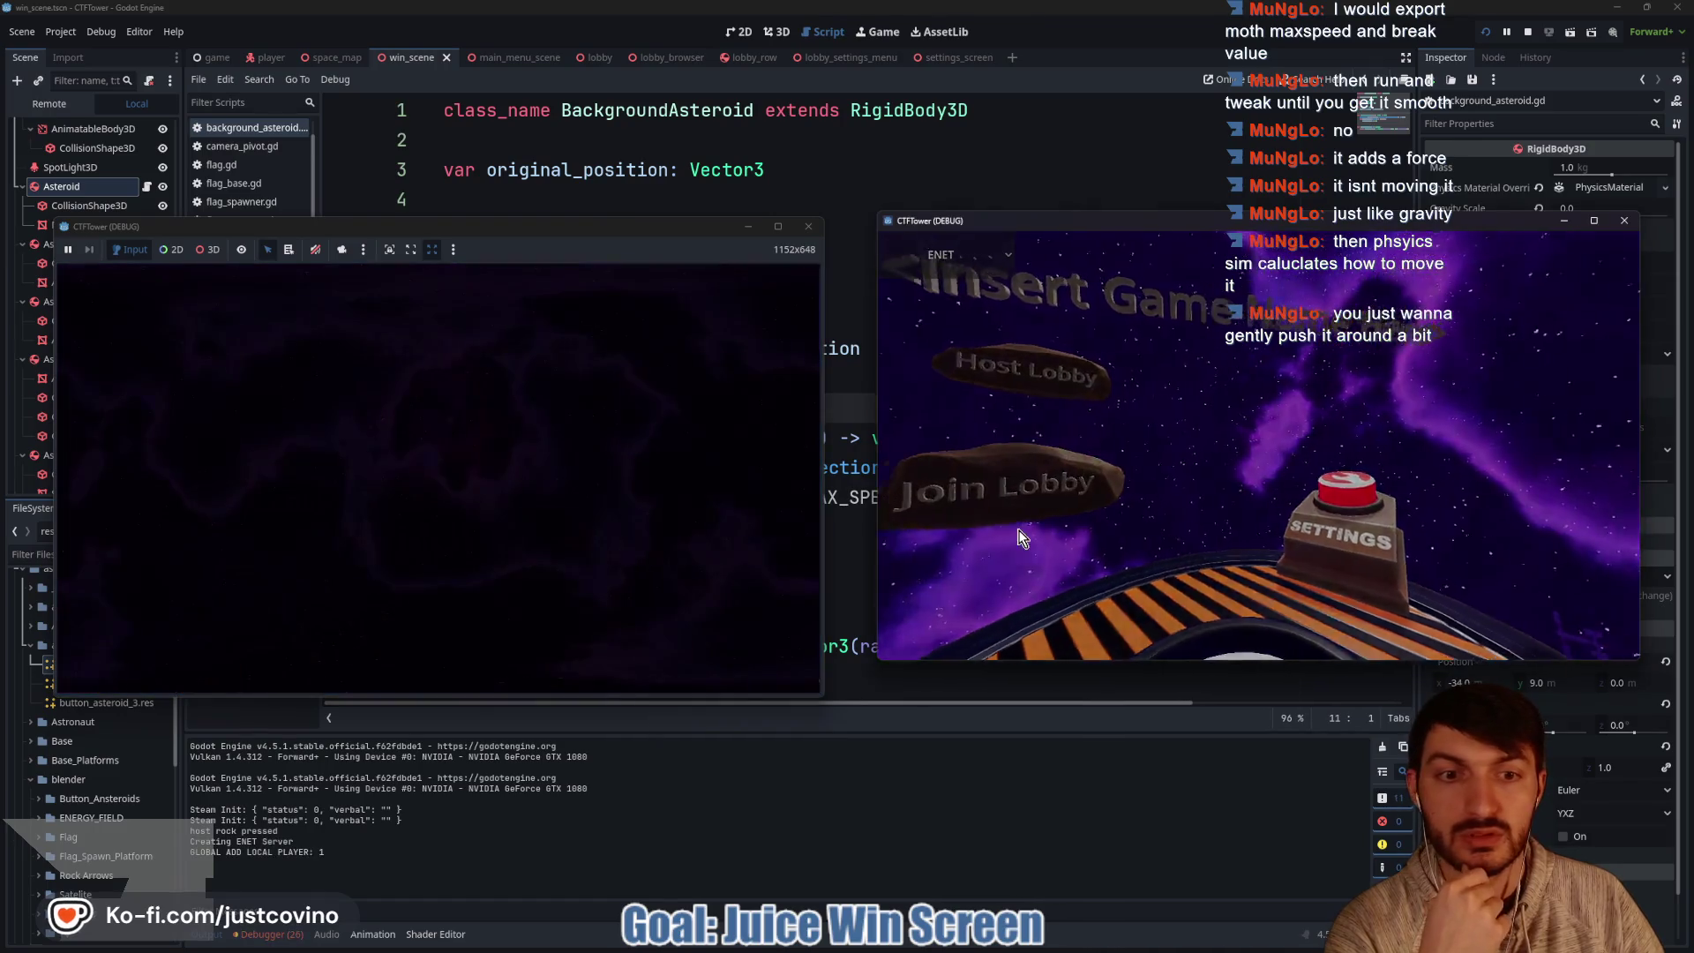
click(1020, 525)
click(1248, 486)
click(1248, 558)
click(436, 594)
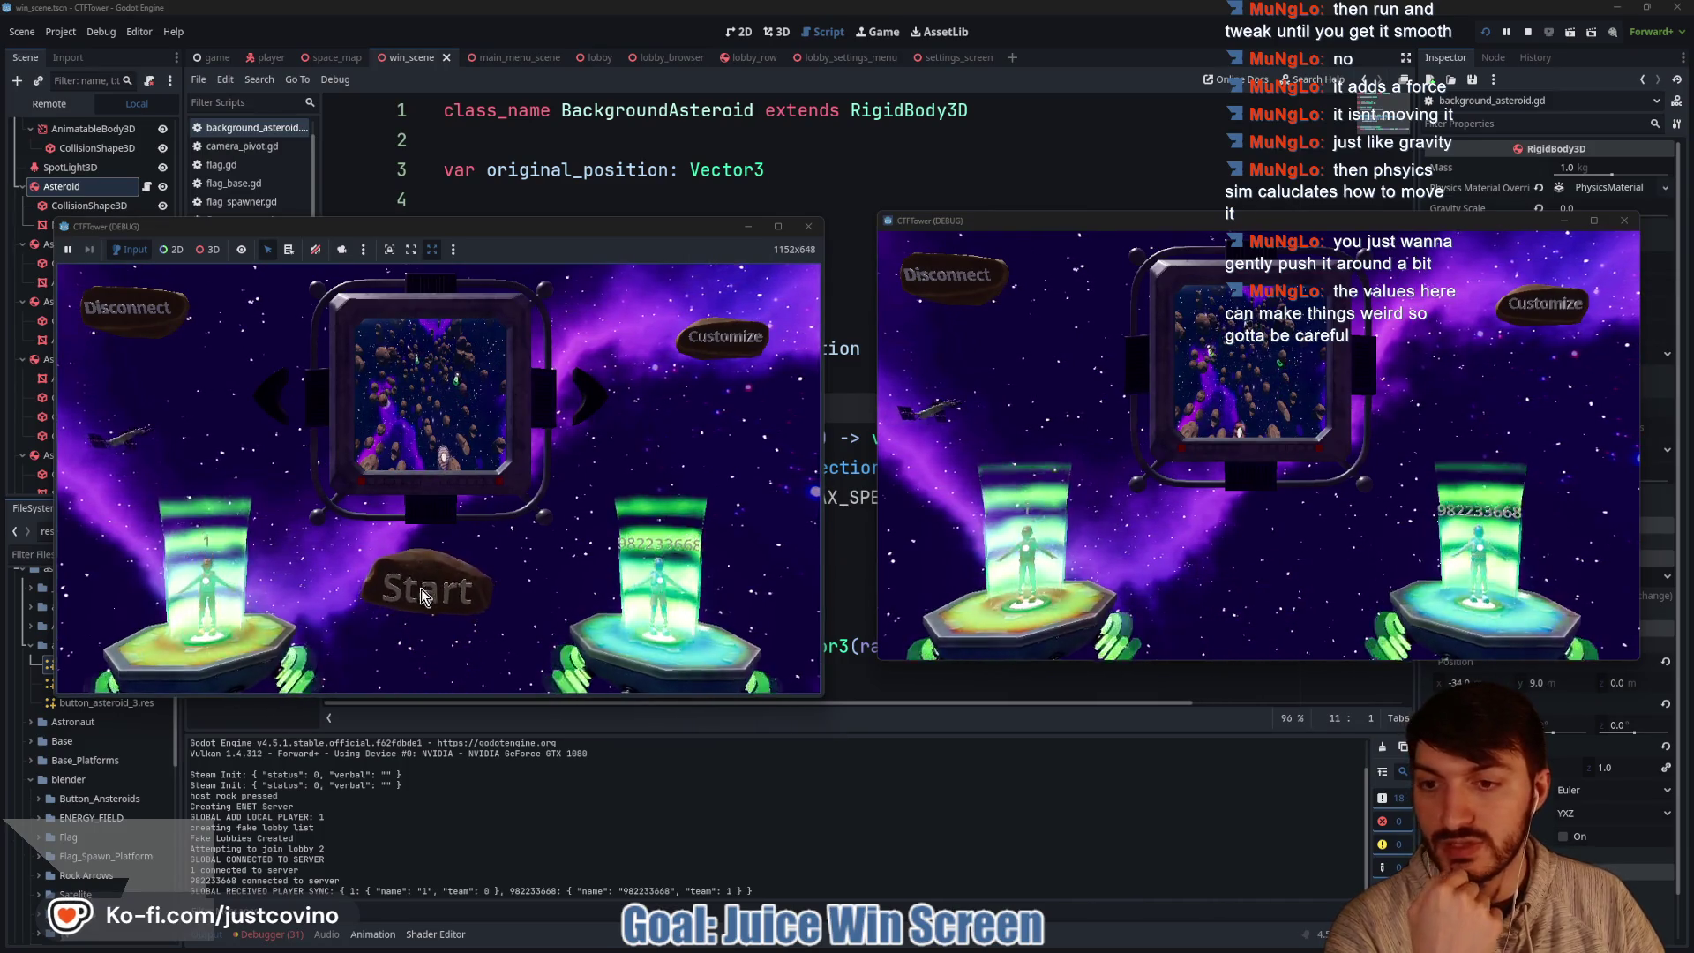
click(430, 585)
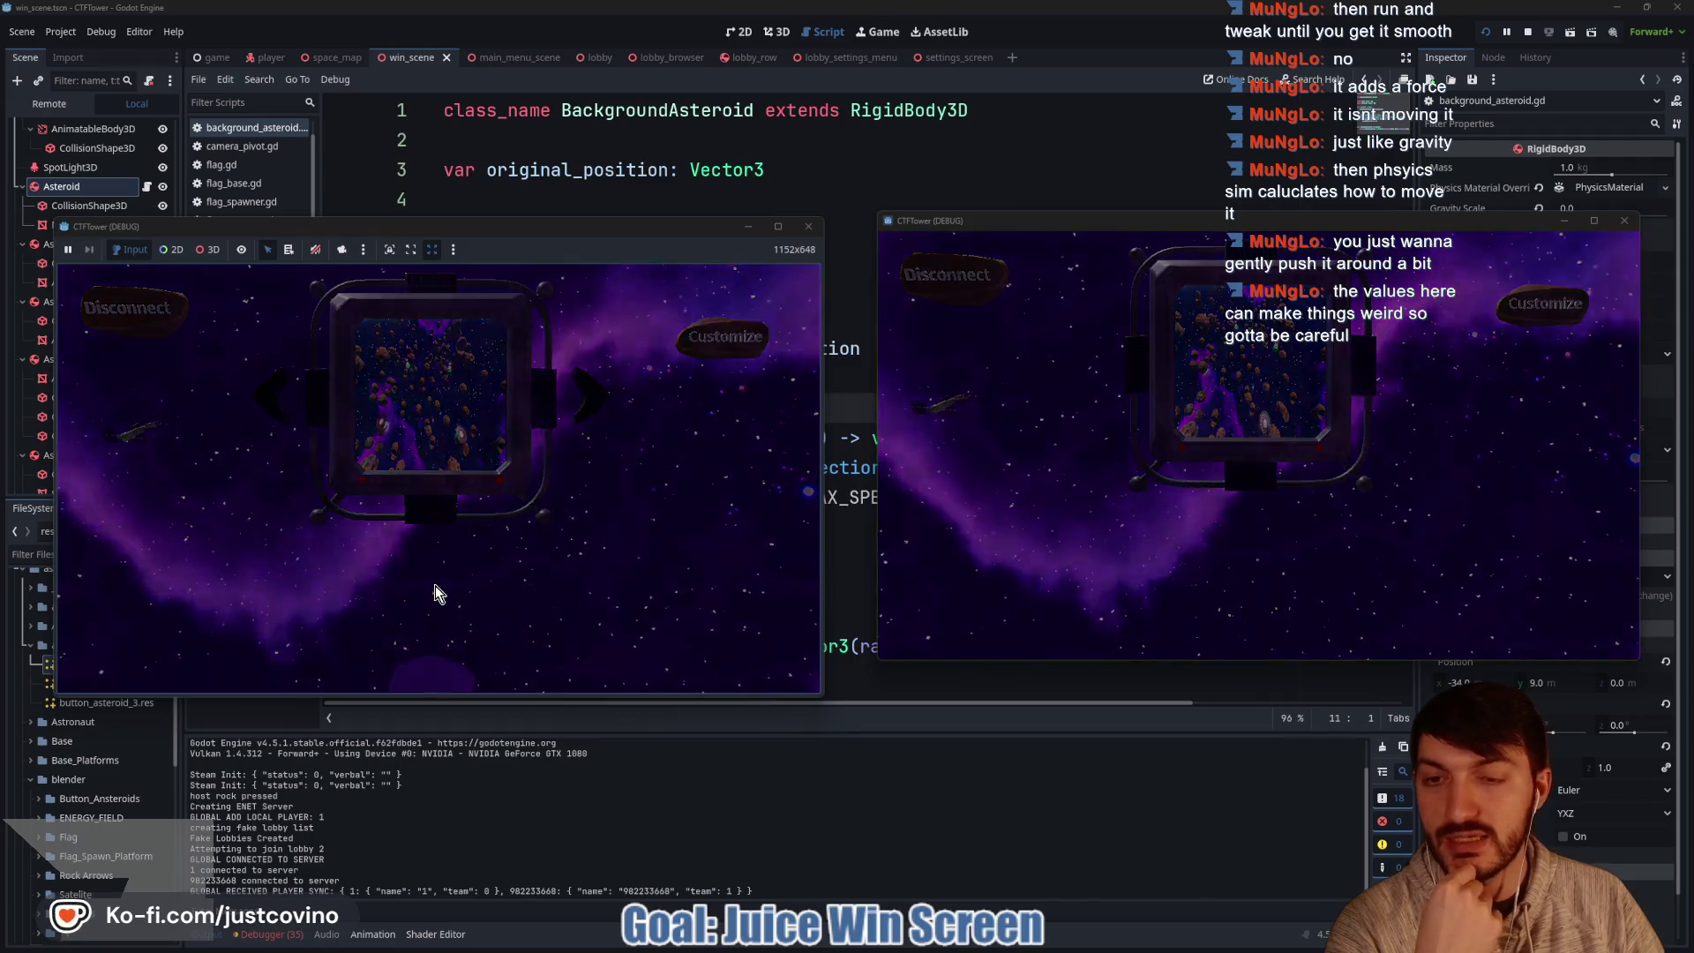
Run 'score 1' twice in the development console to win the match.
key(grave)
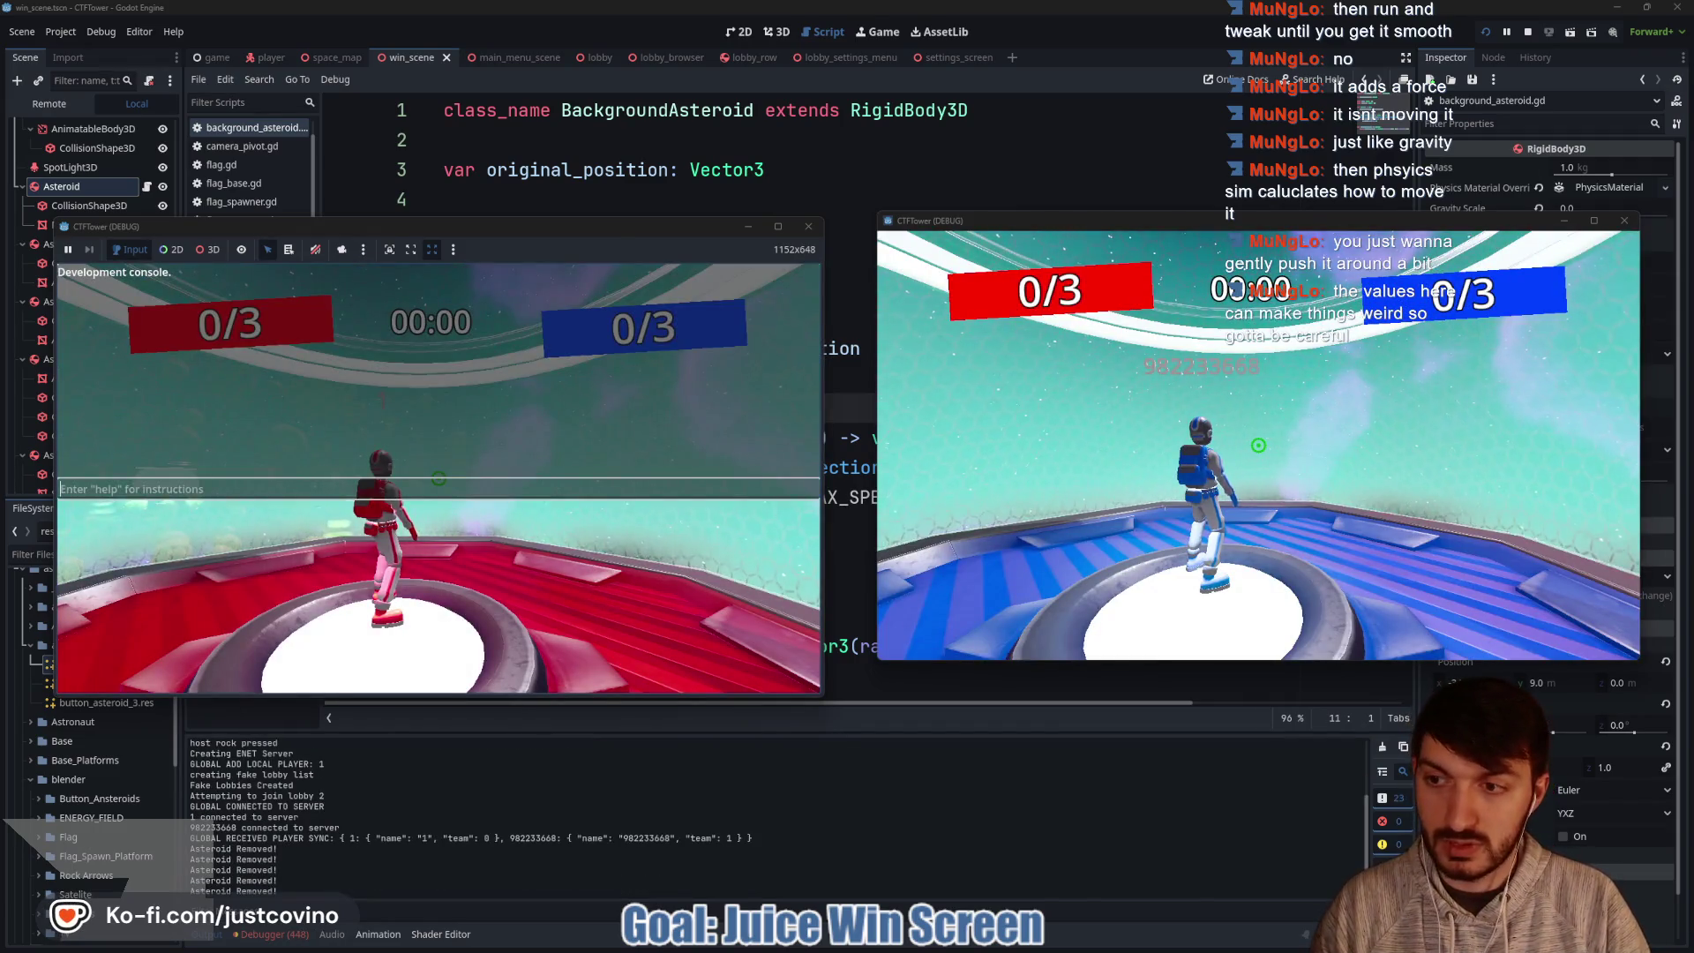
text(score 1)
key(Return)
key(Return)
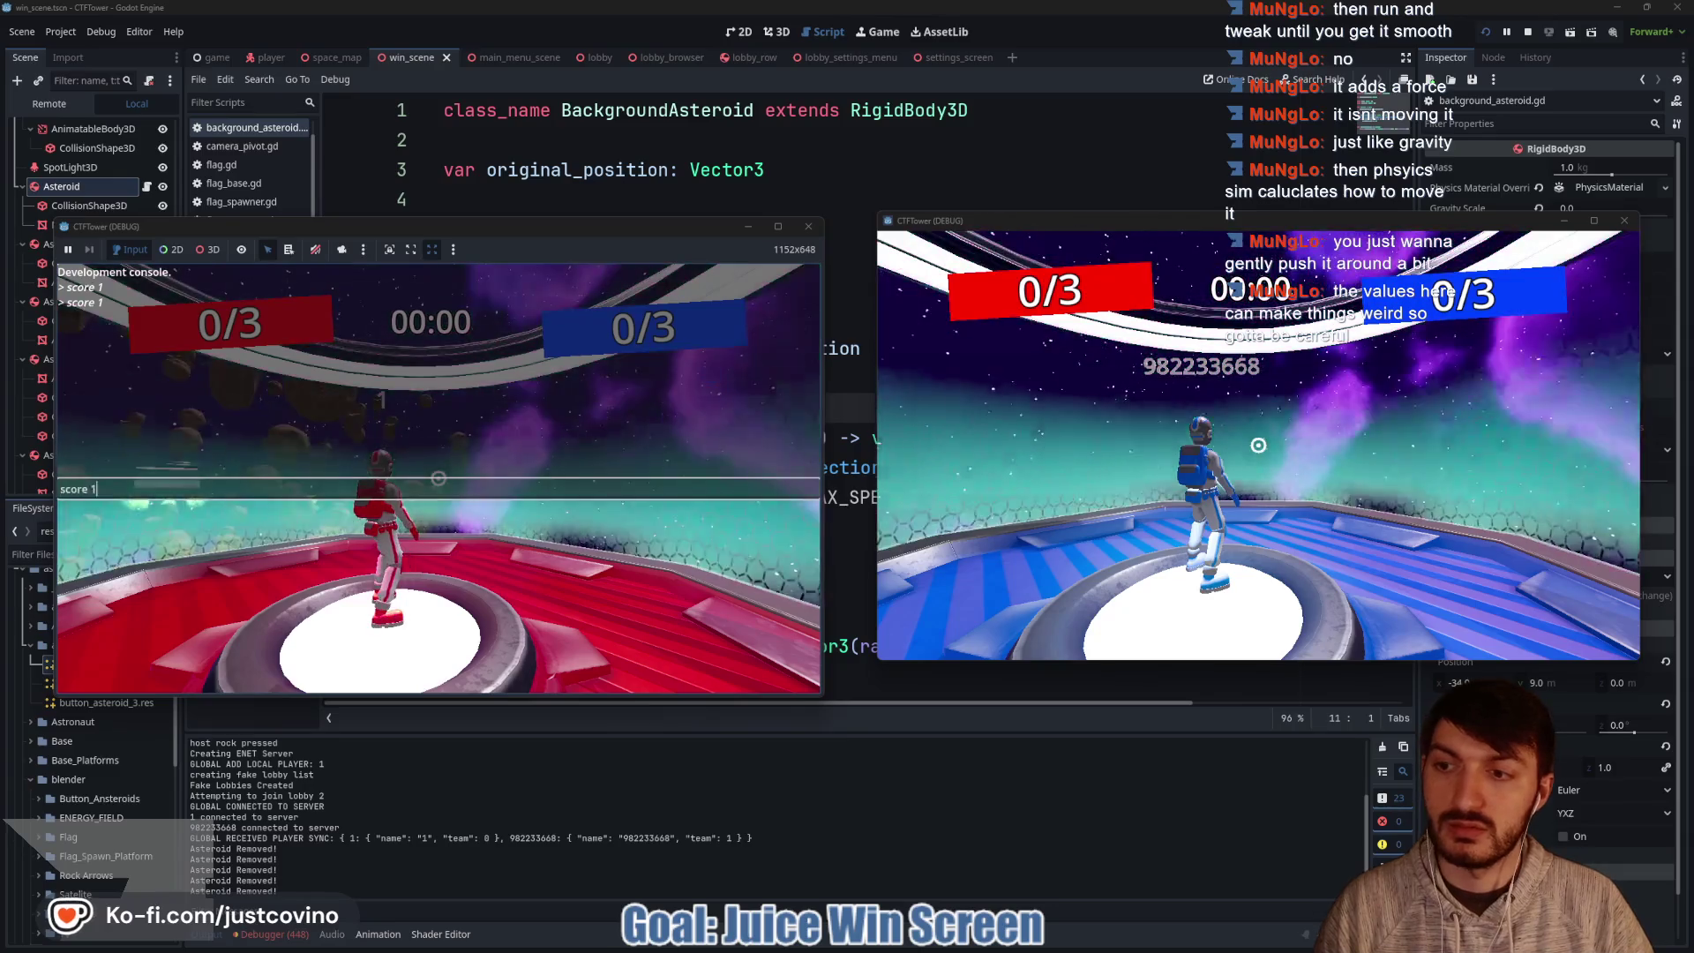
key(Return)
key(grave)
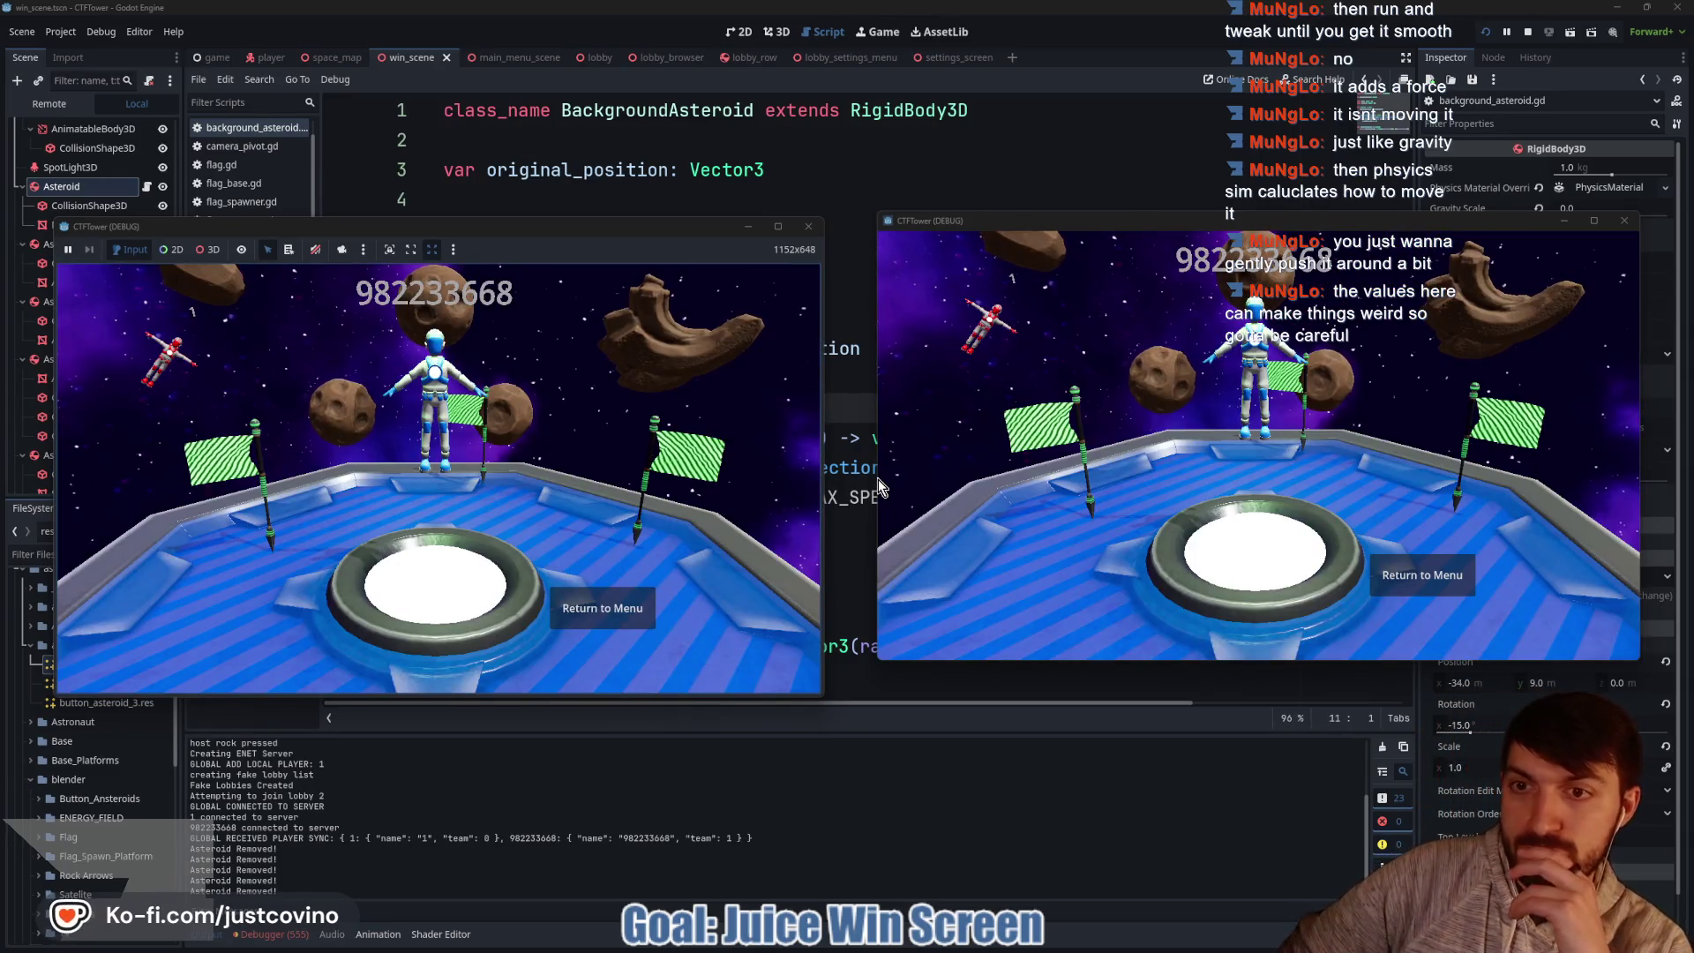
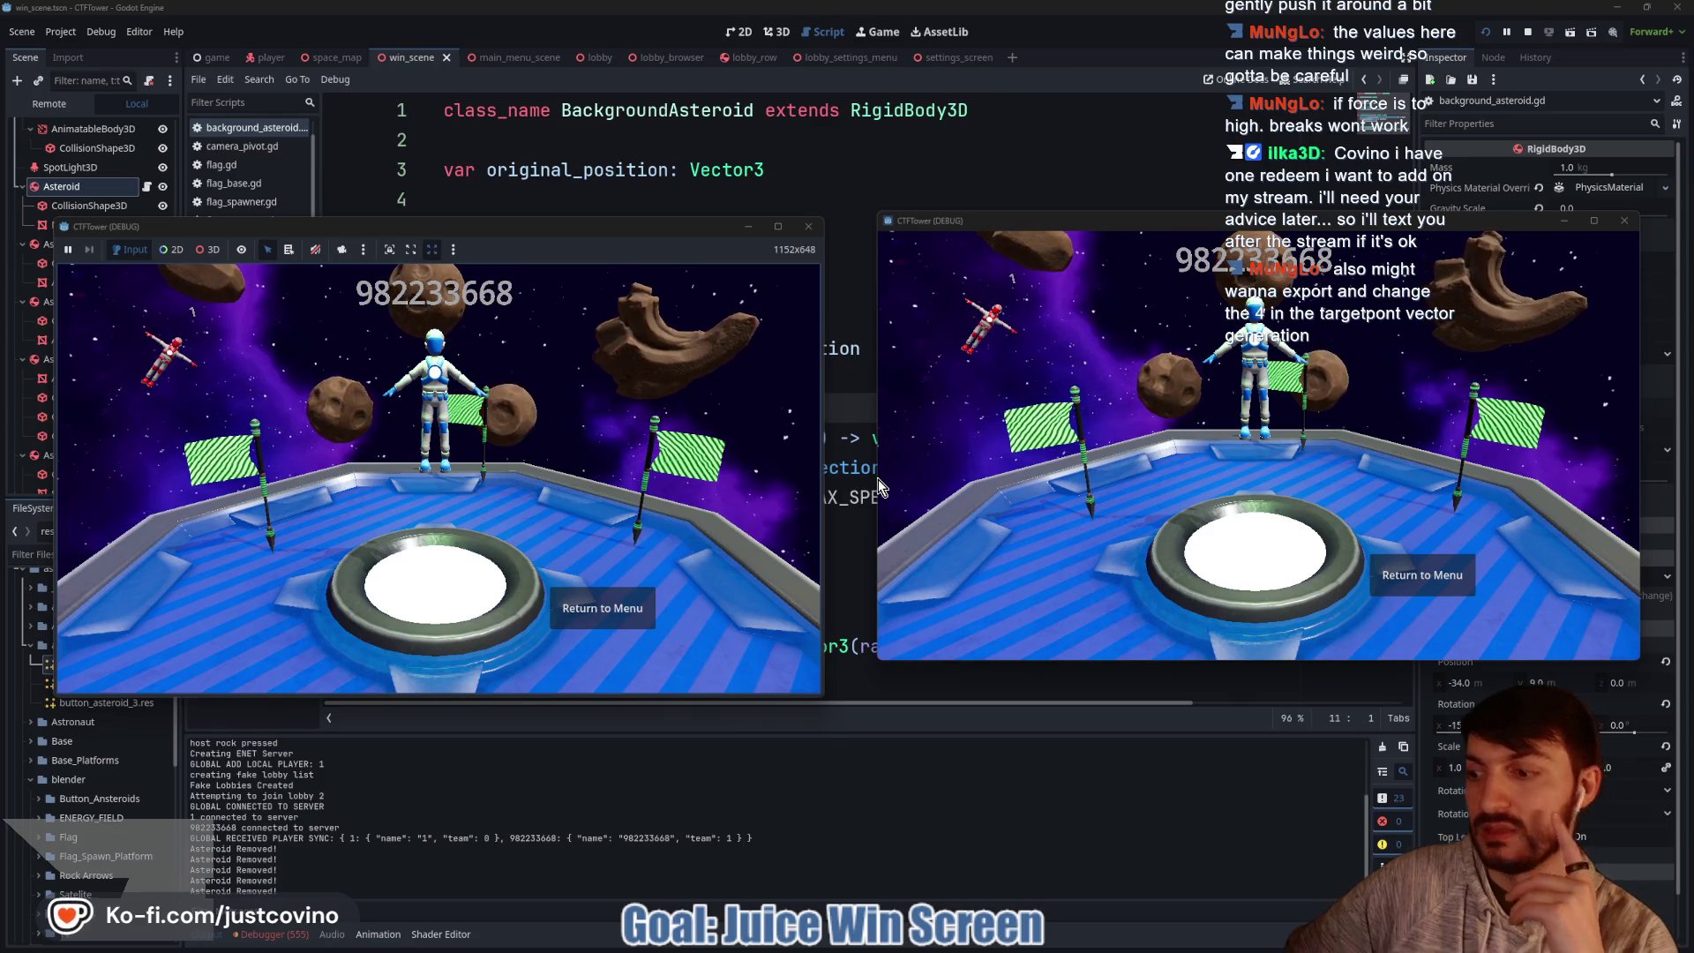
Stop the running game and change MAX_SPEED on line 6 from 1.5 to 1.0.
key(F8)
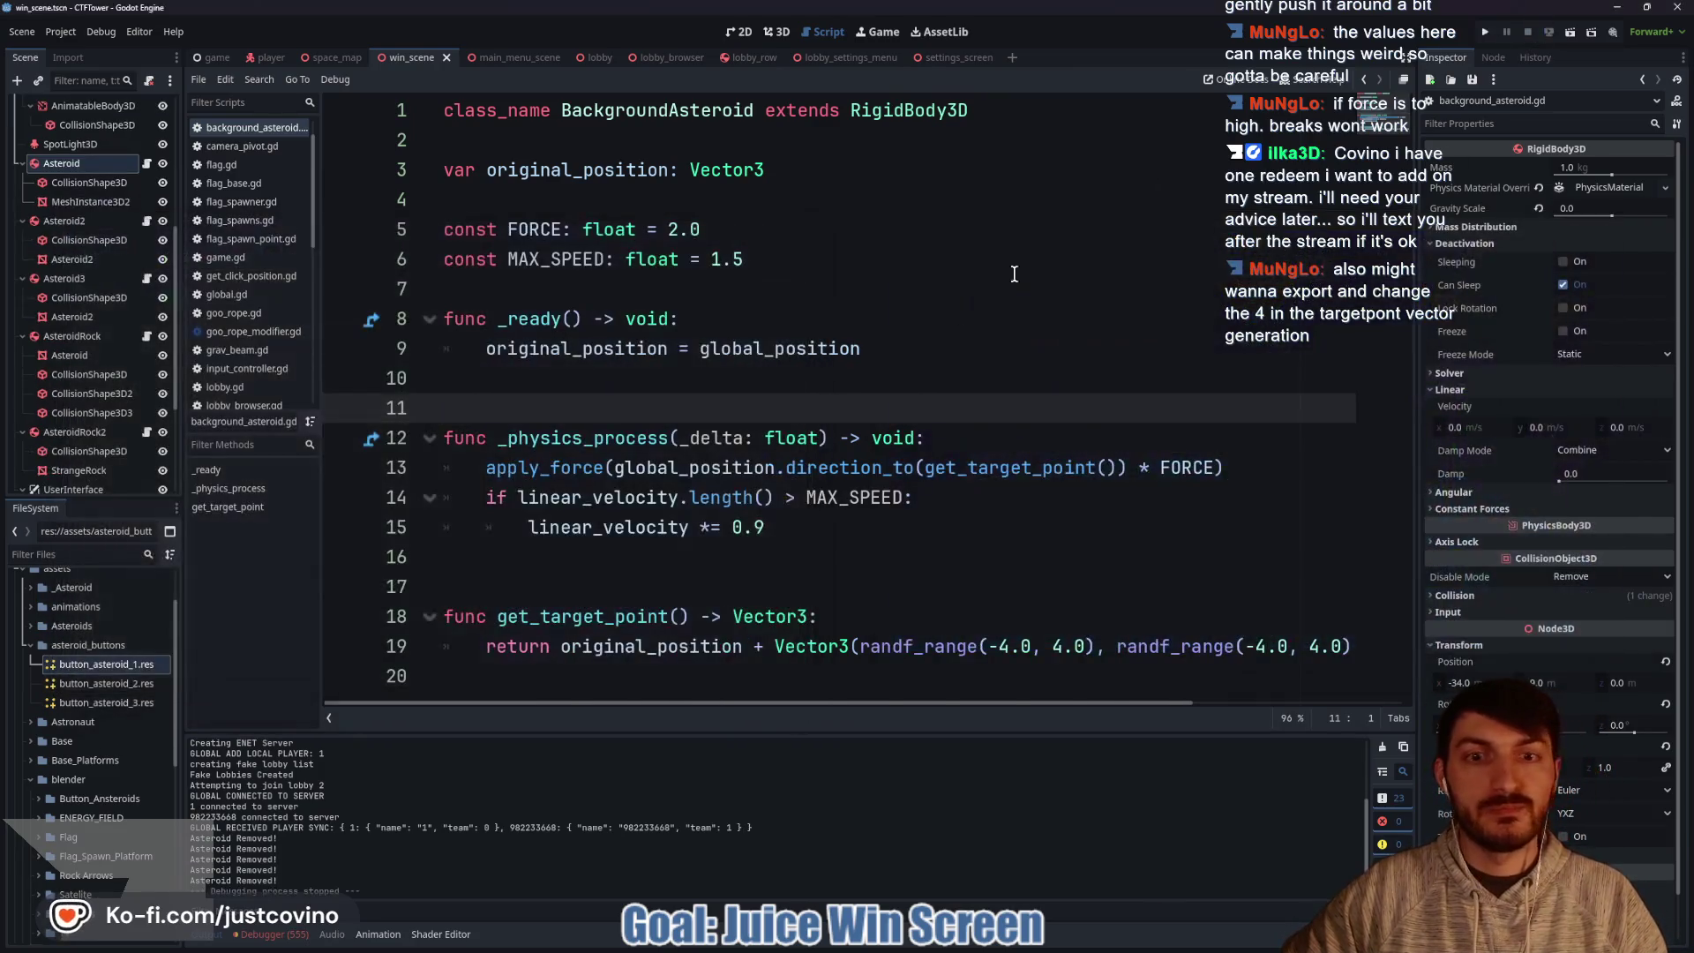
drag(758, 262, 725, 258)
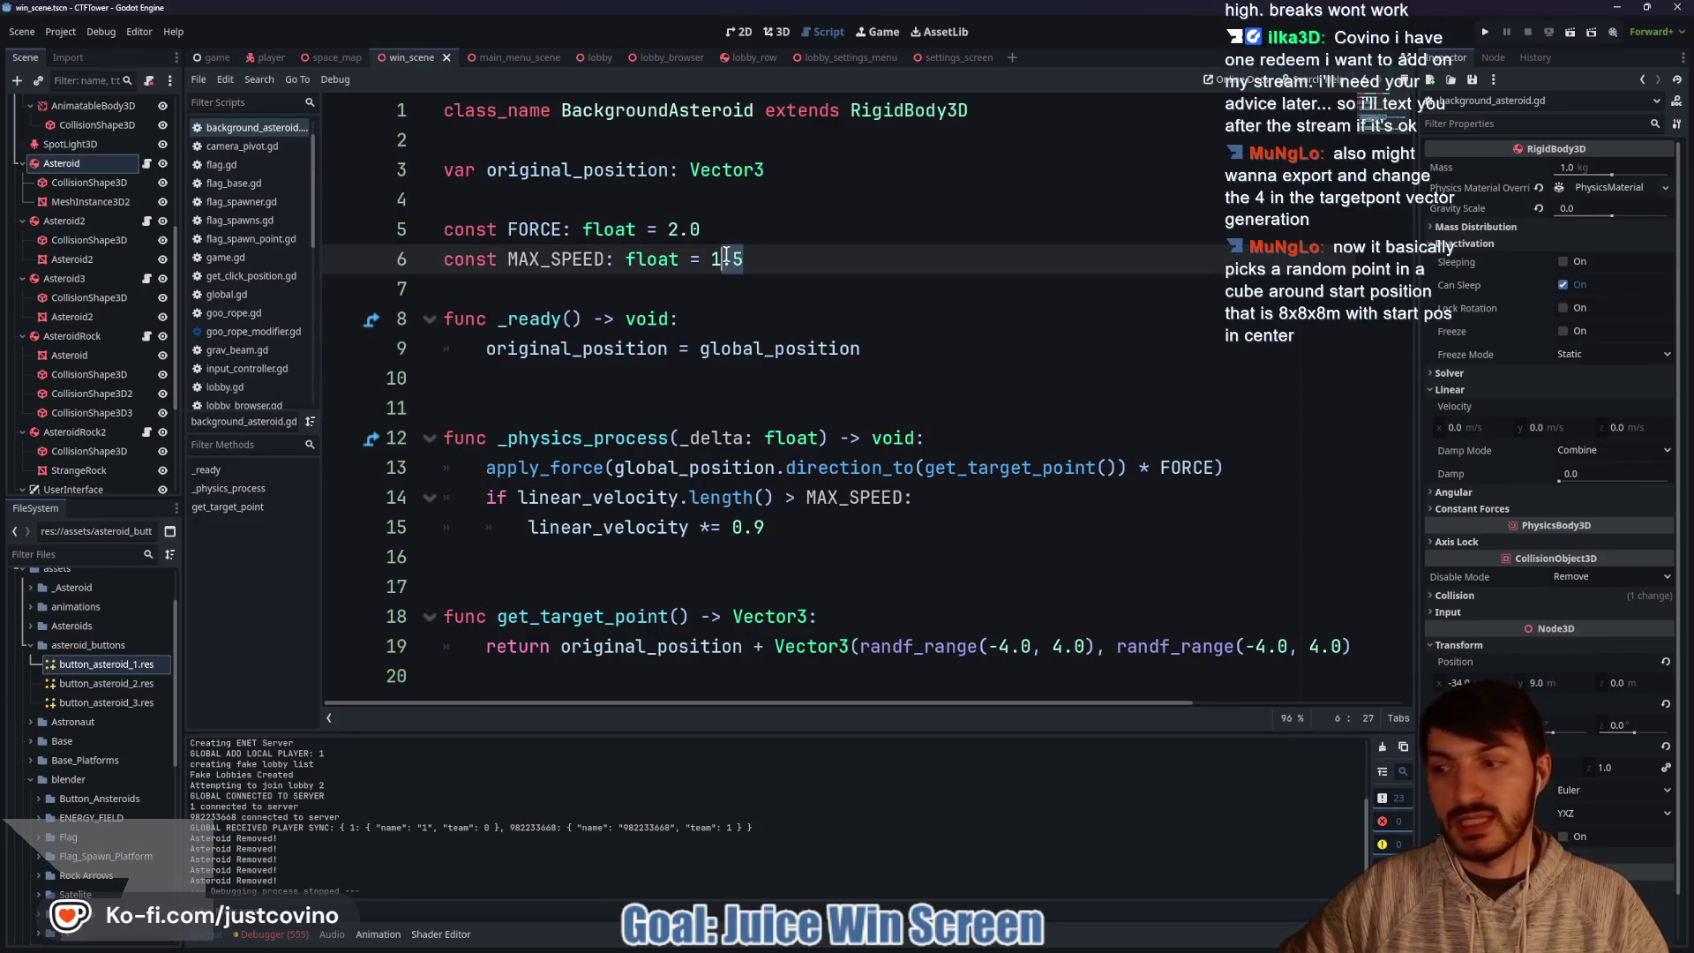
key(BackSpace)
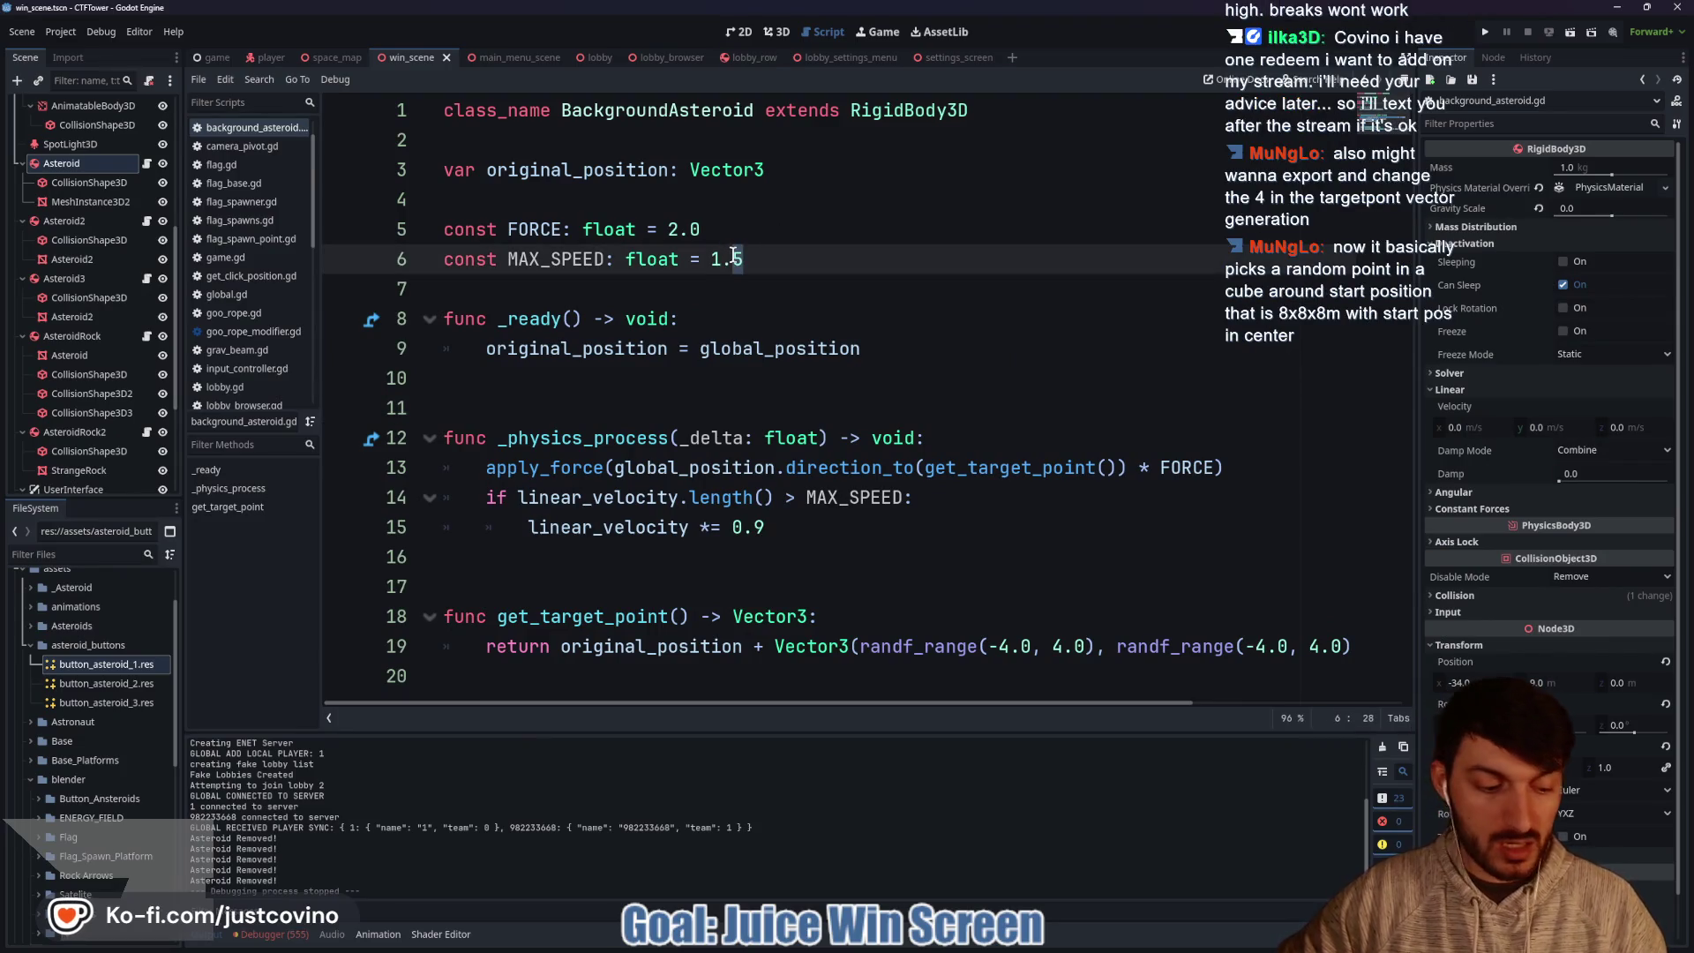
text(0)
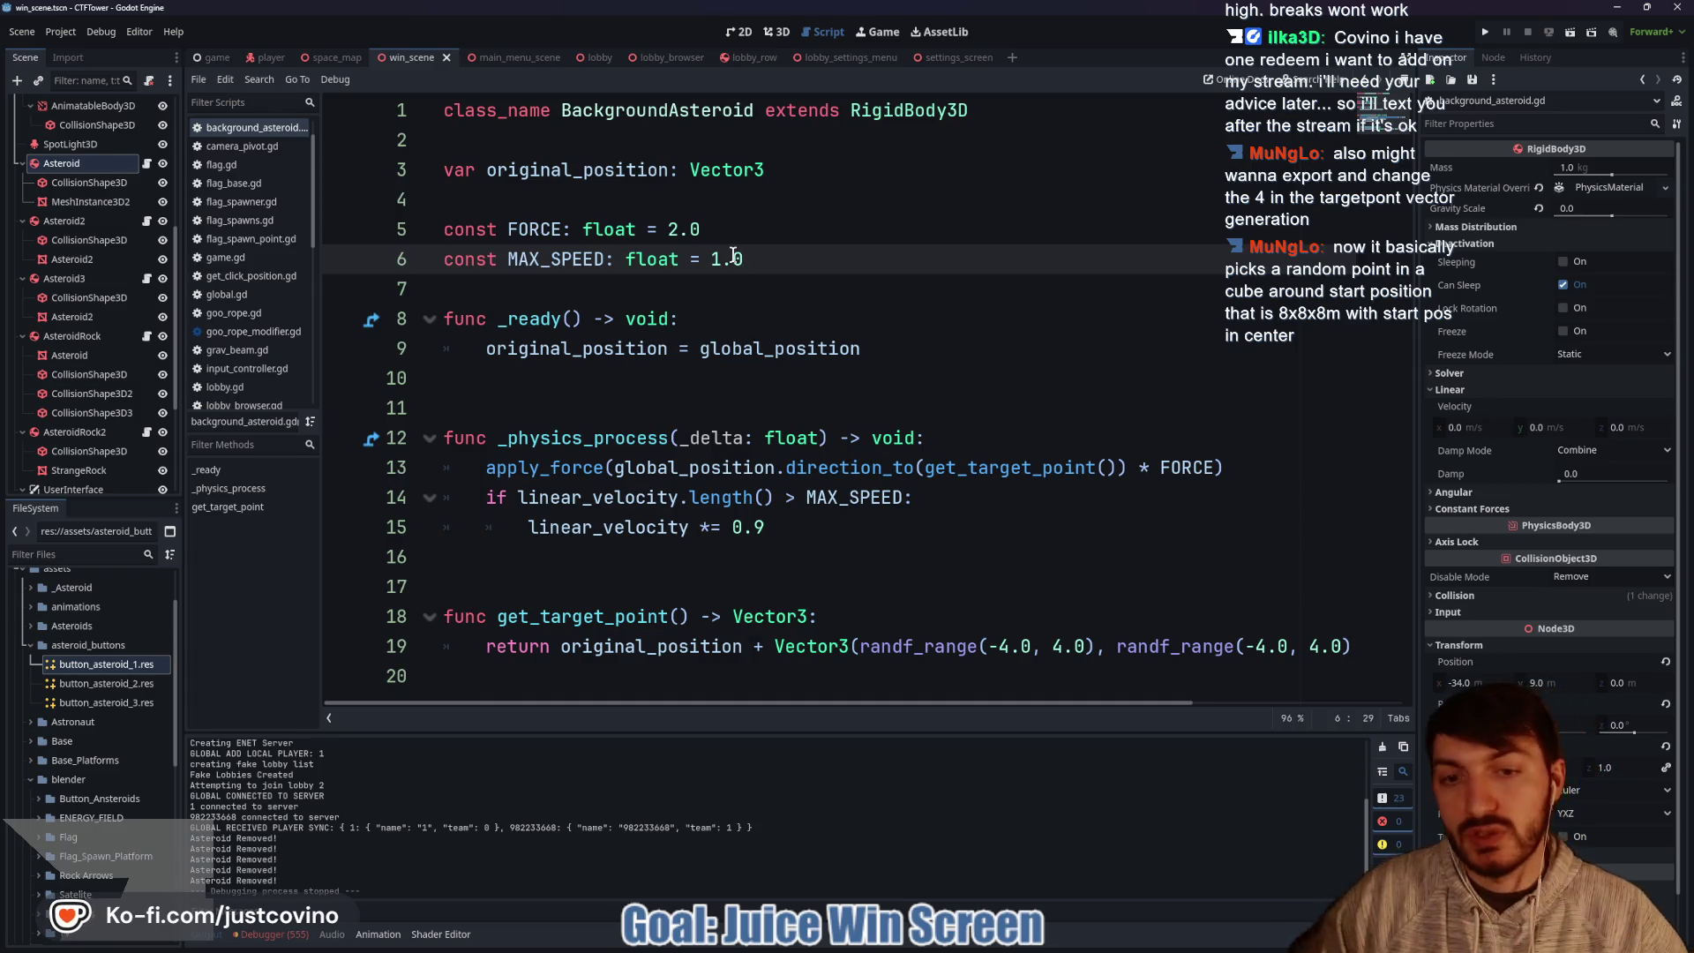
click(1000, 648)
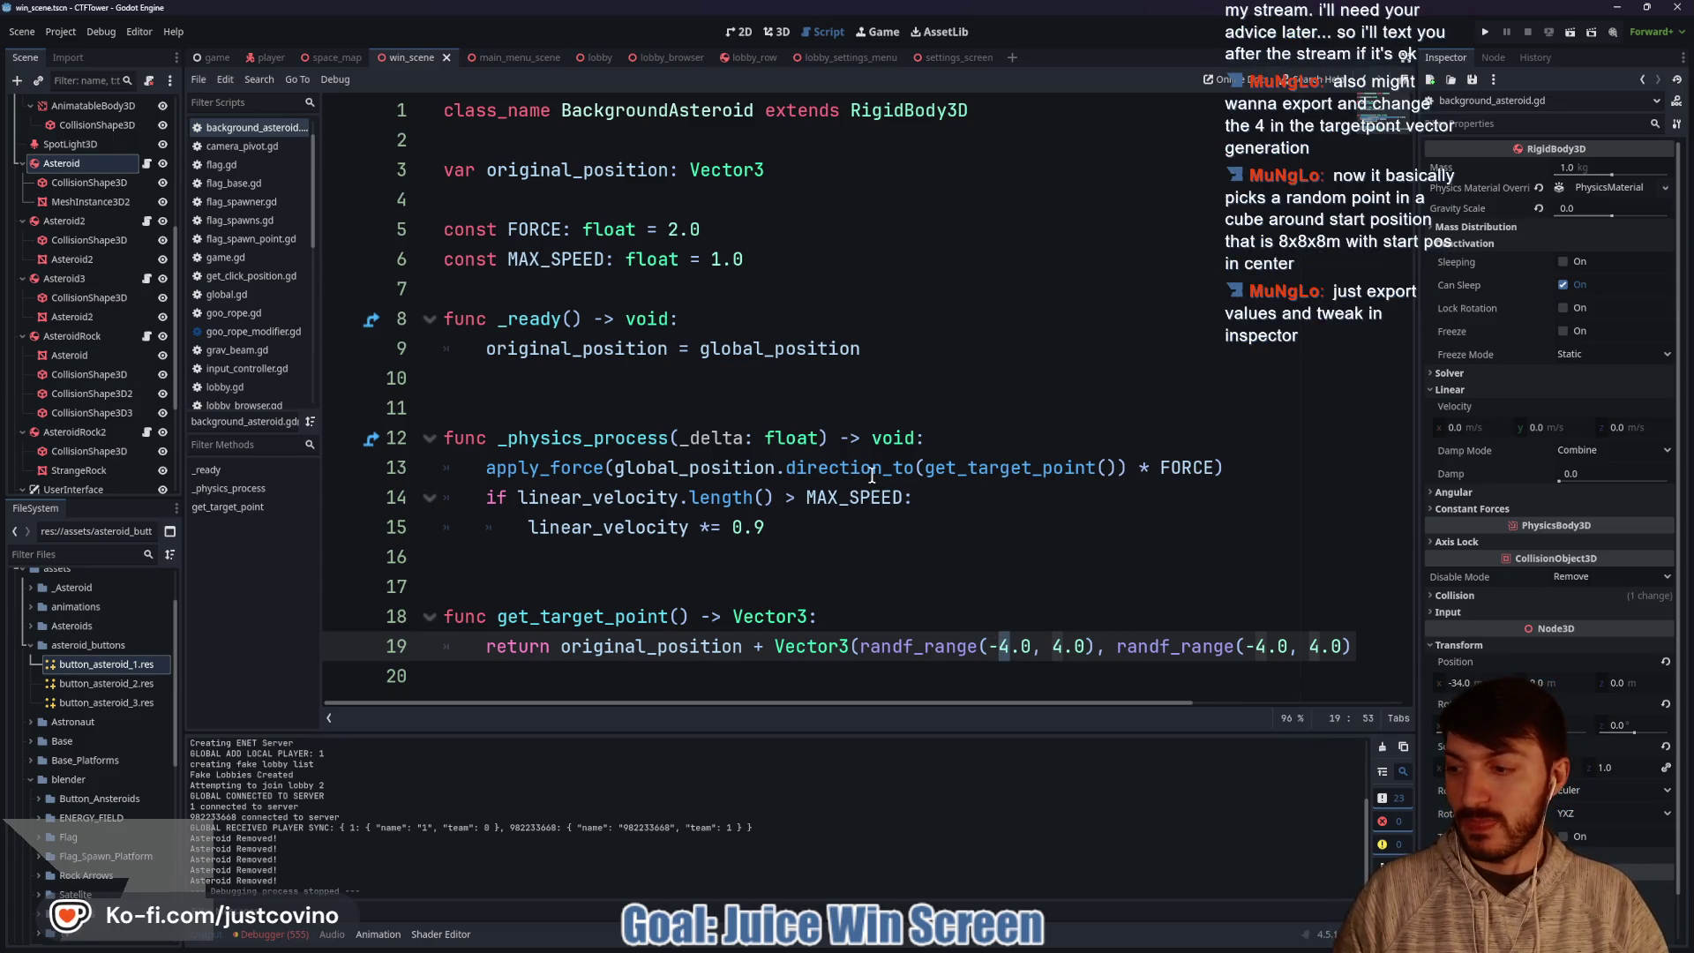
click(619, 285)
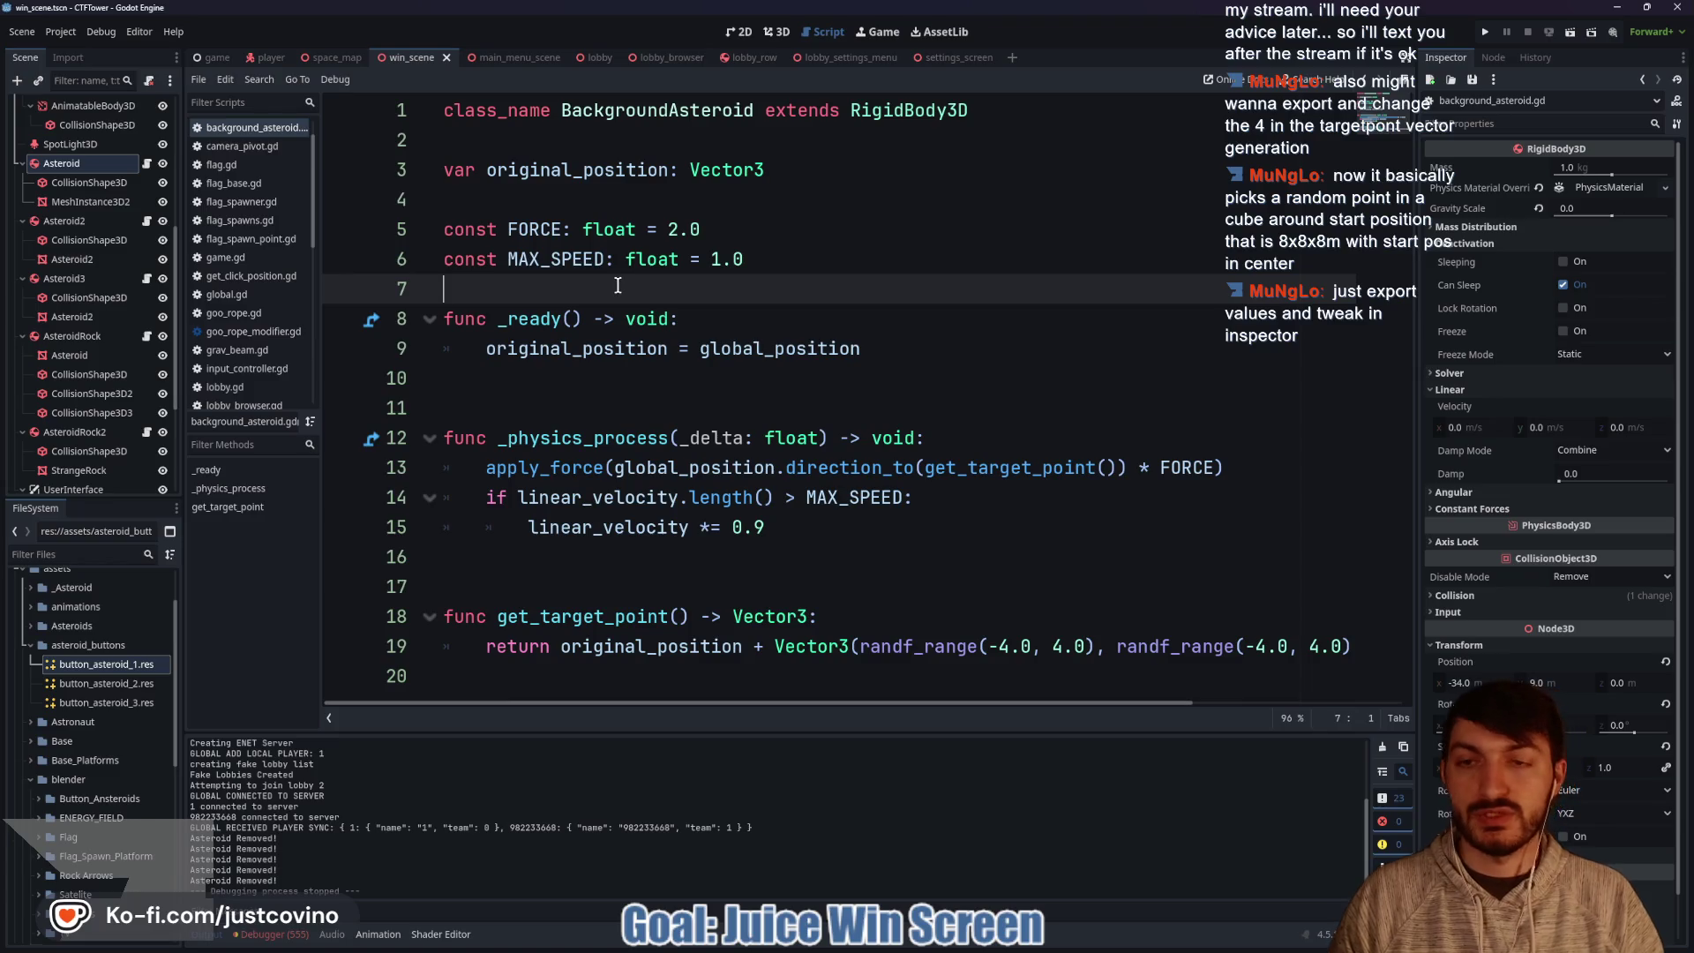
Fold the five asteroid nodes in the Scene dock, then add a blank line below class_name.
key(Return)
key(BackSpace)
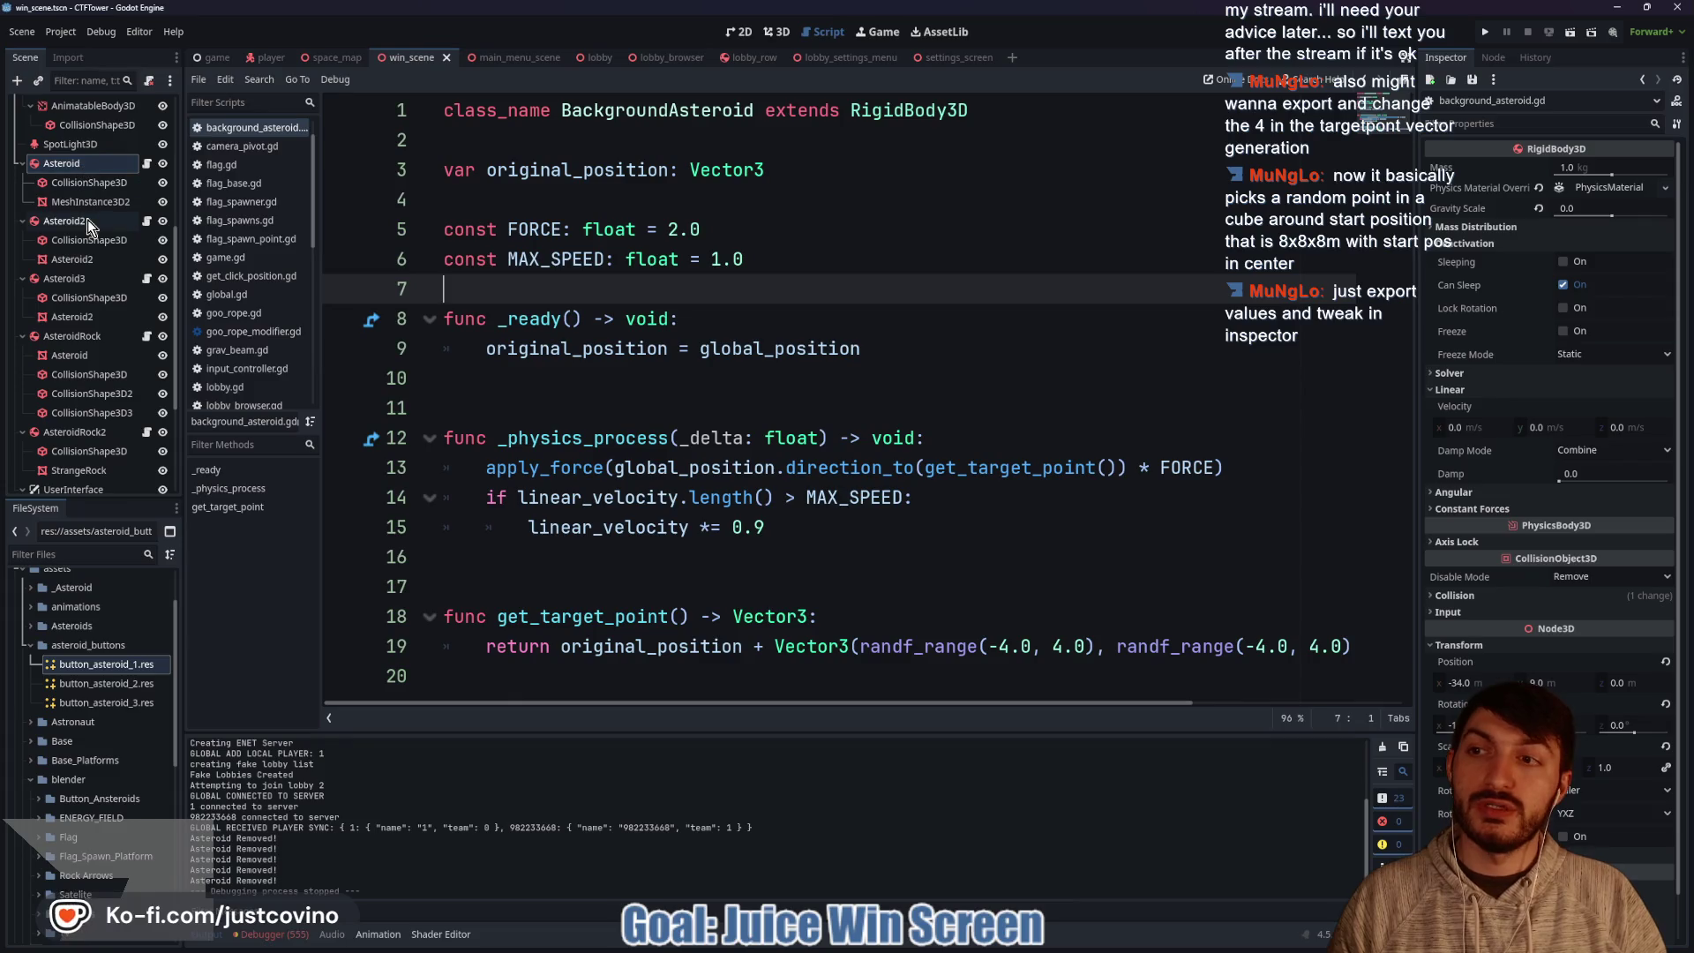
click(20, 164)
click(21, 183)
click(21, 202)
click(21, 221)
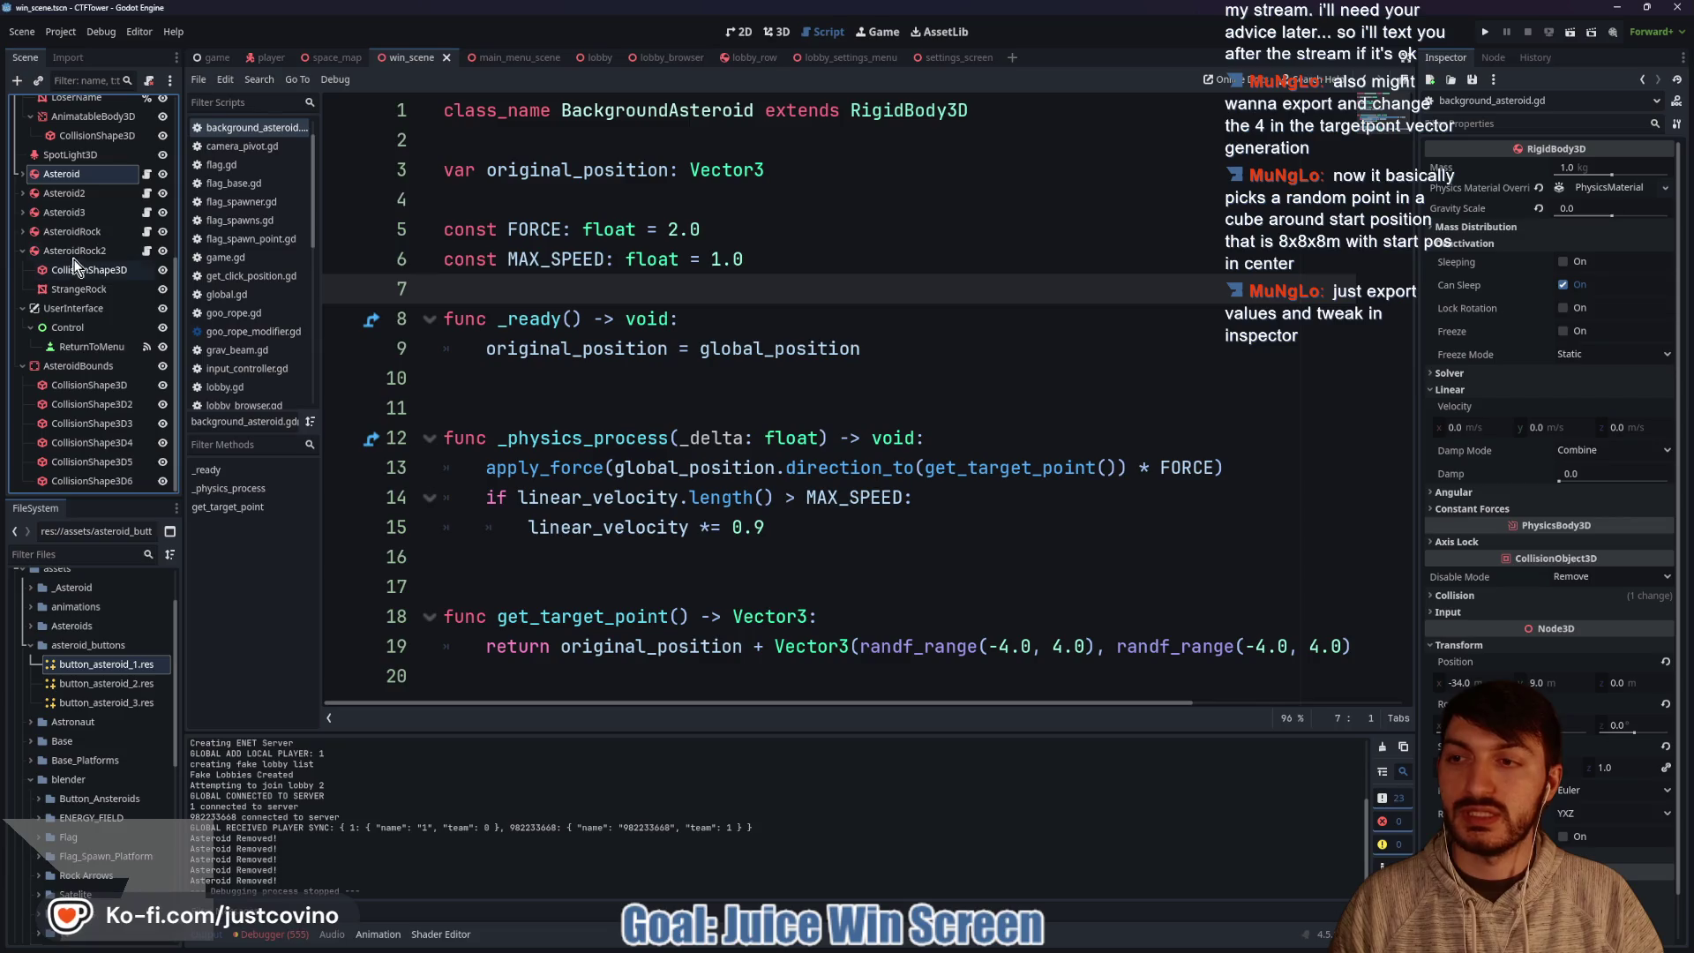
click(22, 249)
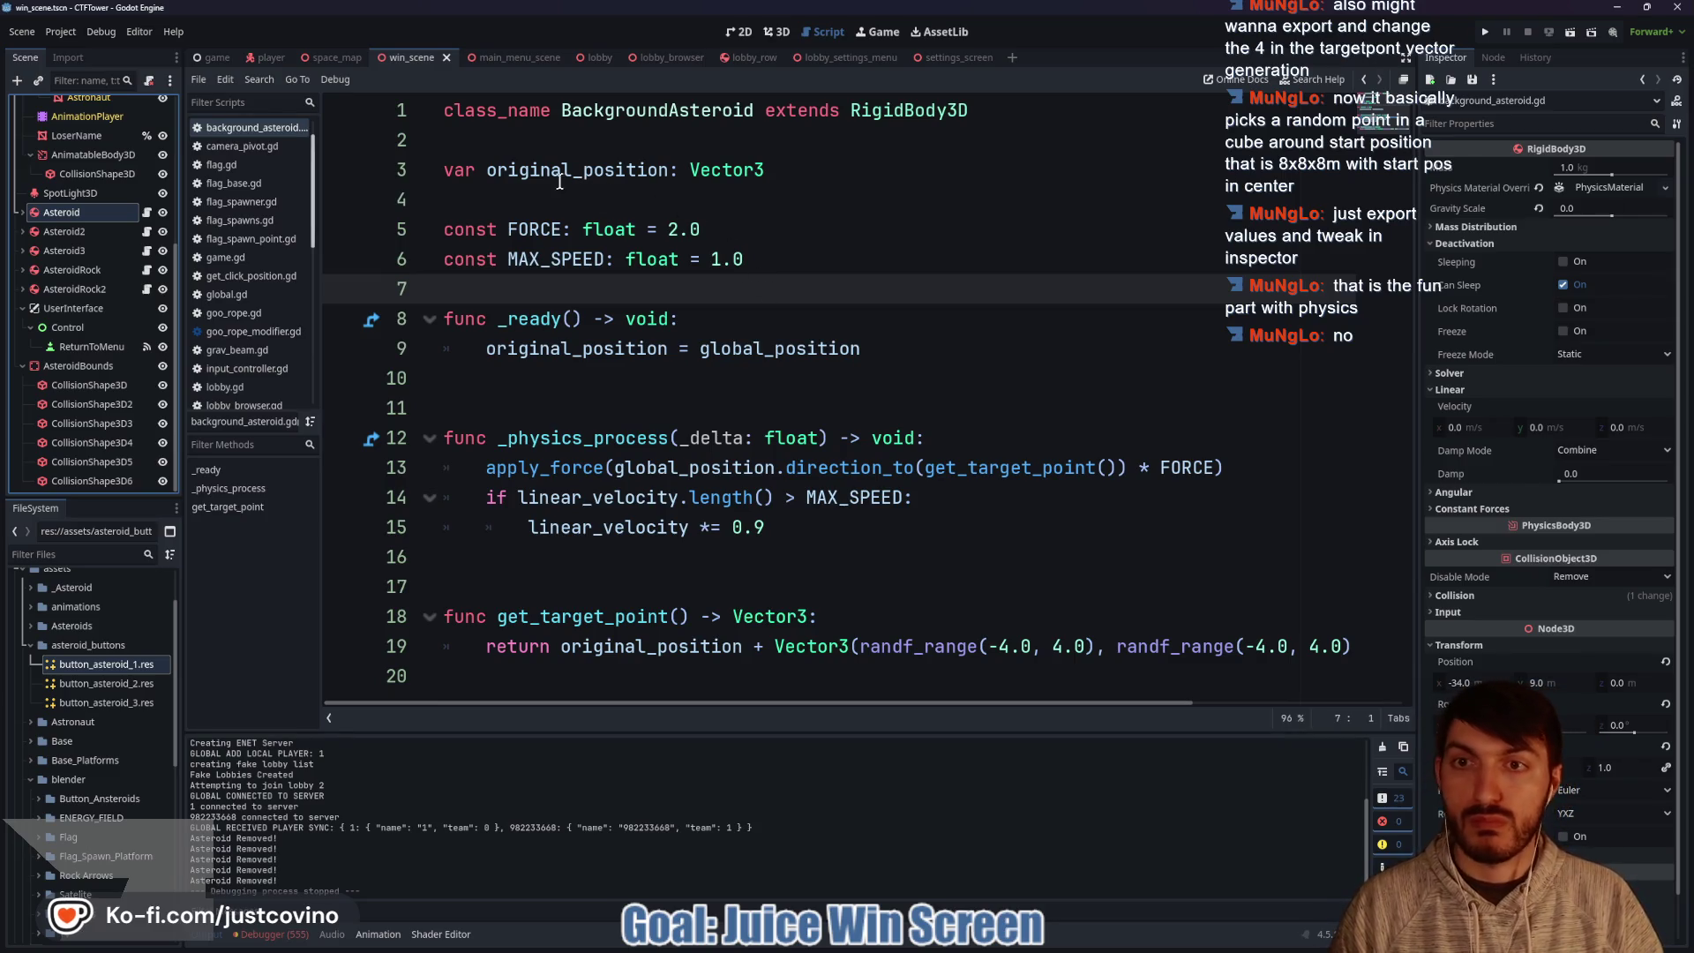
click(506, 143)
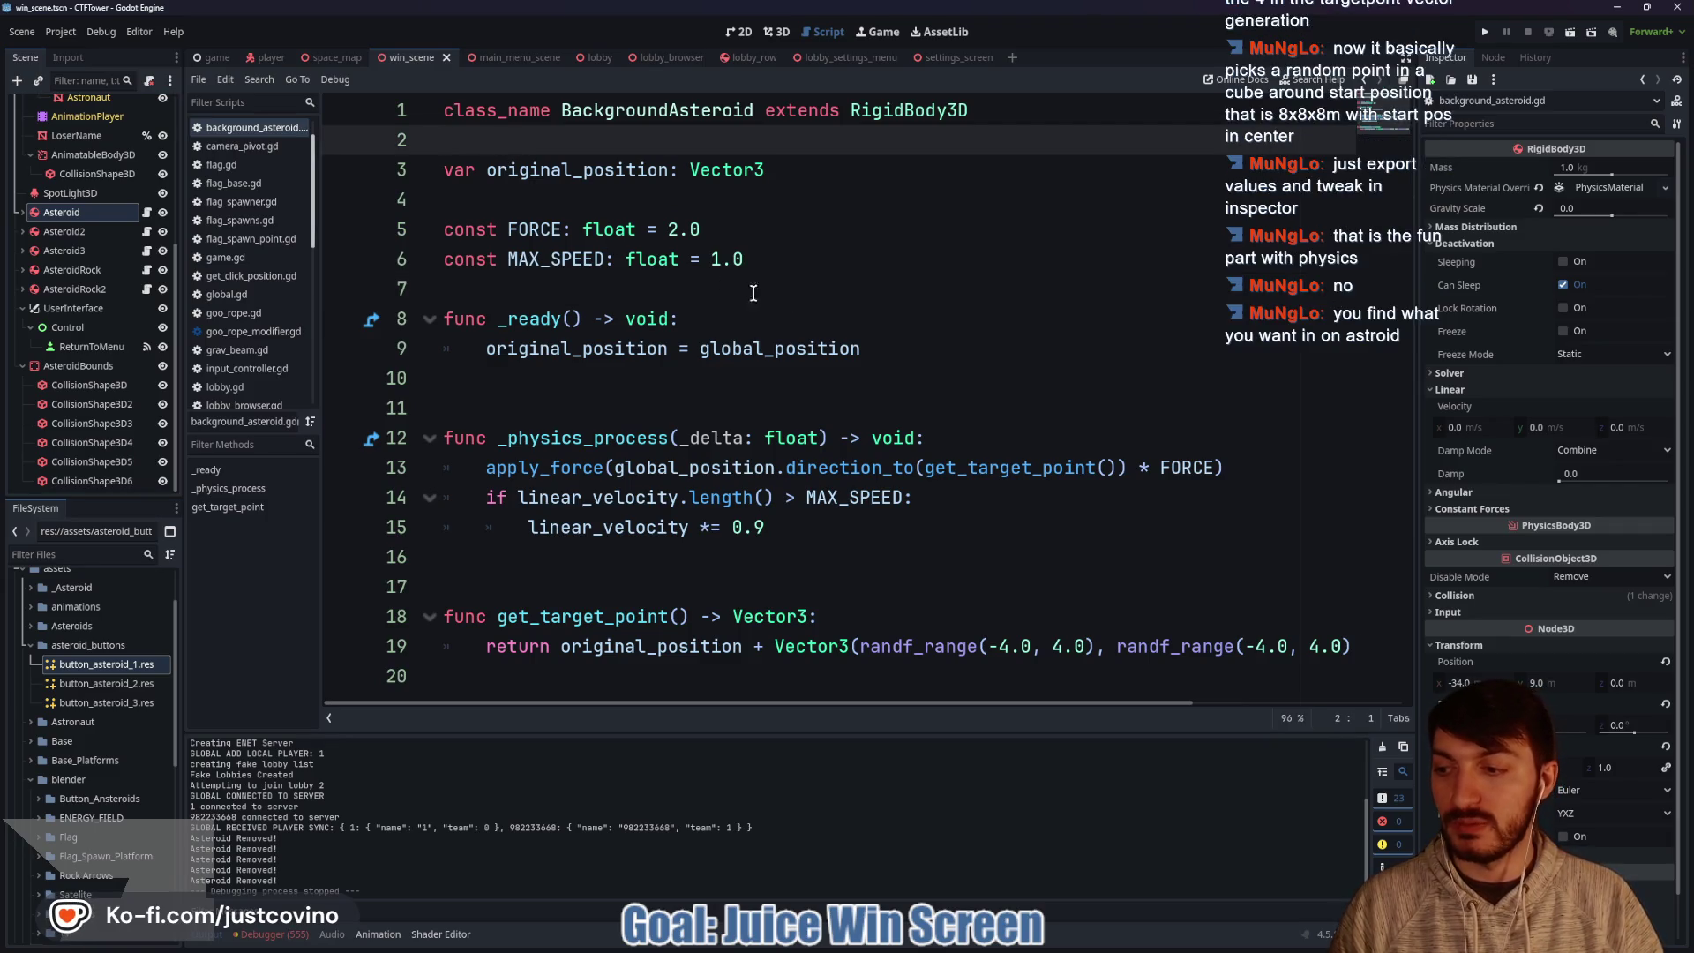
key(Return)
key(Return)
key(Return)
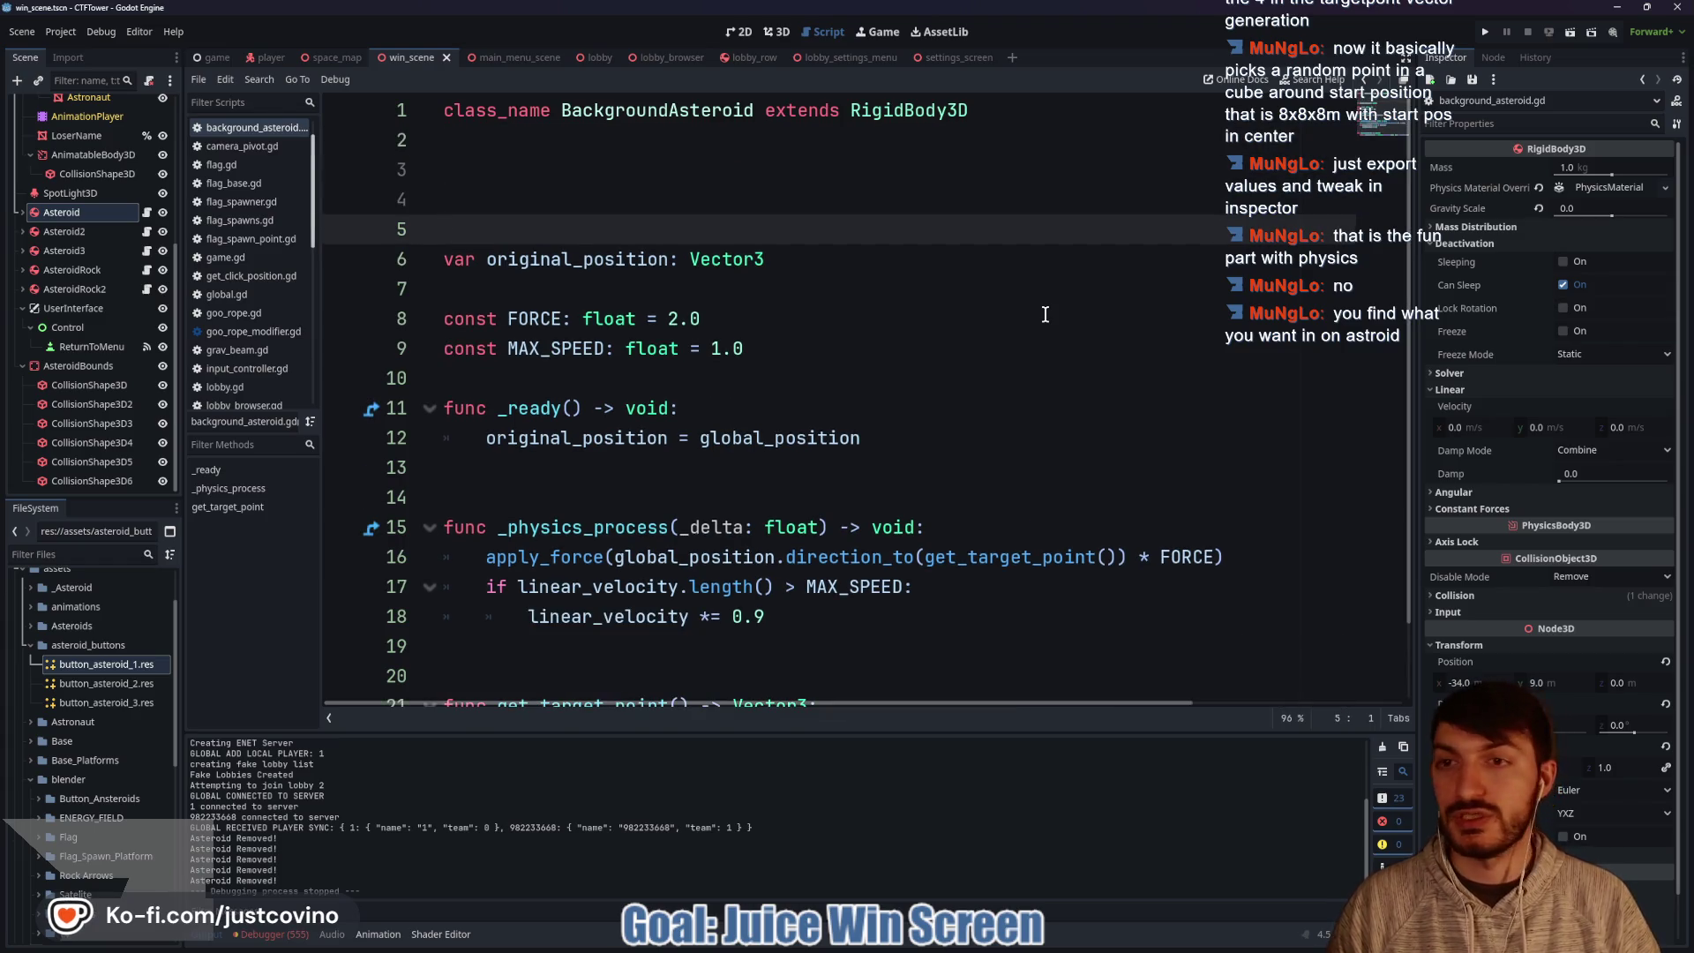
key(Up)
key(Up)
text(@export)
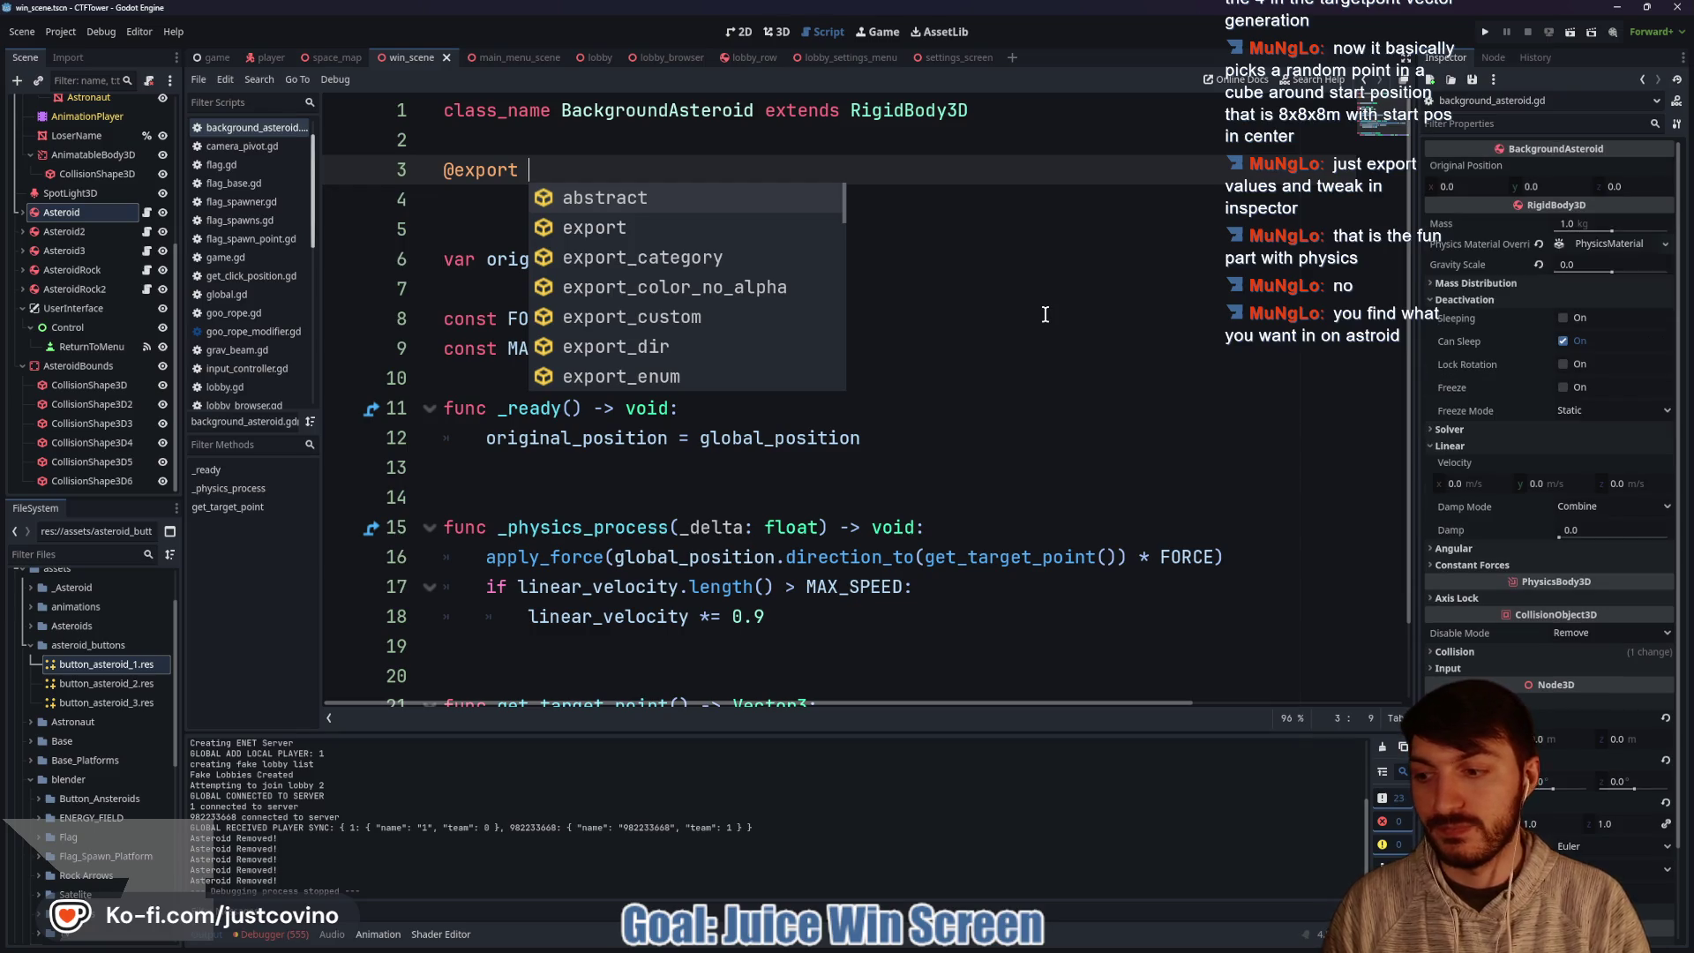
text( var)
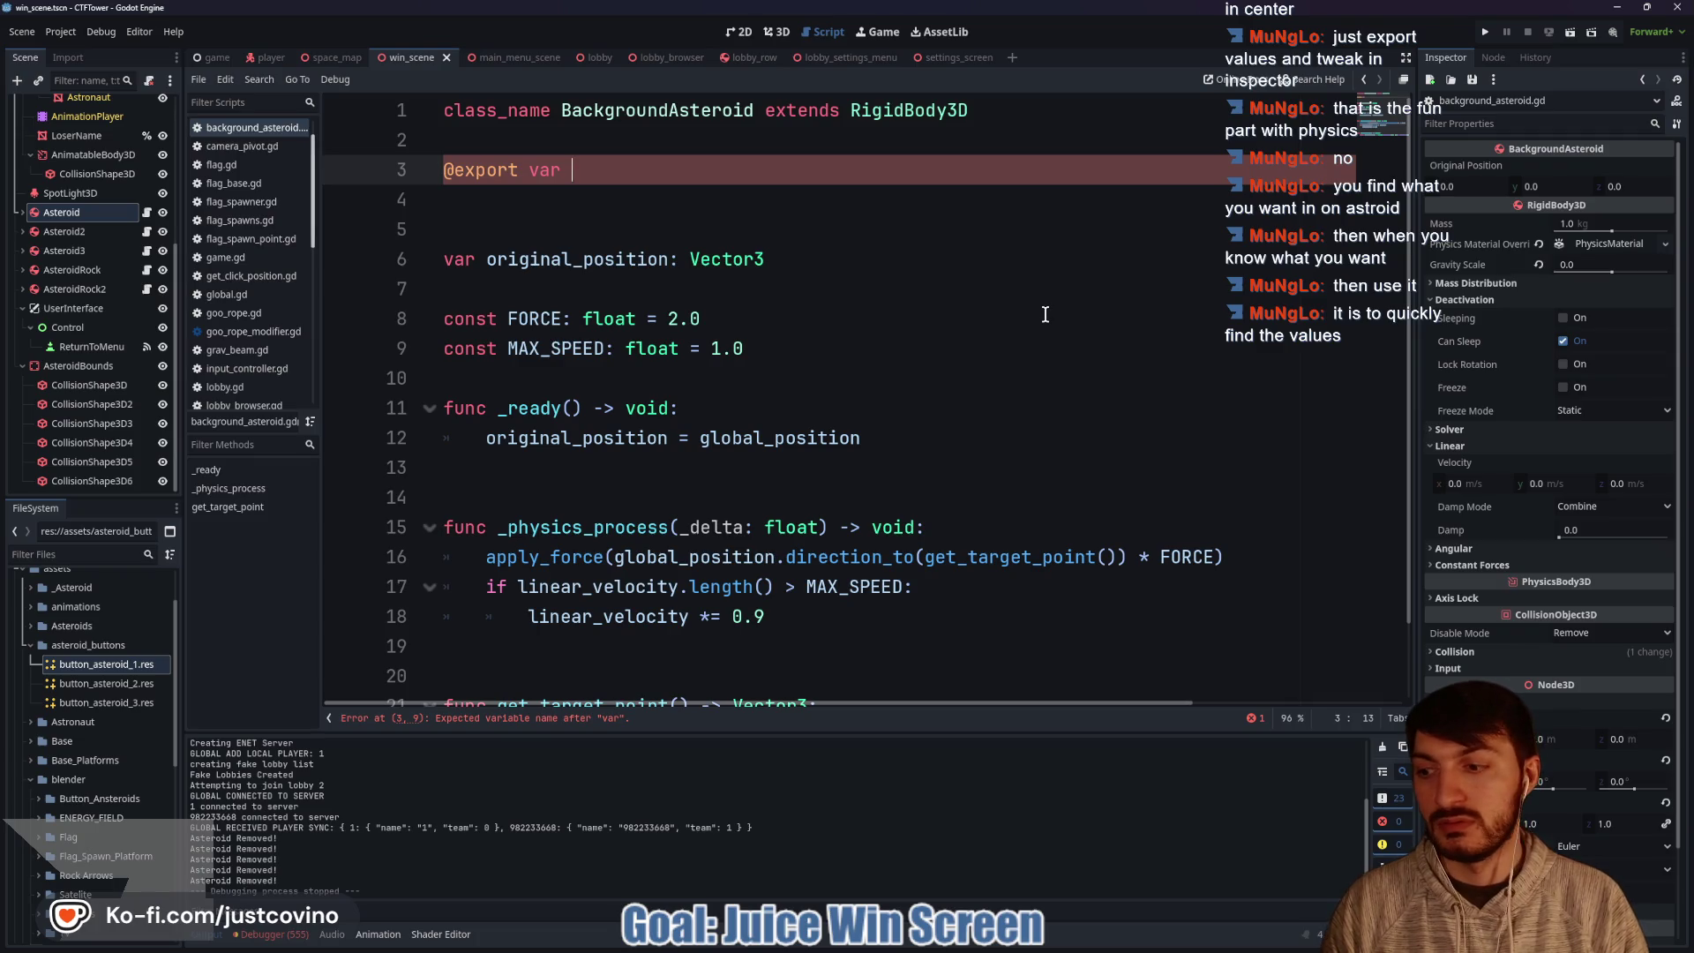
text(_dista)
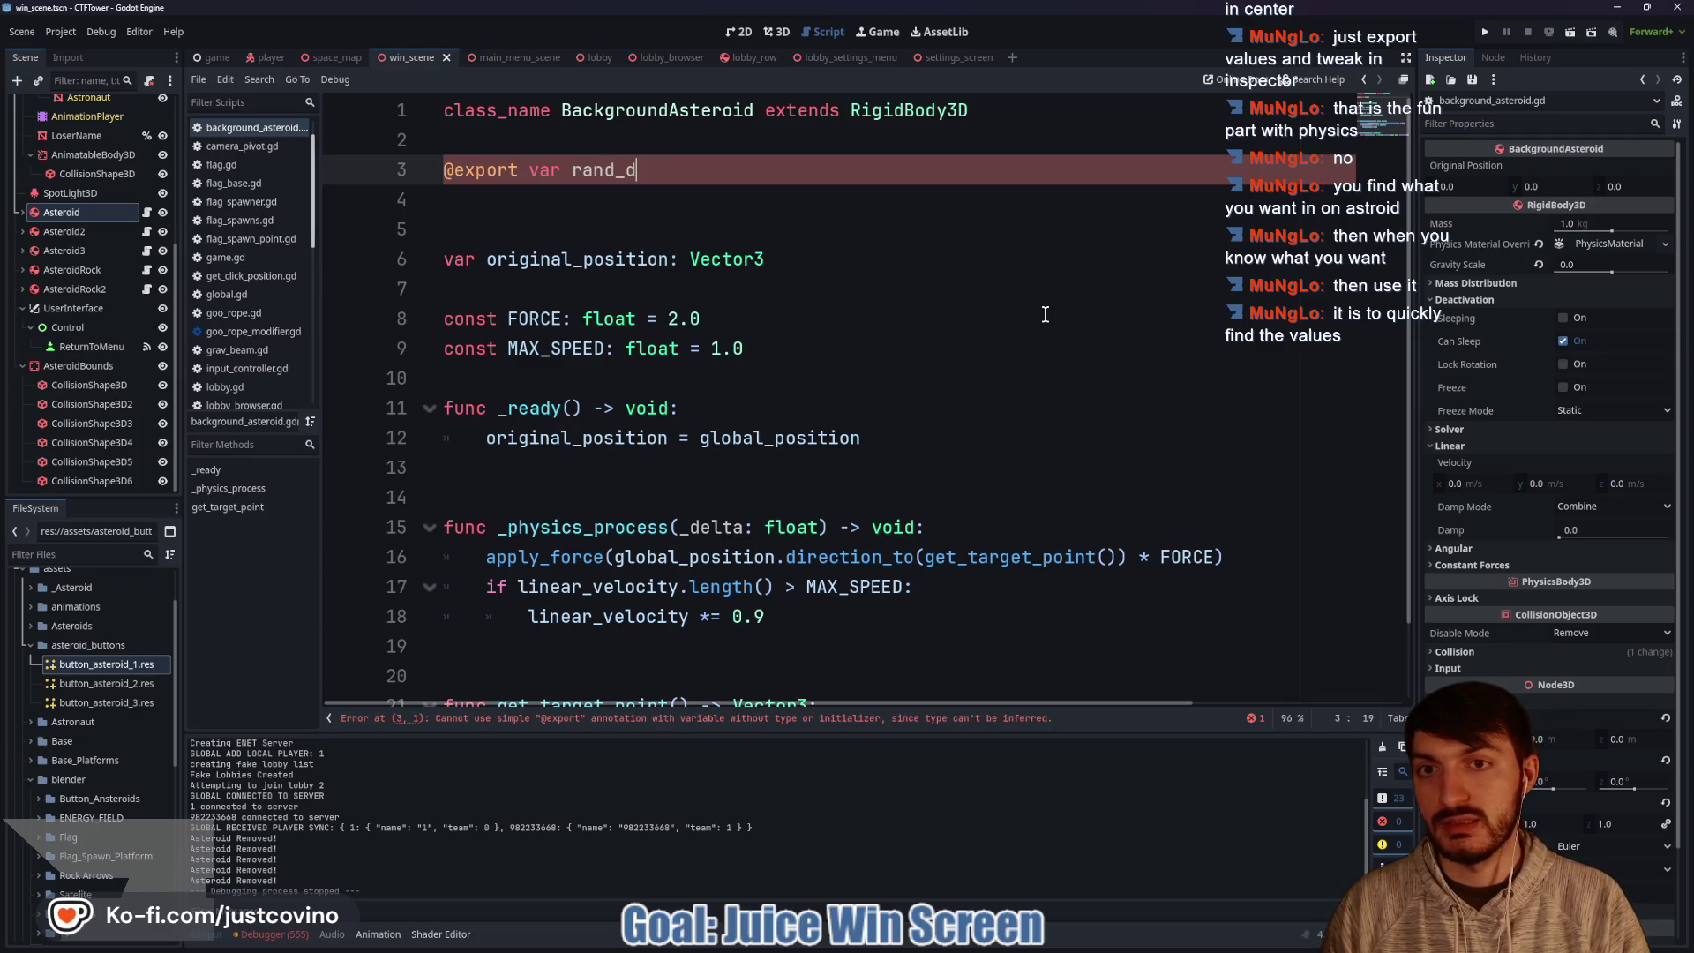
key(BackSpace)
key(BackSpace)
key(BackSpace)
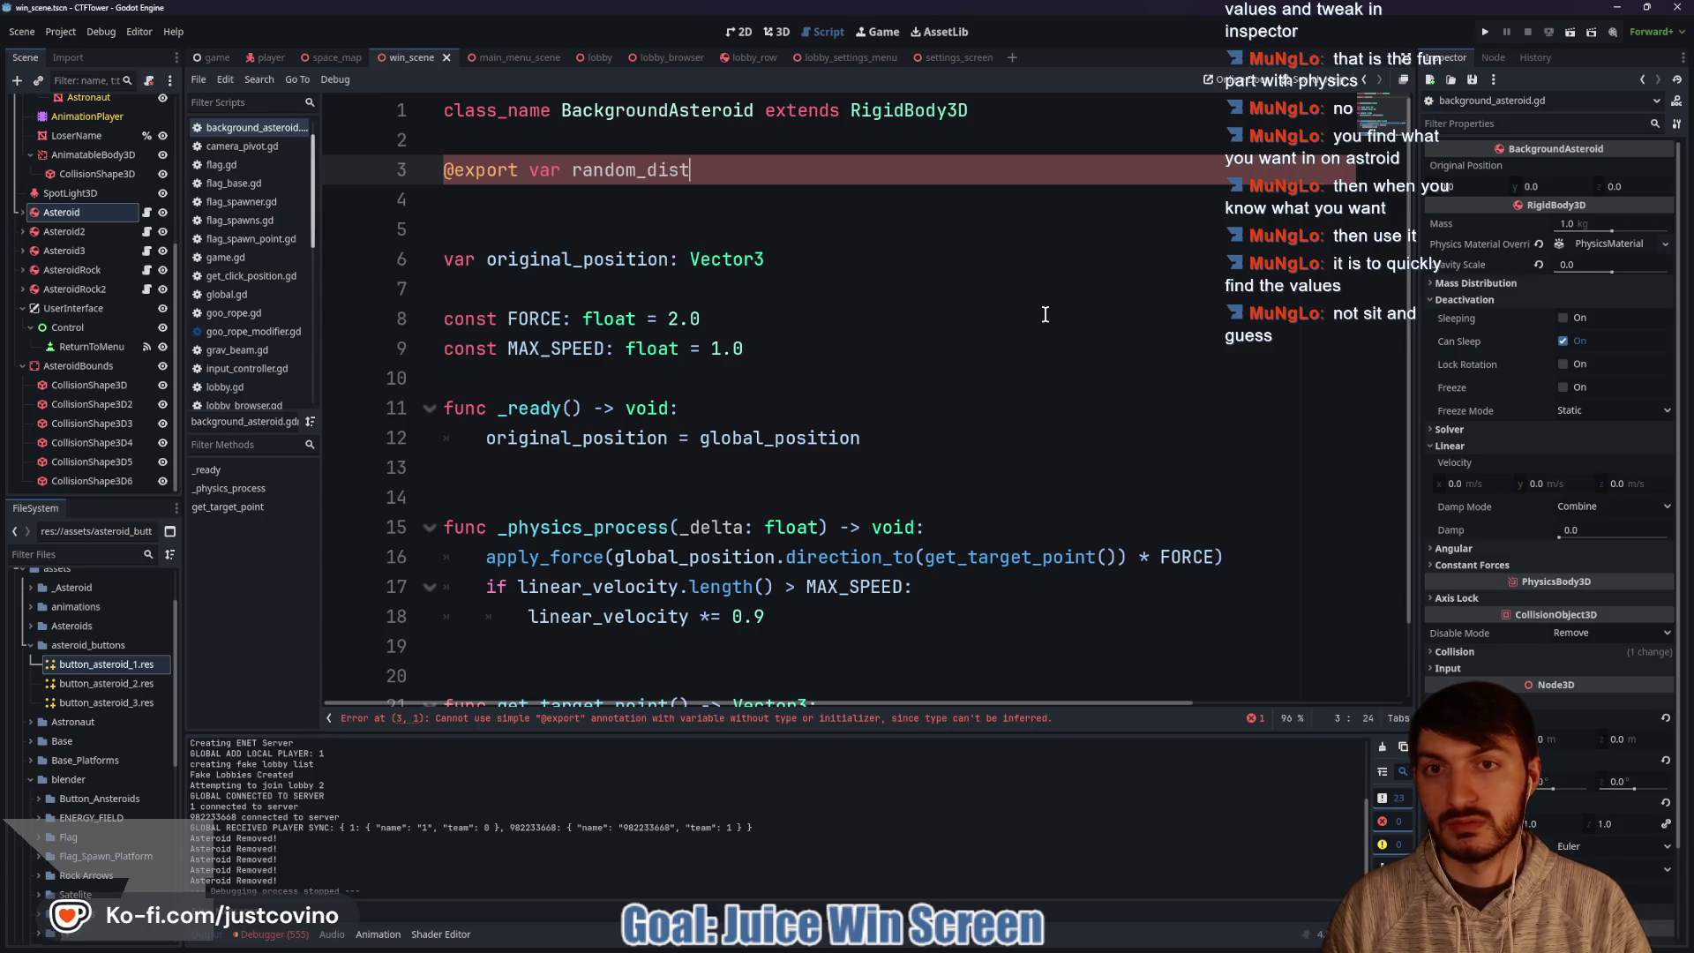
text(ance: float = )
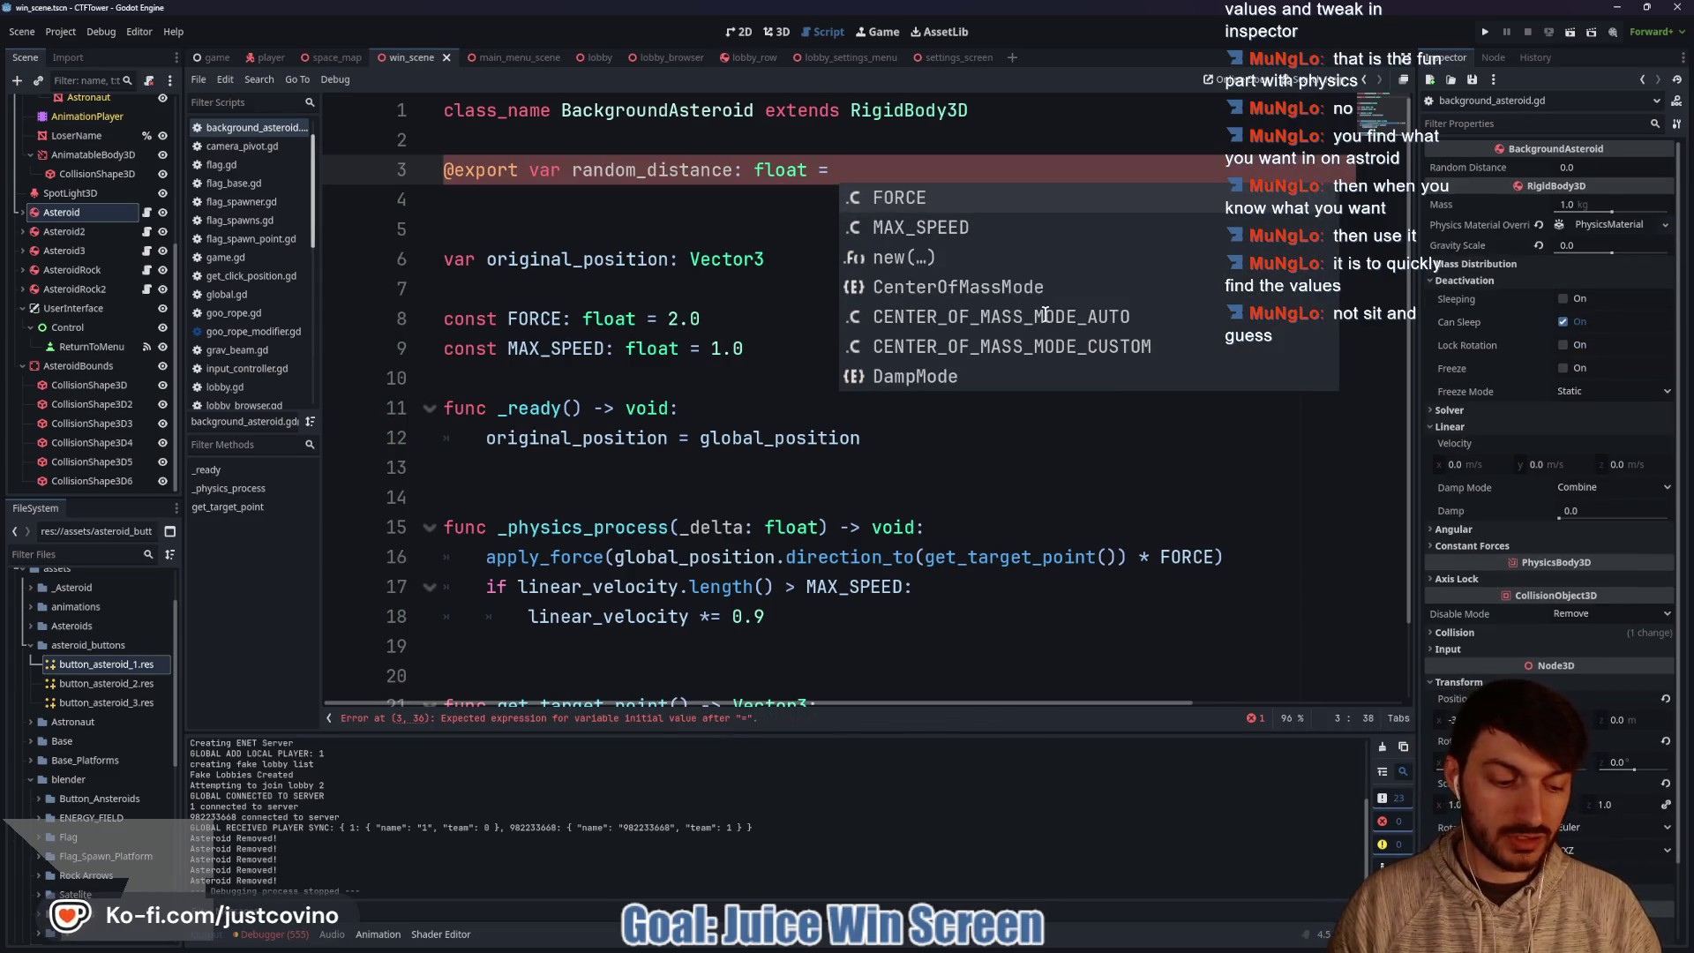
text(6.0)
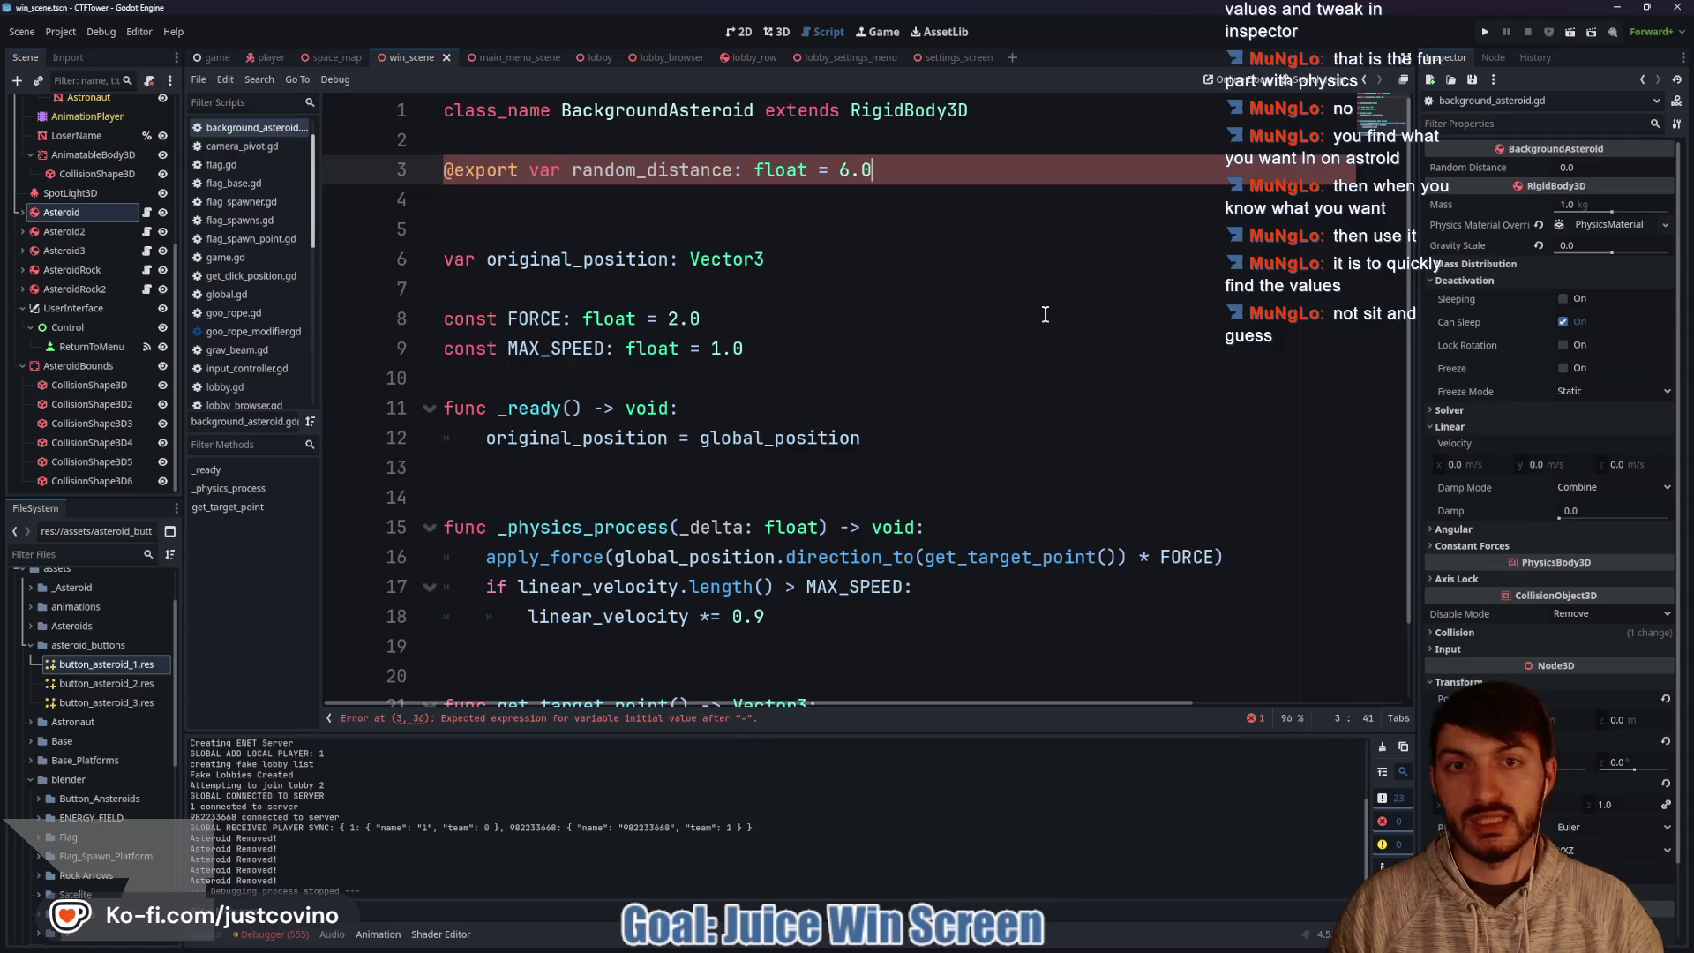
Replace the 4.0 values in get_target_point with random_distance and save.
scroll(1037, 353, down, 1)
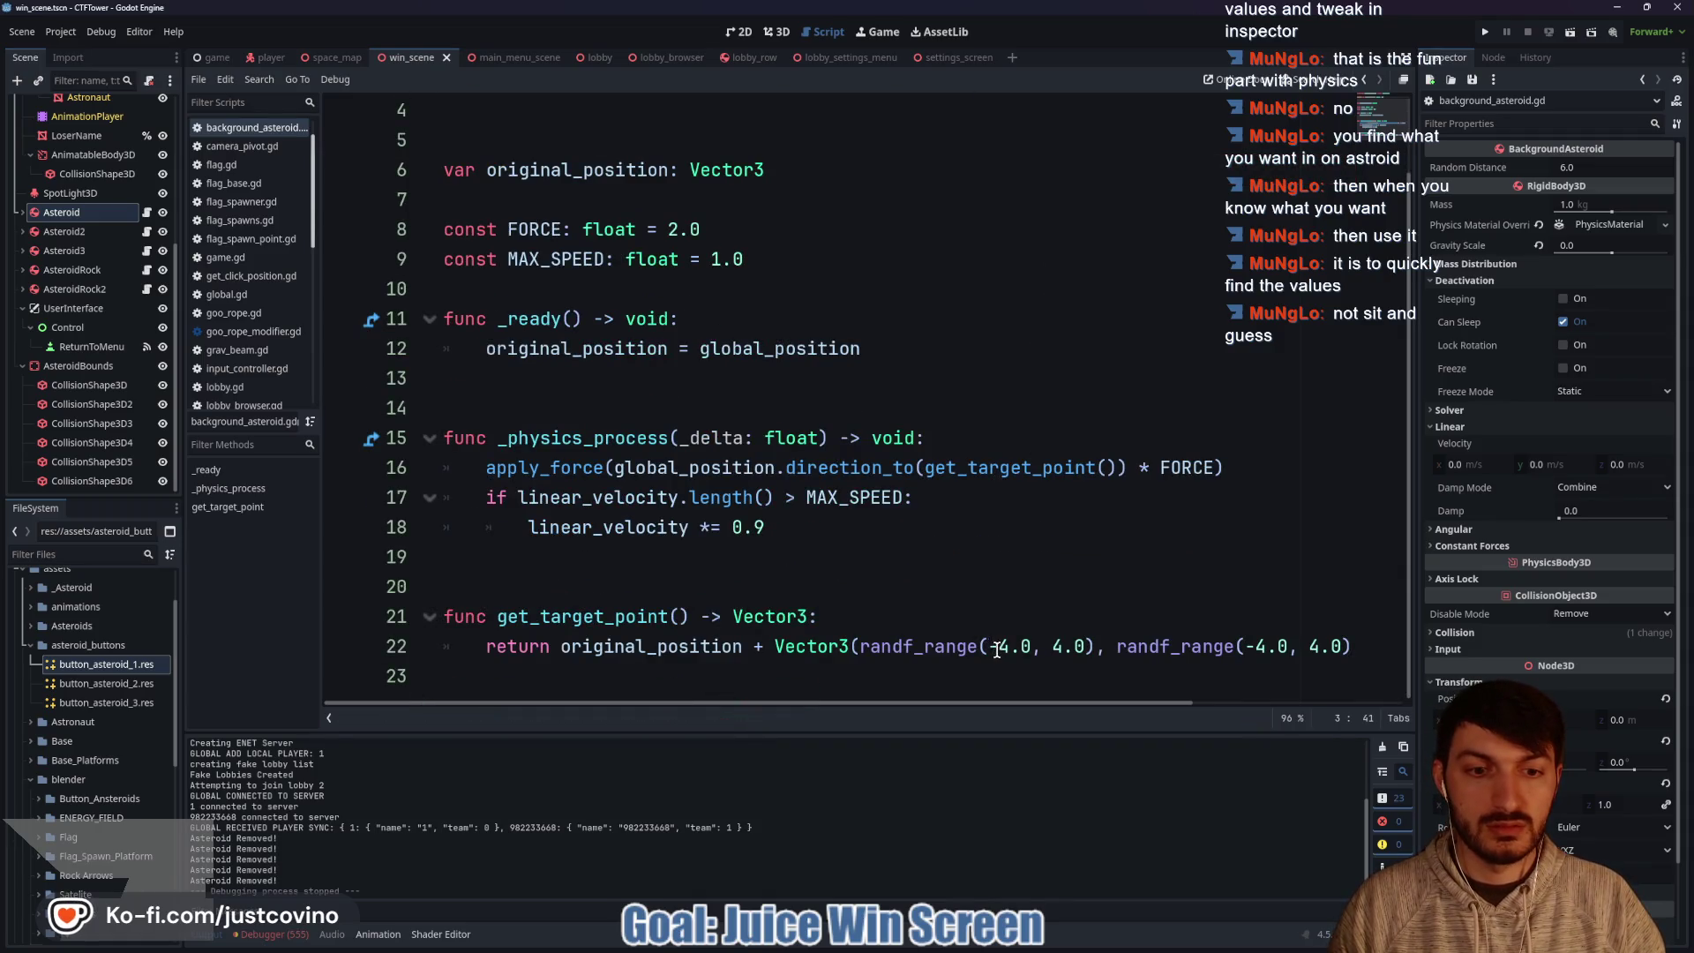
drag(1006, 645, 1033, 645)
key(ctrl+d)
key(ctrl+d)
key(ctrl+d)
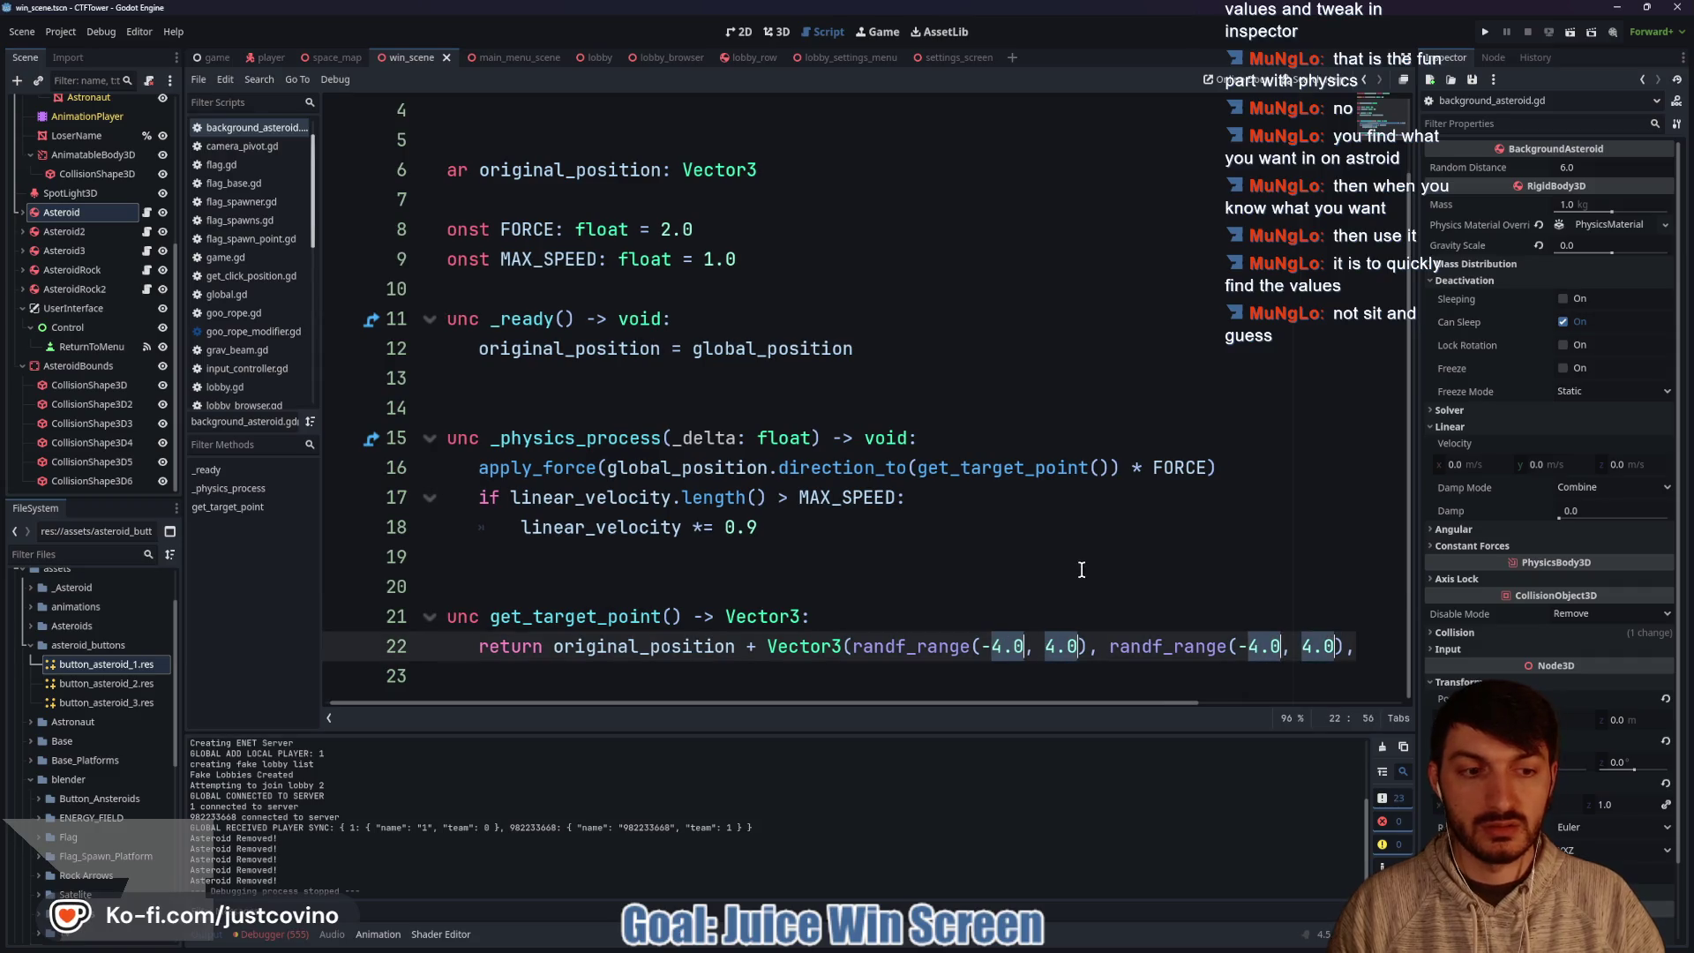
text(rand)
key(Return)
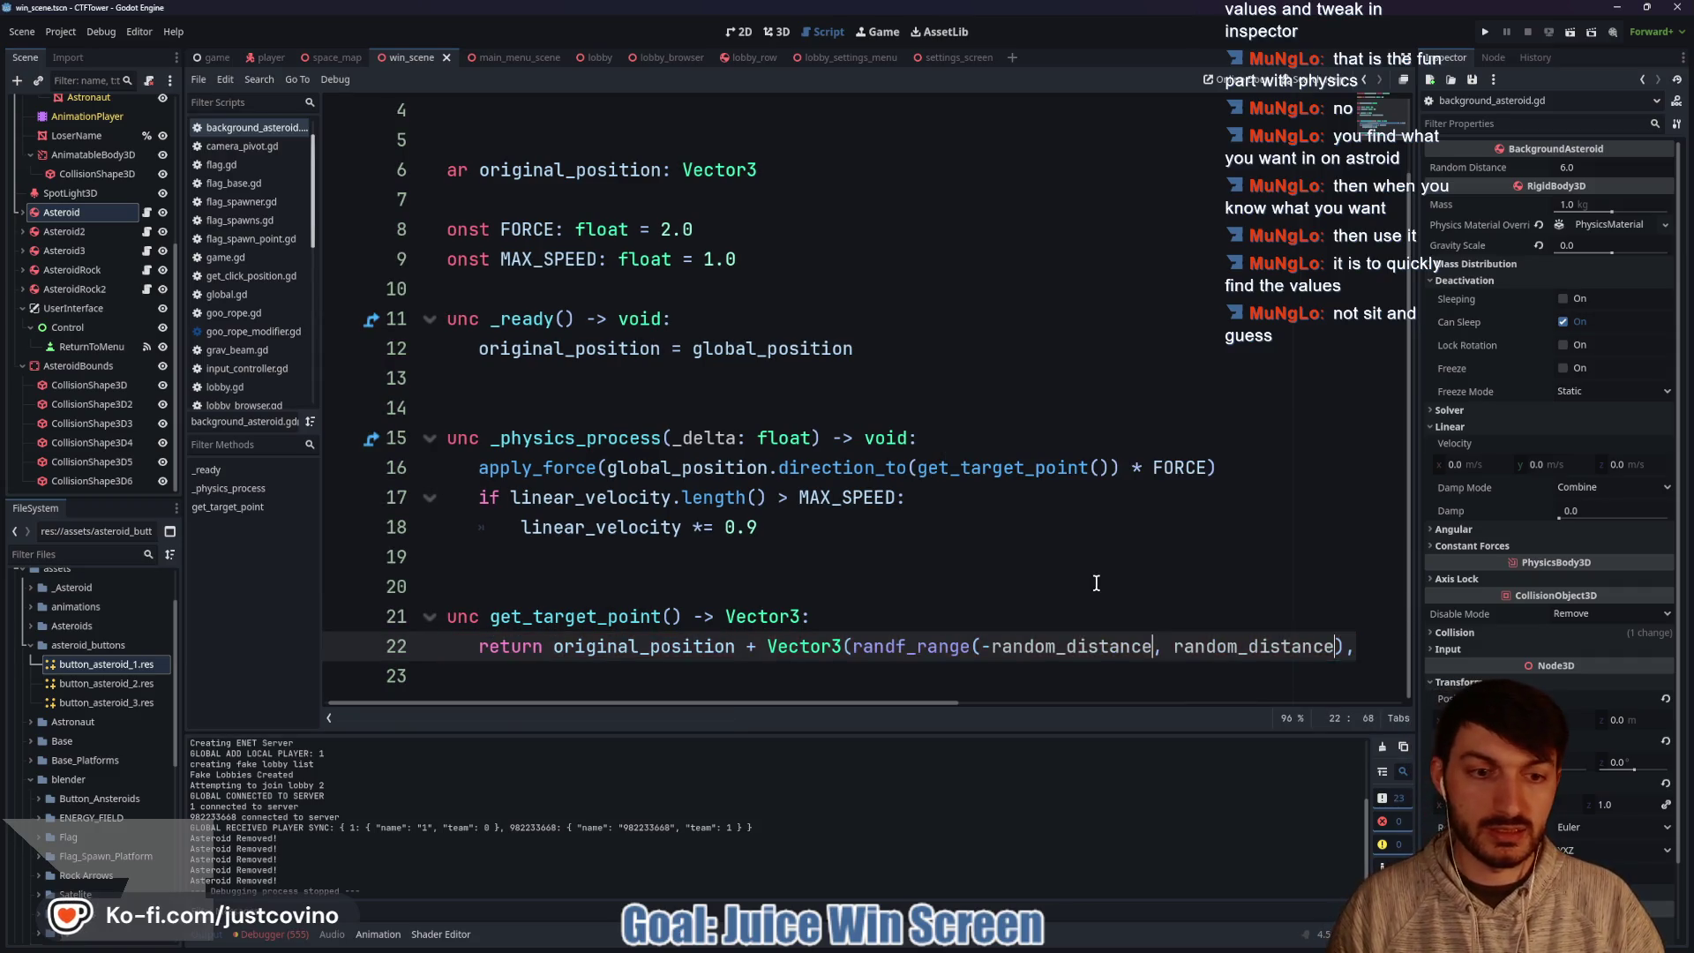
click(1085, 587)
key(ctrl+s)
Replace the last 4.0 at the line's end with random_distance and run the game.
scroll(1086, 592, right, 10)
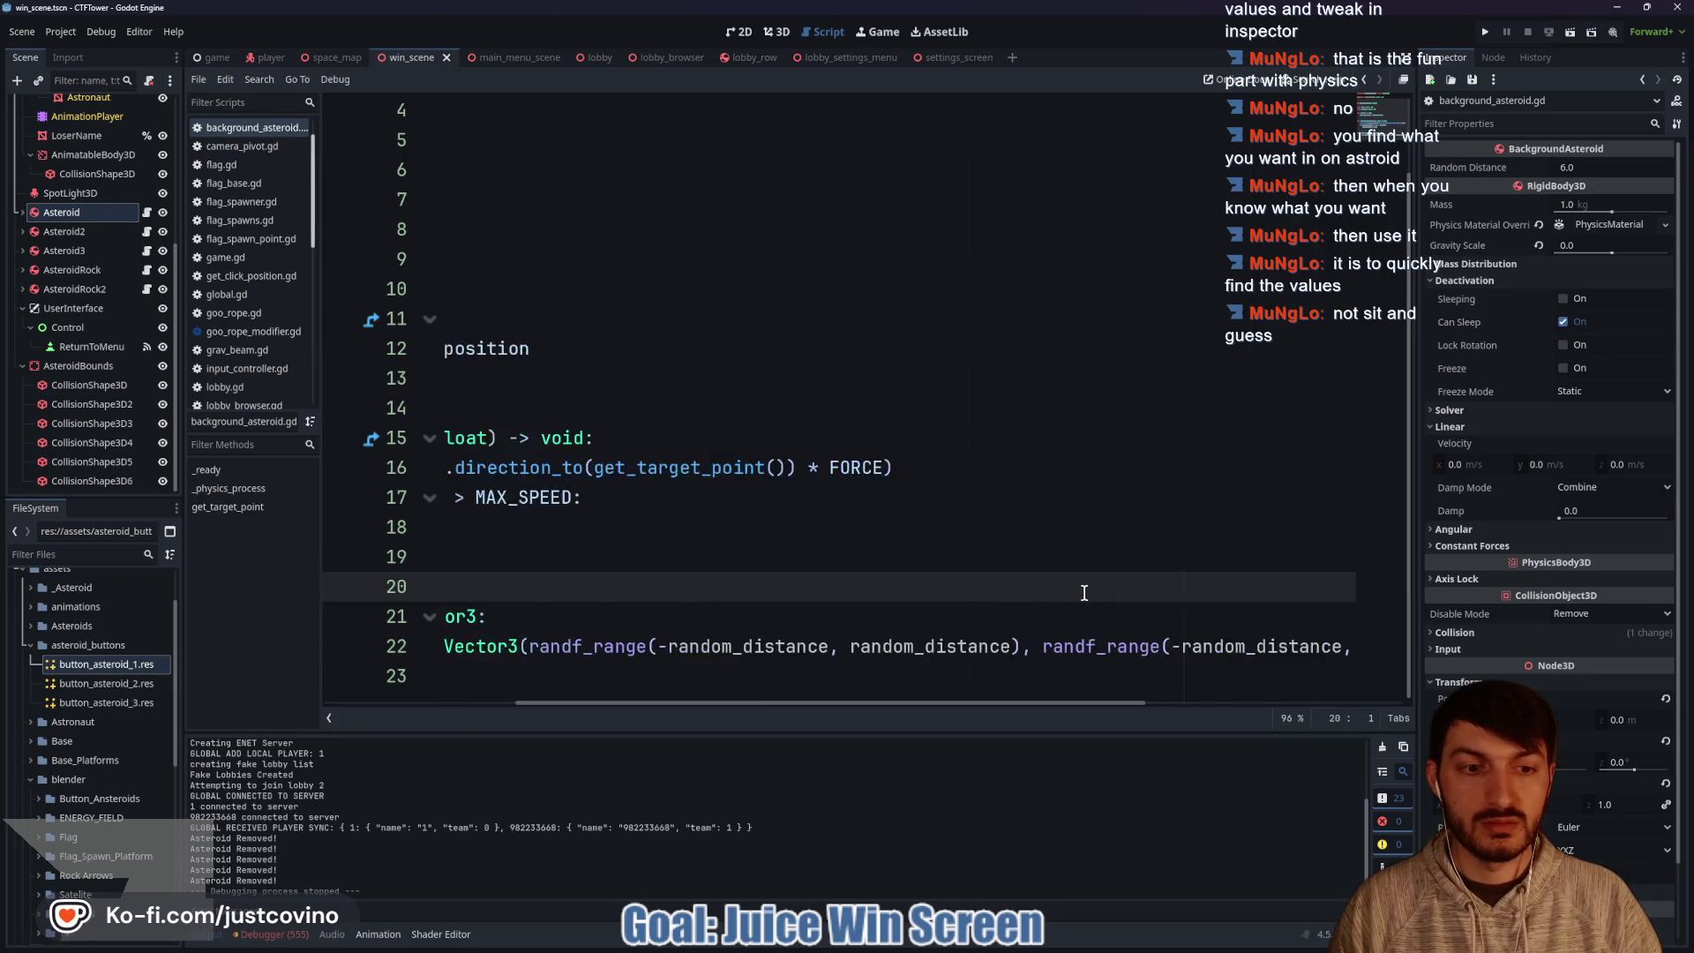
drag(1249, 647, 1276, 647)
text(random_distance),)
key(Return)
click(835, 583)
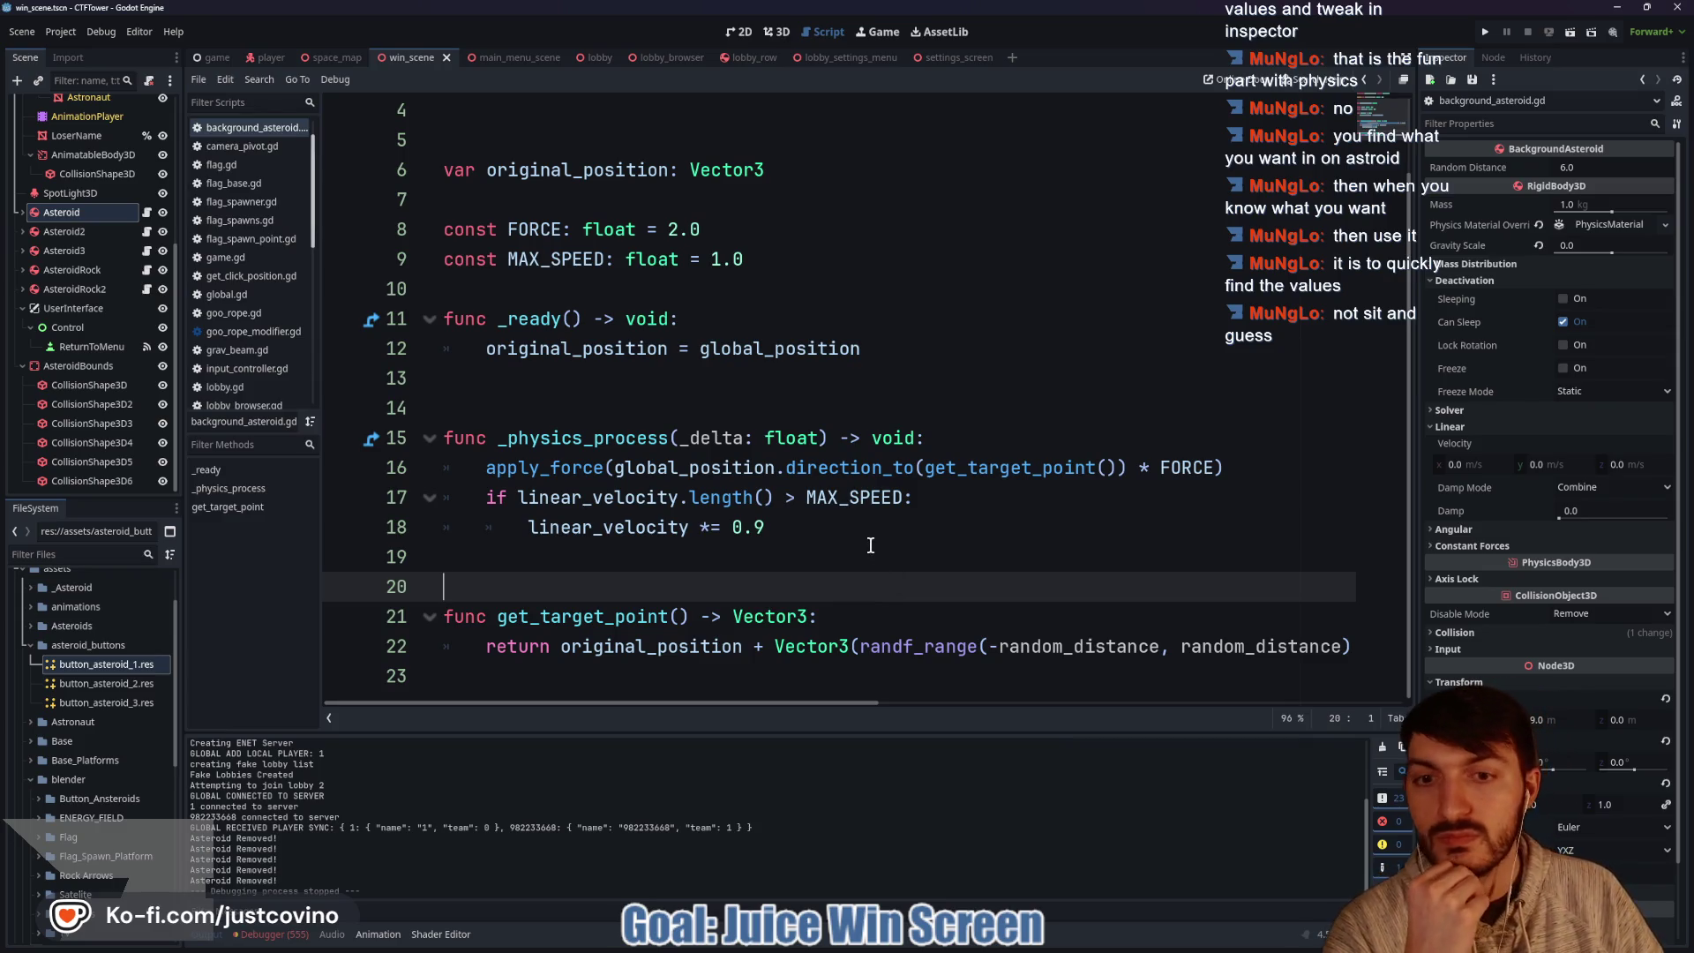
click(1483, 32)
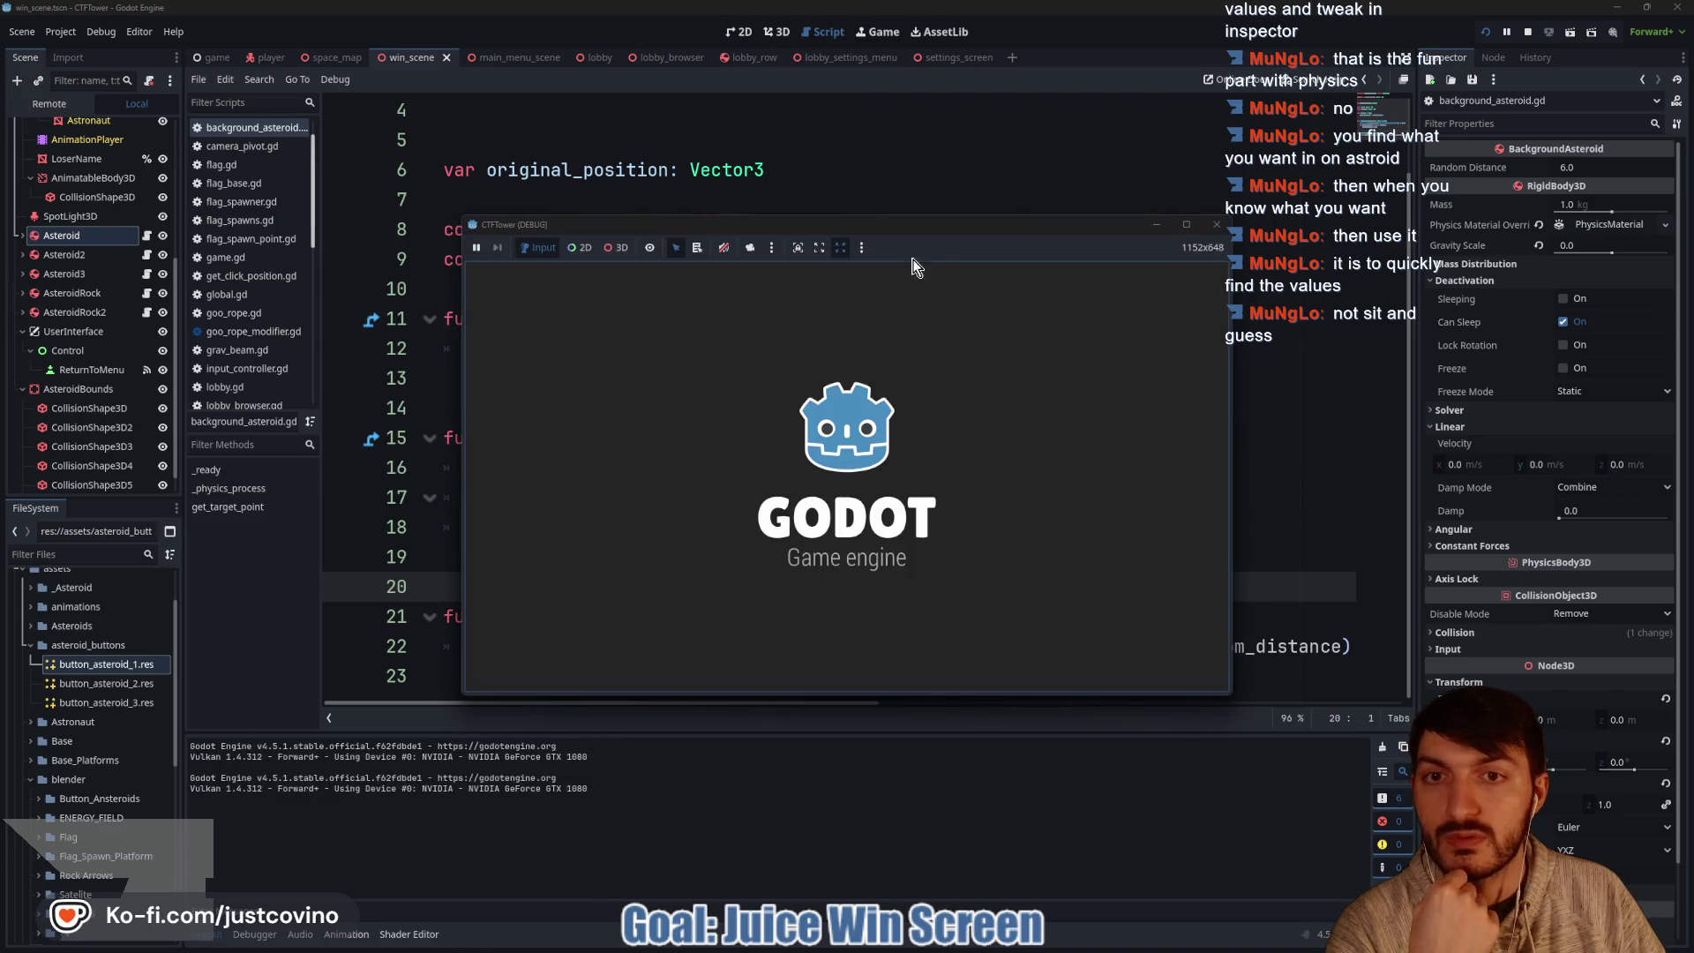
Host a lobby in the first game window, join from the second, and start the match.
click(313, 357)
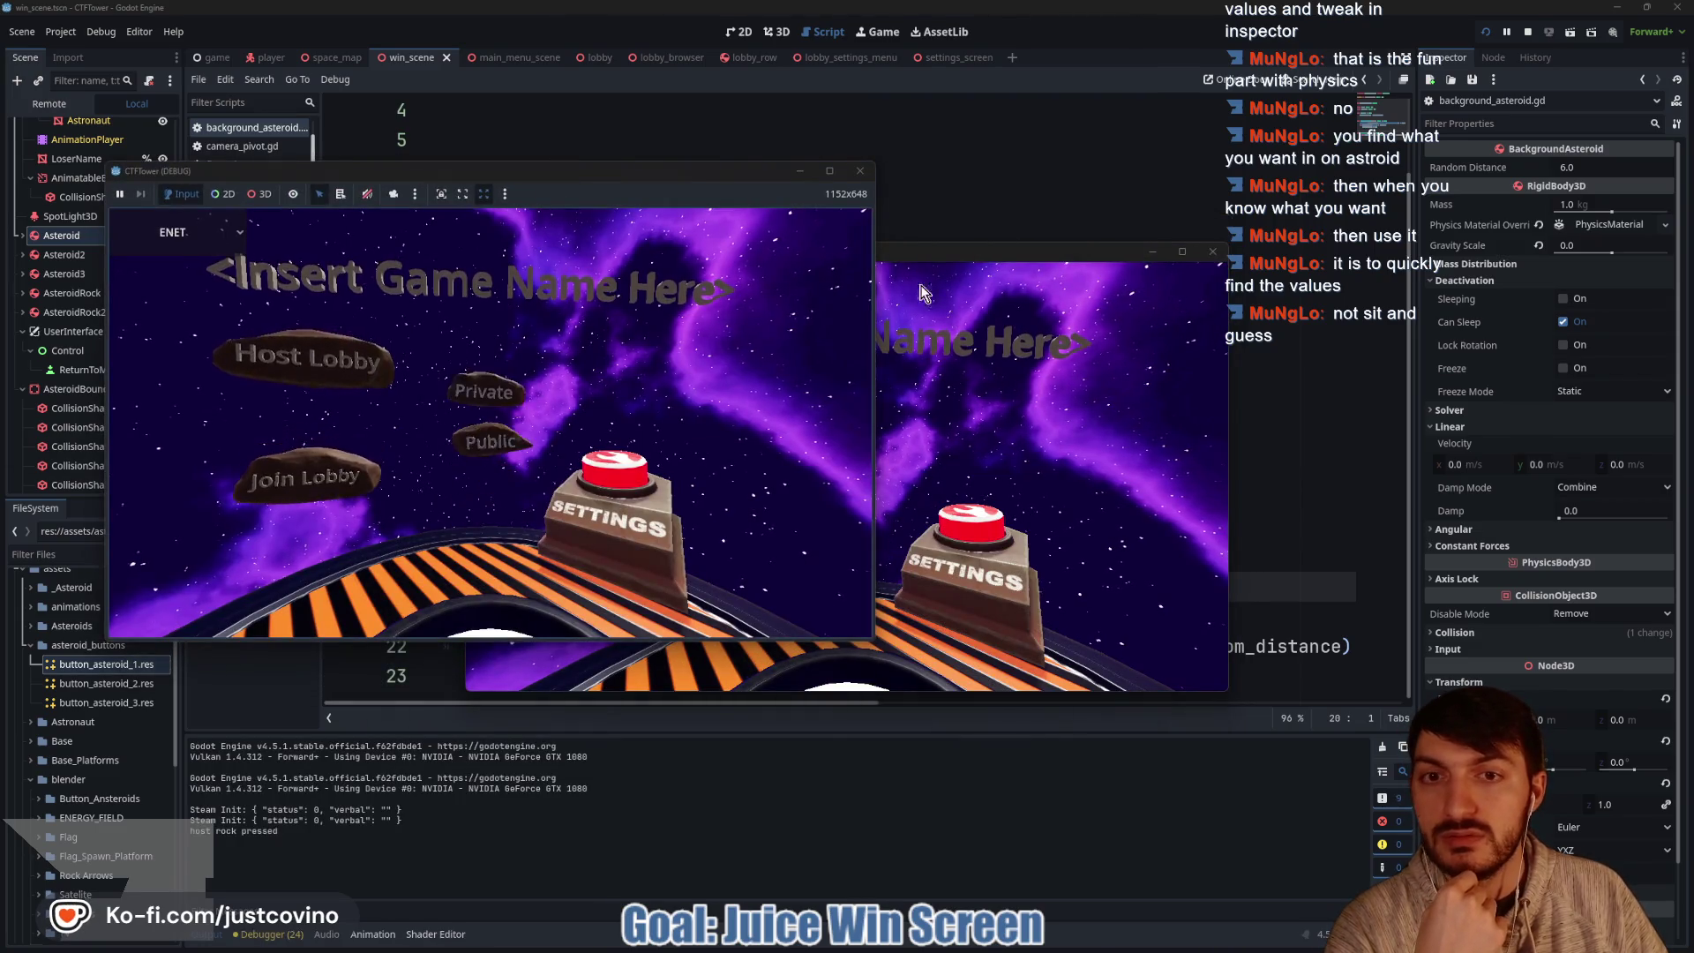
click(1031, 427)
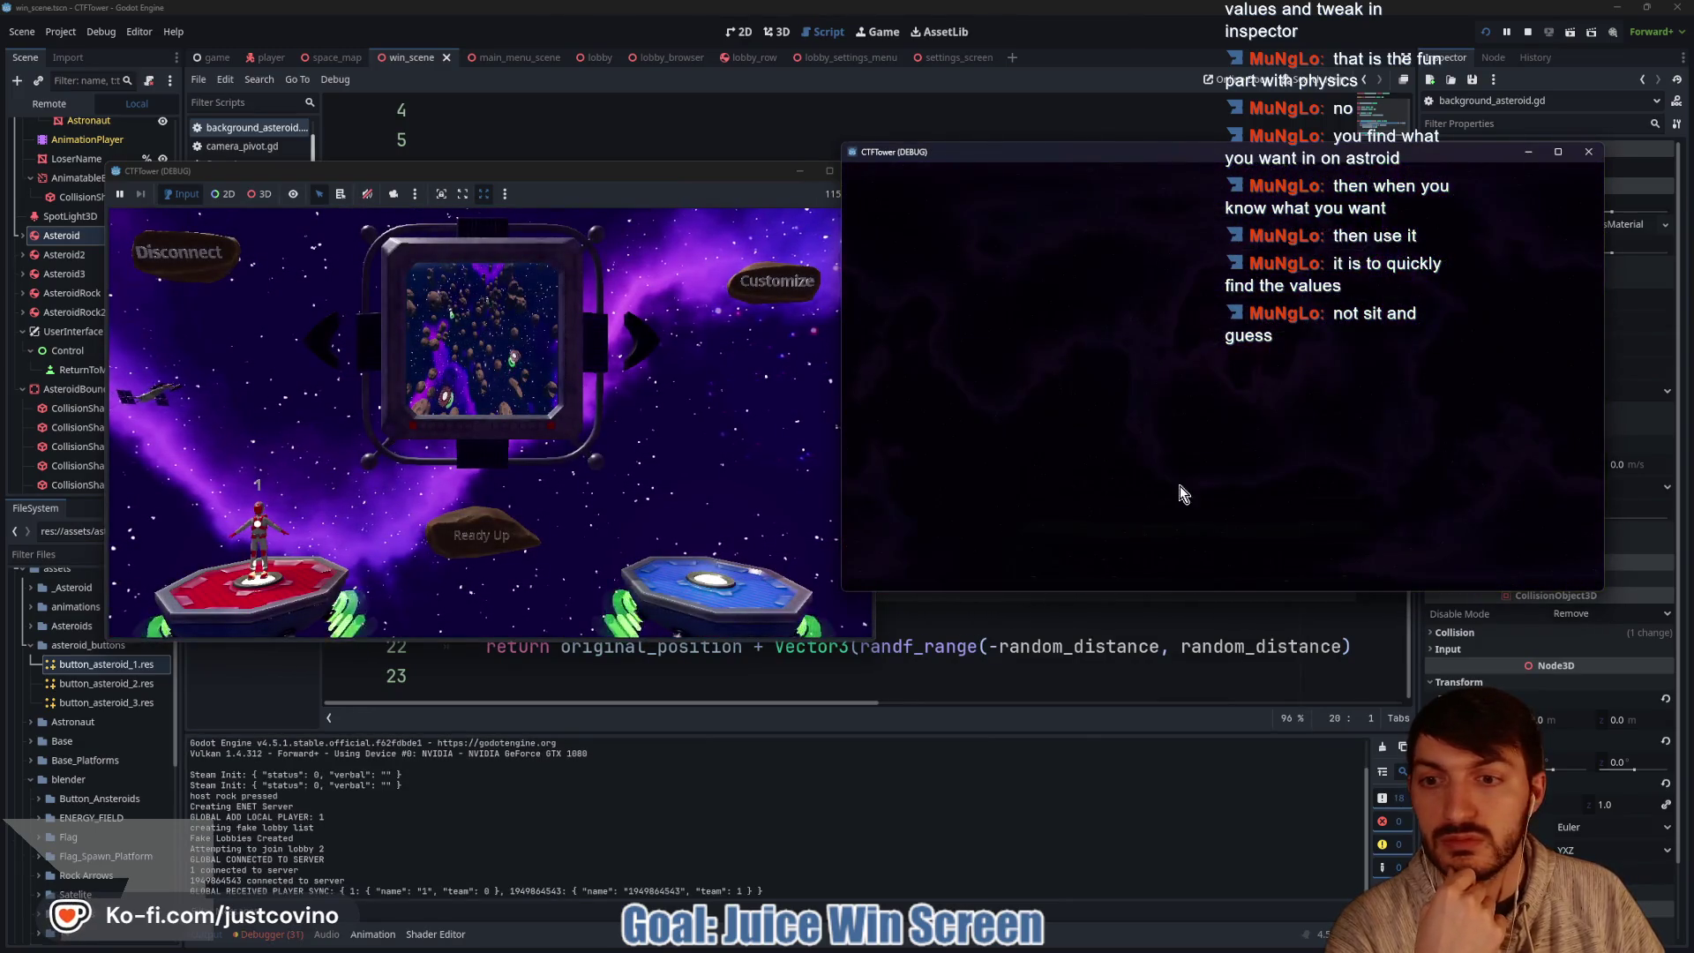
click(516, 552)
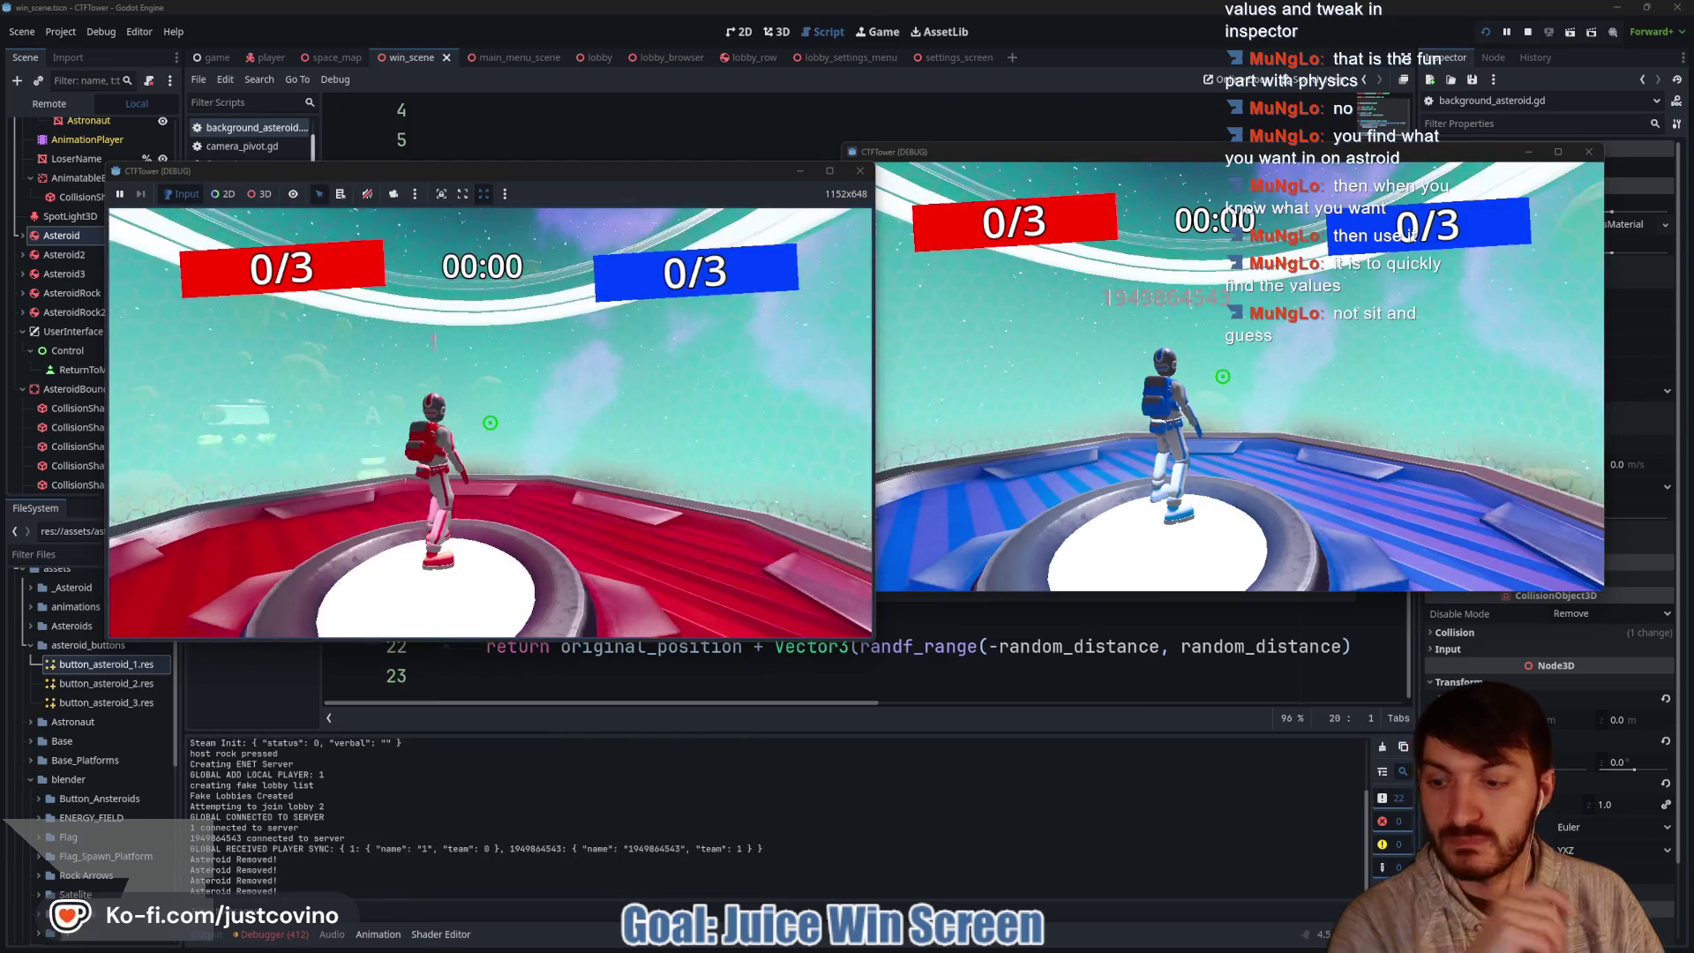
Run 'score 2' and 'score 1' in the dev console to end the match.
key(grave)
text(score 2)
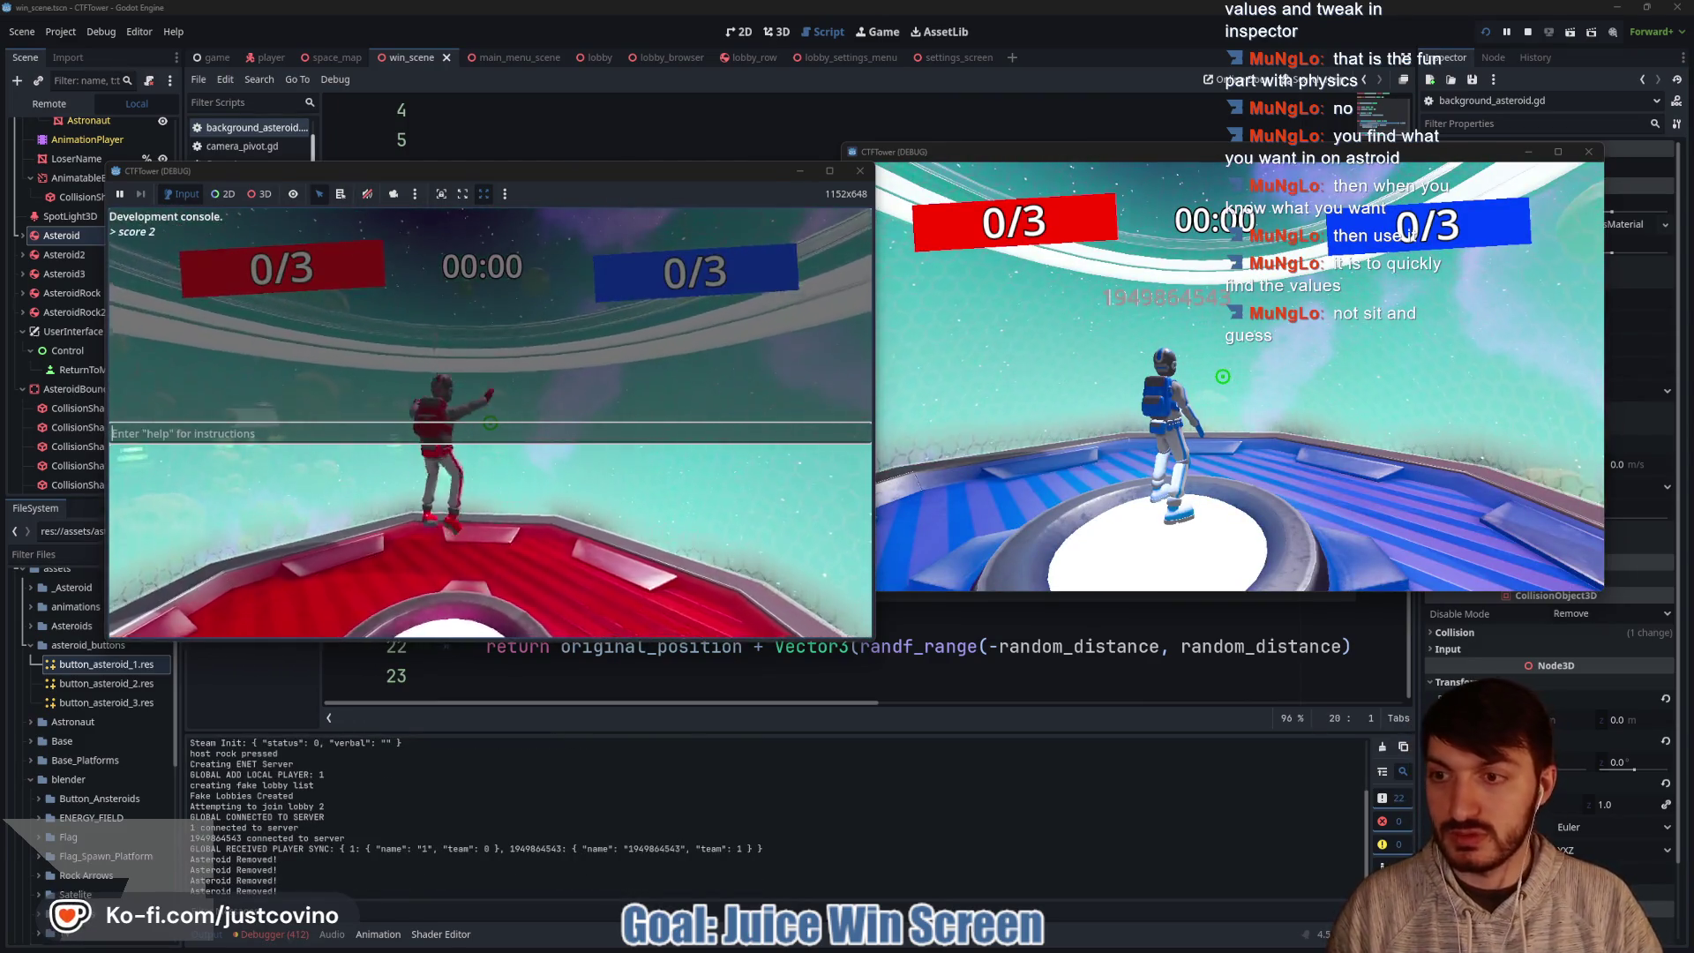
key(Return)
text(score 1)
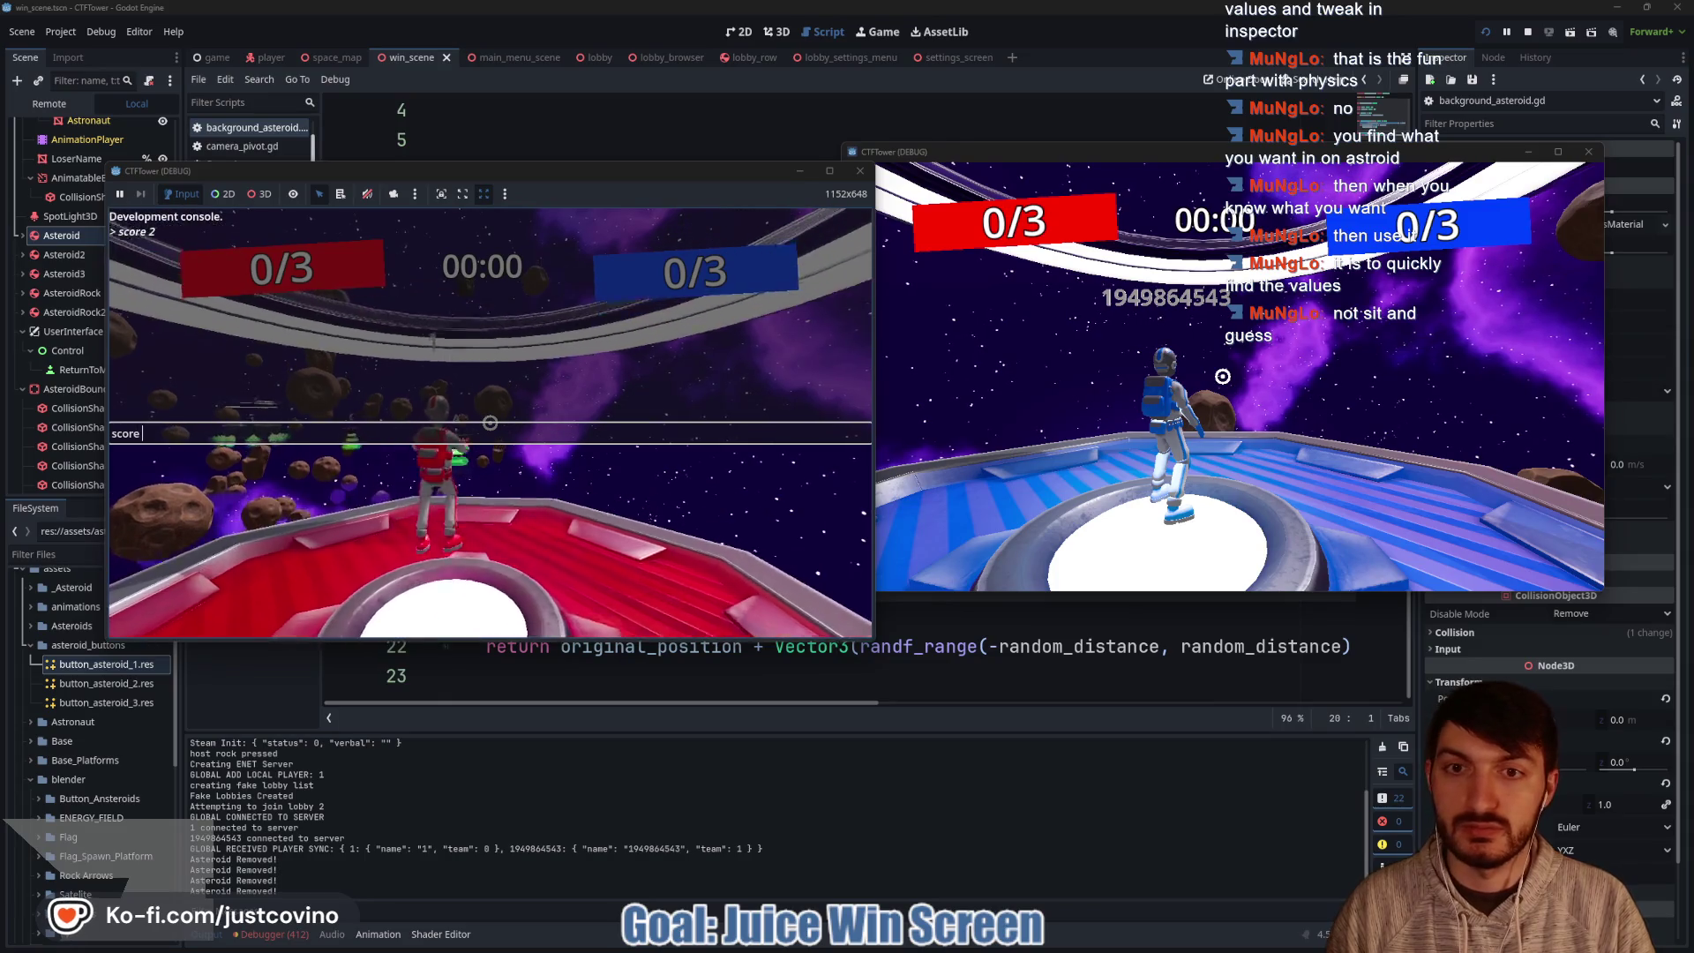
key(Return)
key(grave)
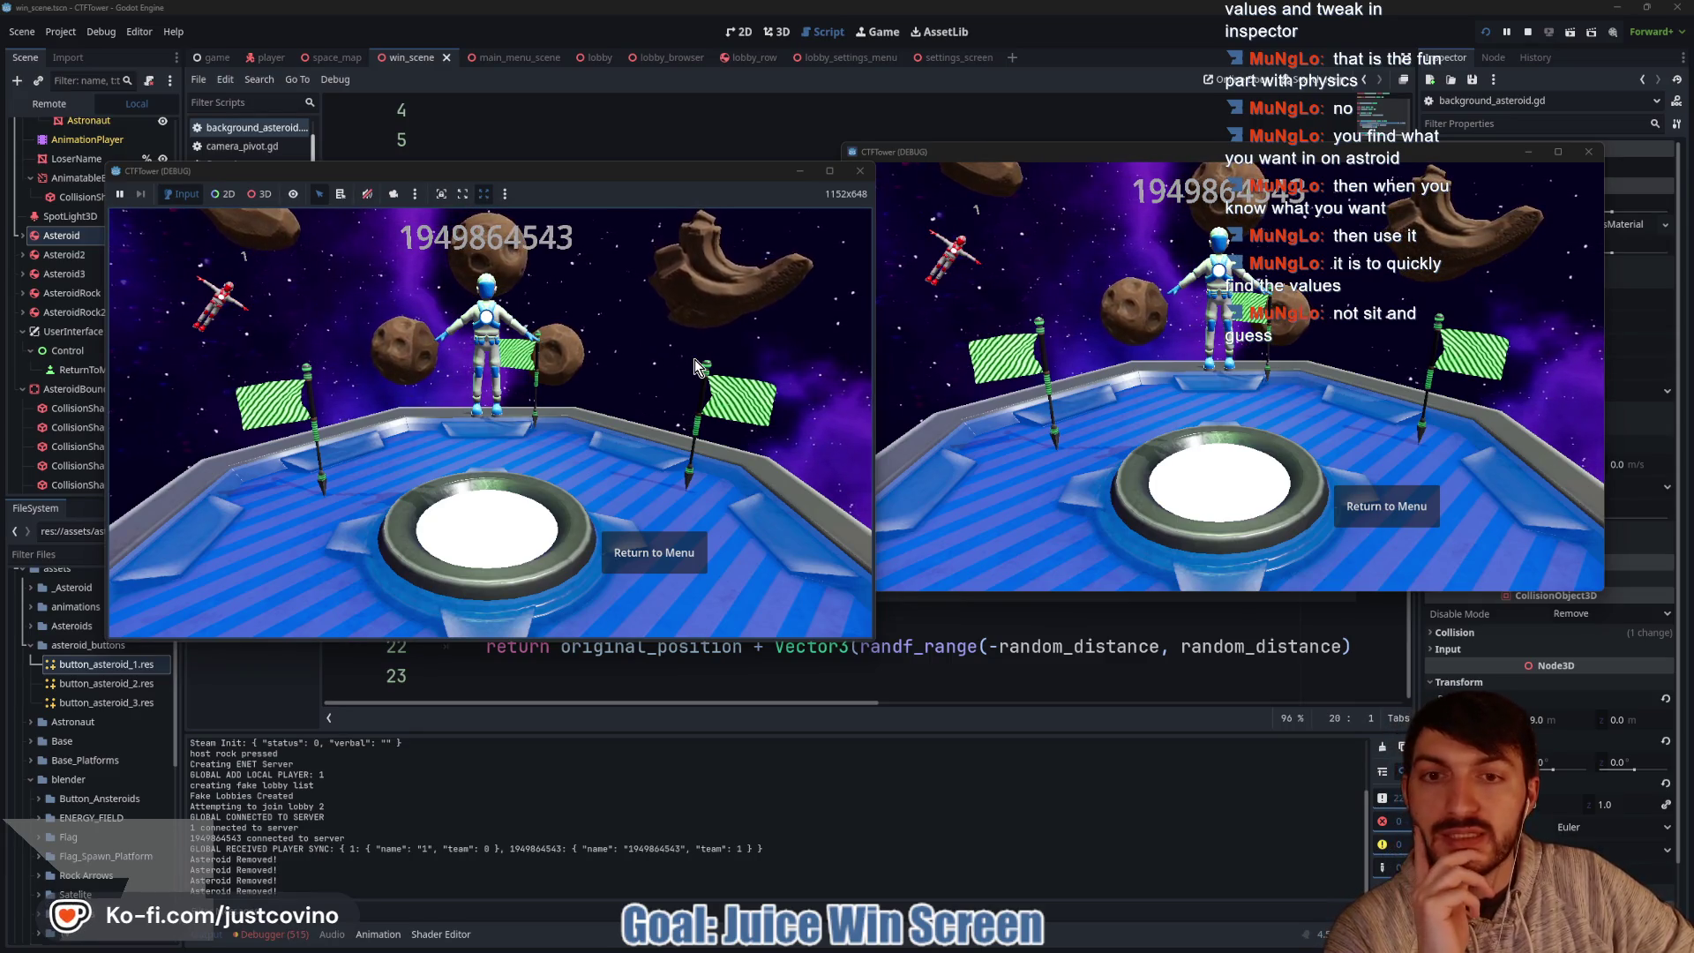
Set the Asteroid node's Random Distance to 12.0 in the Inspector and save the scene.
click(55, 238)
click(1591, 168)
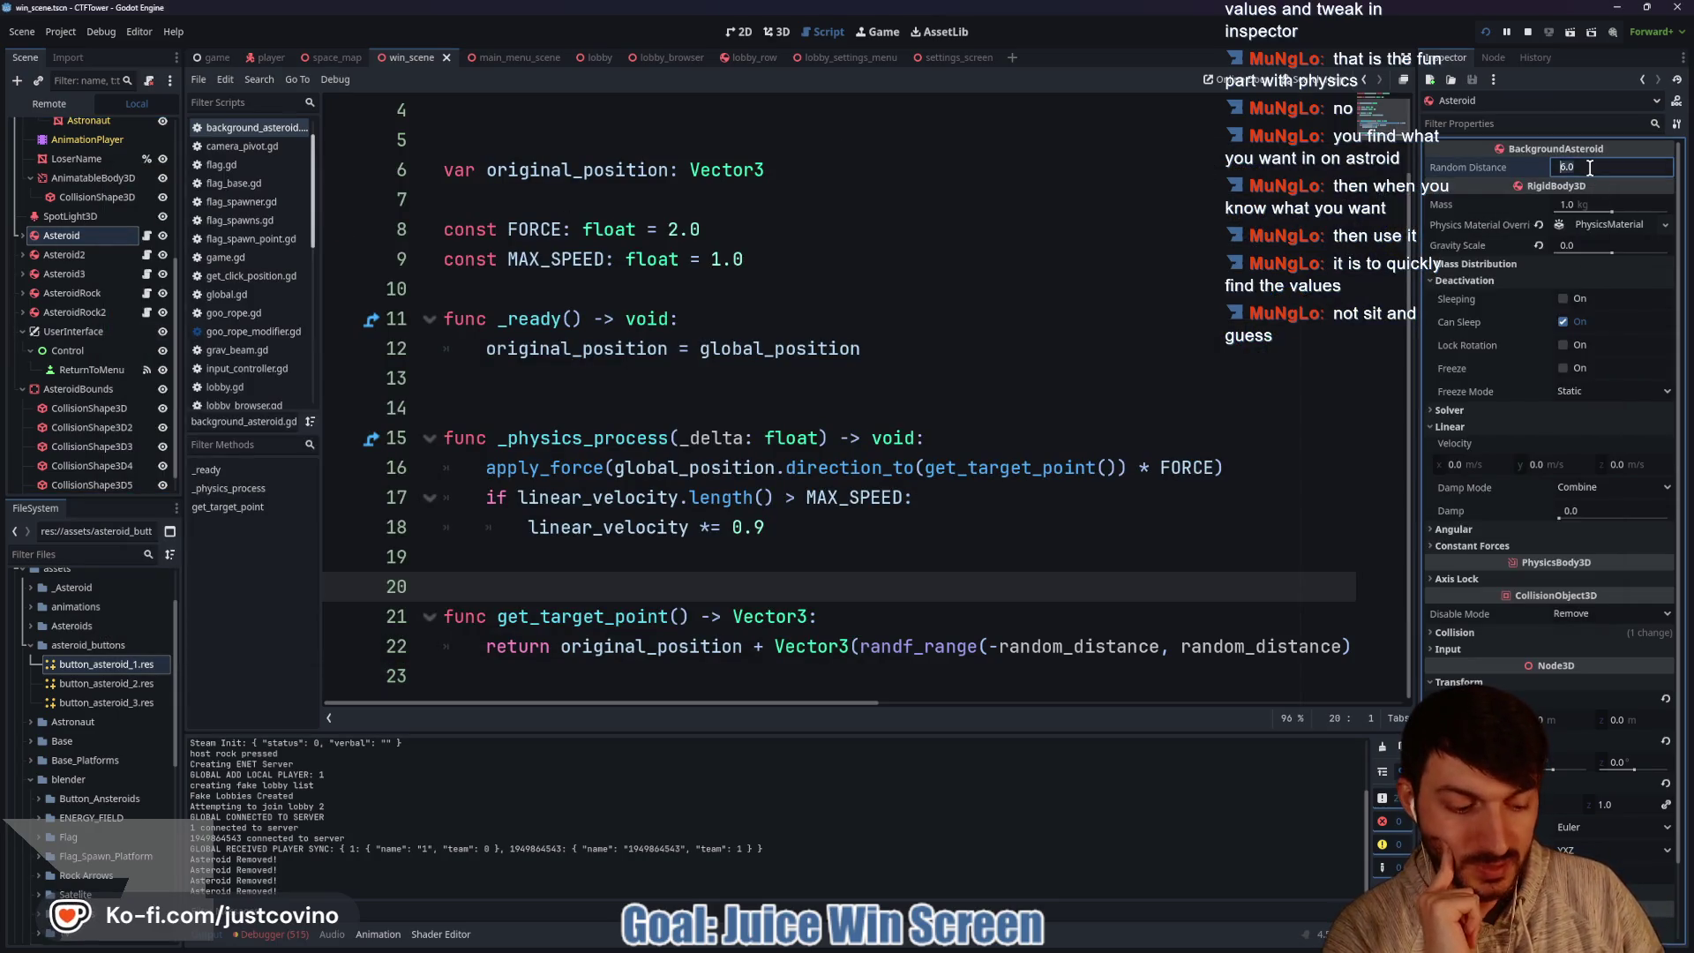
key(Return)
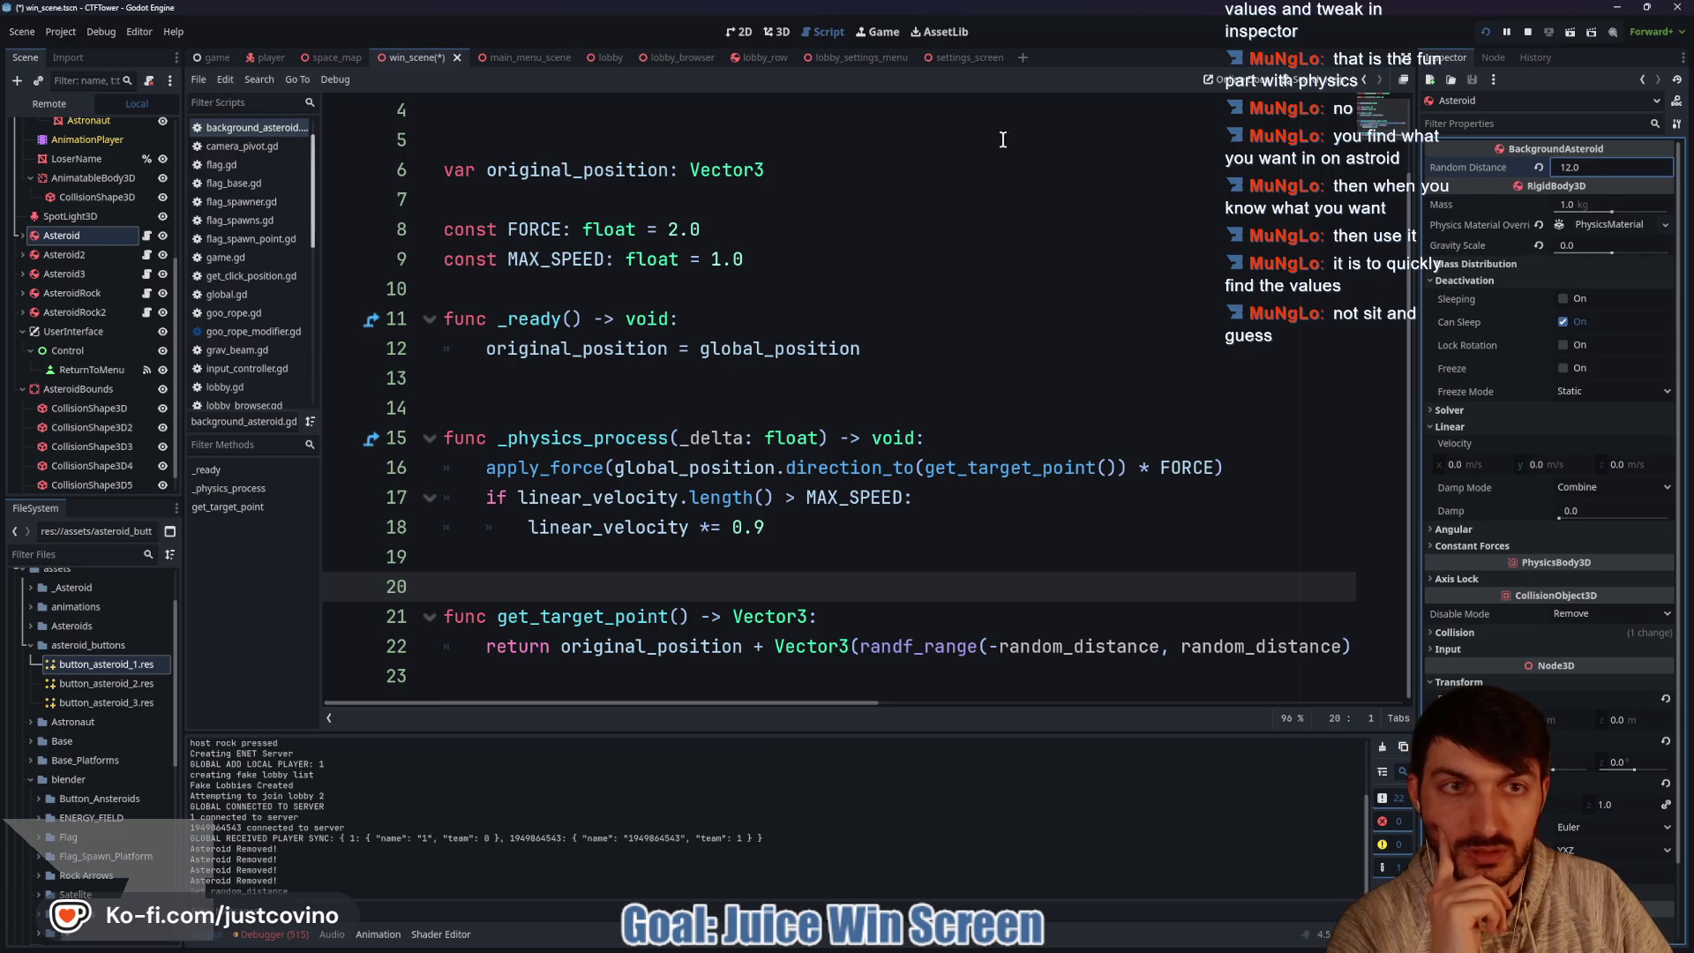
key(ctrl+s)
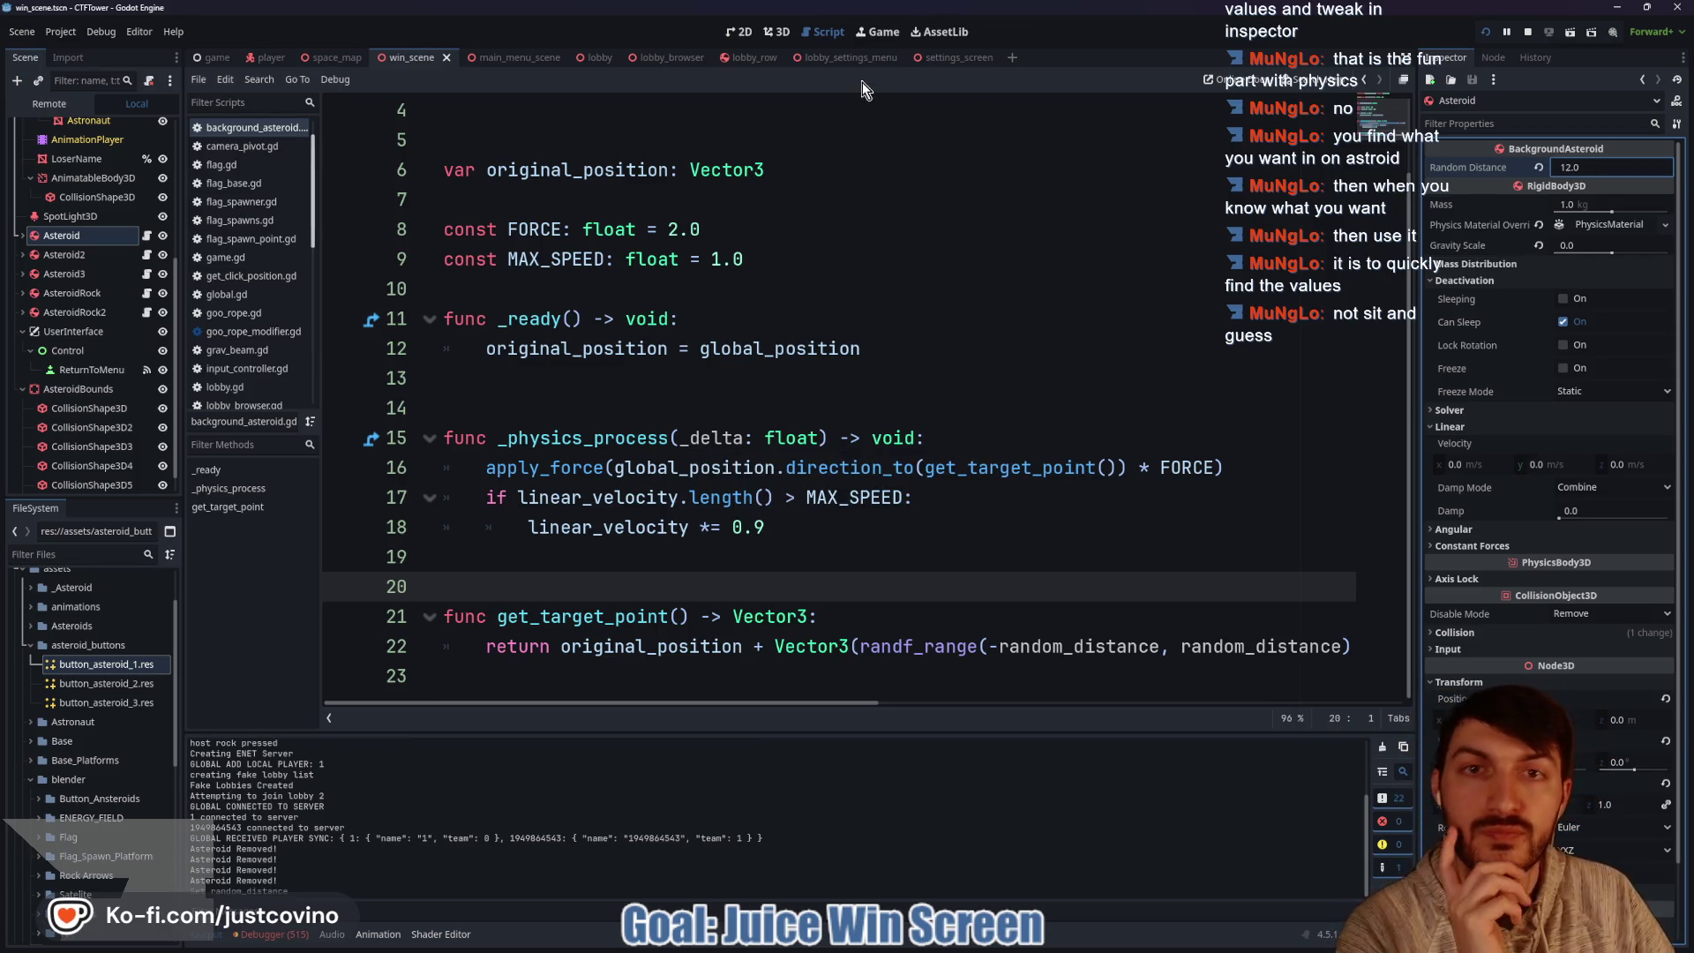
Test-run the win scene, stop it, then open a new line below apply_force.
key(F6)
mouse_move(573, 175)
mouse_down()
mouse_move(888, 137)
mouse_move(828, 140)
mouse_up()
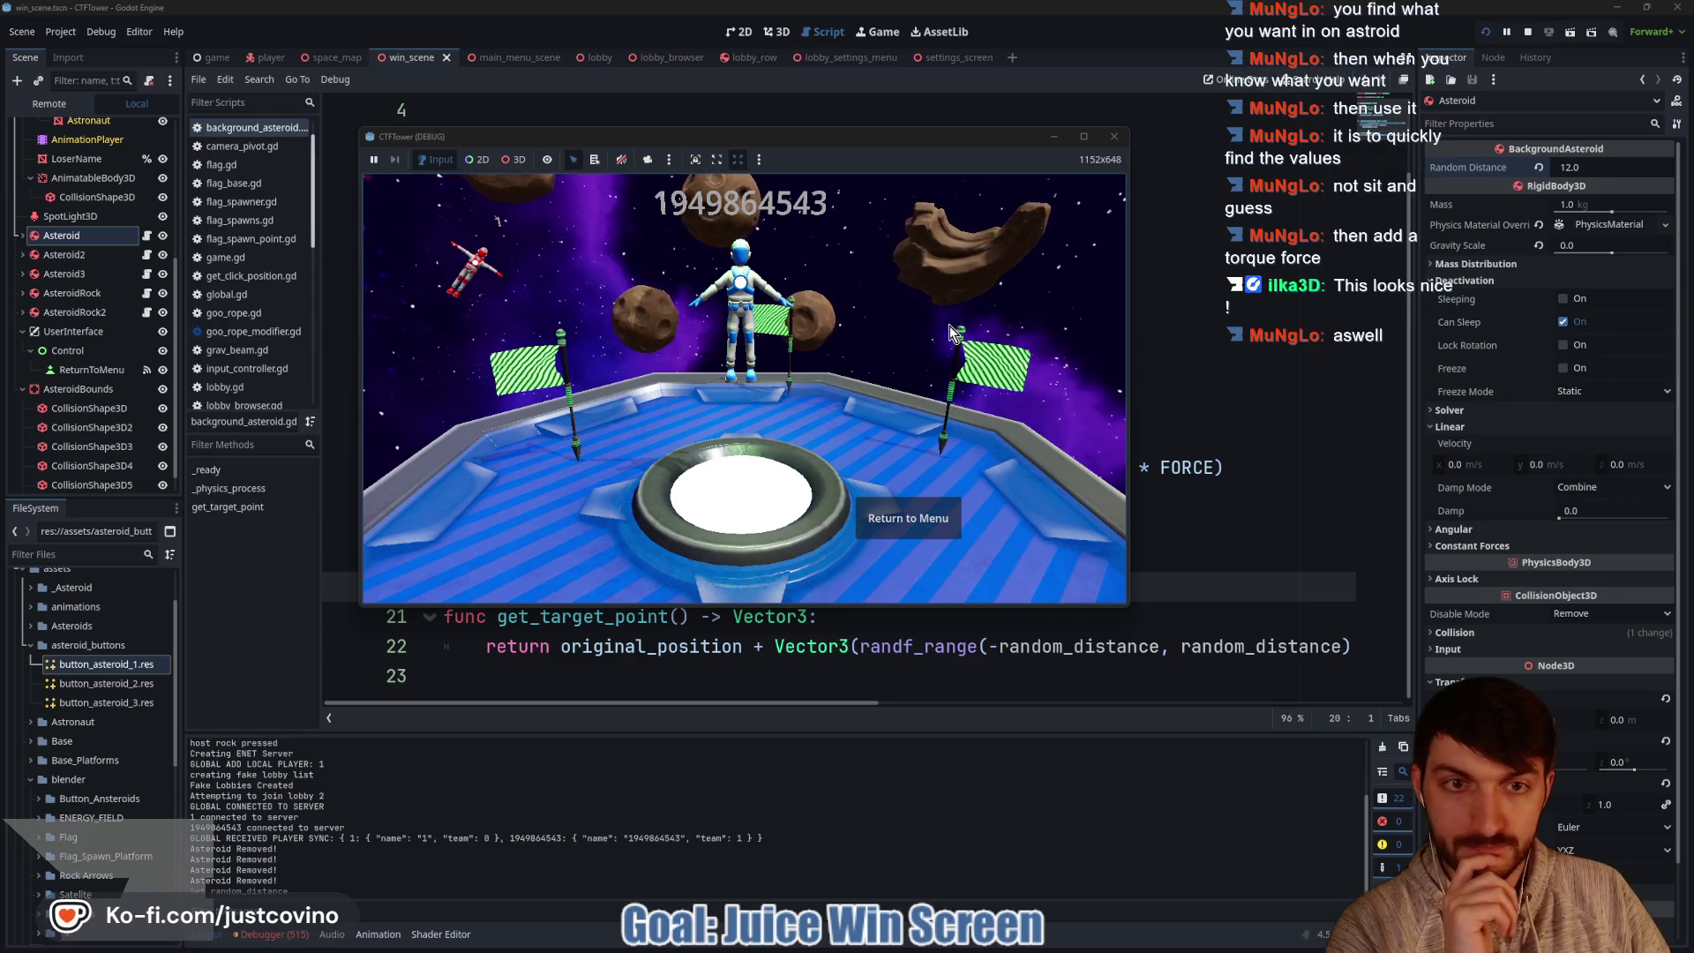
click(1528, 31)
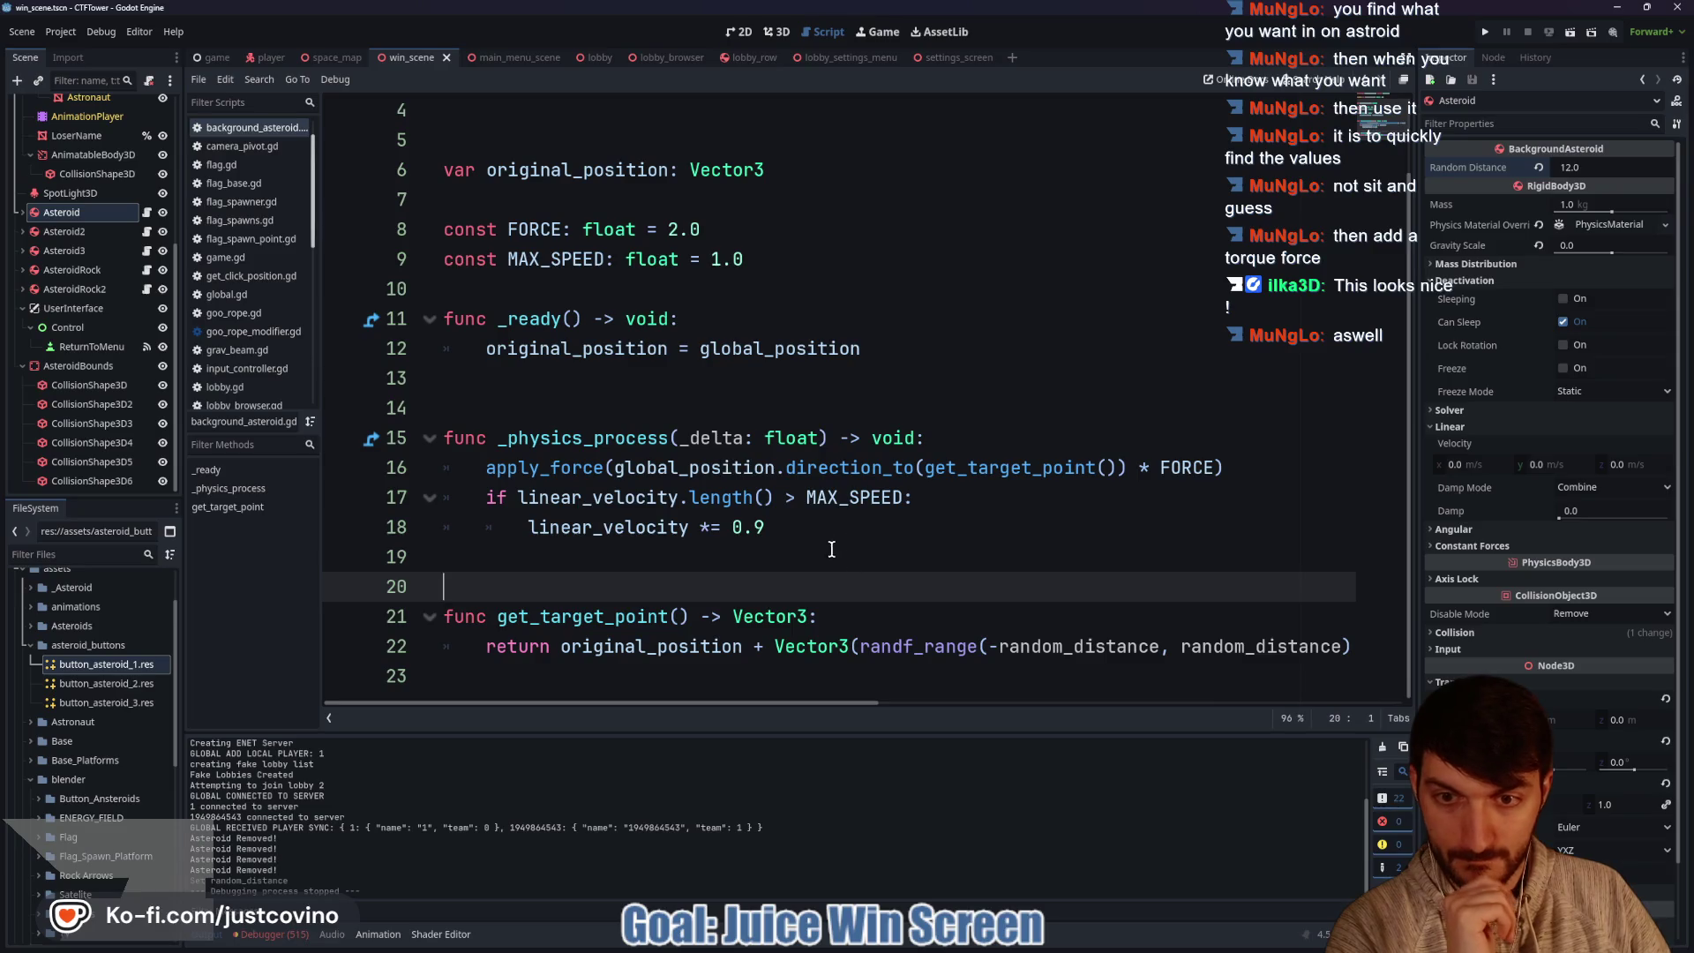
click(1264, 473)
key(Return)
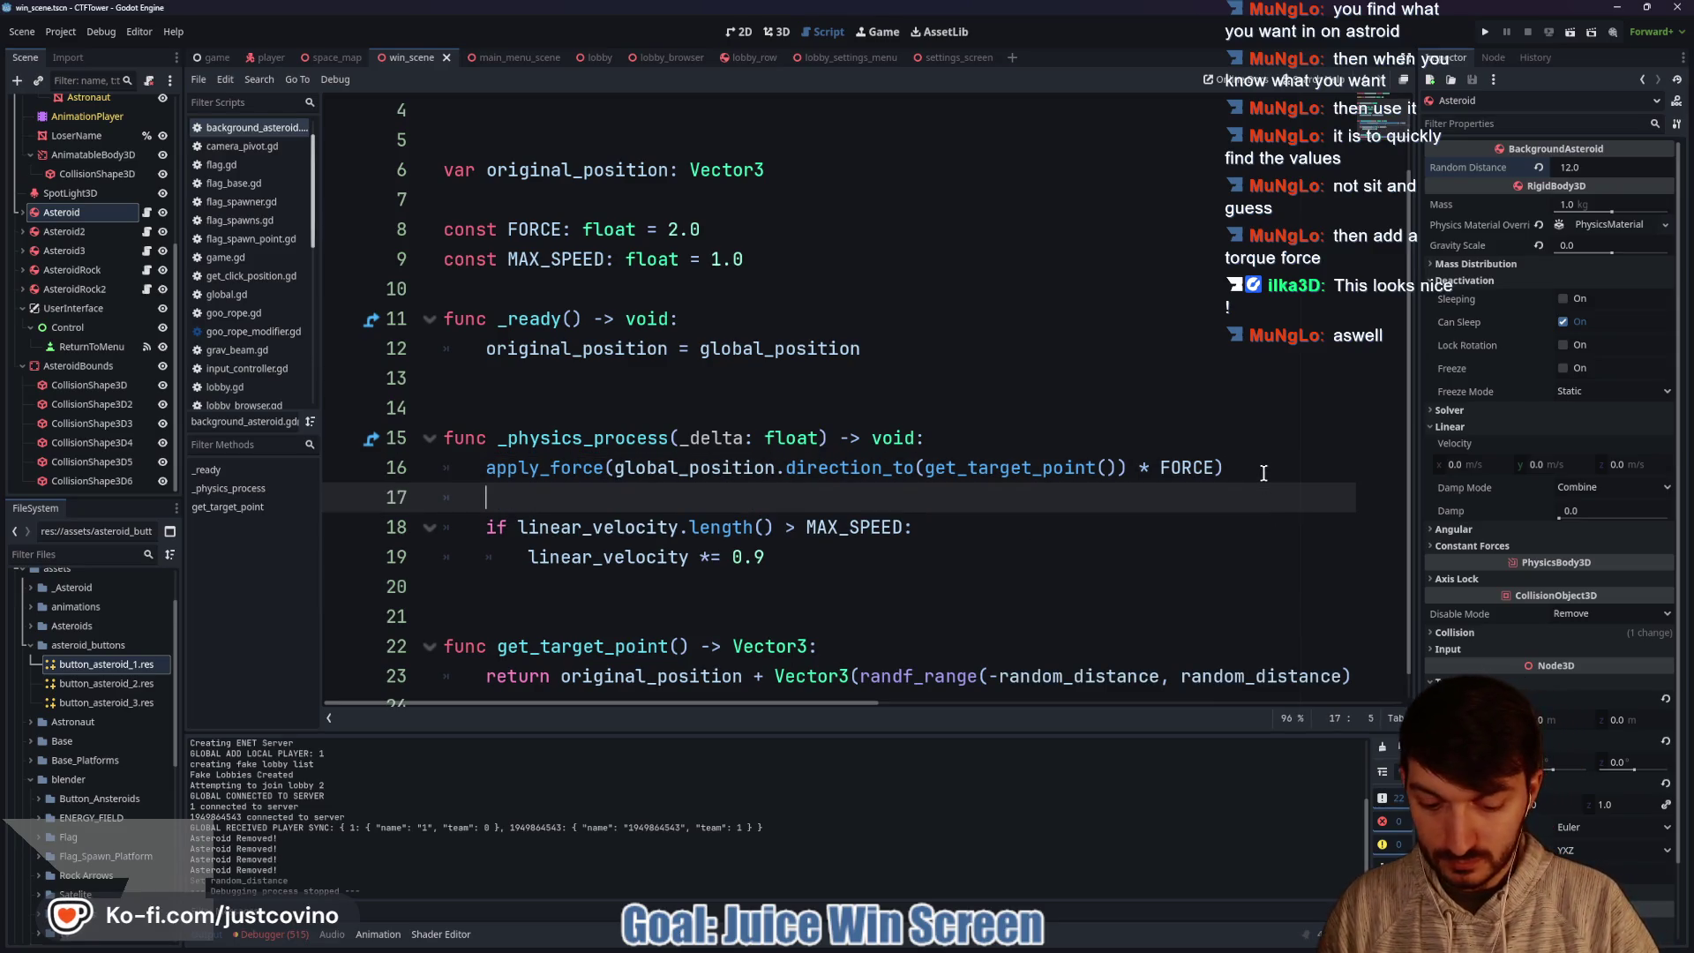
Write apply_torque(Vector3.LEFT * 3) on line 17 below apply_force and save.
text(apply)
key(Down)
key(Down)
key(Down)
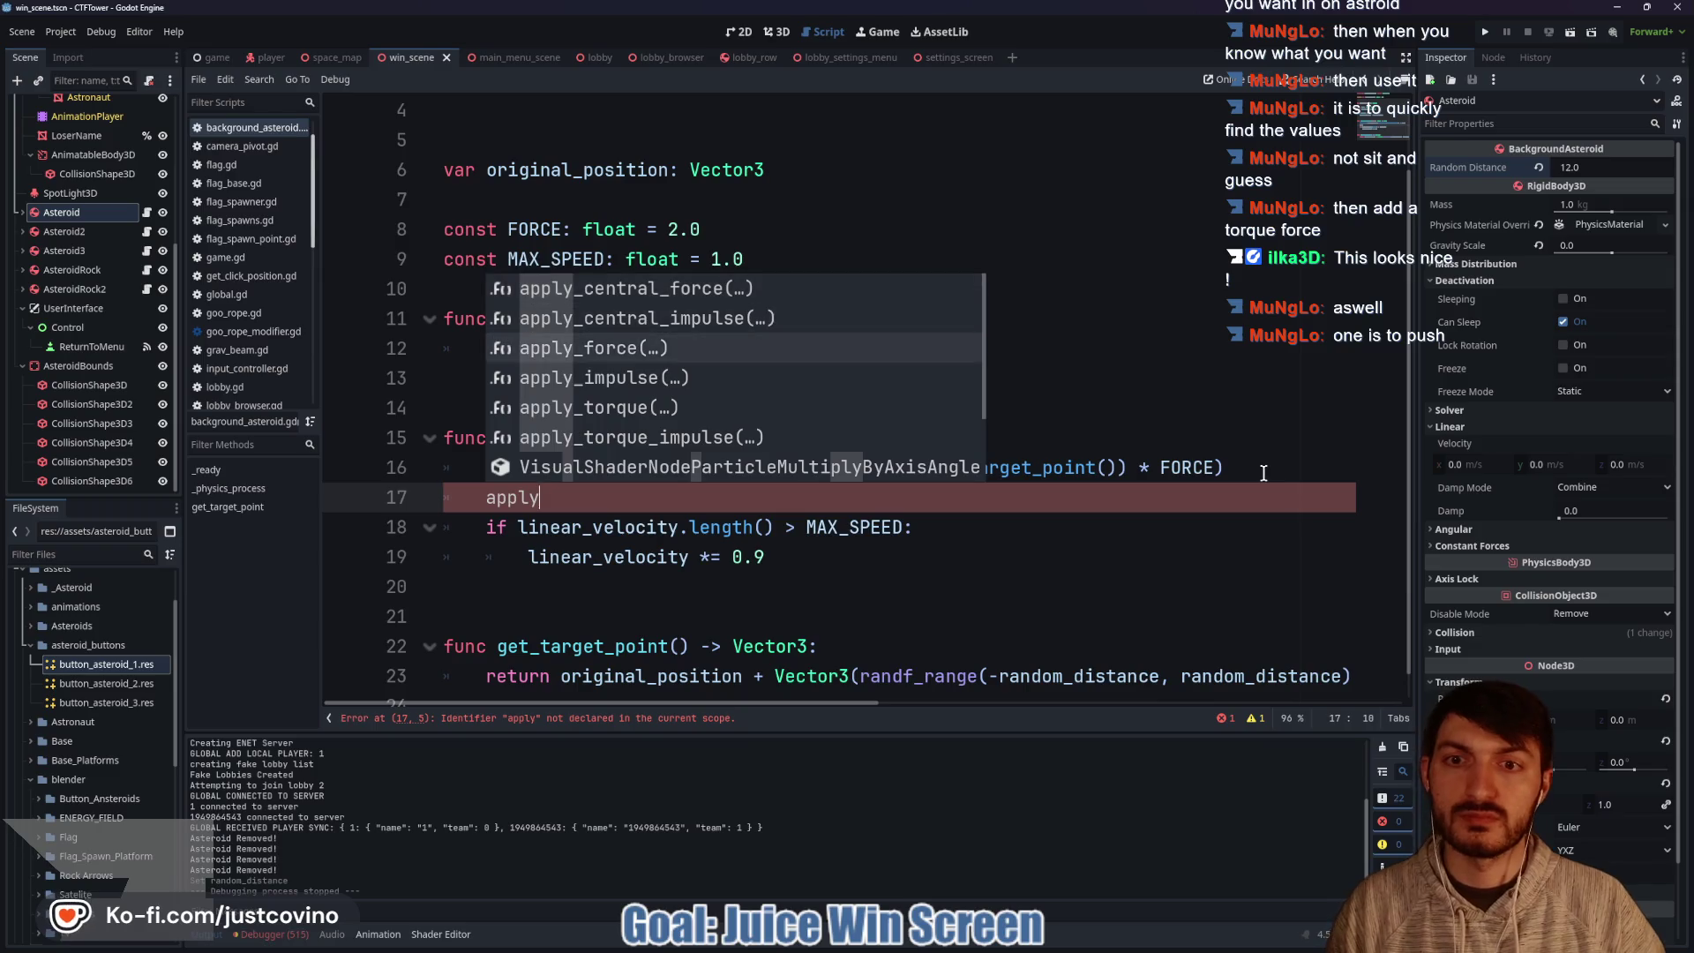
key(Down)
key(Up)
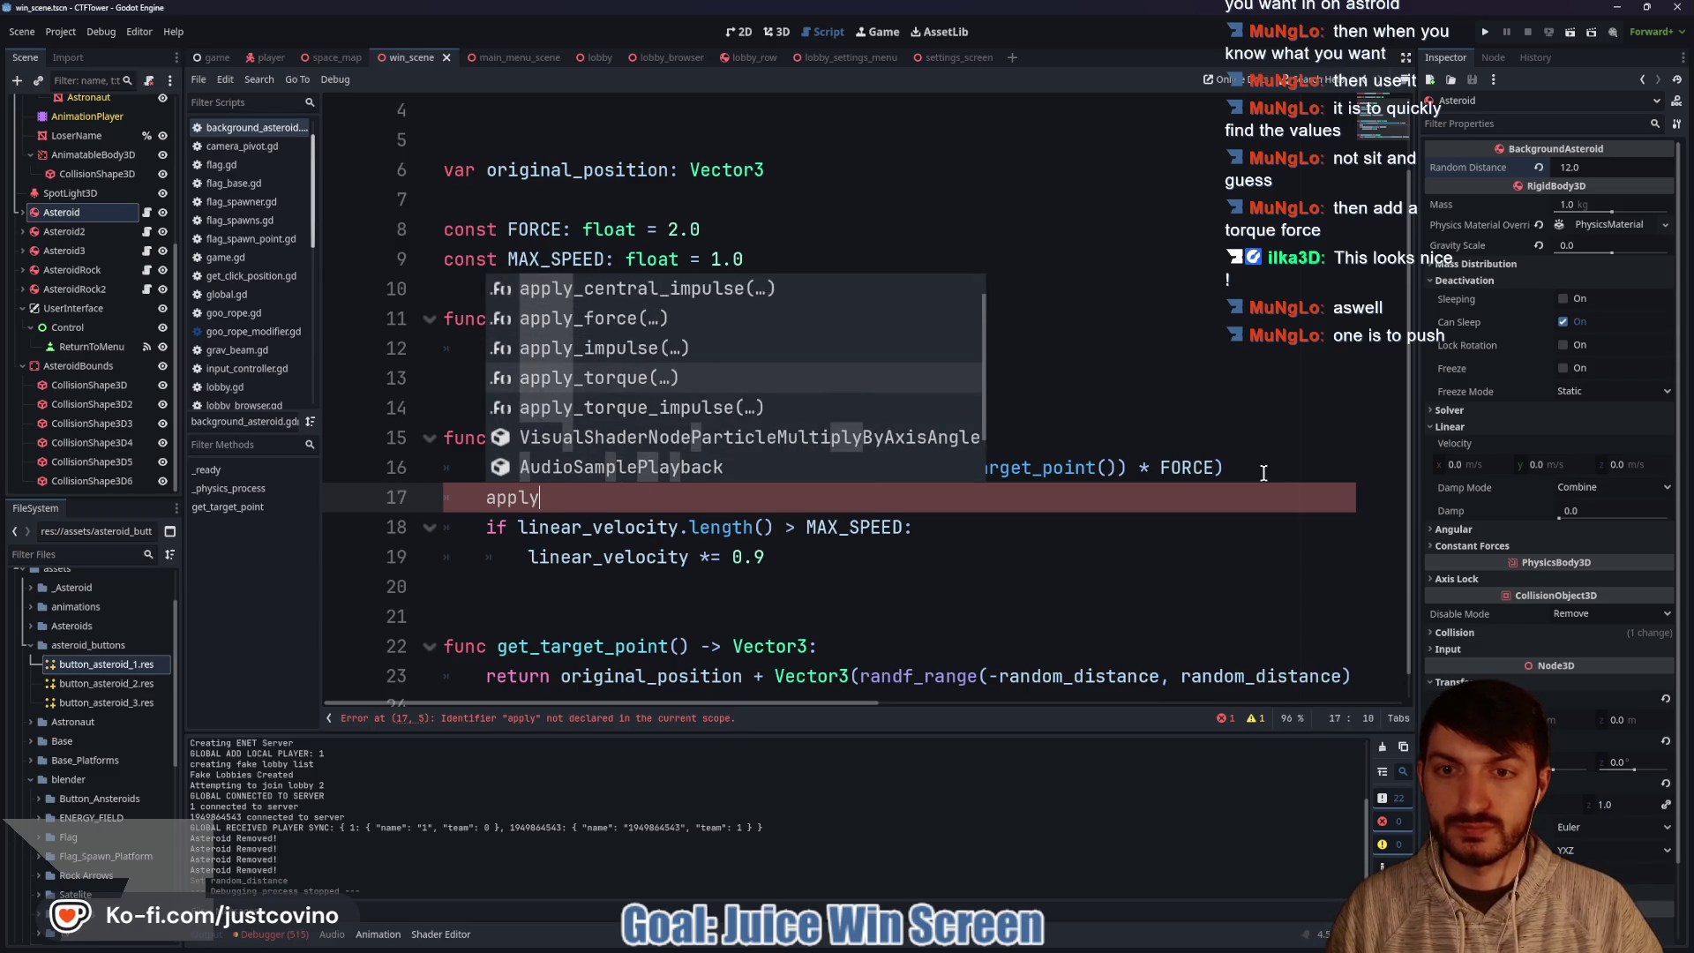
key(Return)
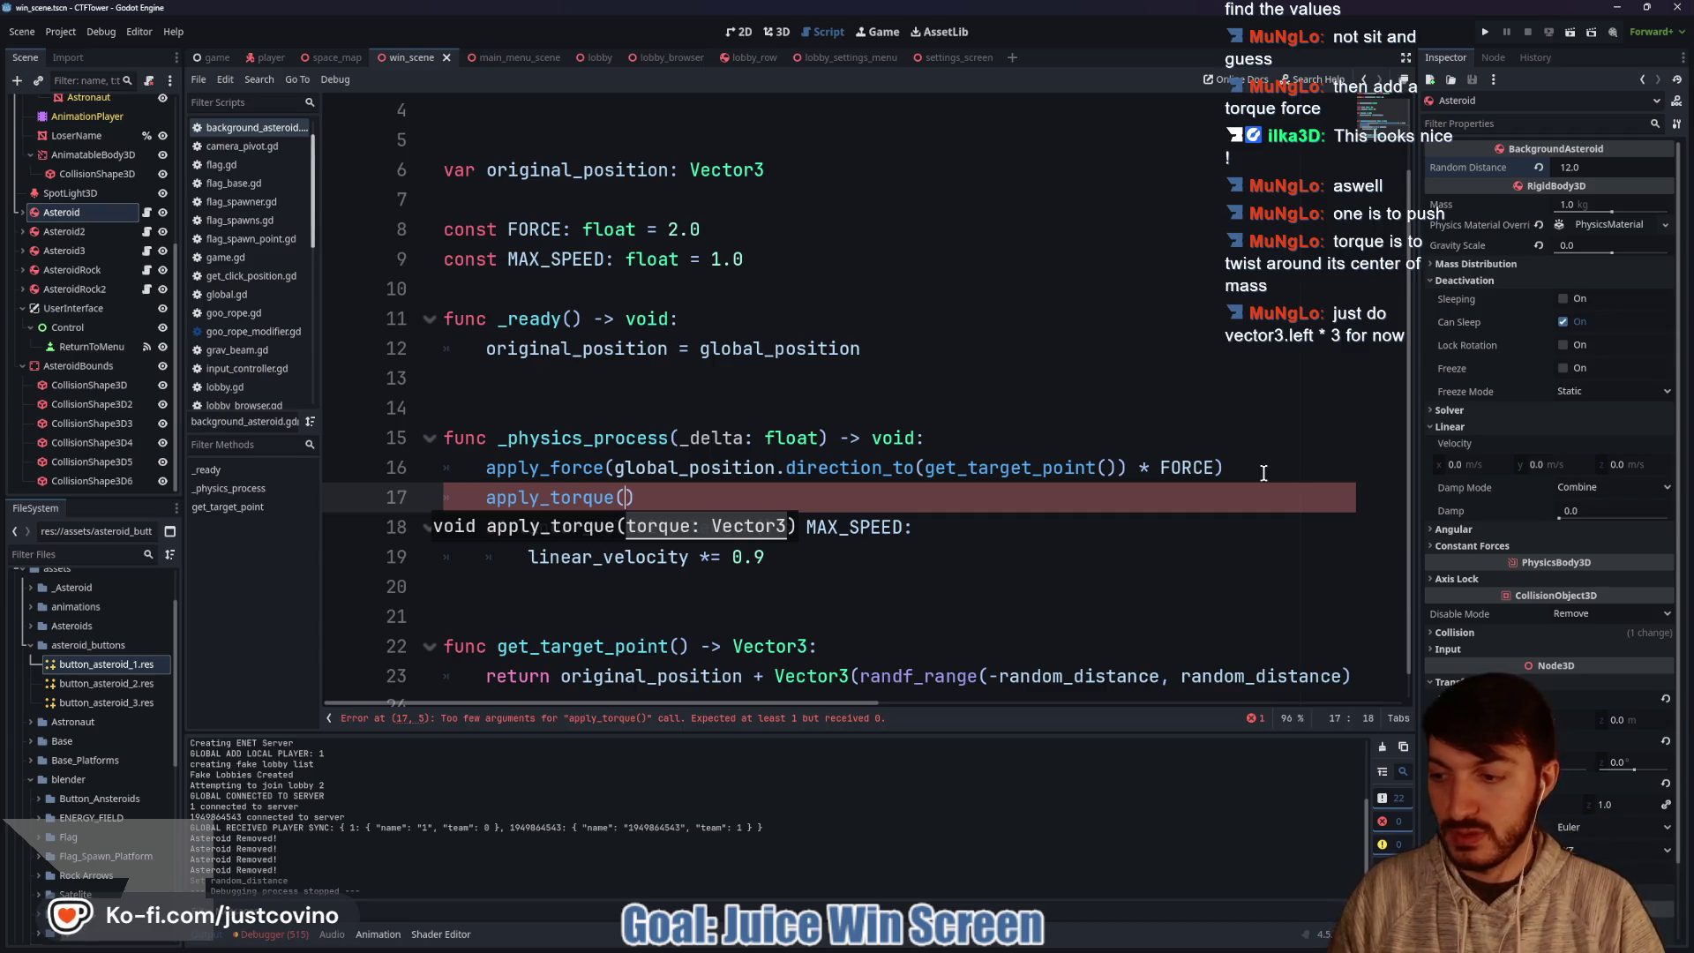
text(Vector3)
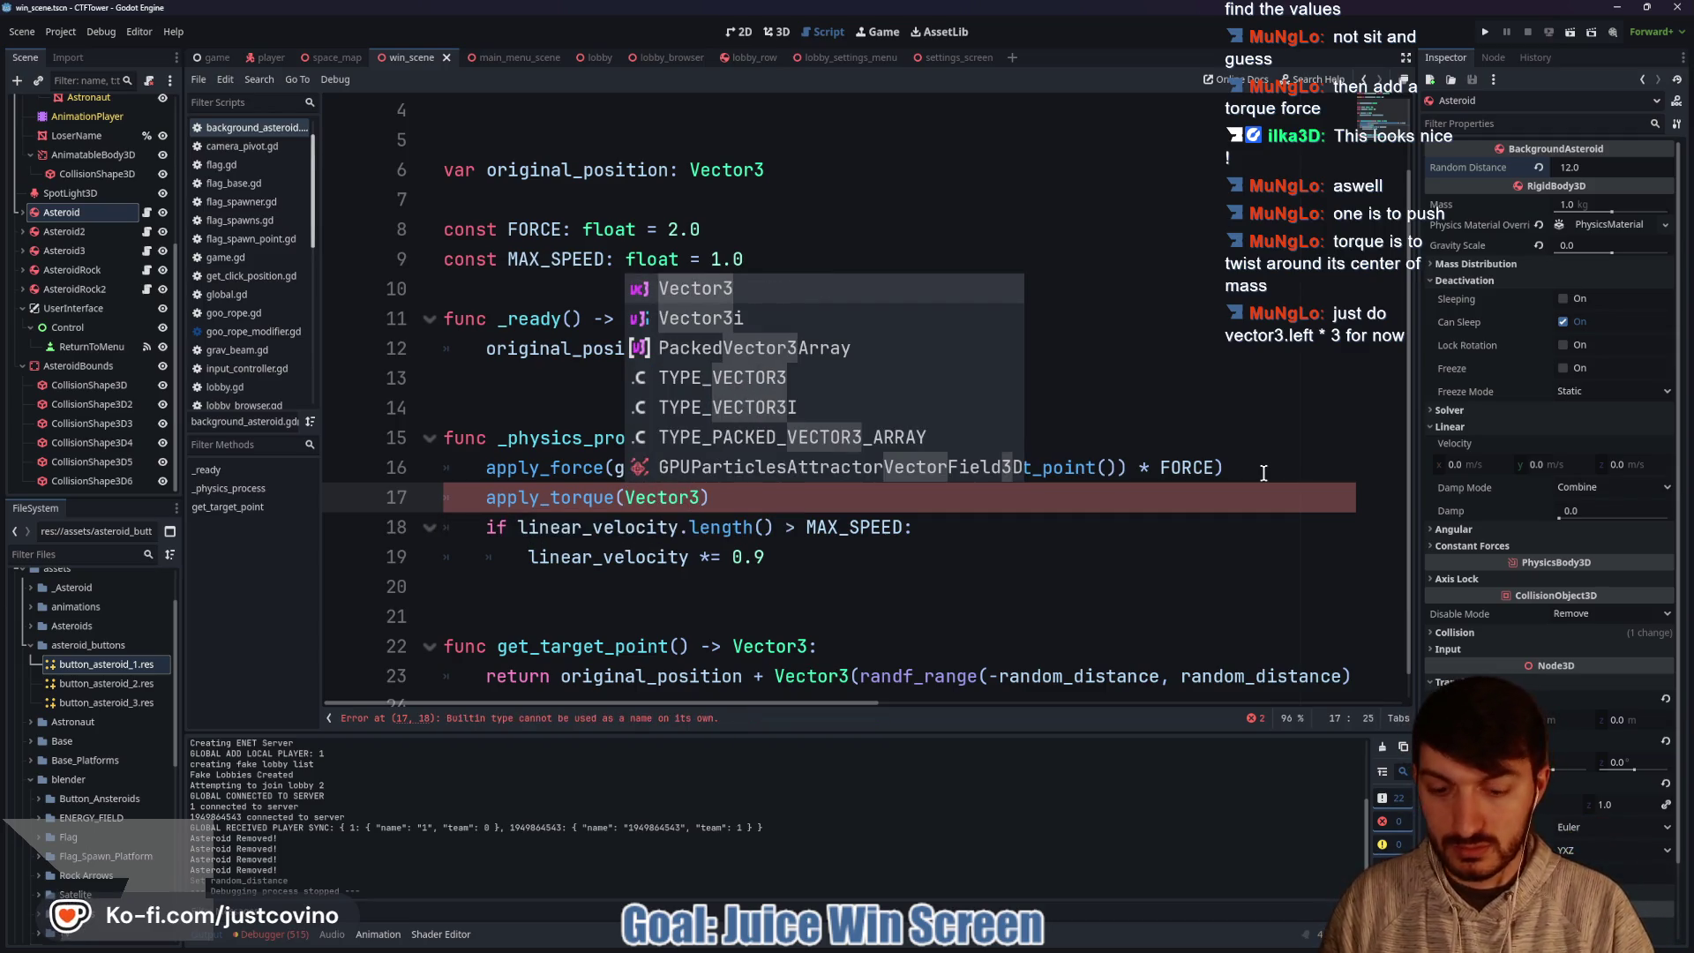
text(.L)
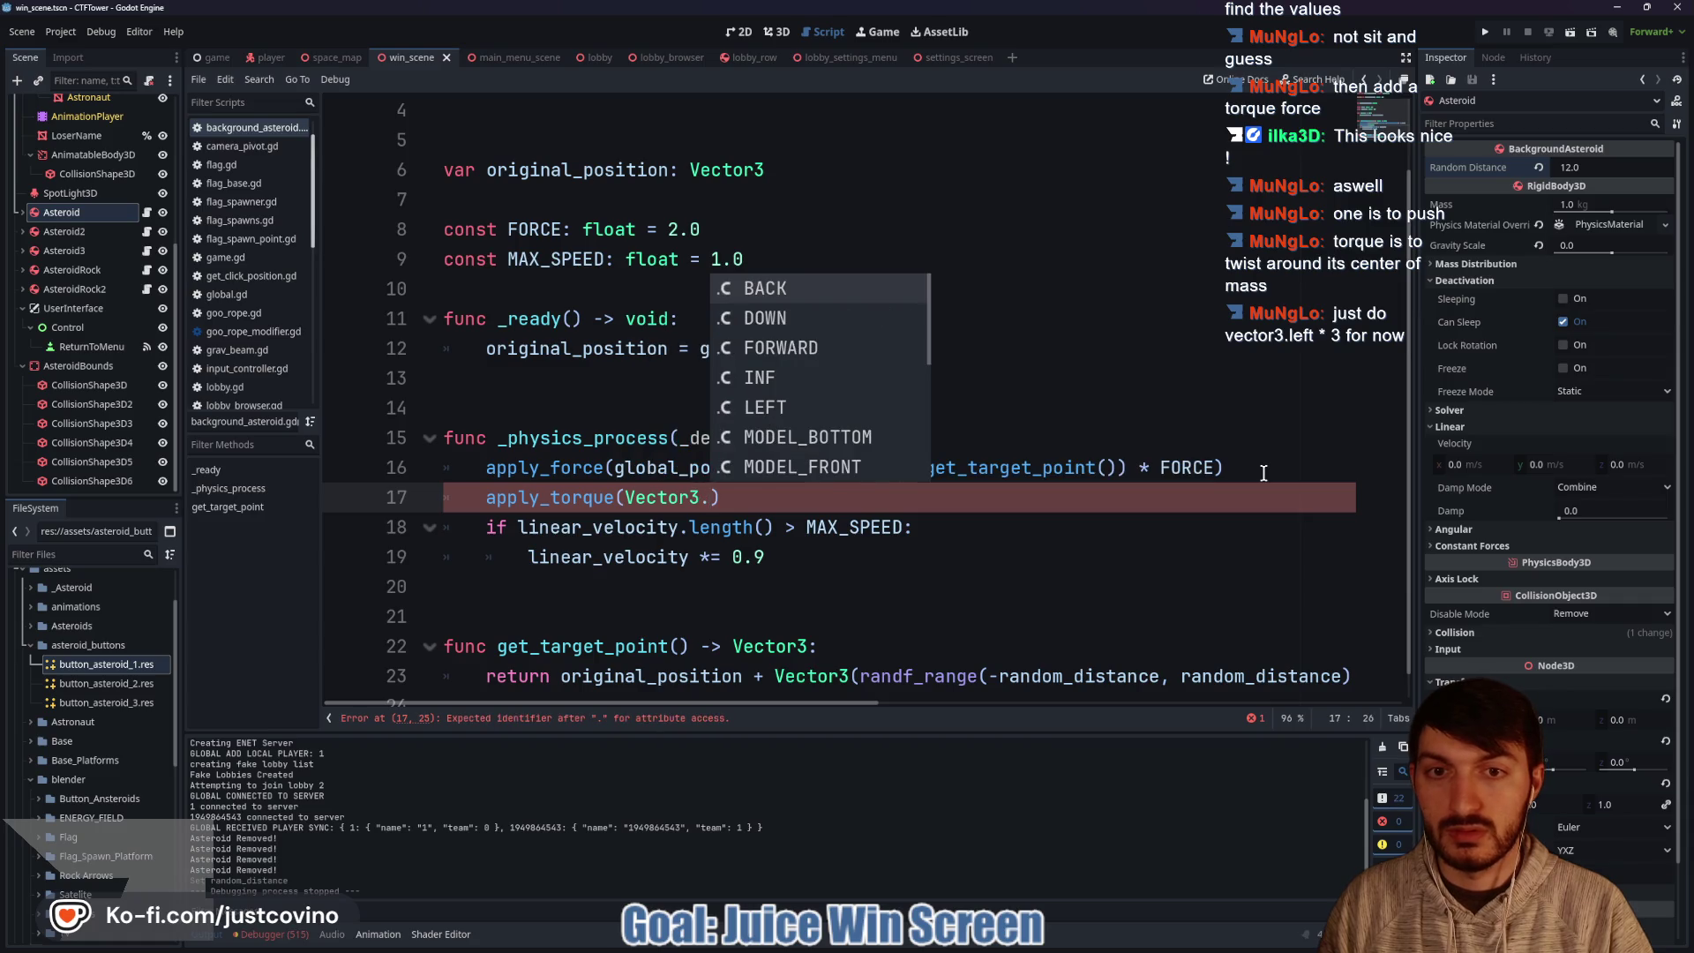
key(Return)
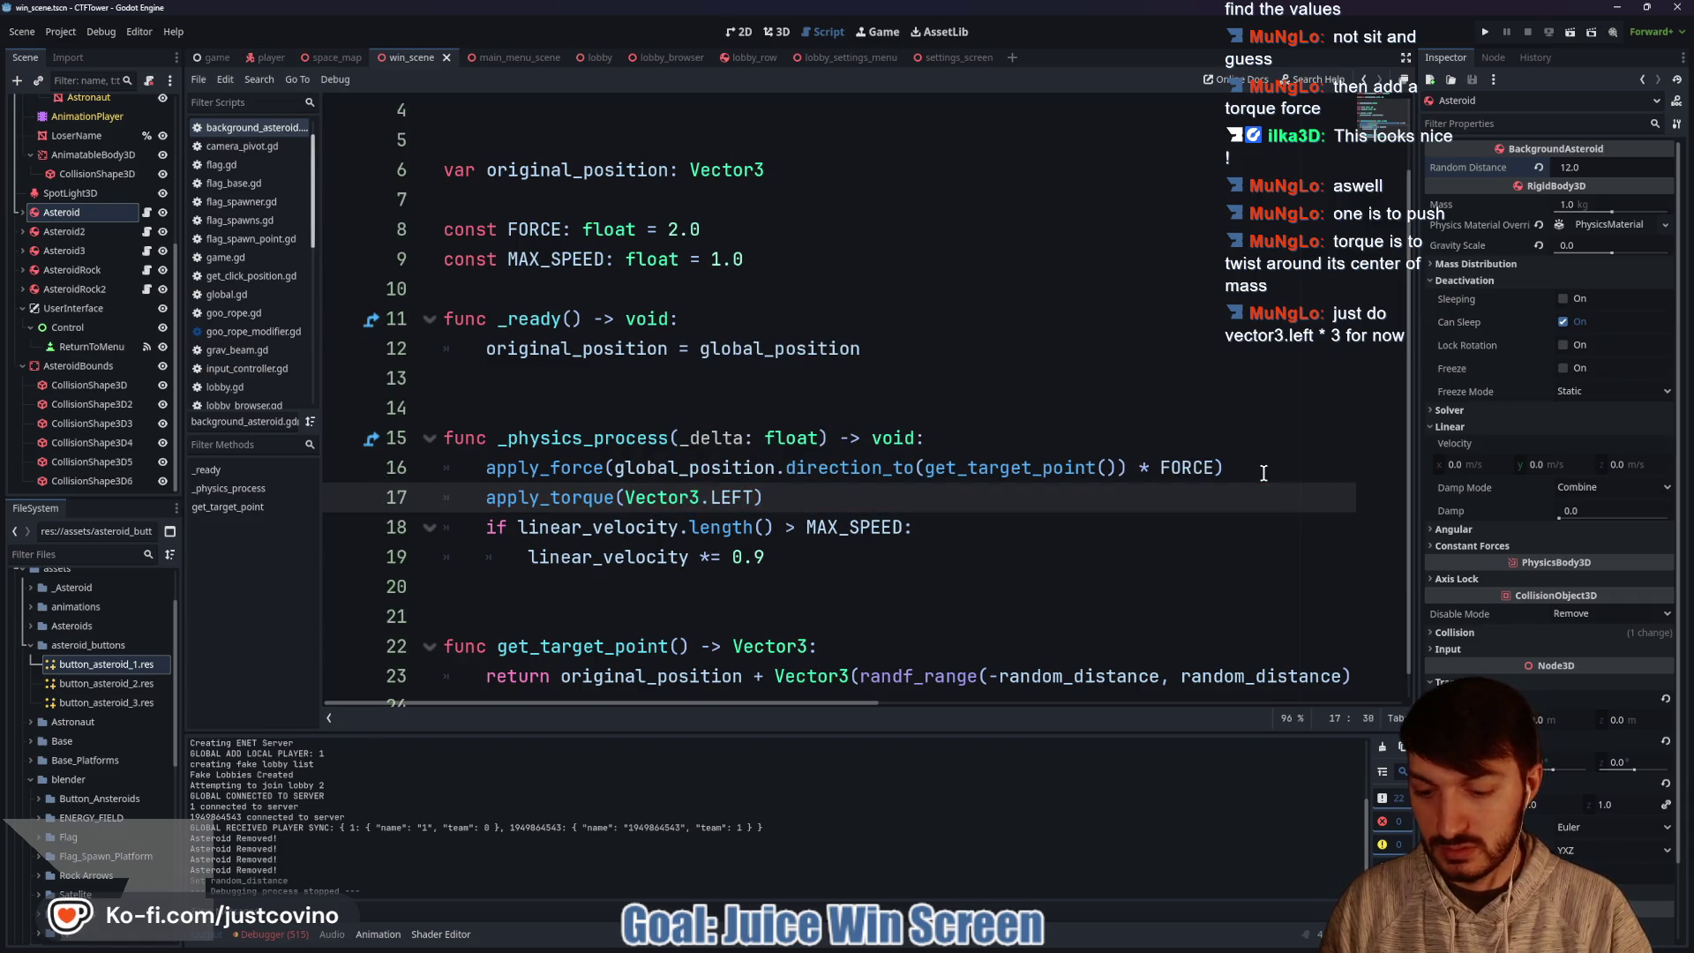
text(3))
key(ctrl+s)
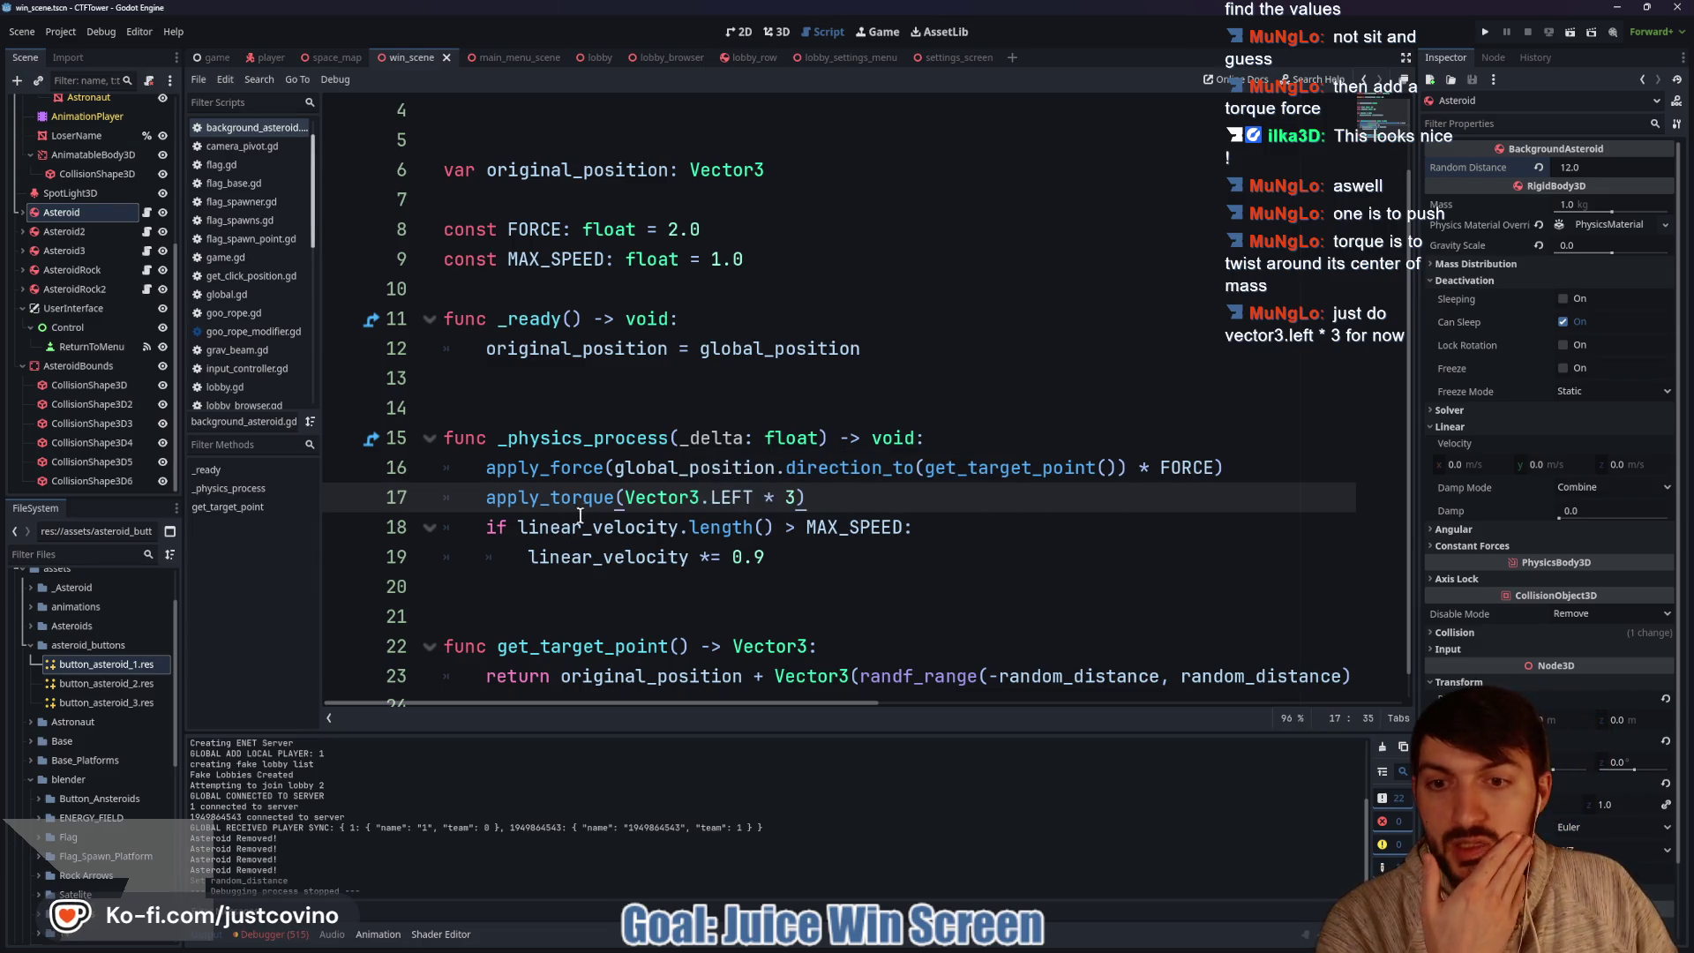
mouse_move(578, 501)
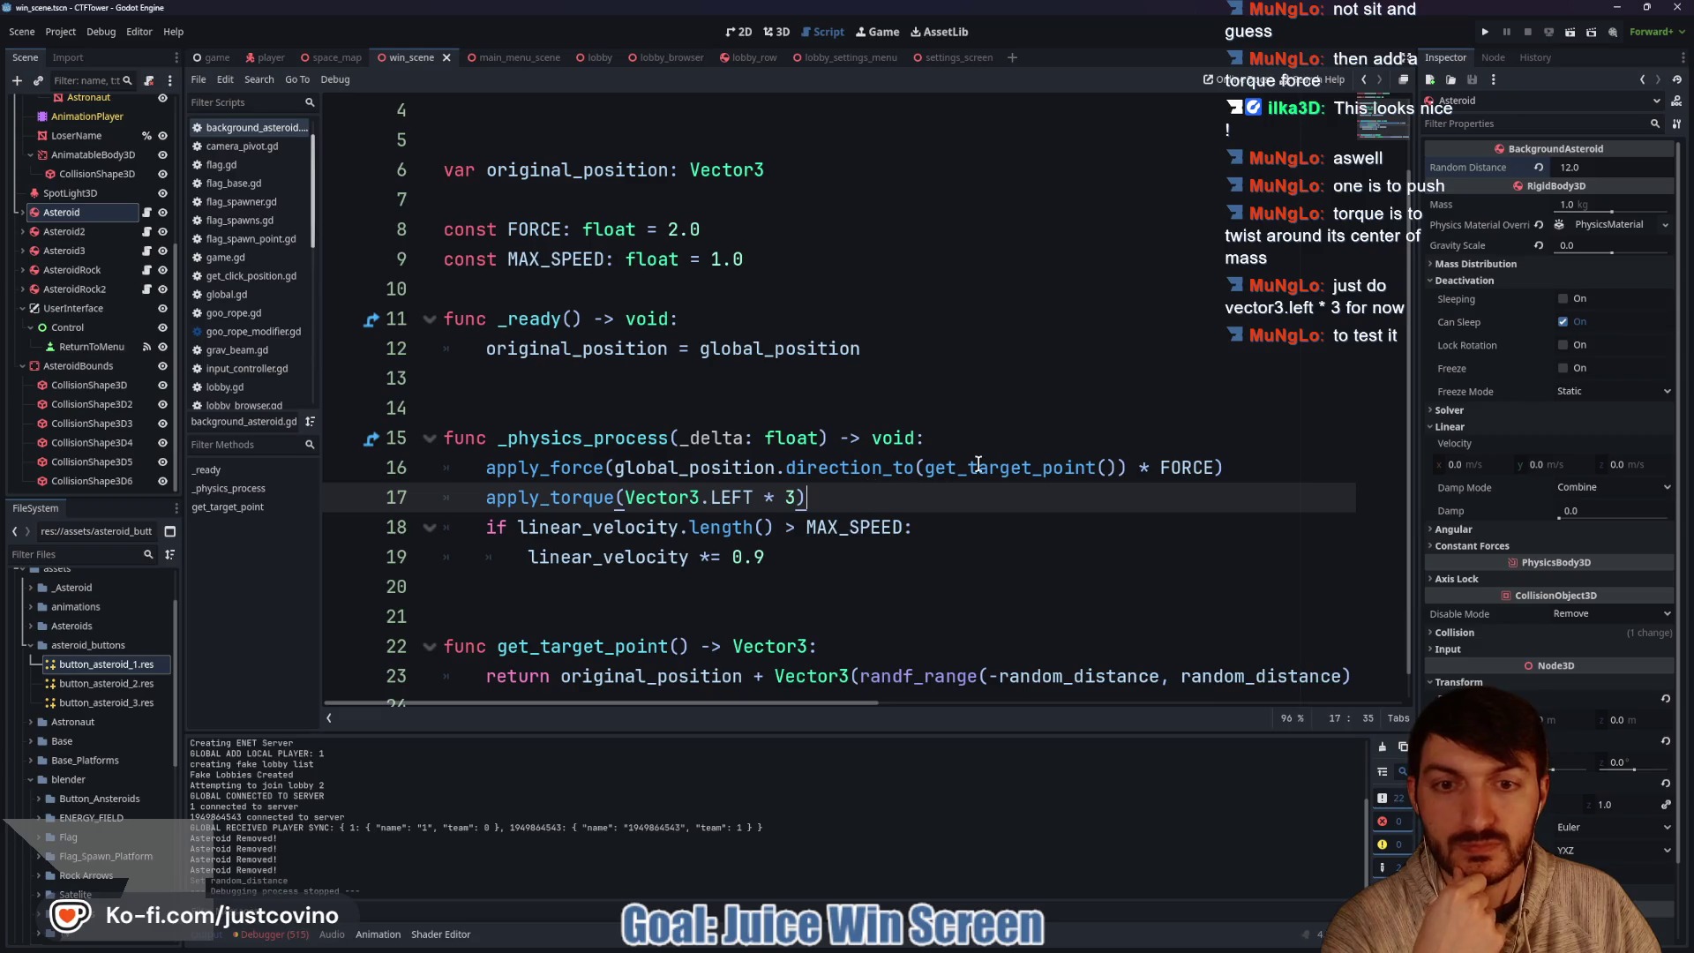
scroll(786, 291, up, 2)
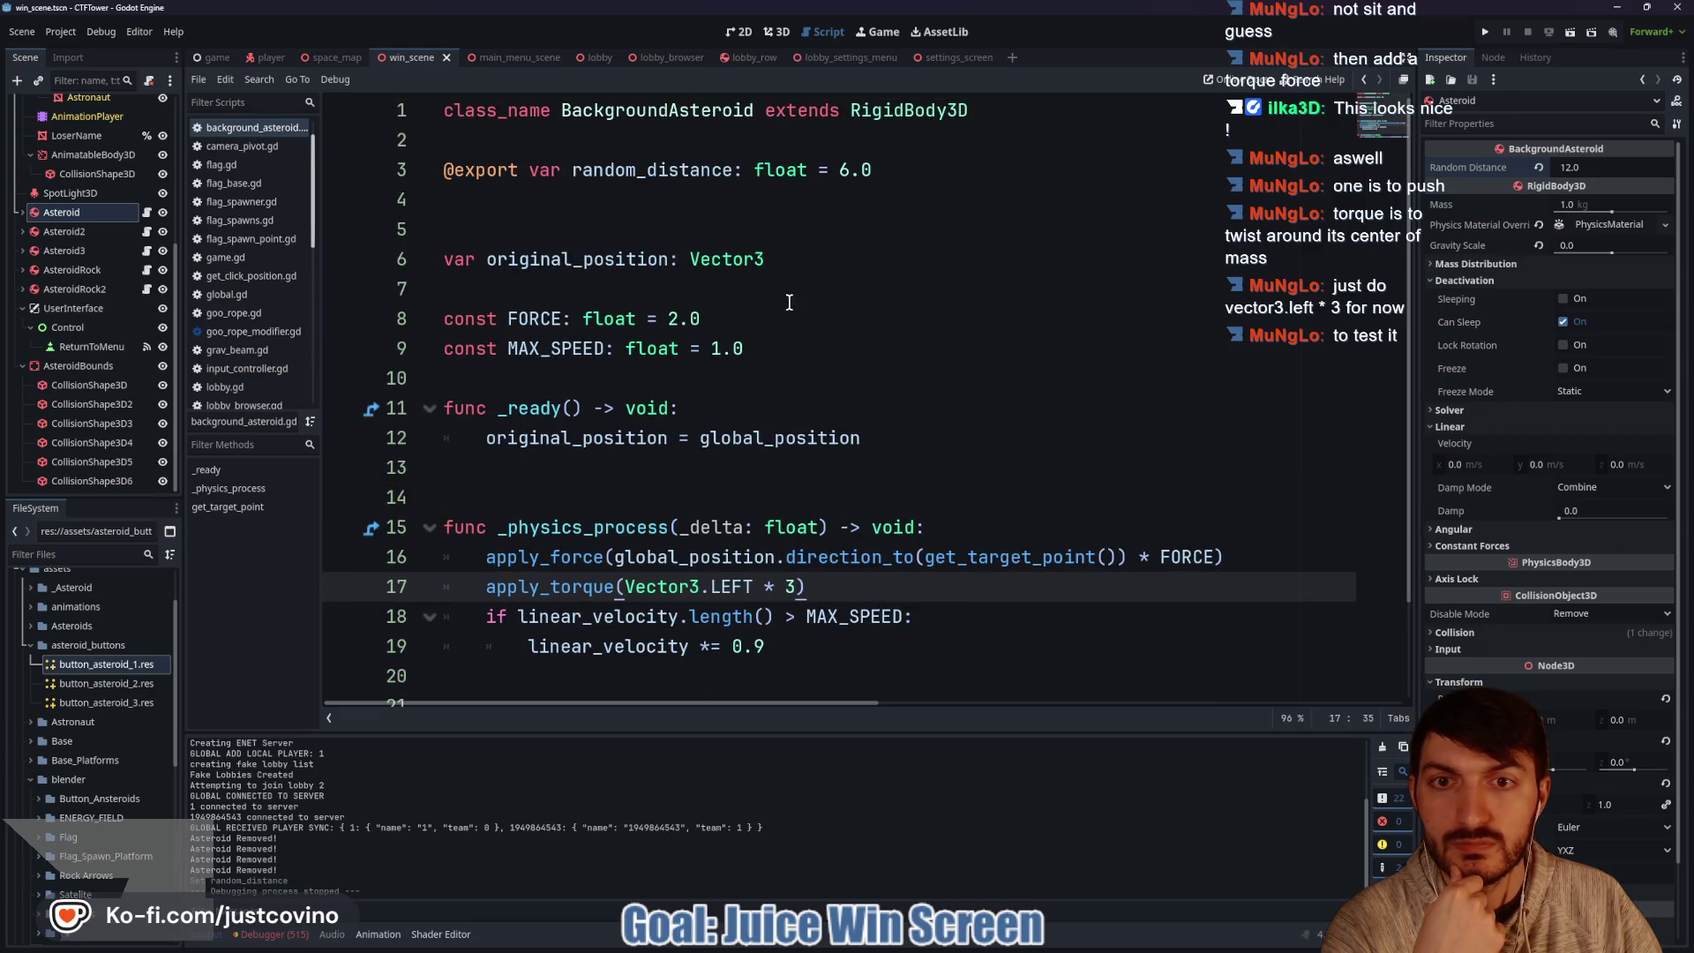
Change the exported random_distance default on line 3 from 6 to 12.
click(842, 170)
key(Delete)
text(12)
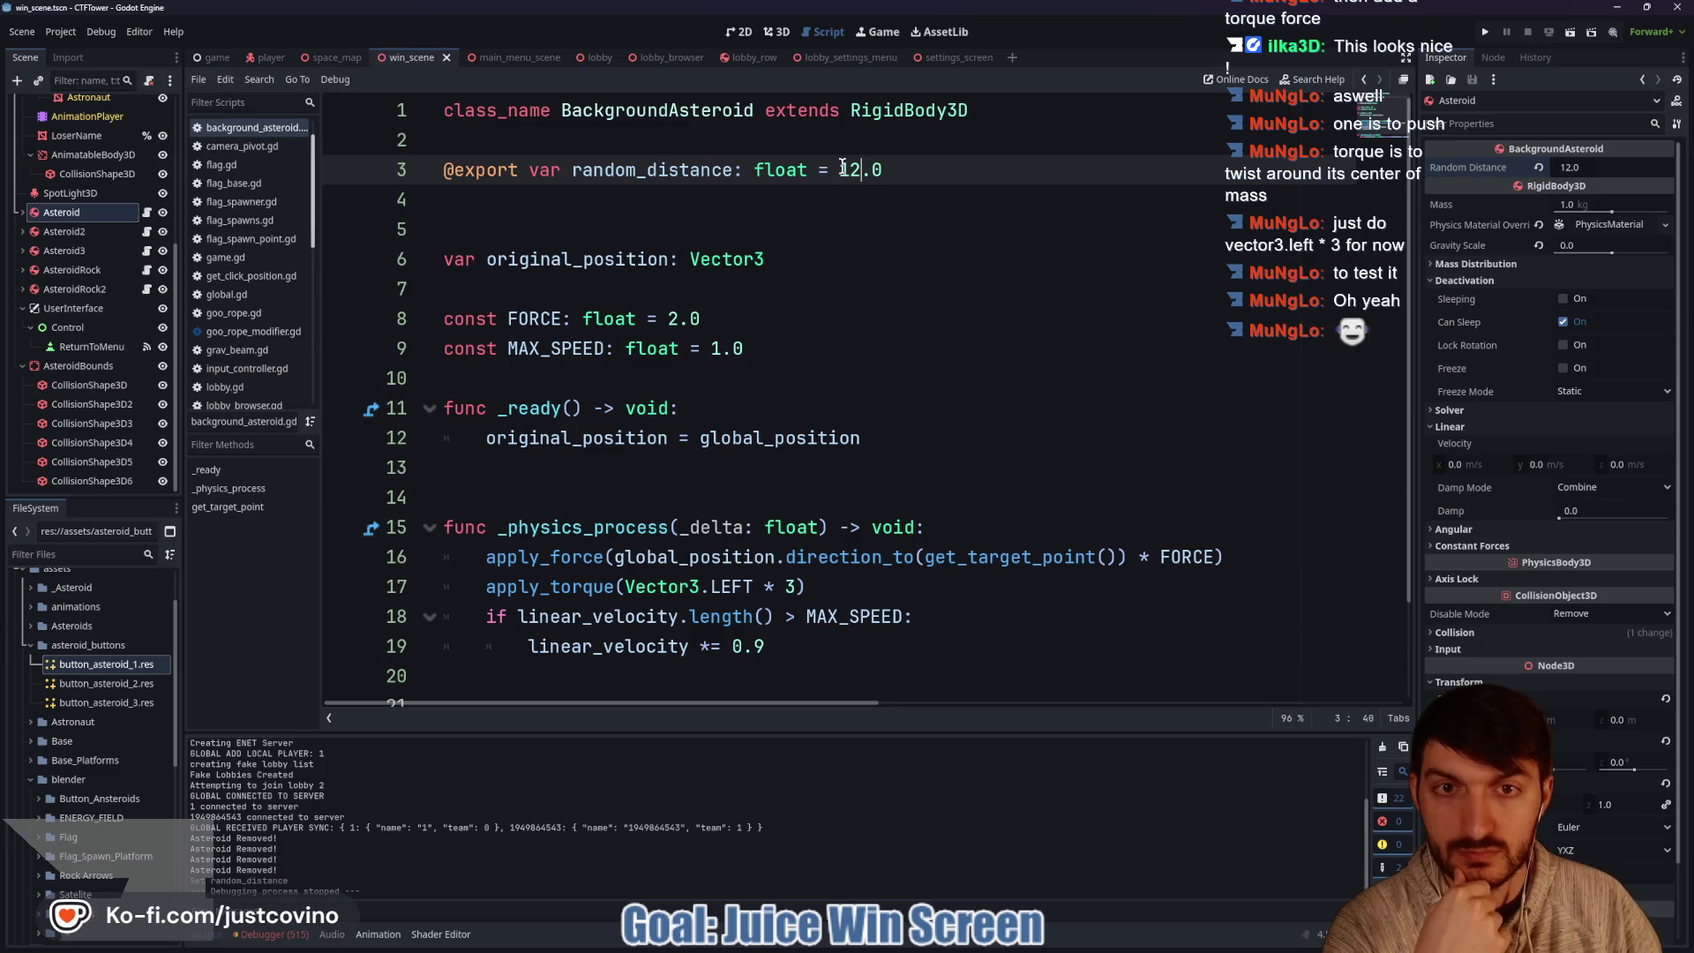
click(801, 225)
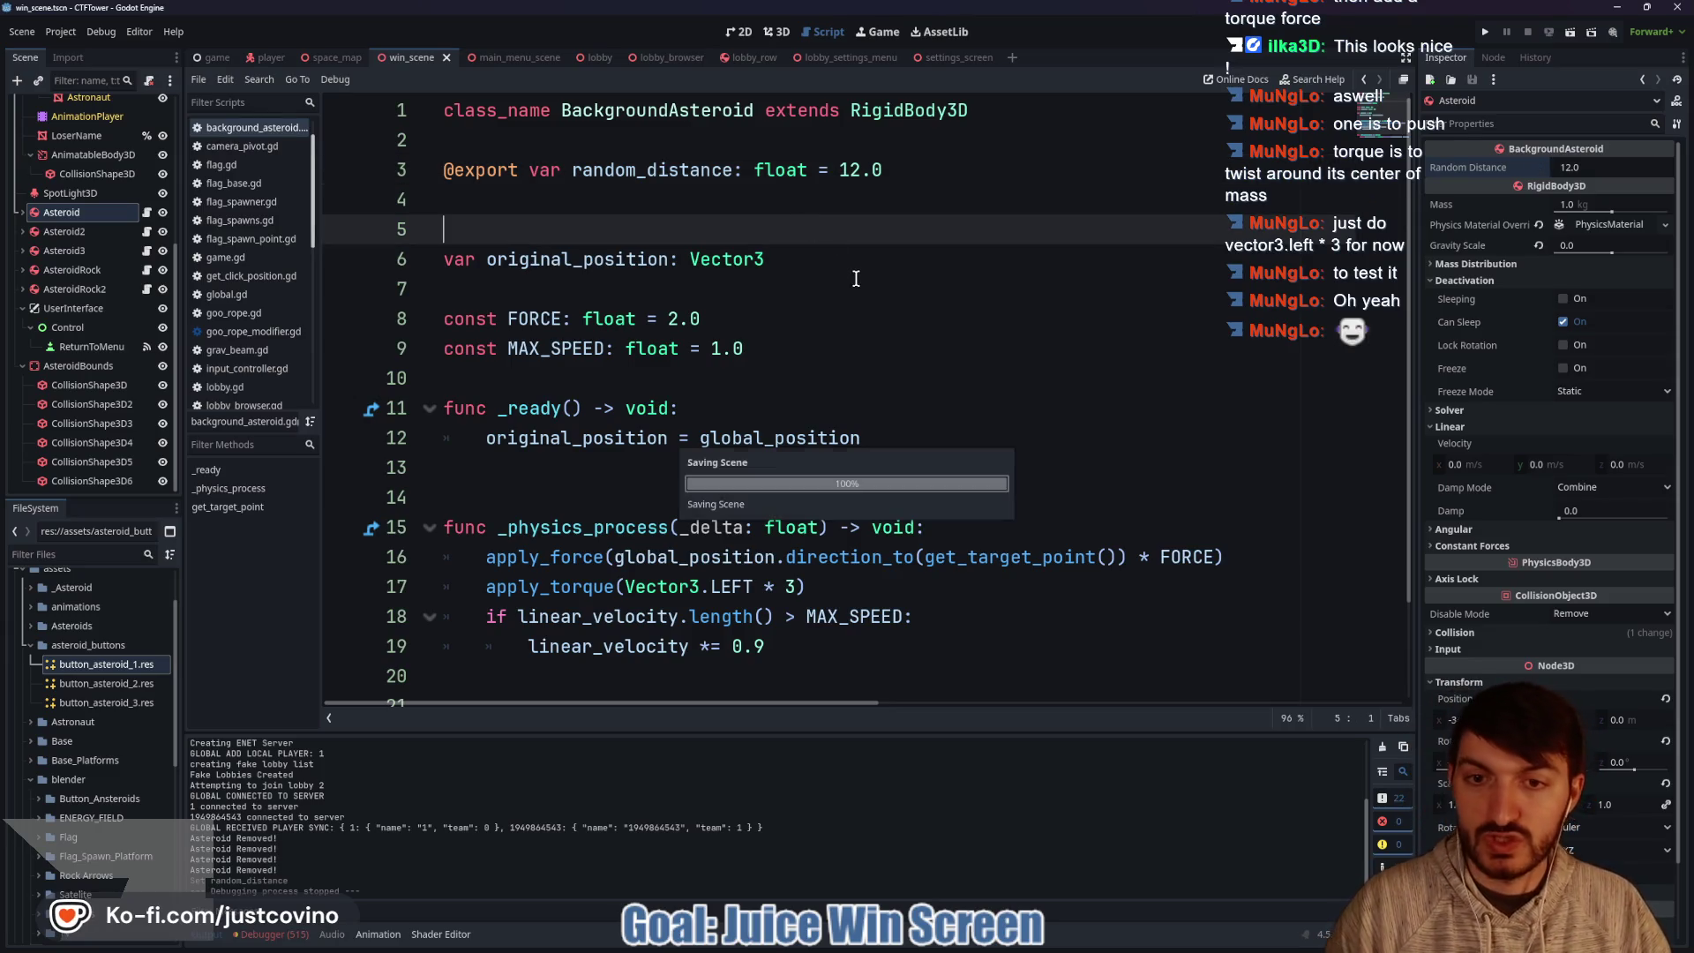
scroll(851, 280, down, 2)
click(825, 475)
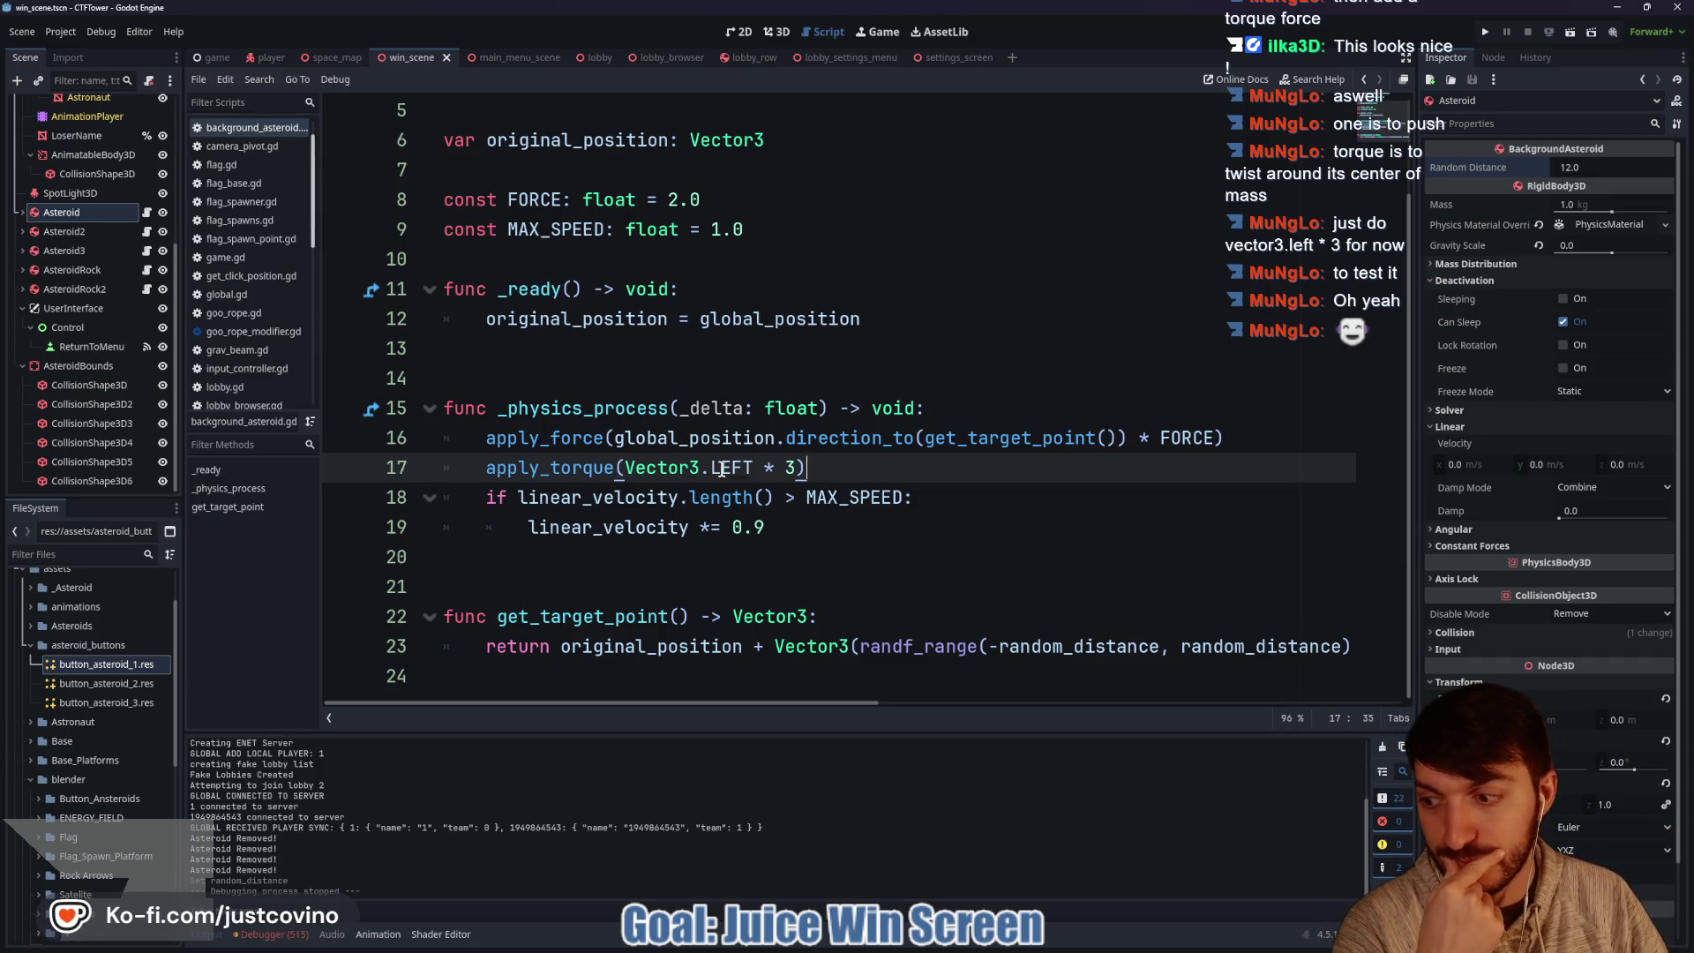
mouse_move(722, 469)
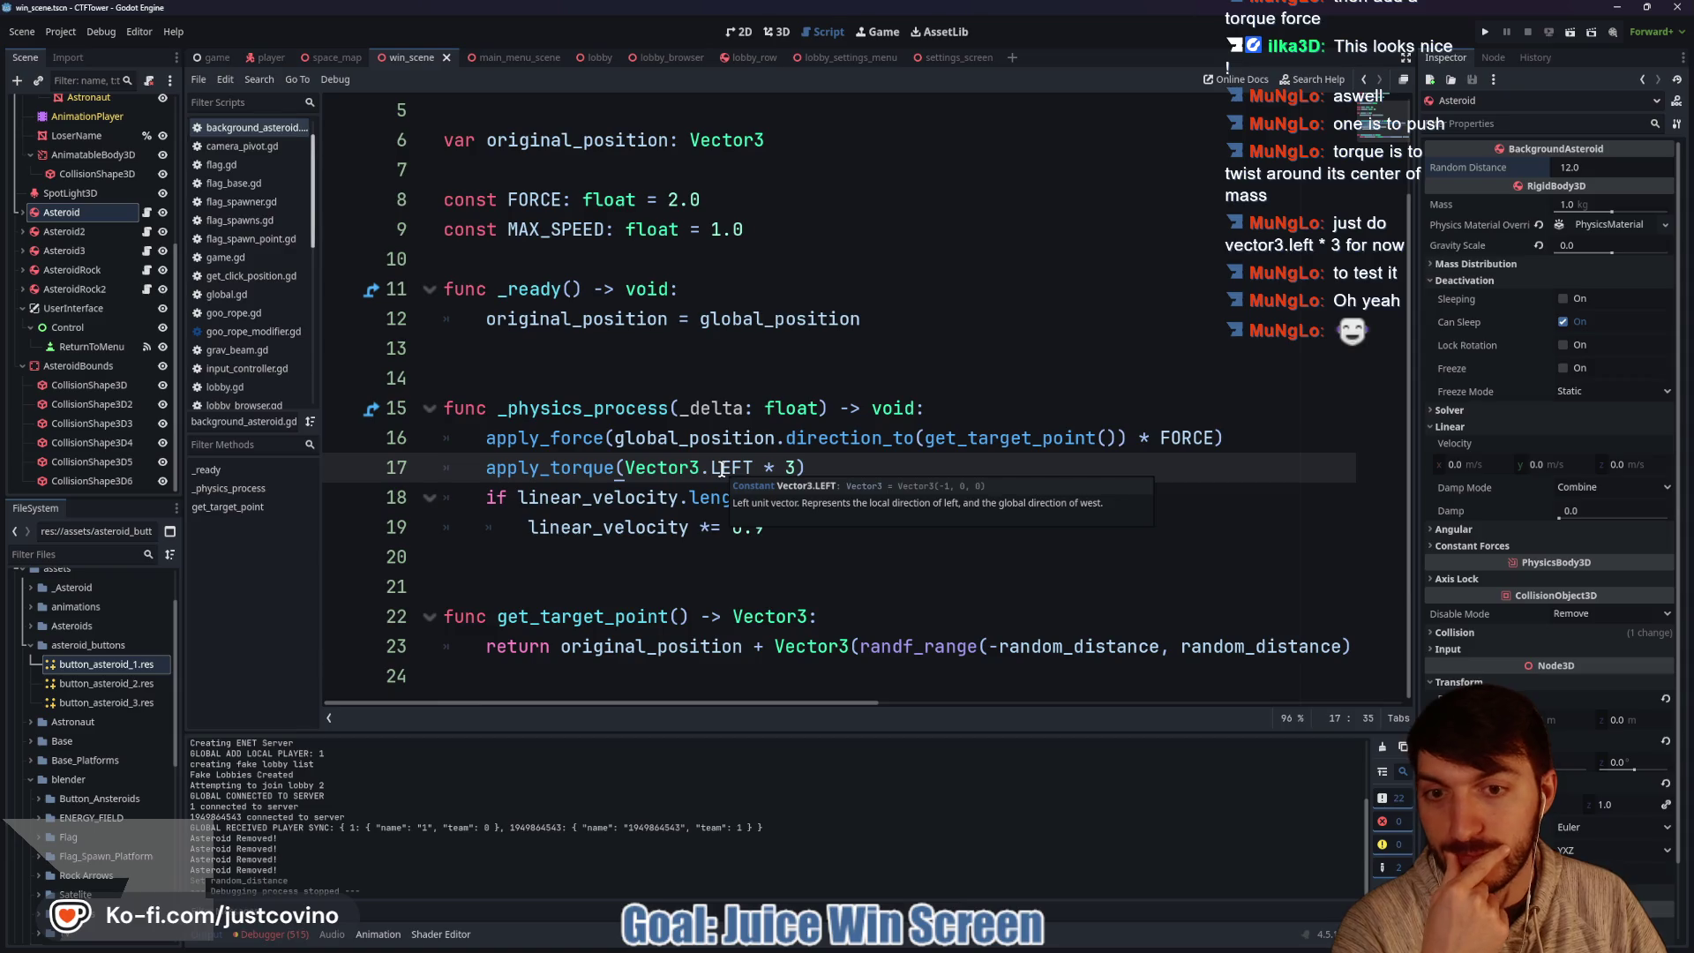
click(800, 240)
Add a constant MAX_TORQUE: float = 2.0 on a new line below MAX_SPEED.
key(Return)
text(const MAX_TORQUE:)
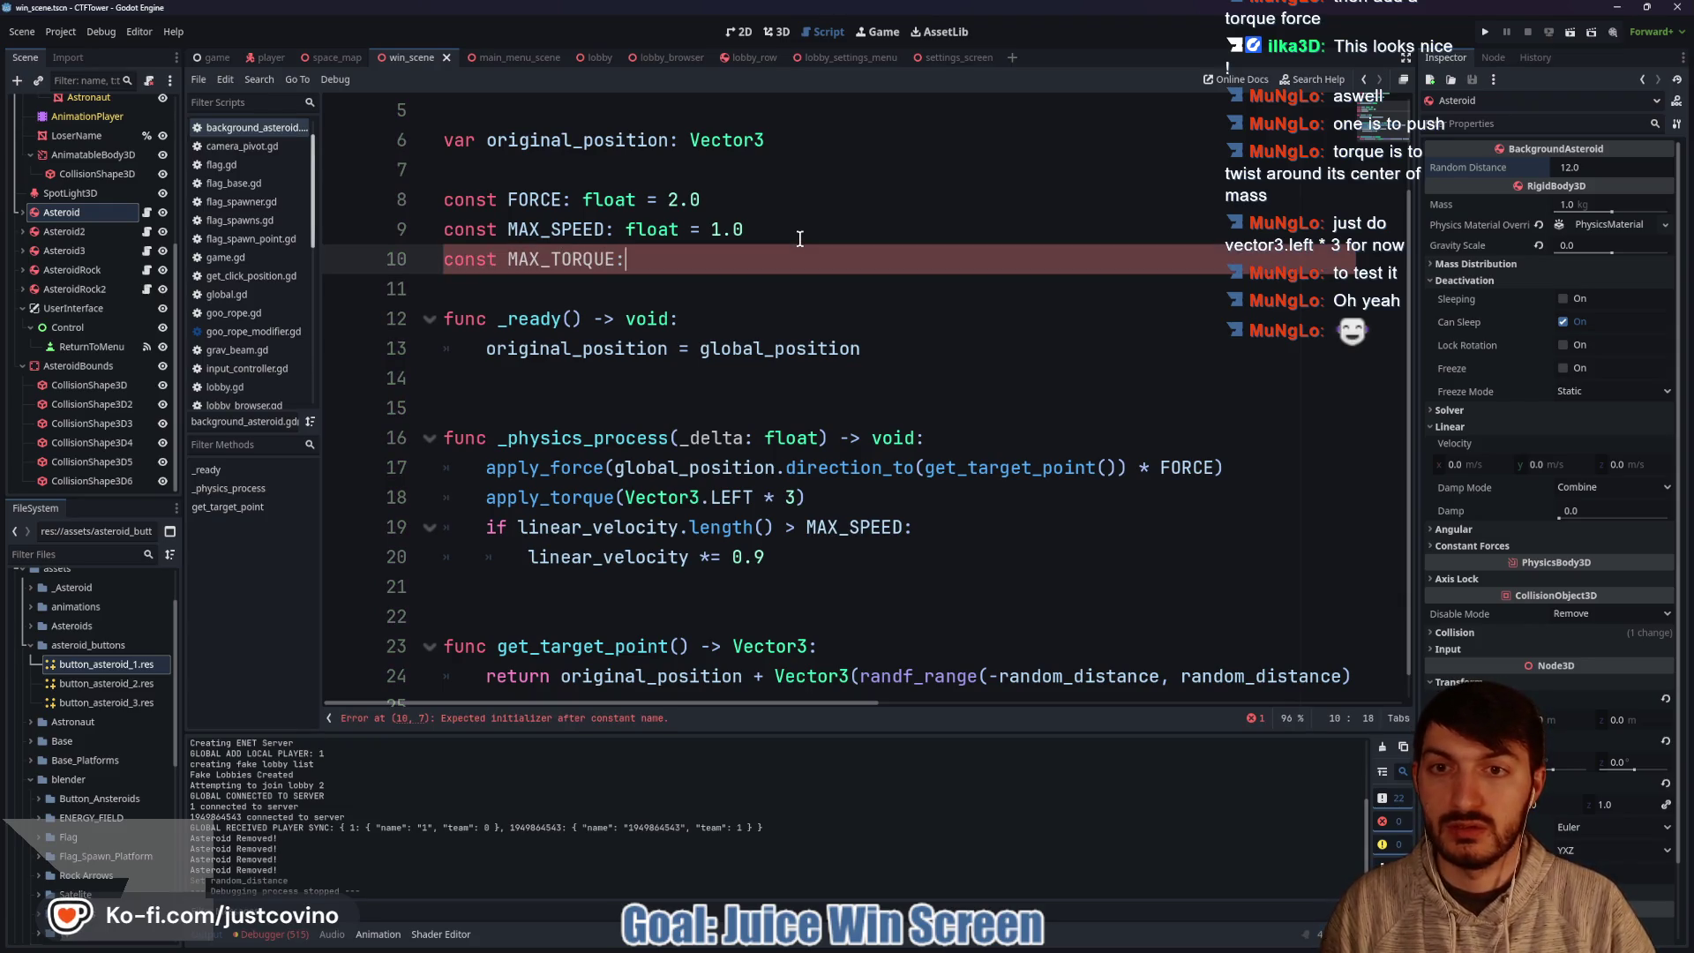
text( Ve)
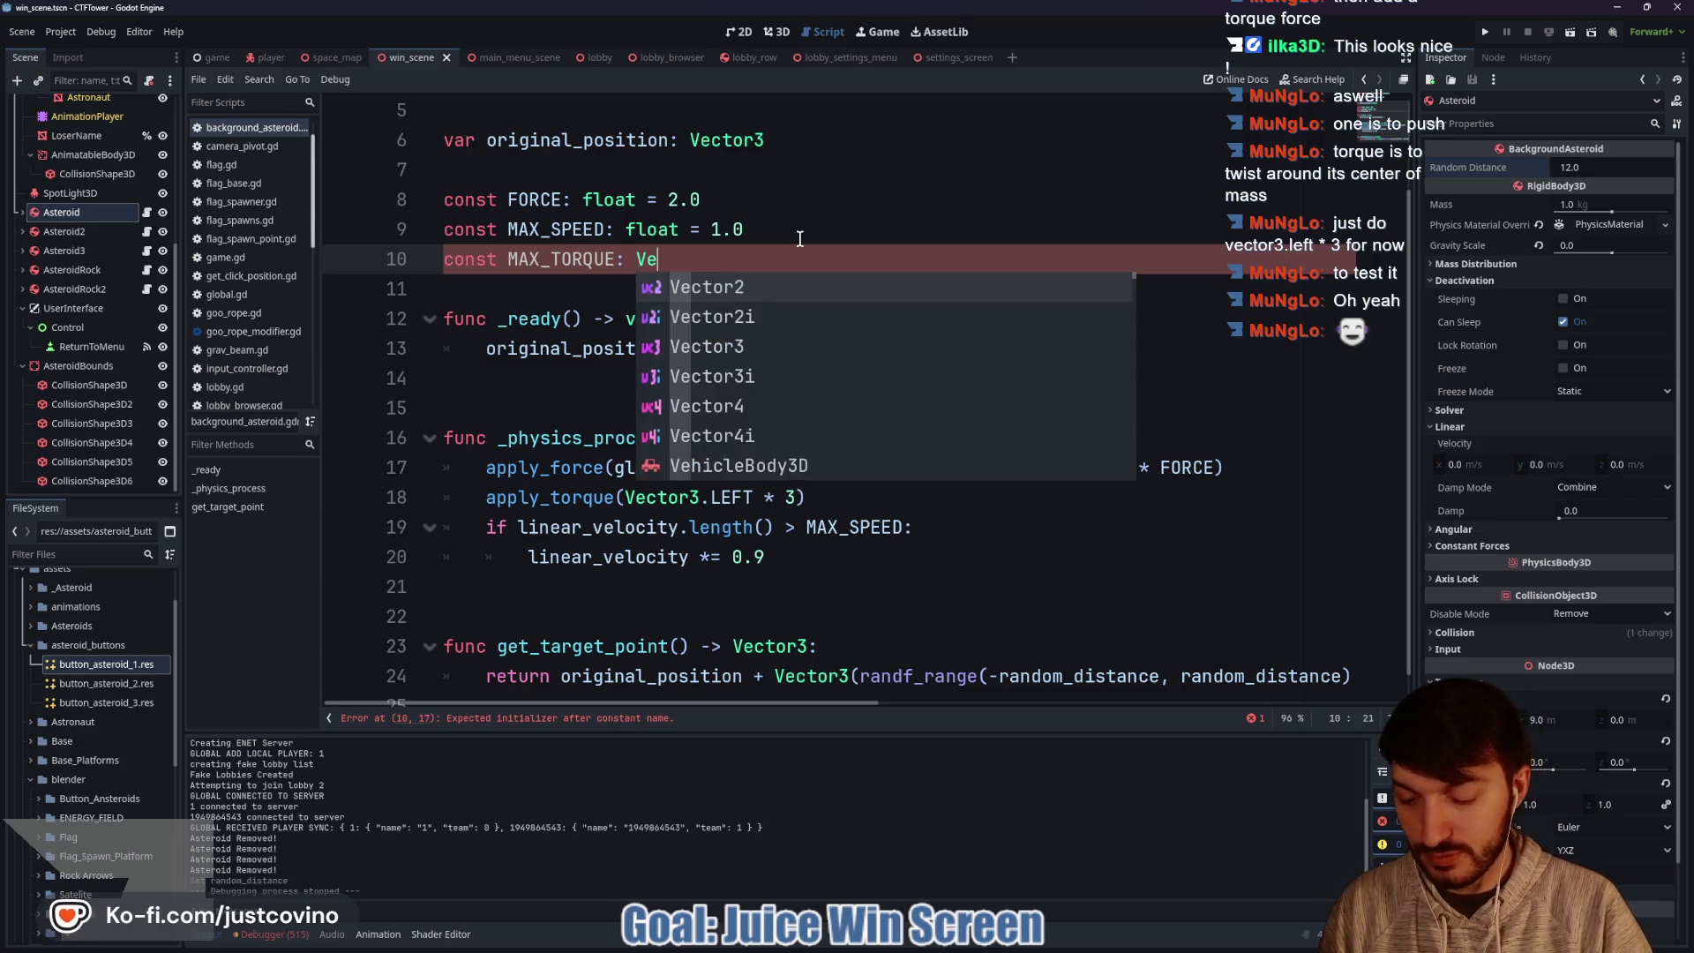
text(ctor3)
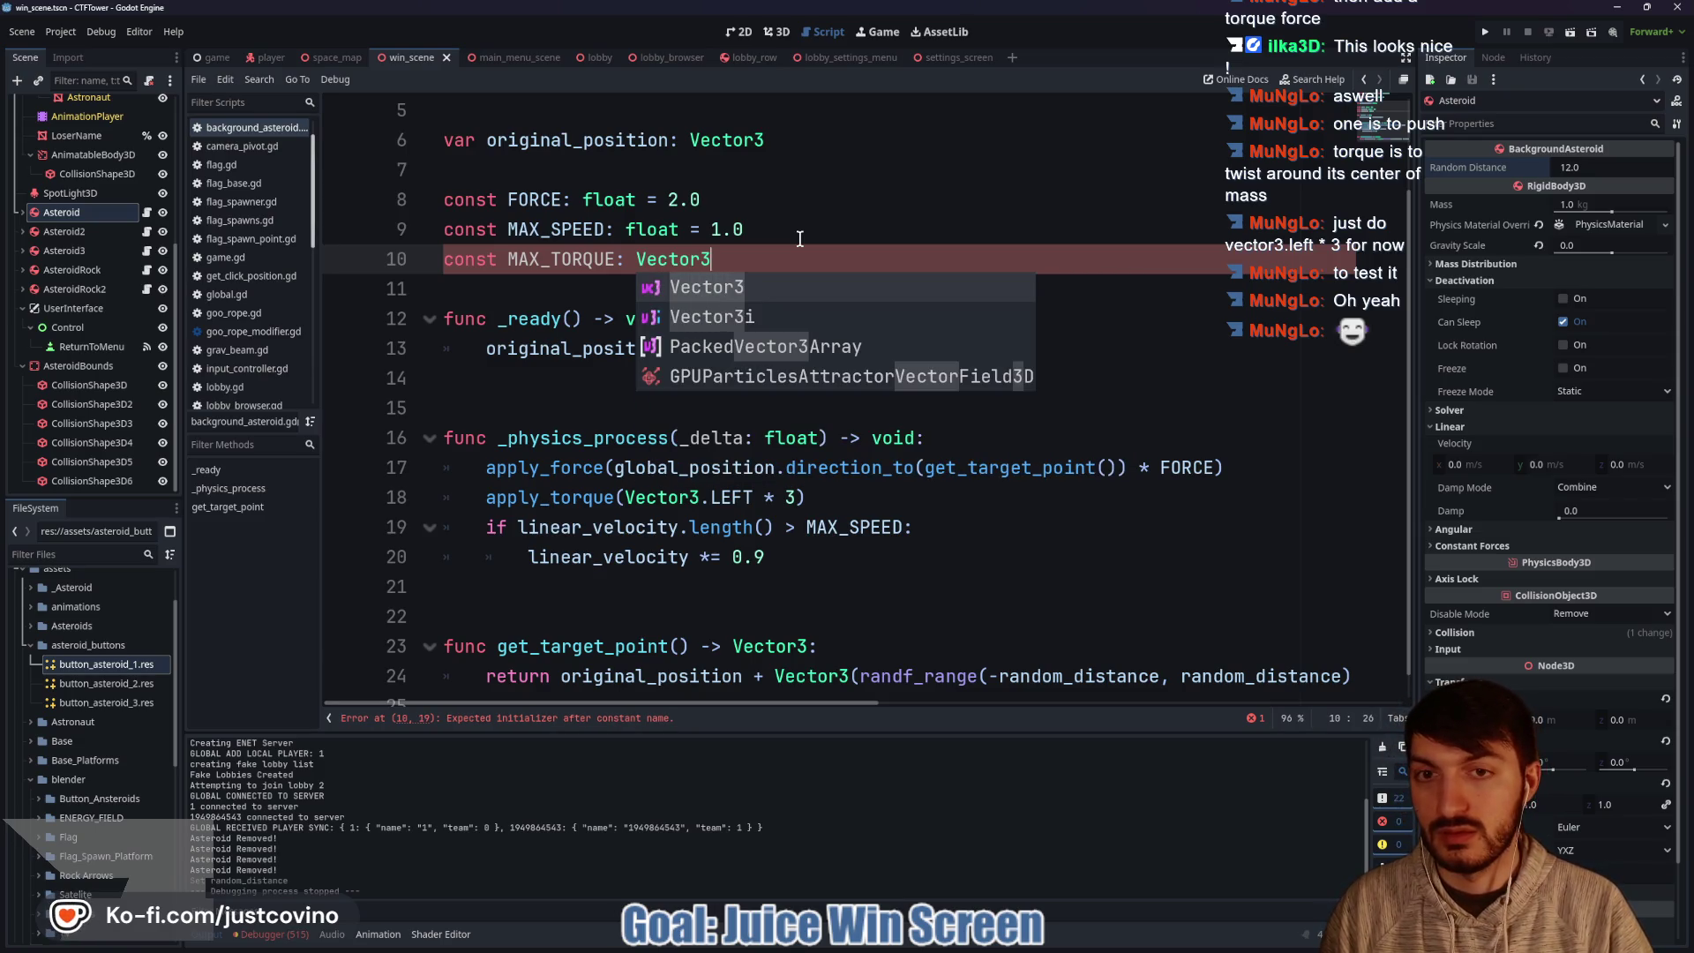
text( =)
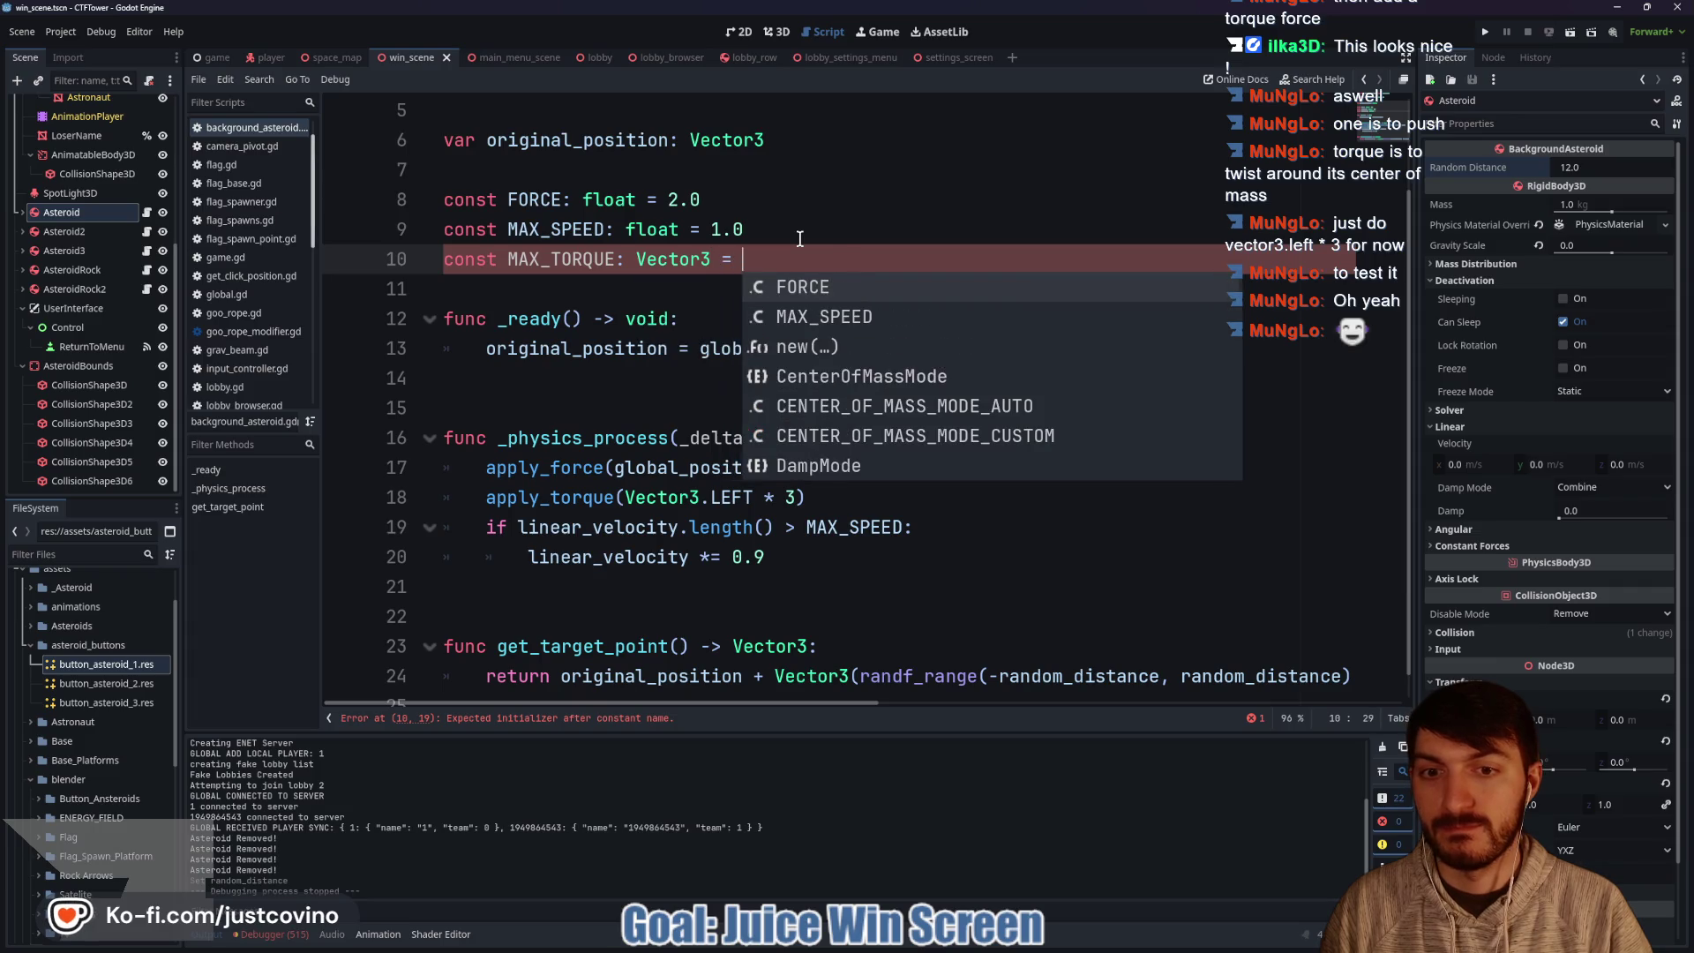
key(BackSpace)
key(BackSpace)
key(BackSpace)
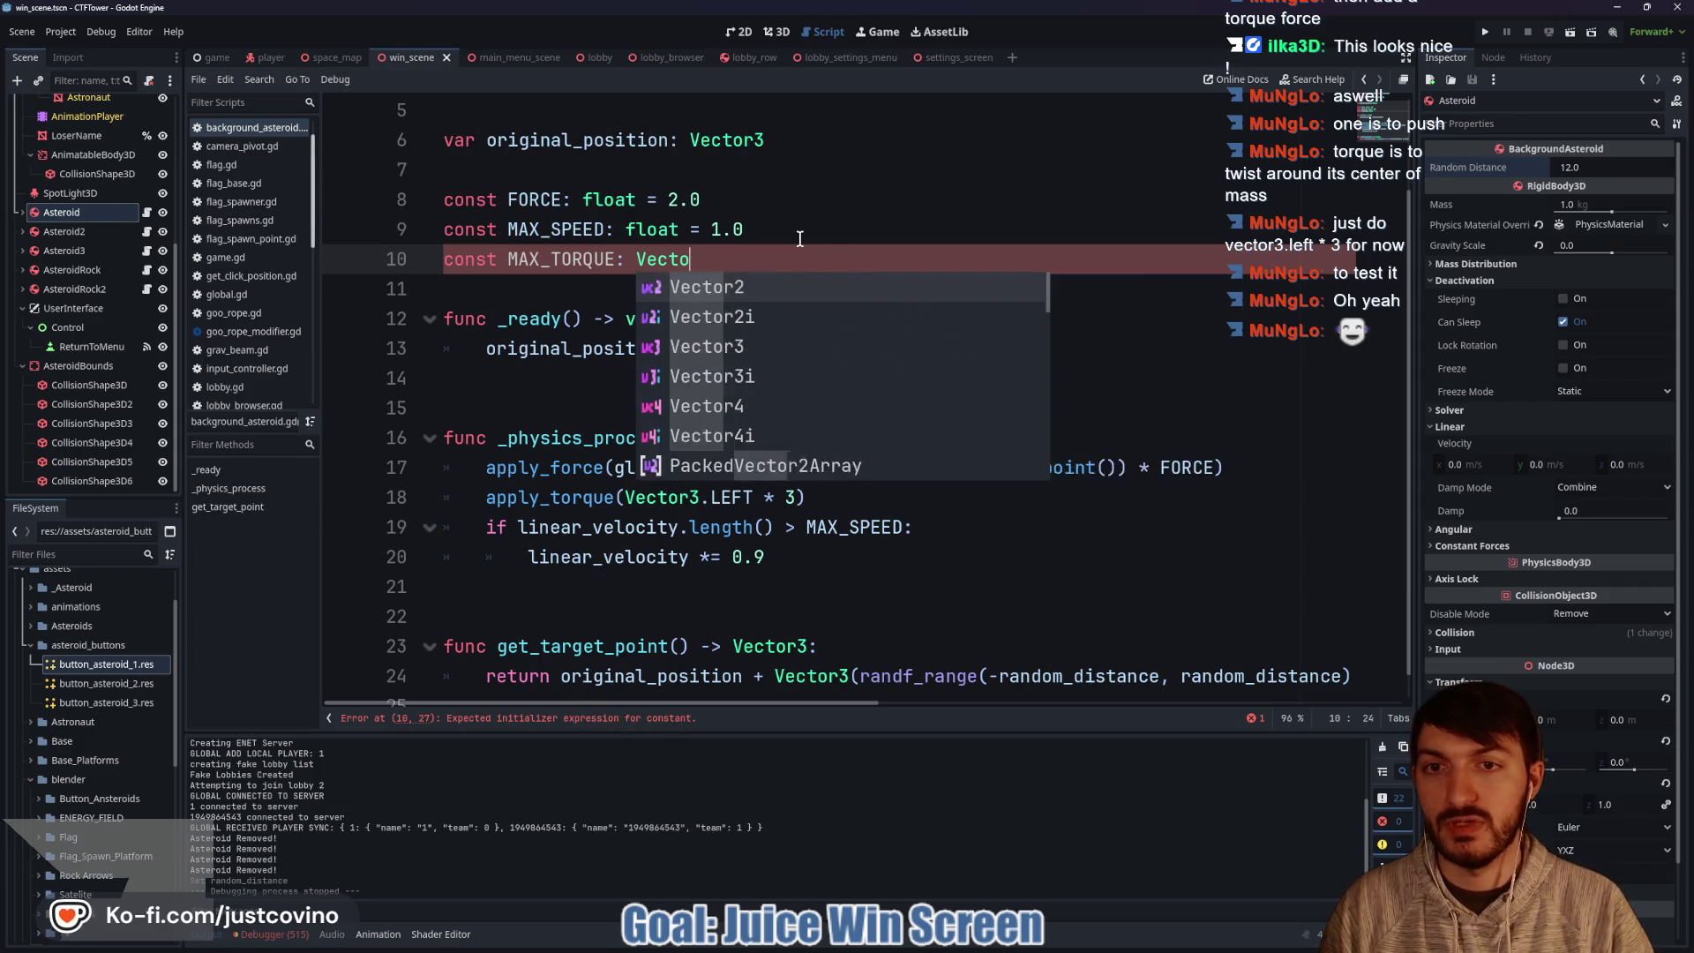
text(float = )
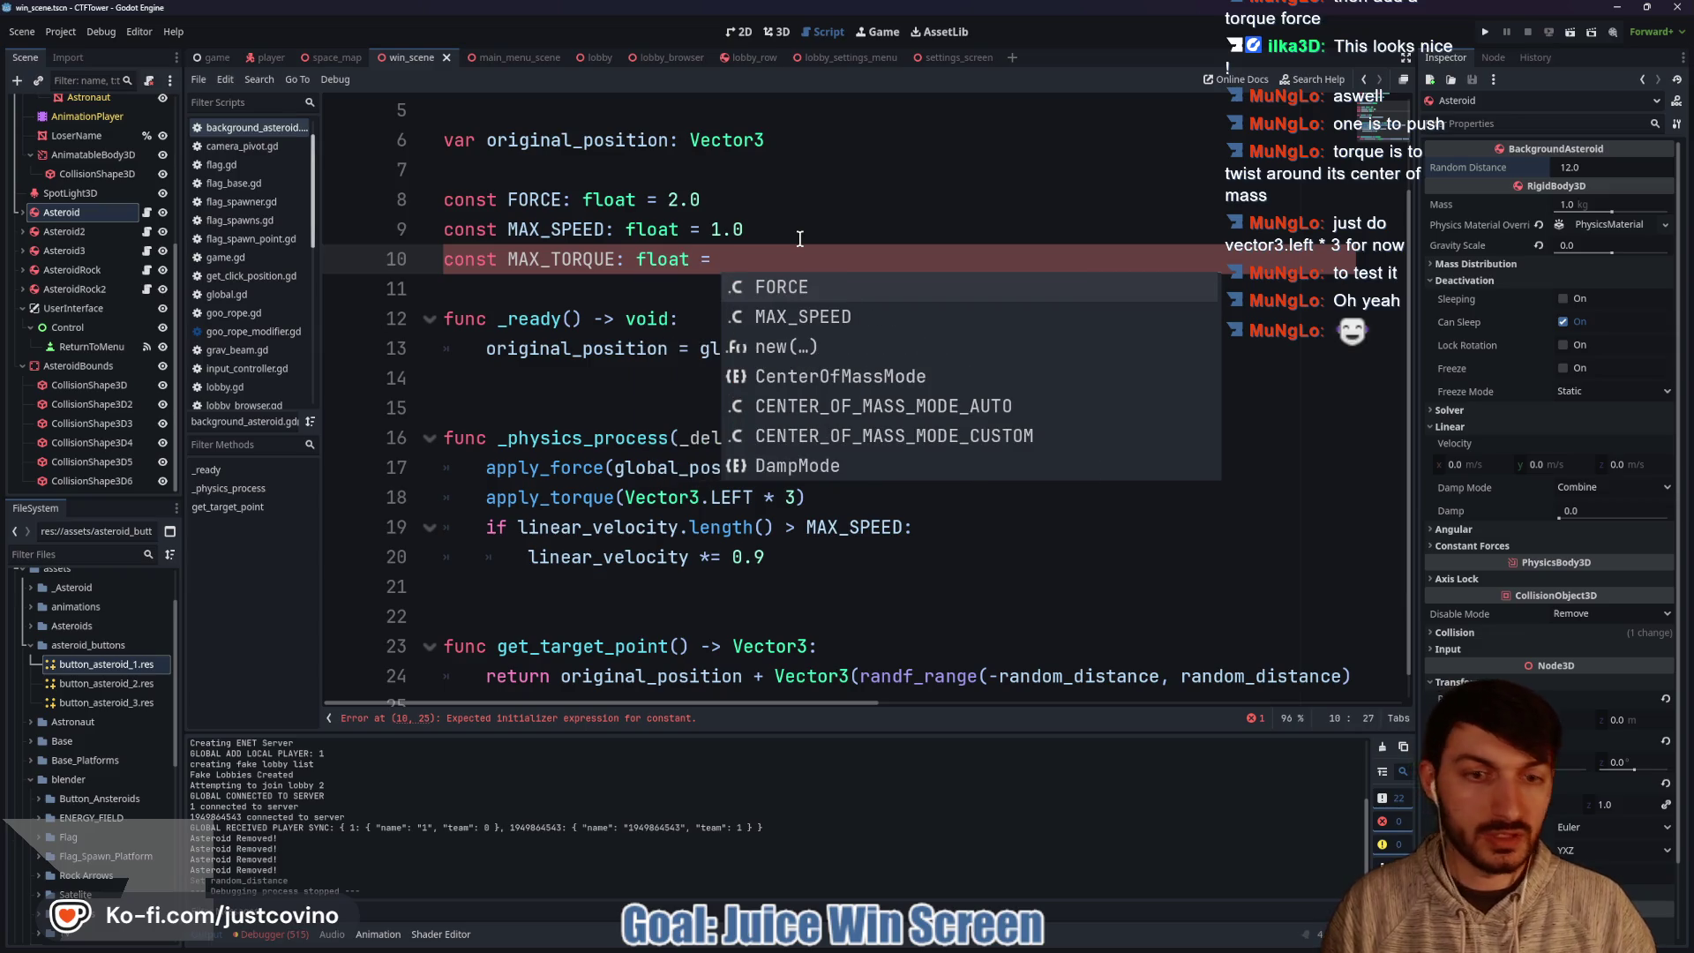
text(2.0)
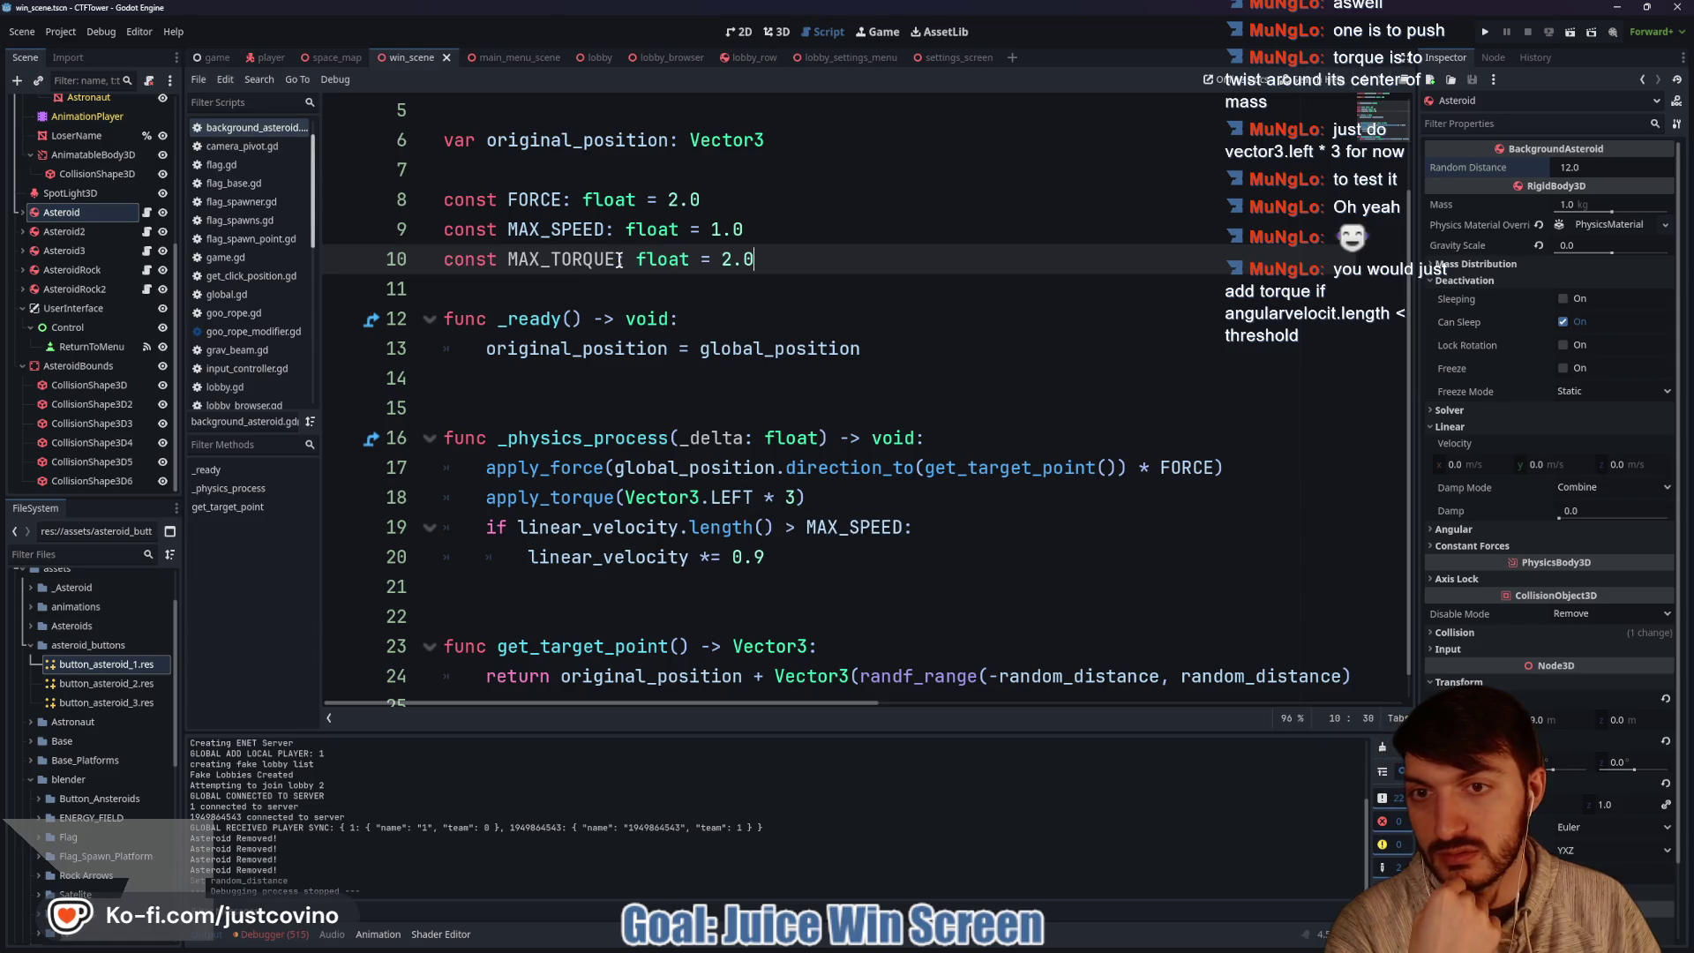
drag(806, 498, 494, 493)
click(1251, 463)
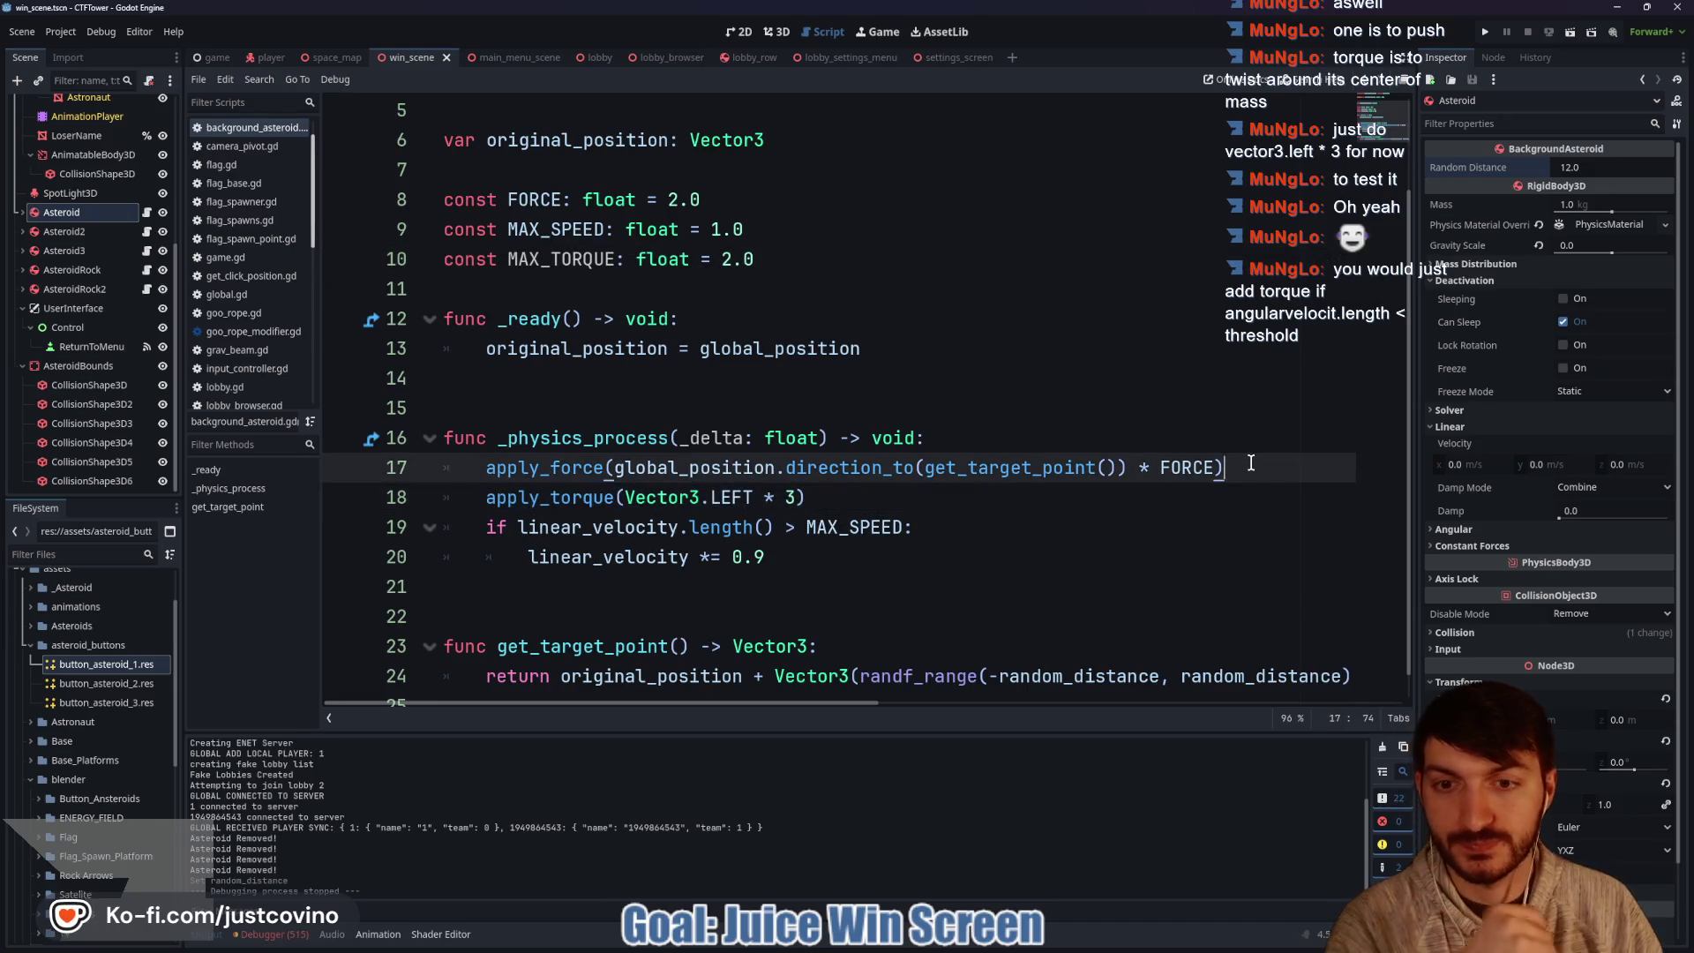
Add 'if angular_velocity.length() < MAX_TORQUE:' on a new line after apply_force.
key(Return)
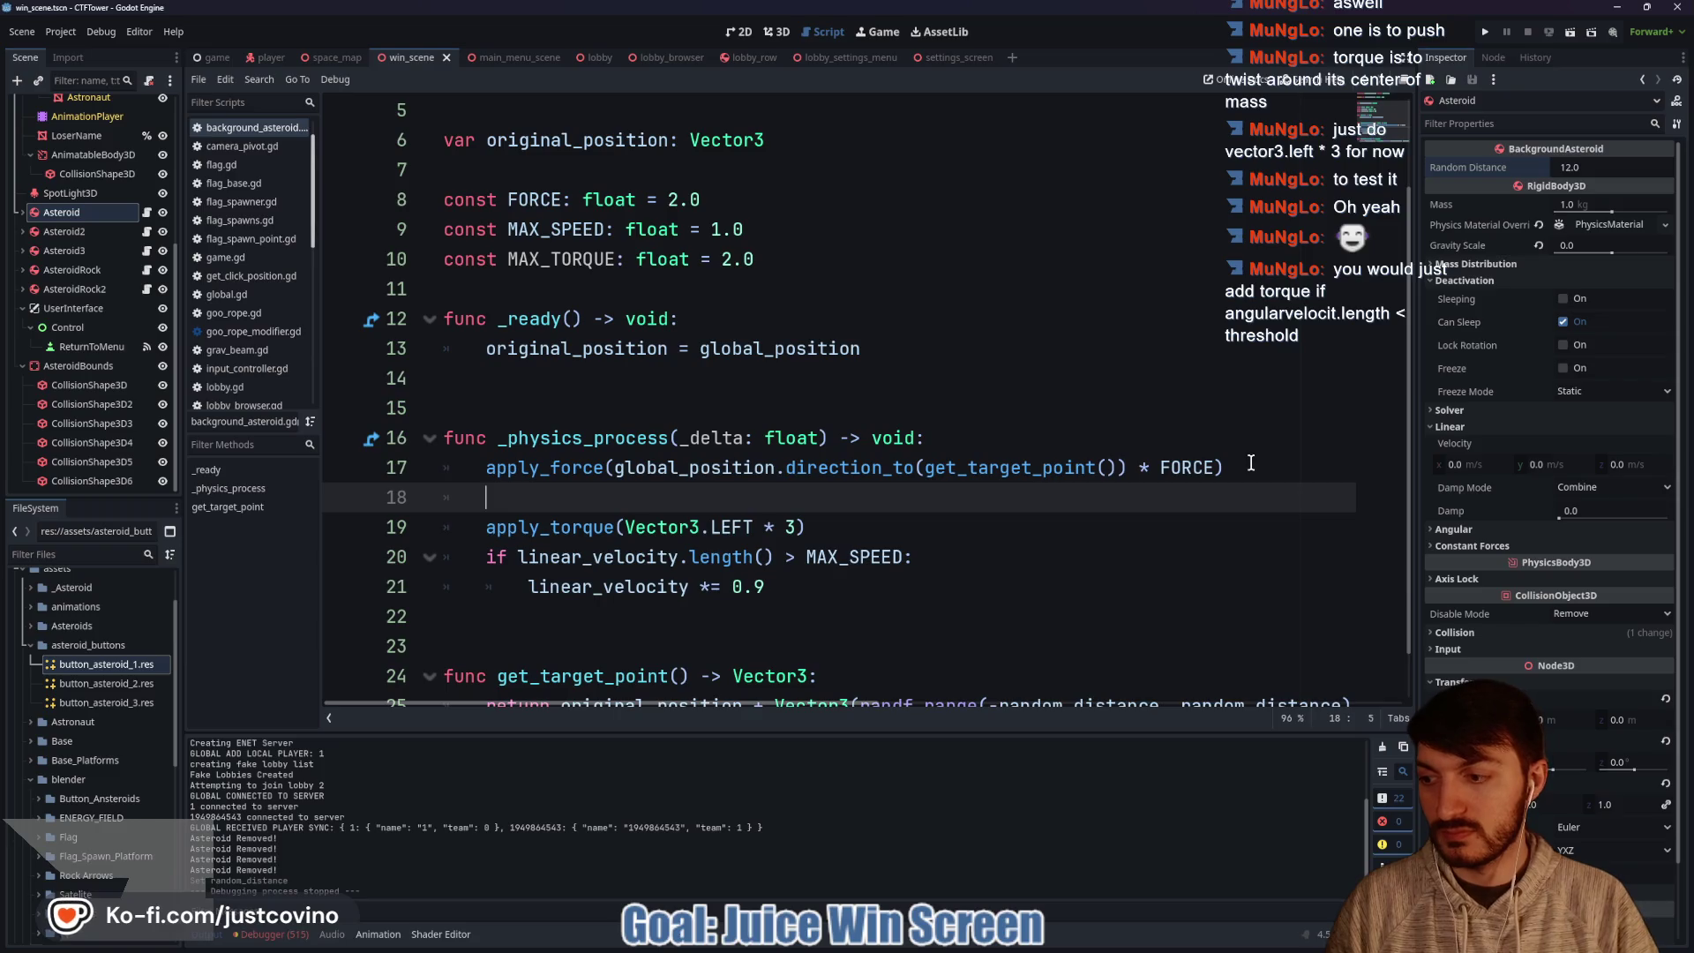
text(if ang)
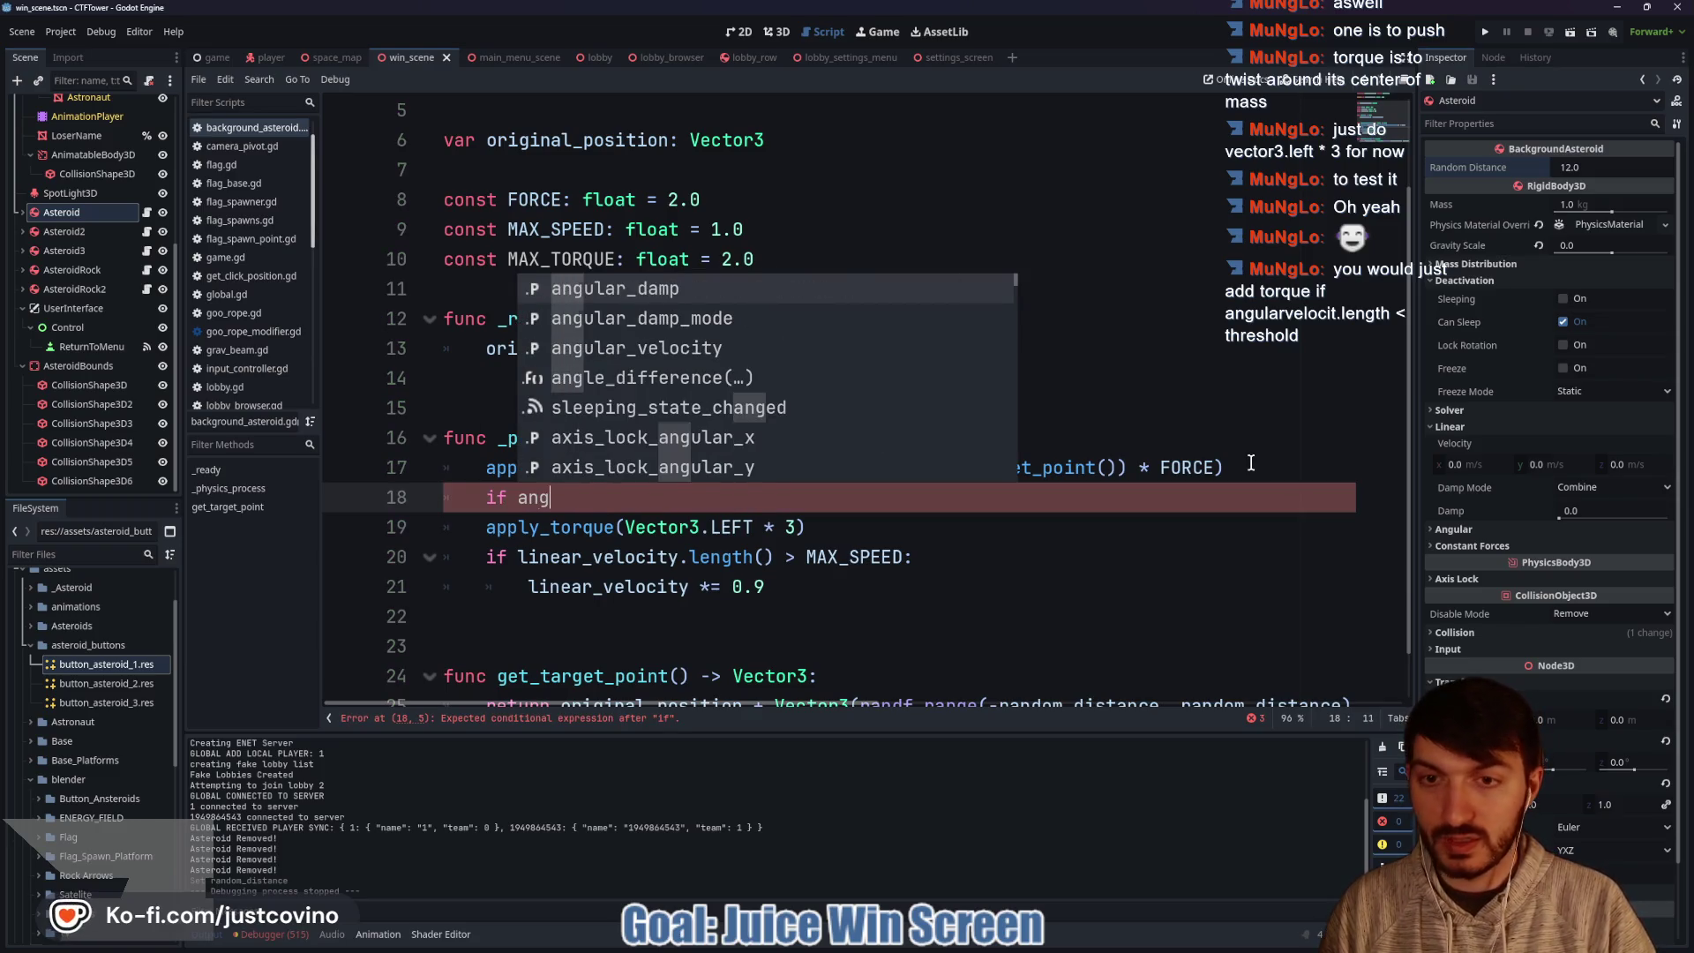
key(Down)
key(Down)
key(Return)
text(le)
key(Return)
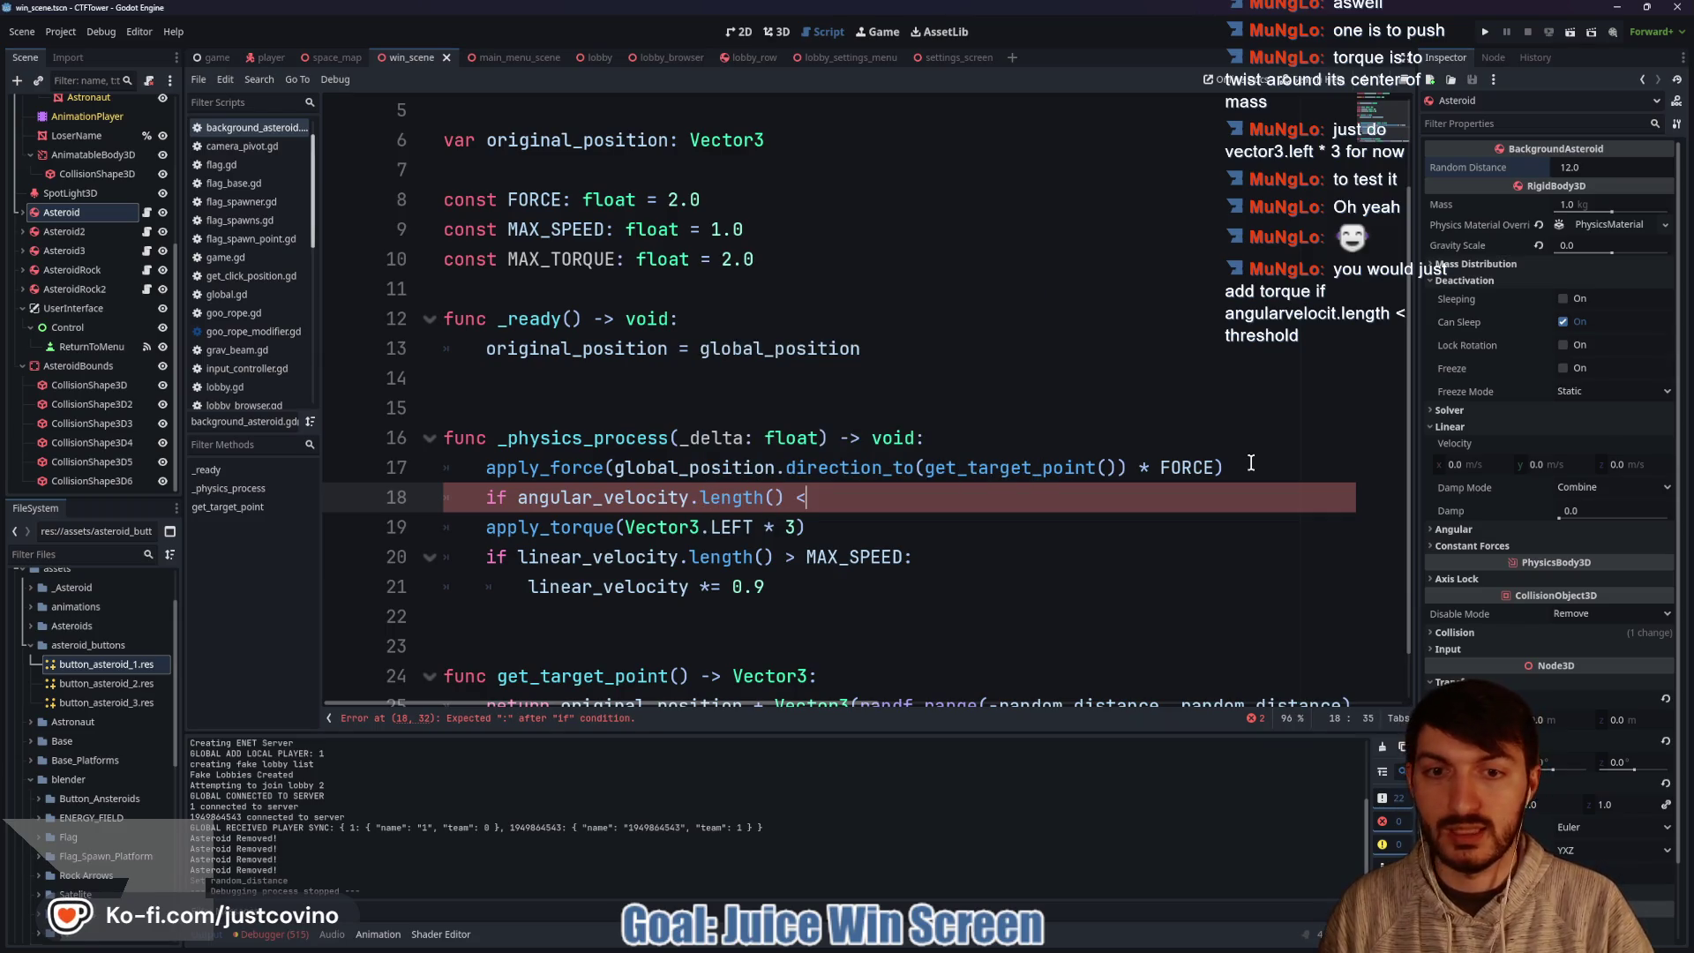
text( MAX)
key(Down)
key(Return)
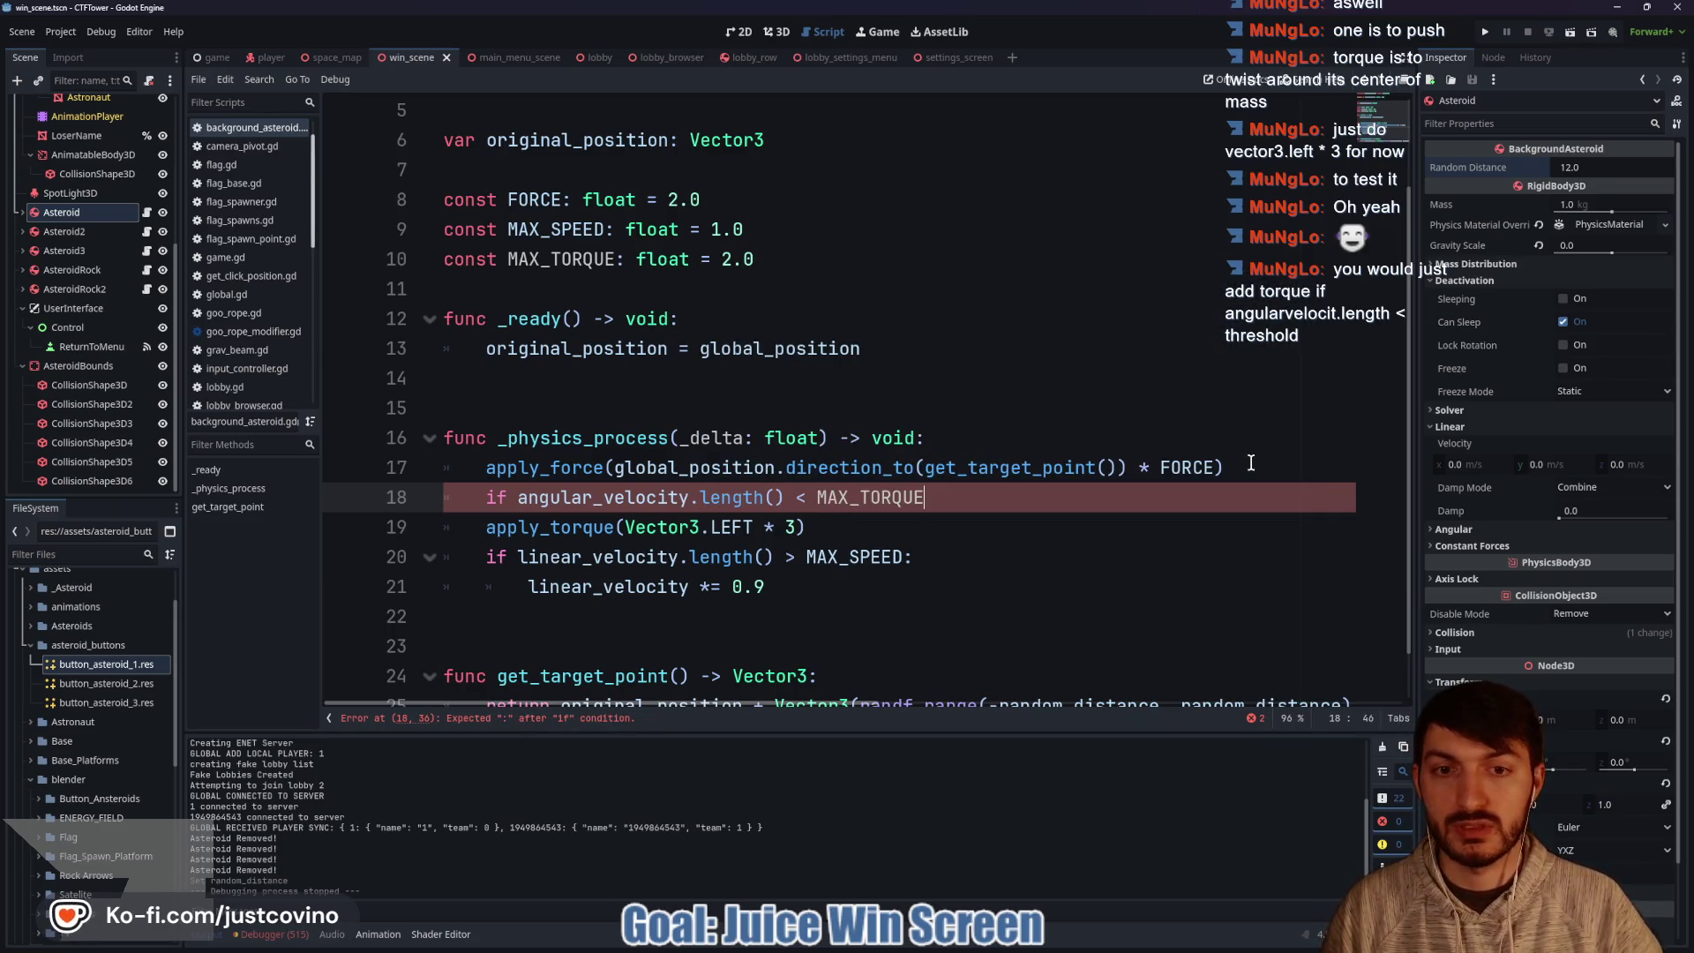
Indent apply_torque under the new condition and run the project.
click(486, 527)
key(Tab)
click(909, 528)
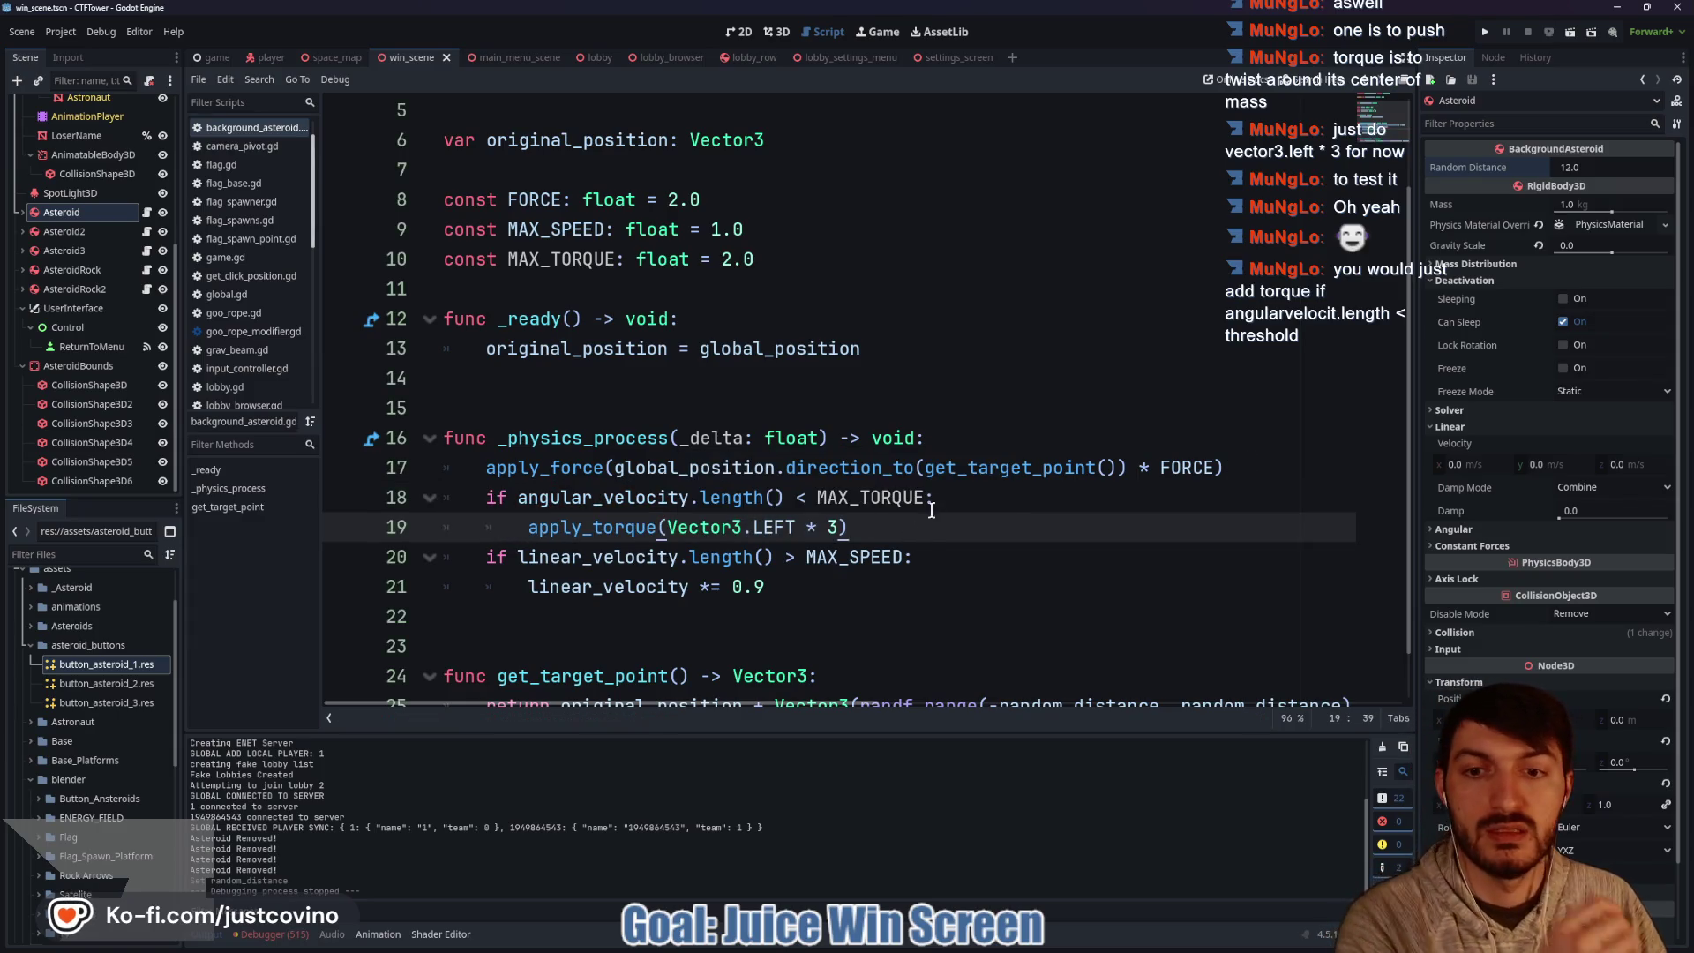
click(1485, 31)
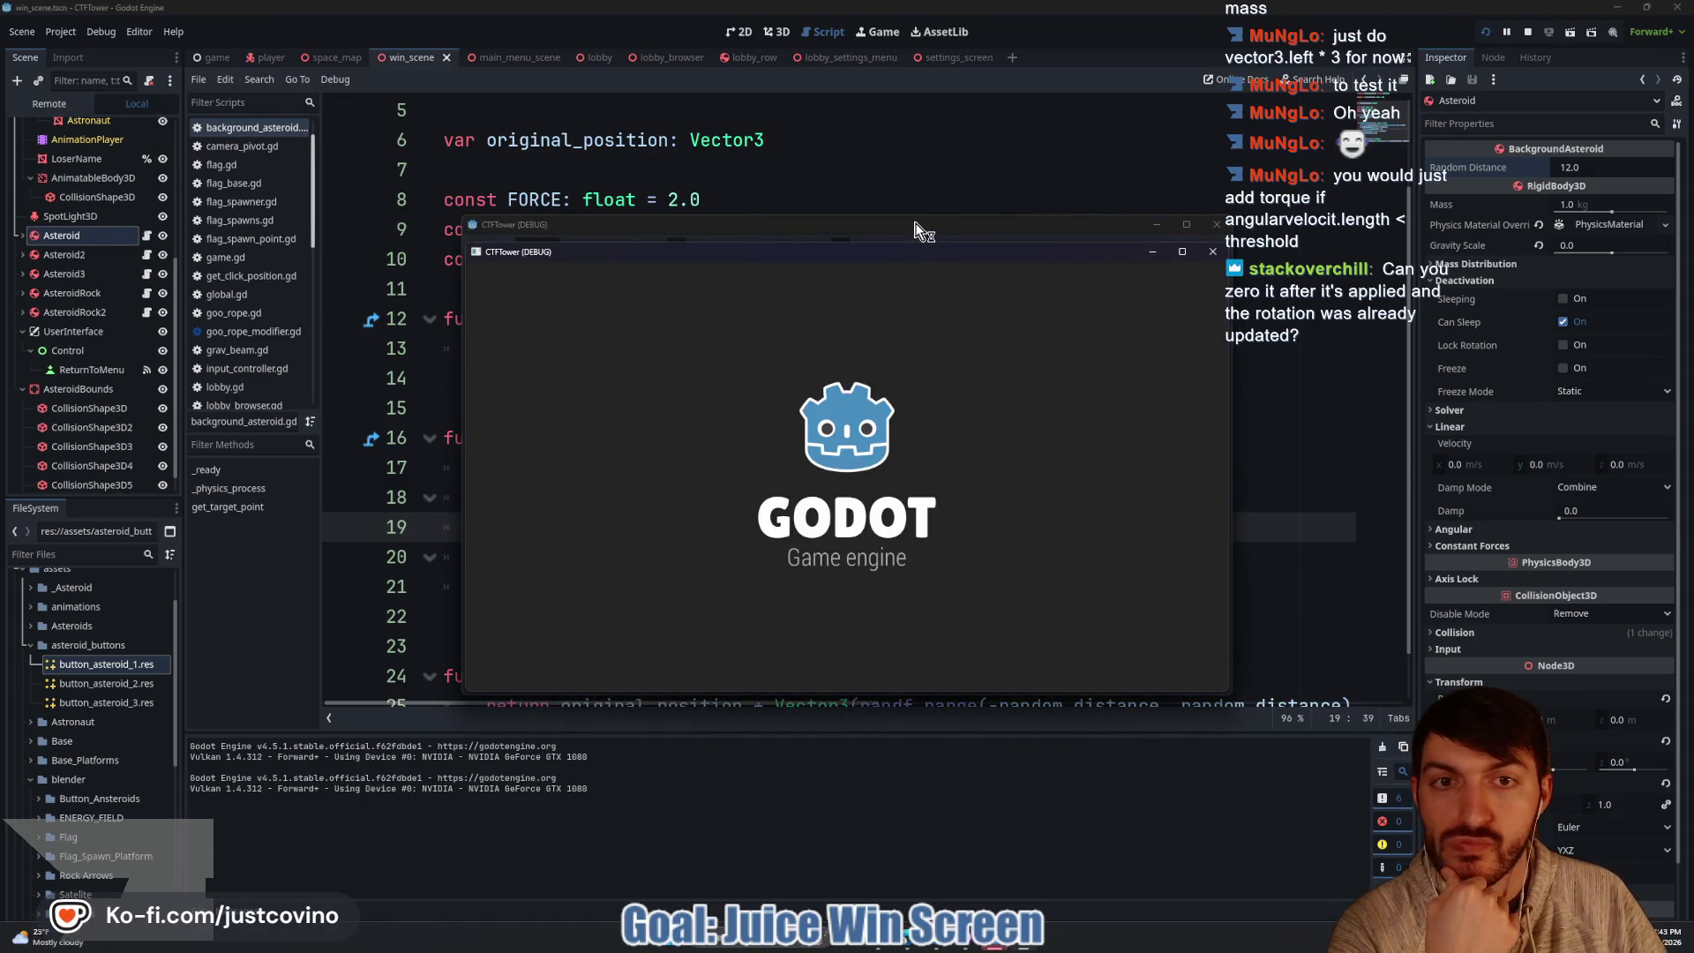
Place the two game windows side by side, host and join a lobby, and ready up.
mouse_move(918, 230)
mouse_down()
mouse_move(450, 237)
mouse_move(485, 215)
mouse_up()
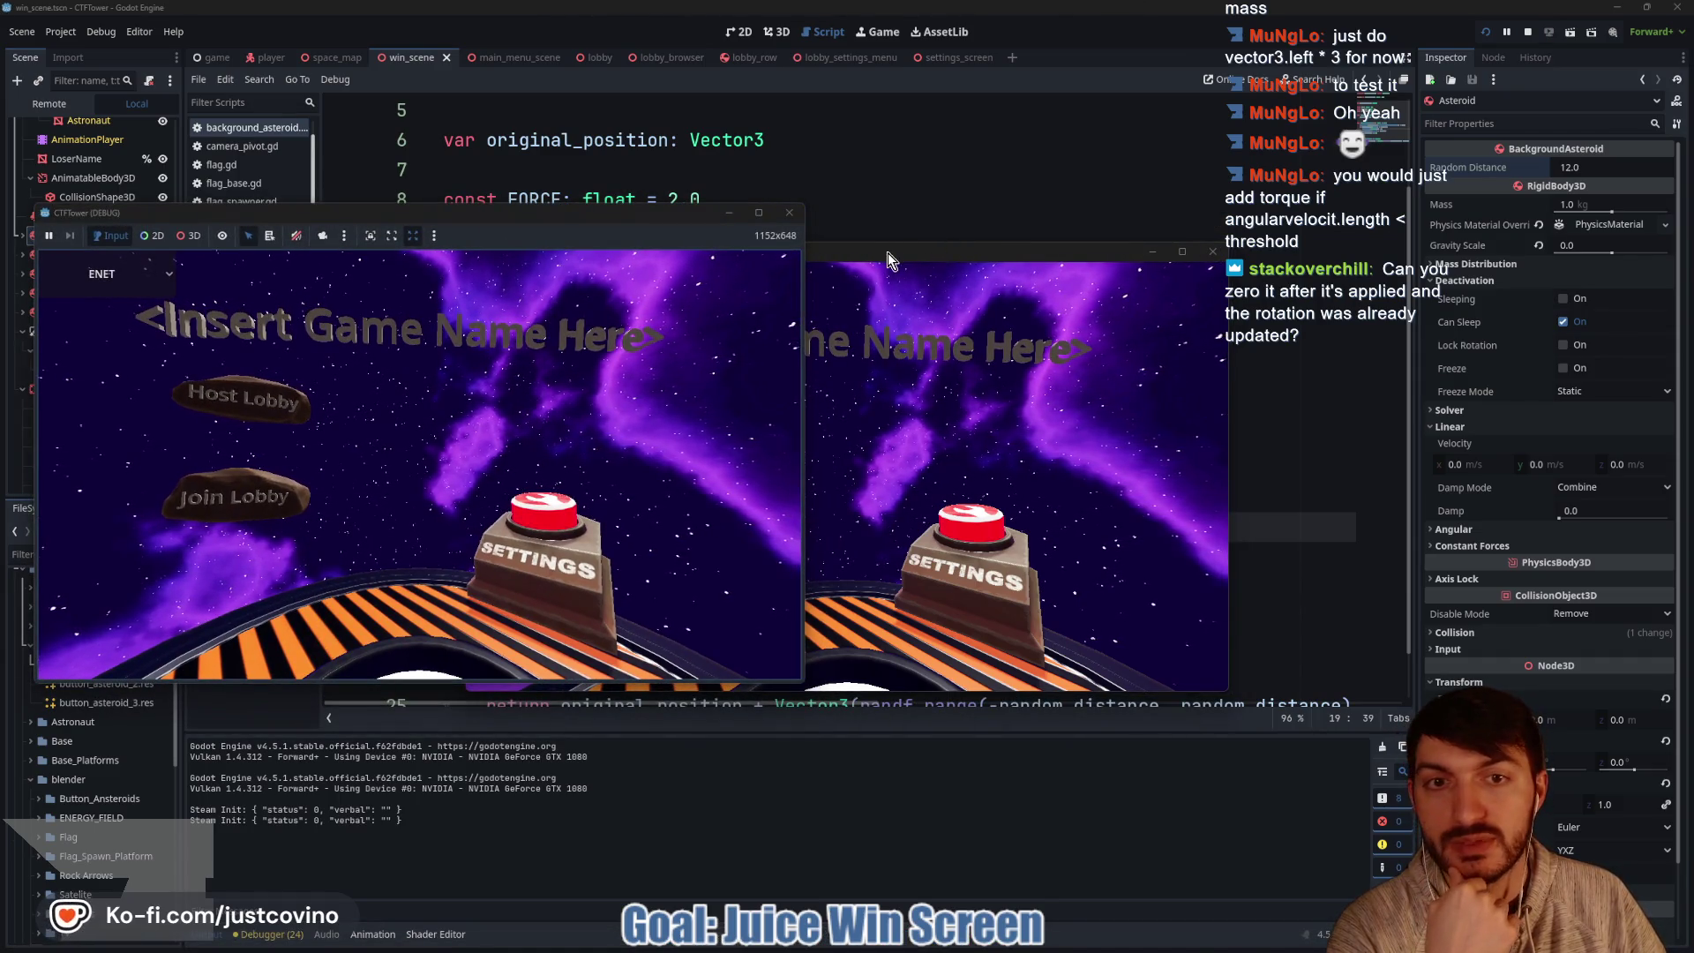
drag(888, 252, 1239, 224)
click(246, 380)
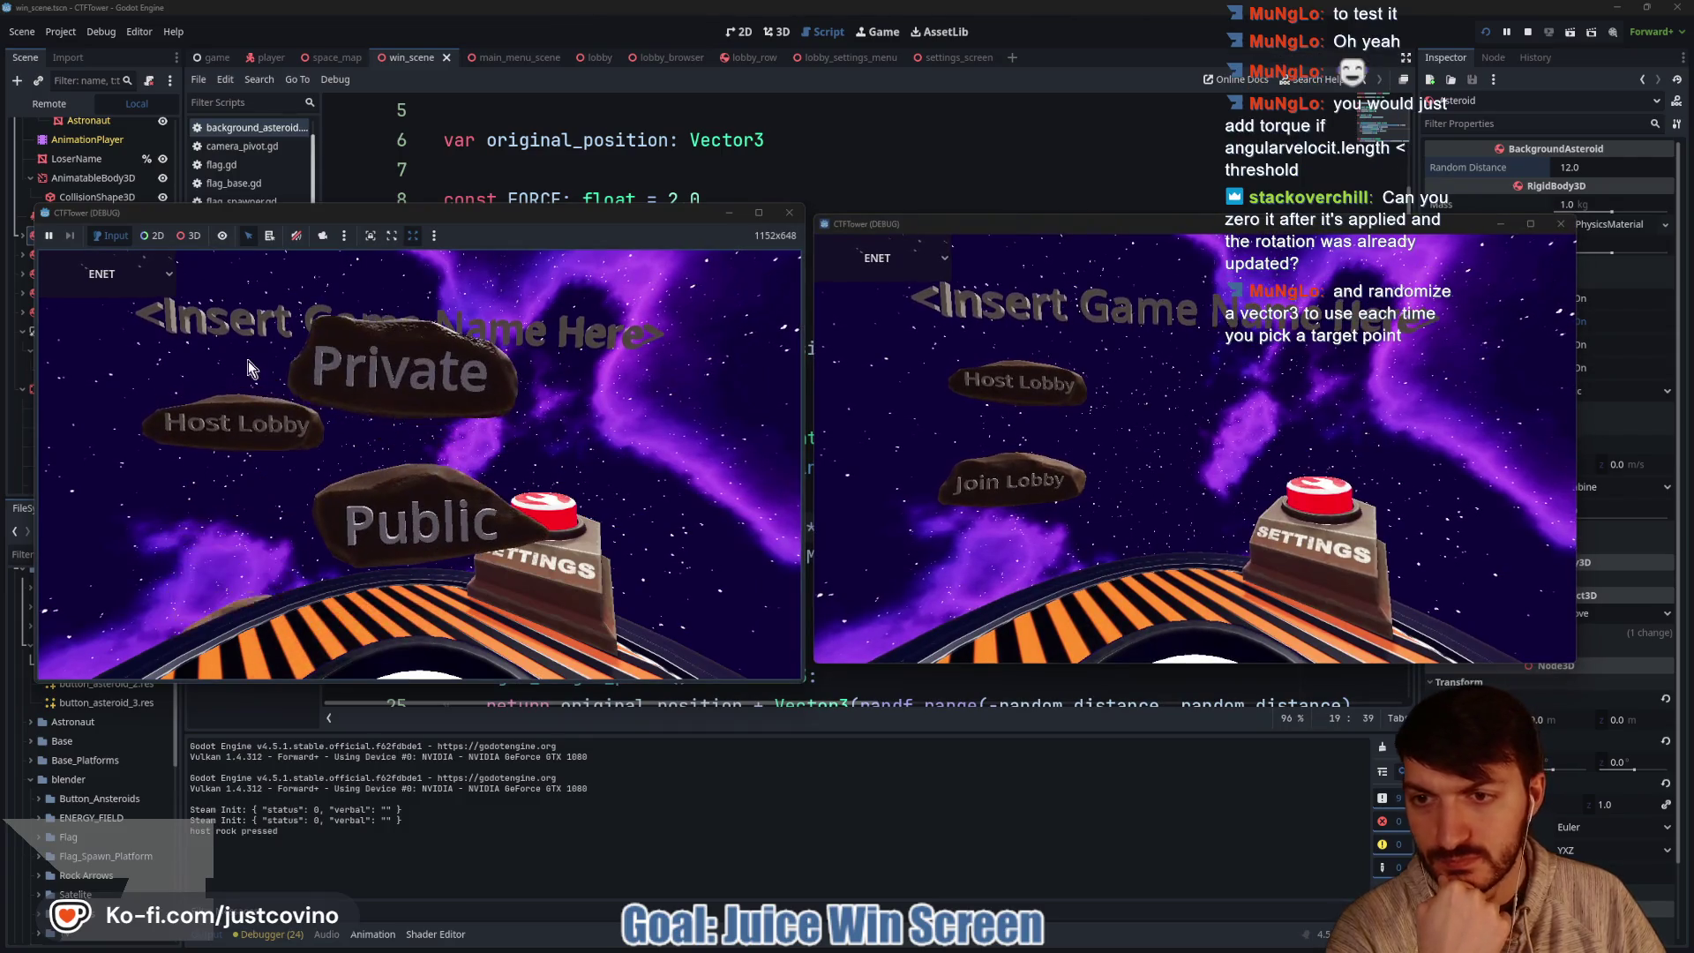
click(336, 379)
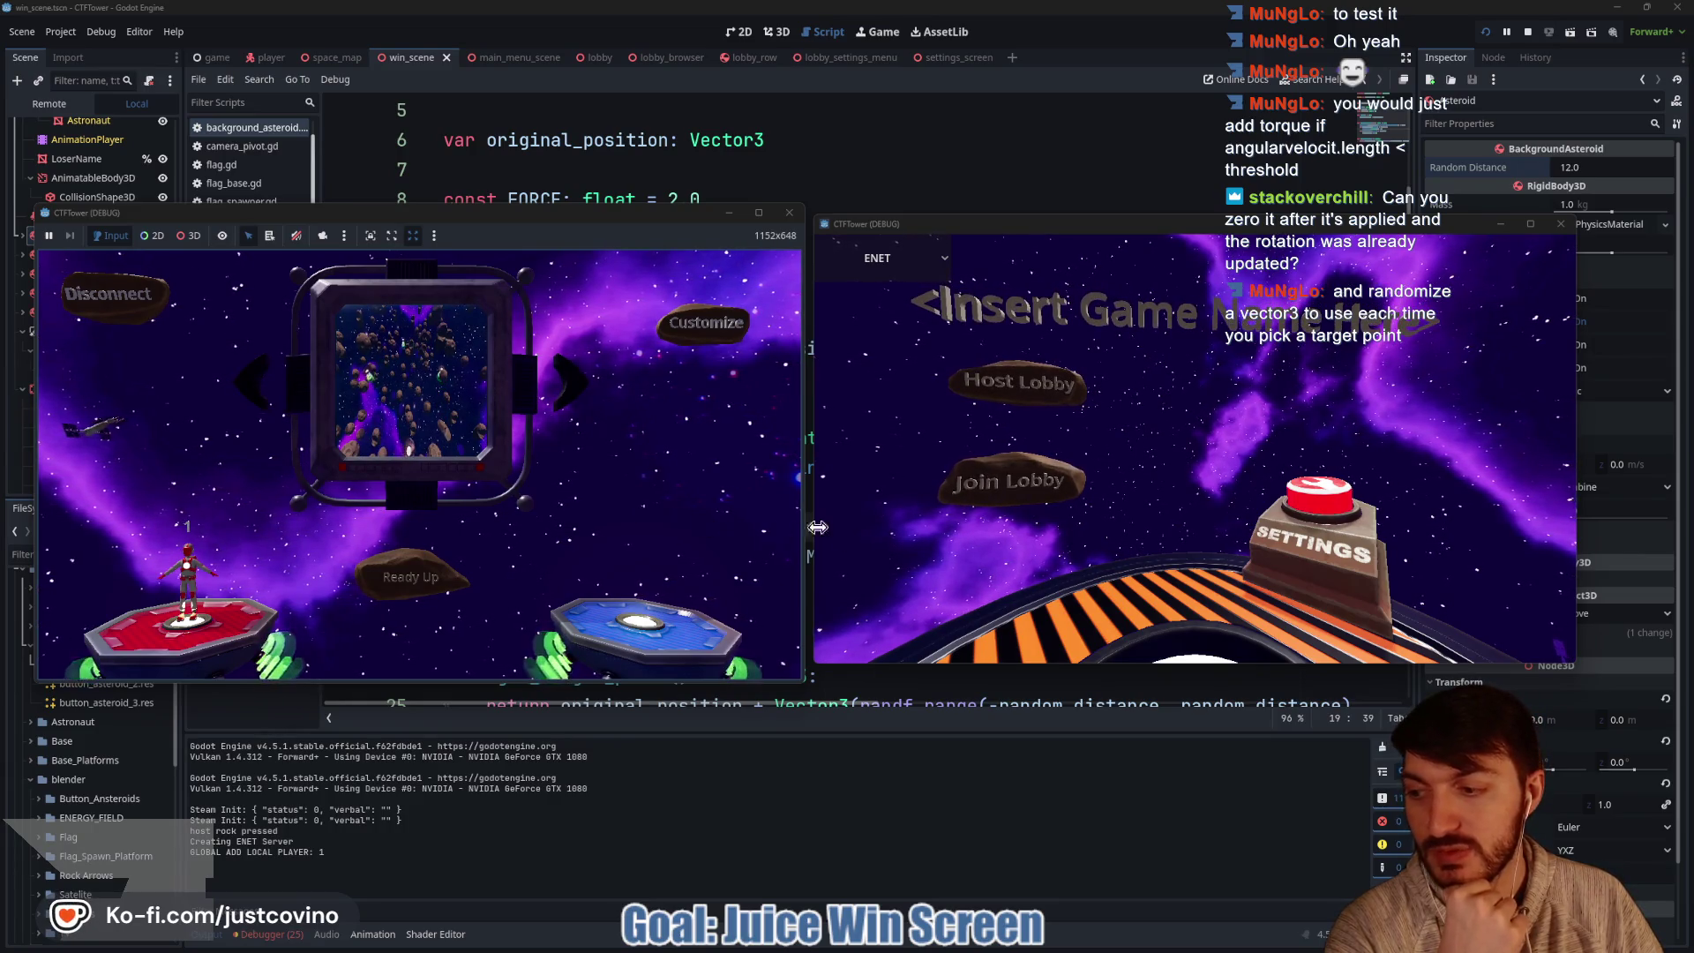
click(1036, 484)
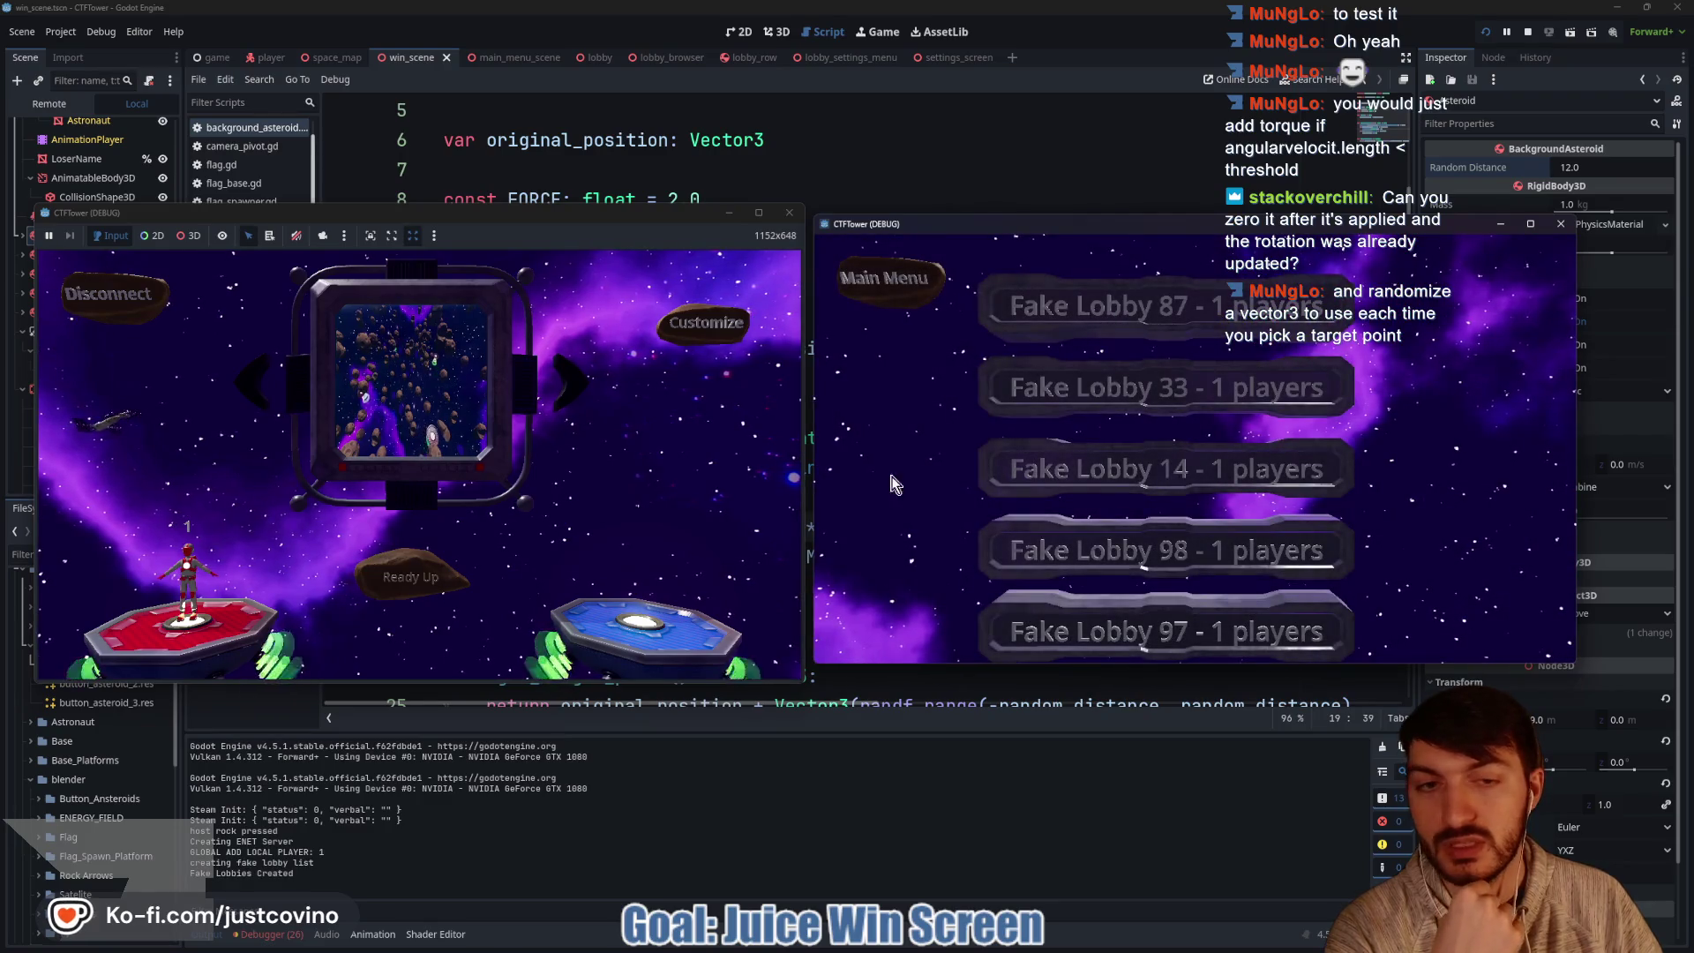
click(1057, 312)
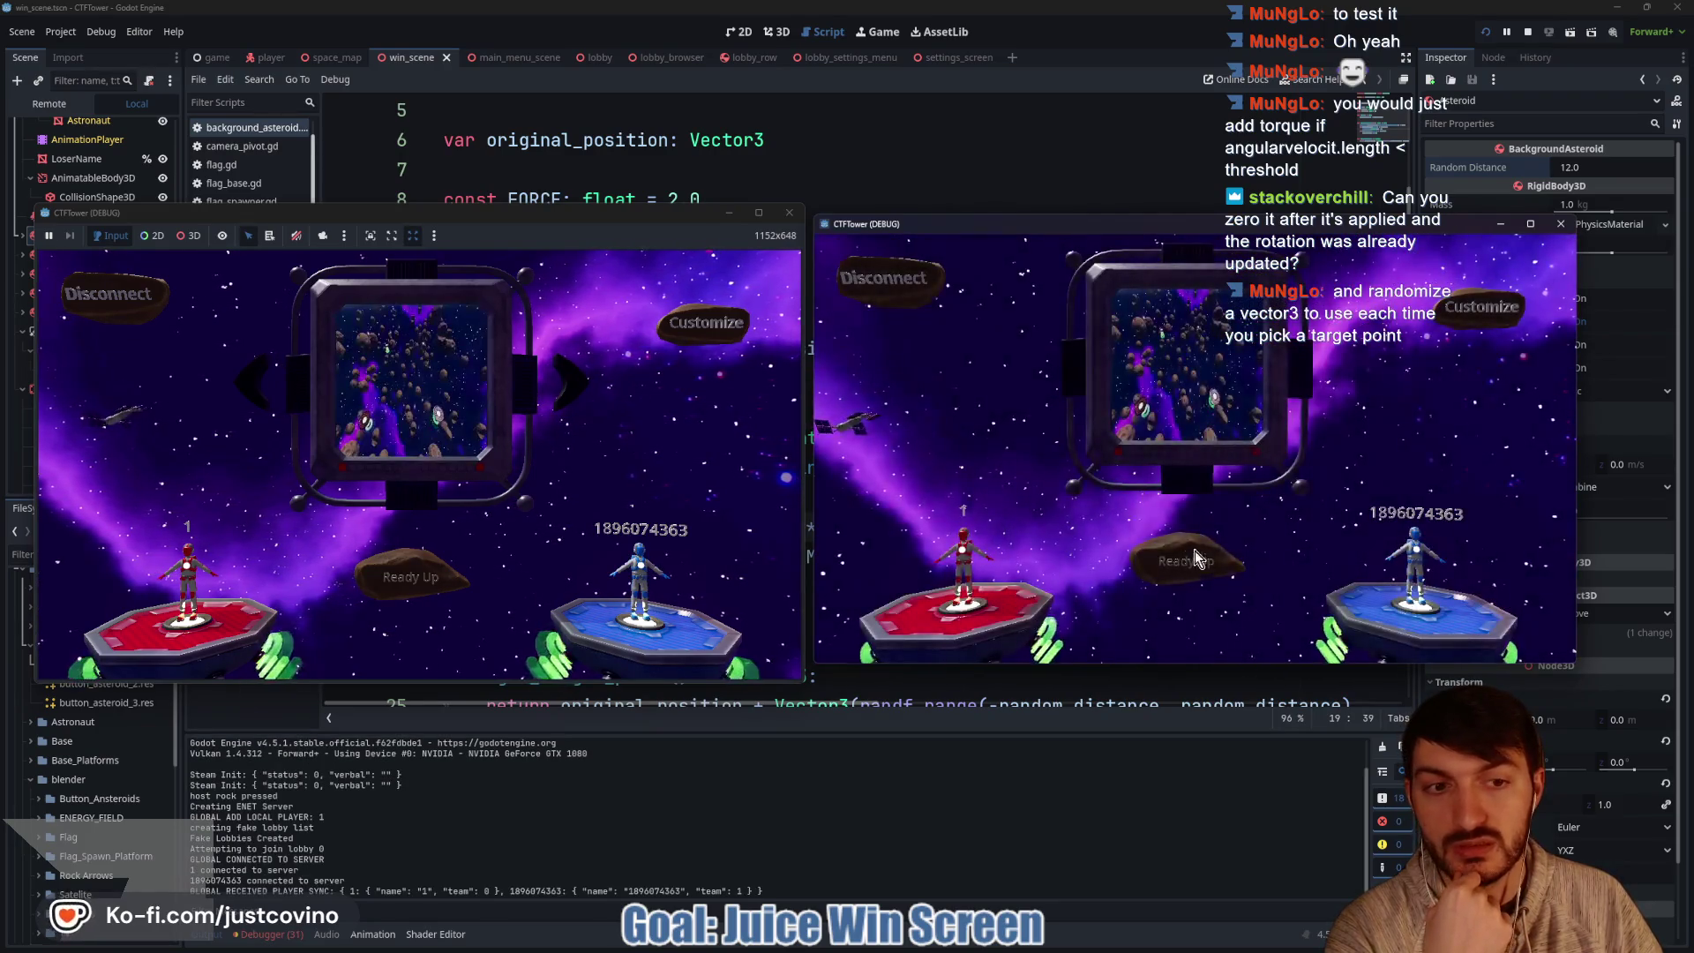
click(432, 580)
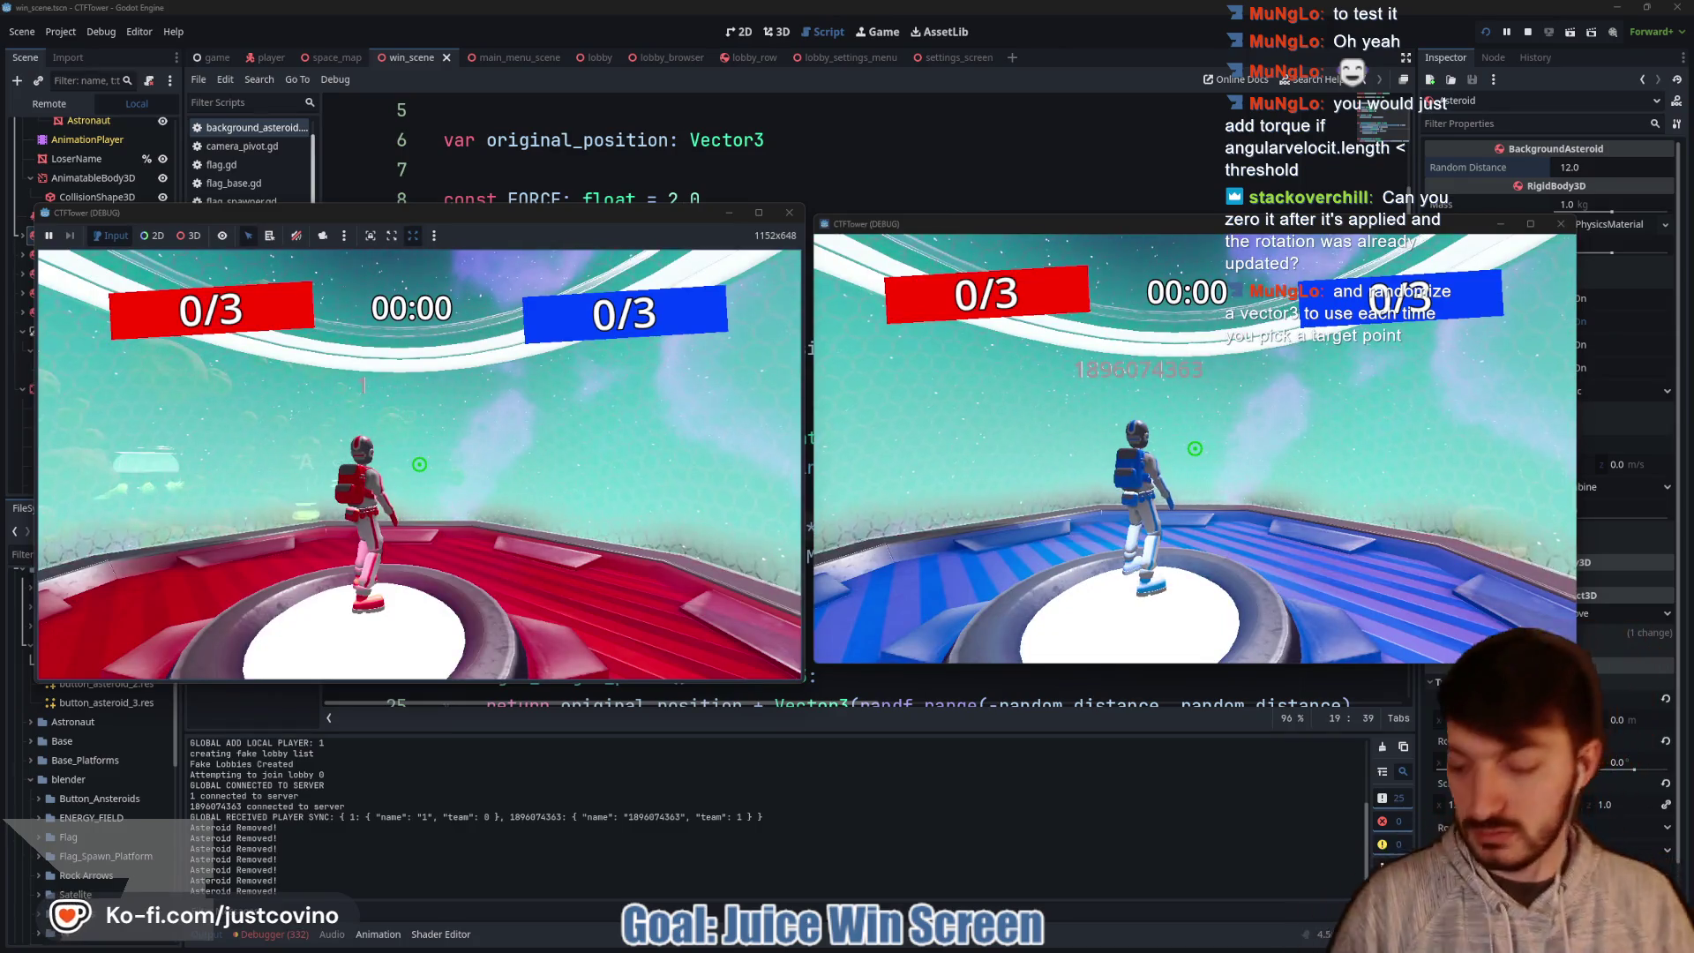
Run 'score 0' in the dev console, watch the win screen, then stop the game.
key(grave)
text(score 0)
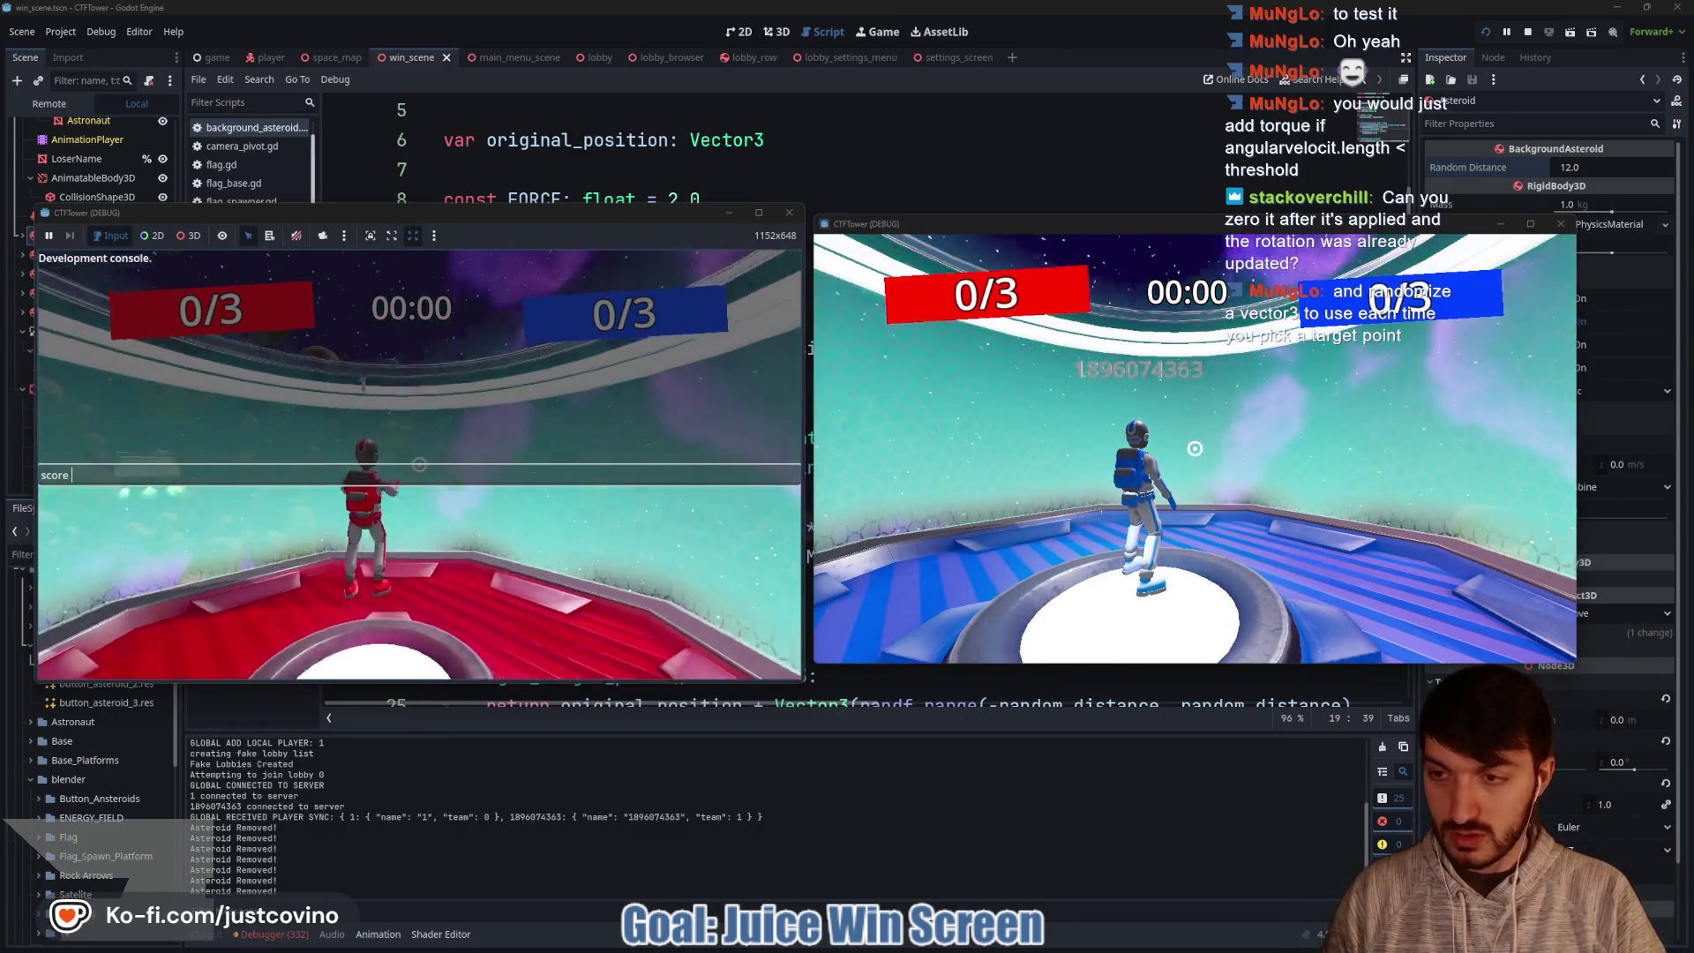
key(Return)
key(Return)
key(grave)
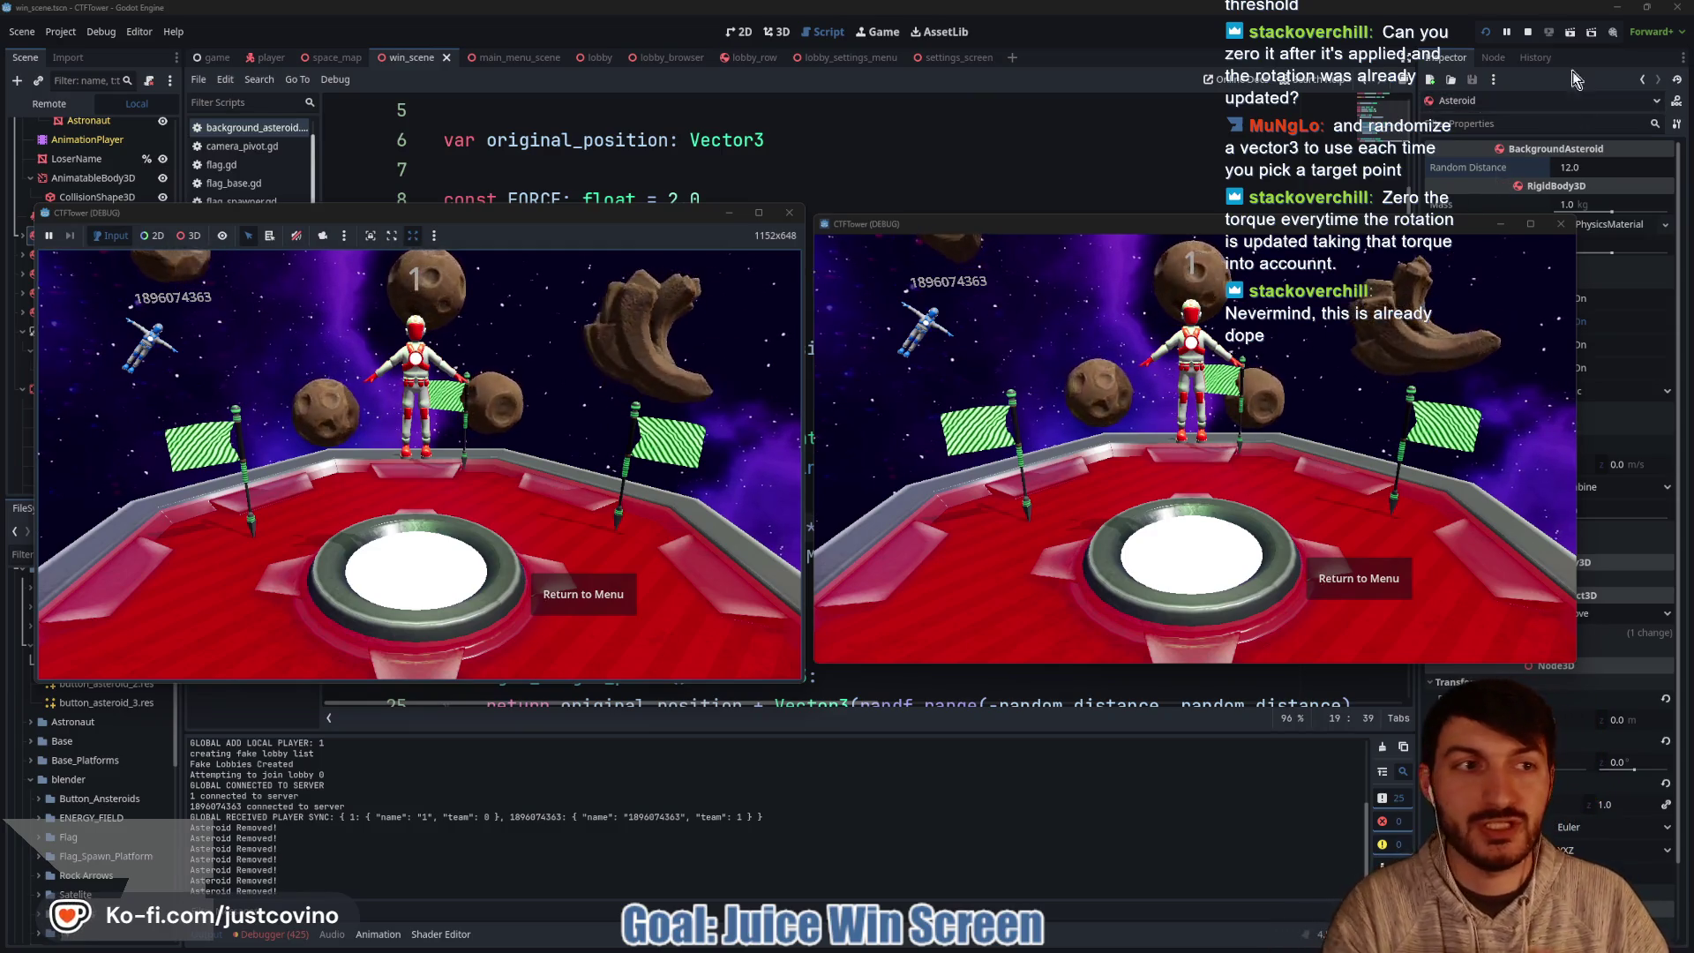
click(1530, 31)
drag(841, 528, 668, 520)
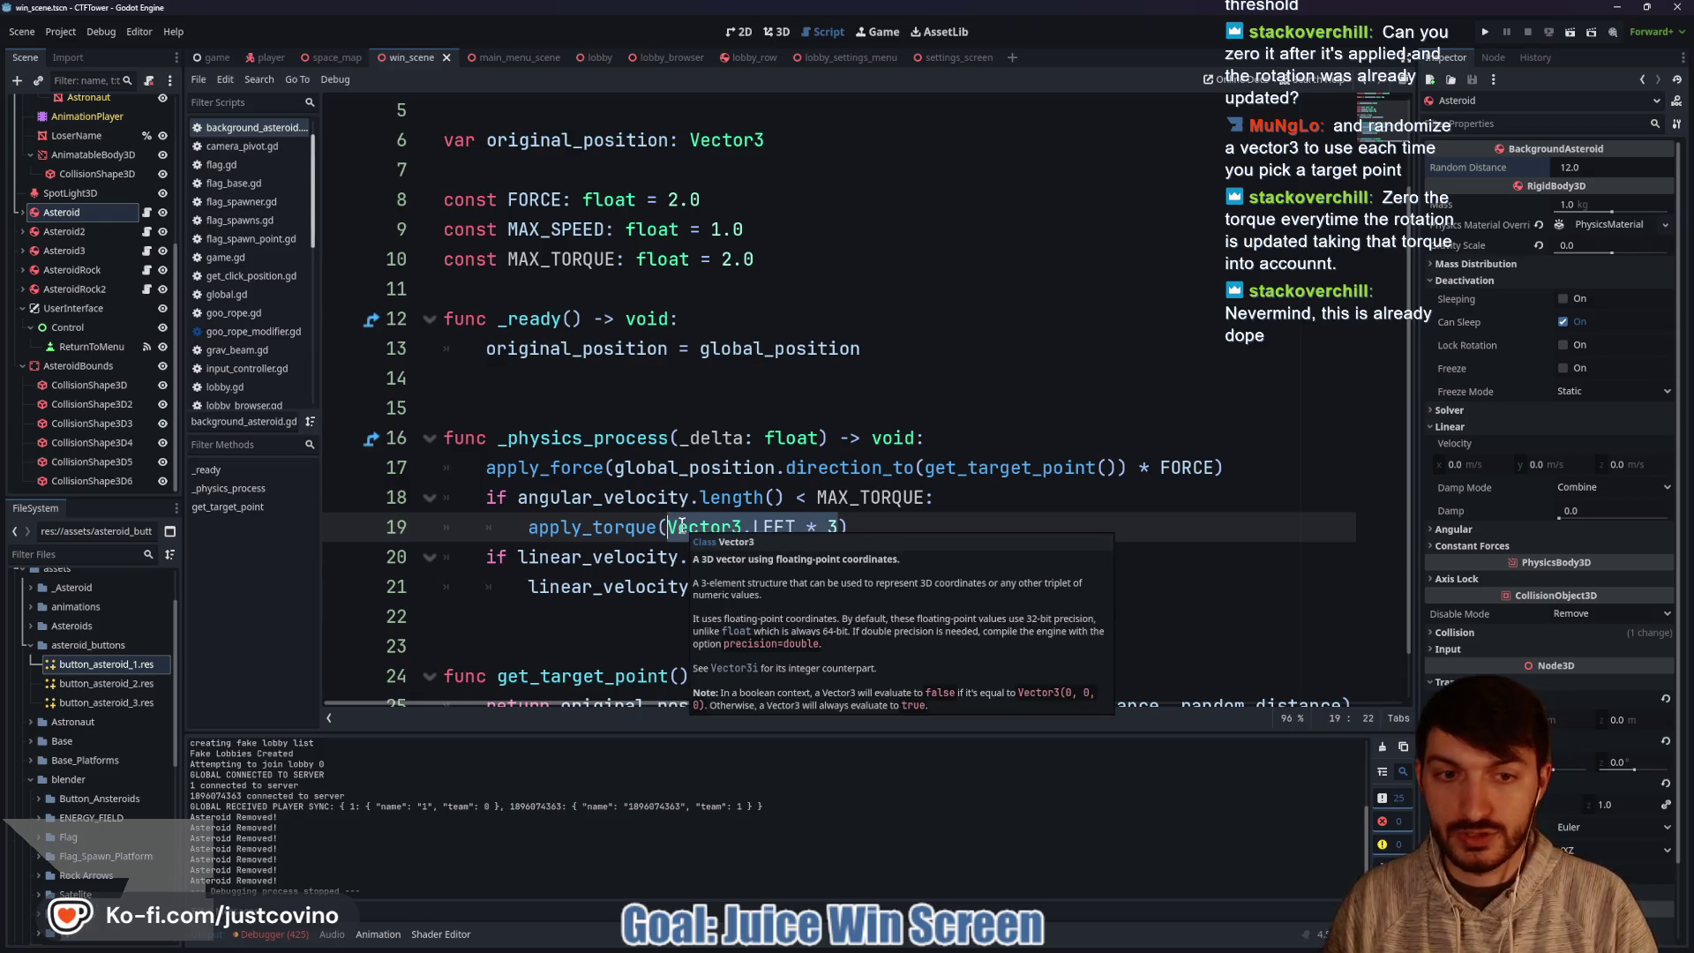
Make apply_torque aim at get_target_point() instead of Vector3.LEFT * 3.
text(get)
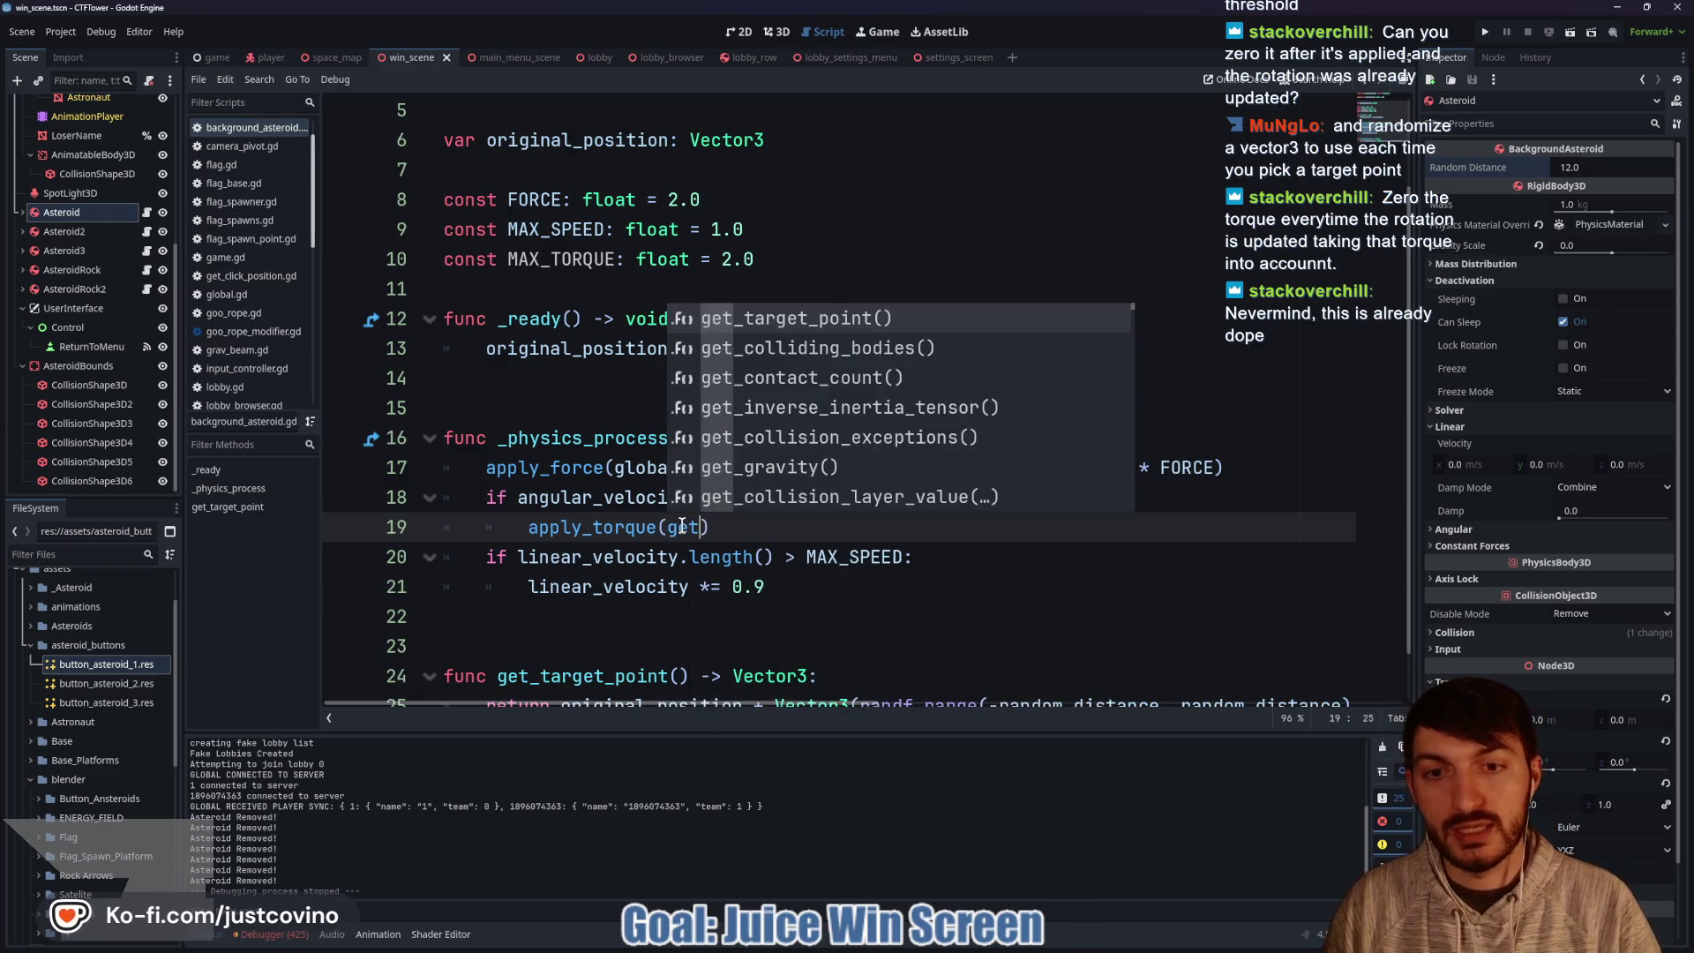
key(Return)
click(909, 518)
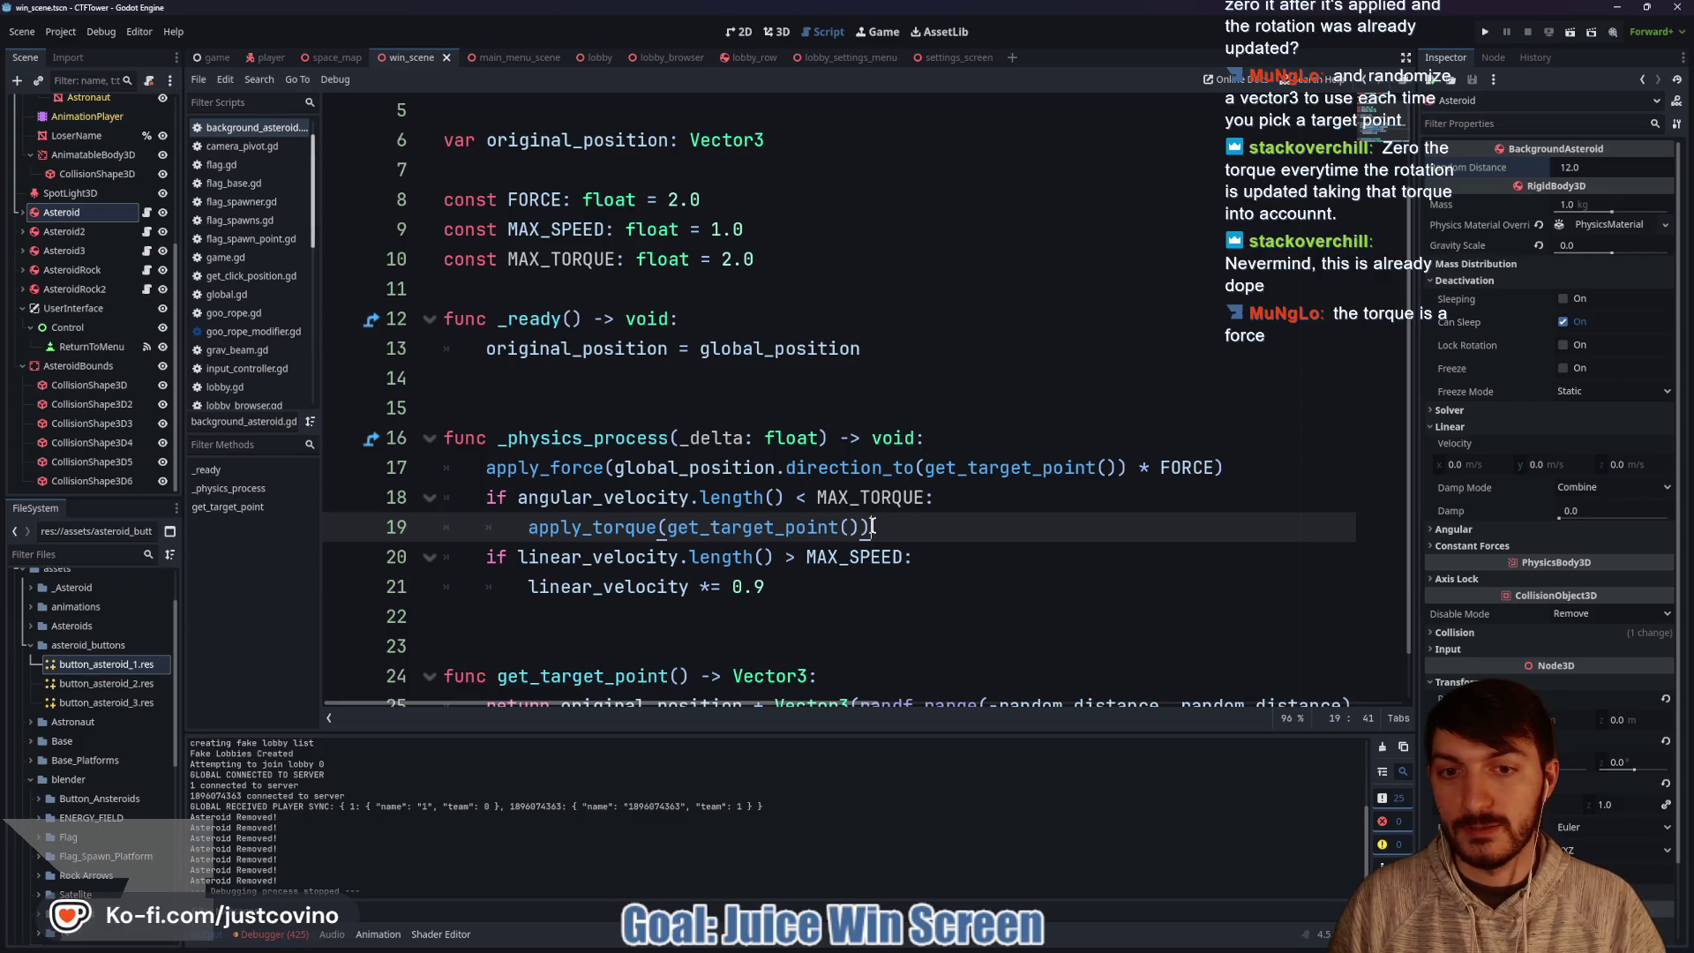
Lower MAX_TORQUE to 0.5 and MAX_SPEED to 0.9, then relaunch the game.
drag(752, 259, 729, 259)
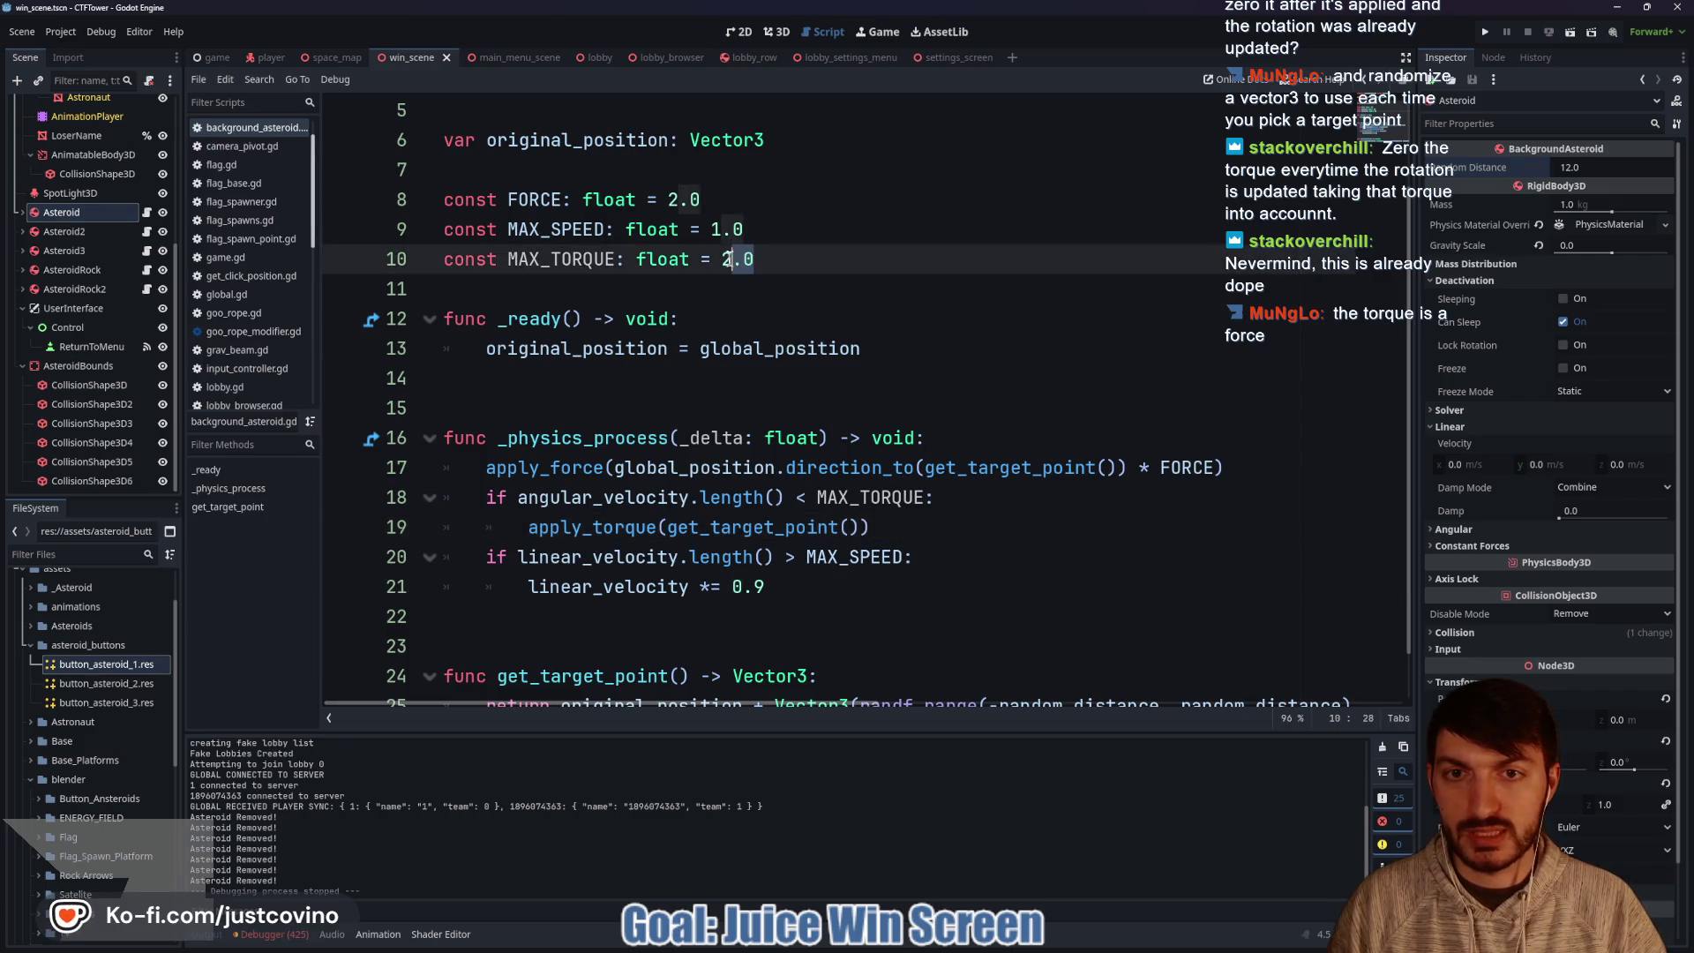
text(0)
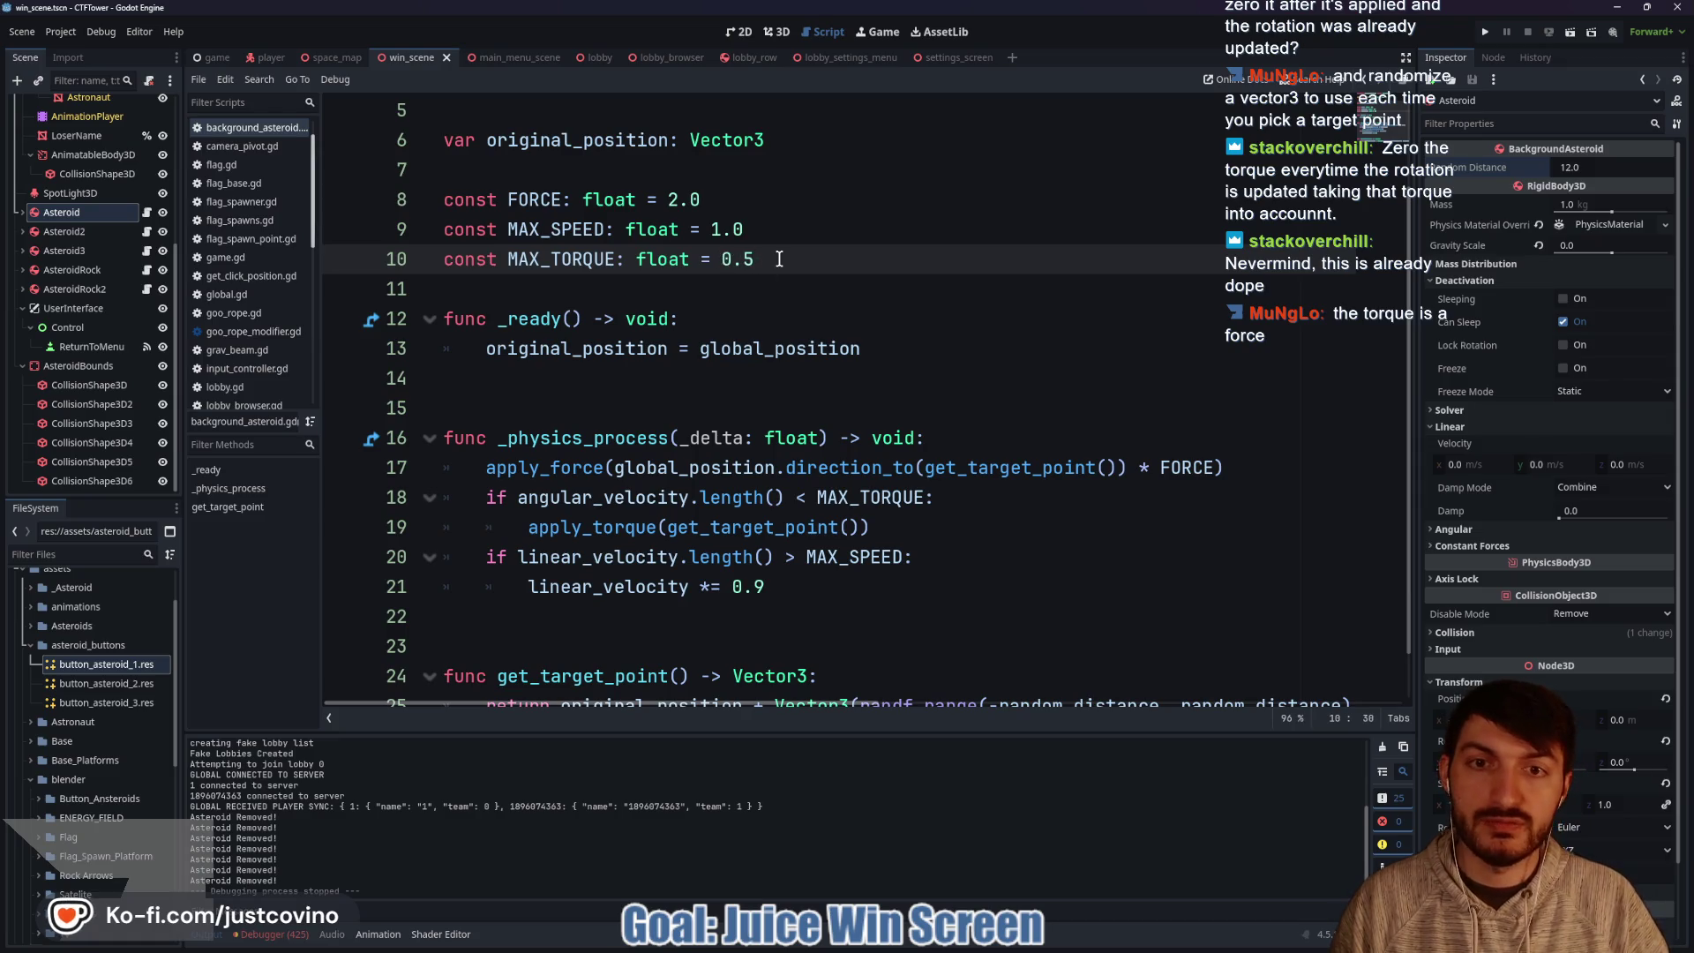
click(738, 228)
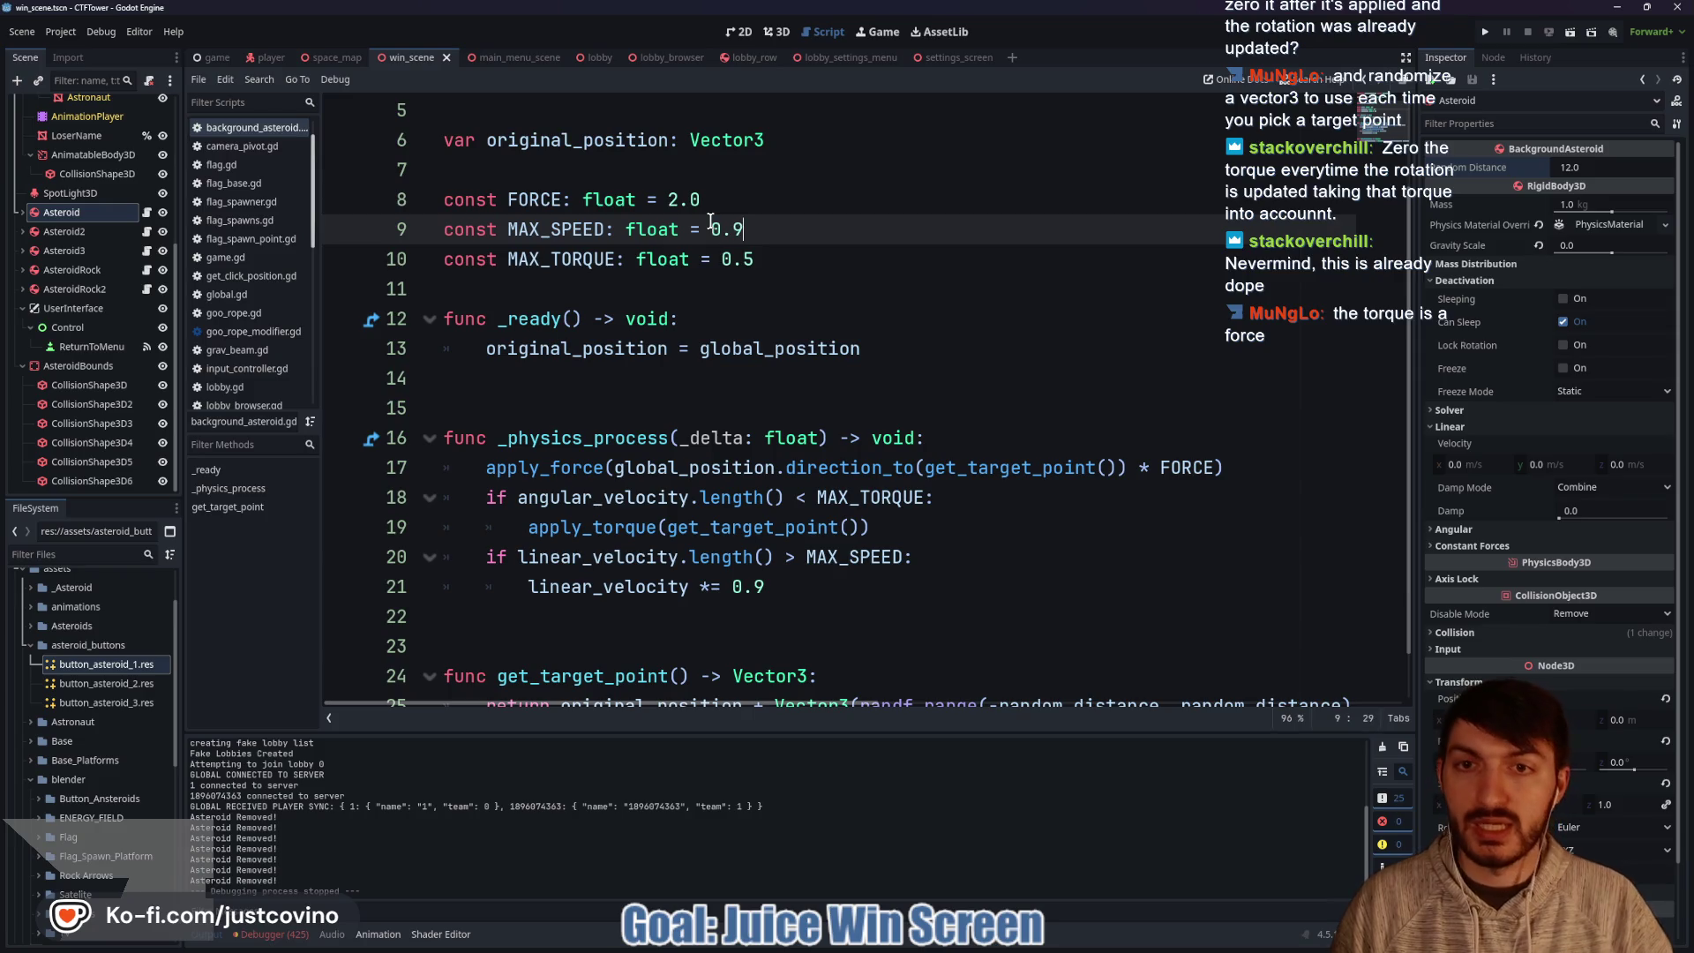
key(F5)
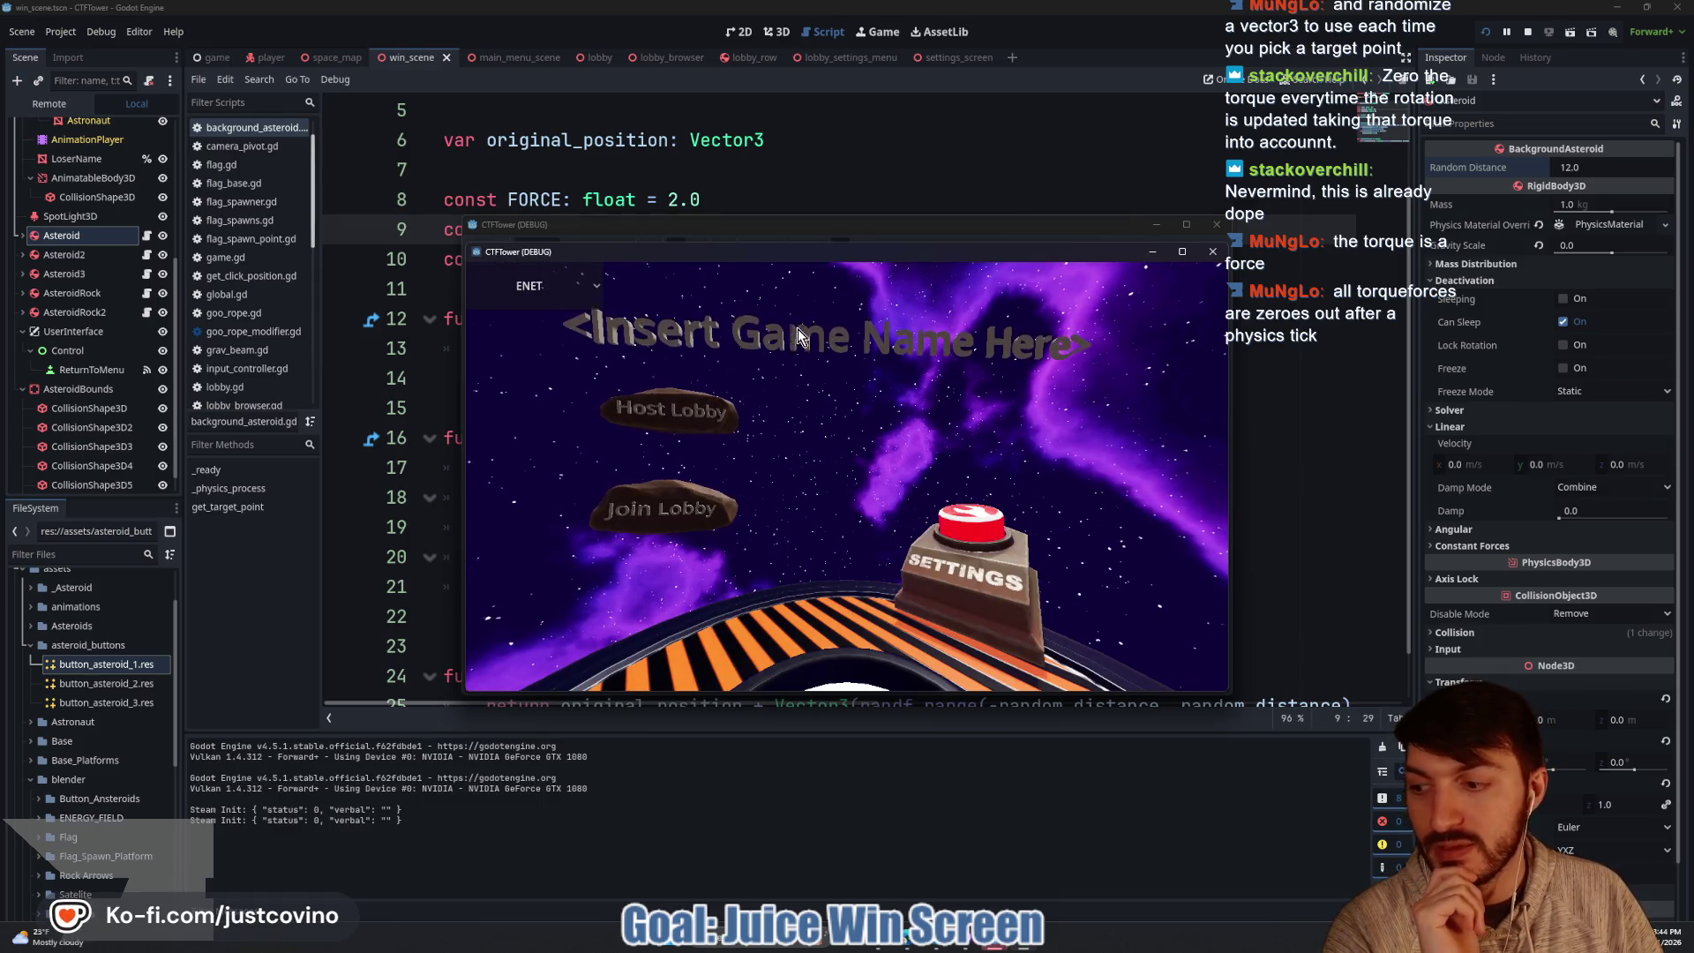
Host a lobby, join from the second window, ready both players and start the match.
drag(775, 227, 355, 223)
click(259, 404)
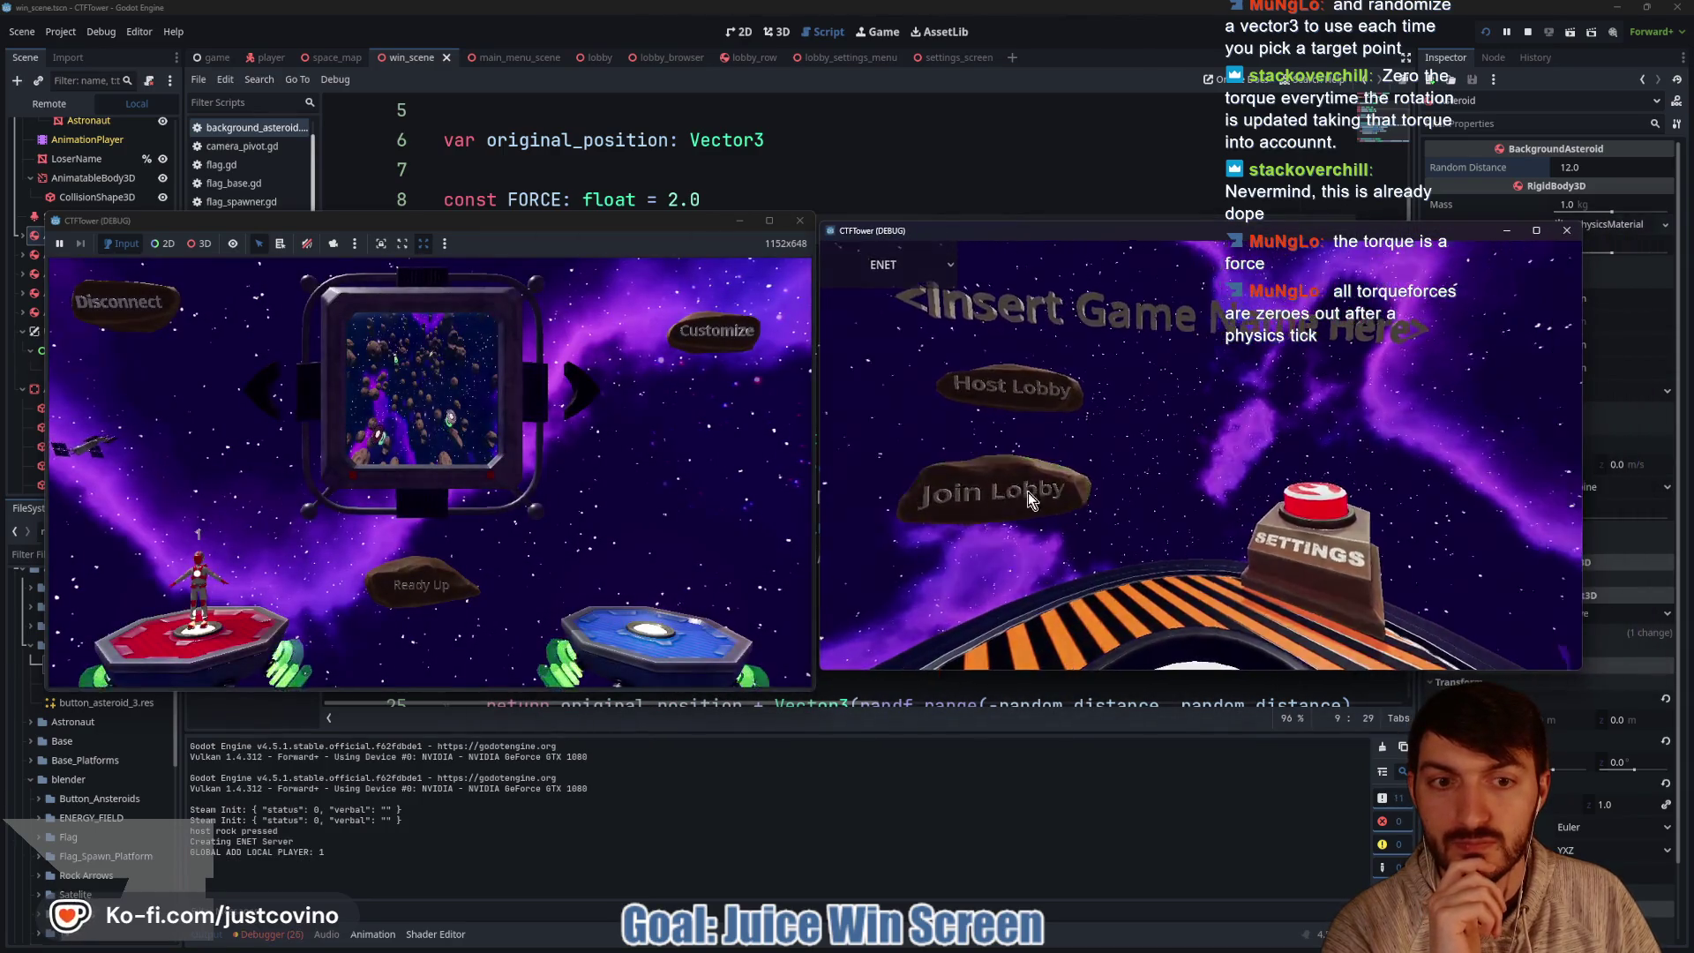
click(1168, 554)
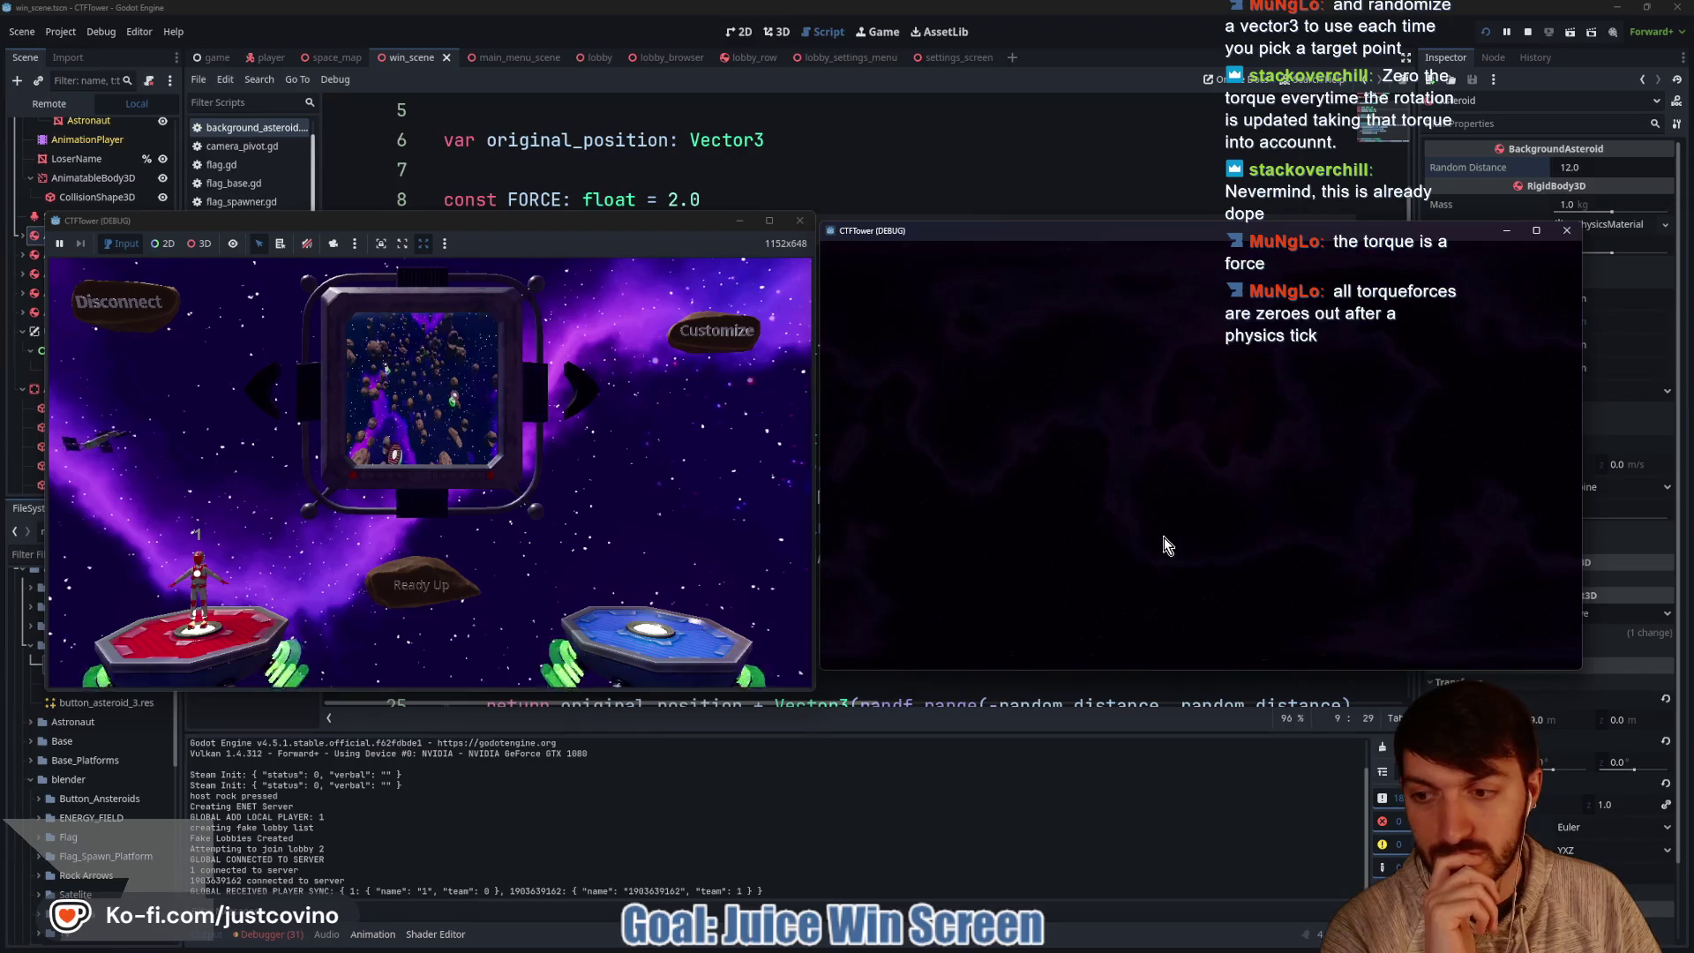
click(1157, 540)
click(422, 576)
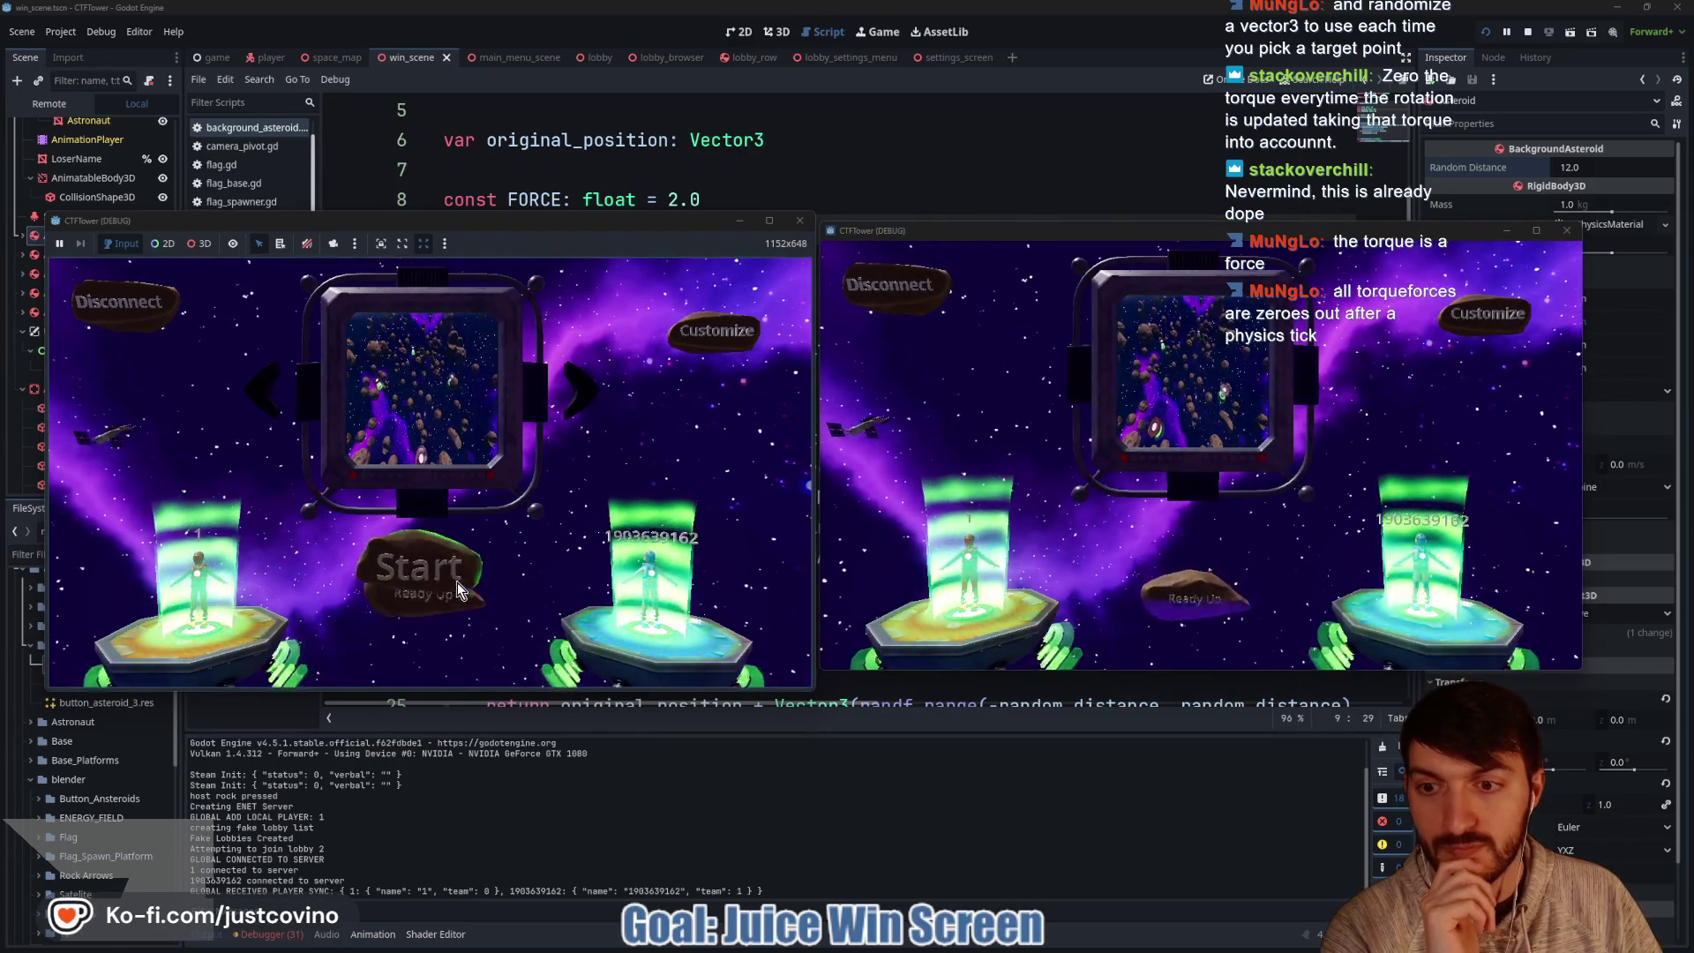
click(430, 573)
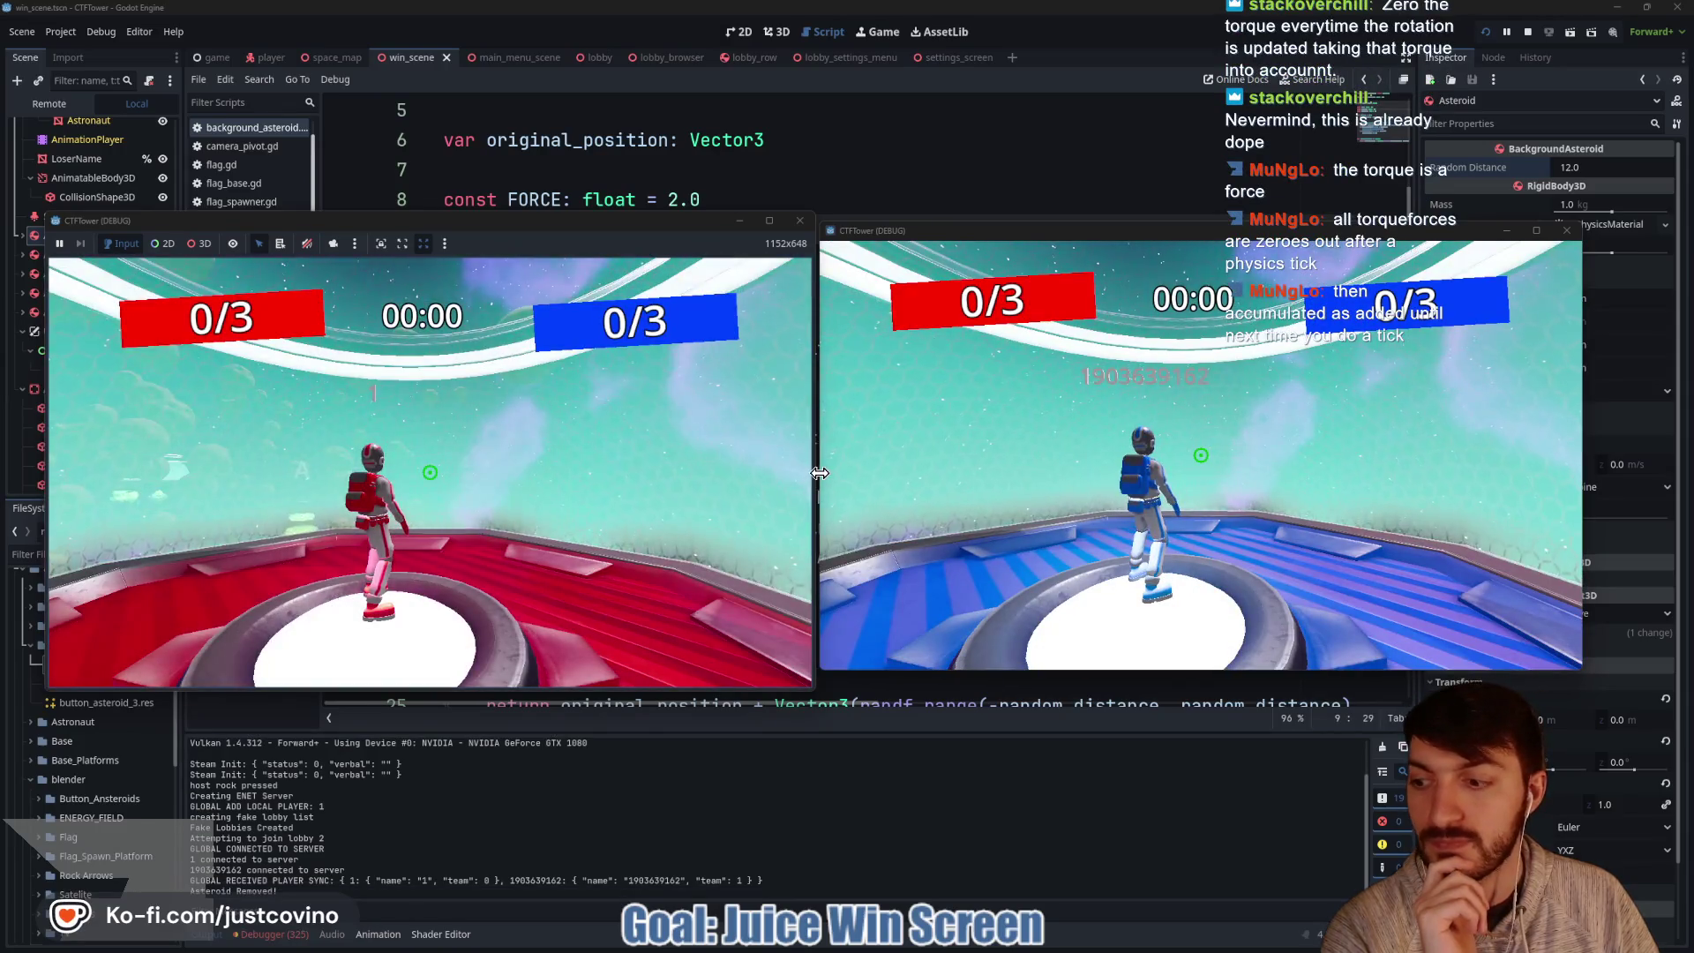
Win instantly with the 'score' dev-console command, then stop the game.
key(grave)
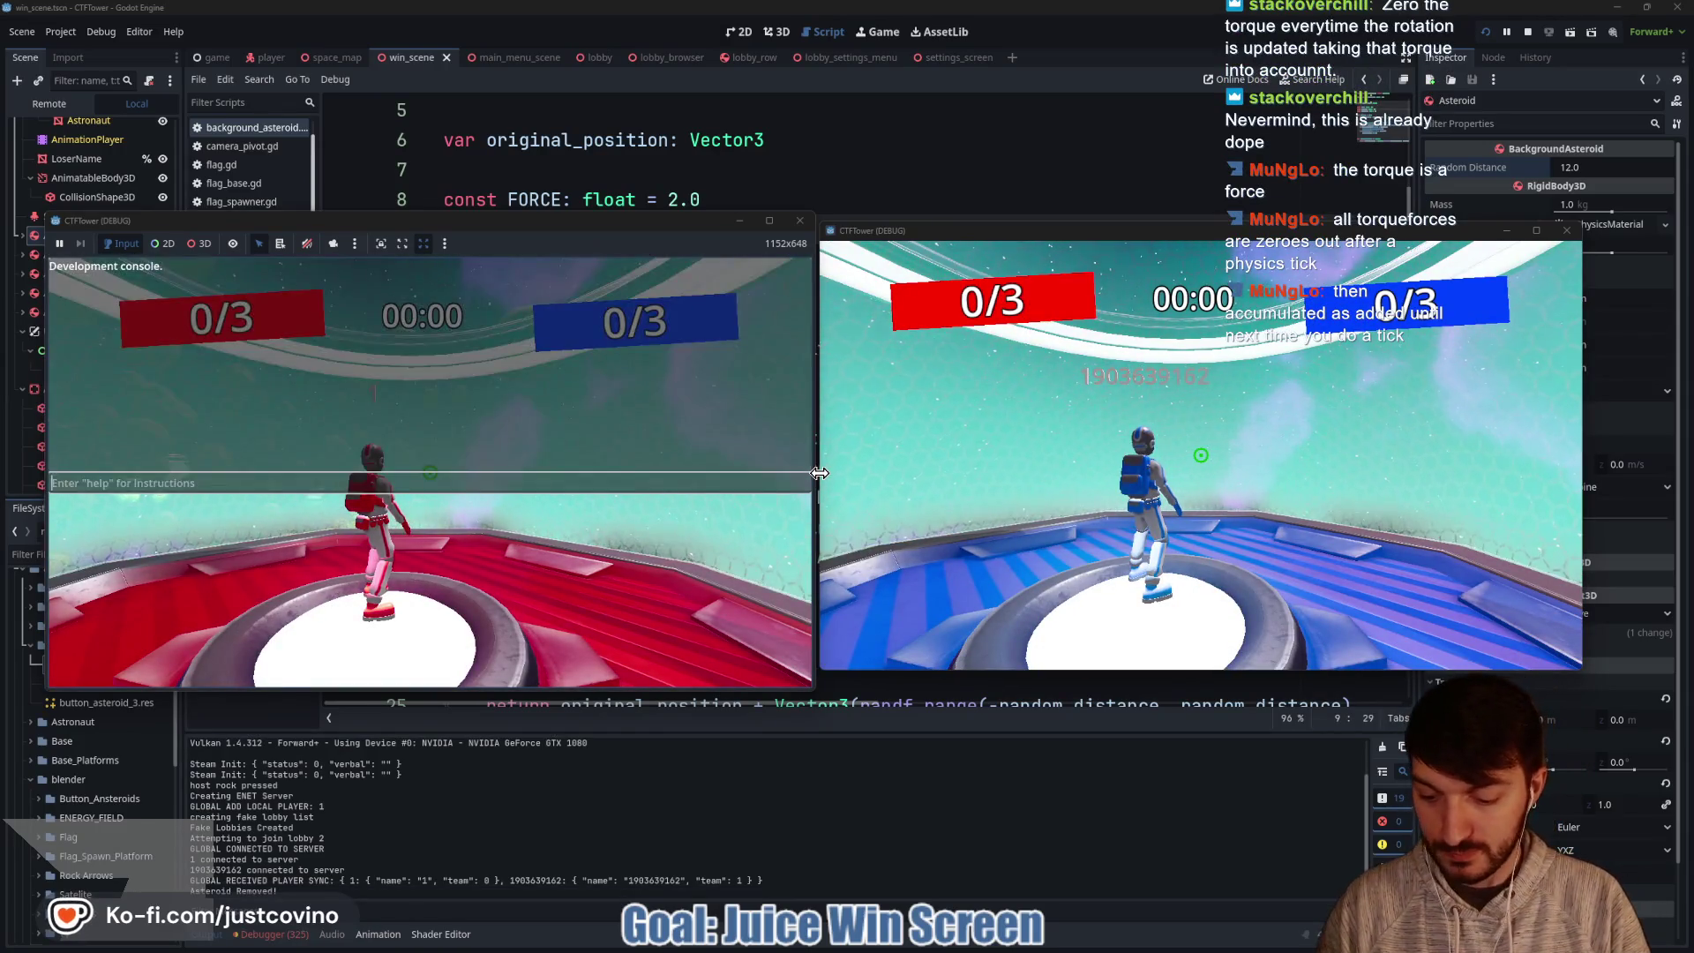
text(score)
key(Return)
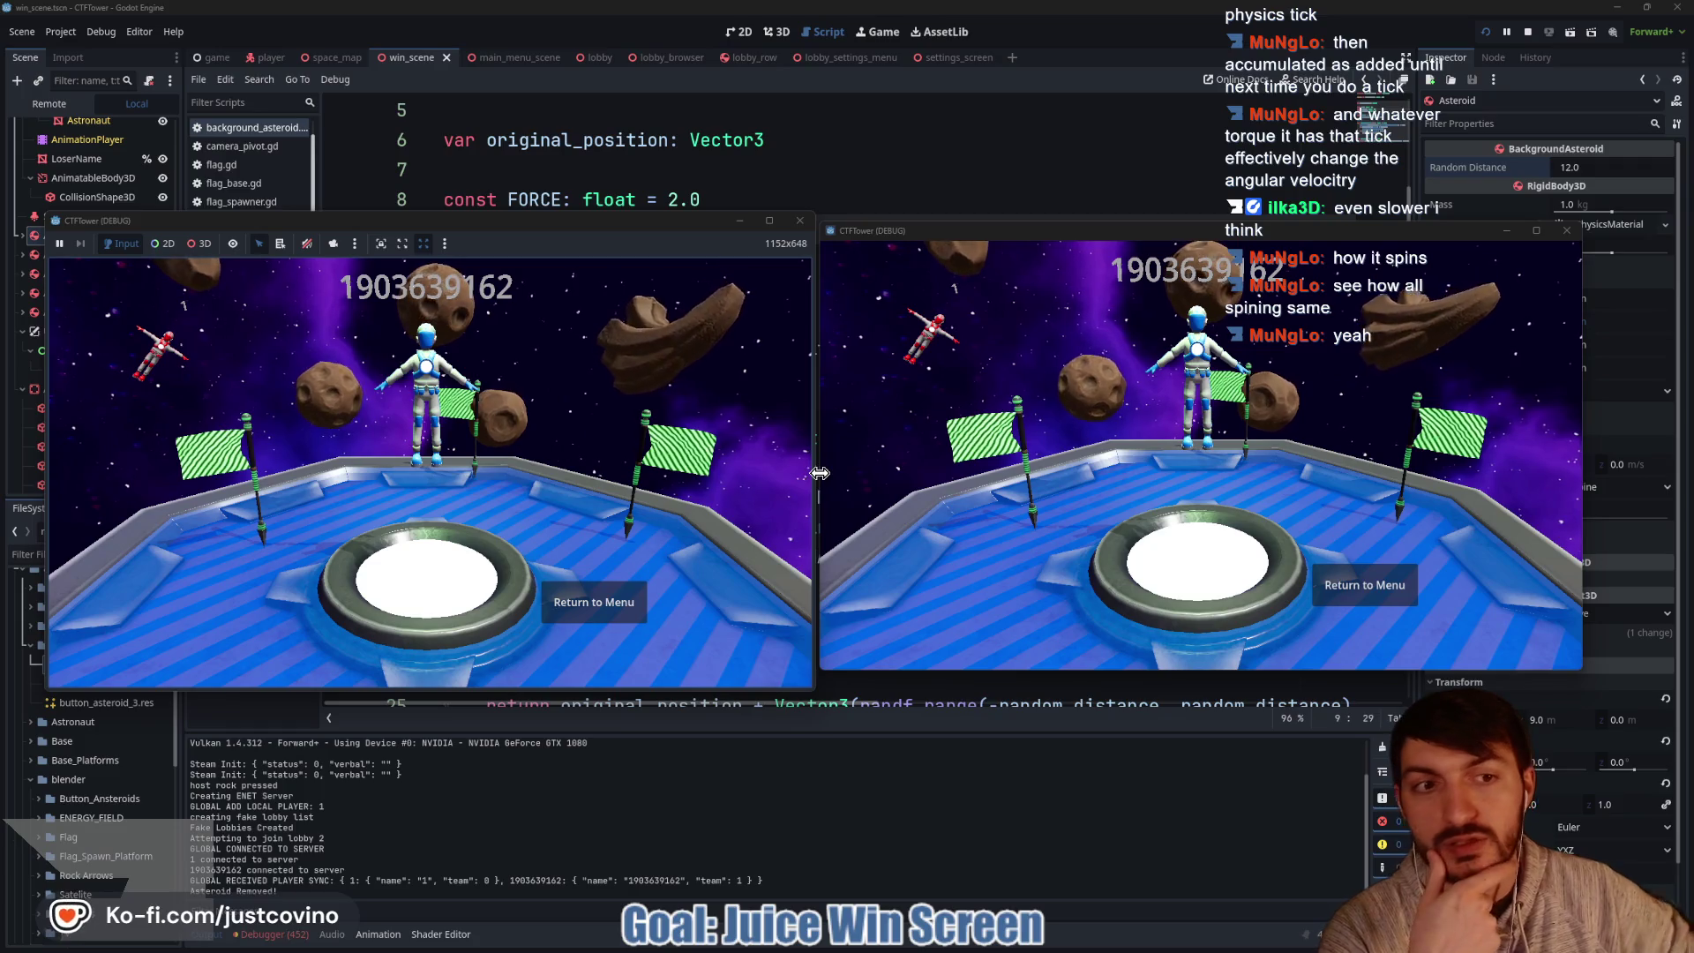
key(F8)
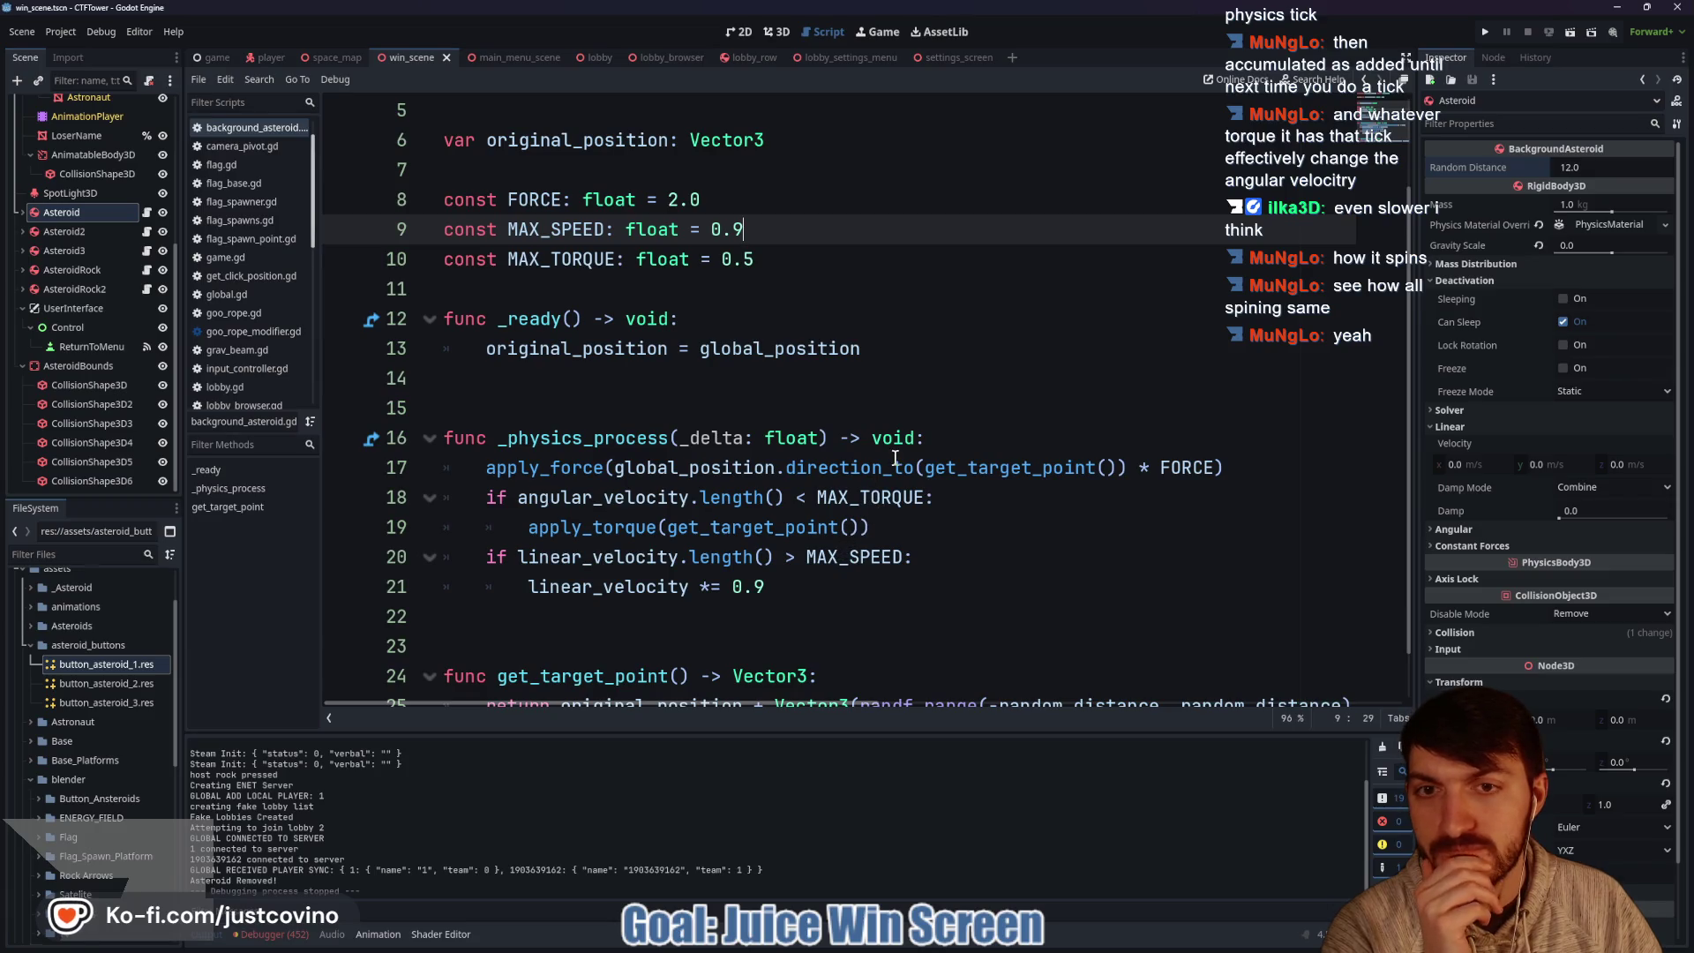
Change MAX_TORQUE to 0.25 and MAX_SPEED to 0.5 on lines 9–10.
click(743, 258)
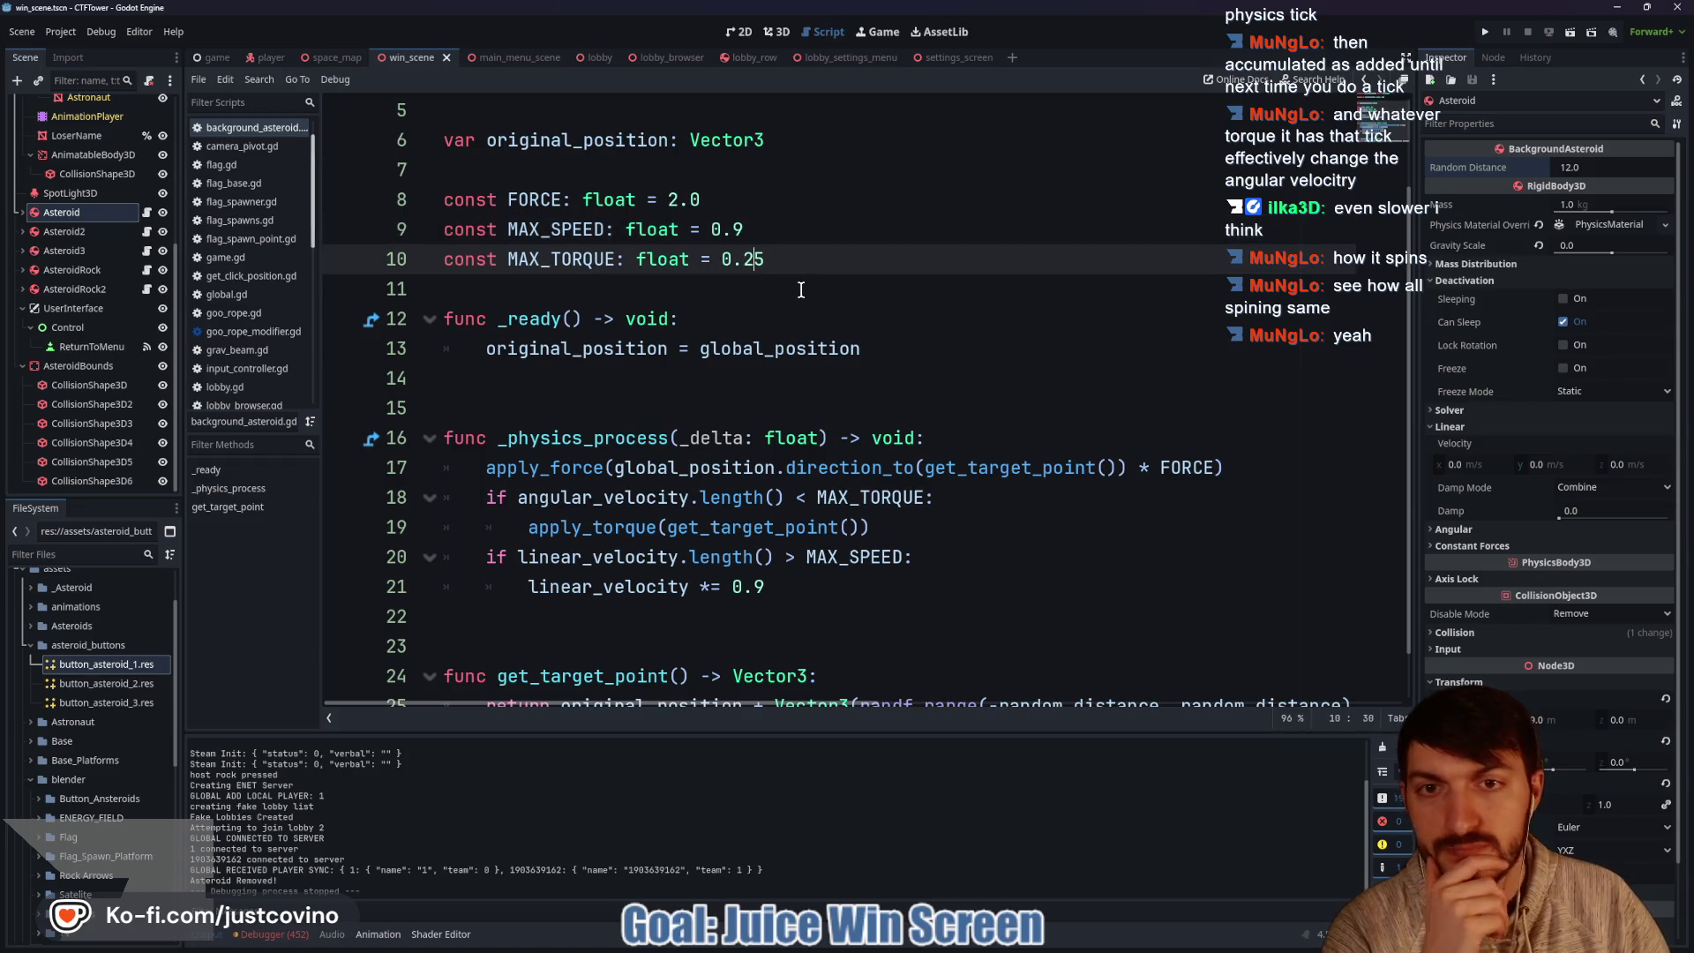
double_click(741, 228)
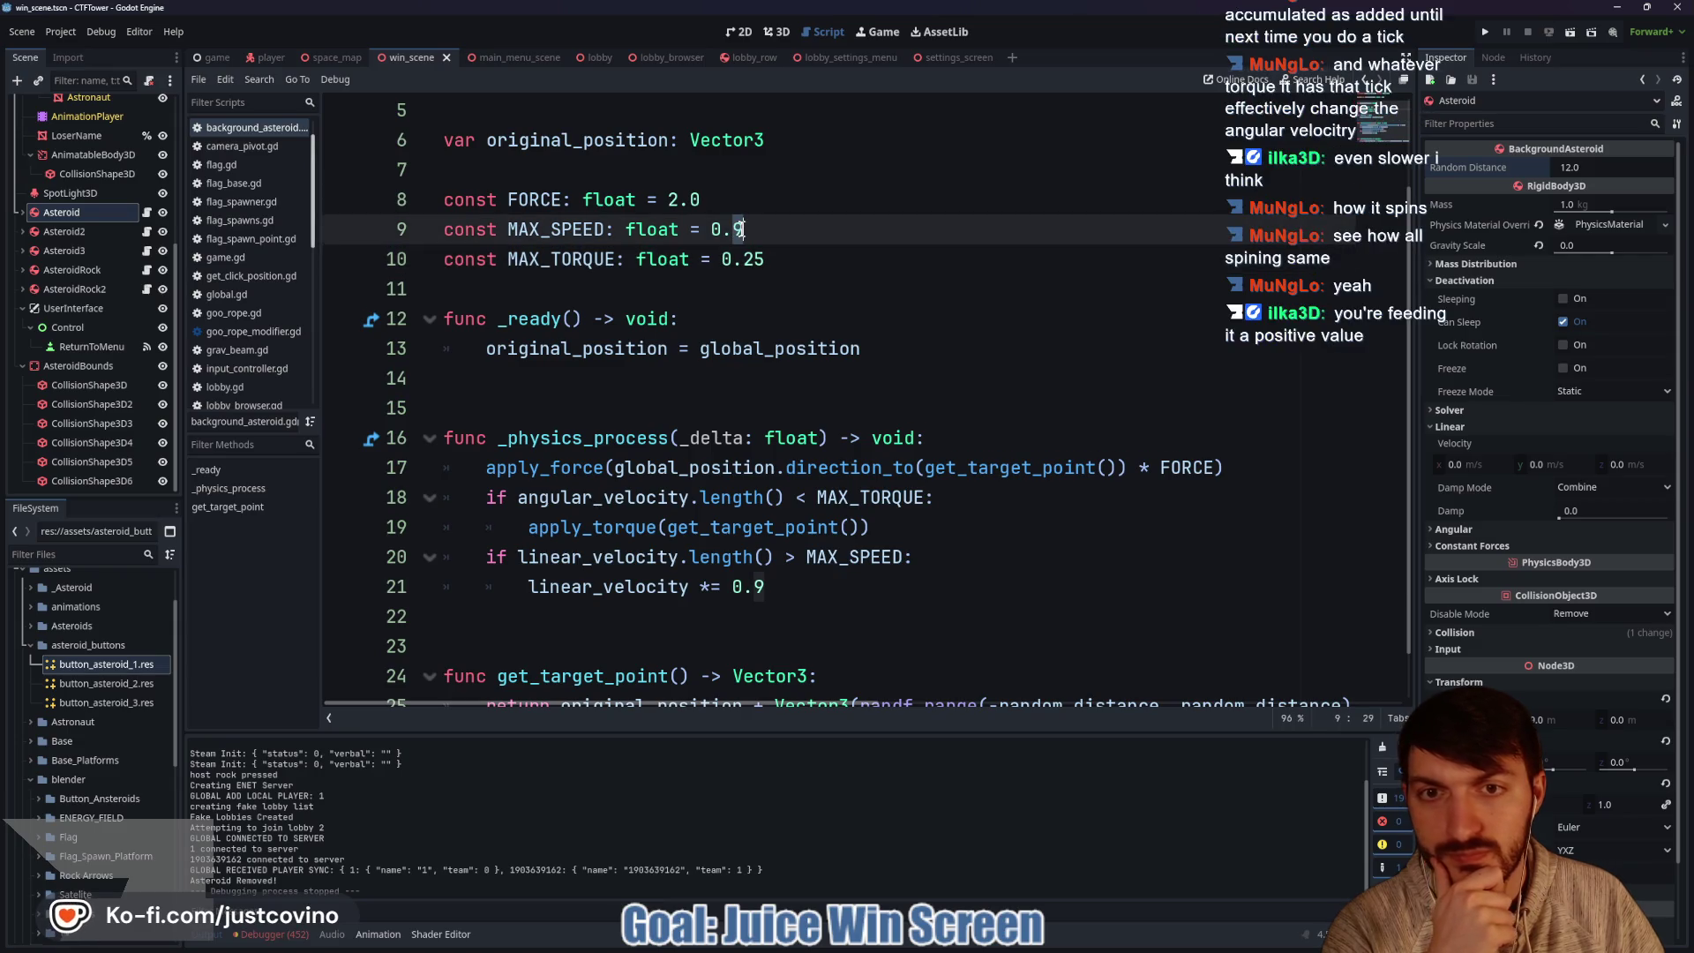
click(824, 265)
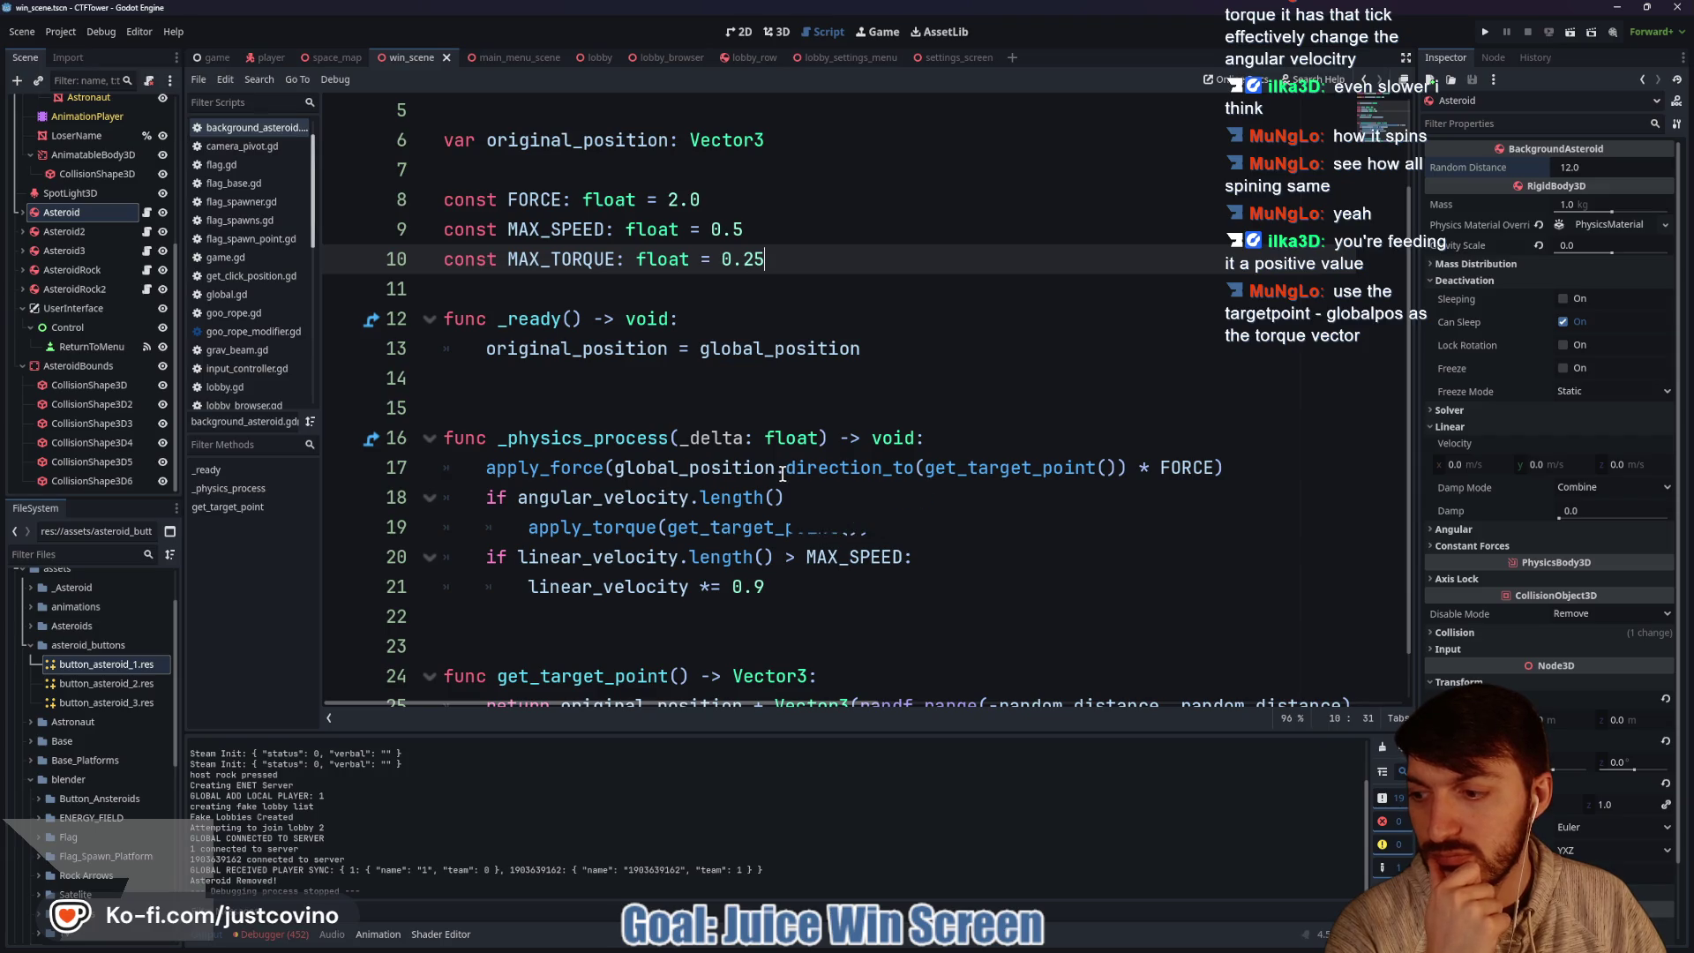
Make line 19 torque by get_target_point() - global_position, then run the project.
scroll(780, 474, down, 1)
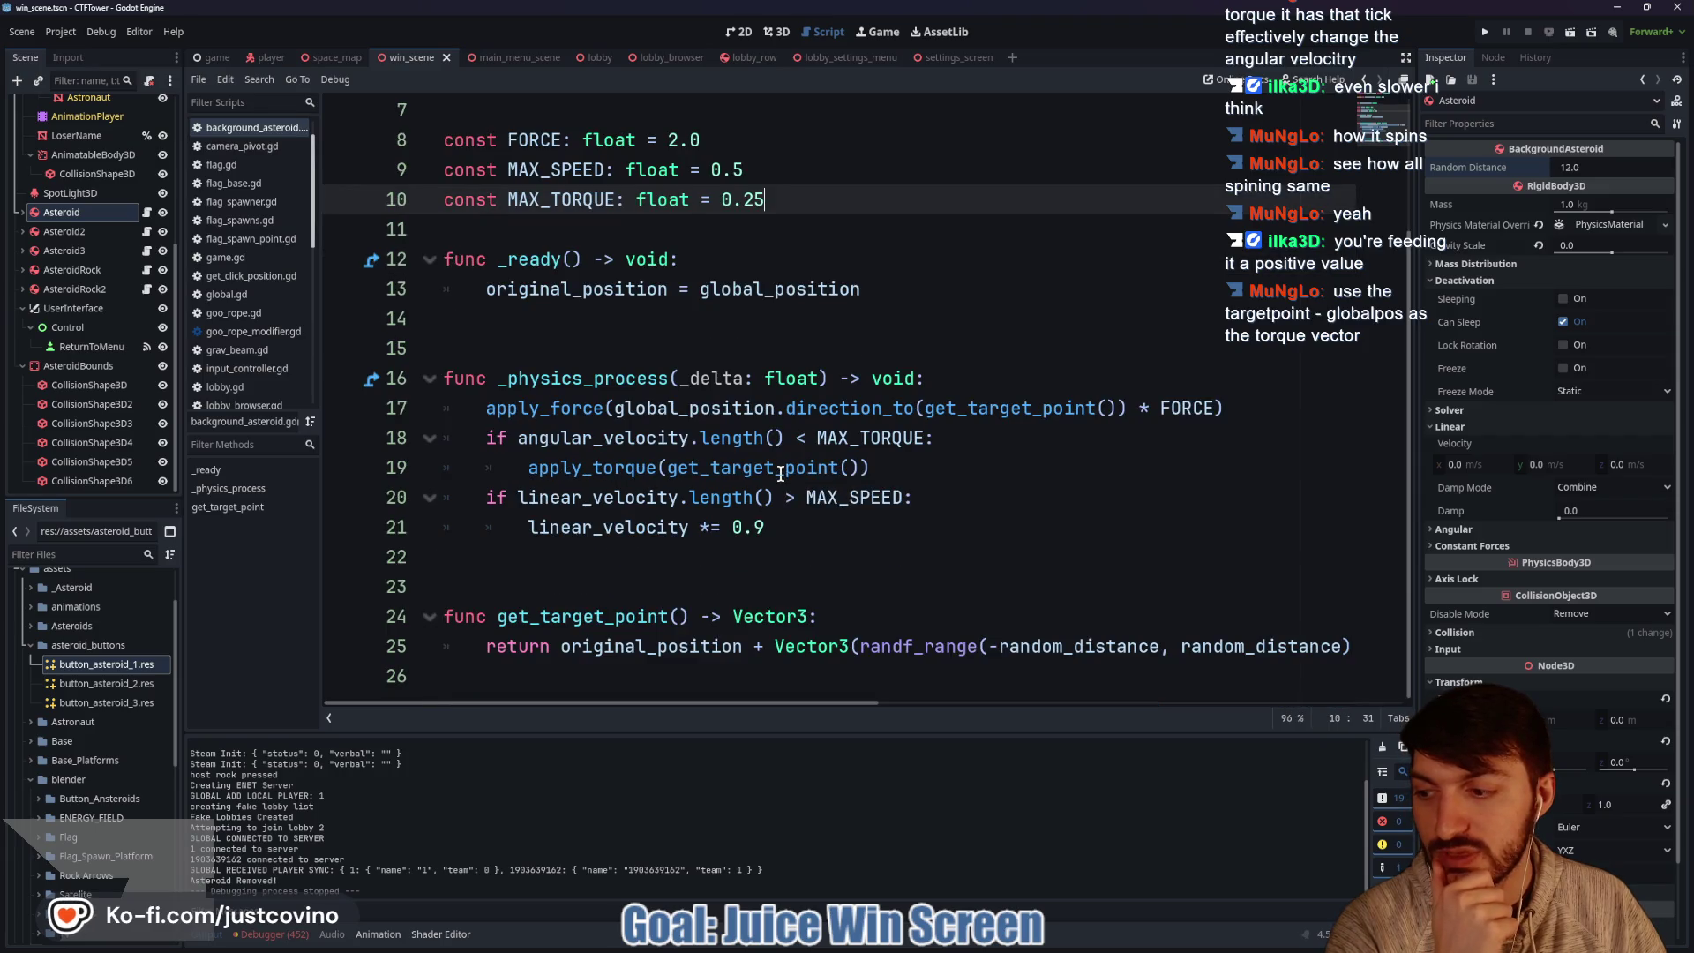
click(860, 467)
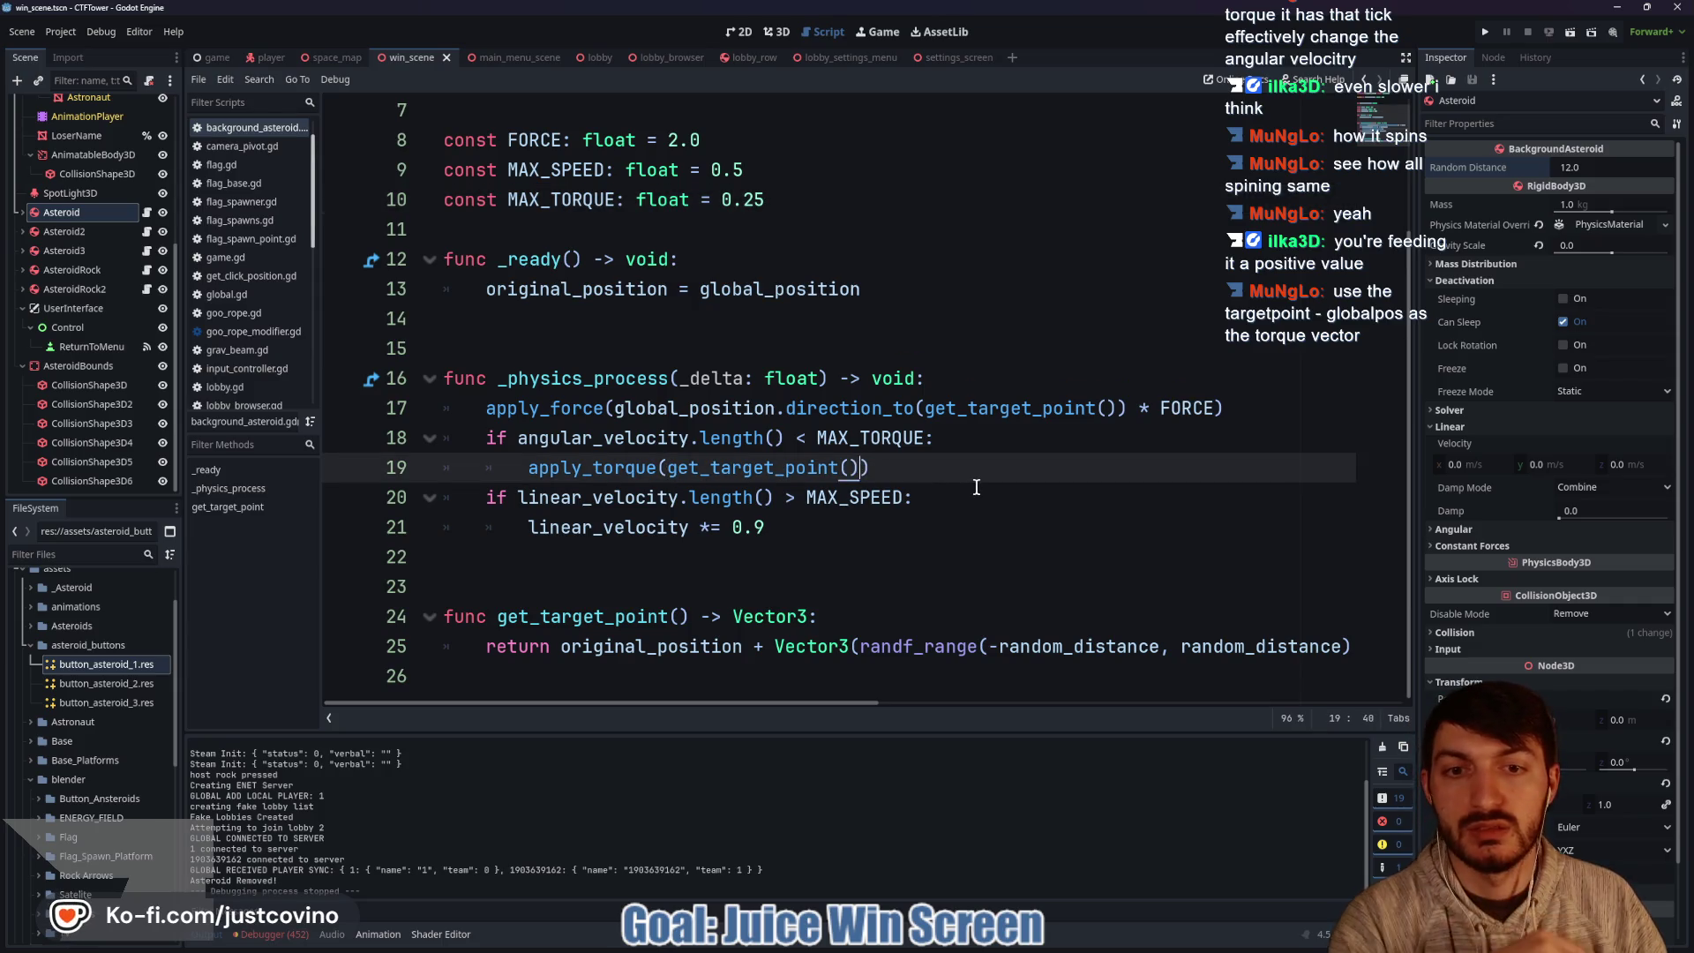
text(-)
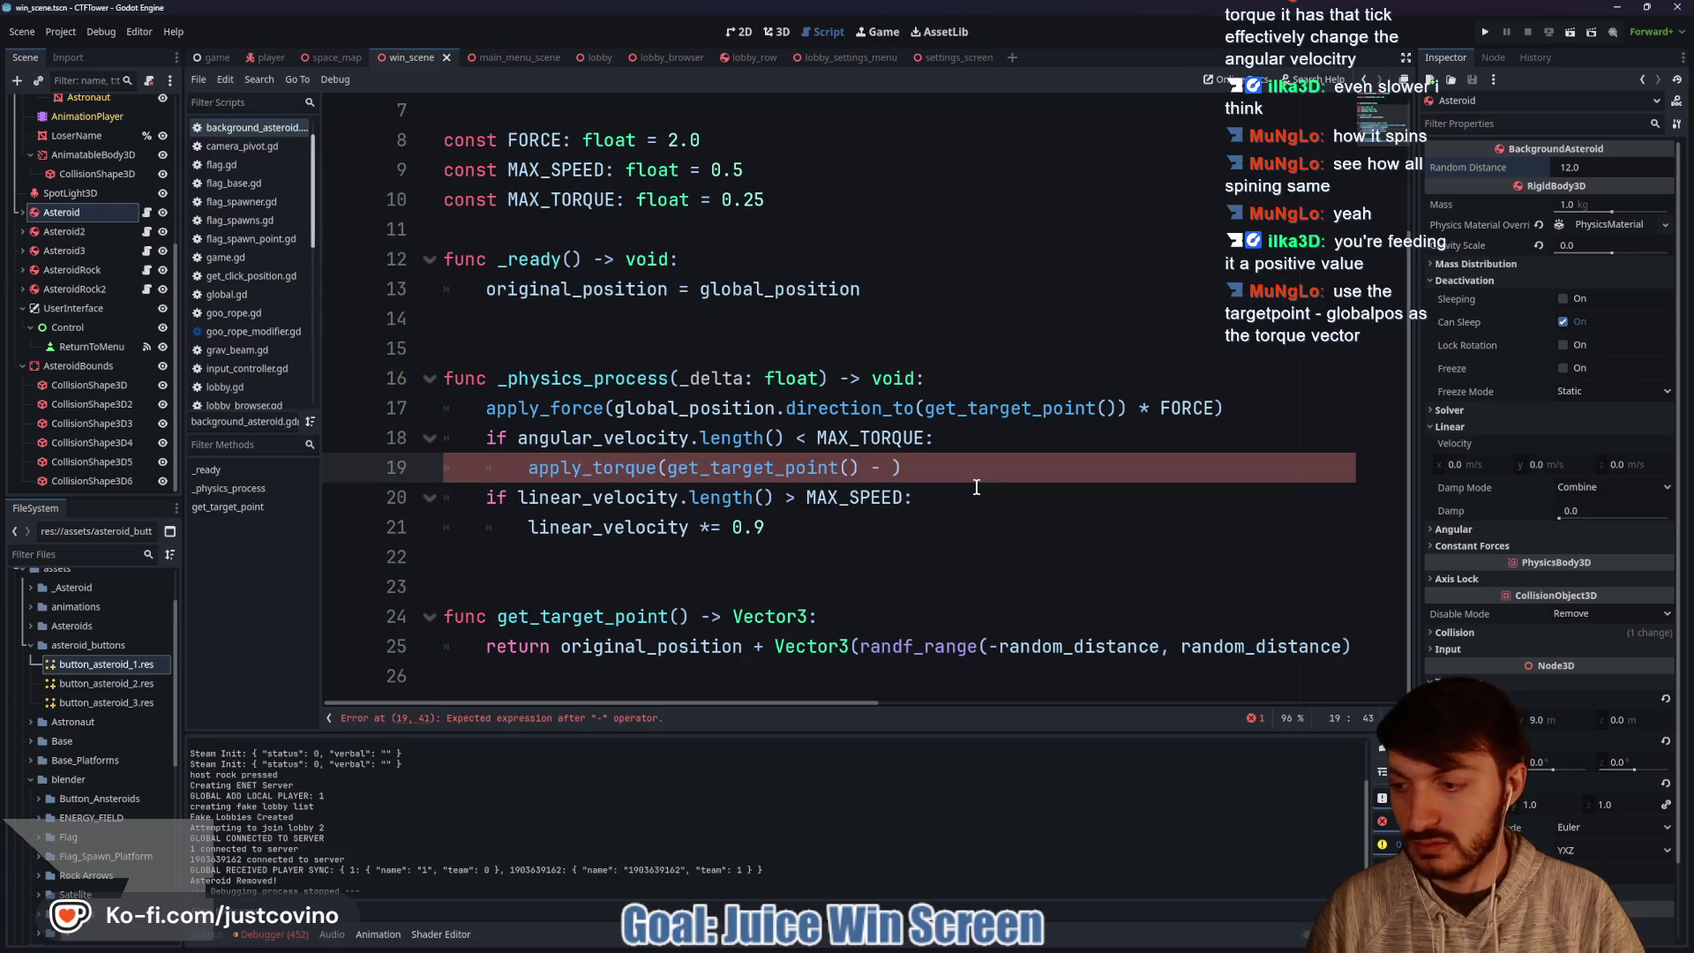
text( global_position)
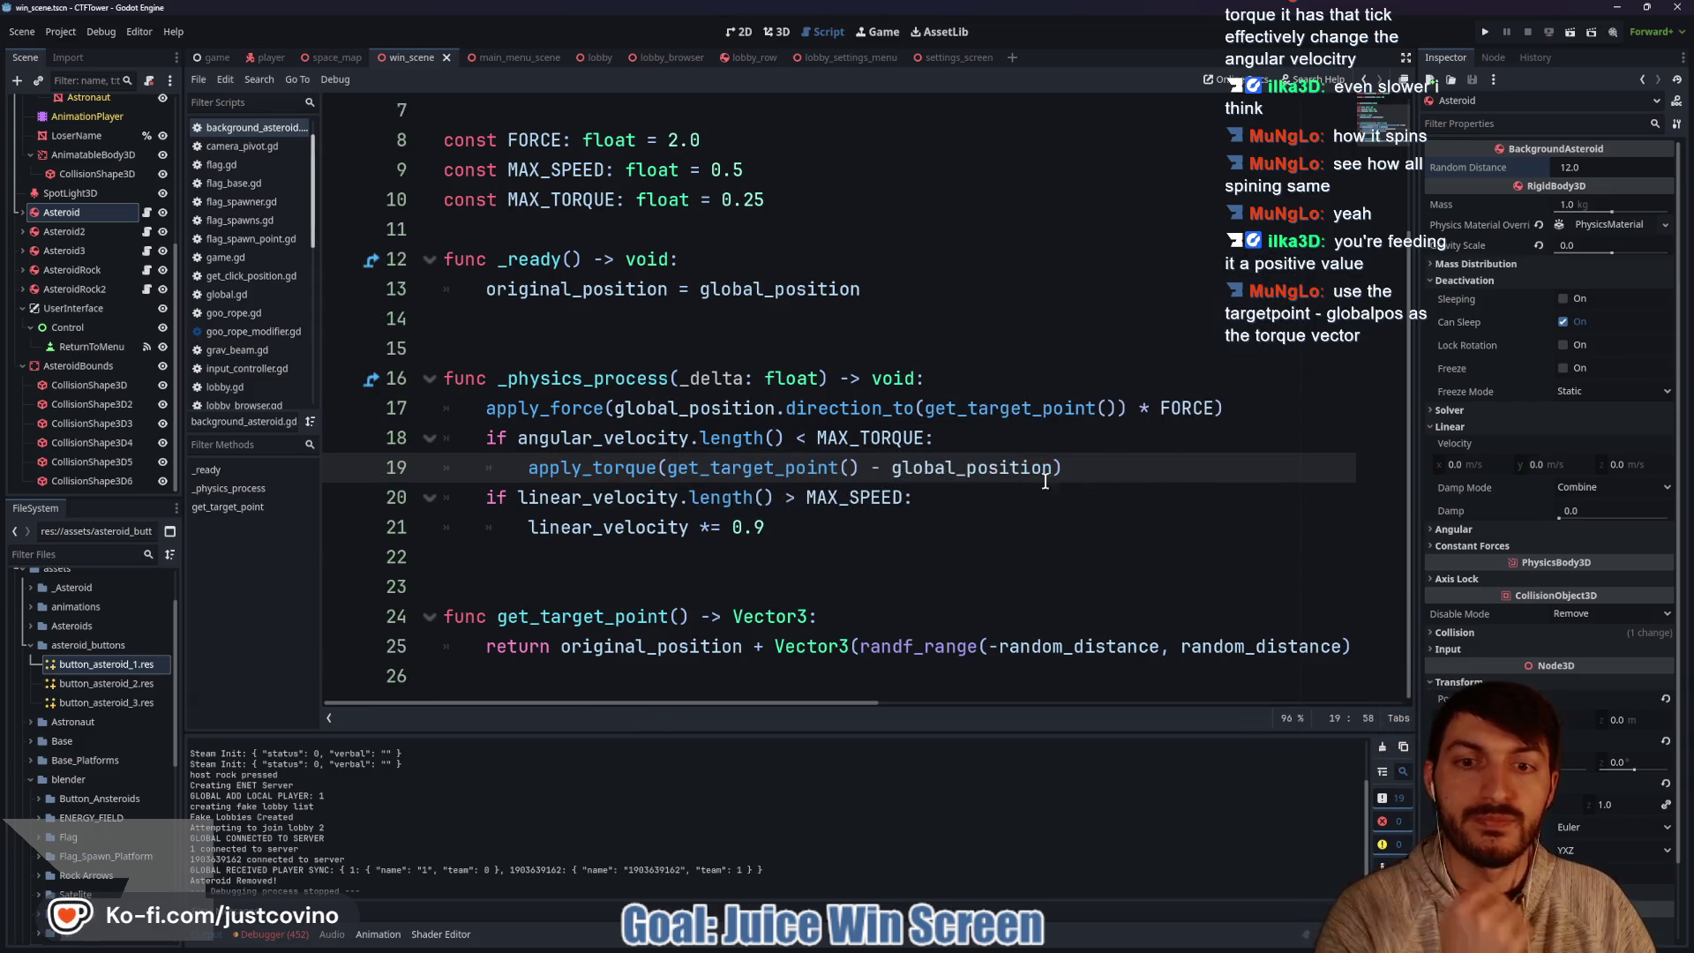
click(1486, 31)
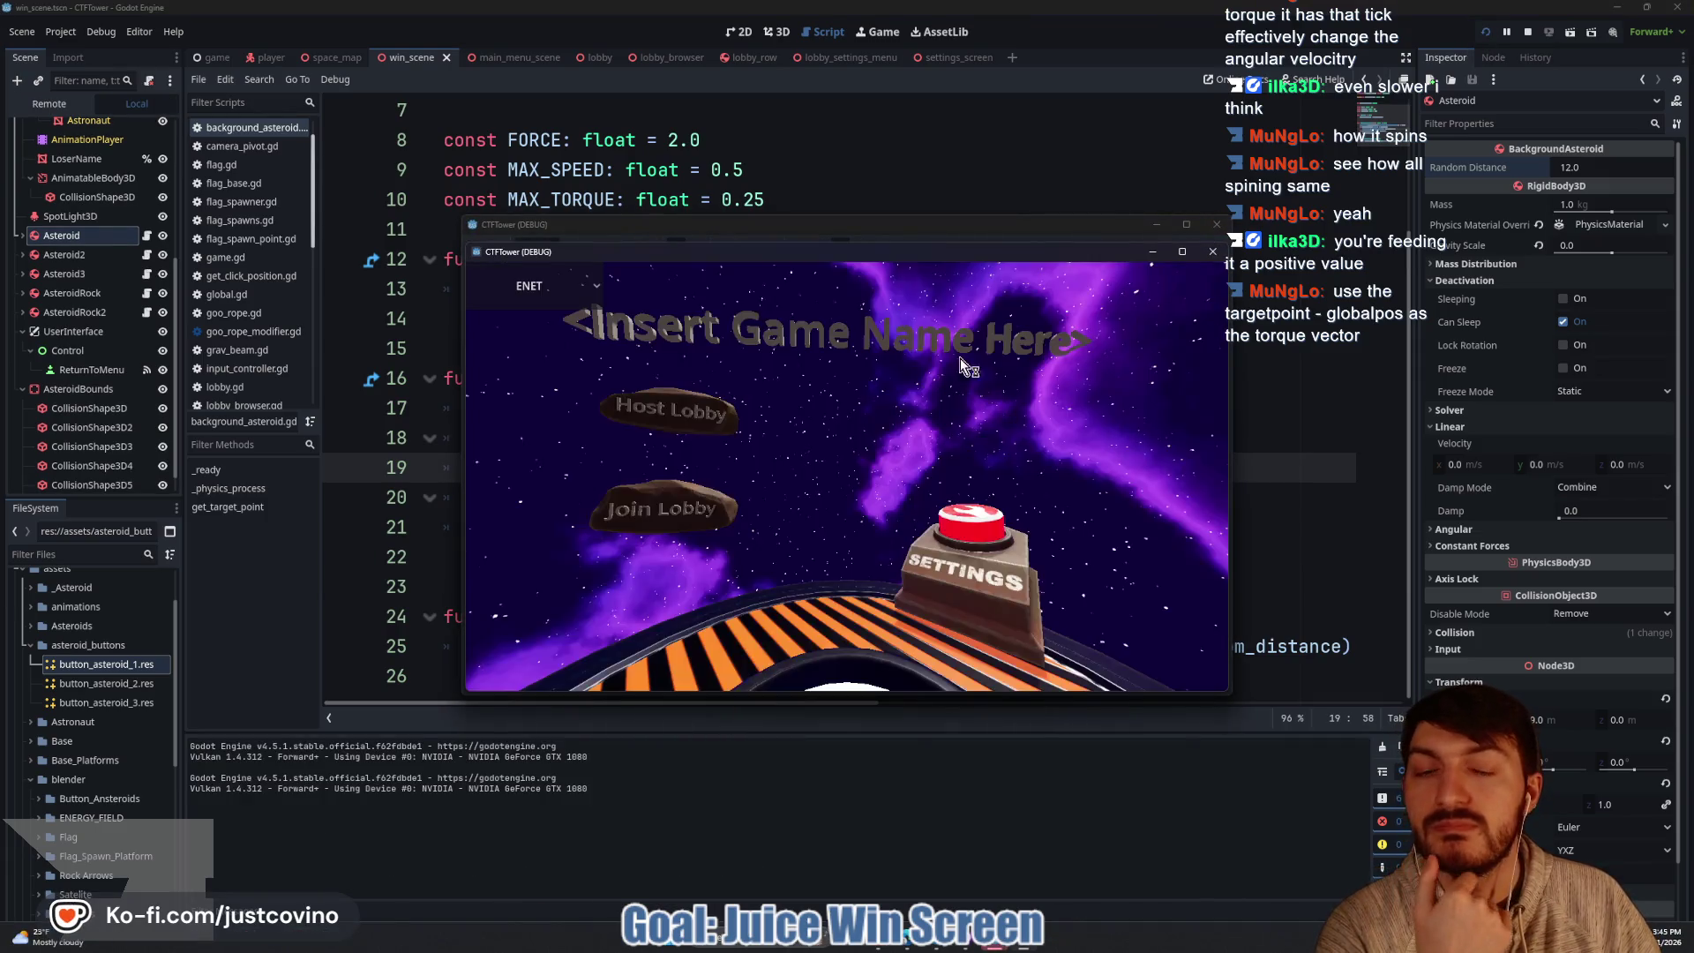
Host a lobby, watch the asteroids on the win screen, then stop the game.
click(684, 405)
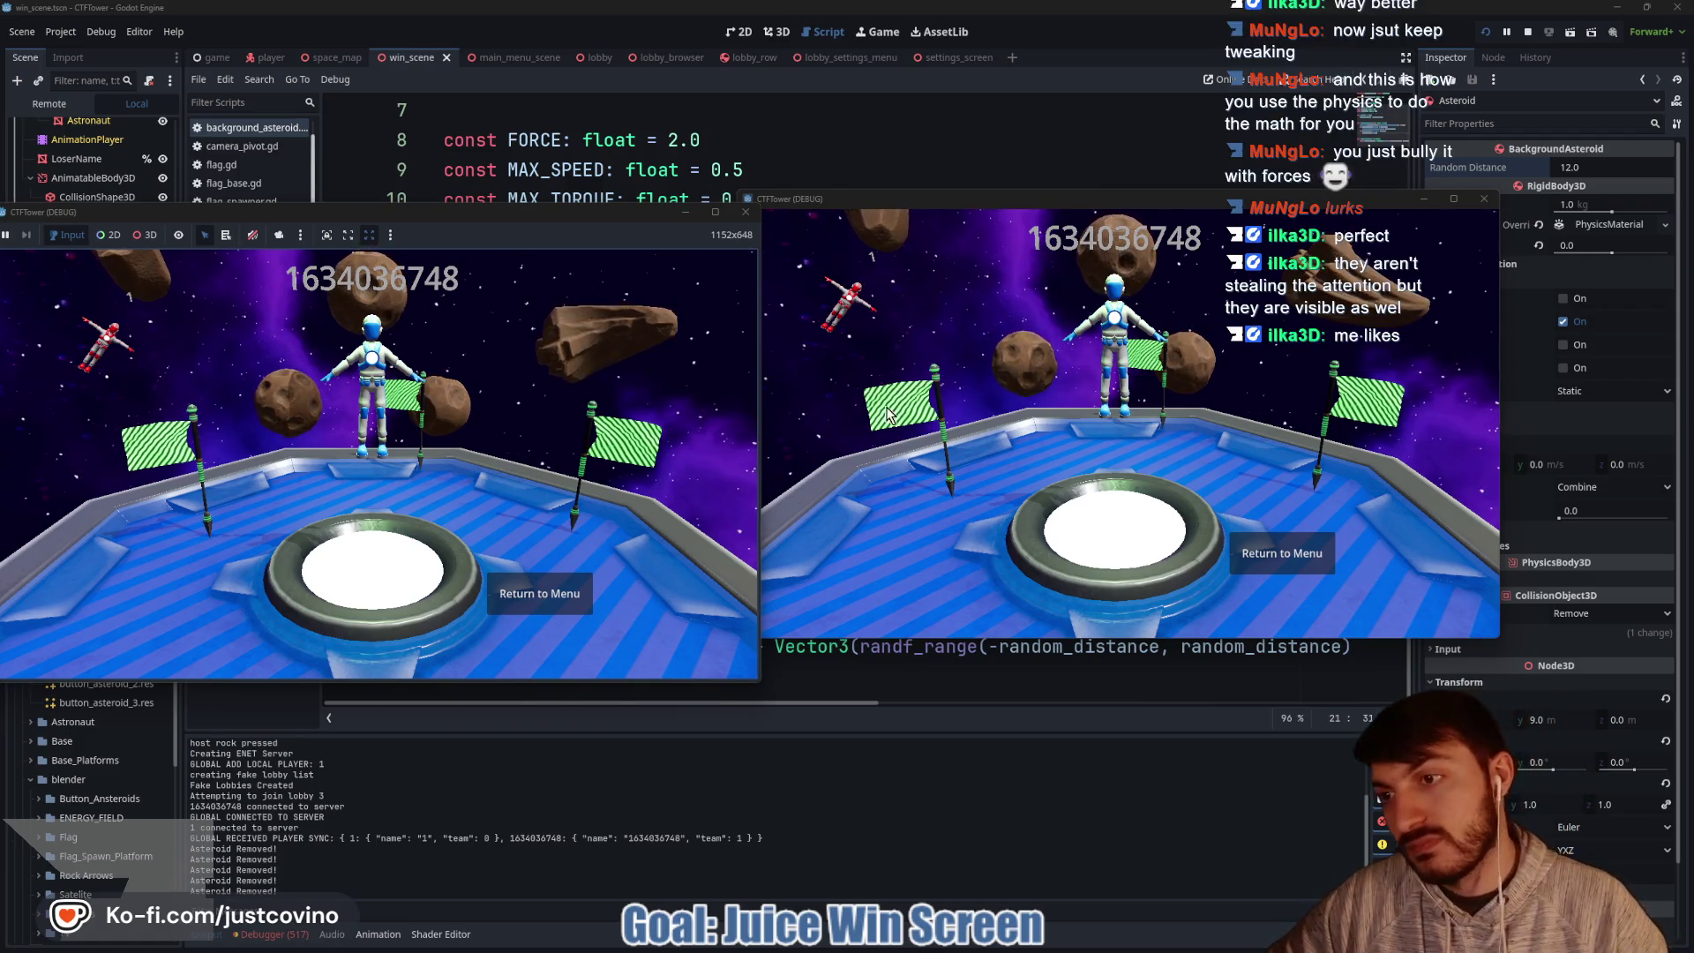
click(1531, 31)
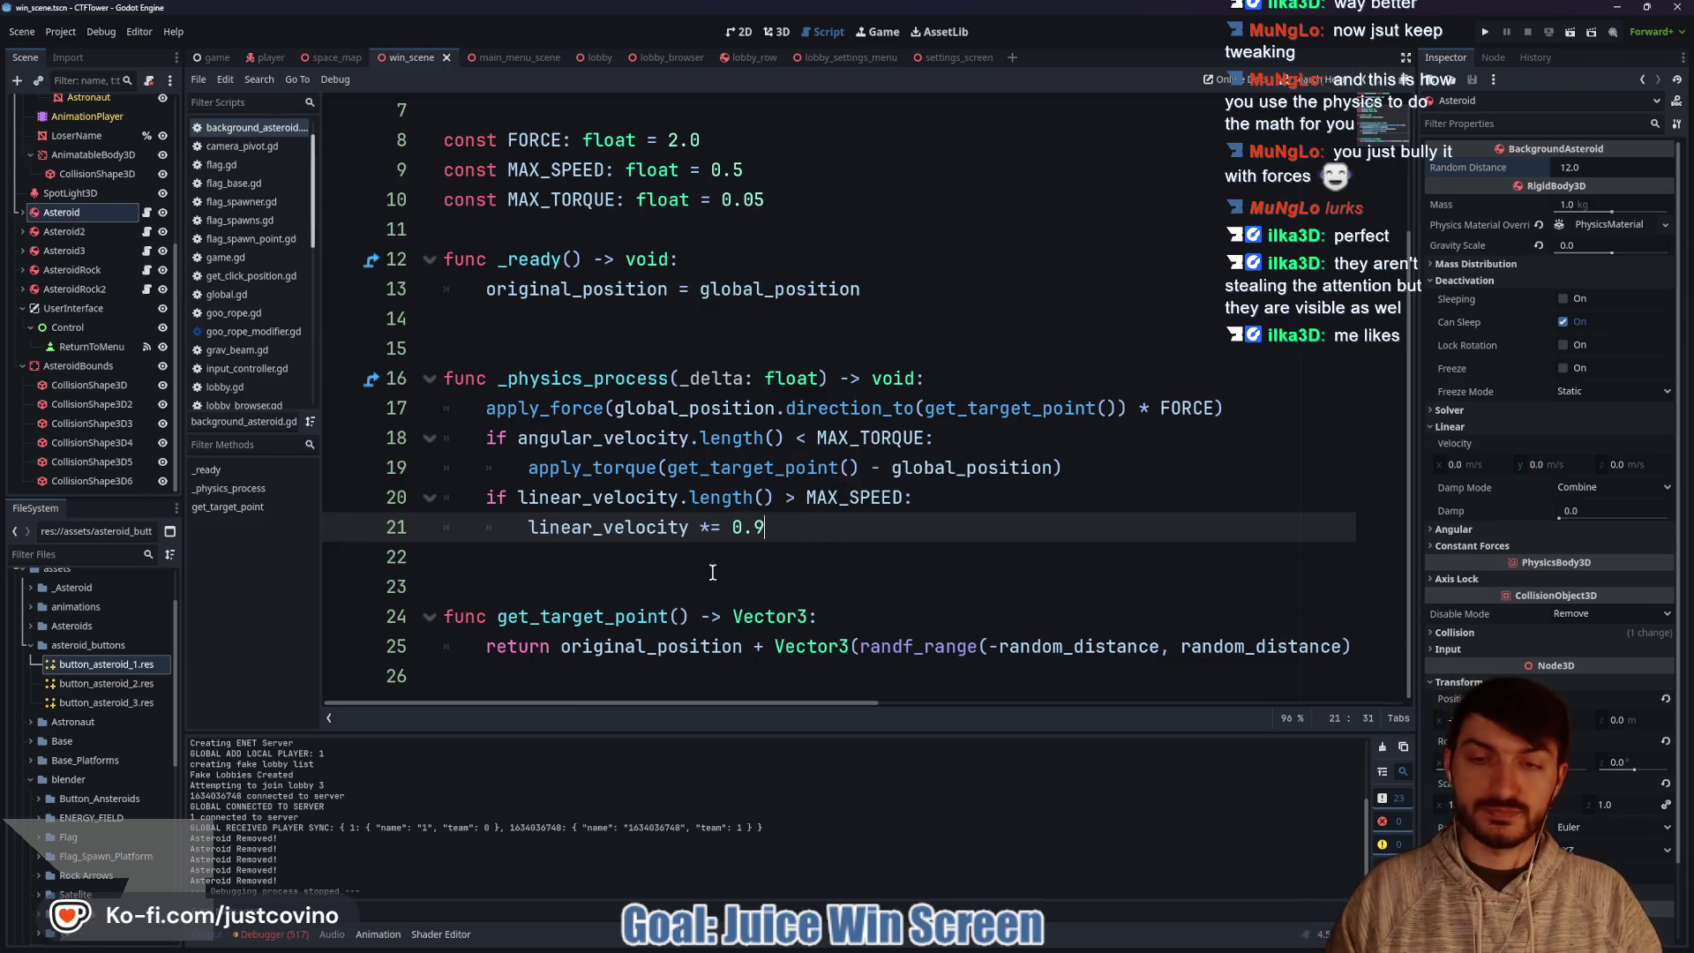
Review background_asteroid.gd from the top, then switch to GitHub Desktop's commit summary box.
click(735, 356)
scroll(697, 388, up, 2)
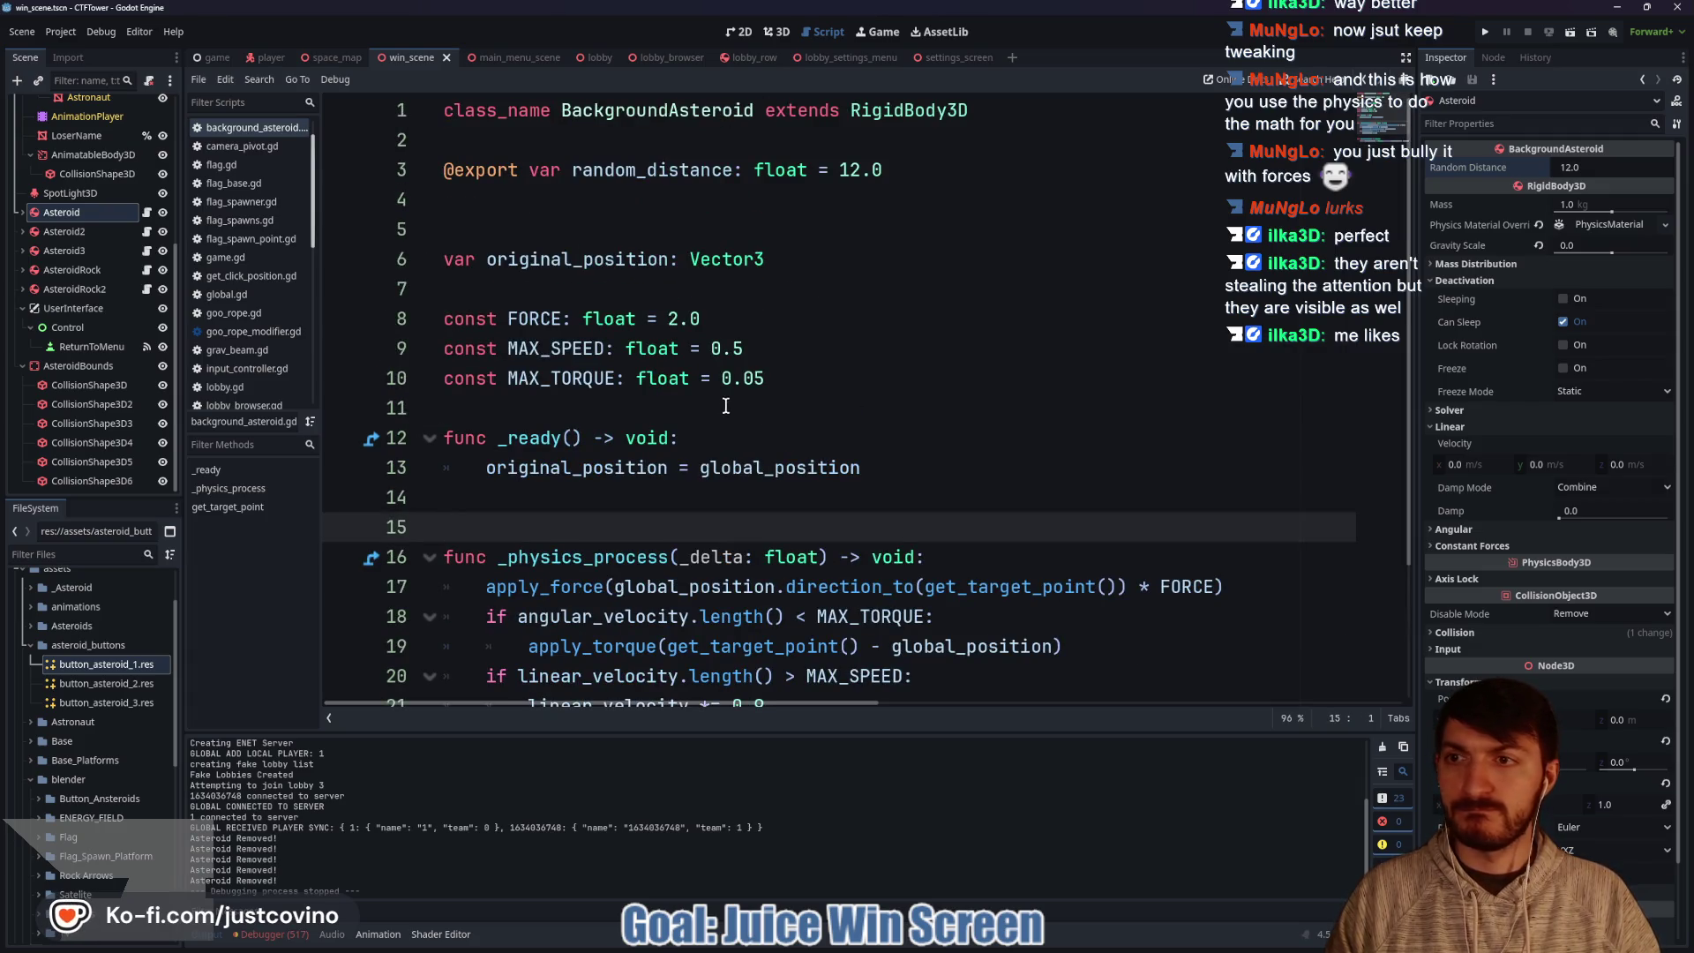
click(600, 496)
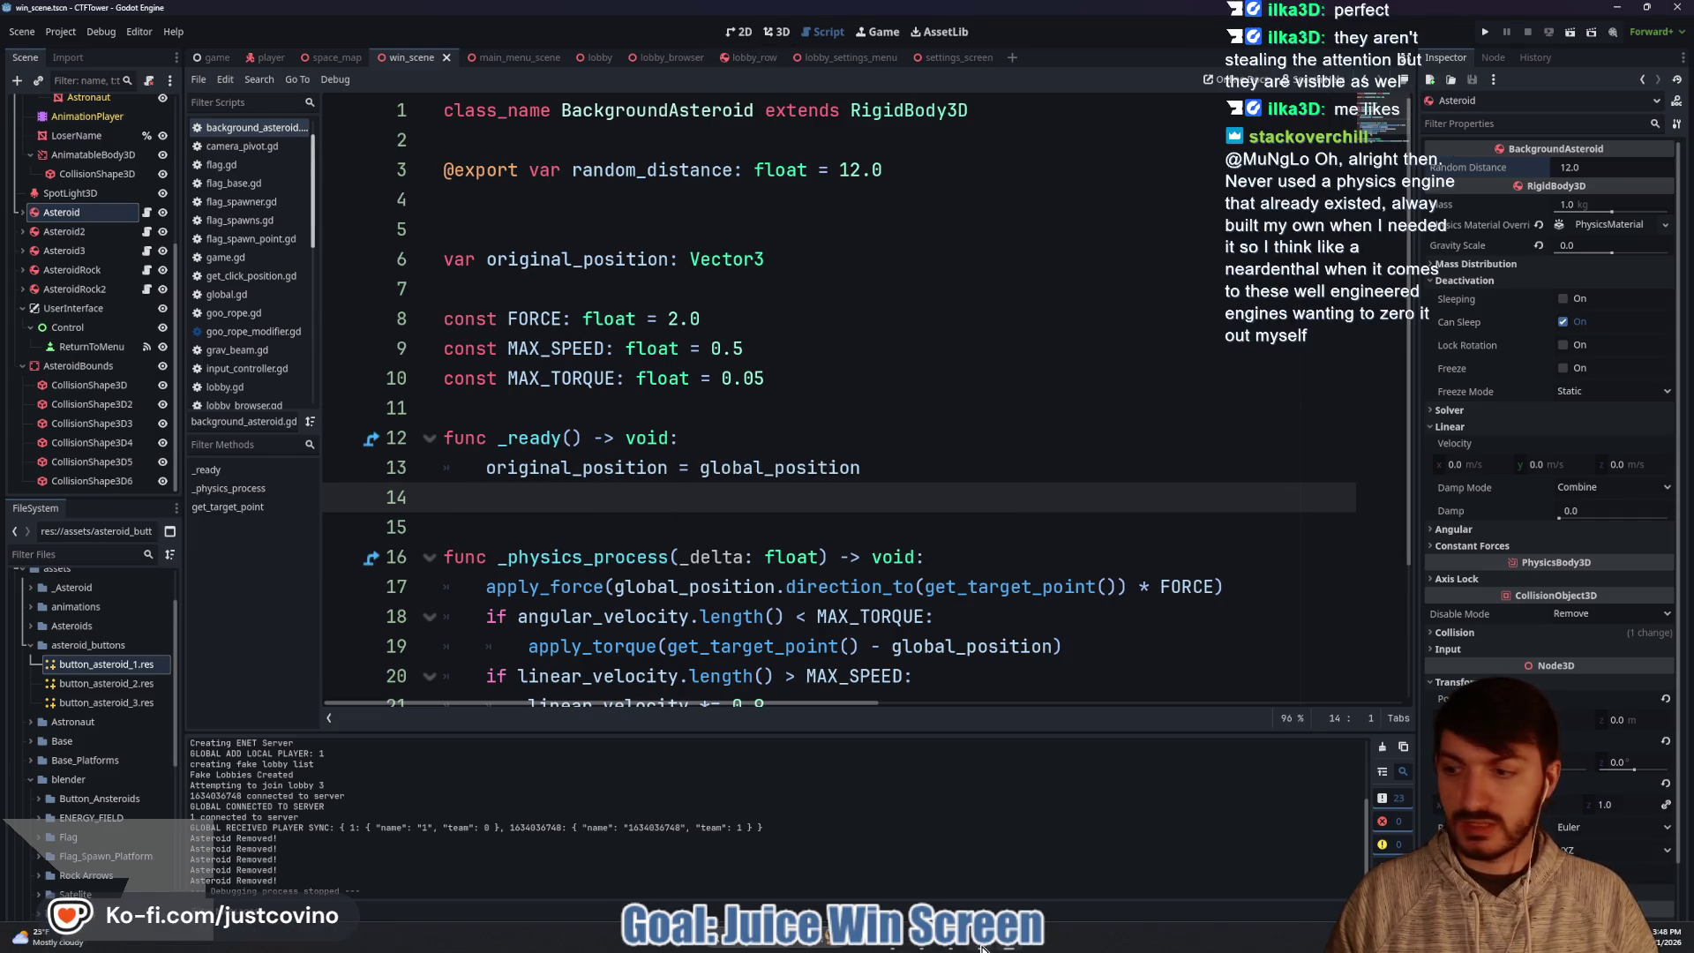
click(982, 946)
click(415, 650)
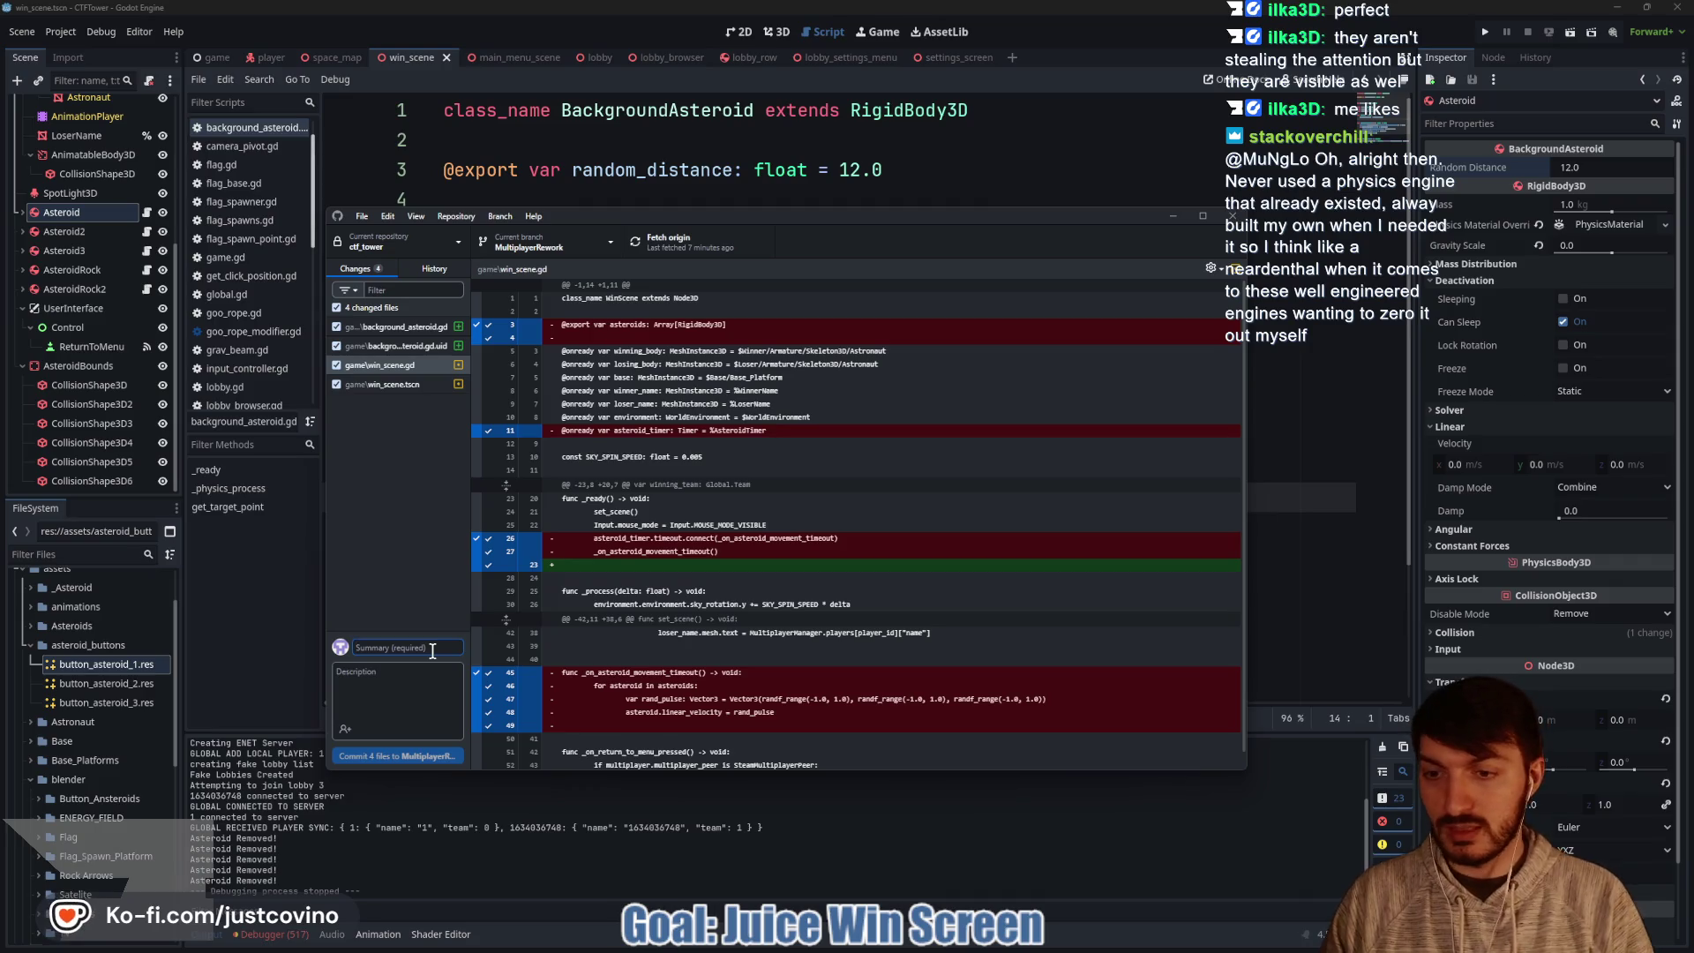
Enter summary 'Background Asteroids Move', fix the spelling, commit 4 files to MultiplayerRework and push to origin.
text(Background ASt)
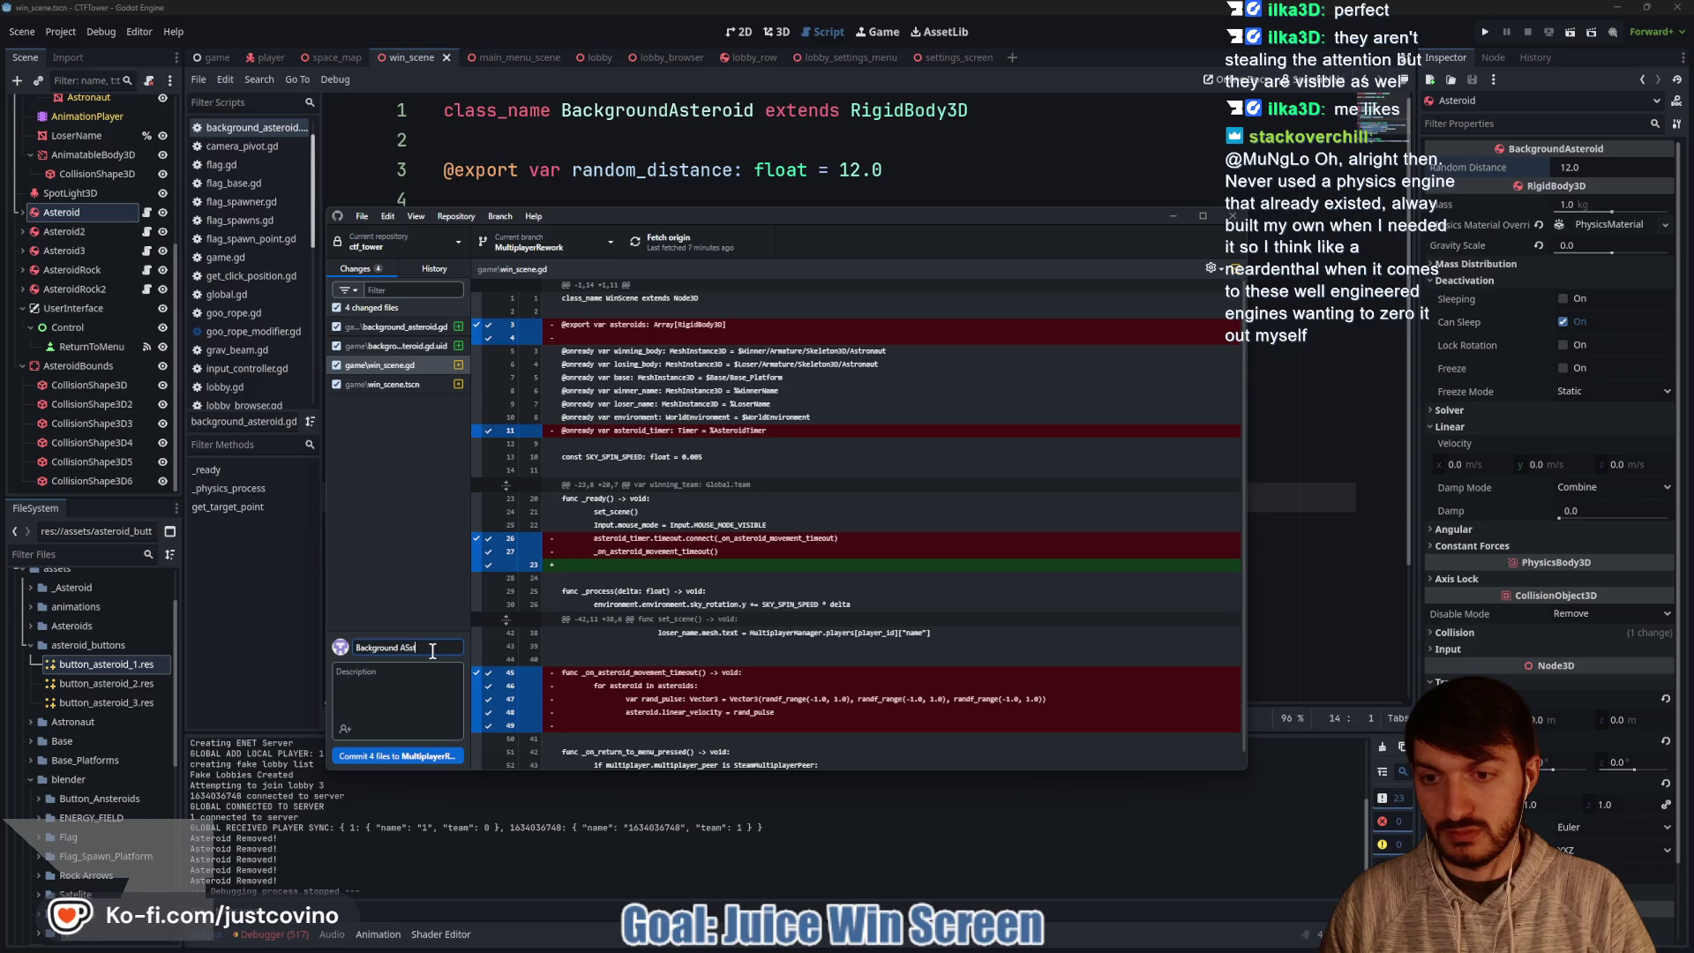
key(BackSpace)
key(BackSpace)
key(BackSpace)
text(stero)
key(BackSpace)
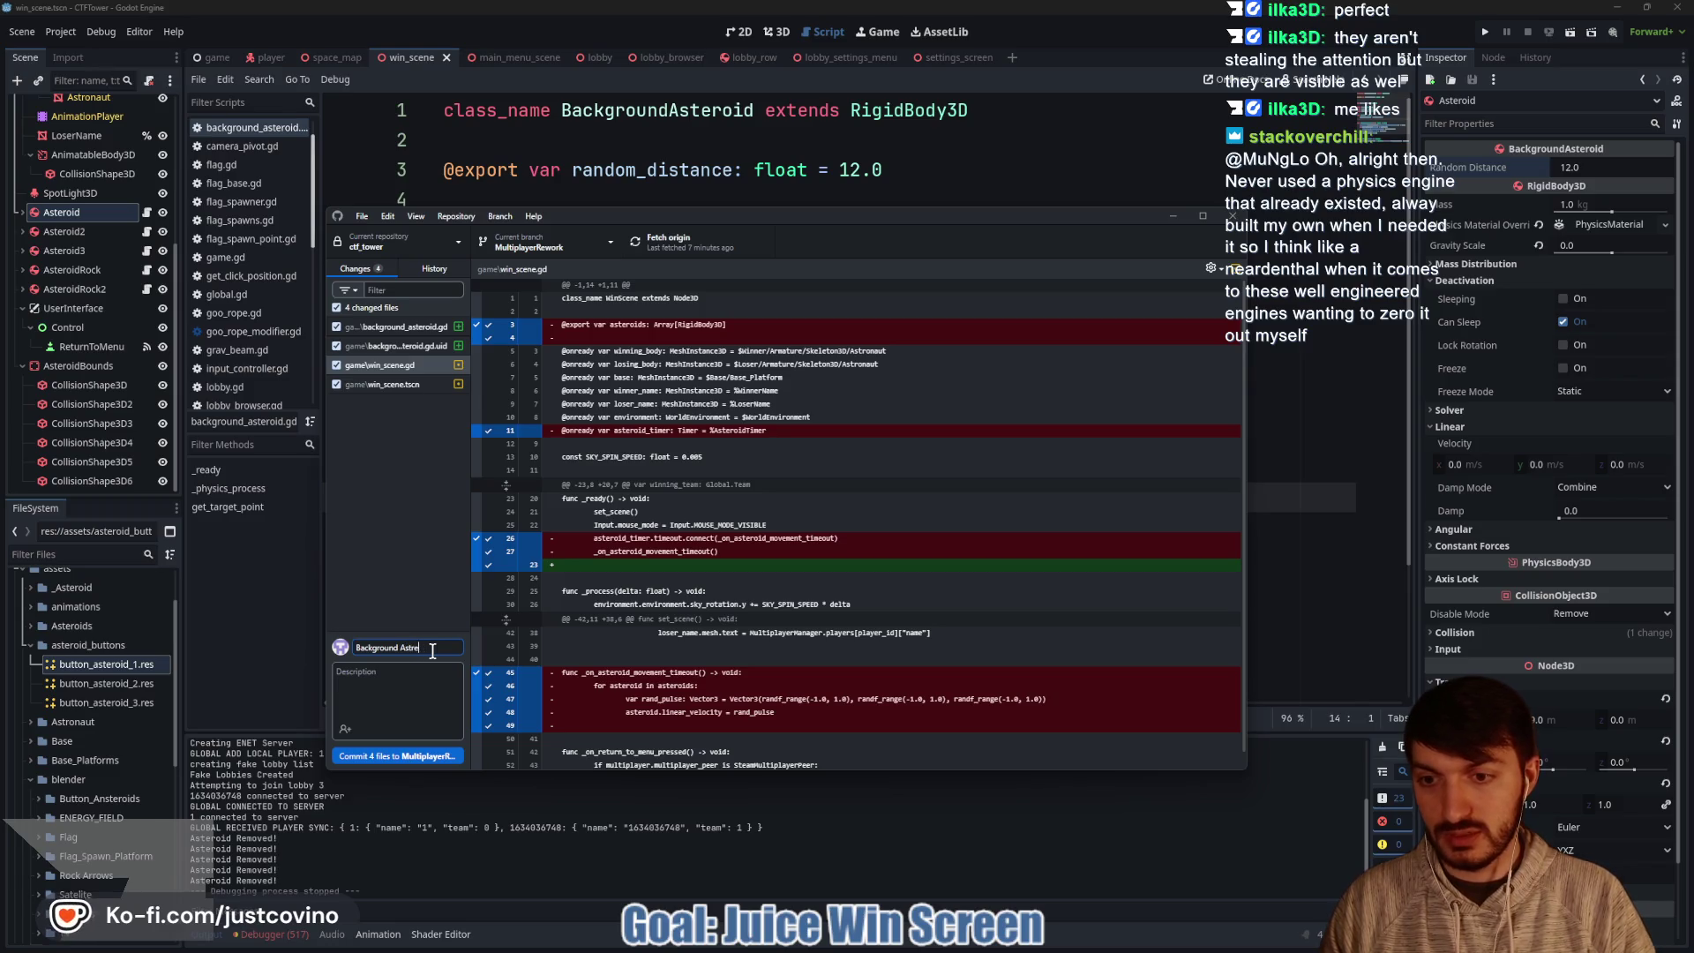
right_click(410, 645)
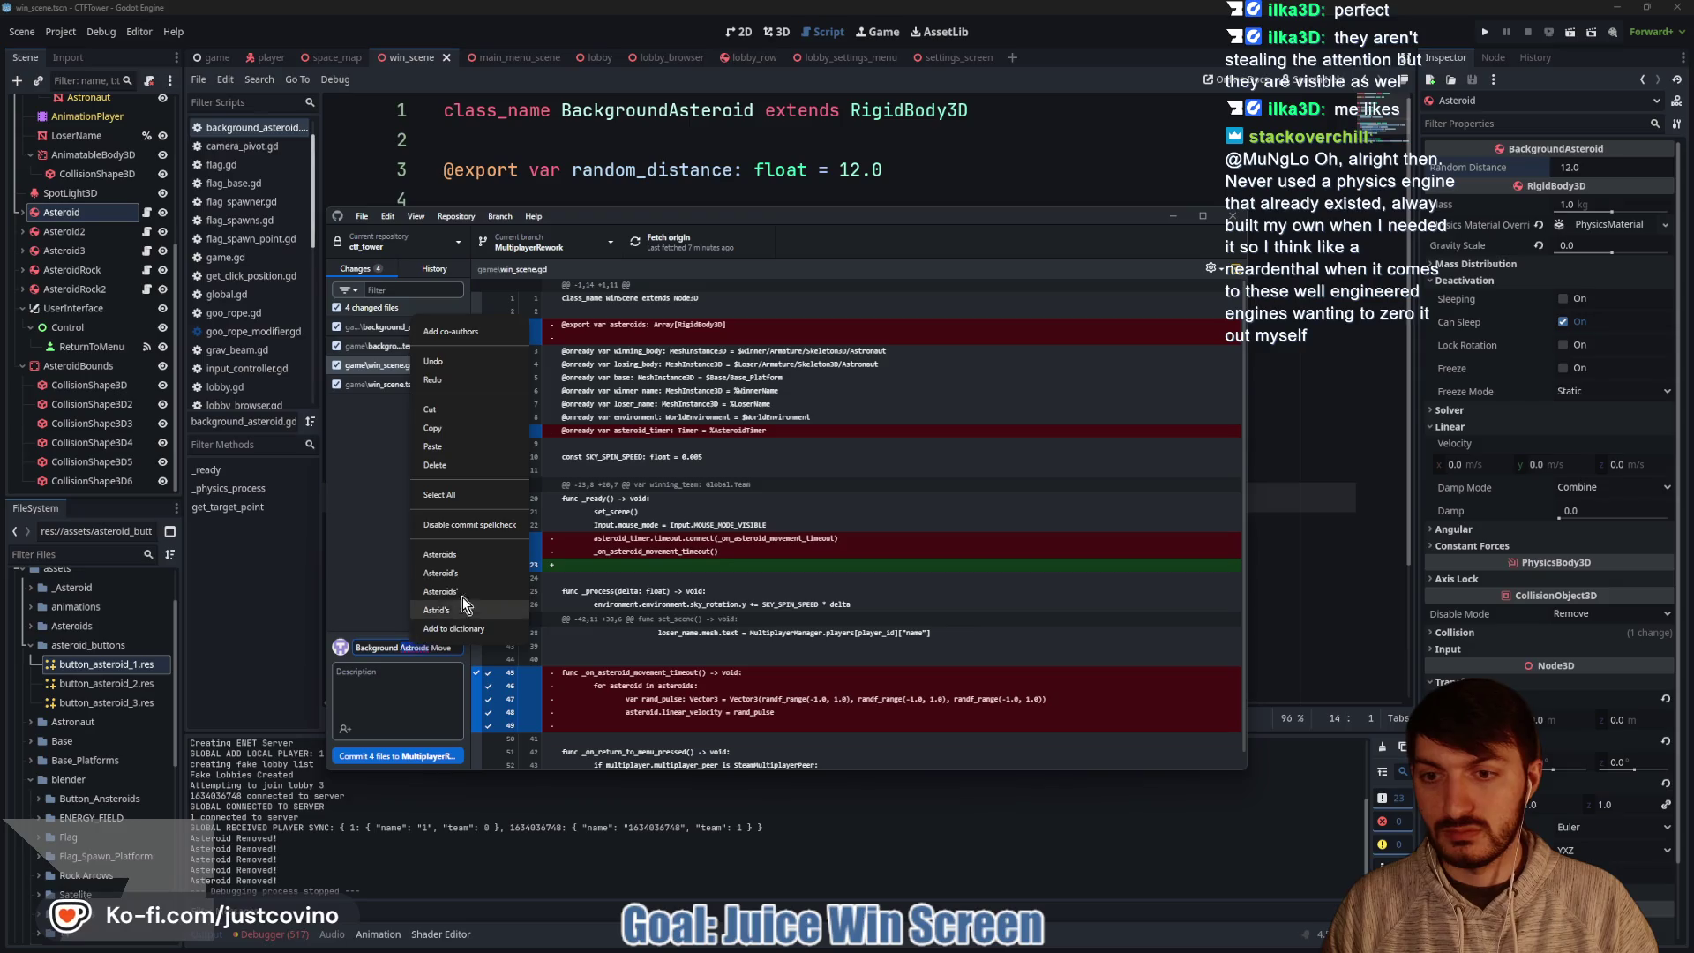
click(442, 555)
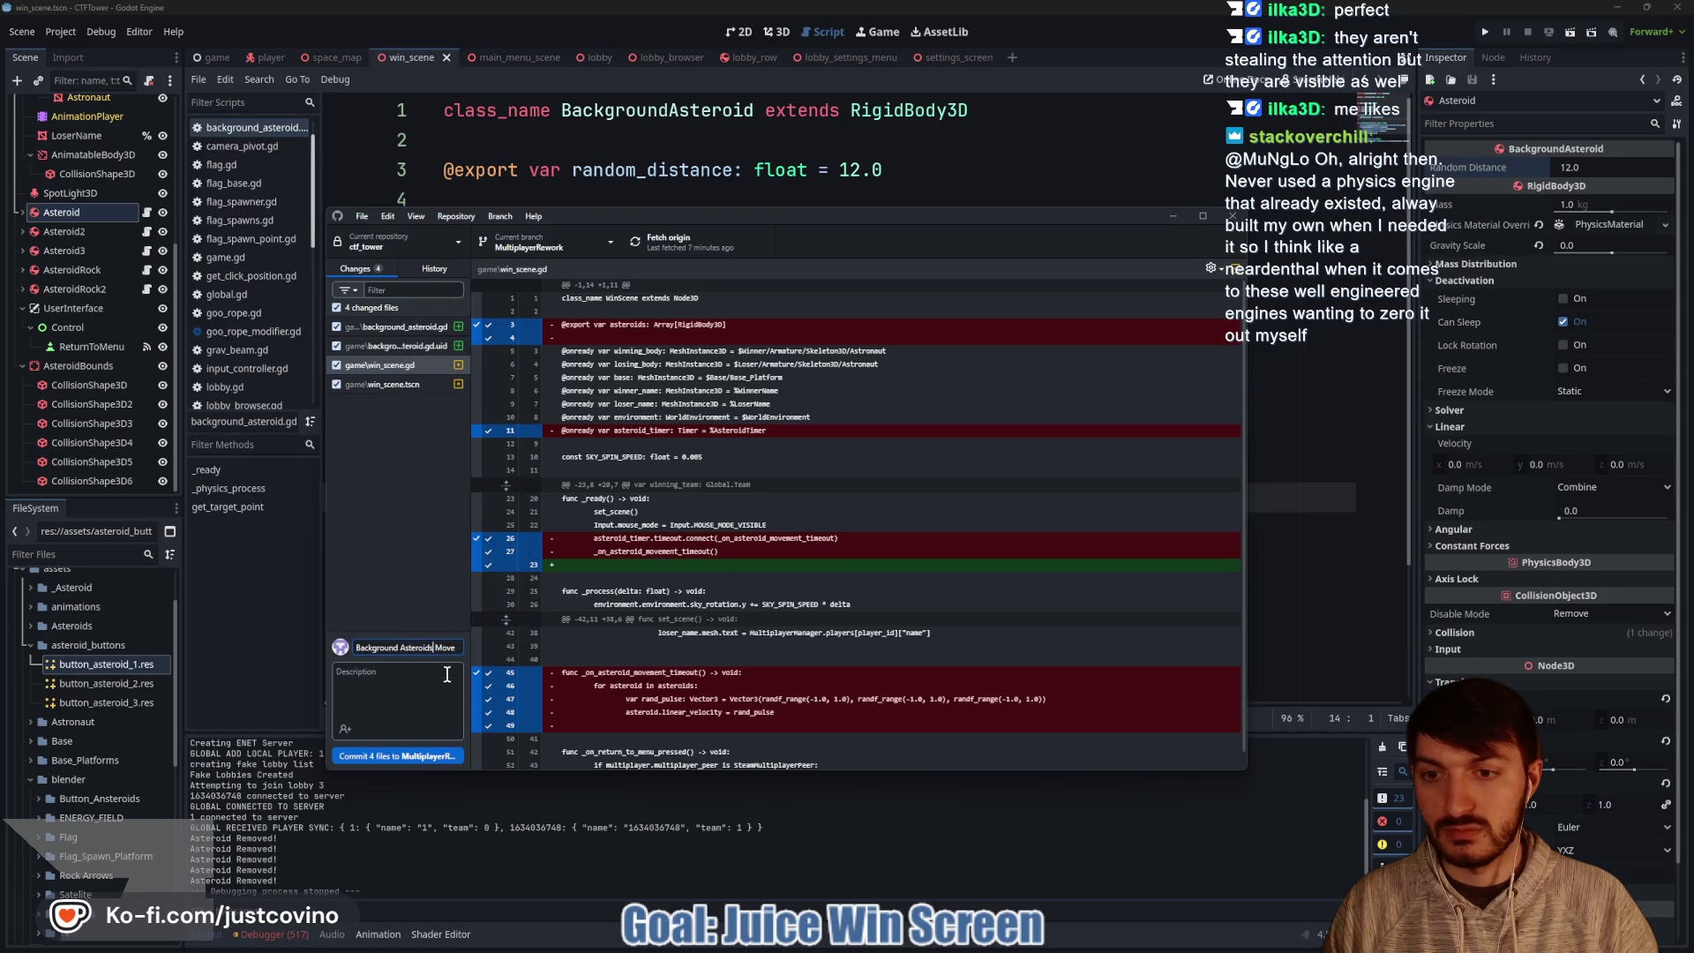
click(397, 758)
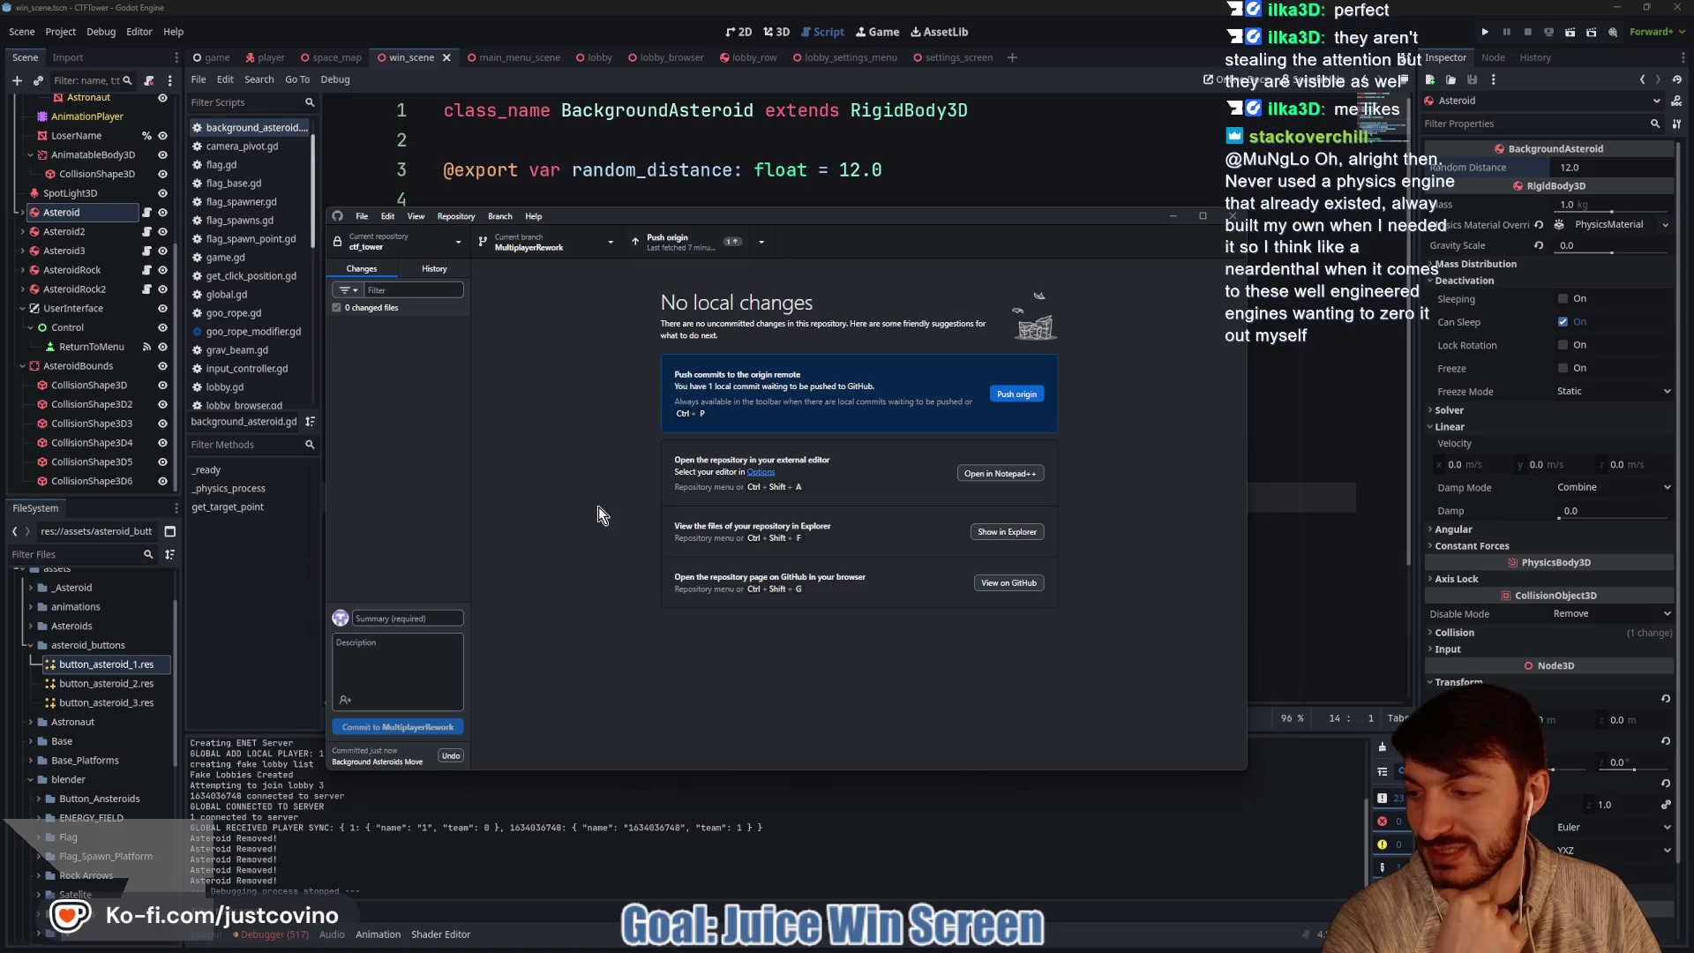
click(1015, 393)
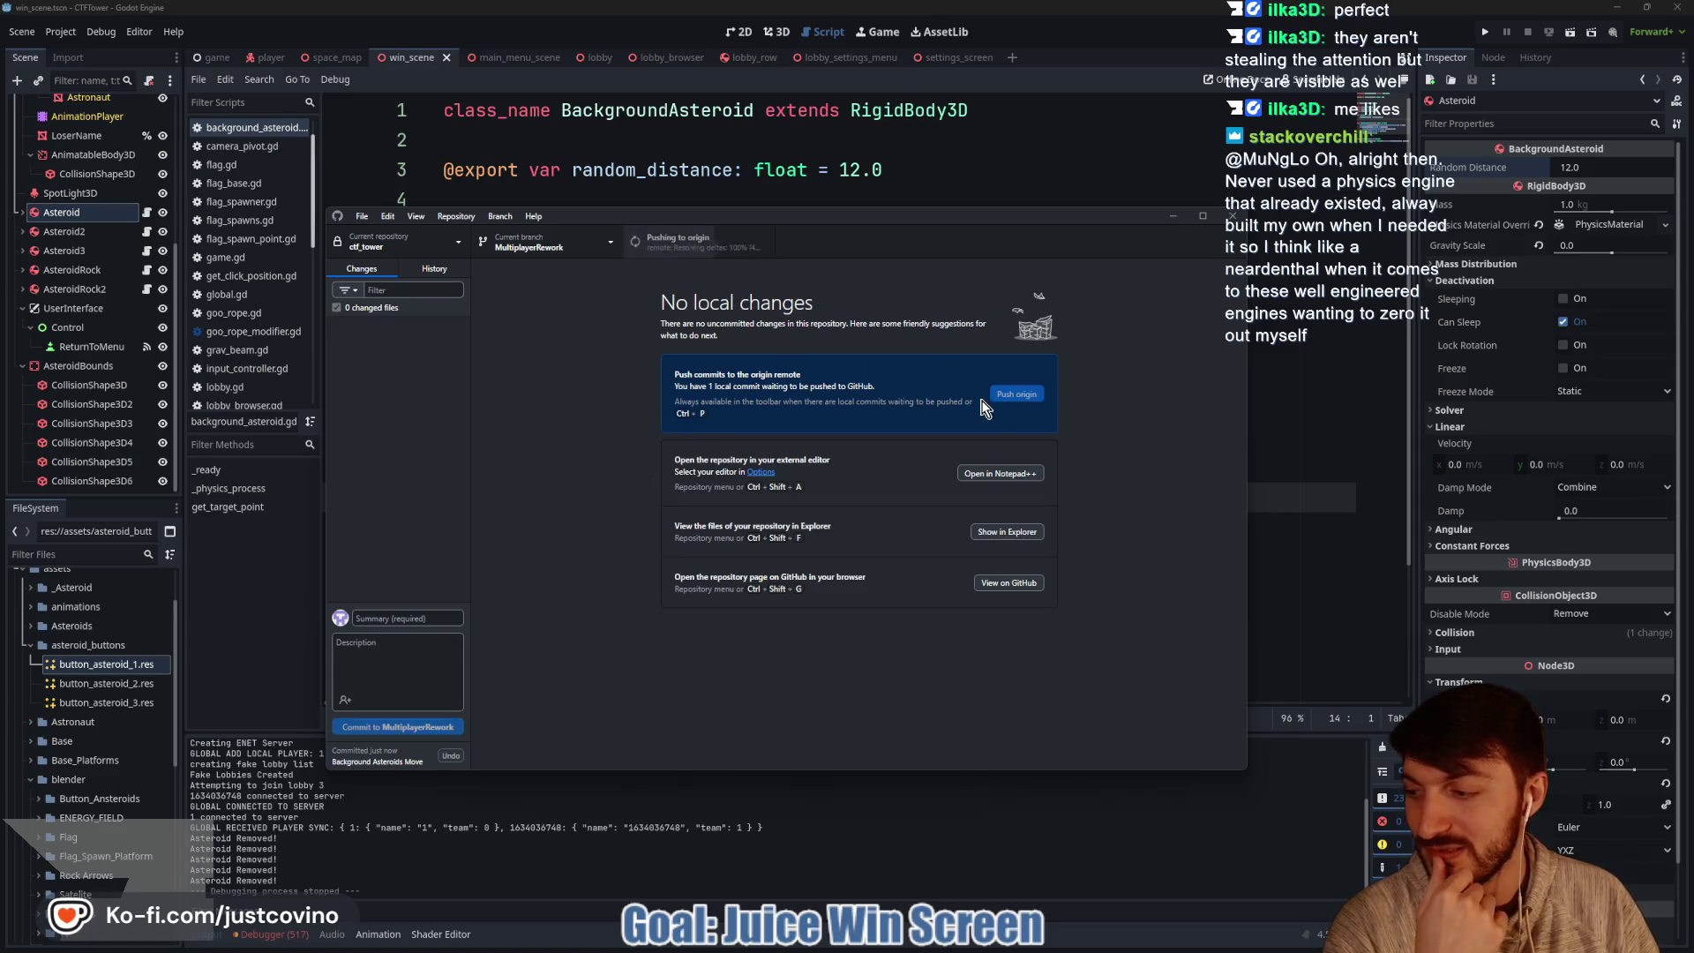